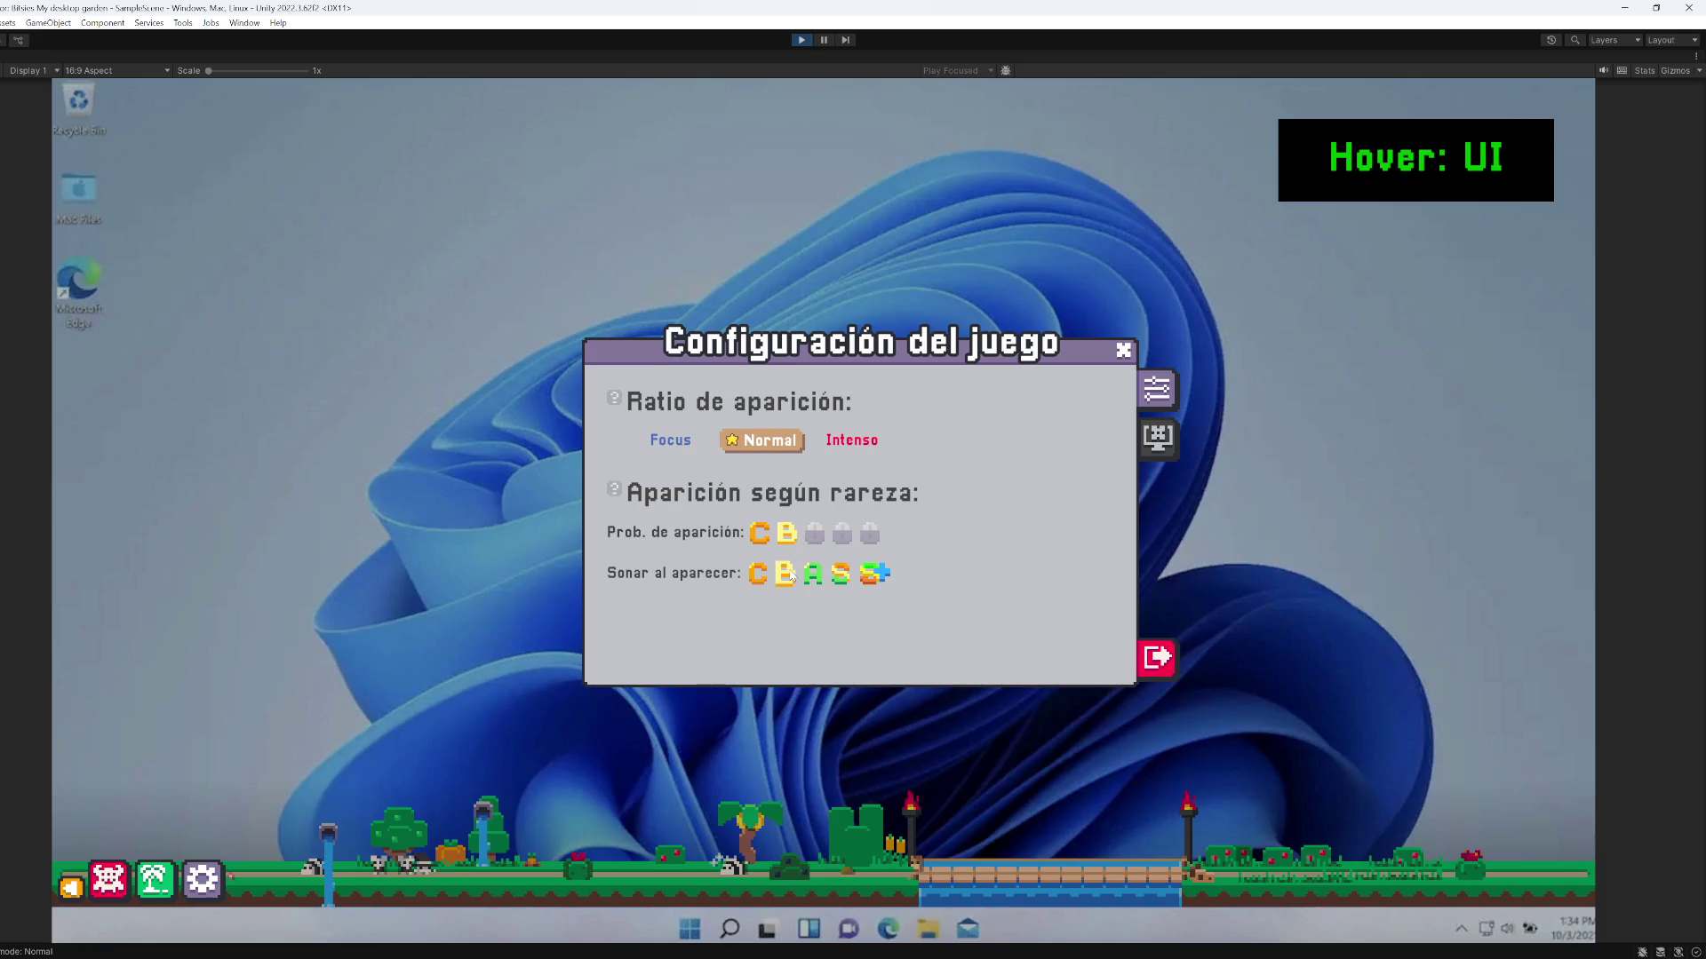
# Toggle the uncommon (B) rarity off and back on in the settings popup
pyautogui.moveTo(790, 550)
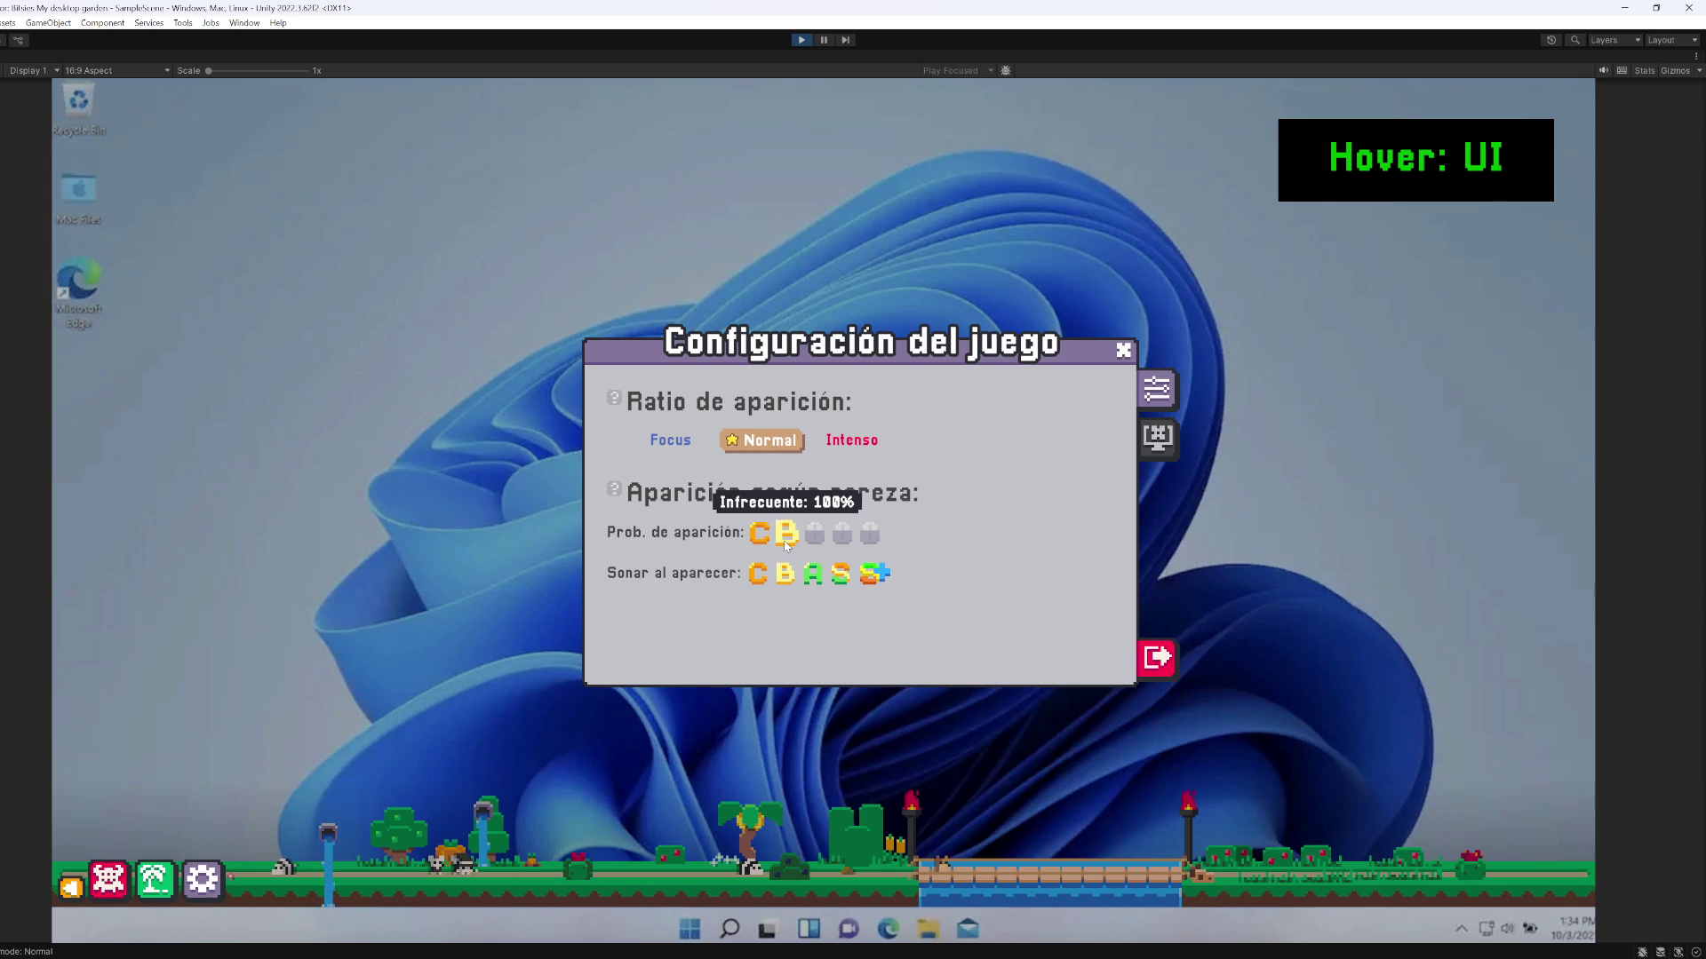
pyautogui.click(762, 537)
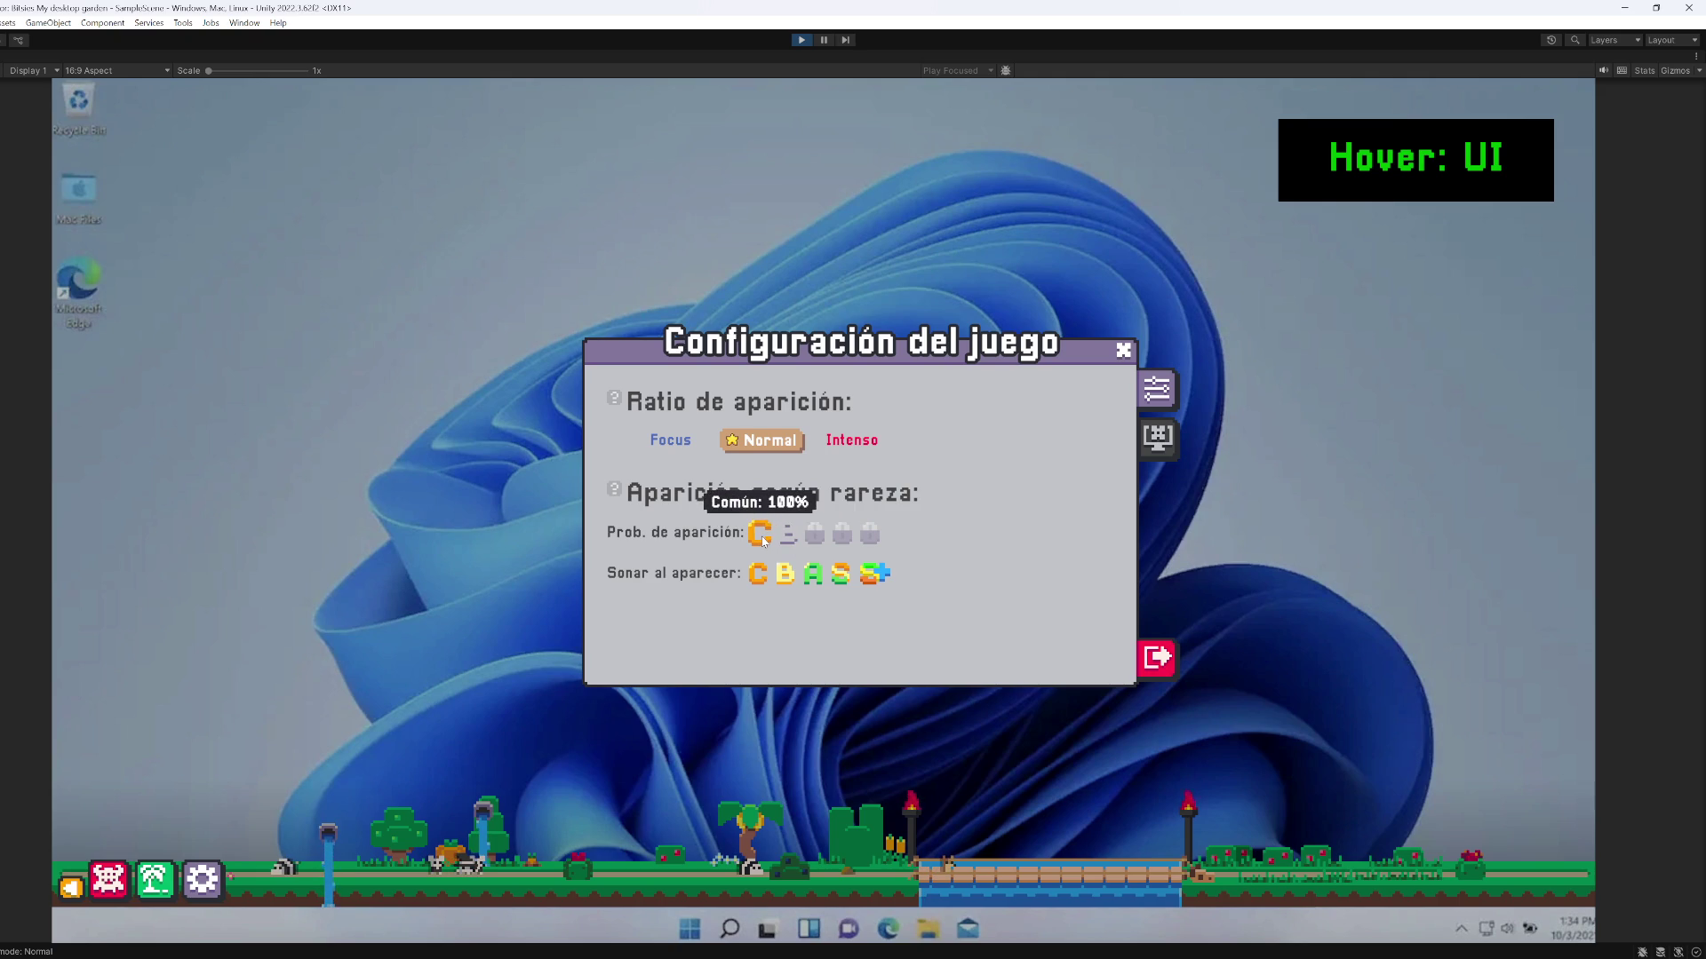
pyautogui.click(789, 540)
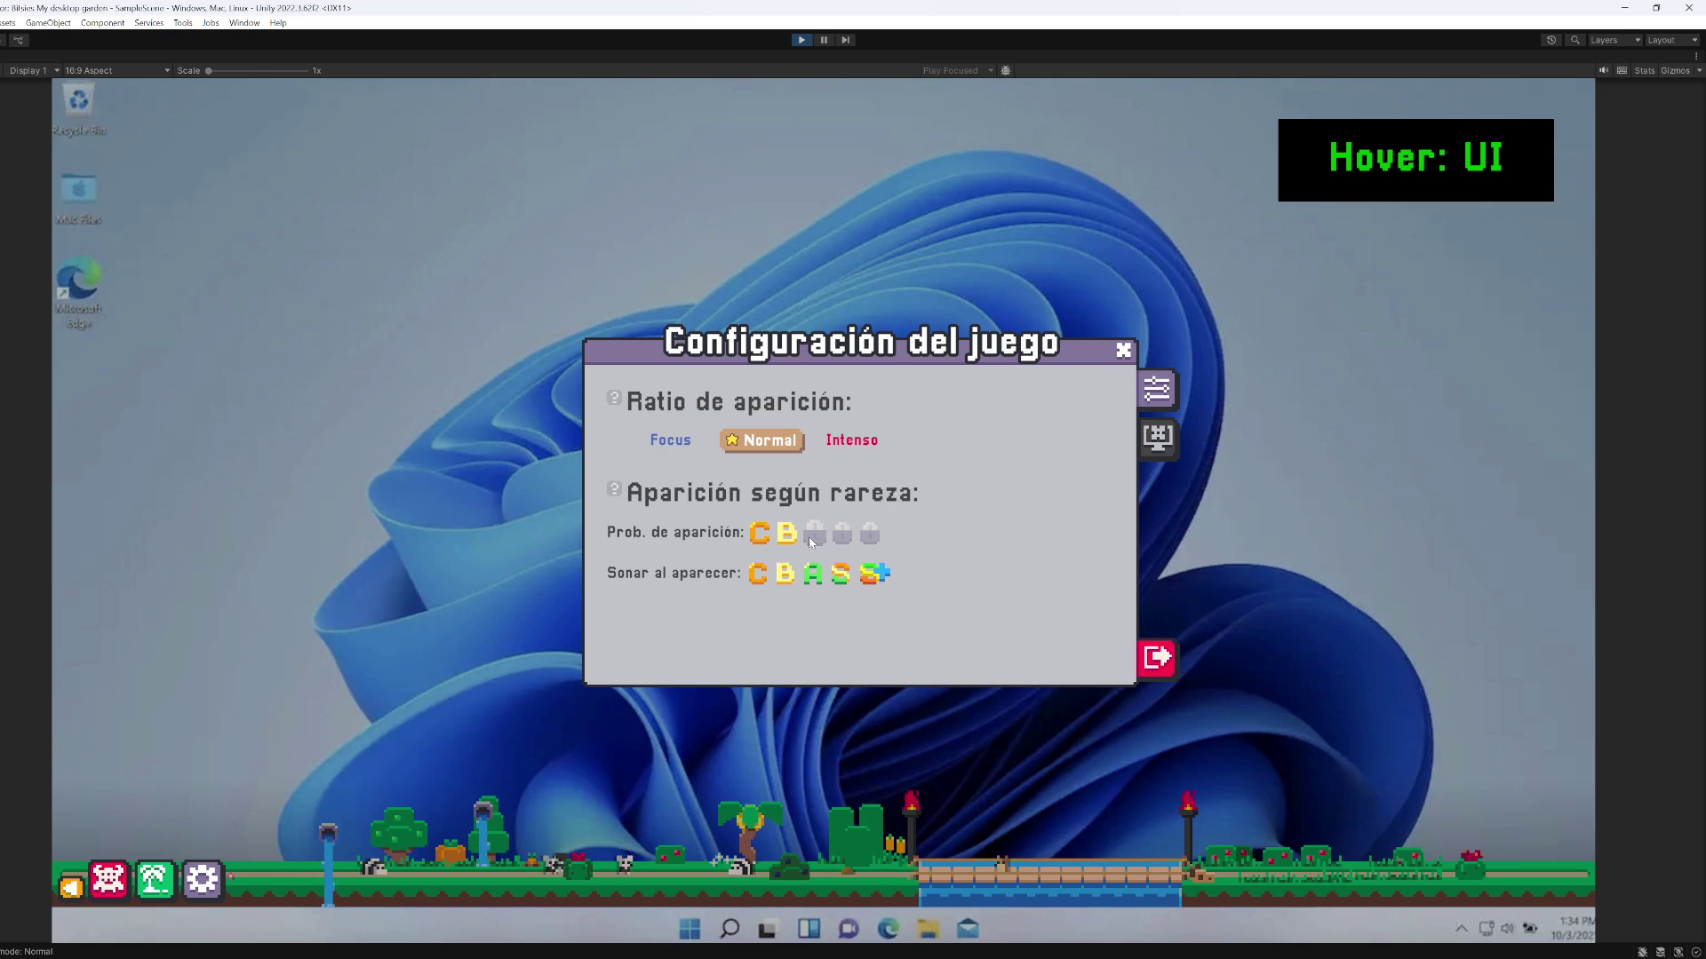
# Switch Ratio de aparición to Intenso, back to Normal, then to Intenso again
pyautogui.moveTo(790, 541)
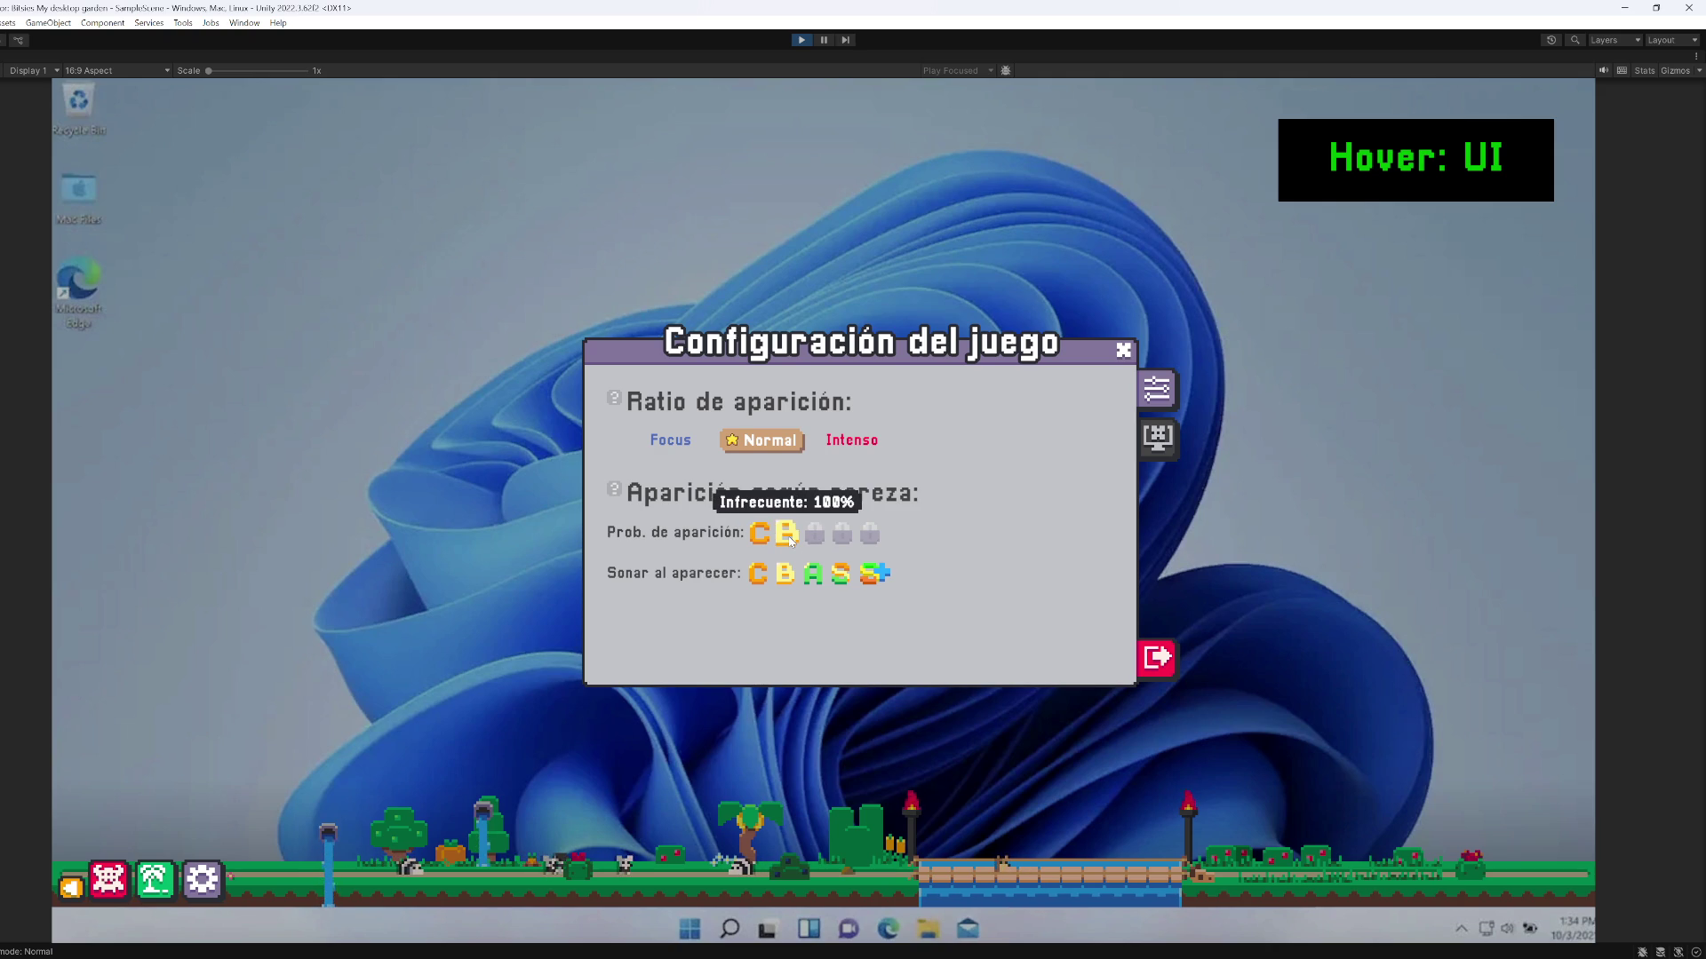
pyautogui.click(851, 442)
pyautogui.moveTo(784, 544)
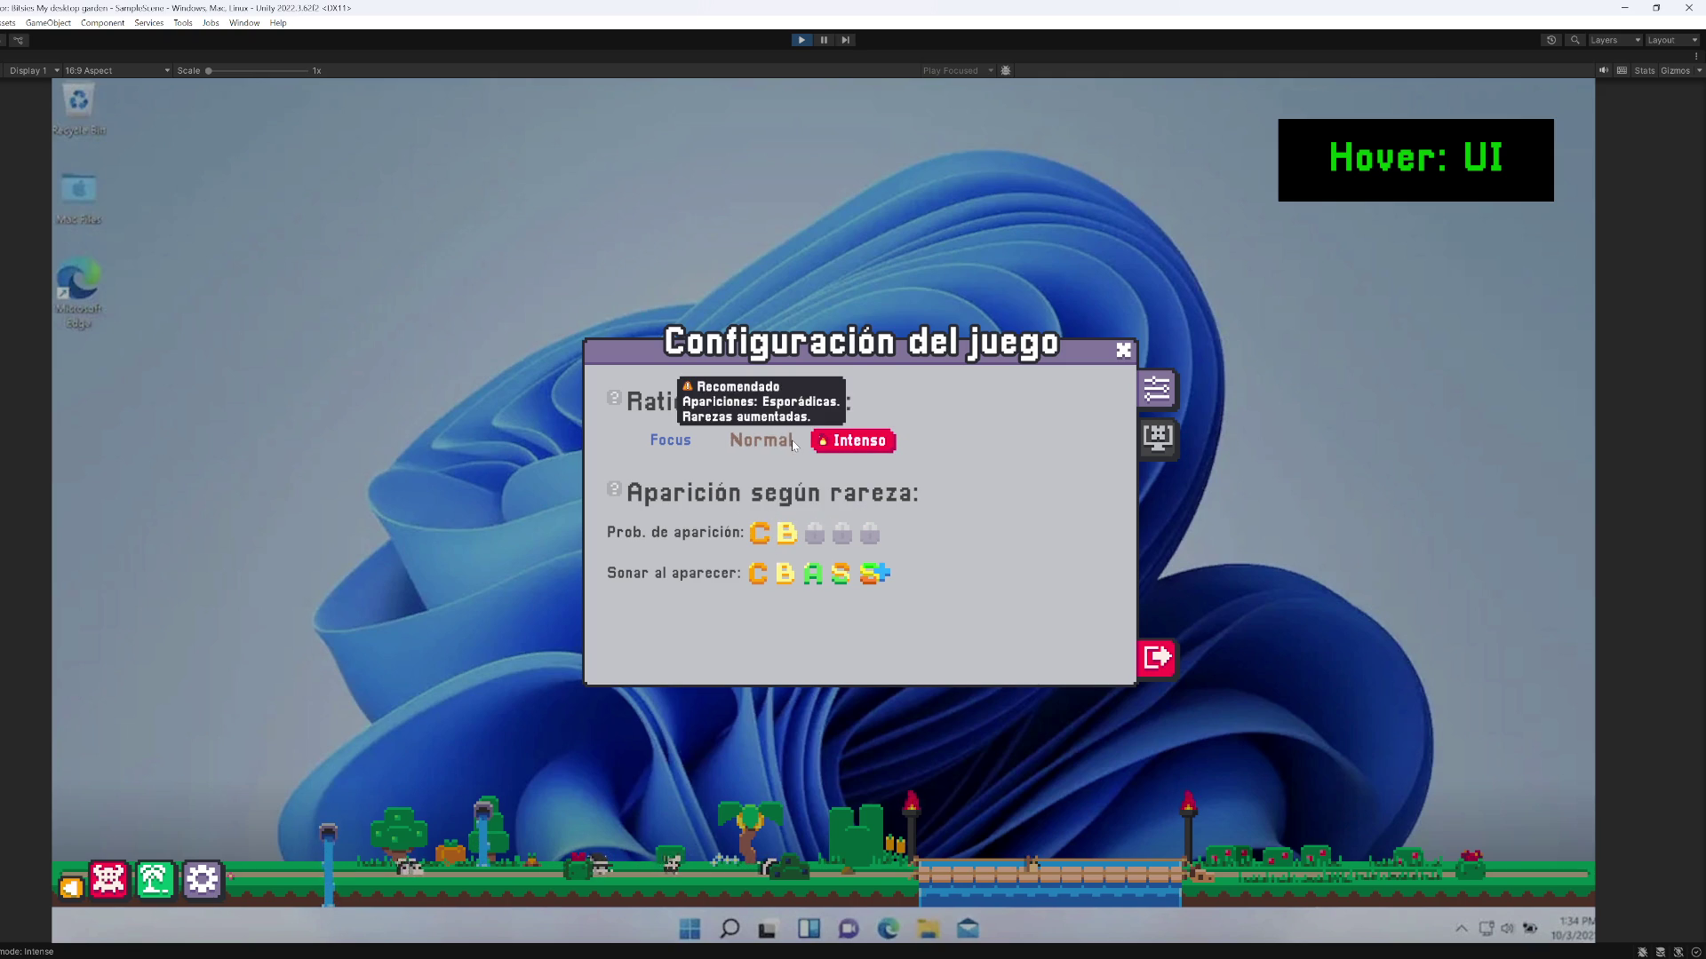
pyautogui.click(760, 440)
pyautogui.click(851, 440)
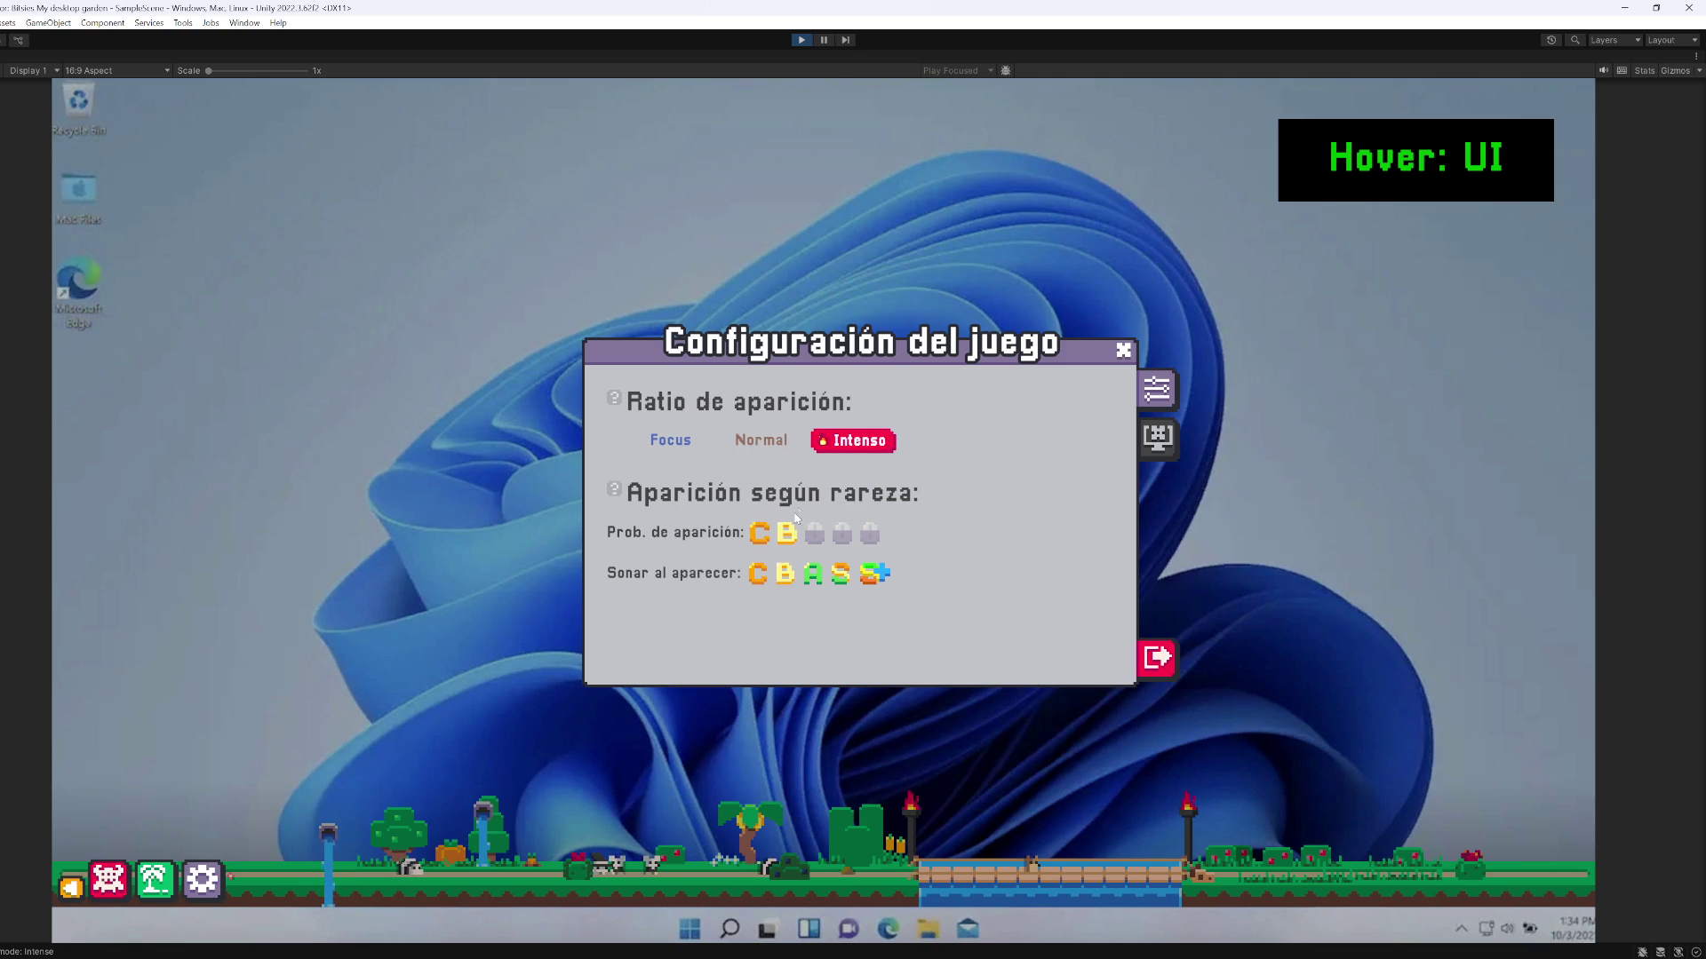
# Toggle the uncommon rarity off and on again, comparing the Normal and Intenso spawn rates
pyautogui.moveTo(772, 540)
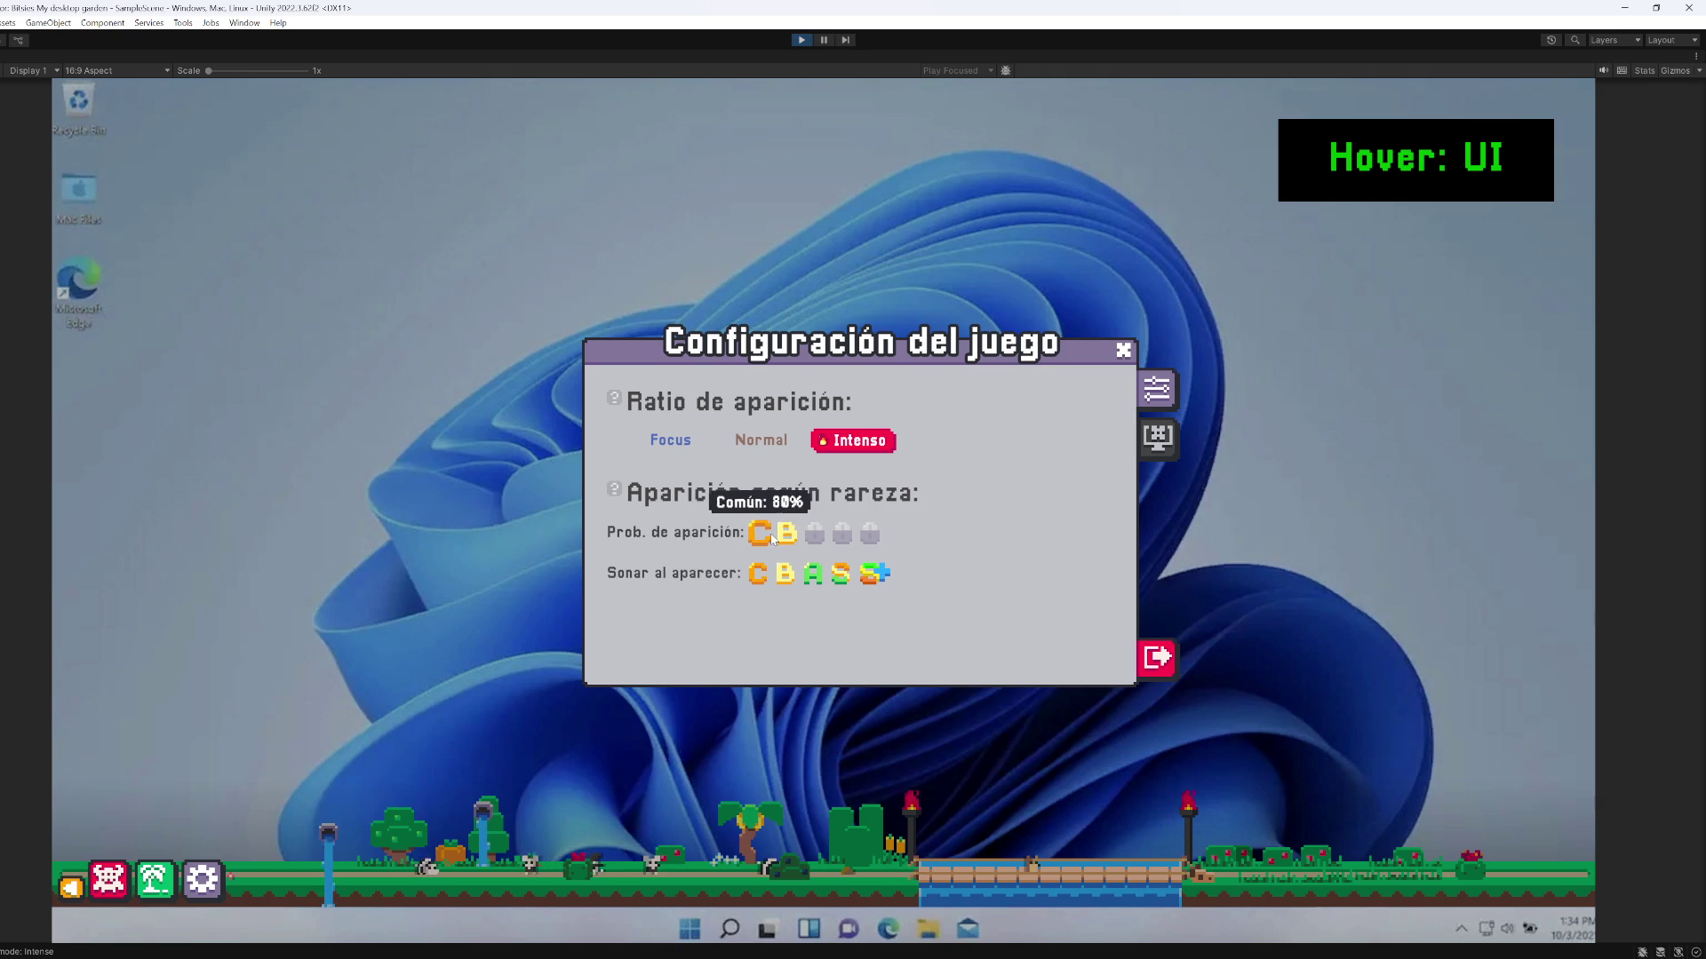
pyautogui.click(776, 536)
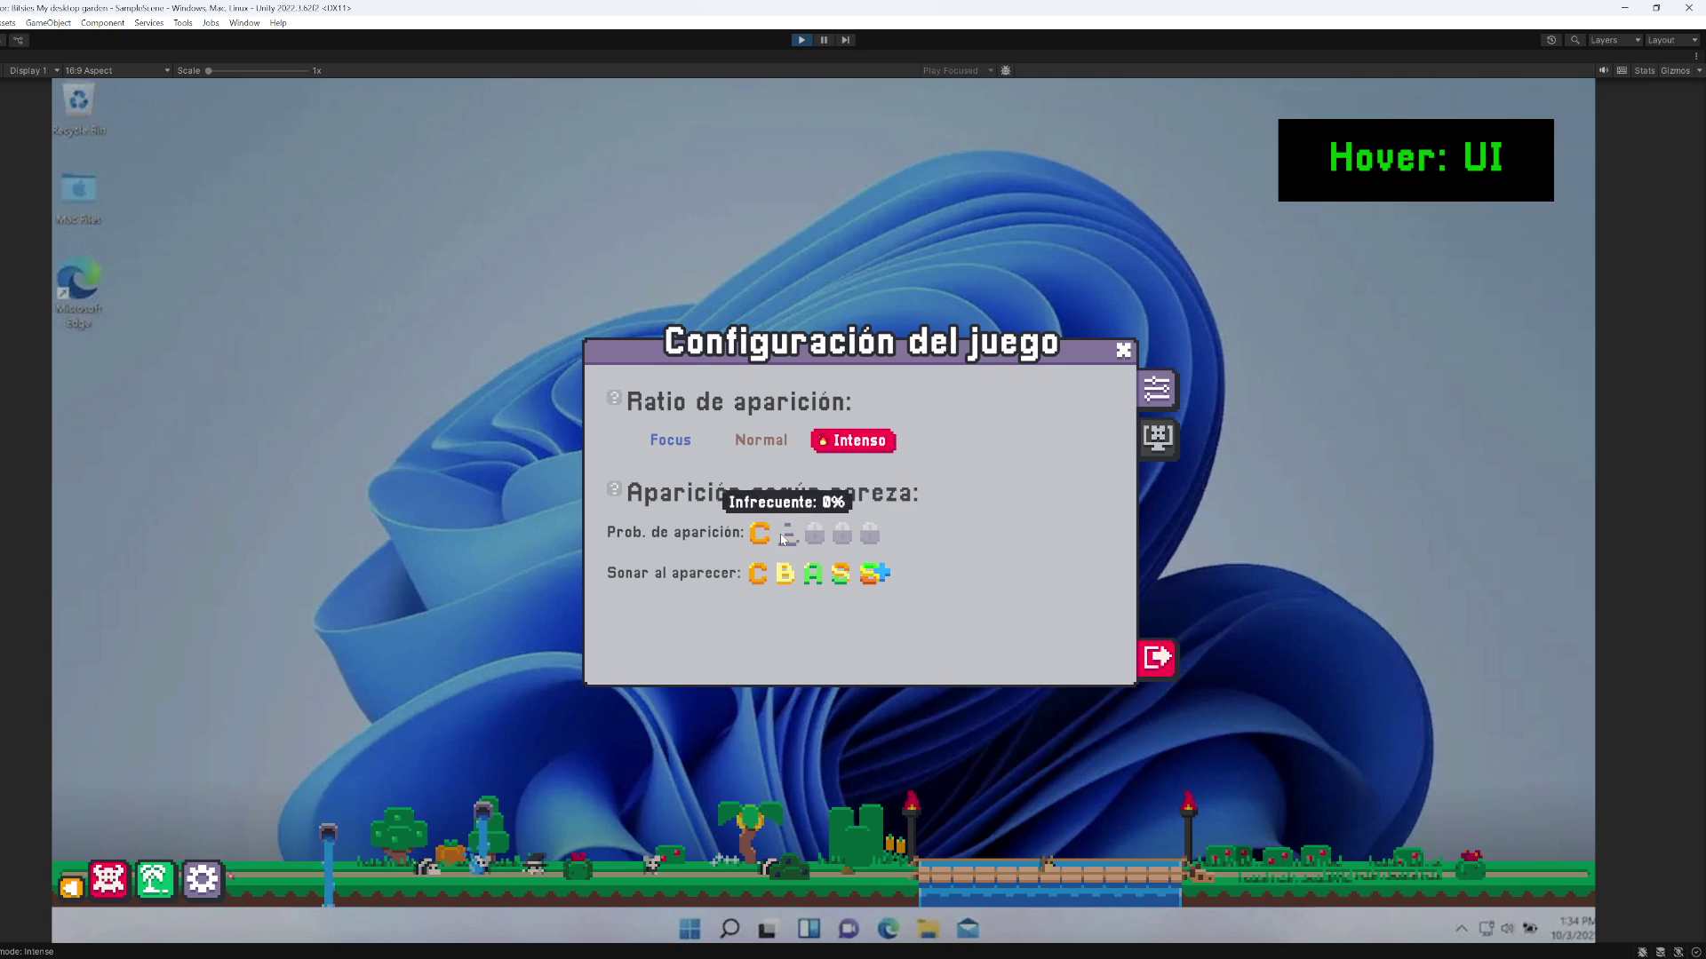
pyautogui.click(787, 534)
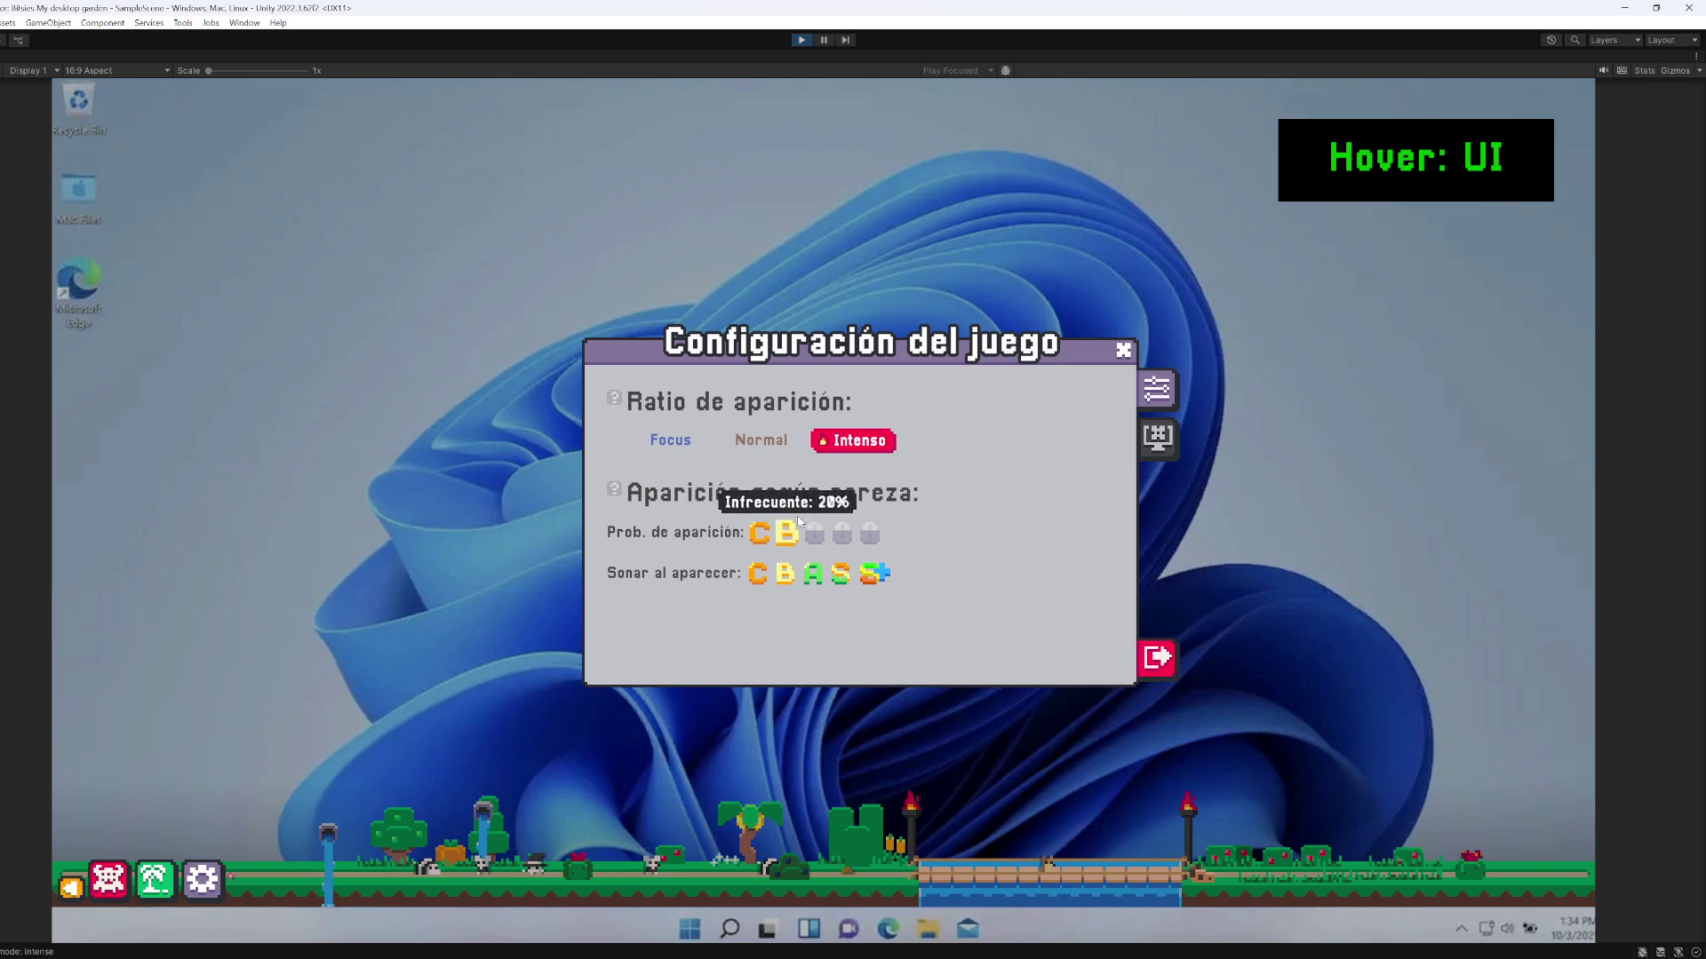
pyautogui.click(785, 443)
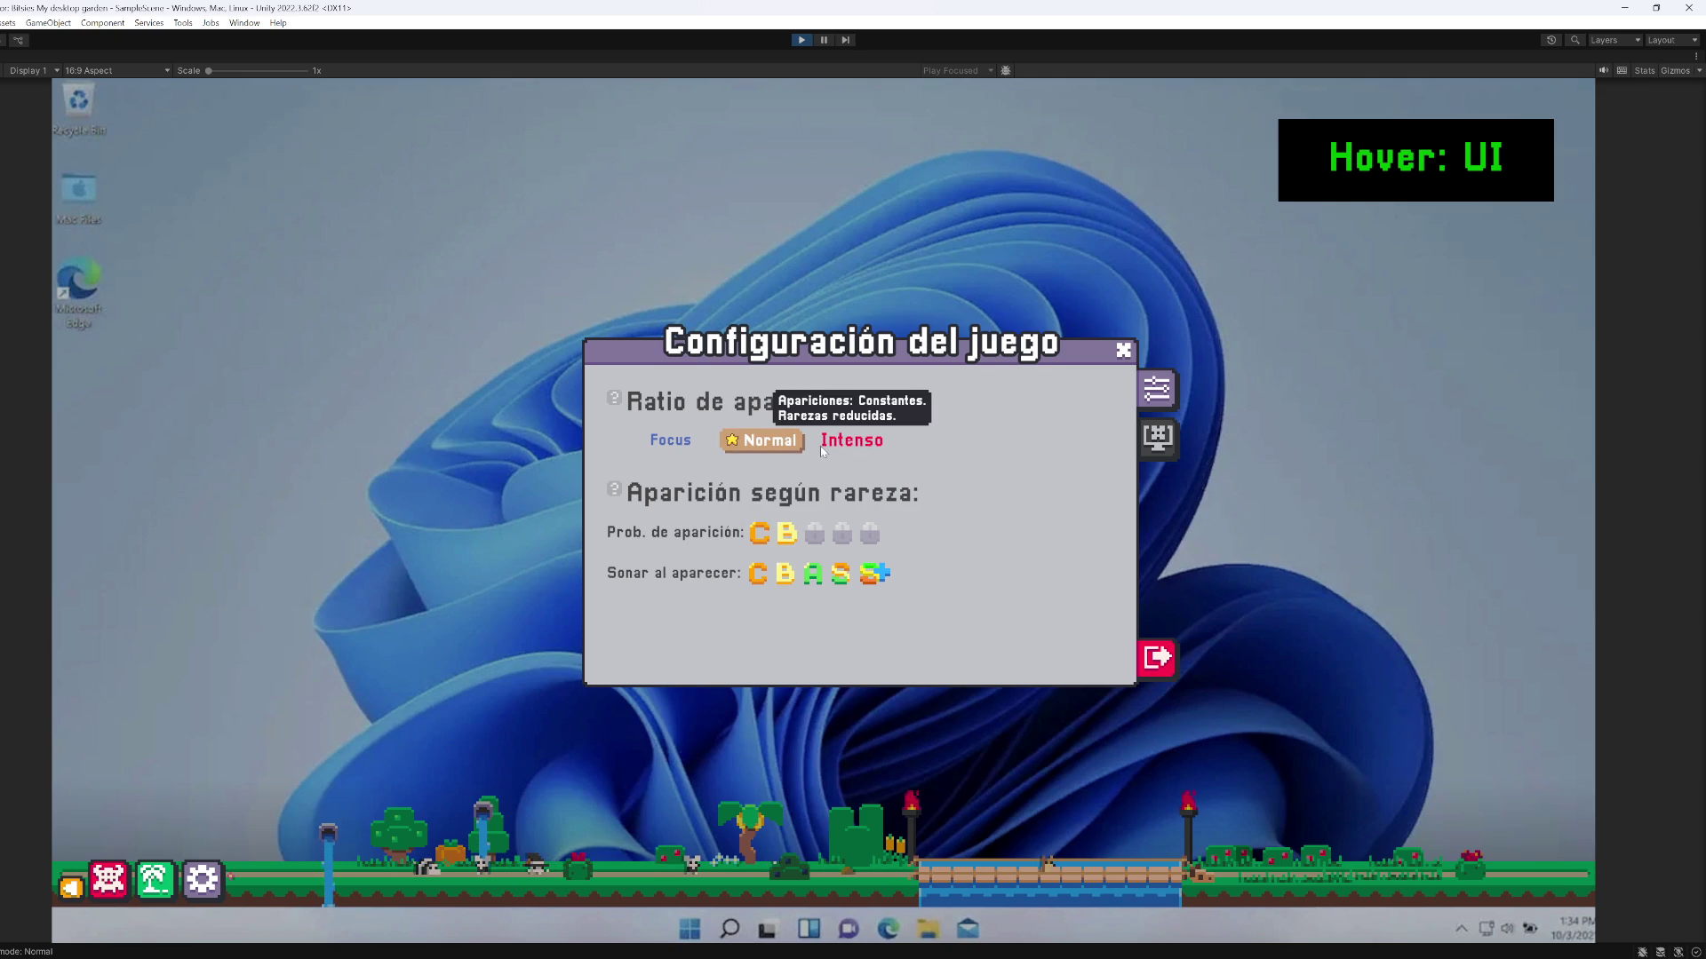
pyautogui.click(828, 444)
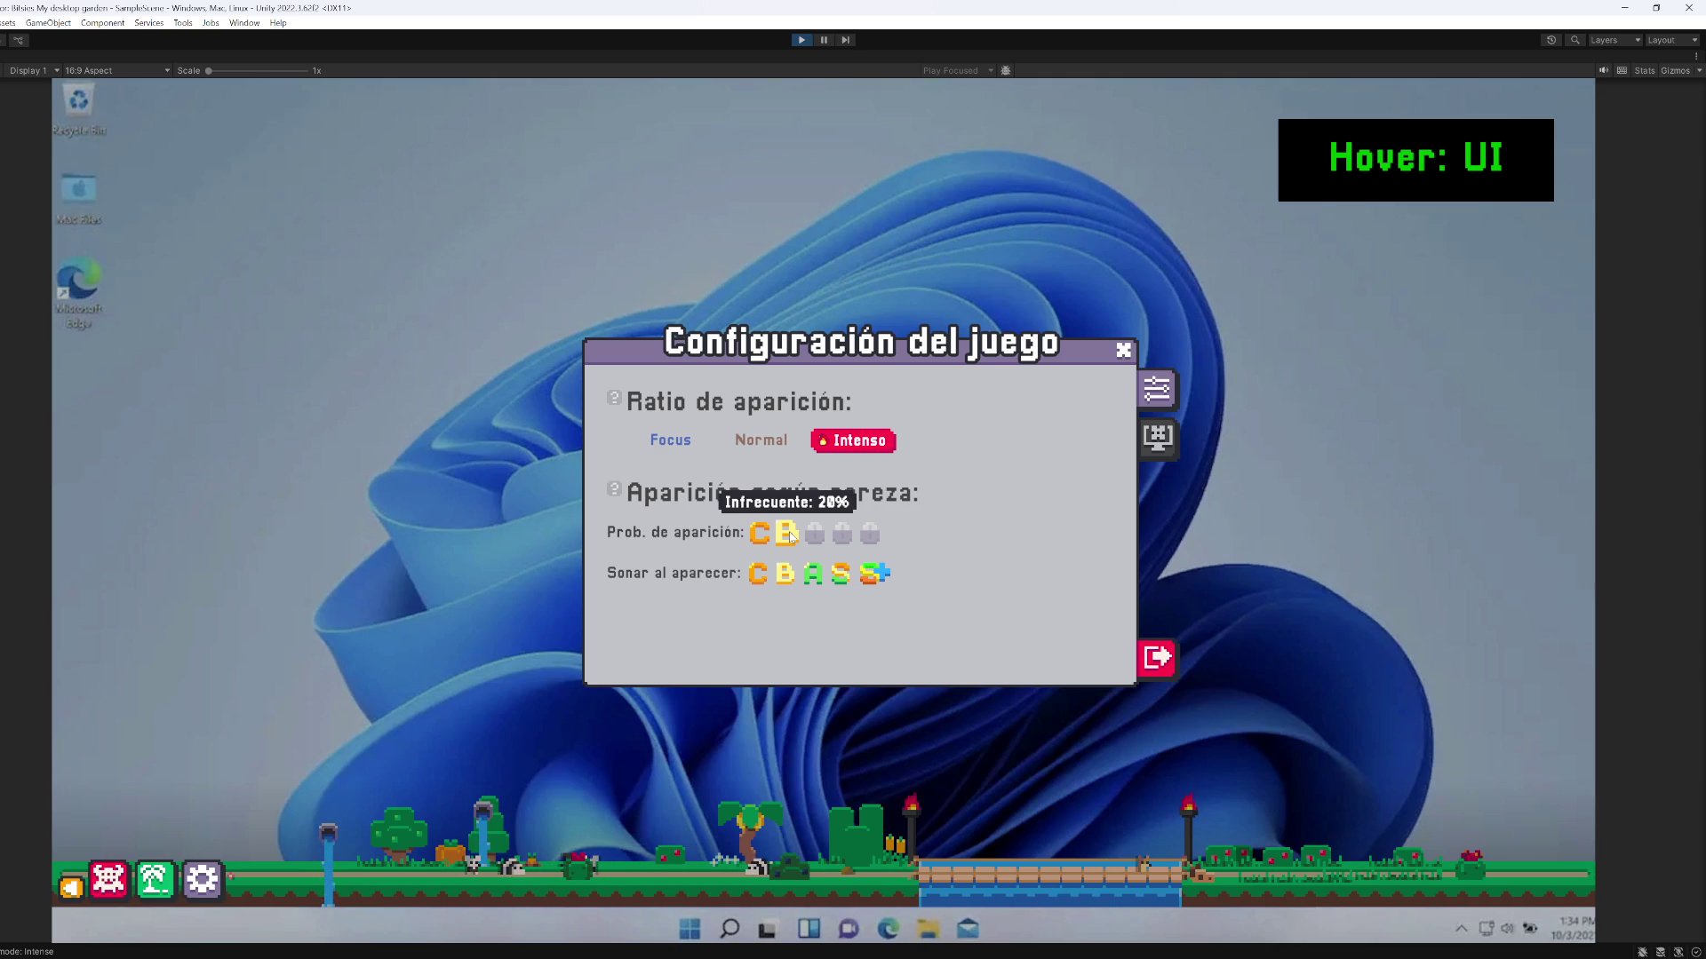
pyautogui.hotkey('alt', 'Tab')
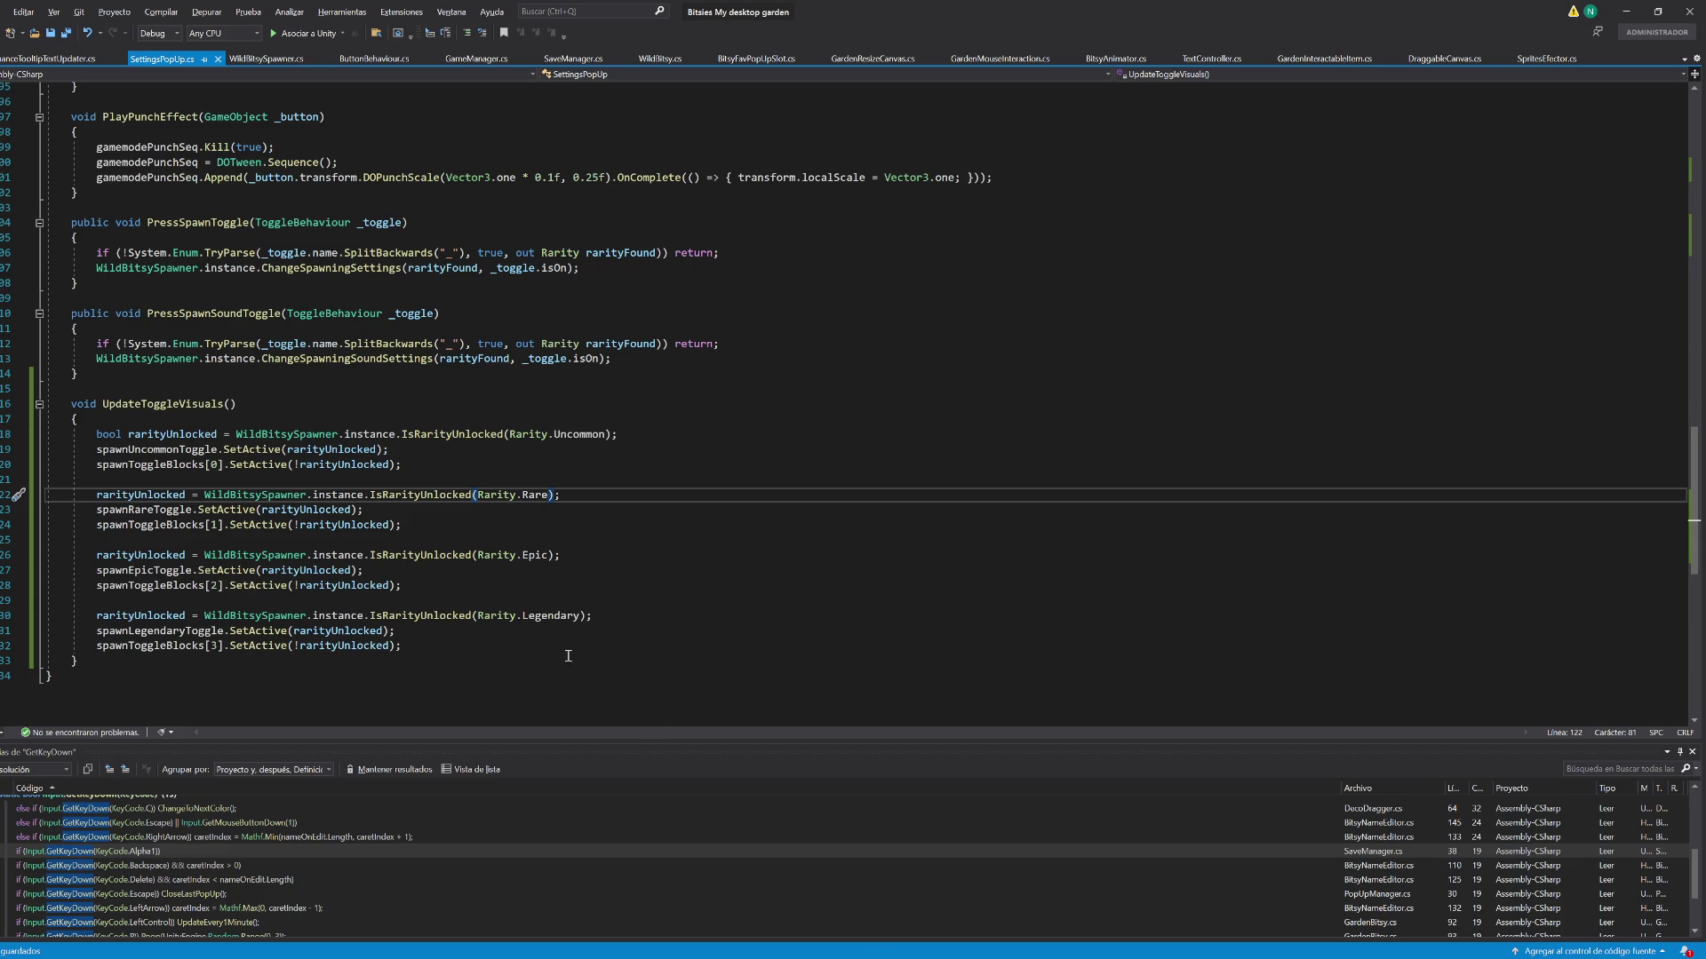
# Open WildBitsySpawner.cs and locate ApplyGamemodeModifier and its FloorToInt Intense case
pyautogui.scroll(7, 527, 617)
pyautogui.scroll(12, 527, 617)
pyautogui.scroll(2, 527, 618)
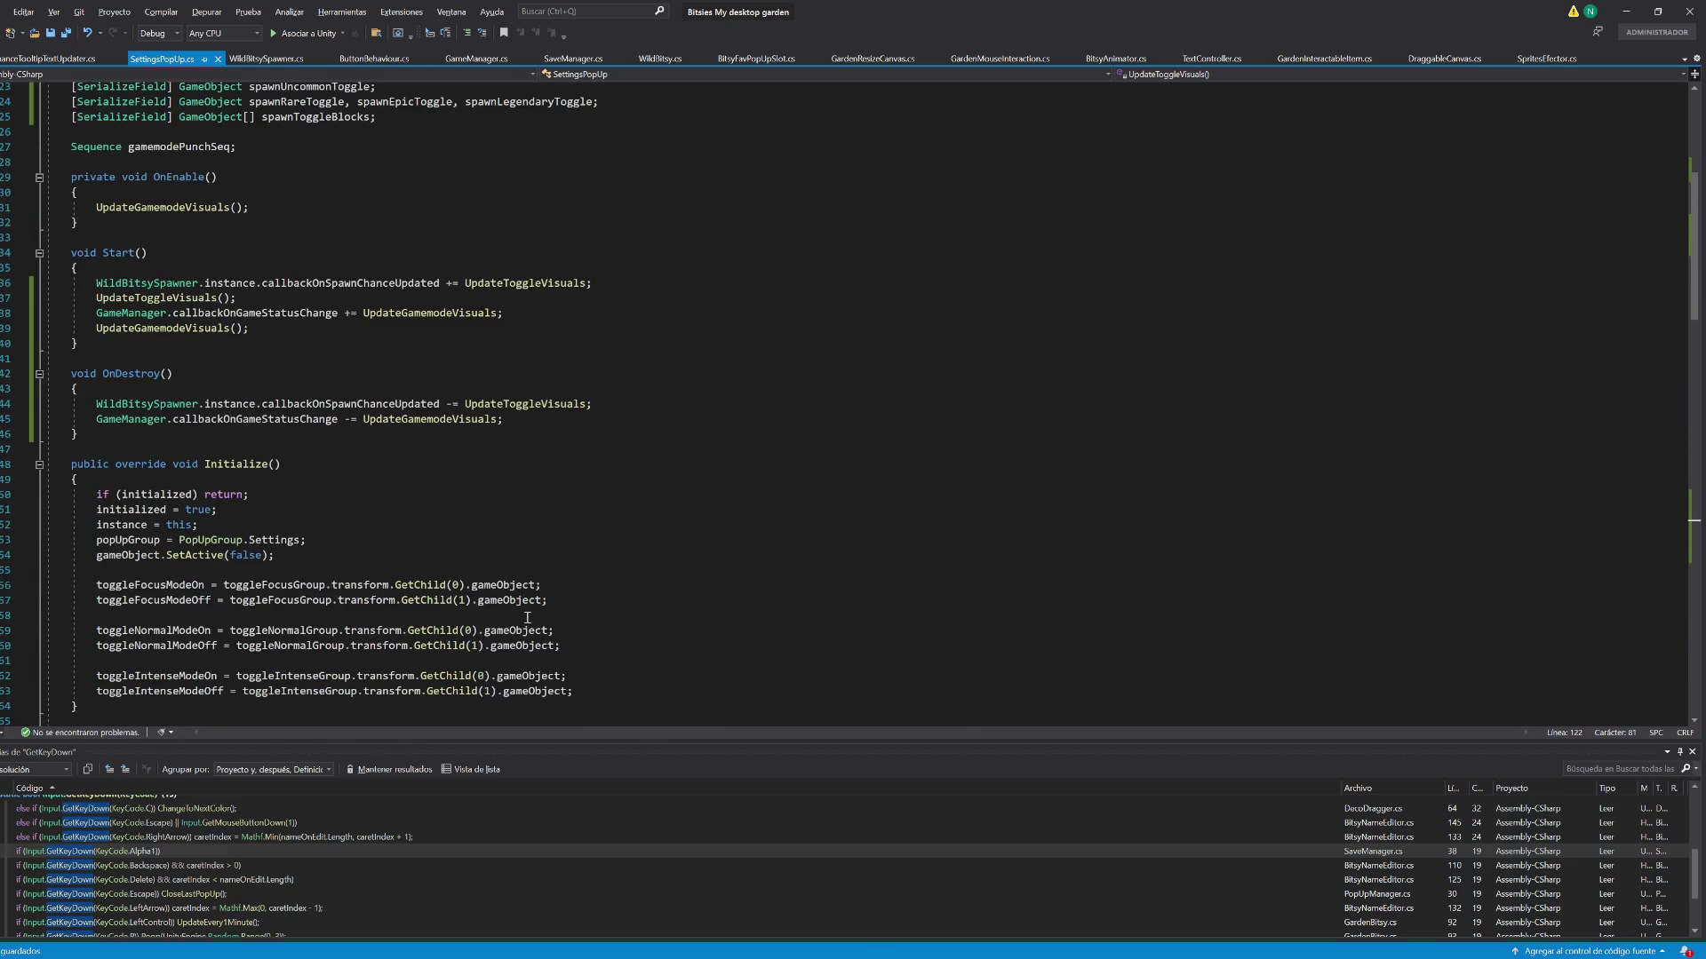
pyautogui.click(247, 61)
pyautogui.scroll(20, 260, 415)
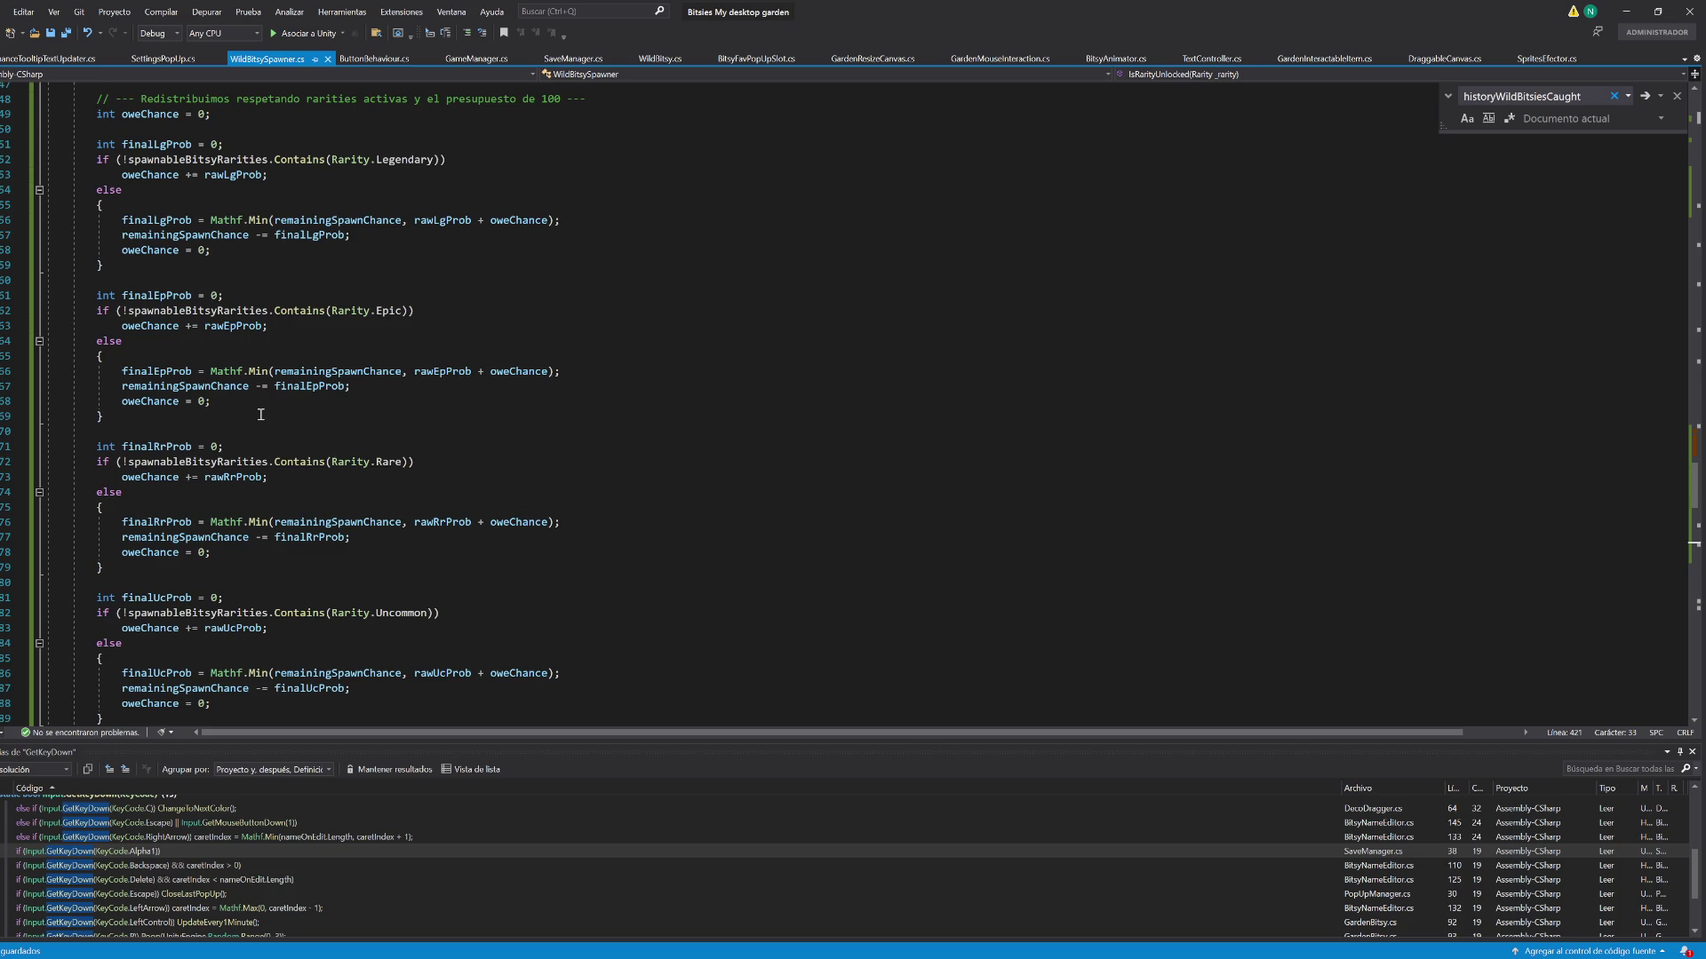
pyautogui.scroll(-19, 260, 414)
pyautogui.scroll(-1, 350, 460)
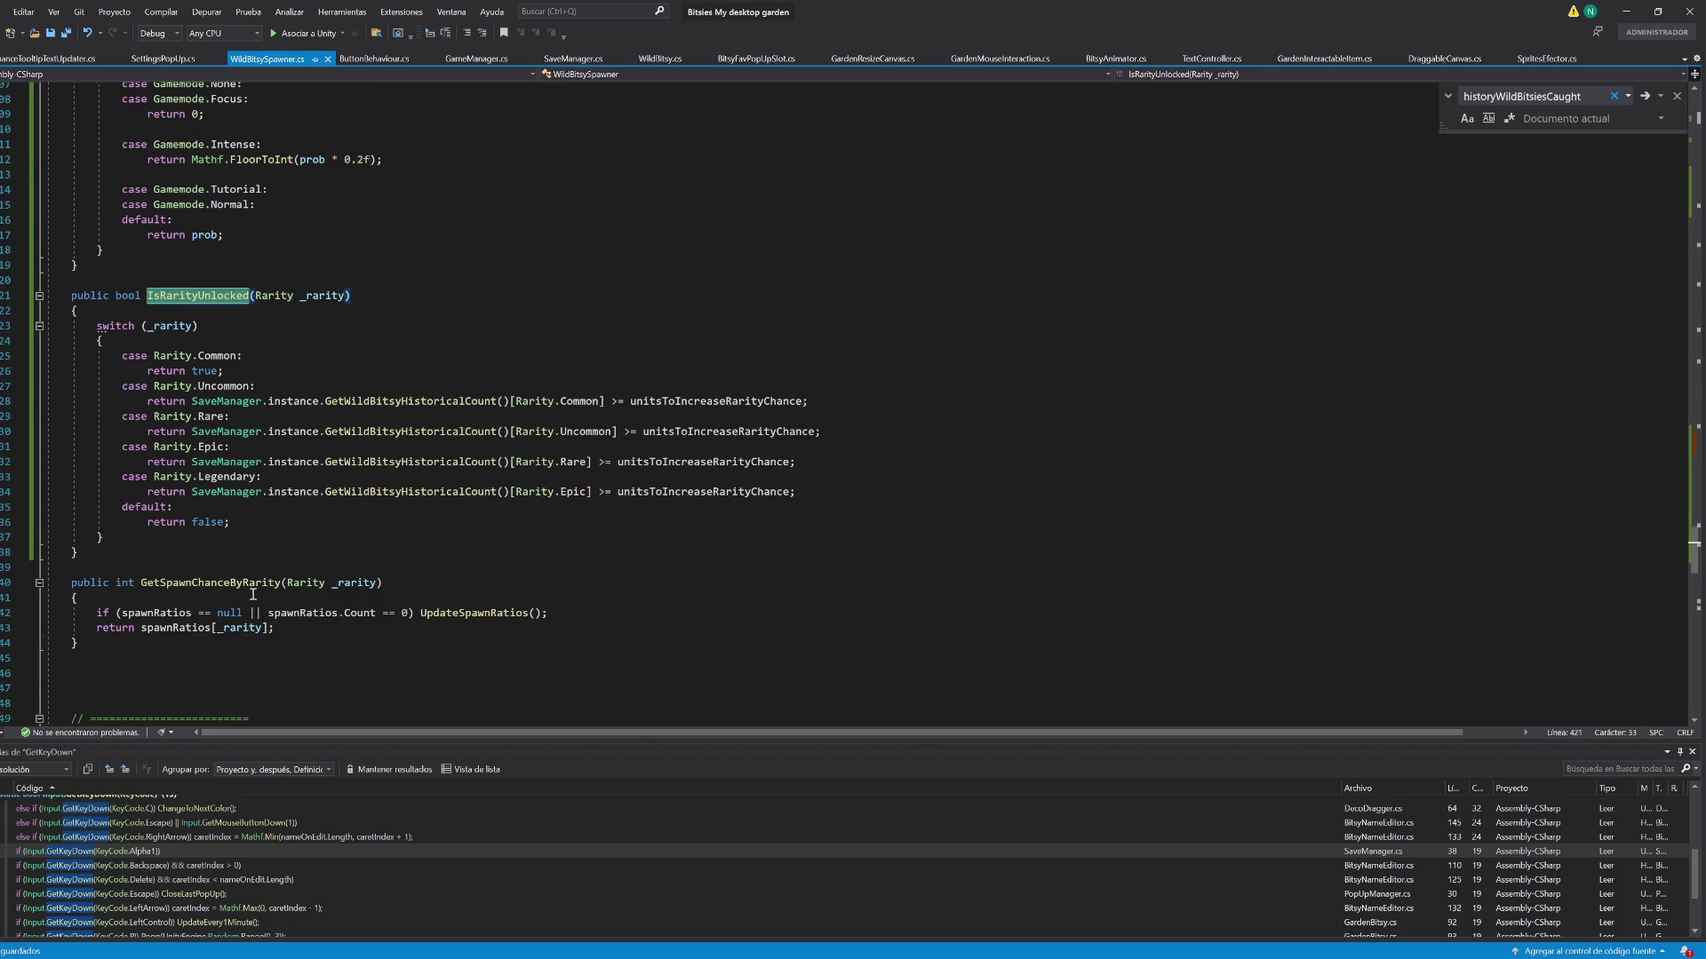
pyautogui.scroll(5, 253, 594)
pyautogui.doubleClick(263, 387)
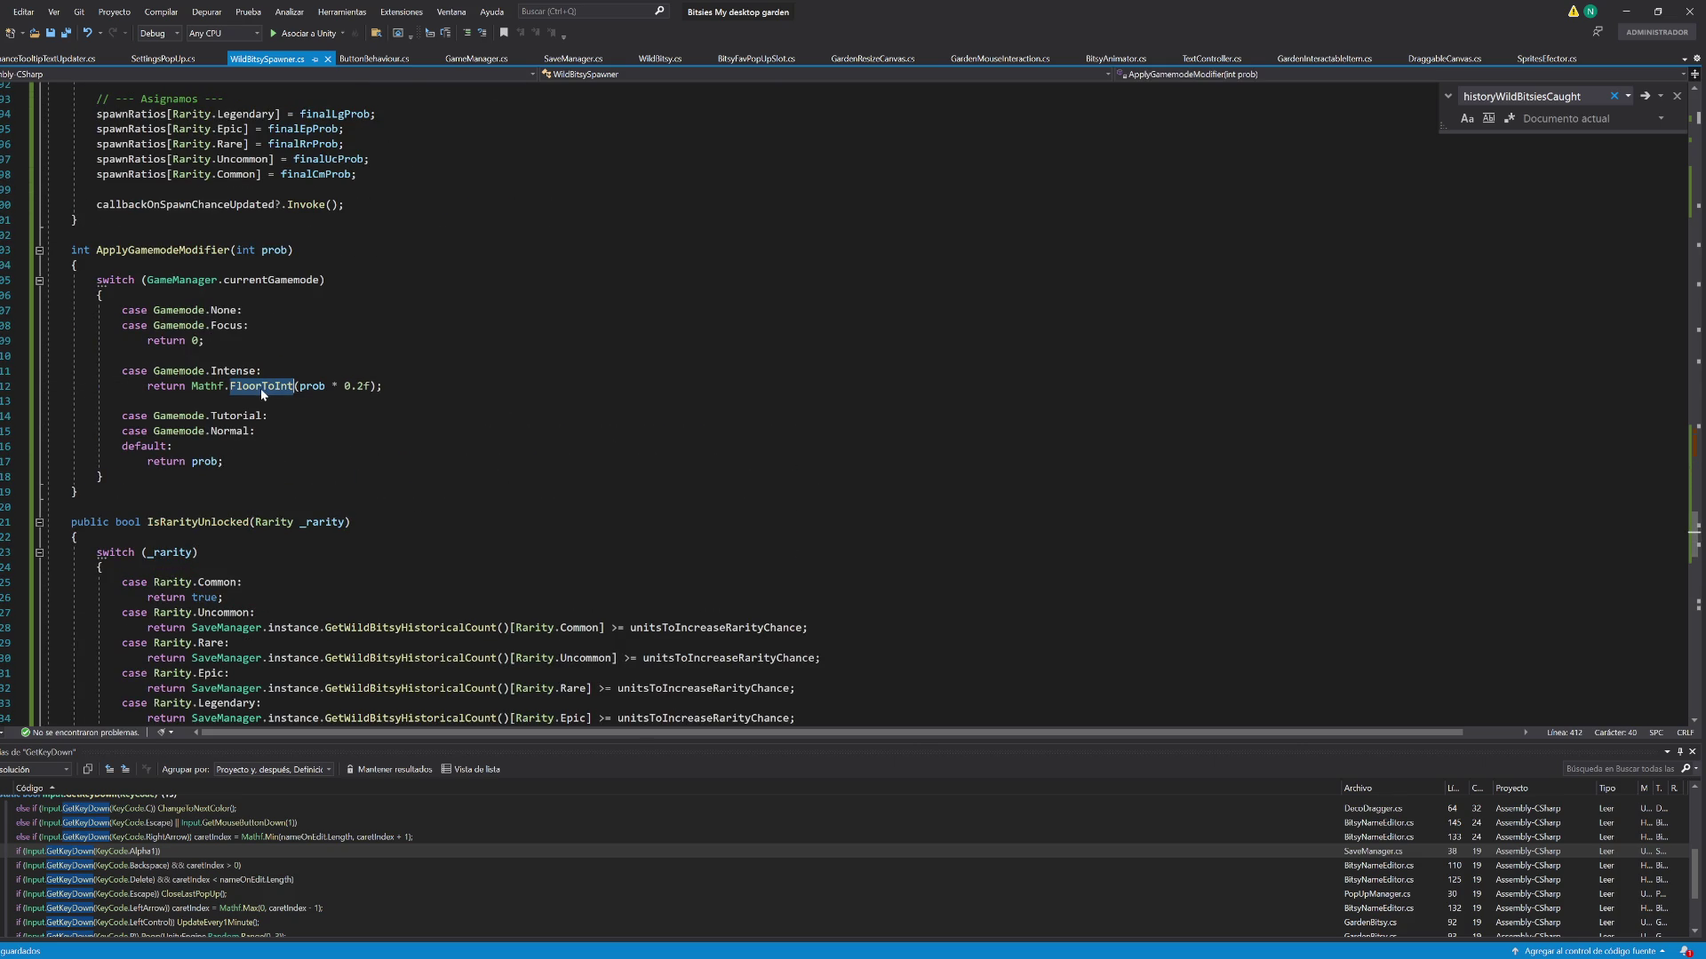
pyautogui.doubleClick(174, 250)
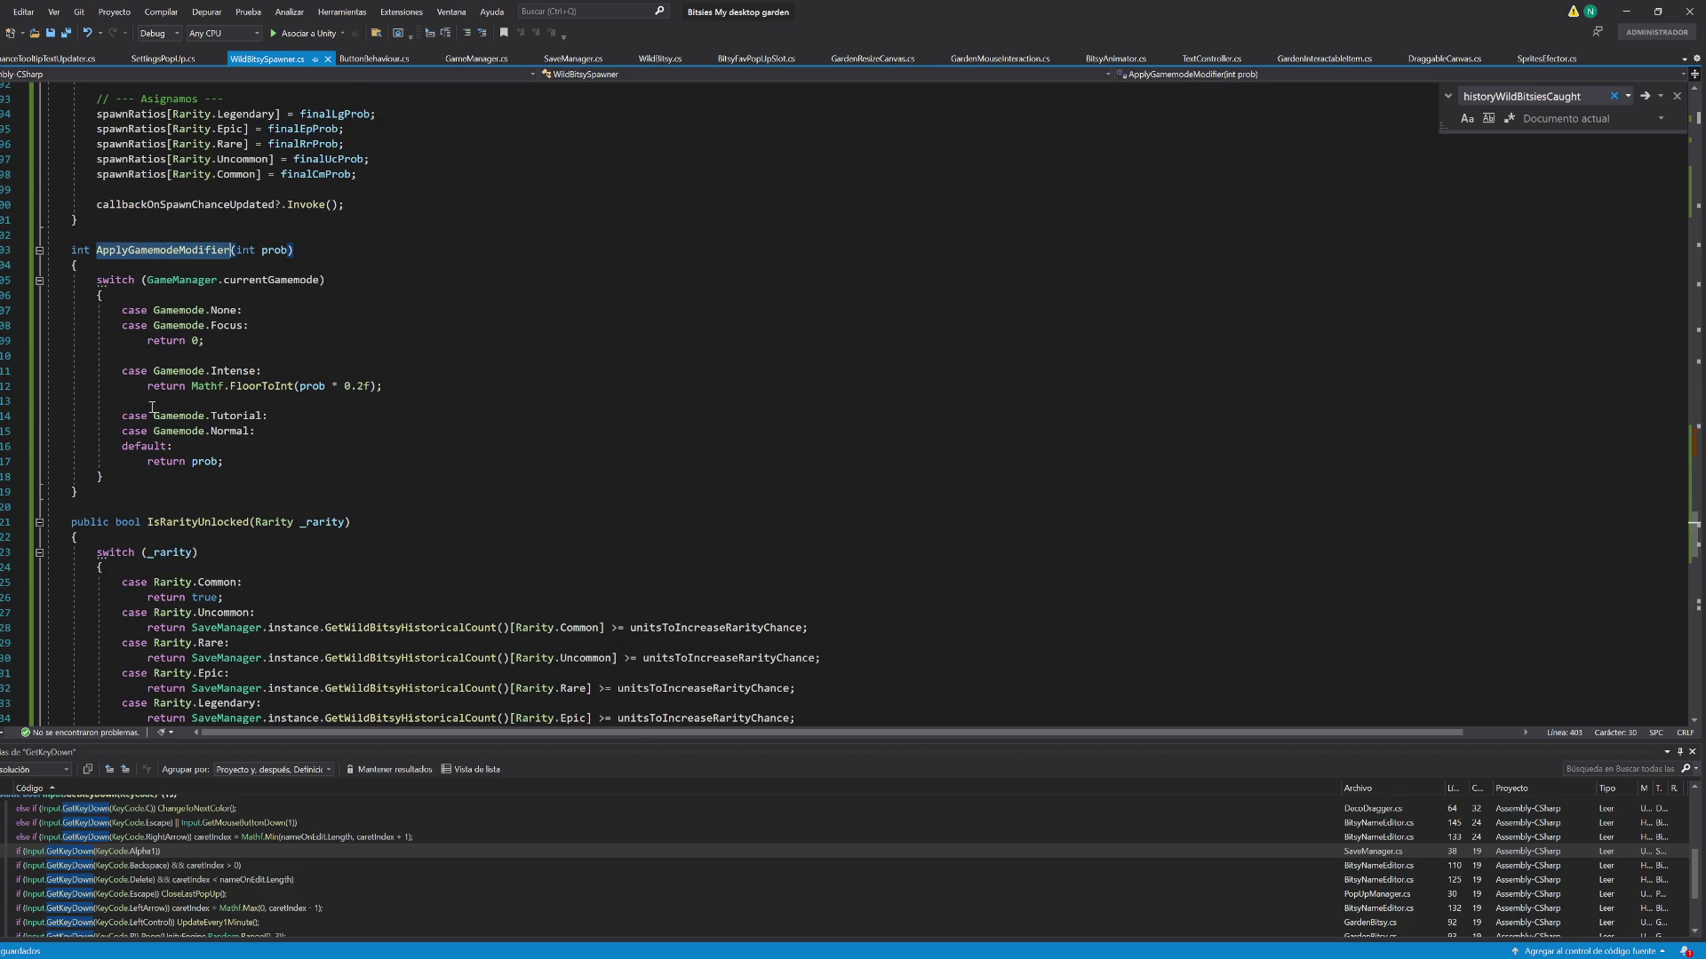
# Select the code from ApplyGamemodeModifier's closing brace up through the spawnRatios field declaration
pyautogui.click(94, 493)
pyautogui.hotkey('shift', 'Up')
pyautogui.hotkey('shift', 'Up')
pyautogui.hotkey('shift', 'Up')
pyautogui.scroll(3, 103, 493)
pyautogui.scroll(5, 113, 485)
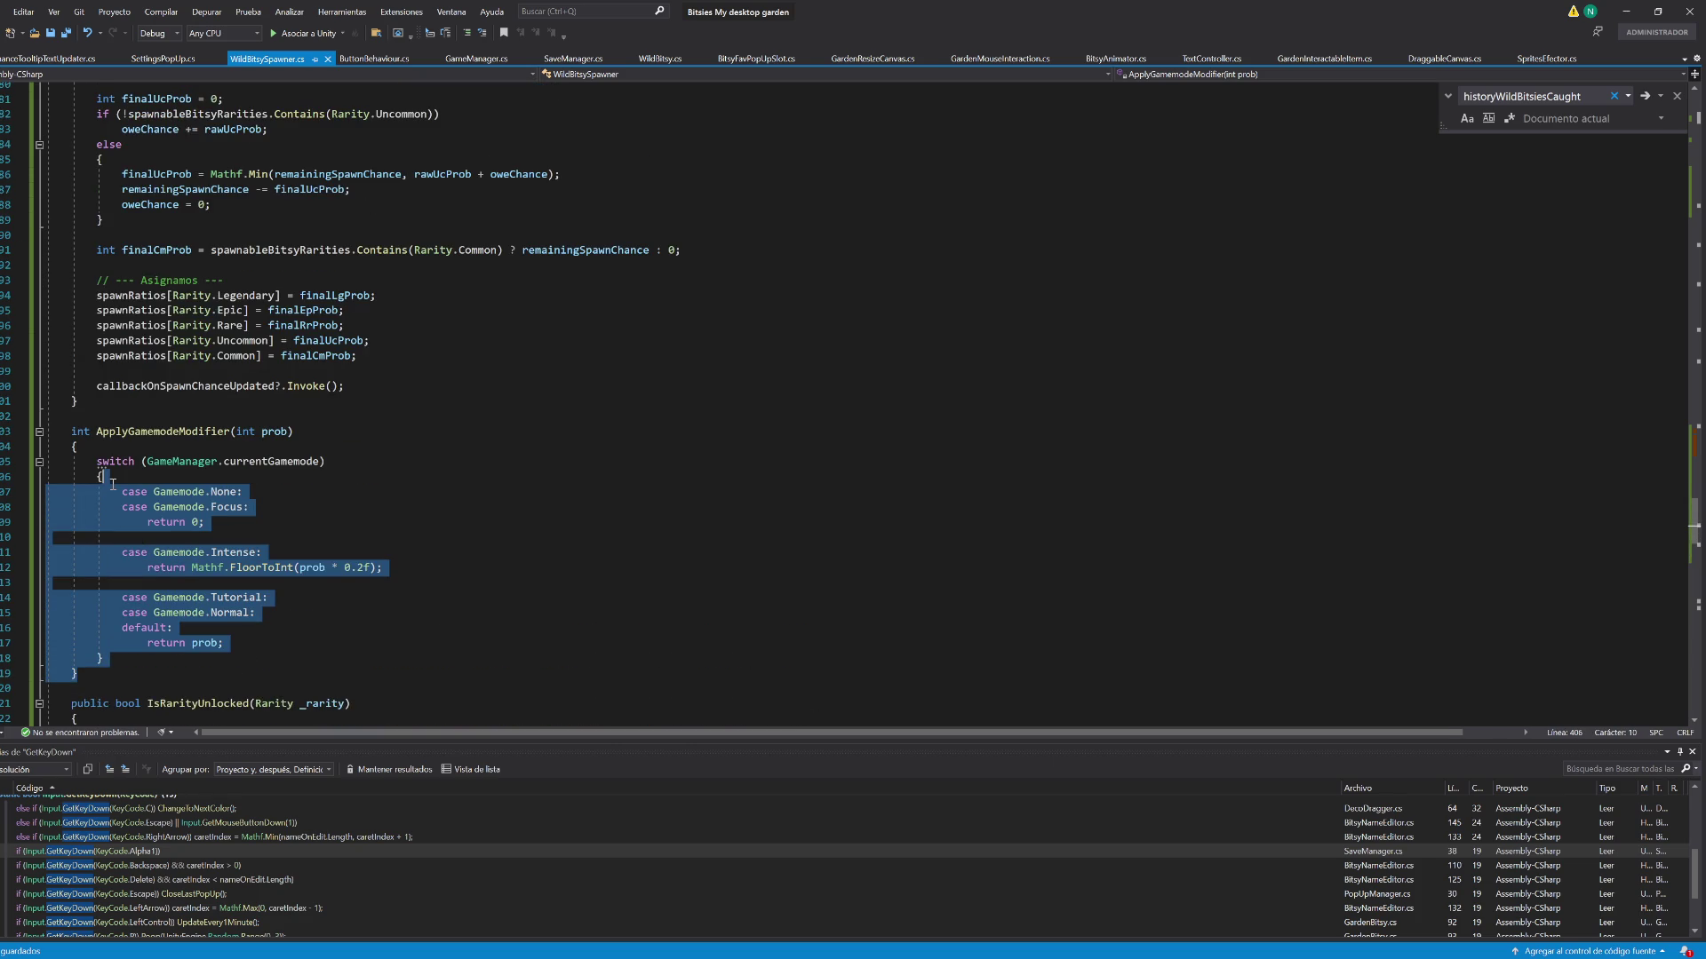
pyautogui.keyDown('shift'); pyautogui.click(119, 478); pyautogui.keyUp('shift')
pyautogui.scroll(3, 119, 478)
pyautogui.keyDown('shift'); pyautogui.click(120, 478); pyautogui.keyUp('shift')
pyautogui.scroll(15, 119, 478)
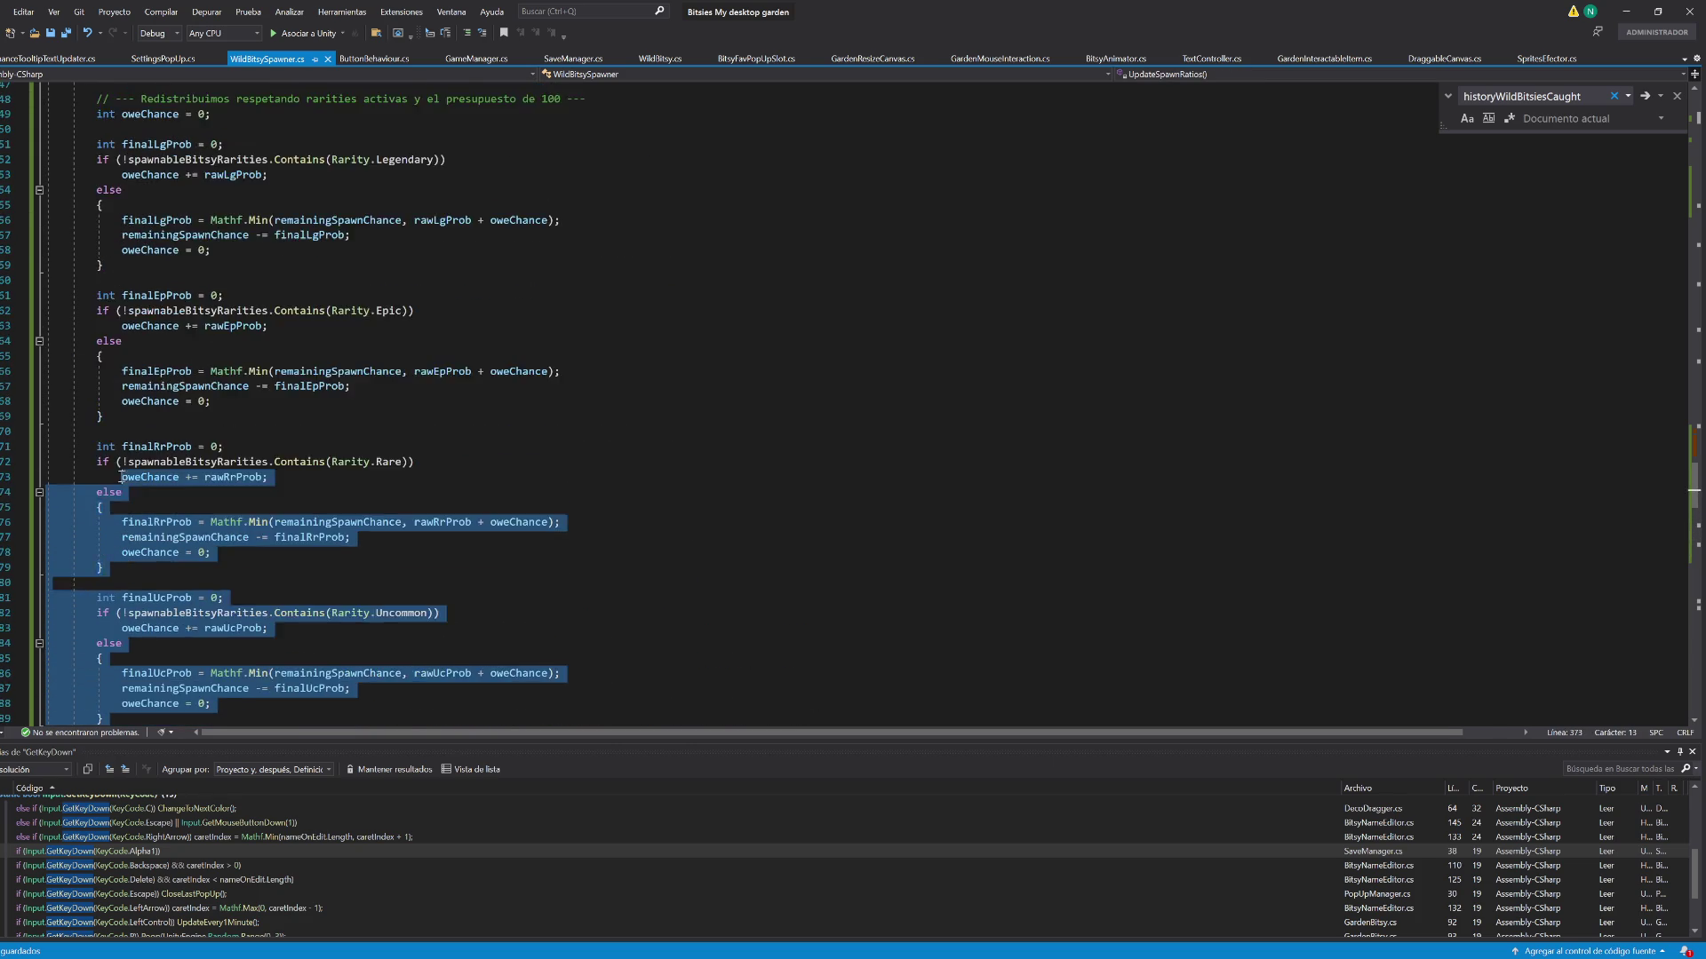
pyautogui.keyDown('shift'); pyautogui.click(107, 433); pyautogui.keyUp('shift')
pyautogui.scroll(3, 107, 433)
pyautogui.hotkey('shift', 'Up')
pyautogui.hotkey('shift', 'Up')
pyautogui.hotkey('shift', 'Up')
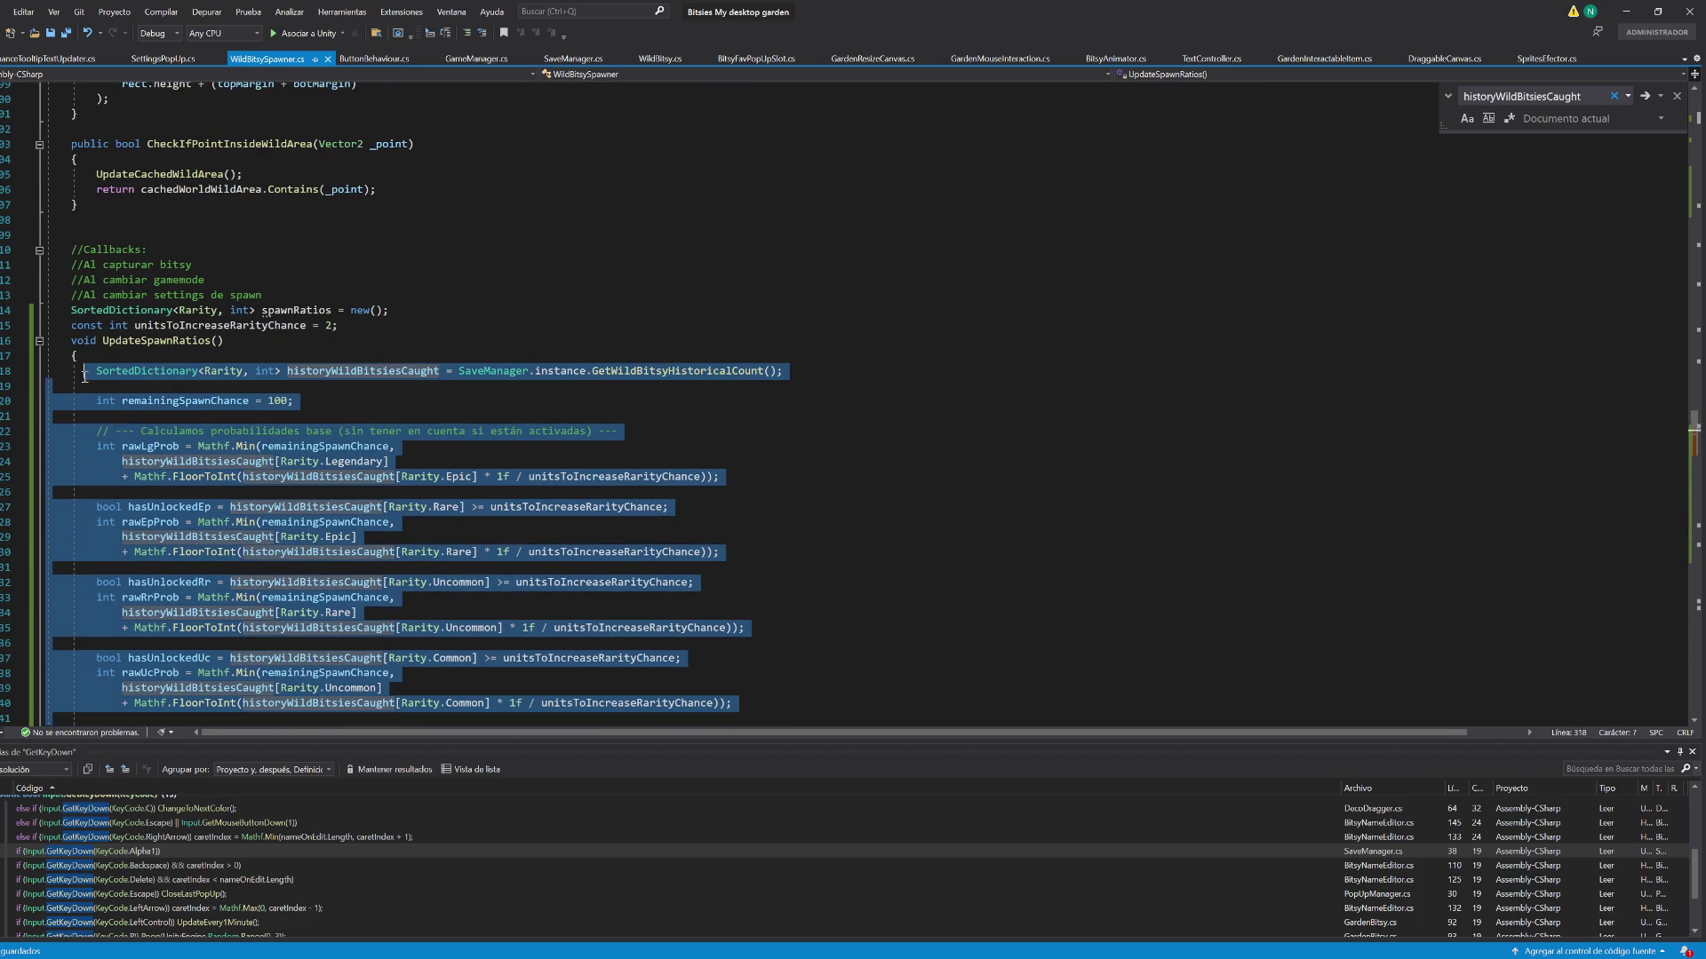
pyautogui.hotkey('shift', 'Home')
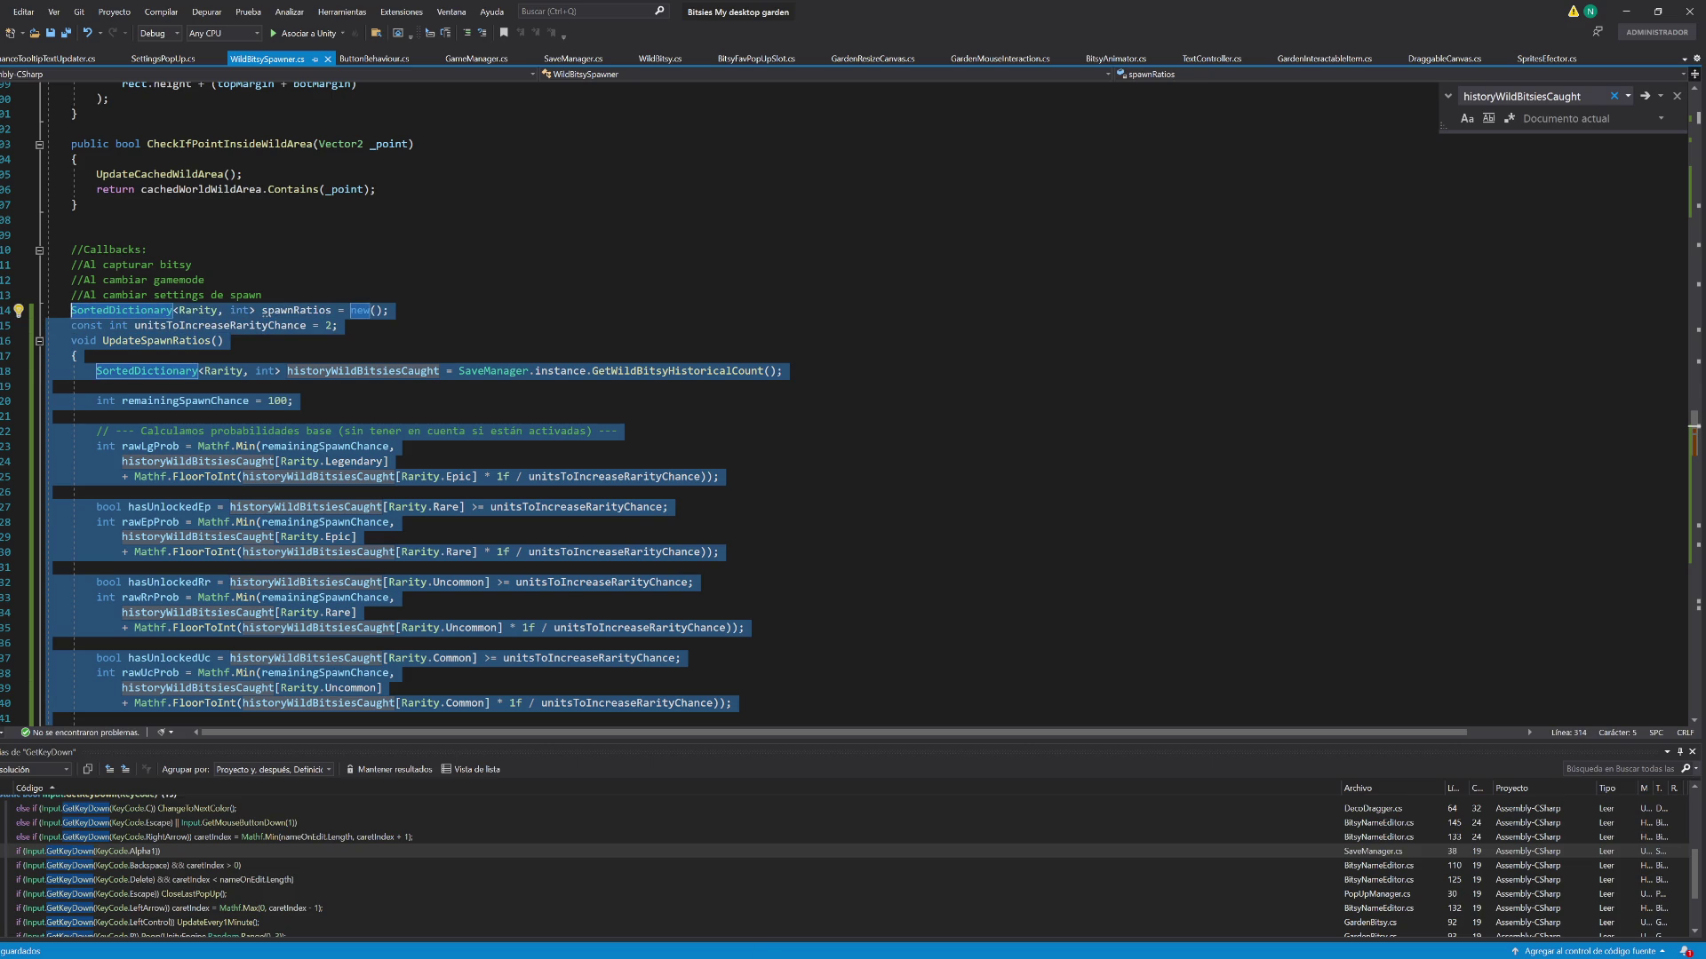
pyautogui.hotkey('alt', 'Tab')
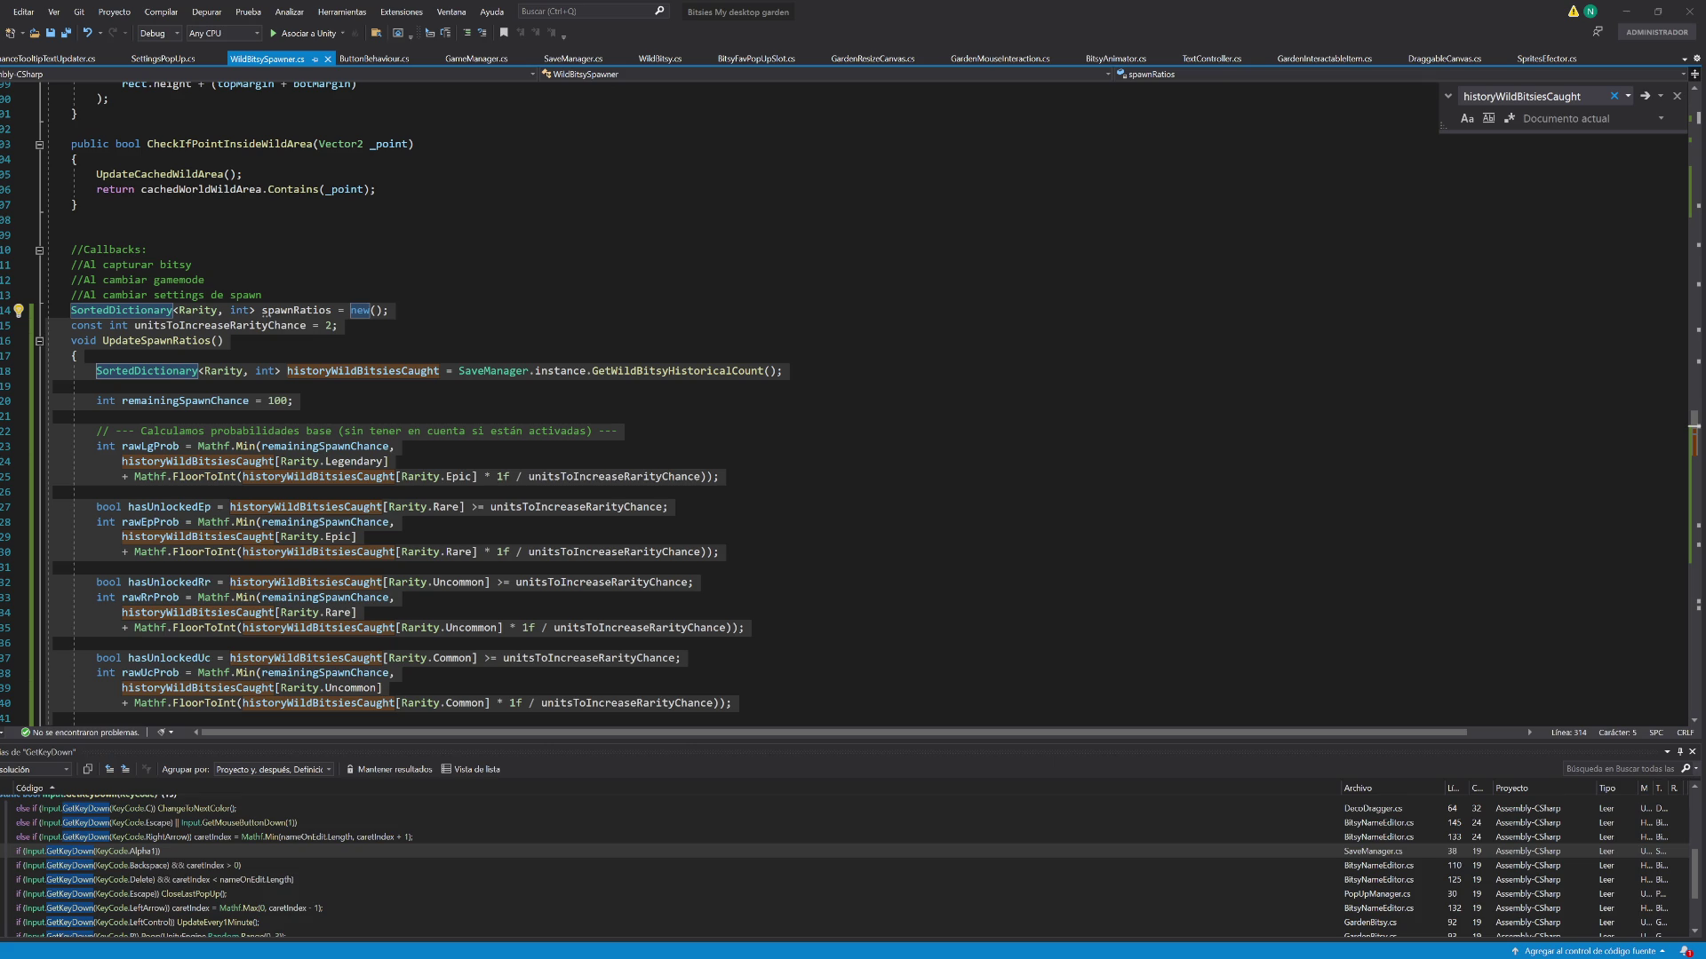
# Clear the code selection and go to the Claude chat showing the proposed fix
pyautogui.click(855, 585)
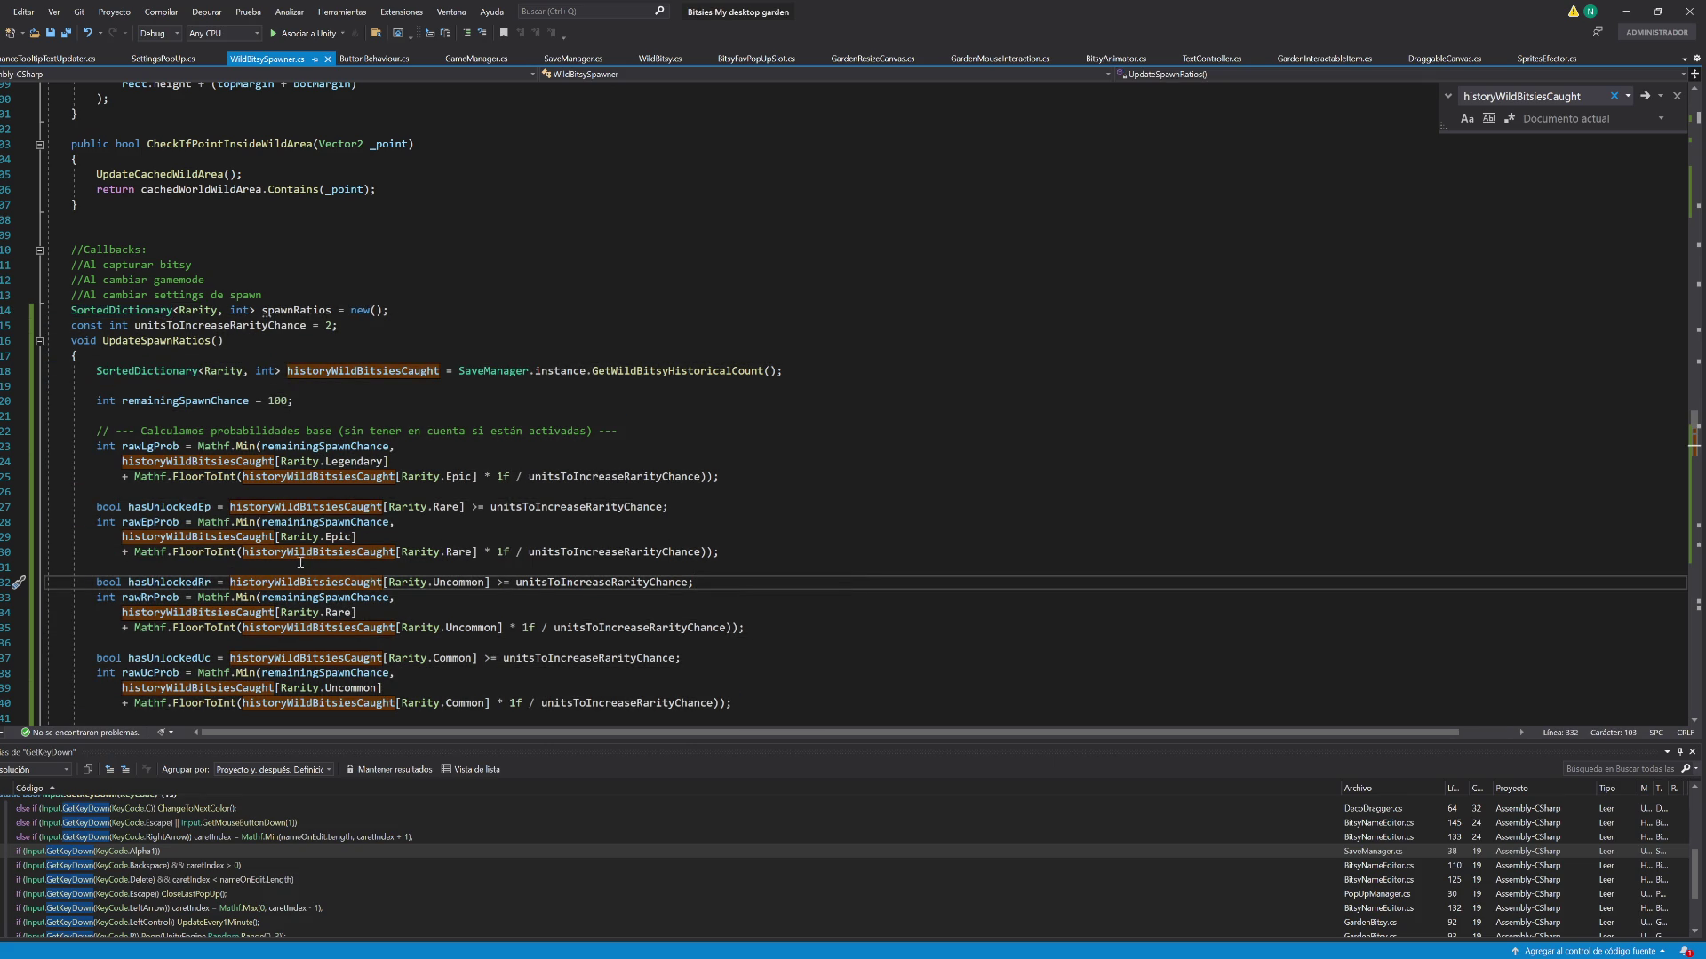
pyautogui.hotkey('alt', 'Tab')
pyautogui.hotkey('alt', 'Tab')
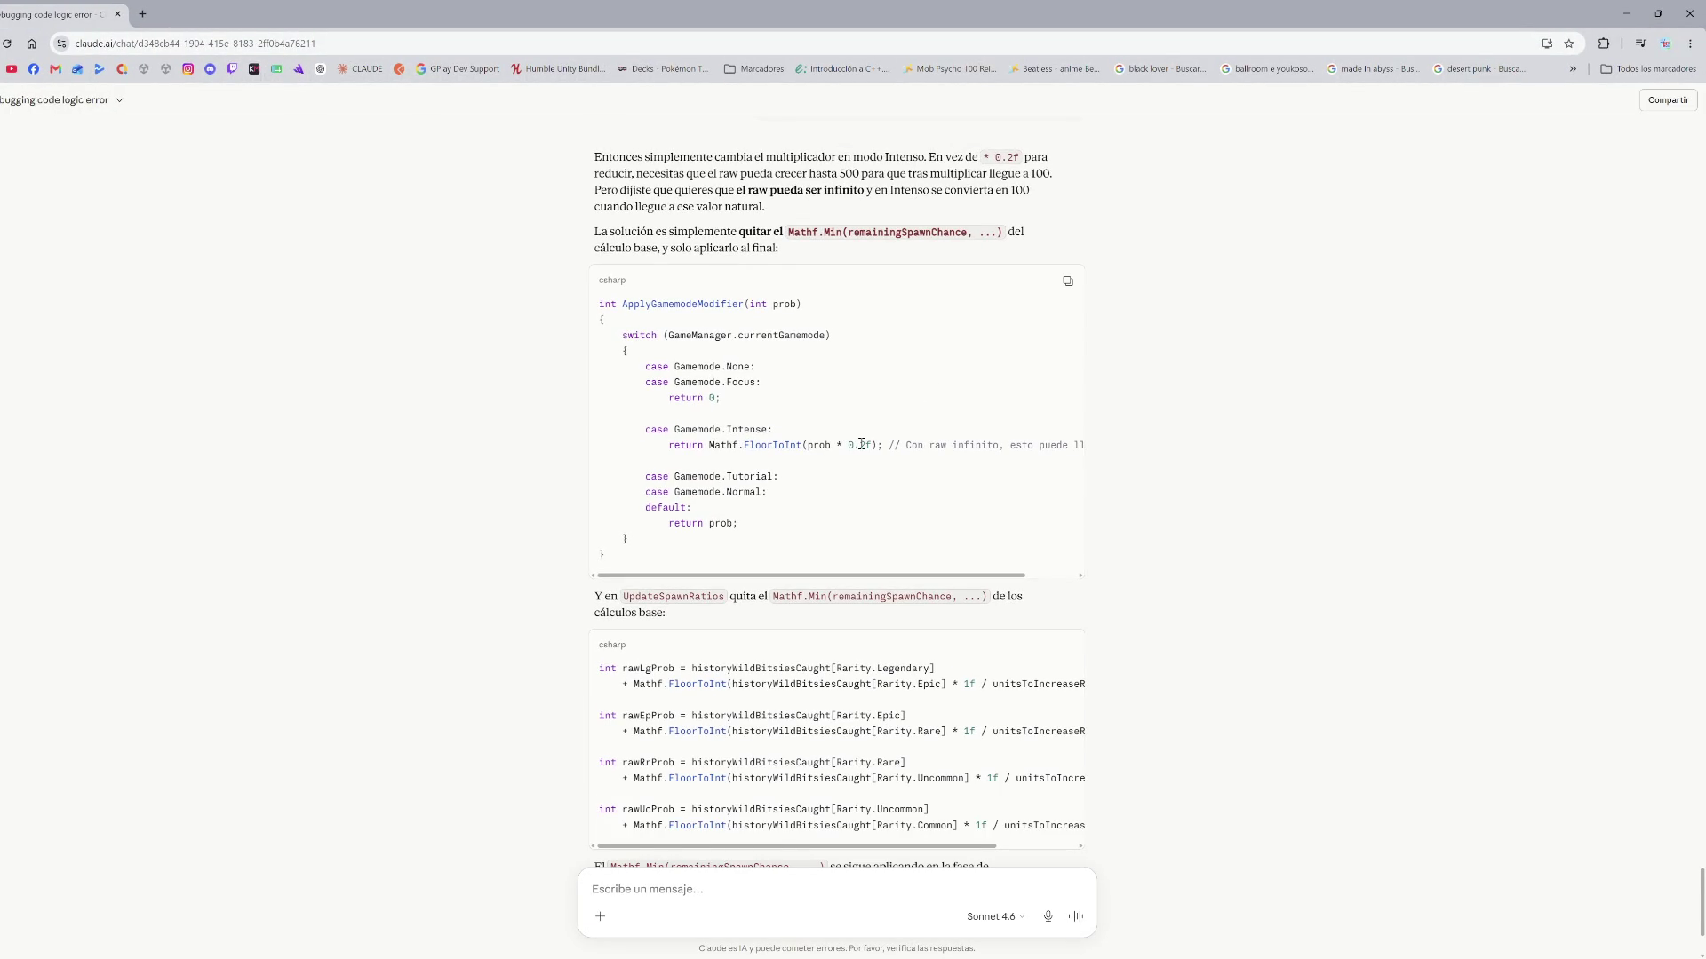
# Read Claude's reply to the end, noting the infinite raw value comment, then return to WildBitsySpawner.cs
pyautogui.moveTo(952, 445); pyautogui.dragTo(1013, 446)
pyautogui.hscroll(-2, 671, 466)
pyautogui.click(517, 465)
pyautogui.scroll(-2, 517, 465)
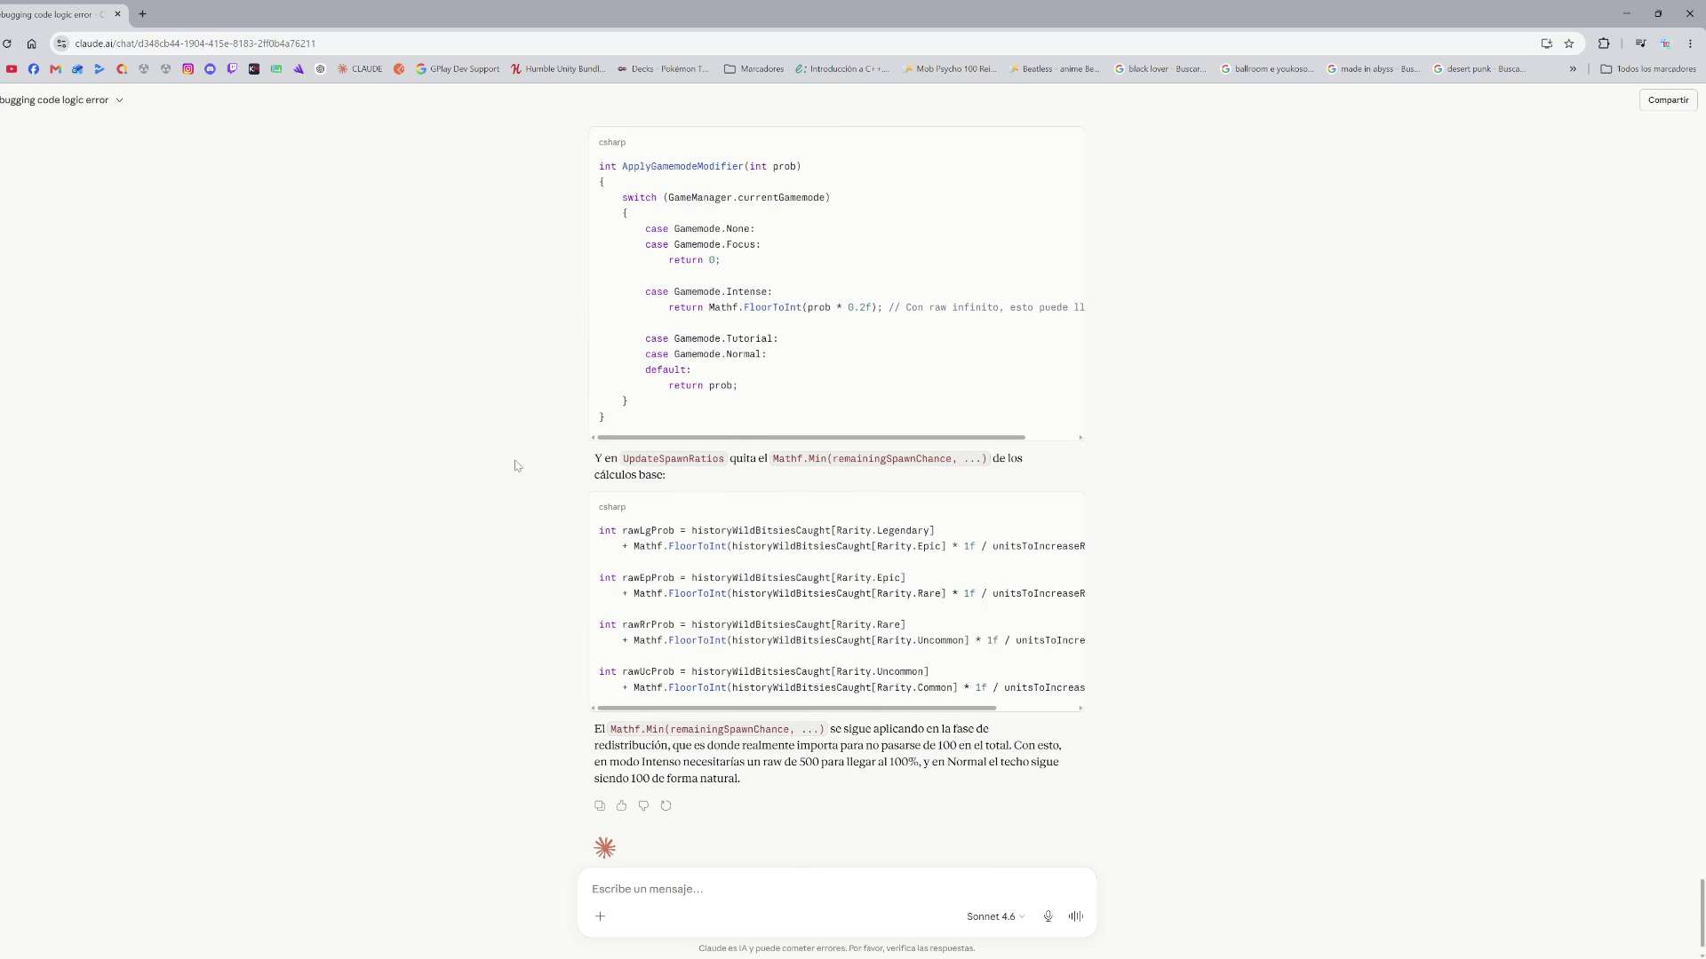
pyautogui.hotkey('alt', 'Tab')
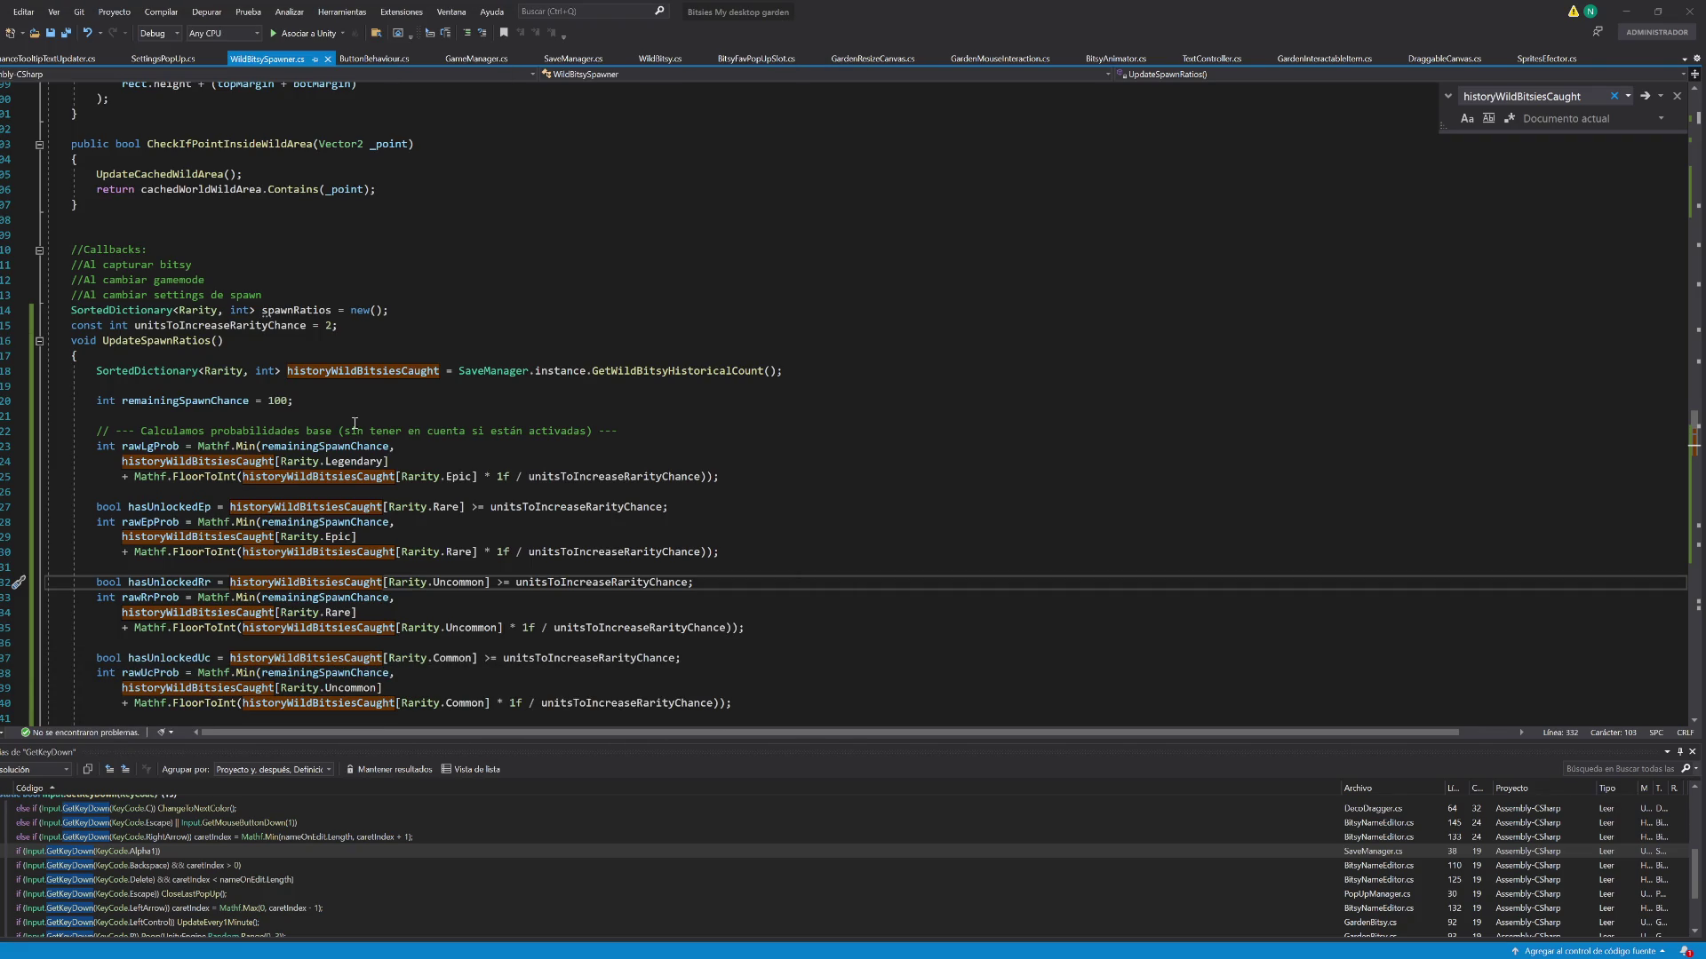
pyautogui.scroll(-1, 347, 416)
pyautogui.click(566, 446)
pyautogui.scroll(-2, 565, 455)
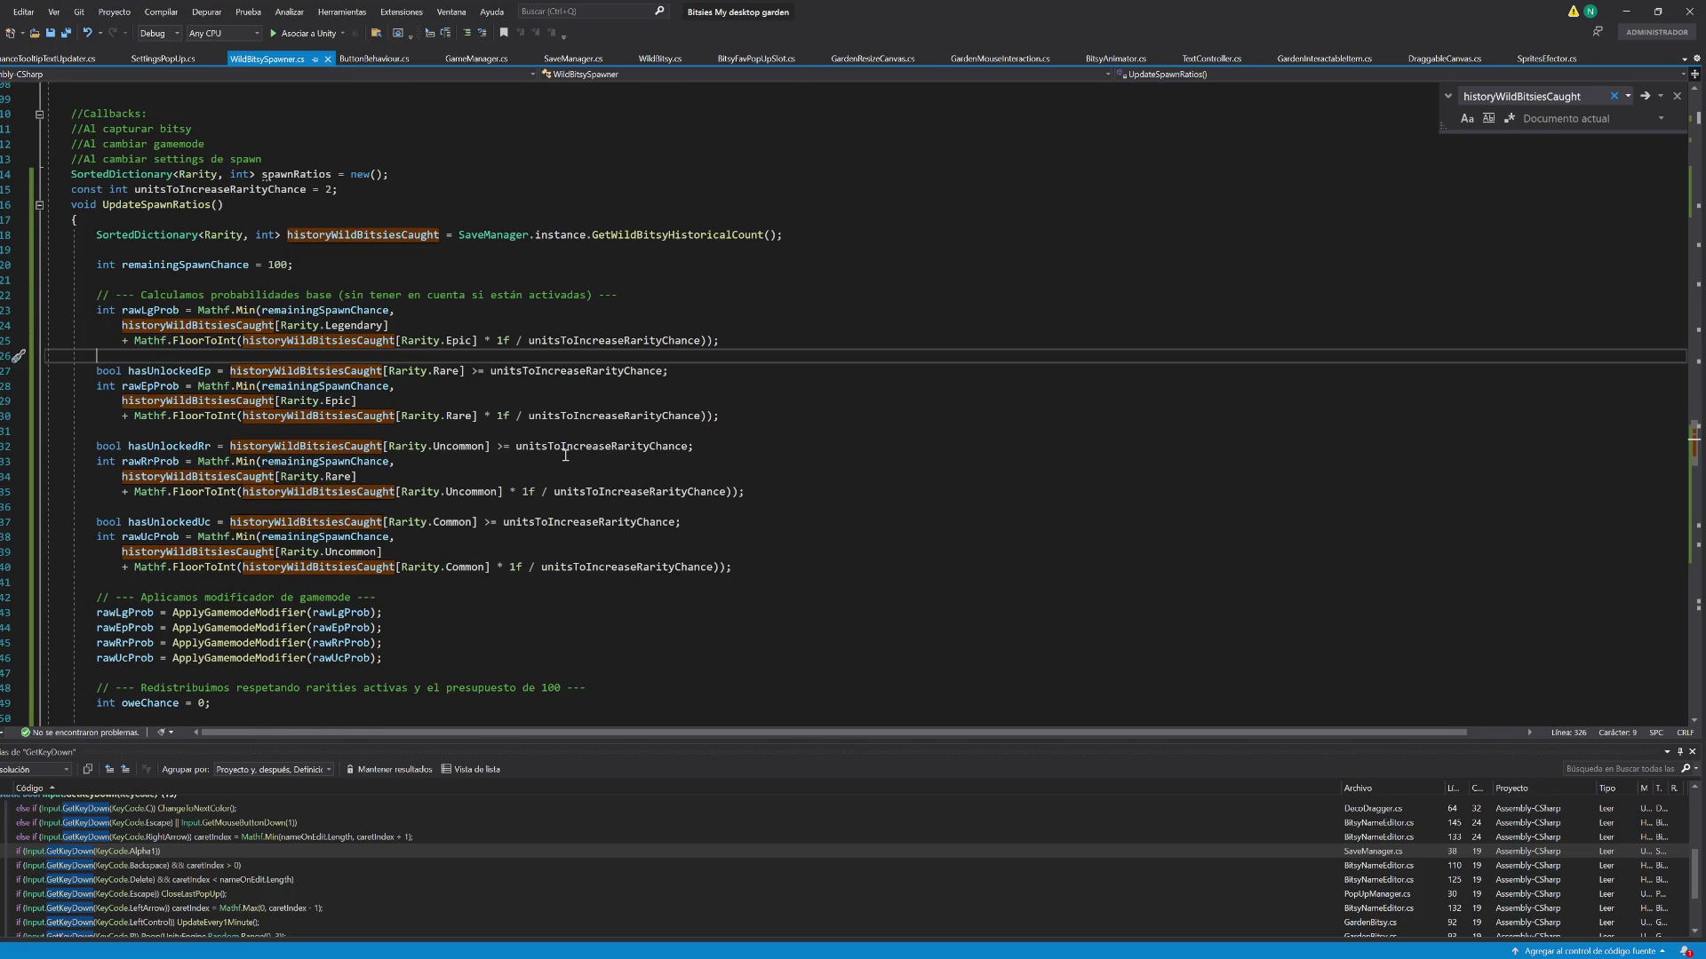
pyautogui.scroll(-2, 616, 468)
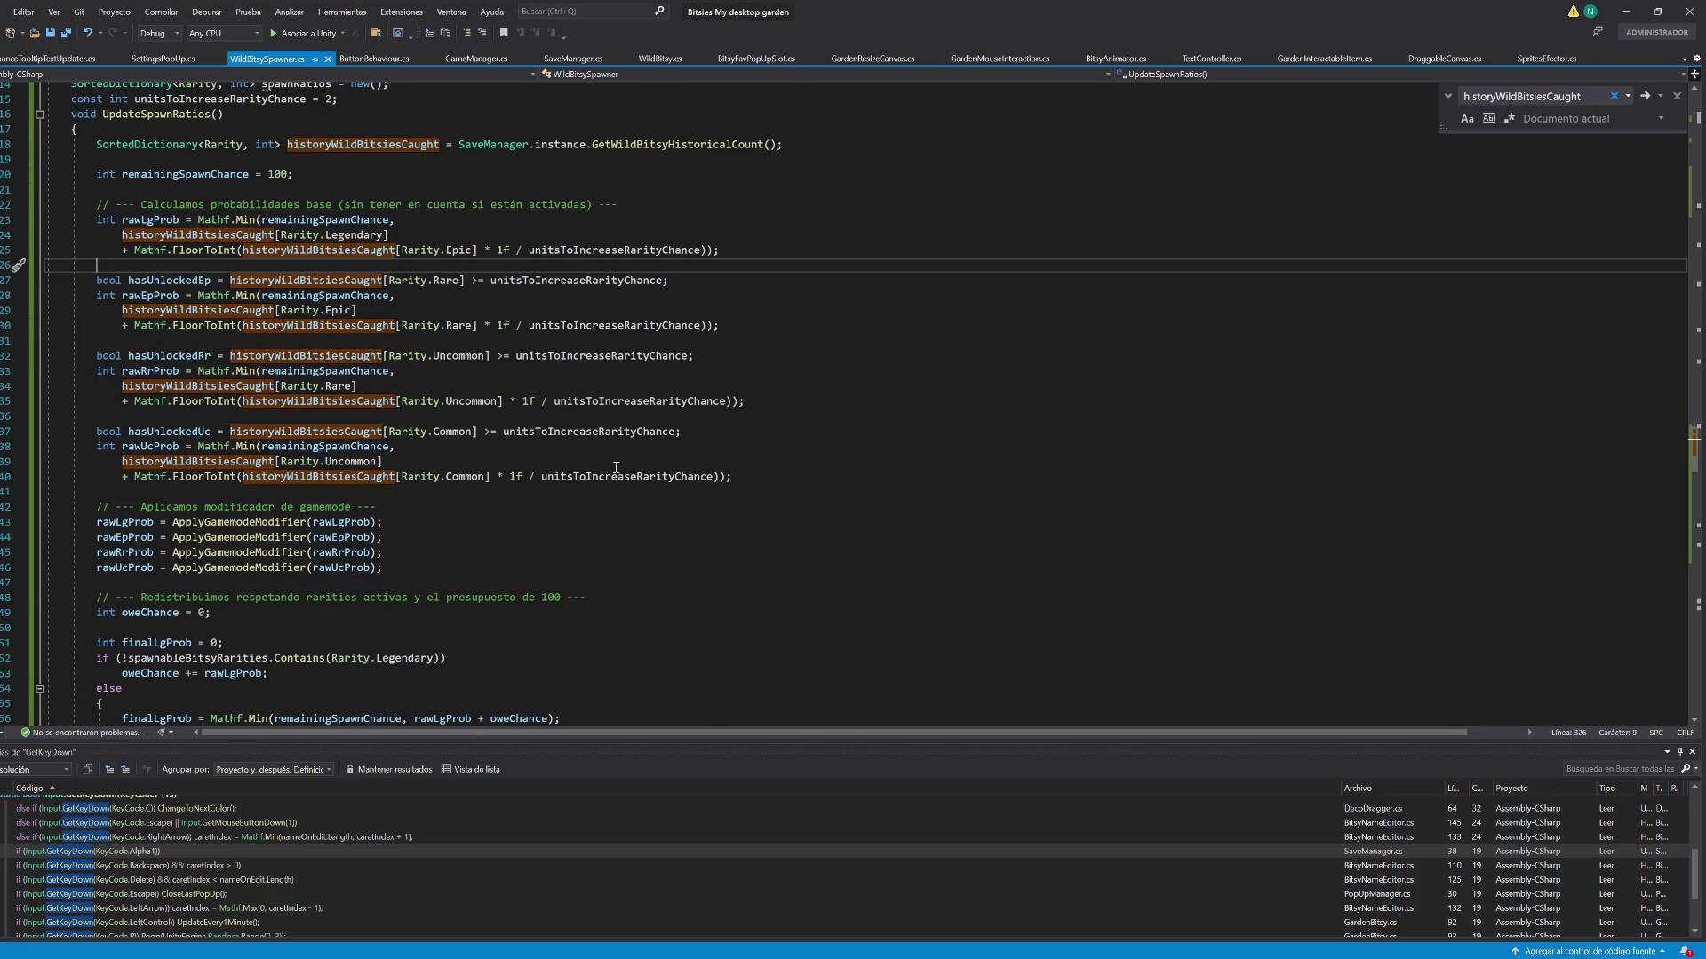
pyautogui.scroll(-2, 616, 468)
pyautogui.scroll(-1, 616, 468)
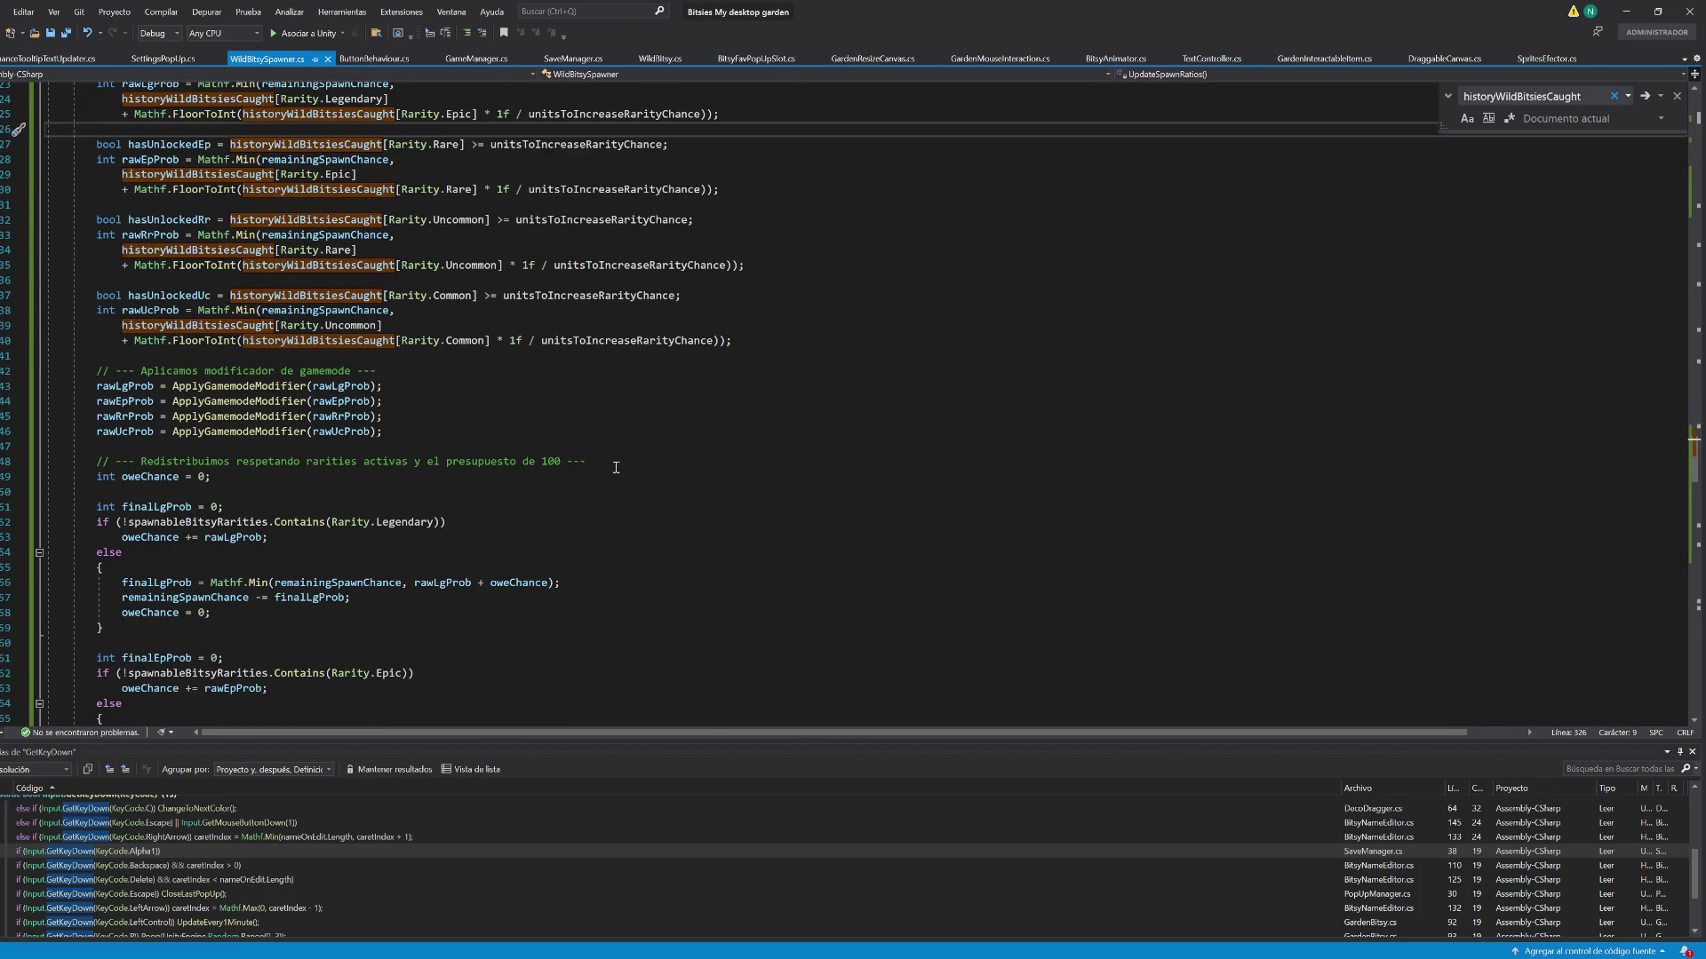
pyautogui.scroll(4, 616, 468)
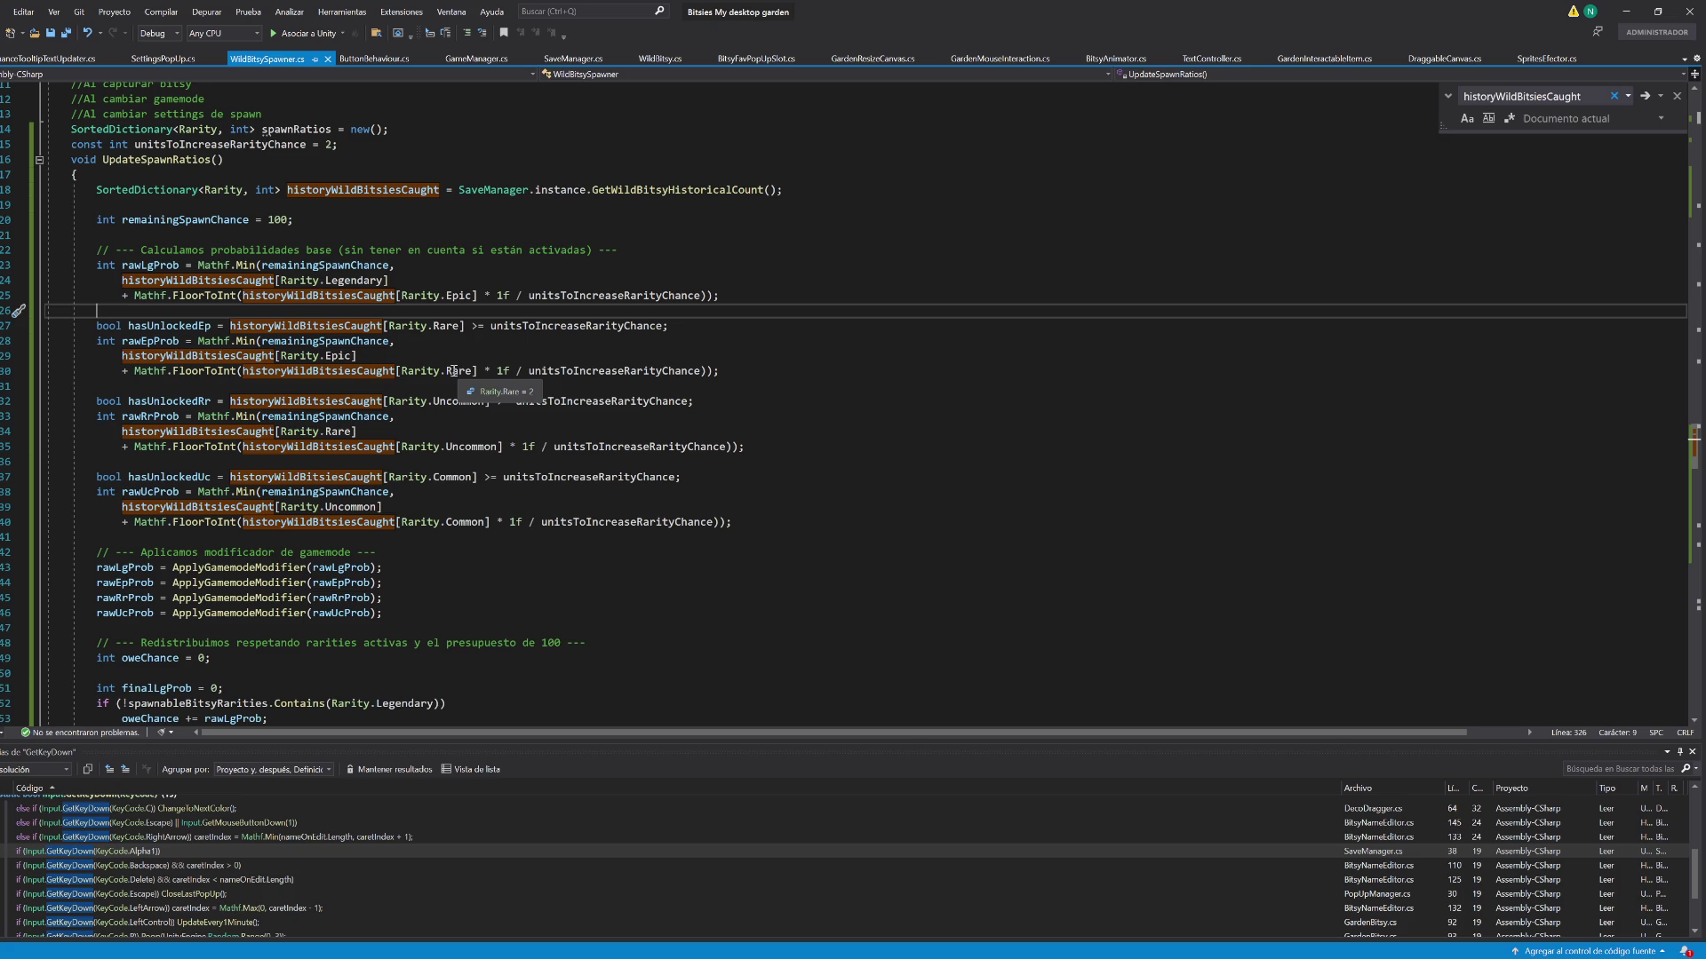
pyautogui.scroll(2, 427, 434)
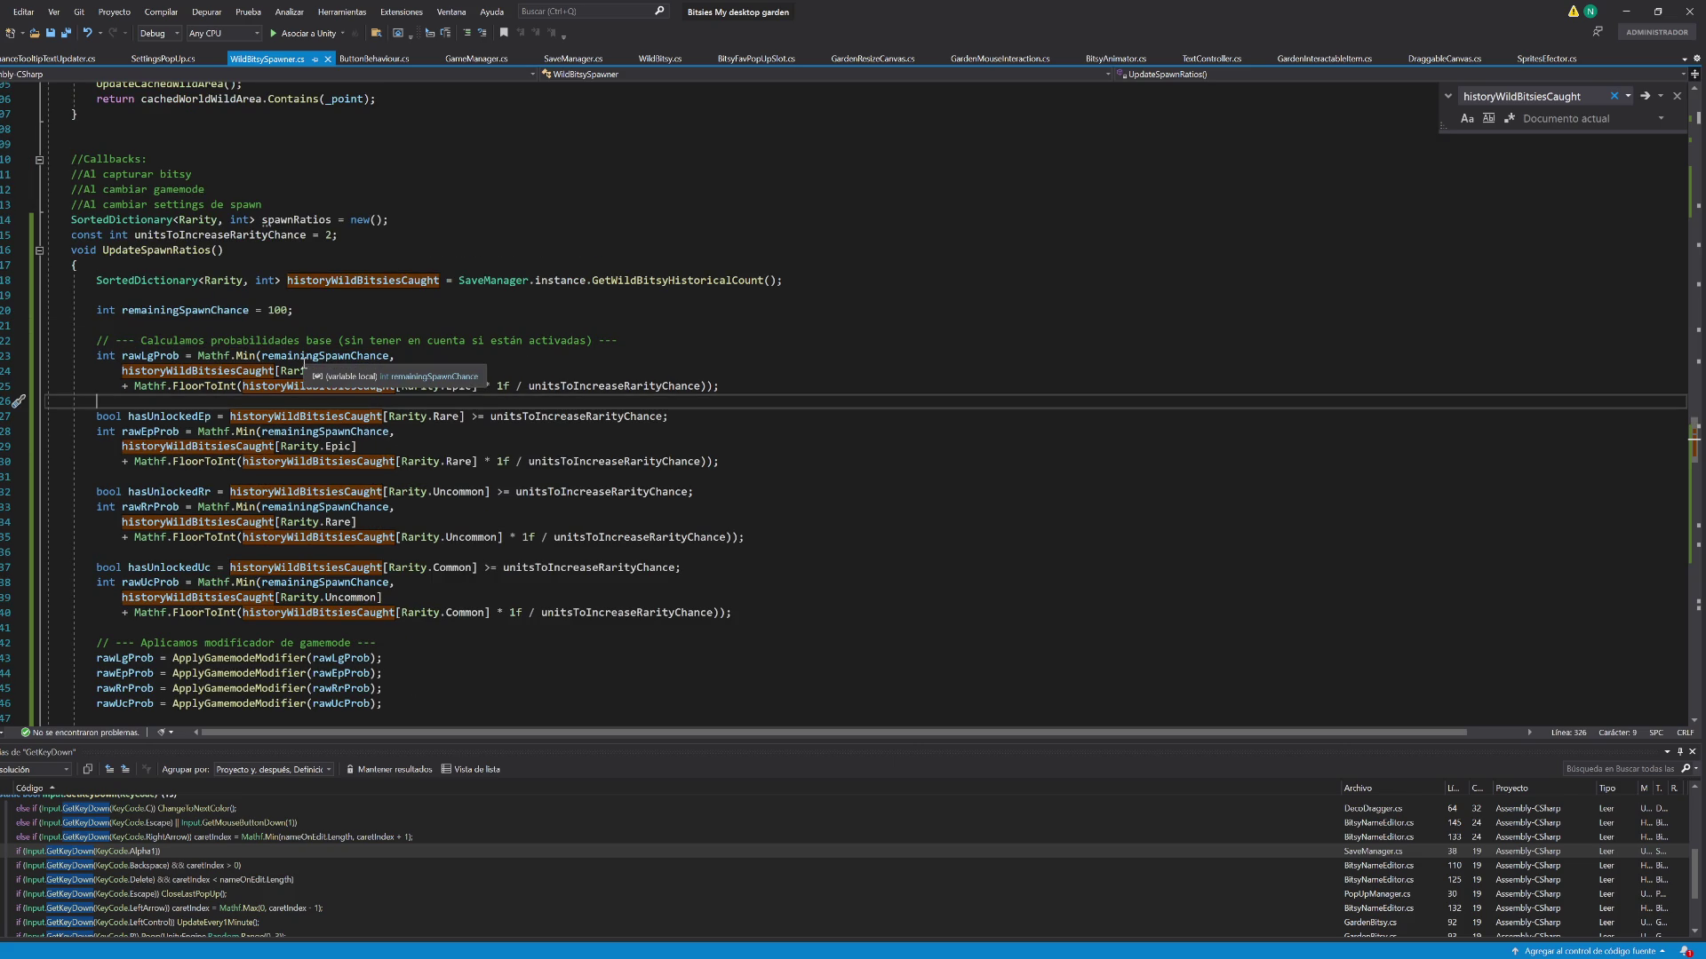
pyautogui.click(303, 357)
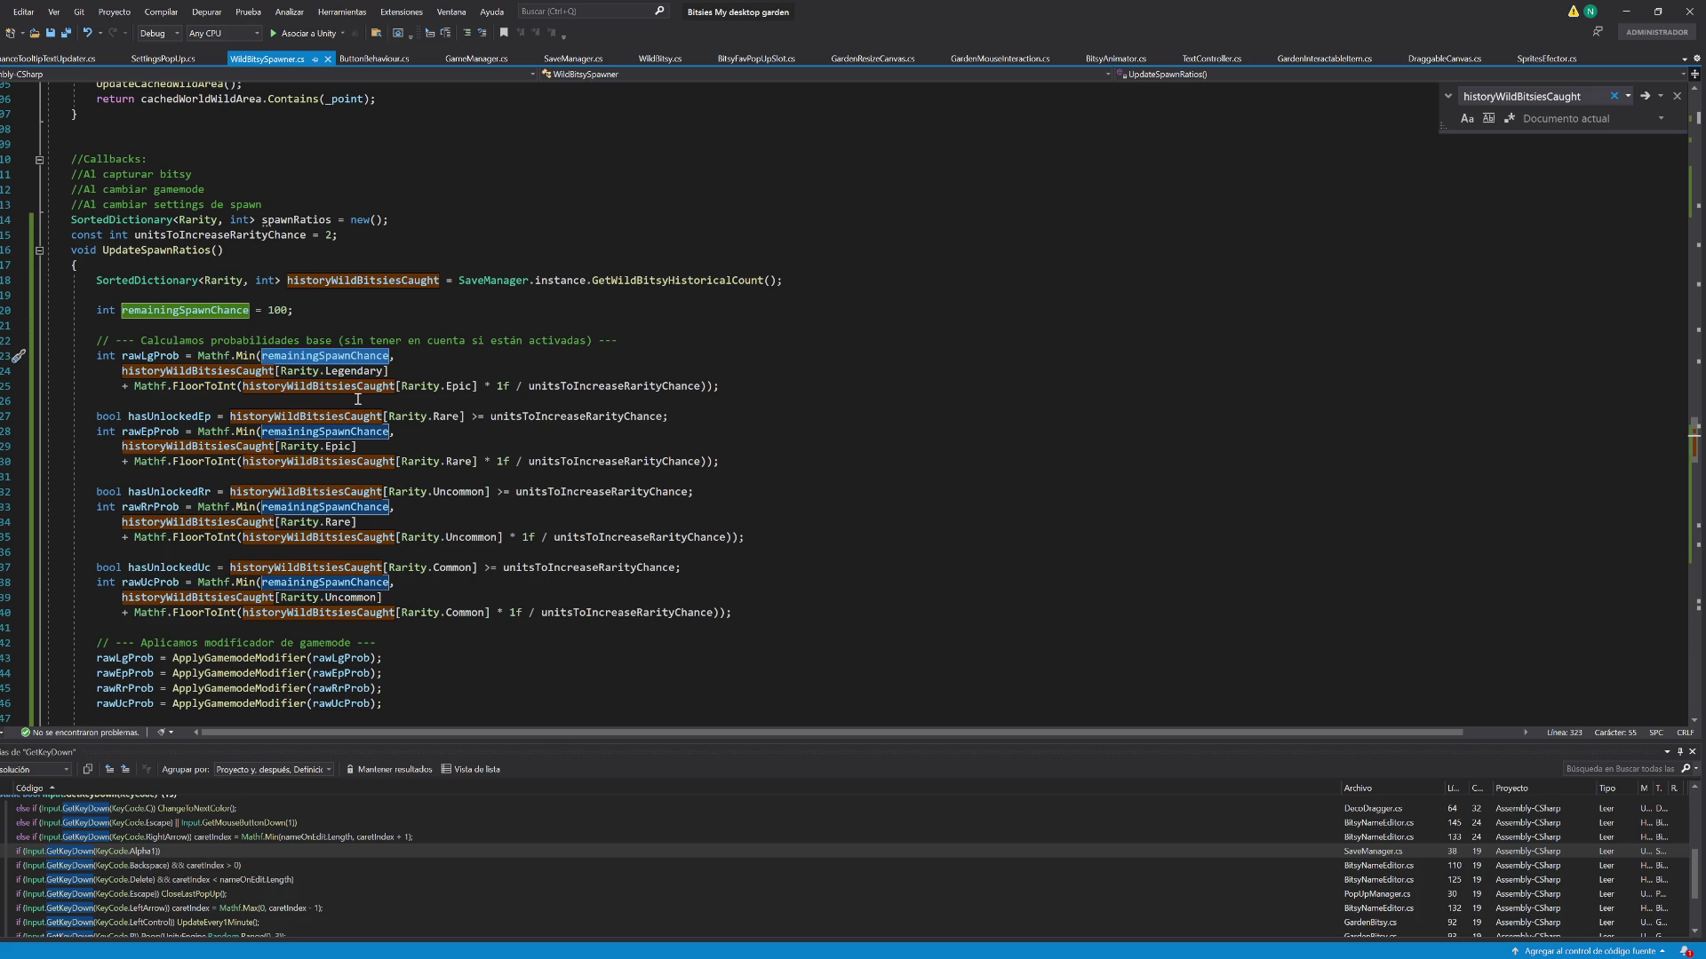
# Remove the Mathf.Min(remainingSpawnChance, …) wrapper from the Legendary and Epic raw probabilities
pyautogui.click(394, 356)
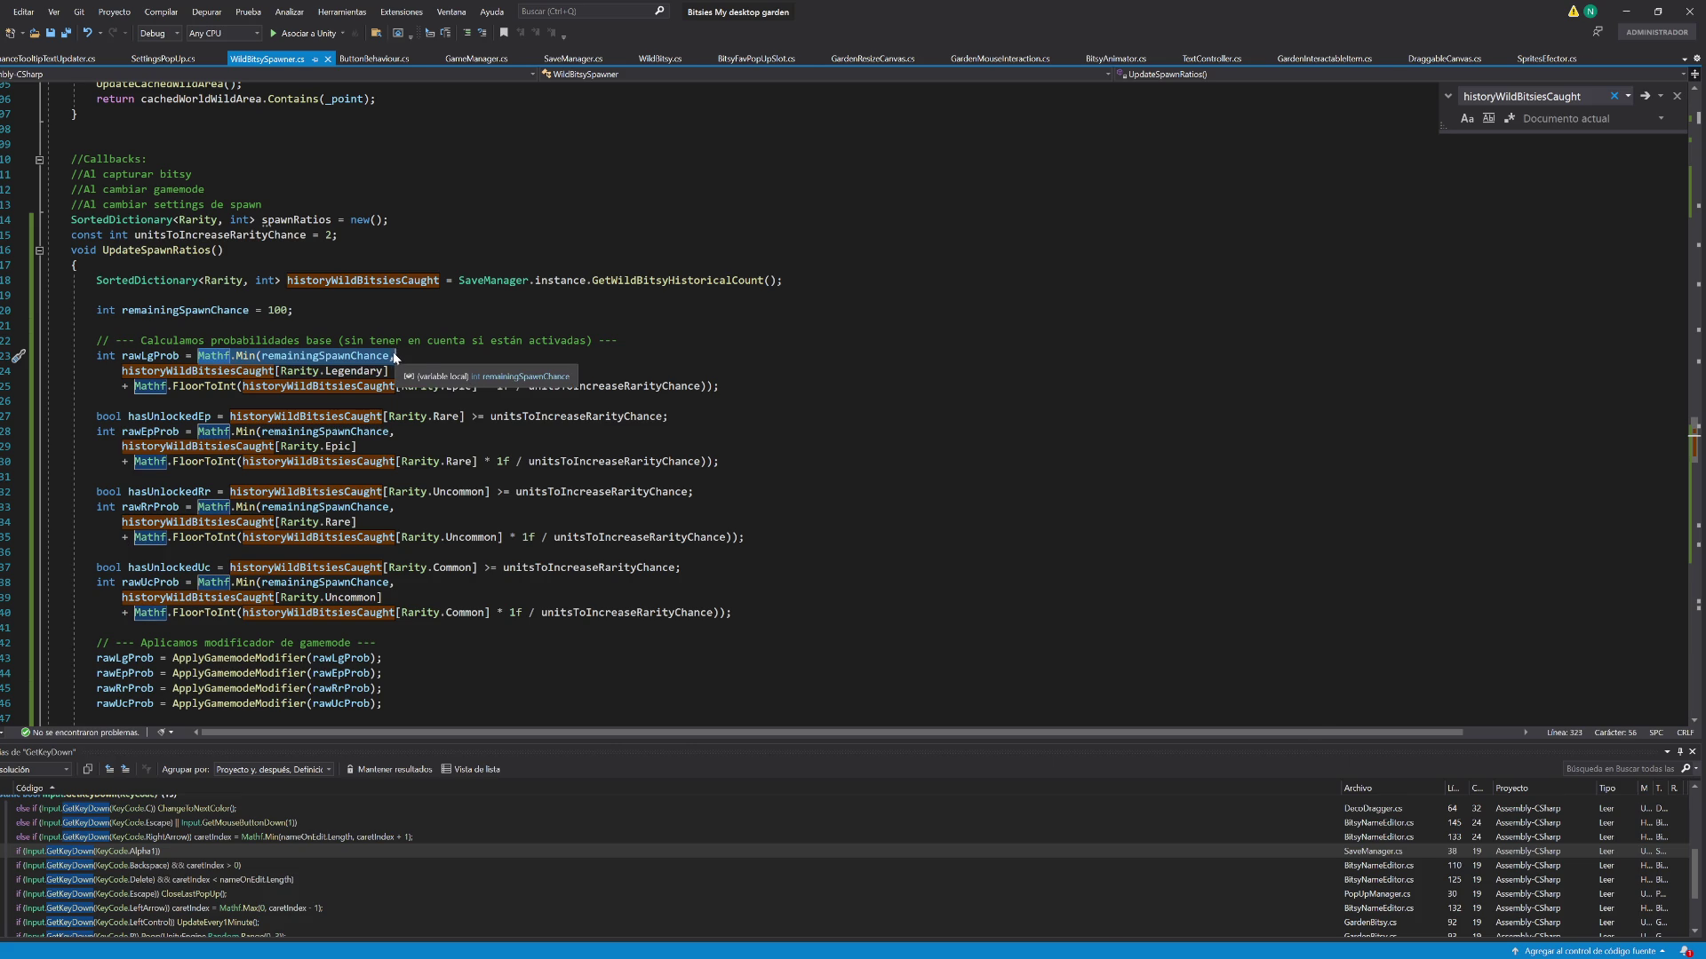
pyautogui.hotkey('ctrl', 'BackSpace')
pyautogui.hotkey('ctrl', 'BackSpace')
pyautogui.hotkey('ctrl', 'BackSpace')
pyautogui.press('Delete')
pyautogui.hotkey('ctrl', 'Delete')
pyautogui.click(703, 371)
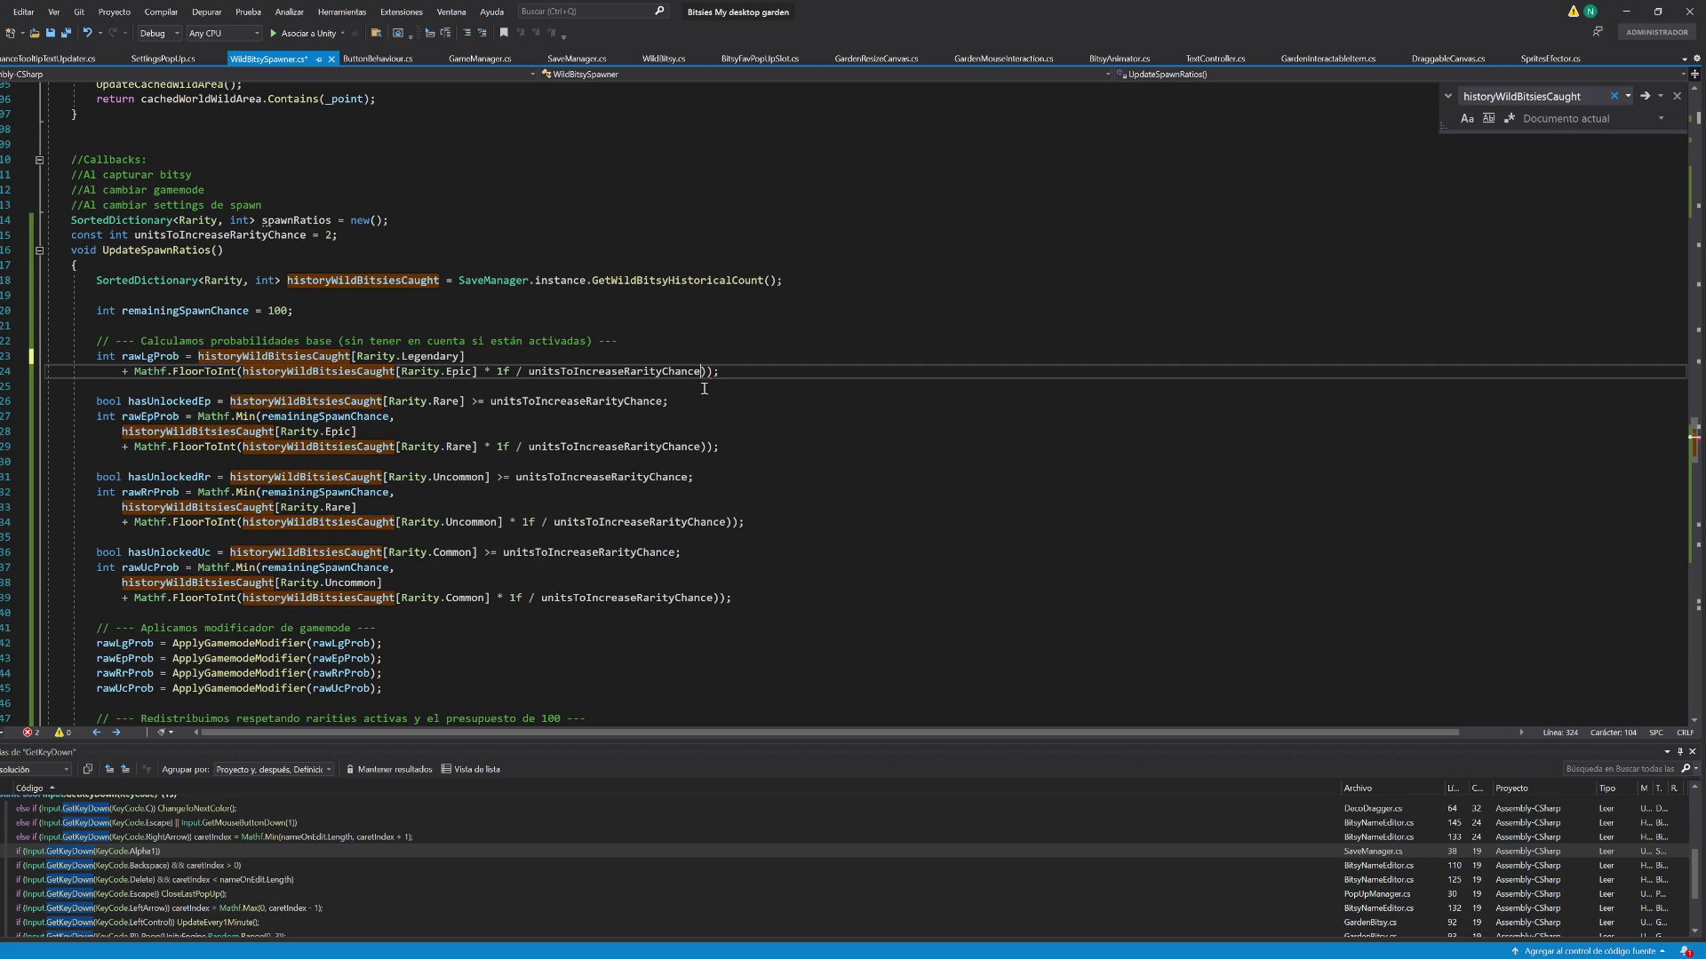
pyautogui.press('Delete')
pyautogui.click(297, 459)
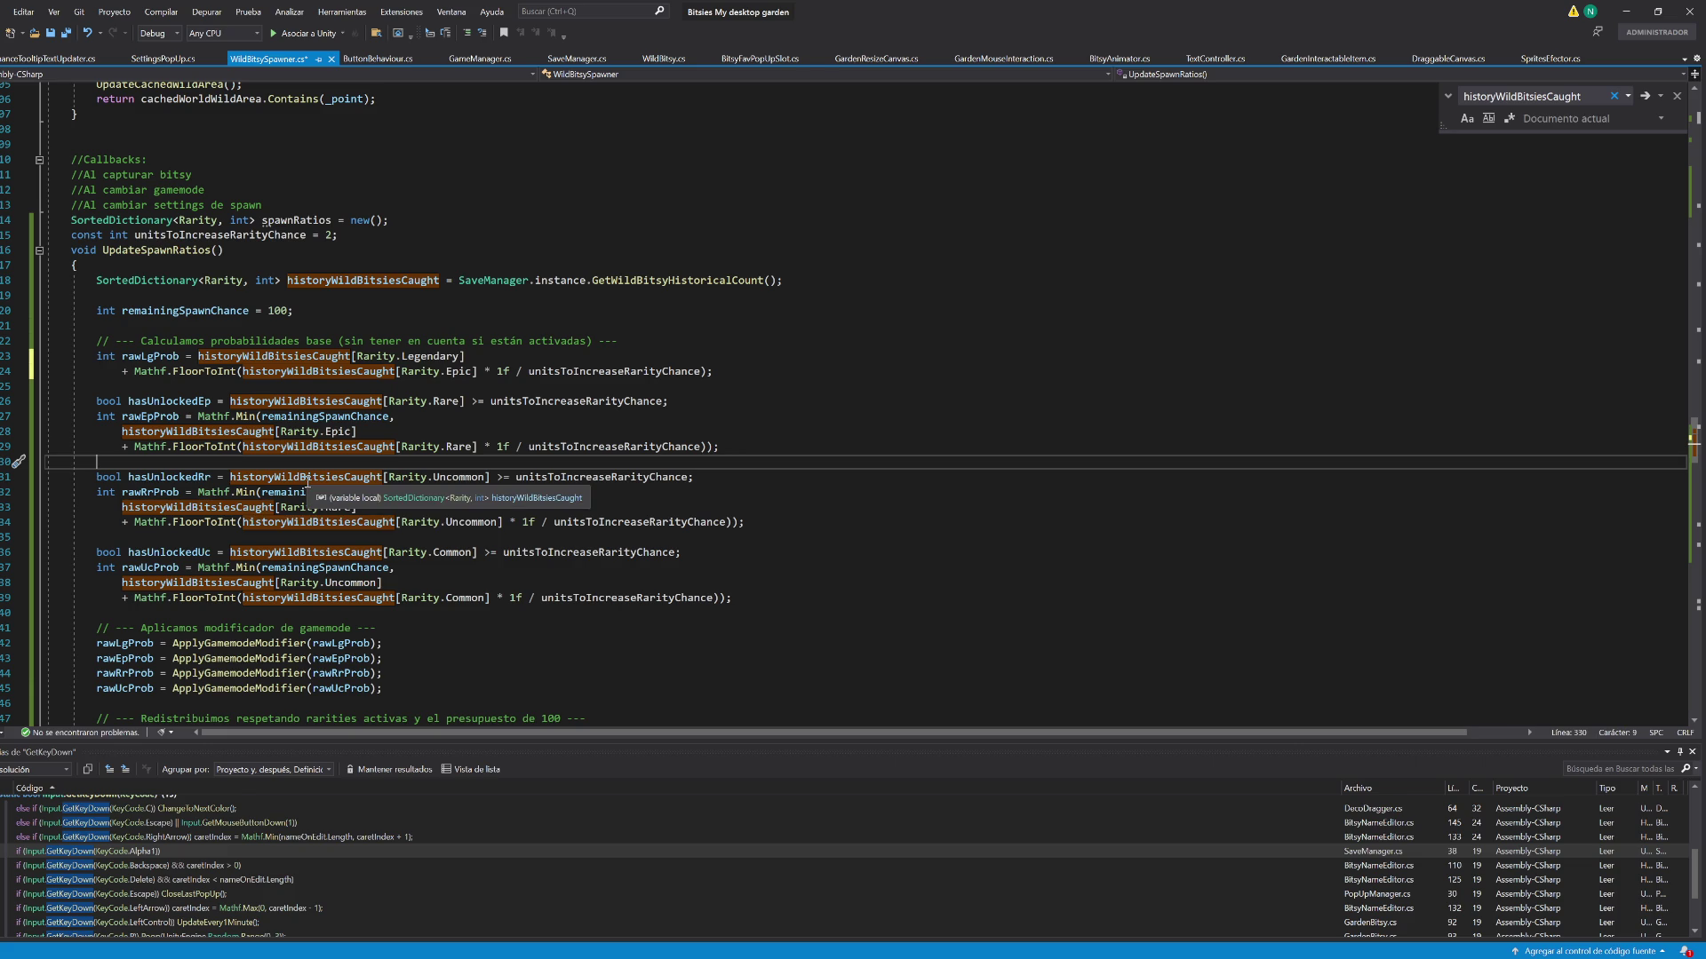
pyautogui.moveTo(198, 416)
pyautogui.mouseDown()
pyautogui.moveTo(359, 430)
pyautogui.moveTo(127, 431)
pyautogui.mouseUp()
pyautogui.press('Delete')
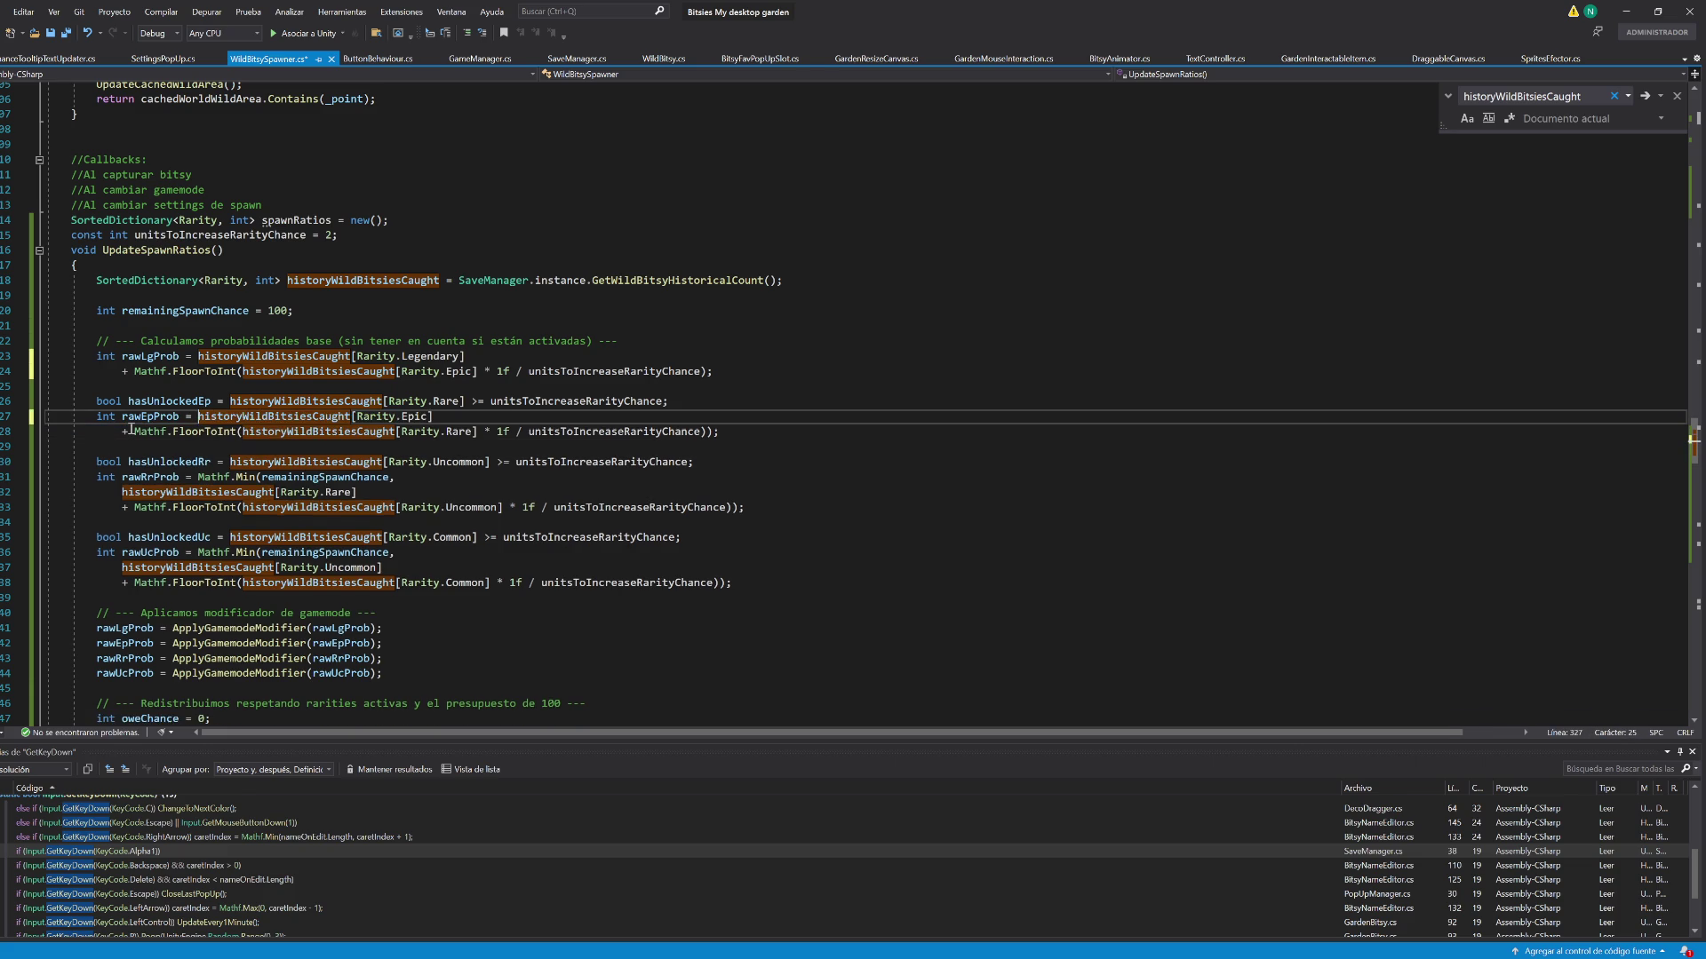
pyautogui.click(708, 431)
pyautogui.press('BackSpace')
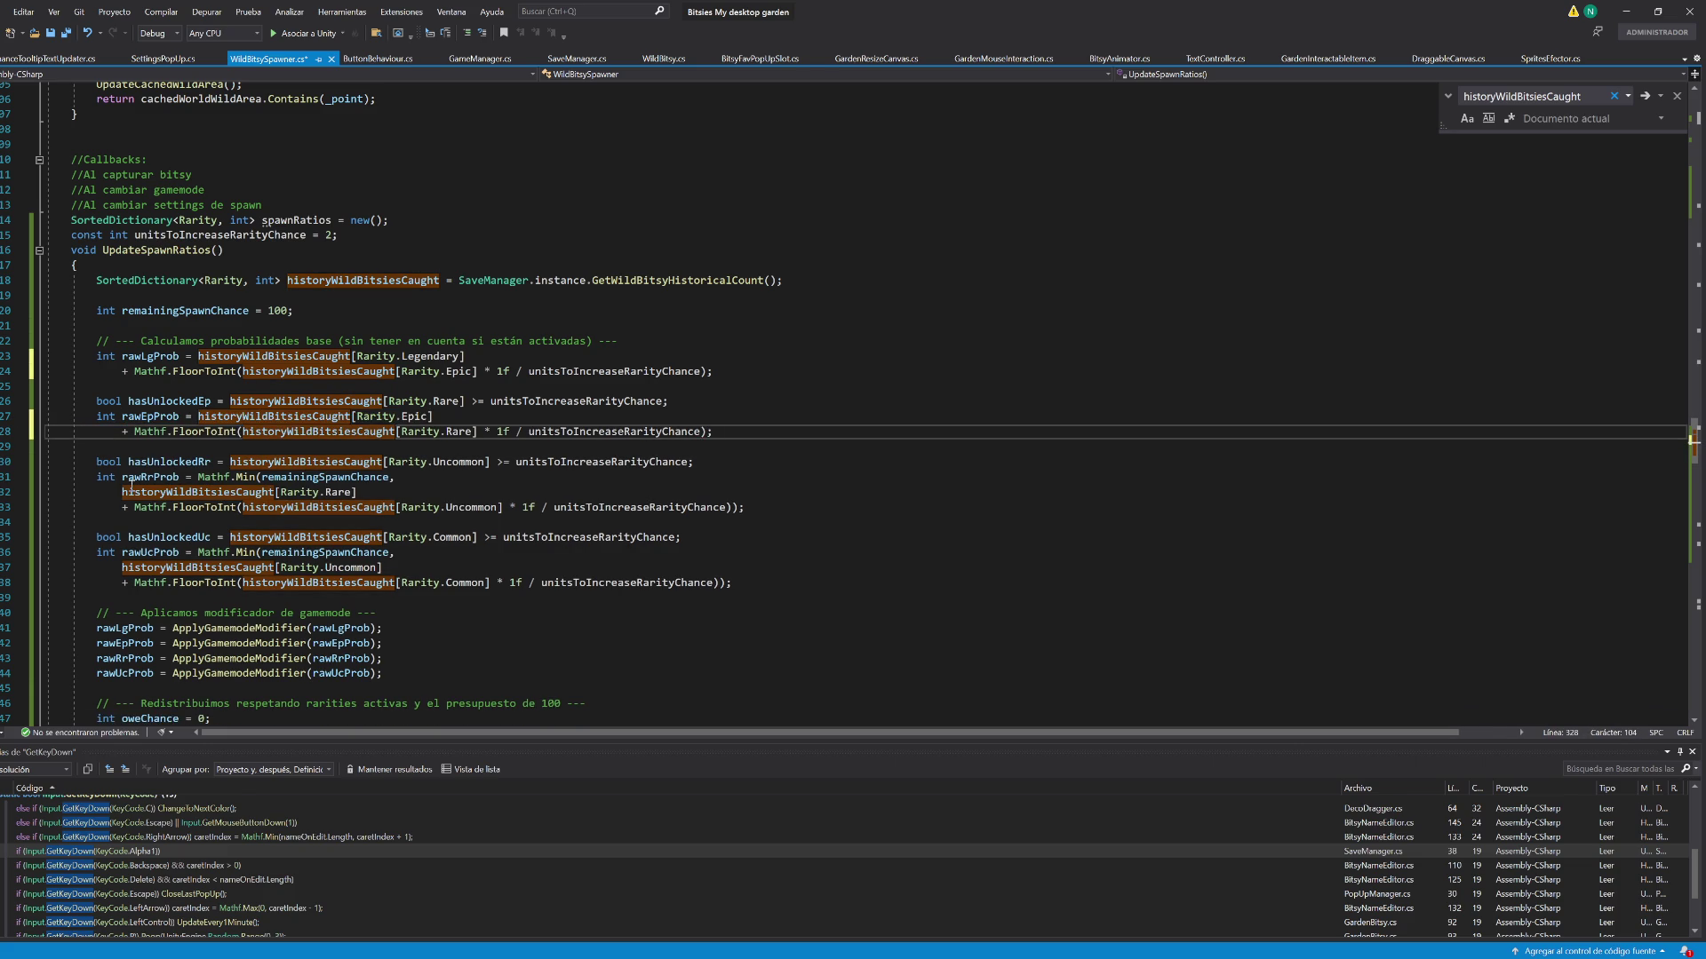
# Remove the Mathf.Min wrapper and extra parenthesis from the Rare and Uncommon raw probabilities
pyautogui.click(441, 495)
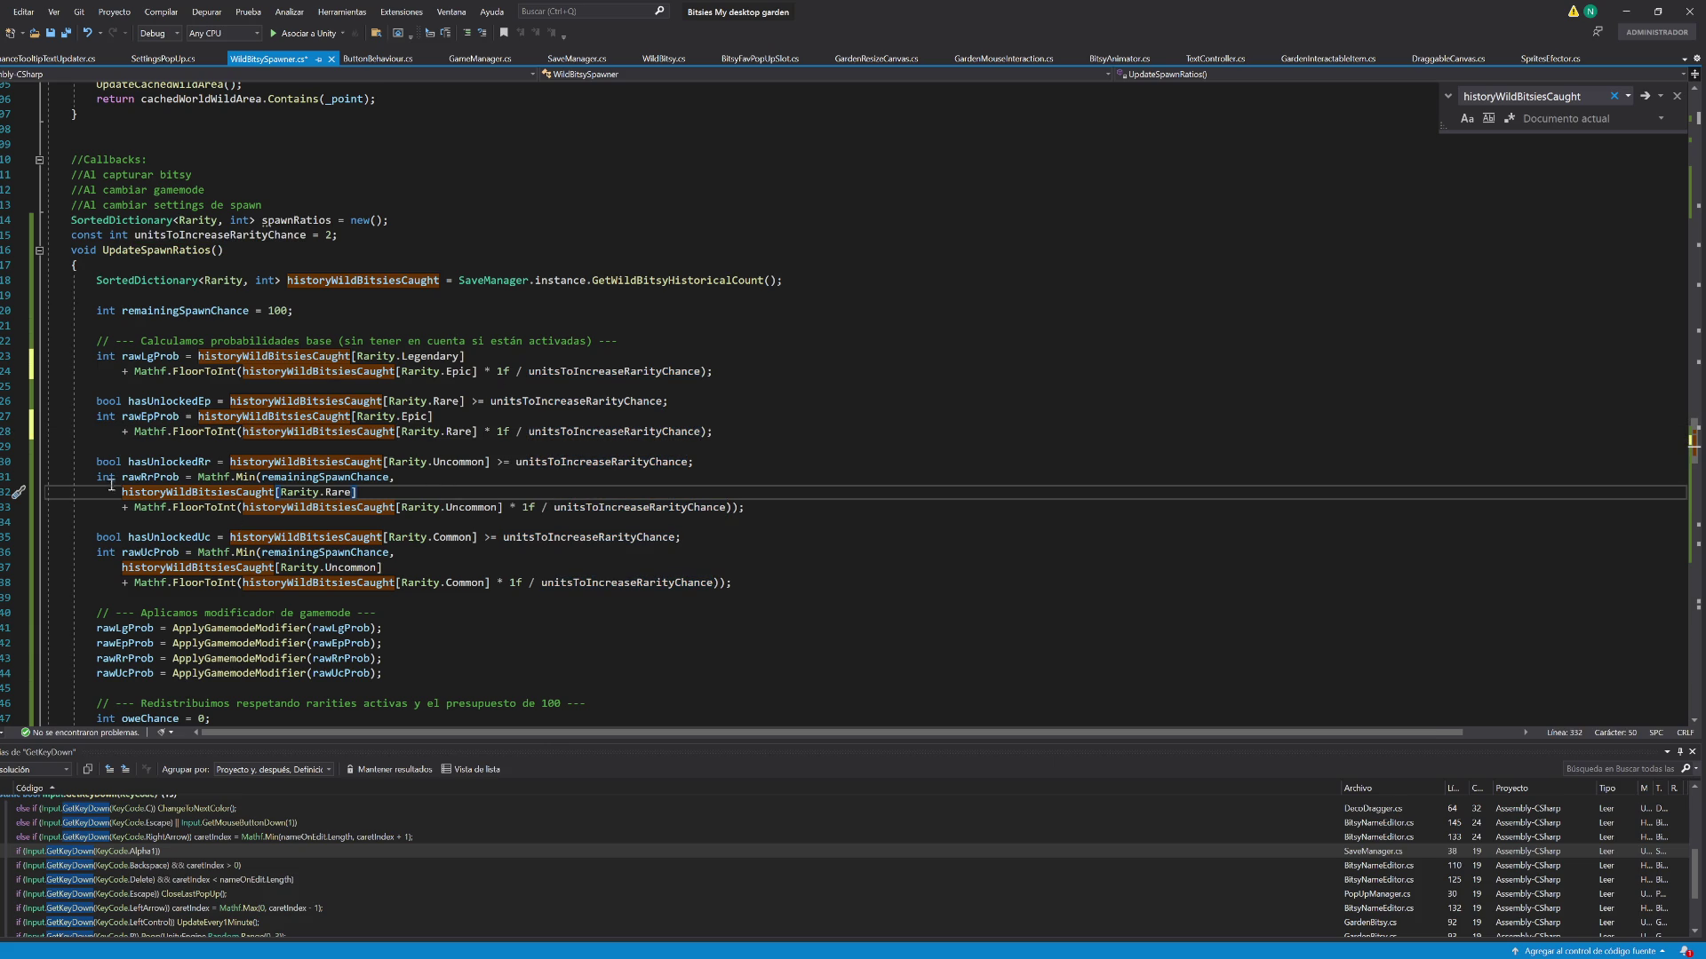
pyautogui.moveTo(197, 477); pyautogui.dragTo(121, 491)
pyautogui.press('Delete')
pyautogui.click(737, 495)
pyautogui.press('BackSpace')
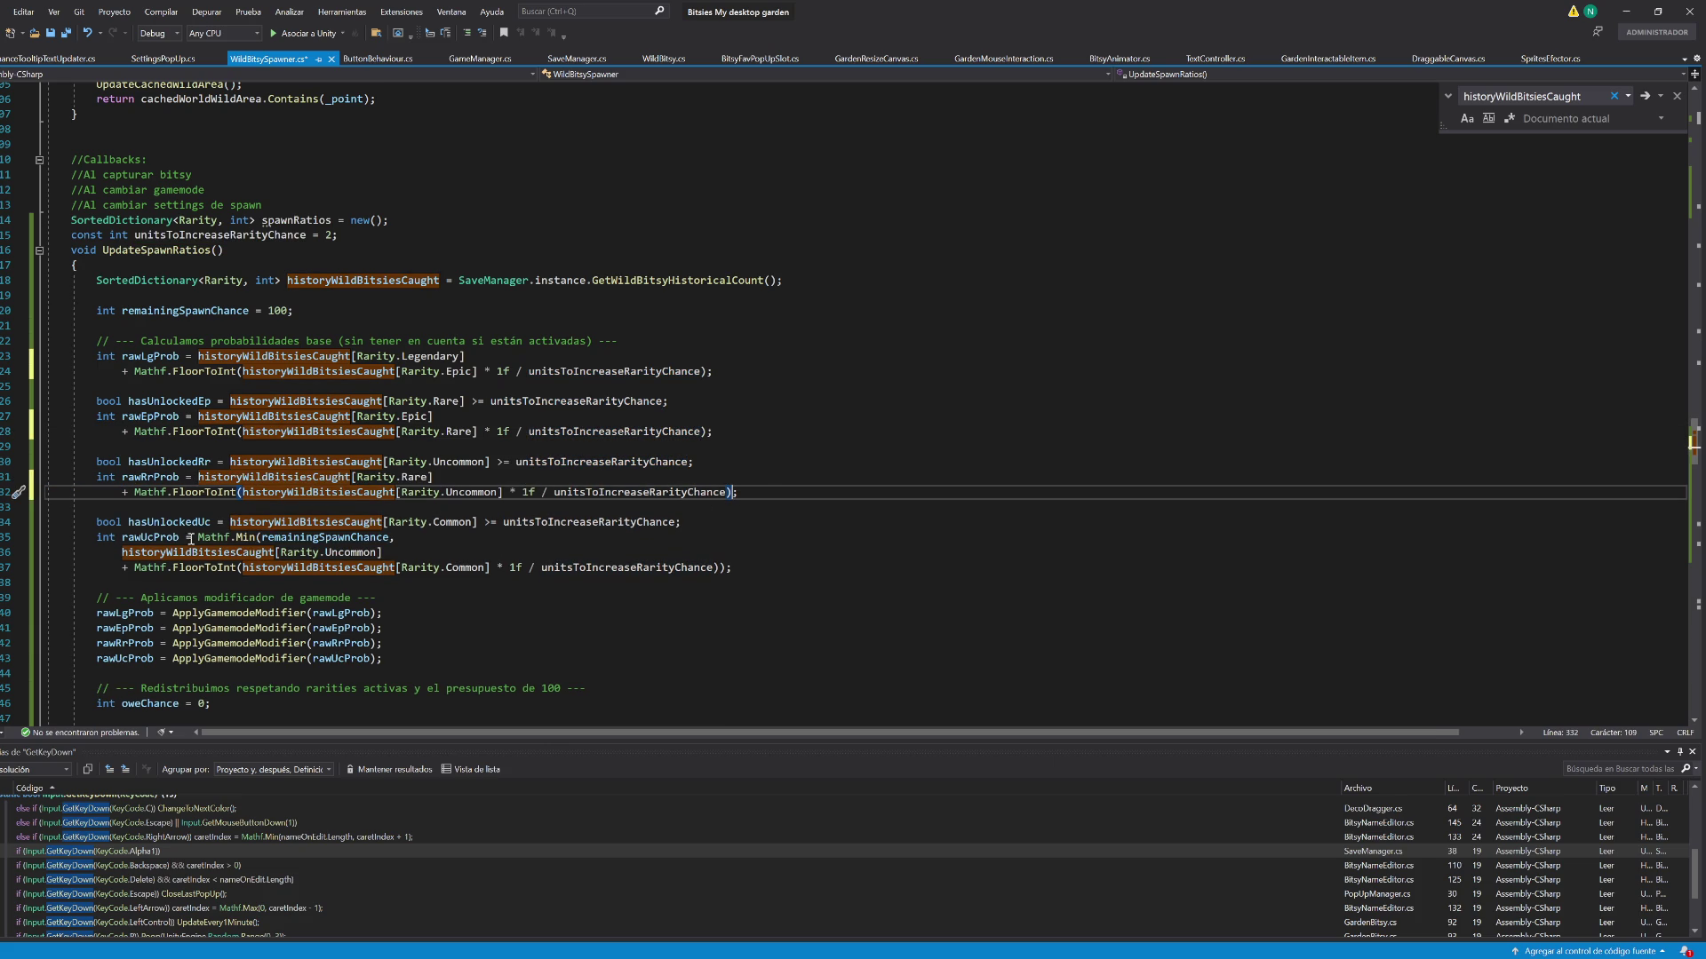
pyautogui.moveTo(198, 537); pyautogui.dragTo(132, 552)
pyautogui.press('Delete')
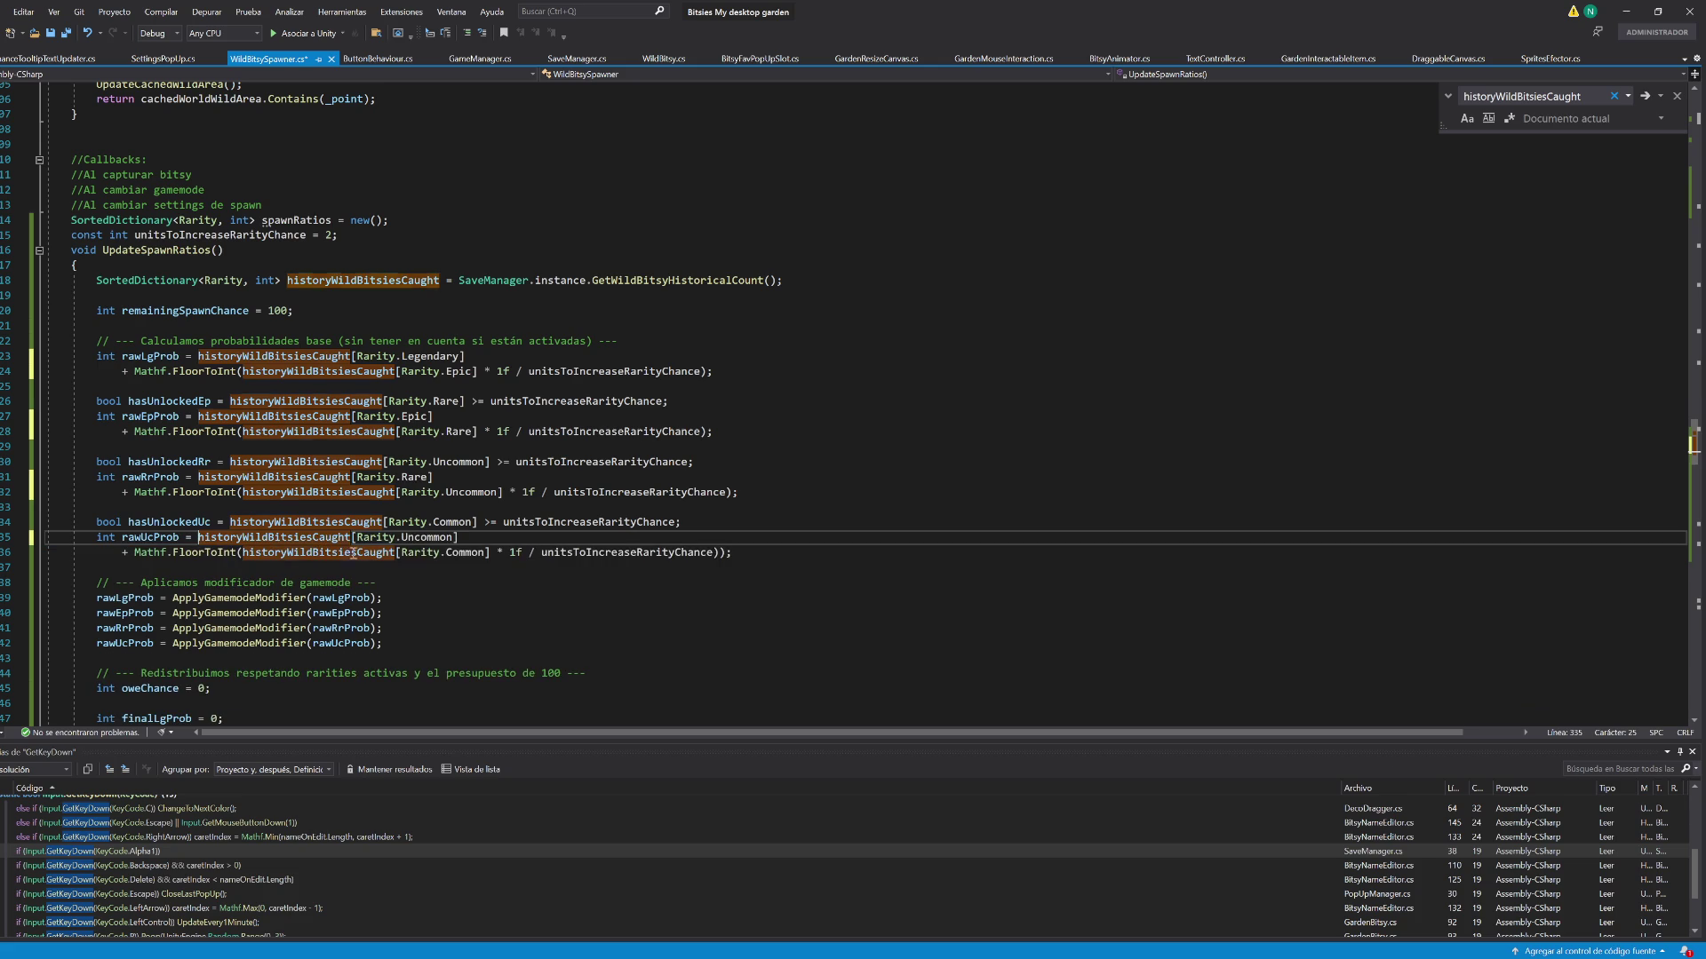
pyautogui.click(724, 553)
pyautogui.press('BackSpace')
pyautogui.click(914, 538)
# Save WildBitsySpawner.cs, close the Find box and minimize Visual Studio to reach Unity
pyautogui.hotkey('ctrl', 's')
pyautogui.click(994, 517)
pyautogui.press('Escape')
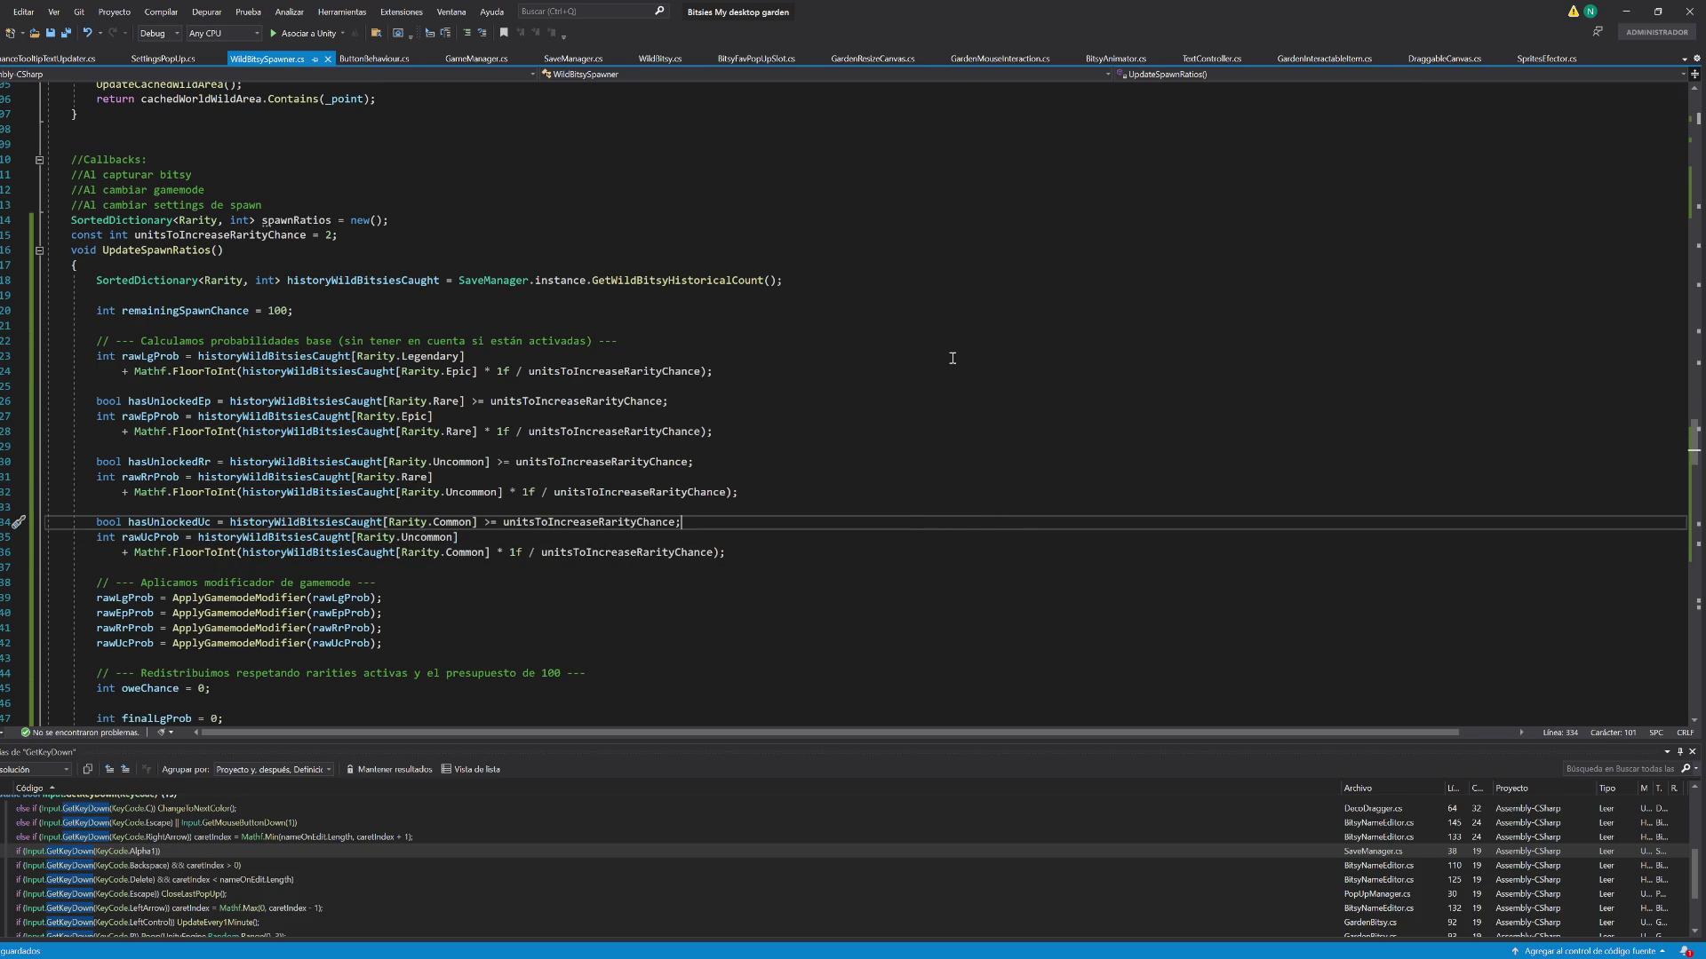
pyautogui.click(1637, 15)
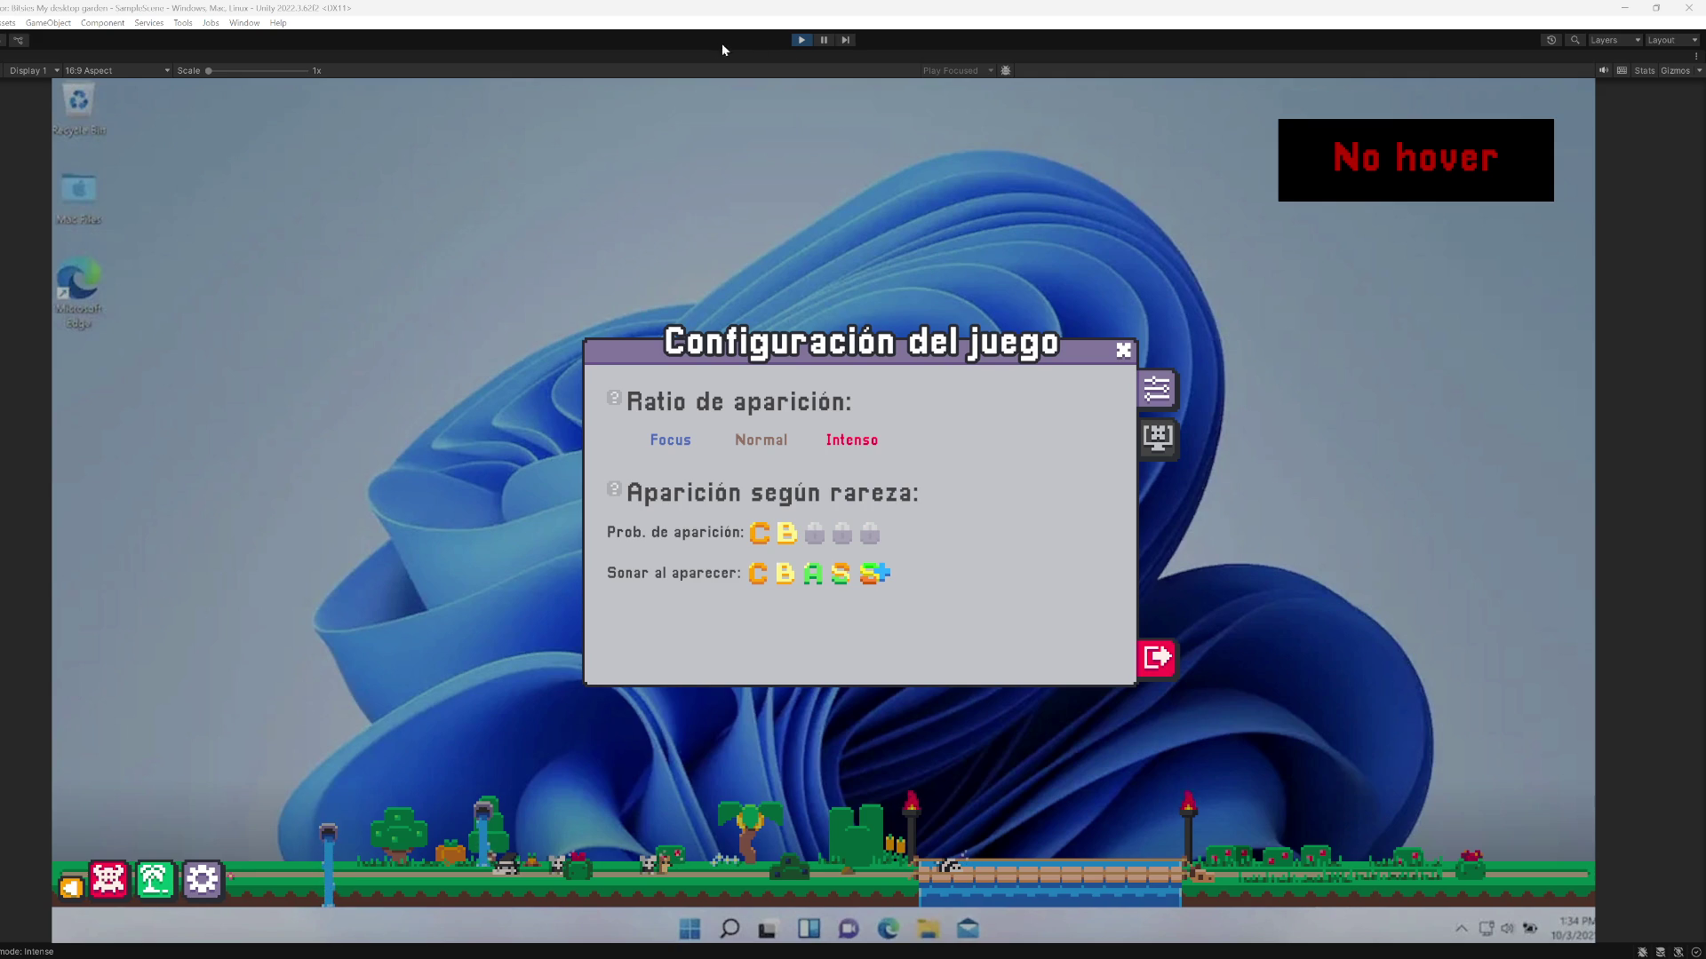
# Restart play mode, open settings and switch Intenso to Normal, seeing uncommon chance drop from 23% to 0%
pyautogui.click(802, 40)
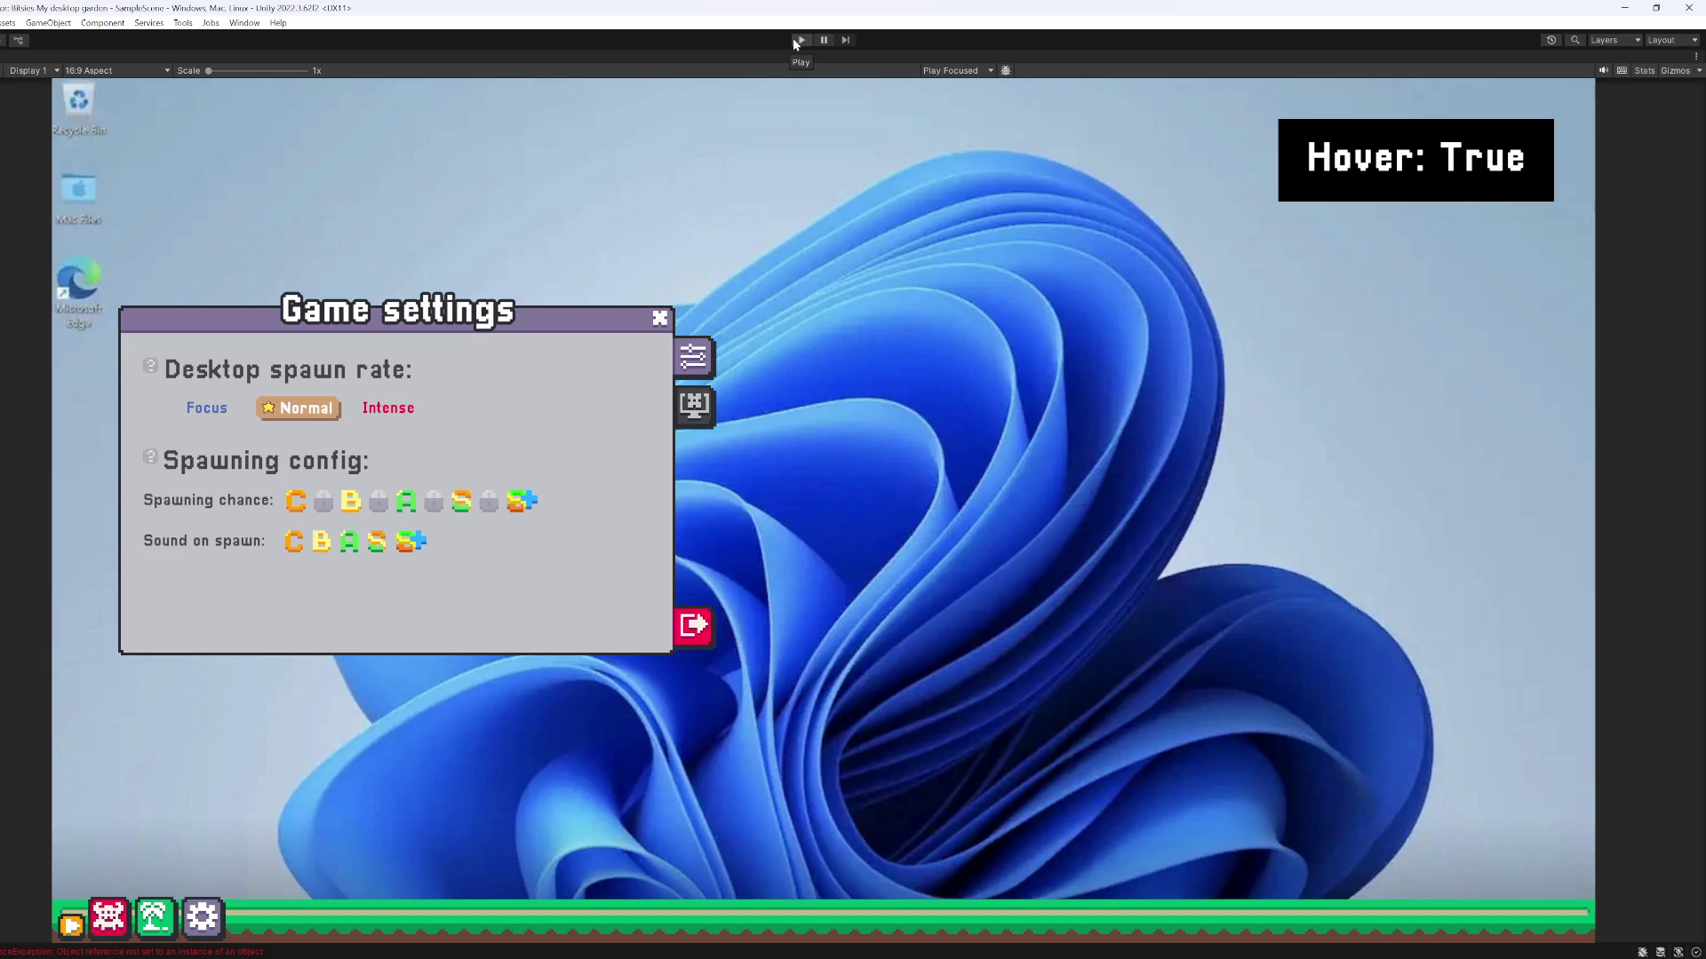
pyautogui.click(800, 40)
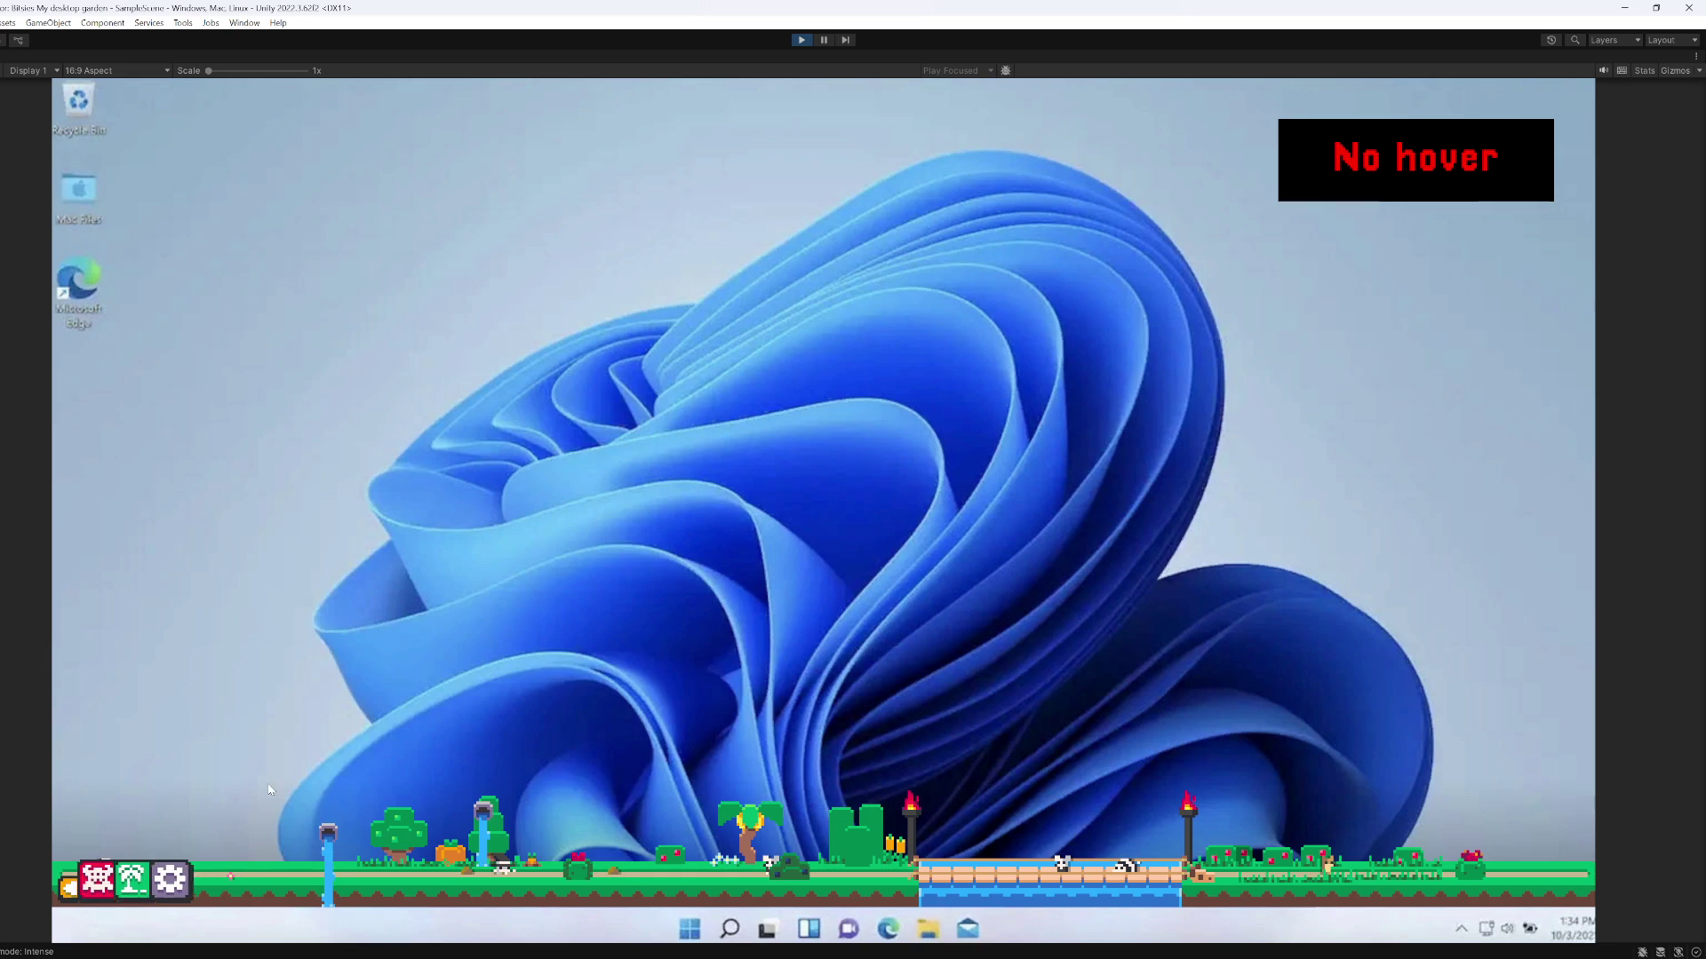
pyautogui.click(202, 879)
pyautogui.moveTo(786, 551)
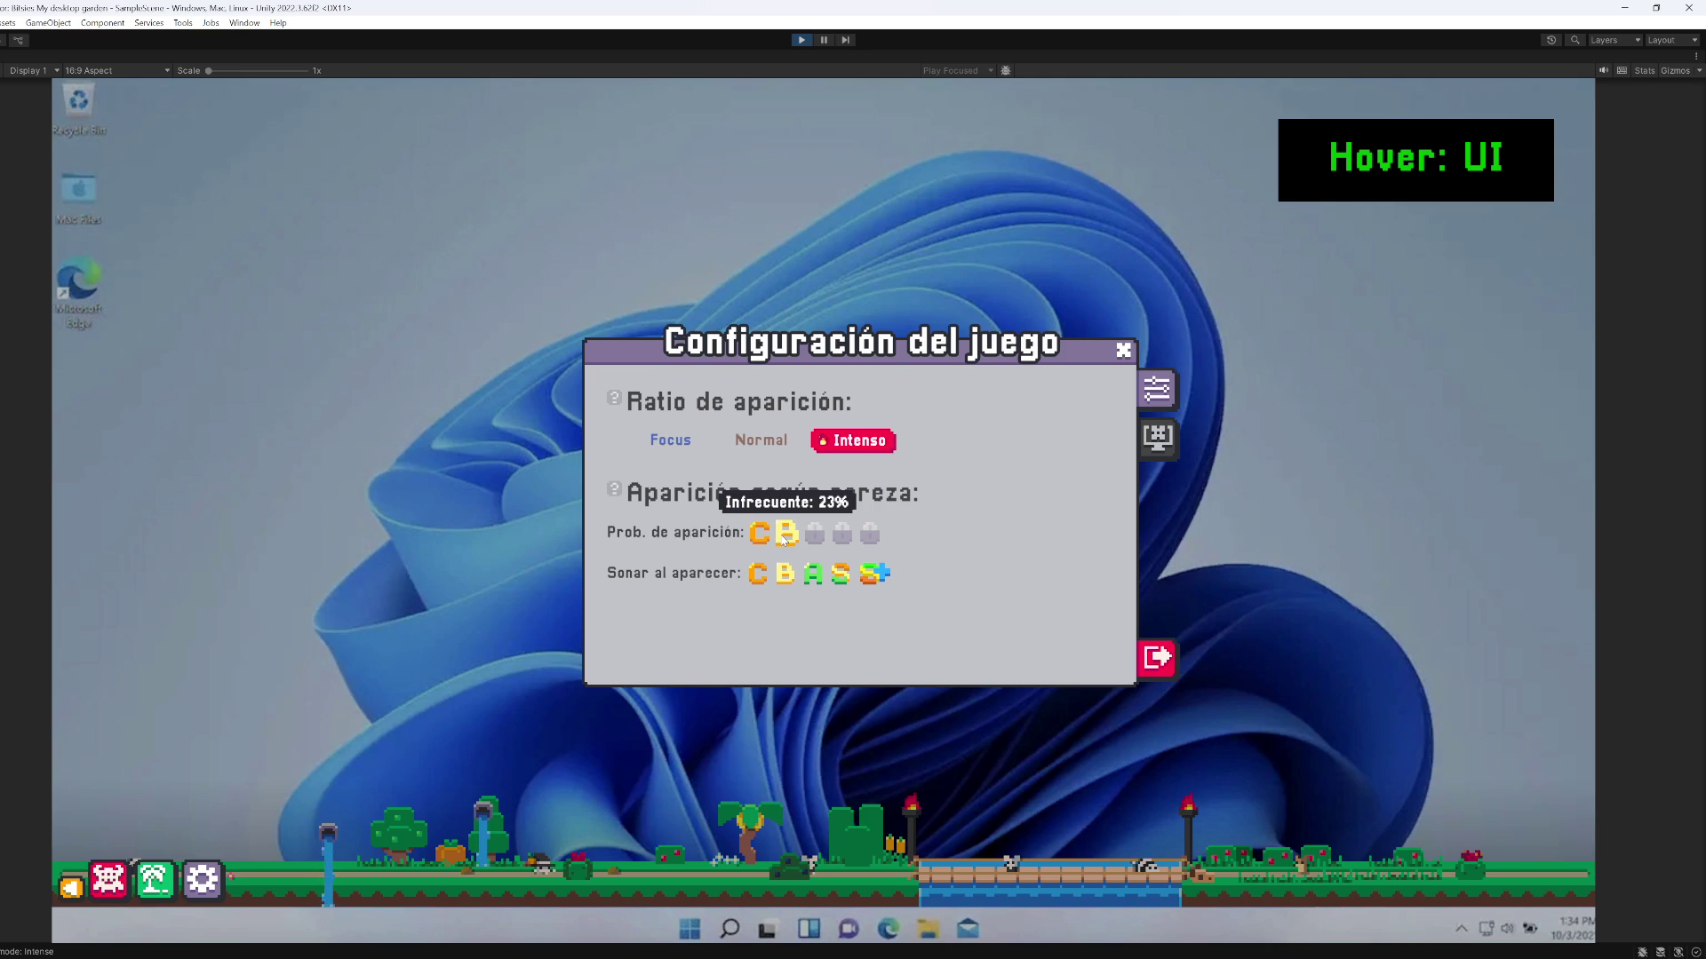
pyautogui.click(761, 439)
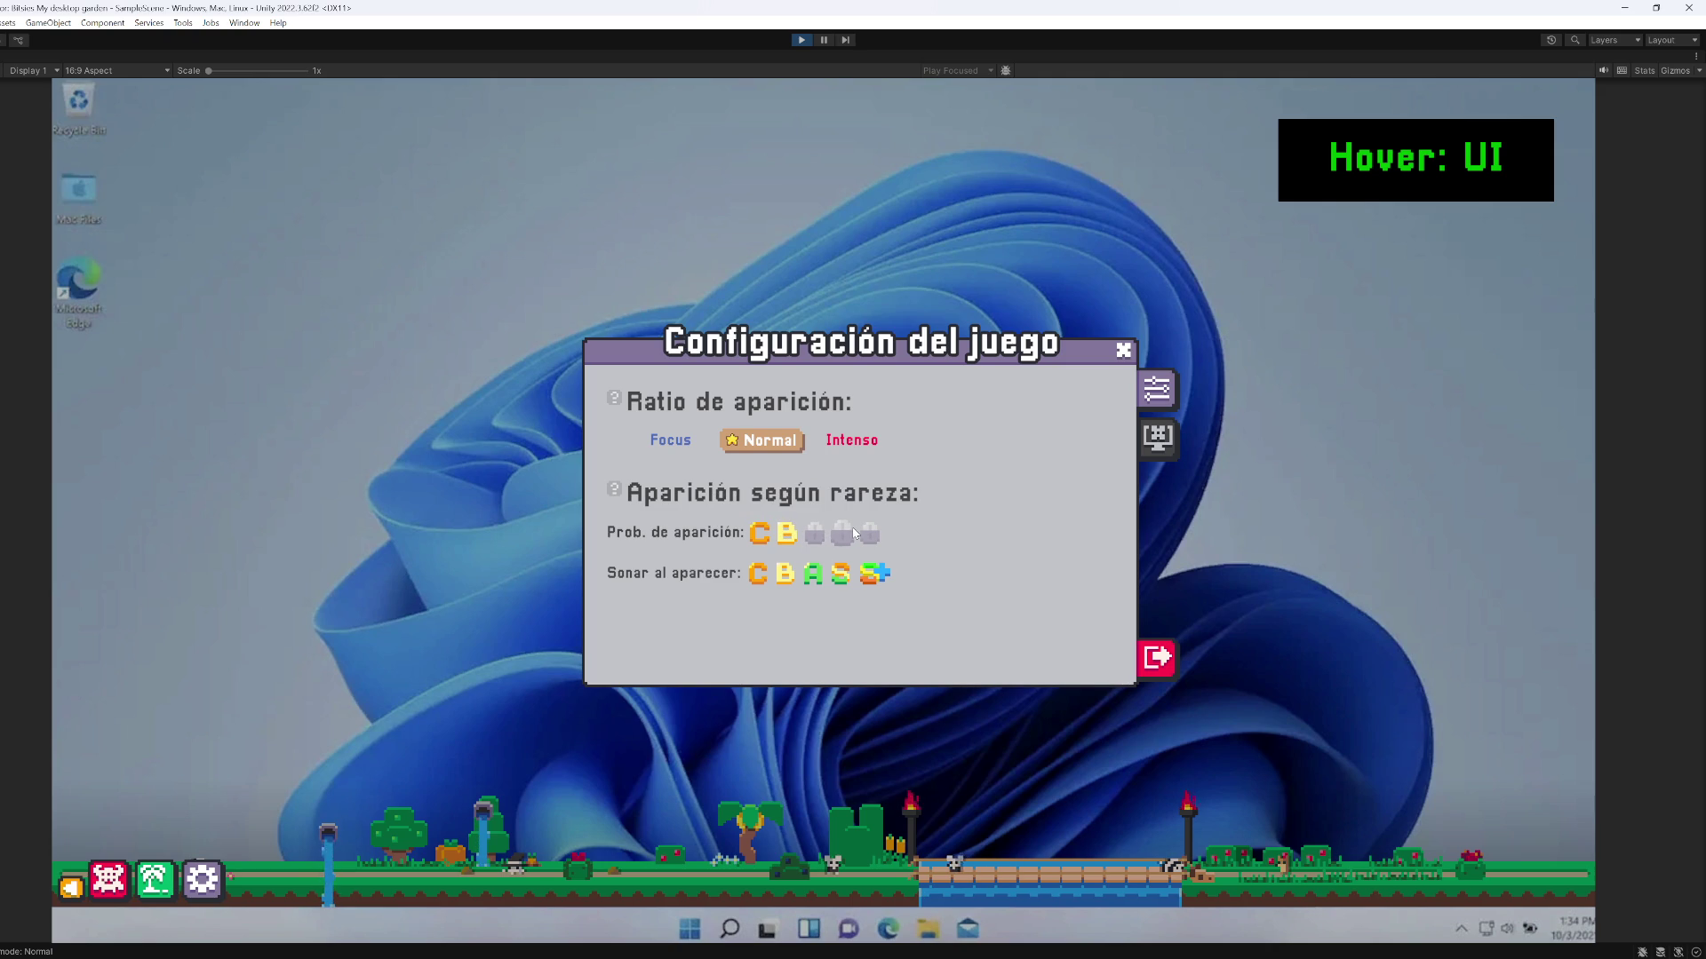
pyautogui.click(803, 40)
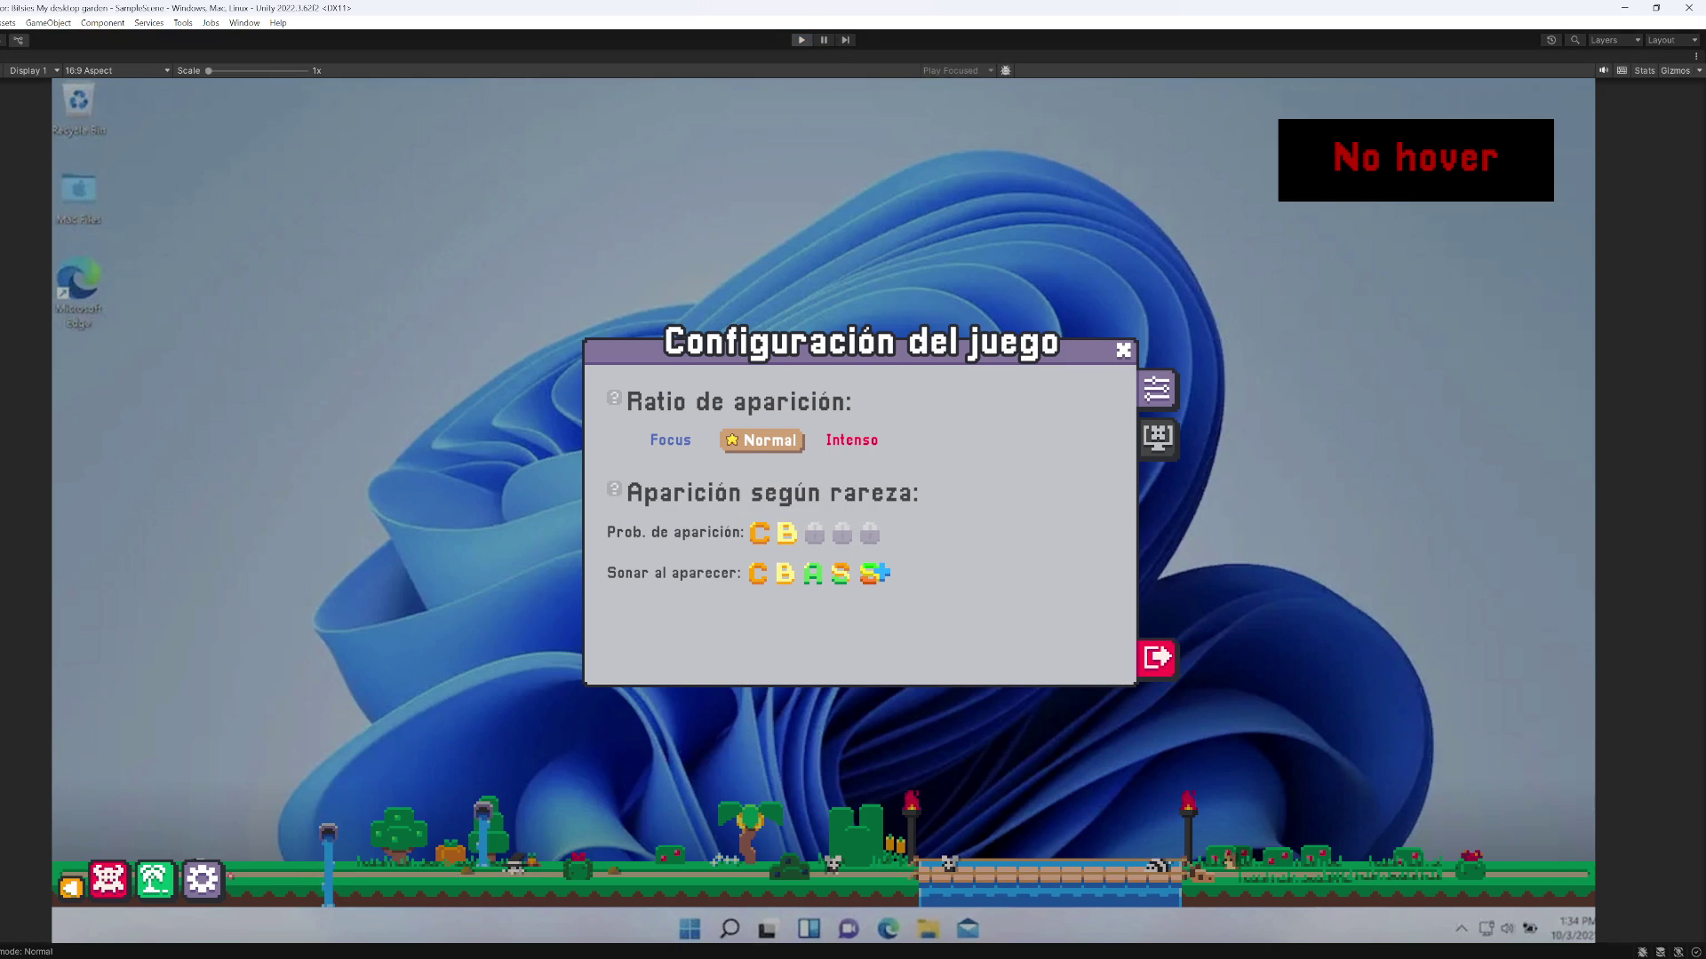
pyautogui.hotkey('alt', 'Tab')
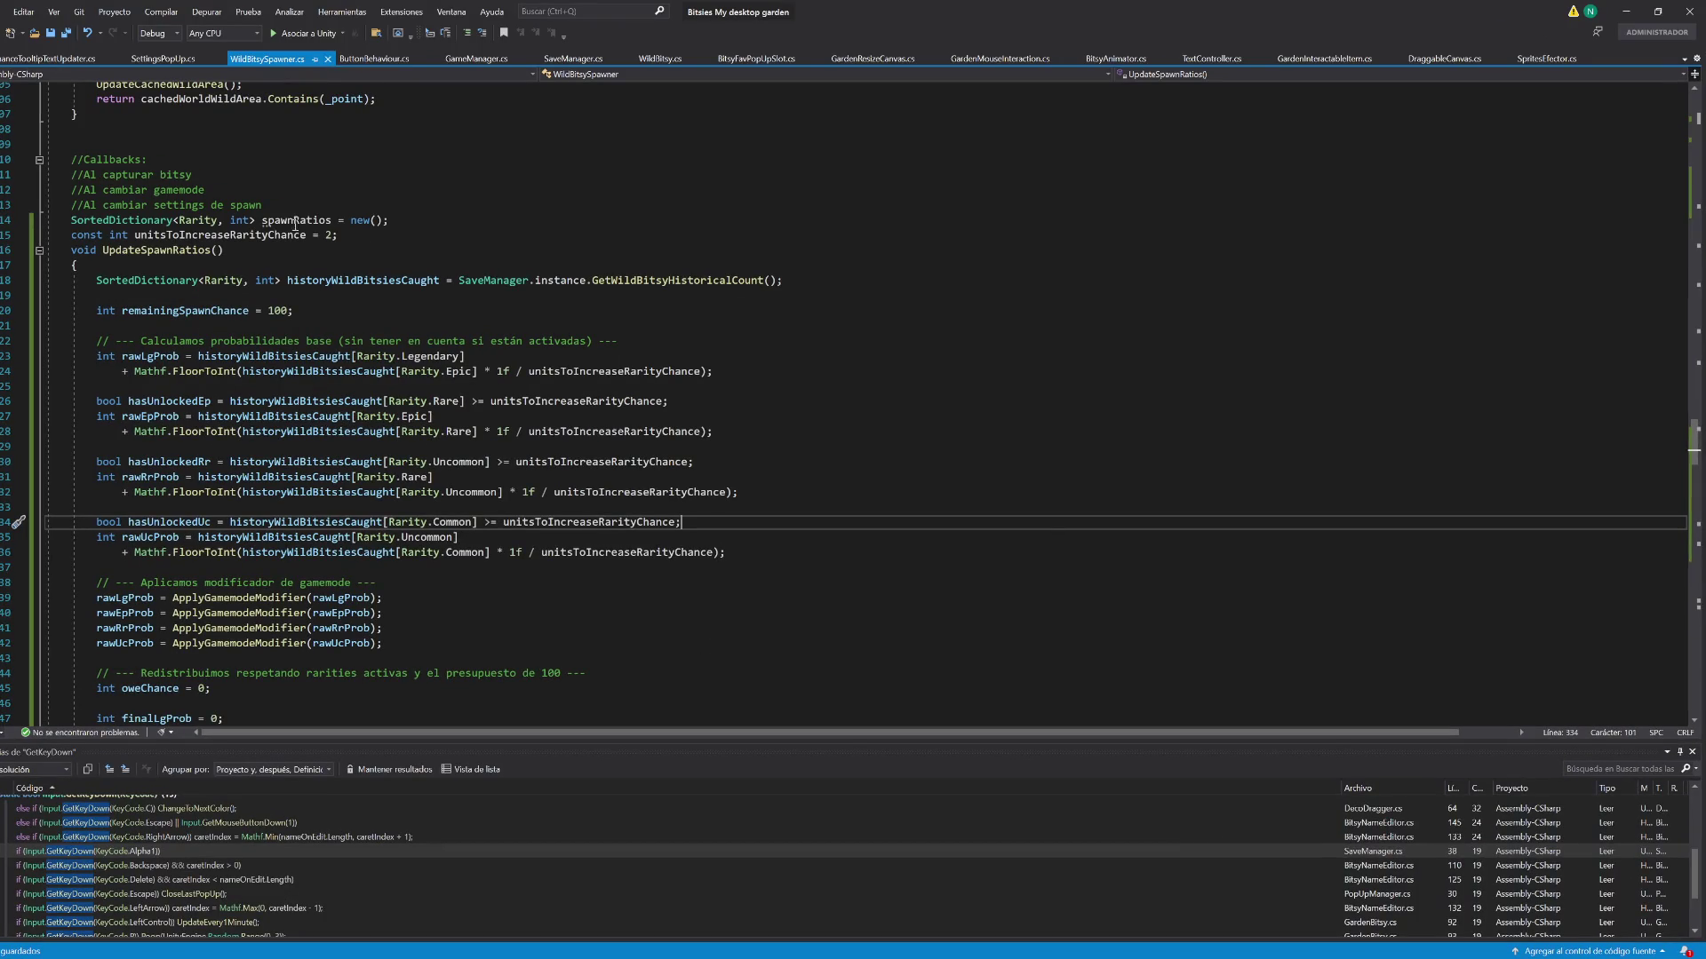
# Look over SettingsPopUp.cs and SpawnChanceTooltipTextUpdater.cs, then go back to WildBitsySpawner.cs
pyautogui.click(149, 60)
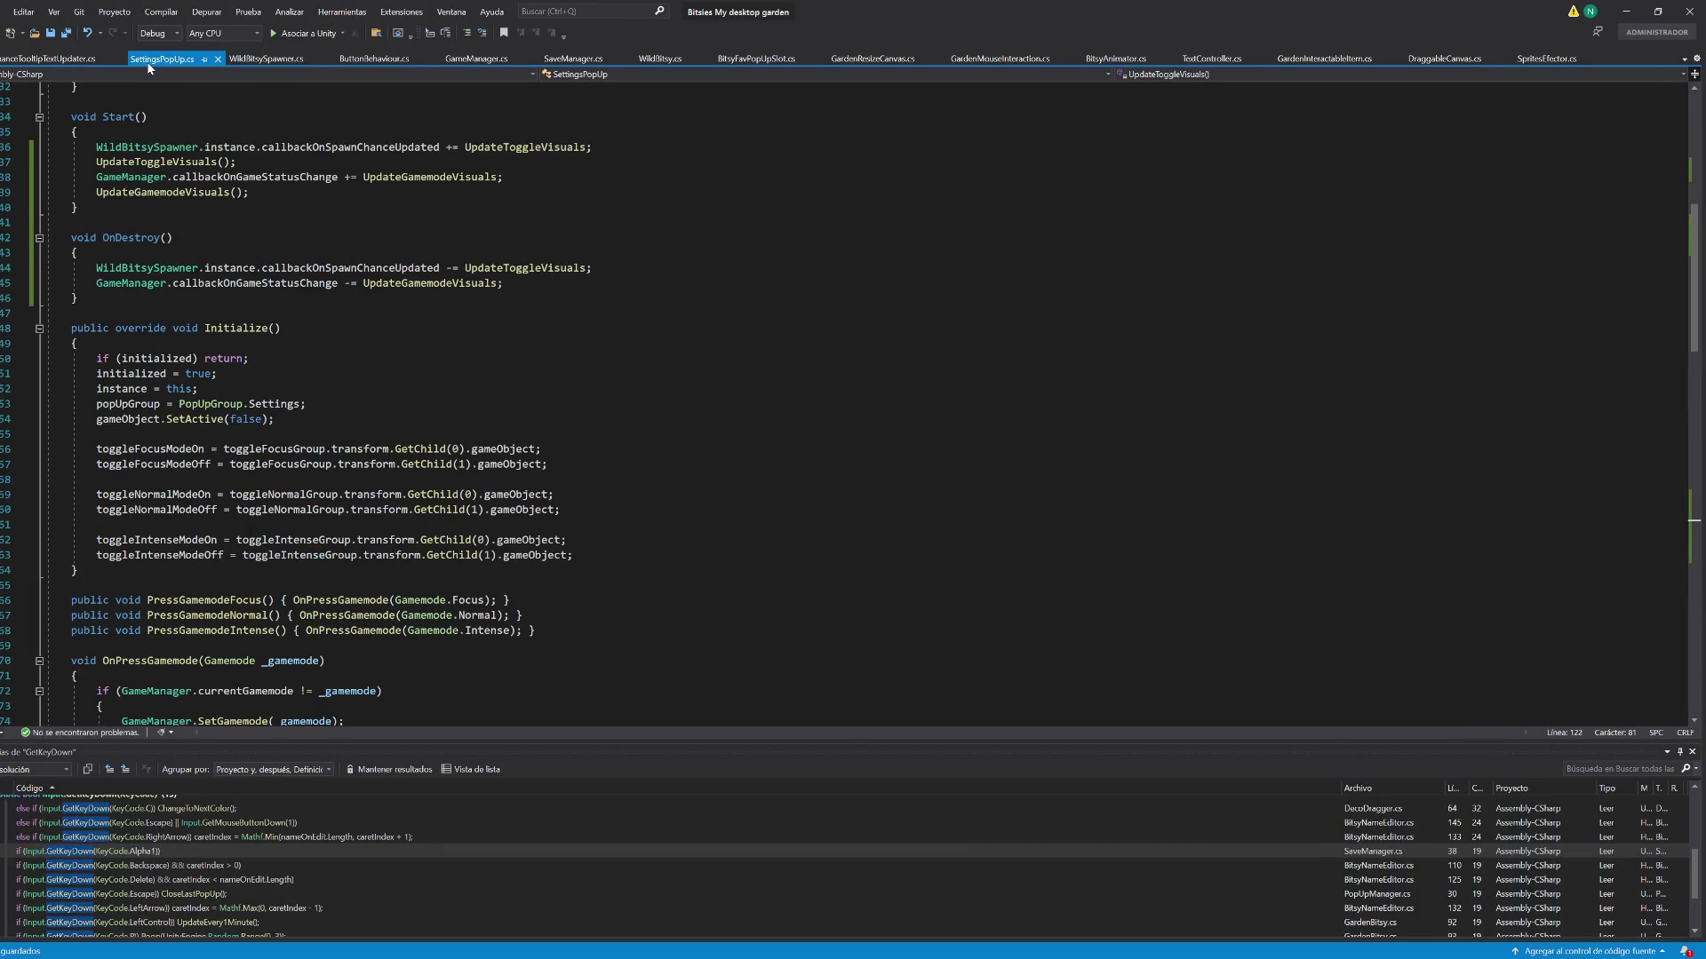
pyautogui.click(52, 64)
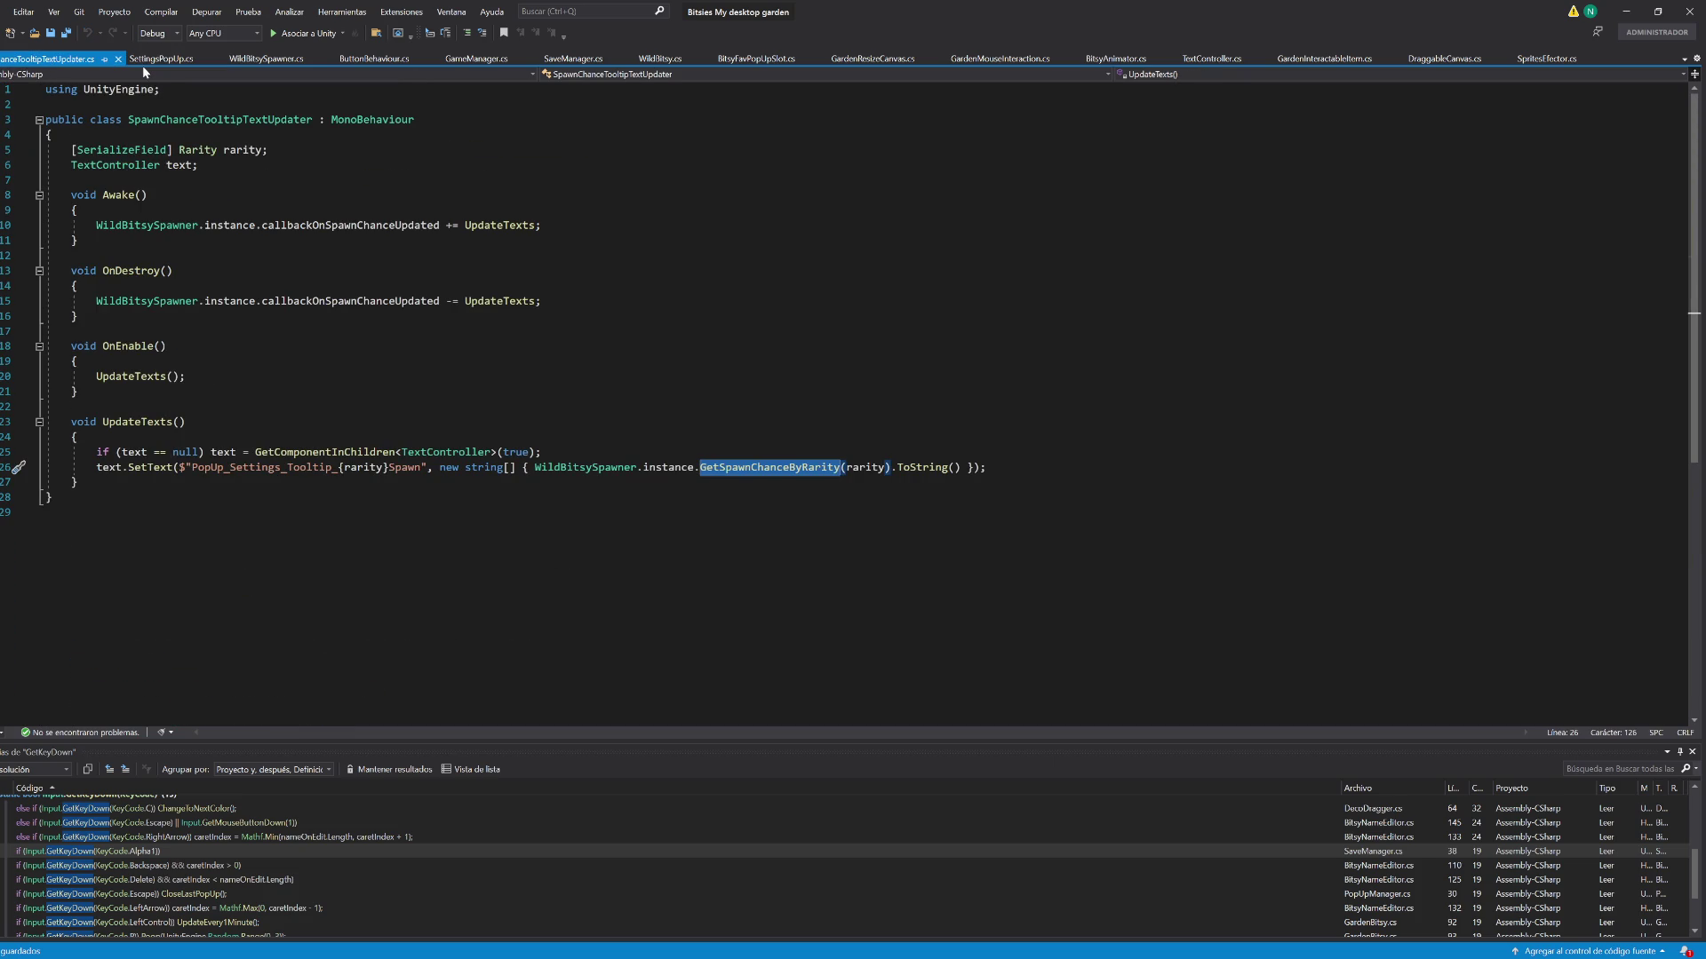
pyautogui.click(146, 63)
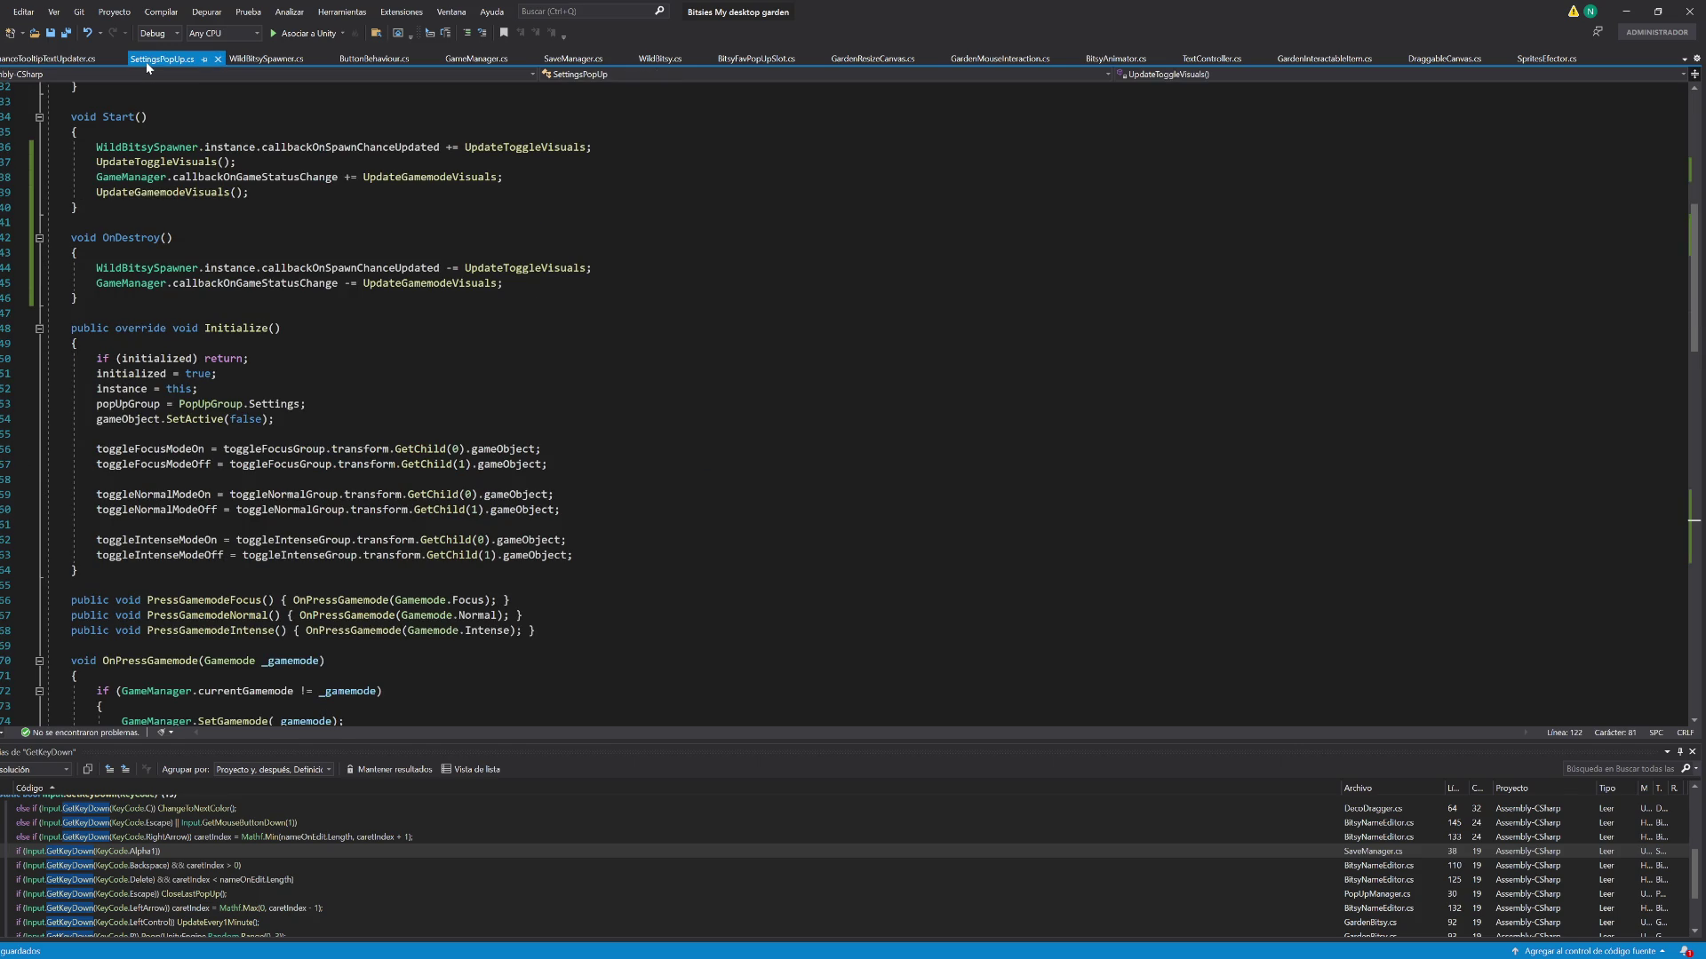
pyautogui.click(267, 60)
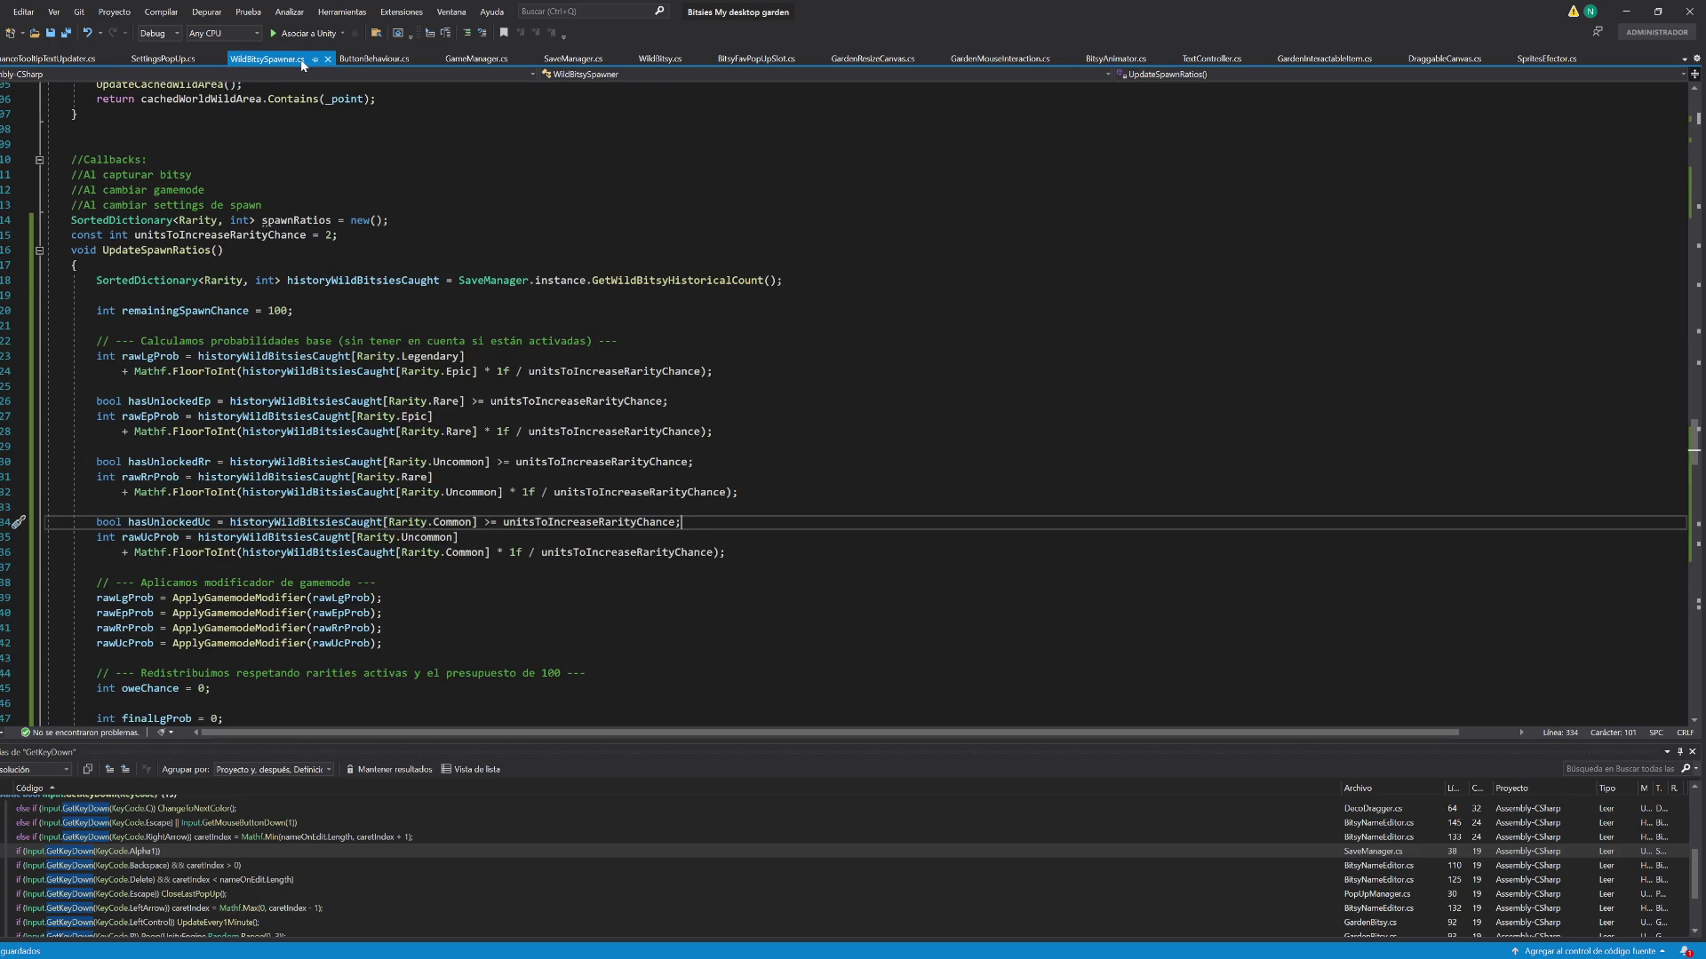
# Select the ApplyGamemodeModifier name and mark the insertion point in IsRarityUnlocked's Uncommon check
pyautogui.scroll(-20, 288, 458)
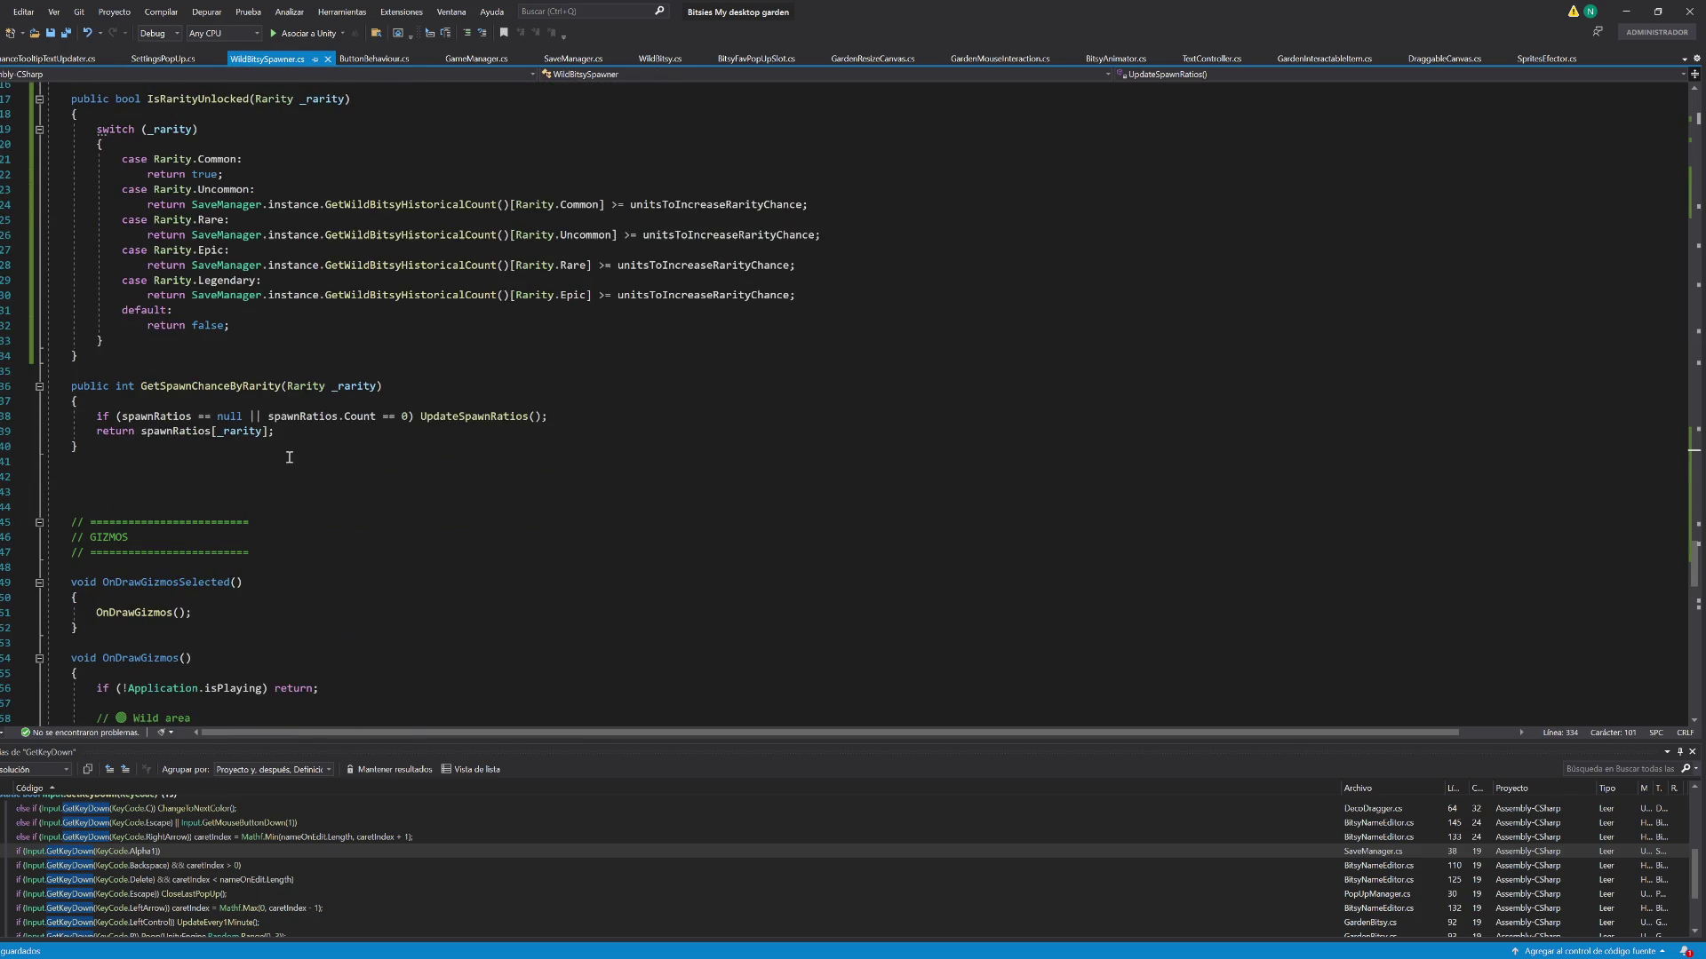
pyautogui.scroll(13, 326, 465)
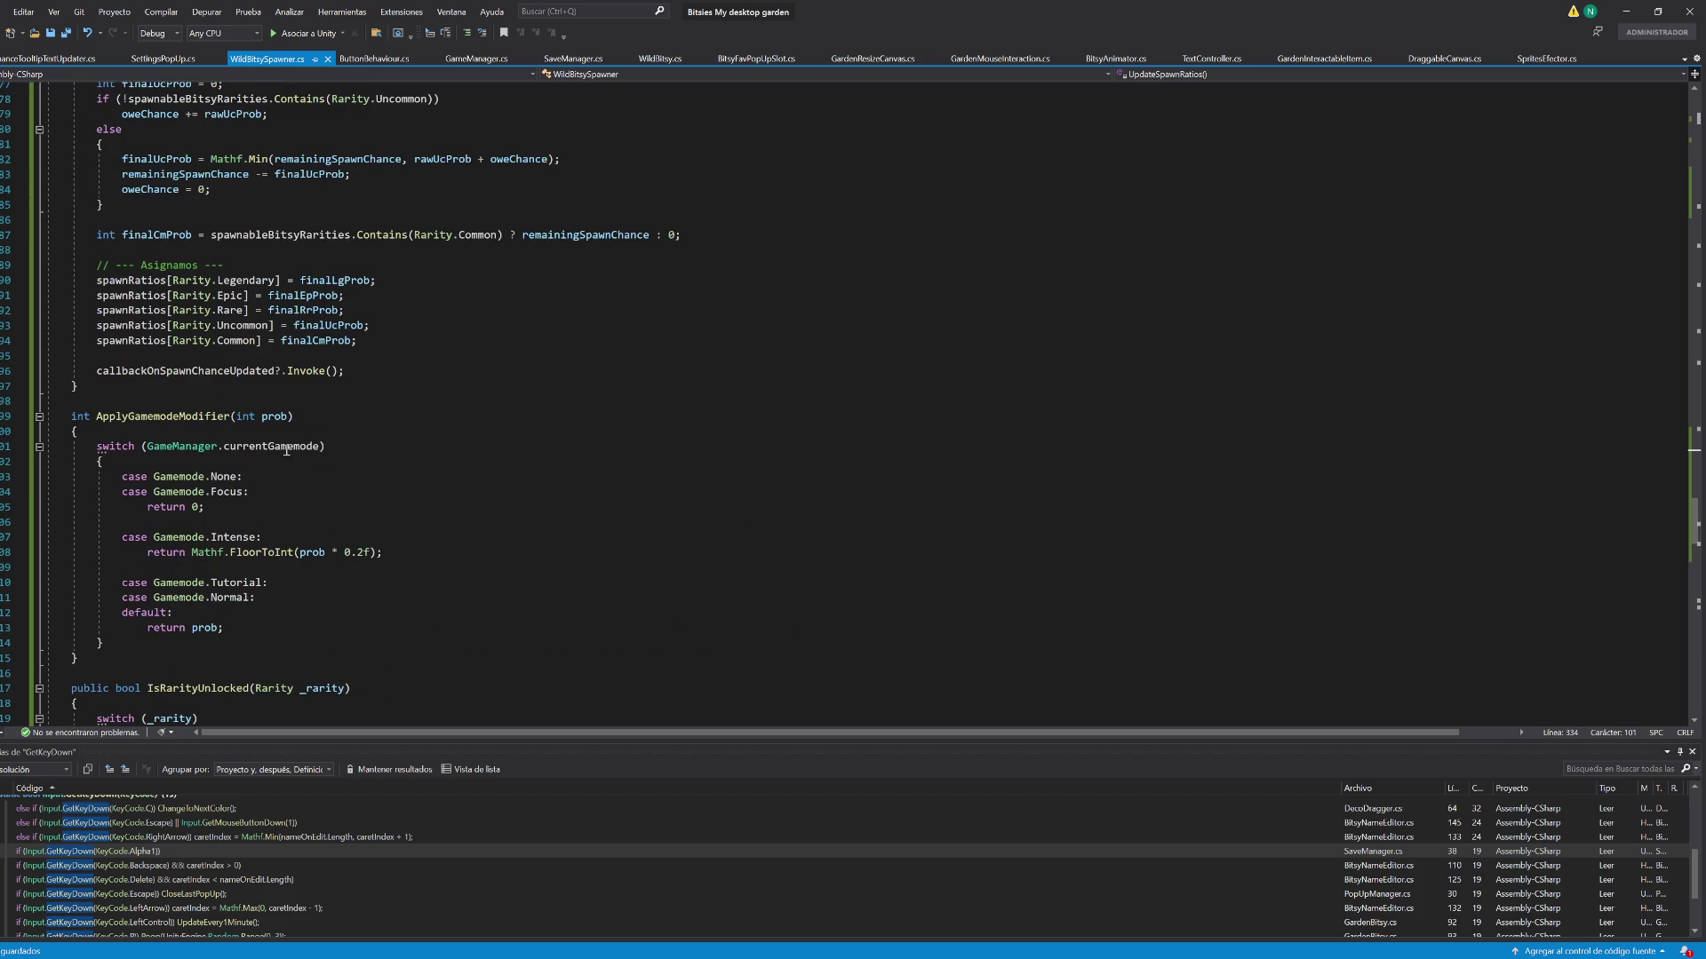
pyautogui.doubleClick(178, 419)
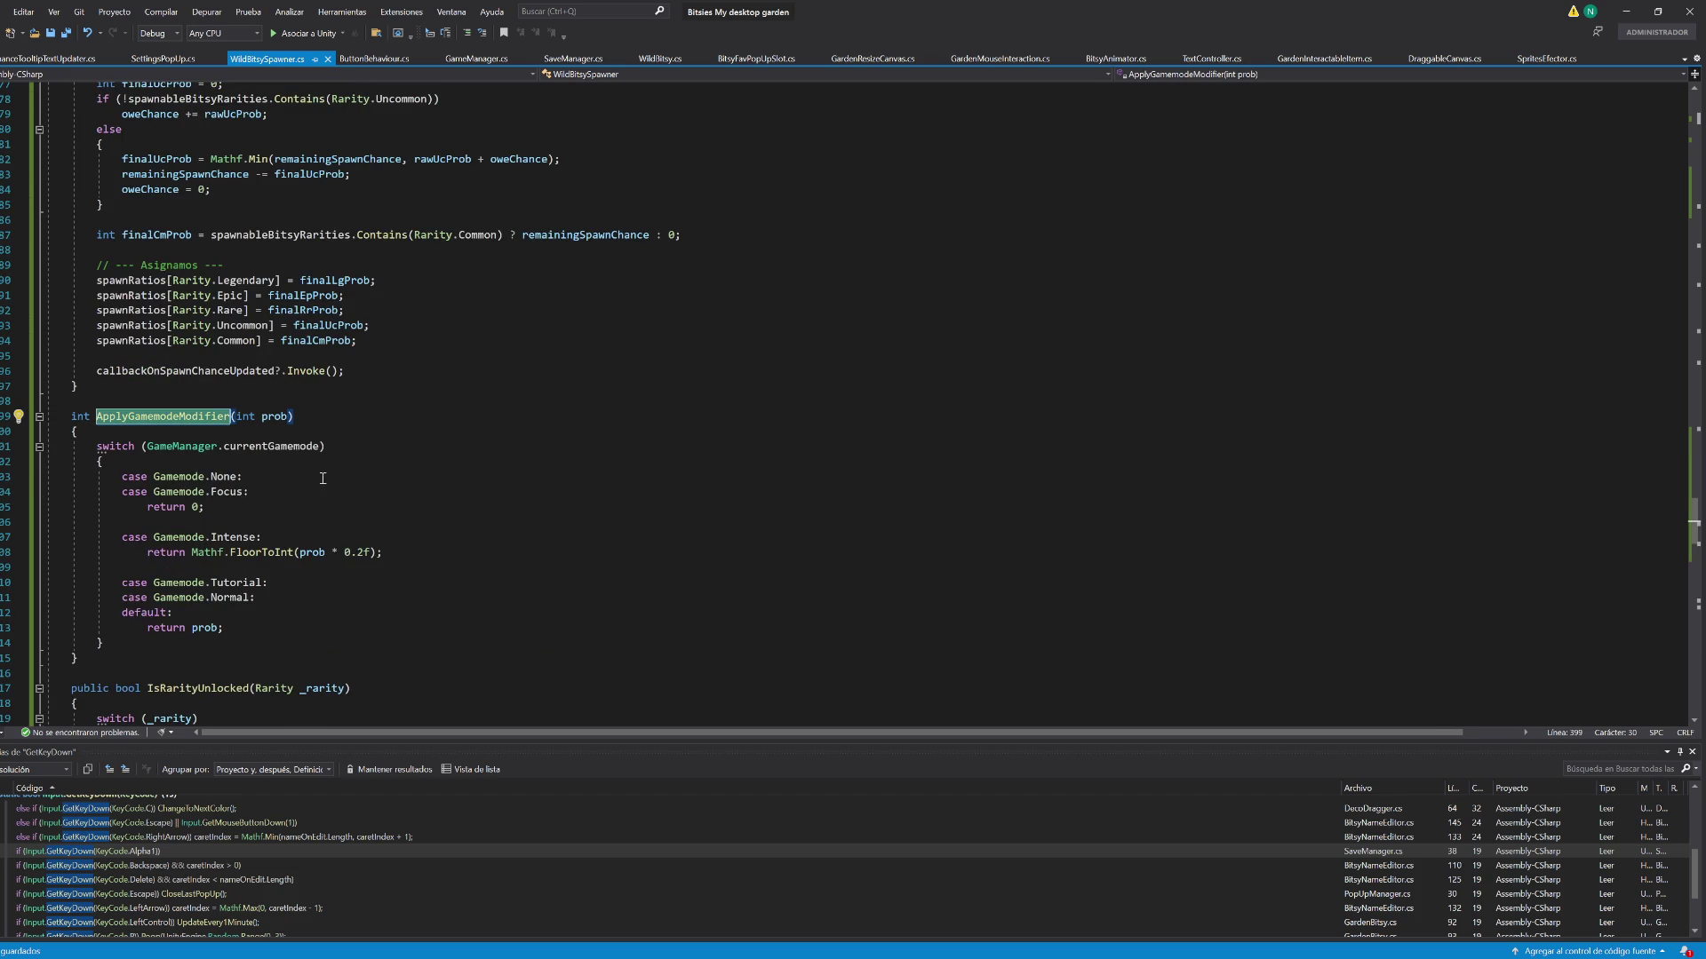
pyautogui.scroll(-7, 322, 478)
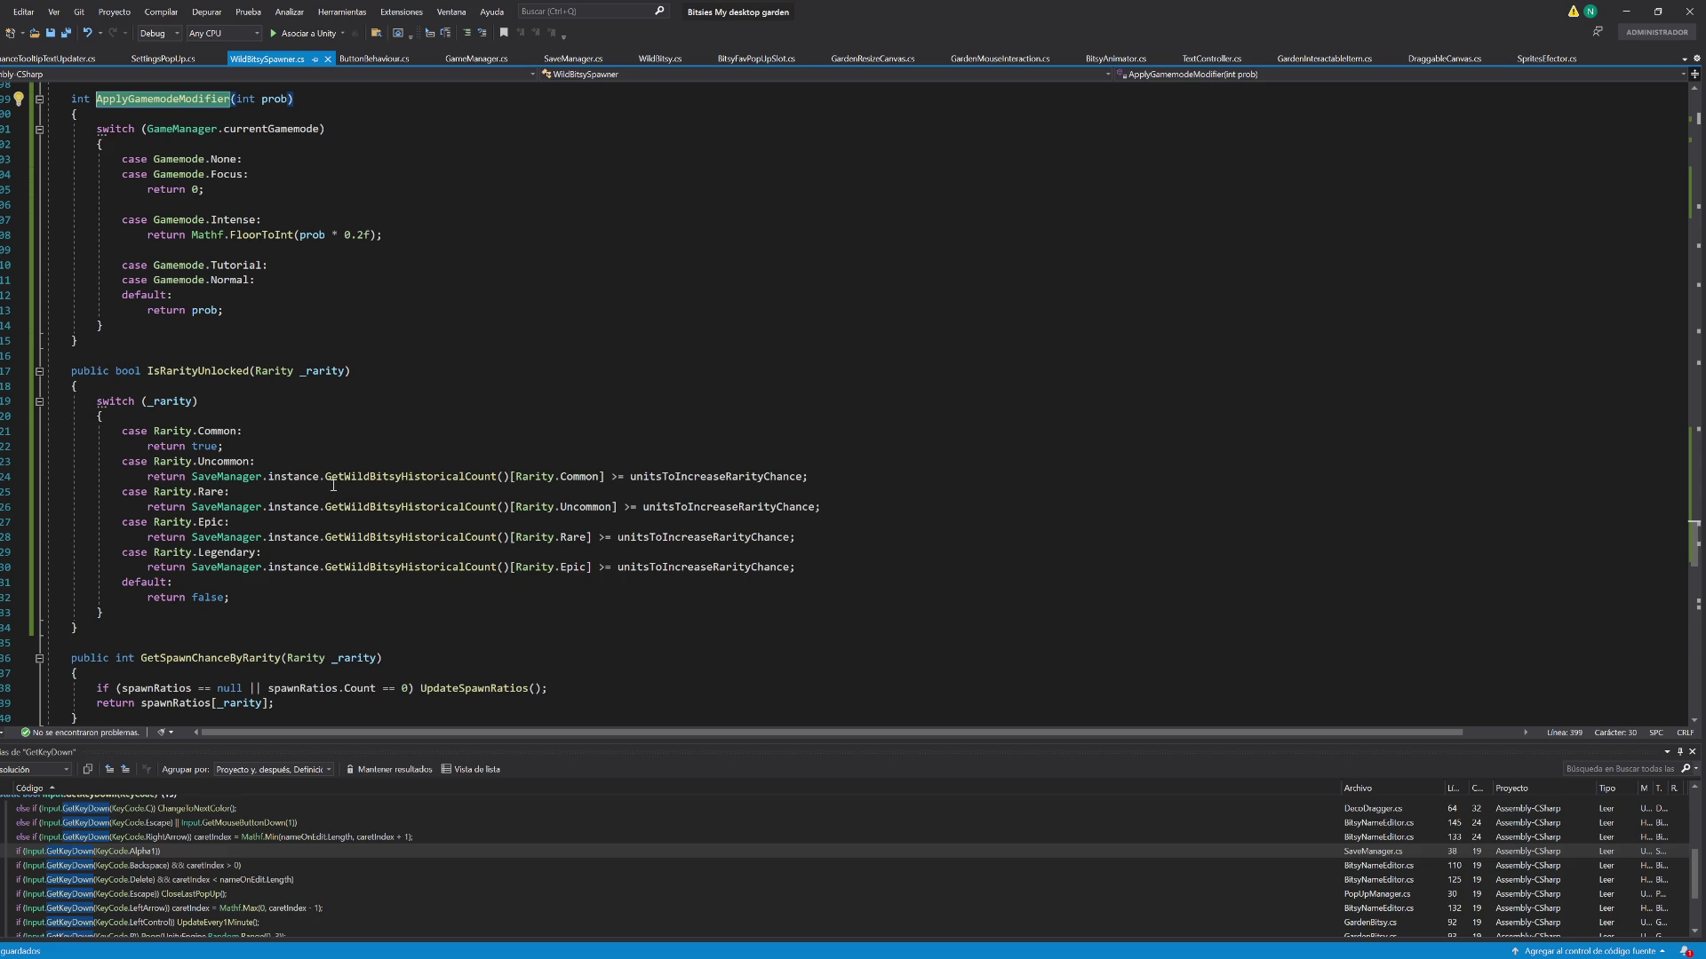
pyautogui.click(191, 476)
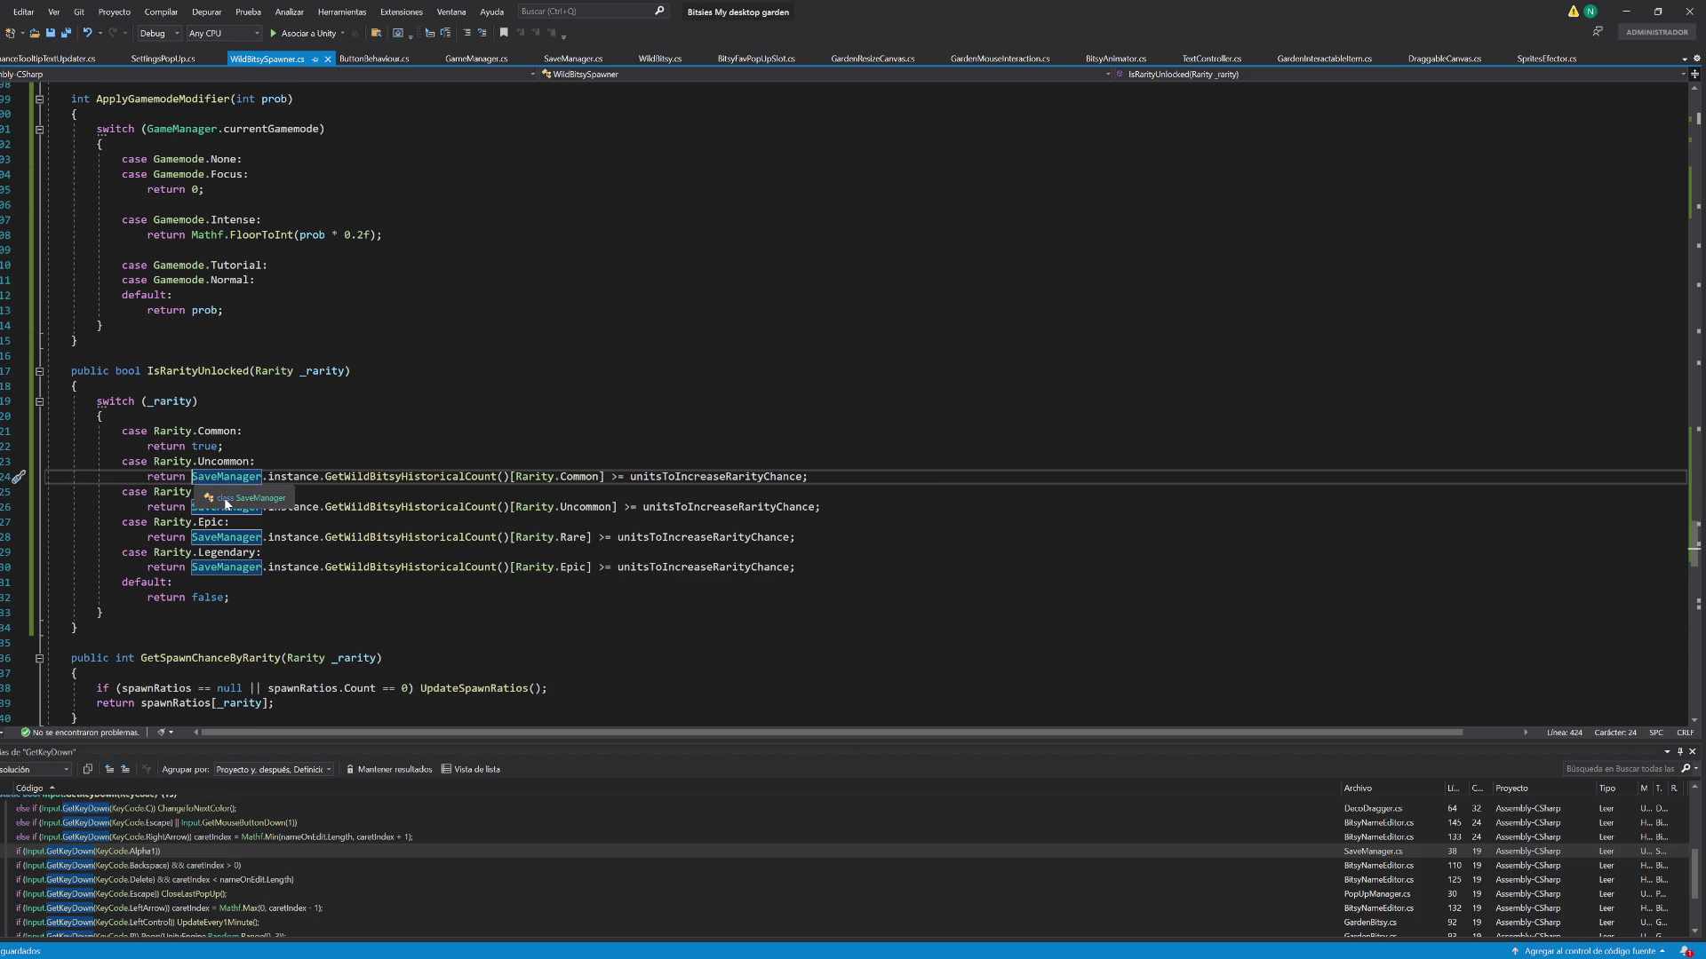
# Try wrapping the Uncommon unlock check in ApplyGamemodeModifier(, then undo it
pyautogui.write('ApplyGamemodeModifier(')
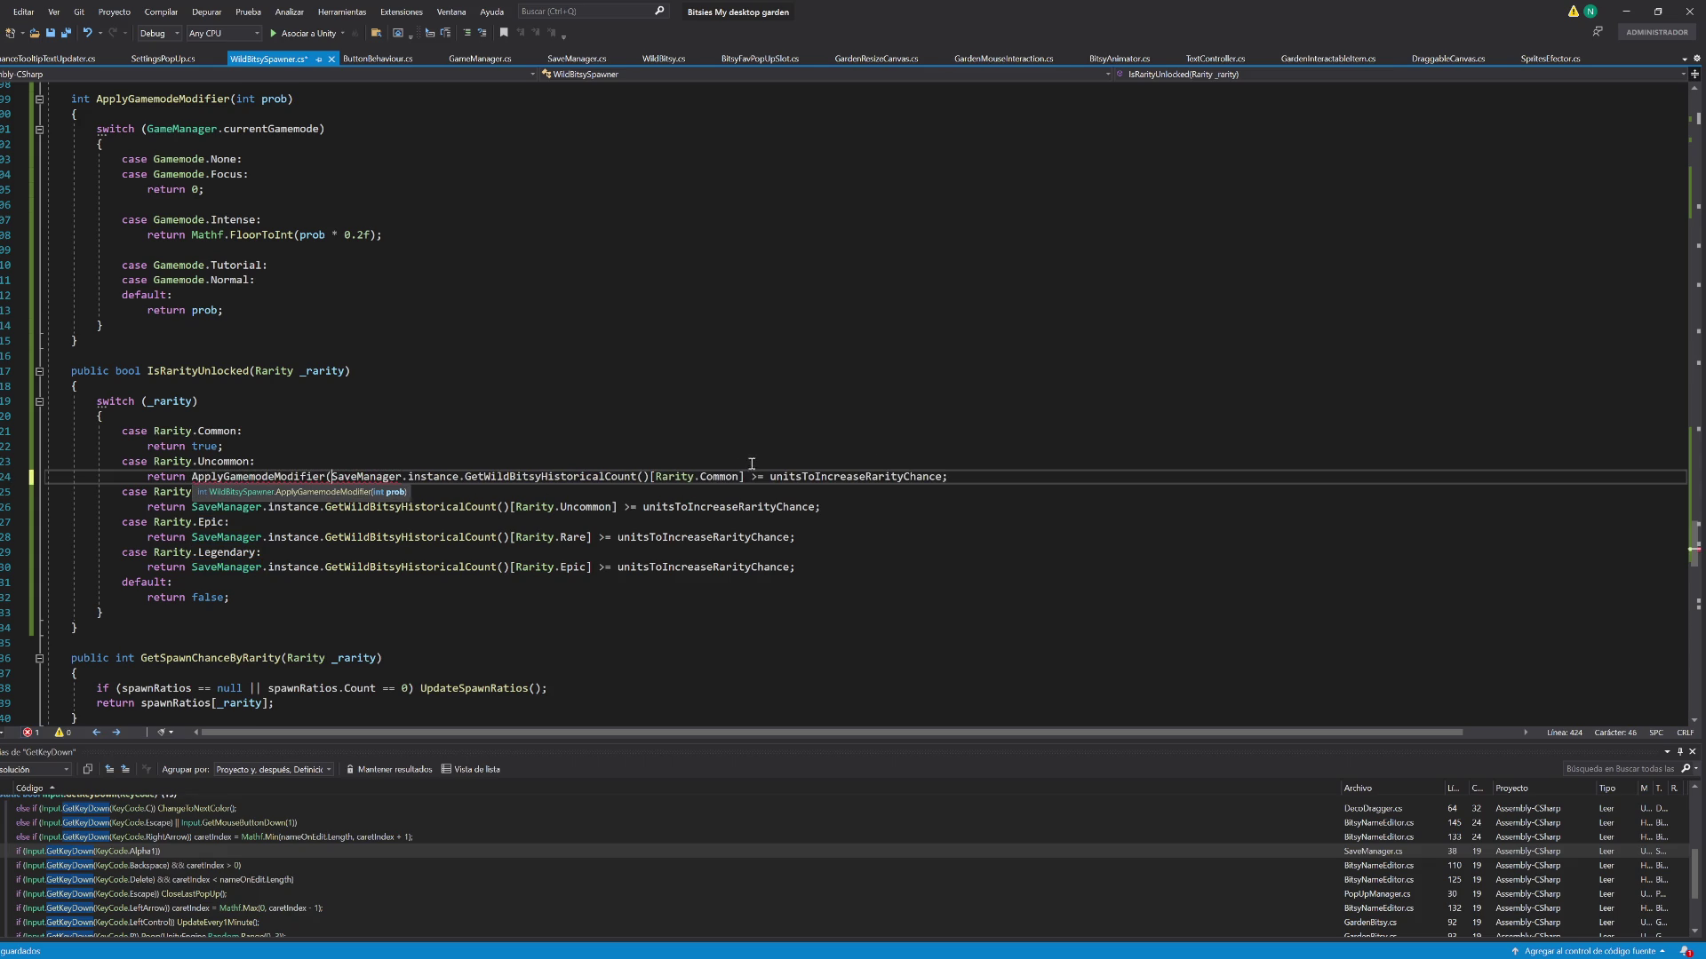
pyautogui.moveTo(944, 477)
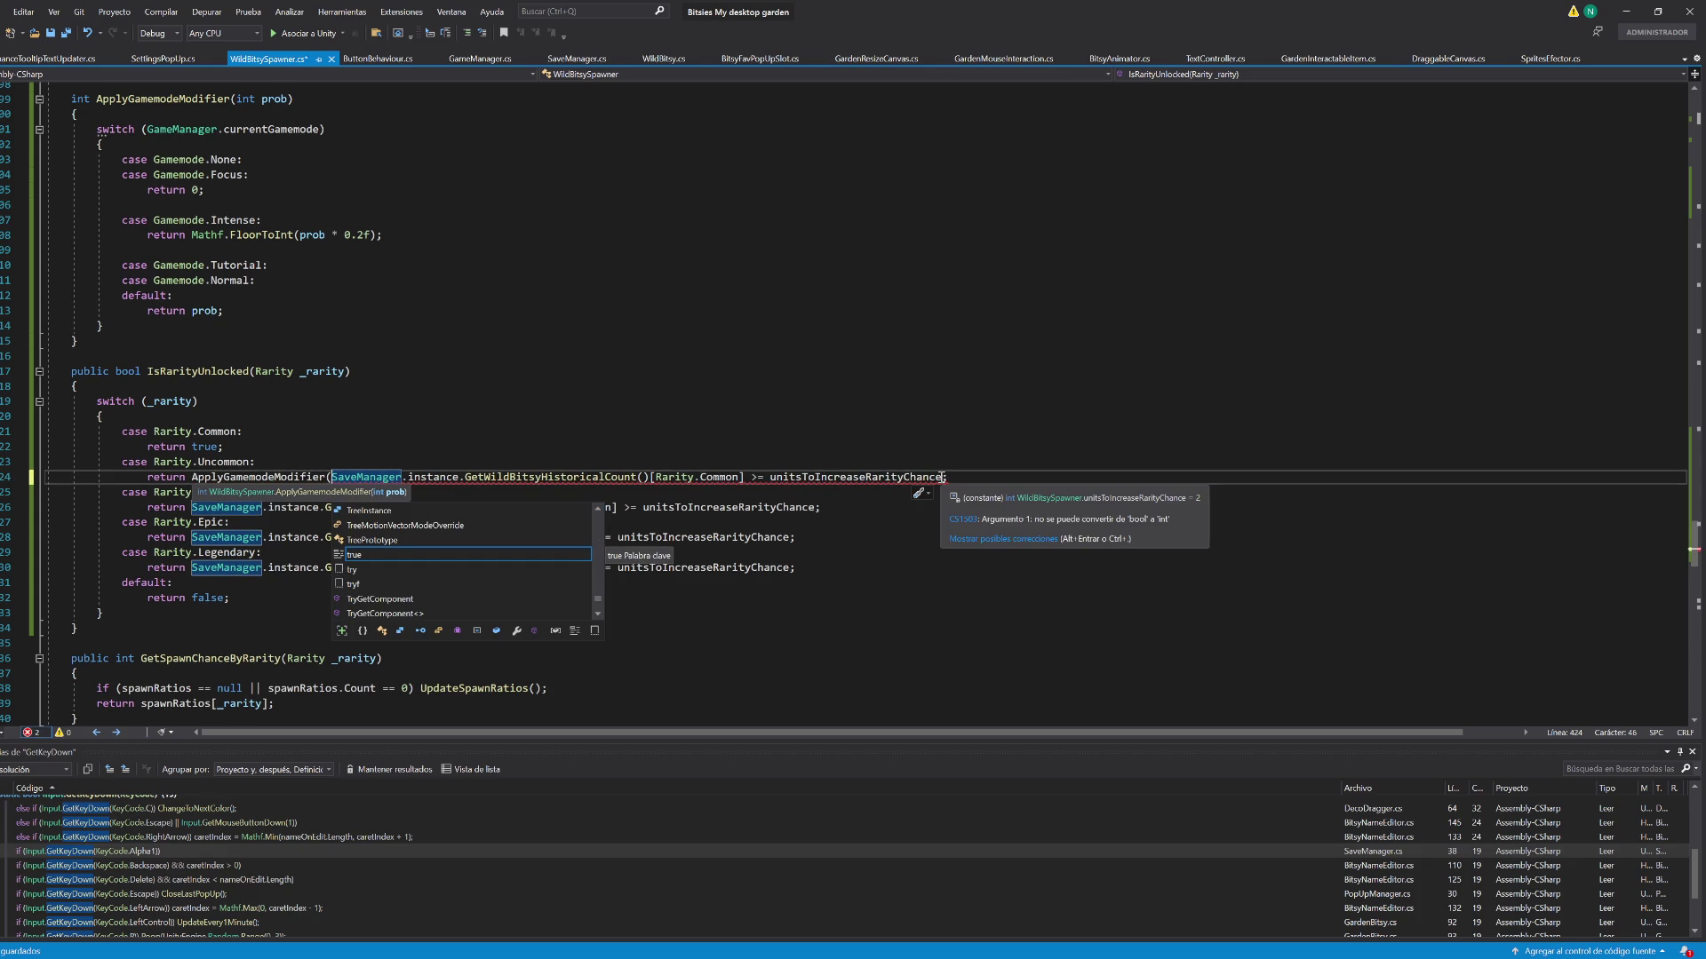
pyautogui.hotkey('ctrl', 'z')
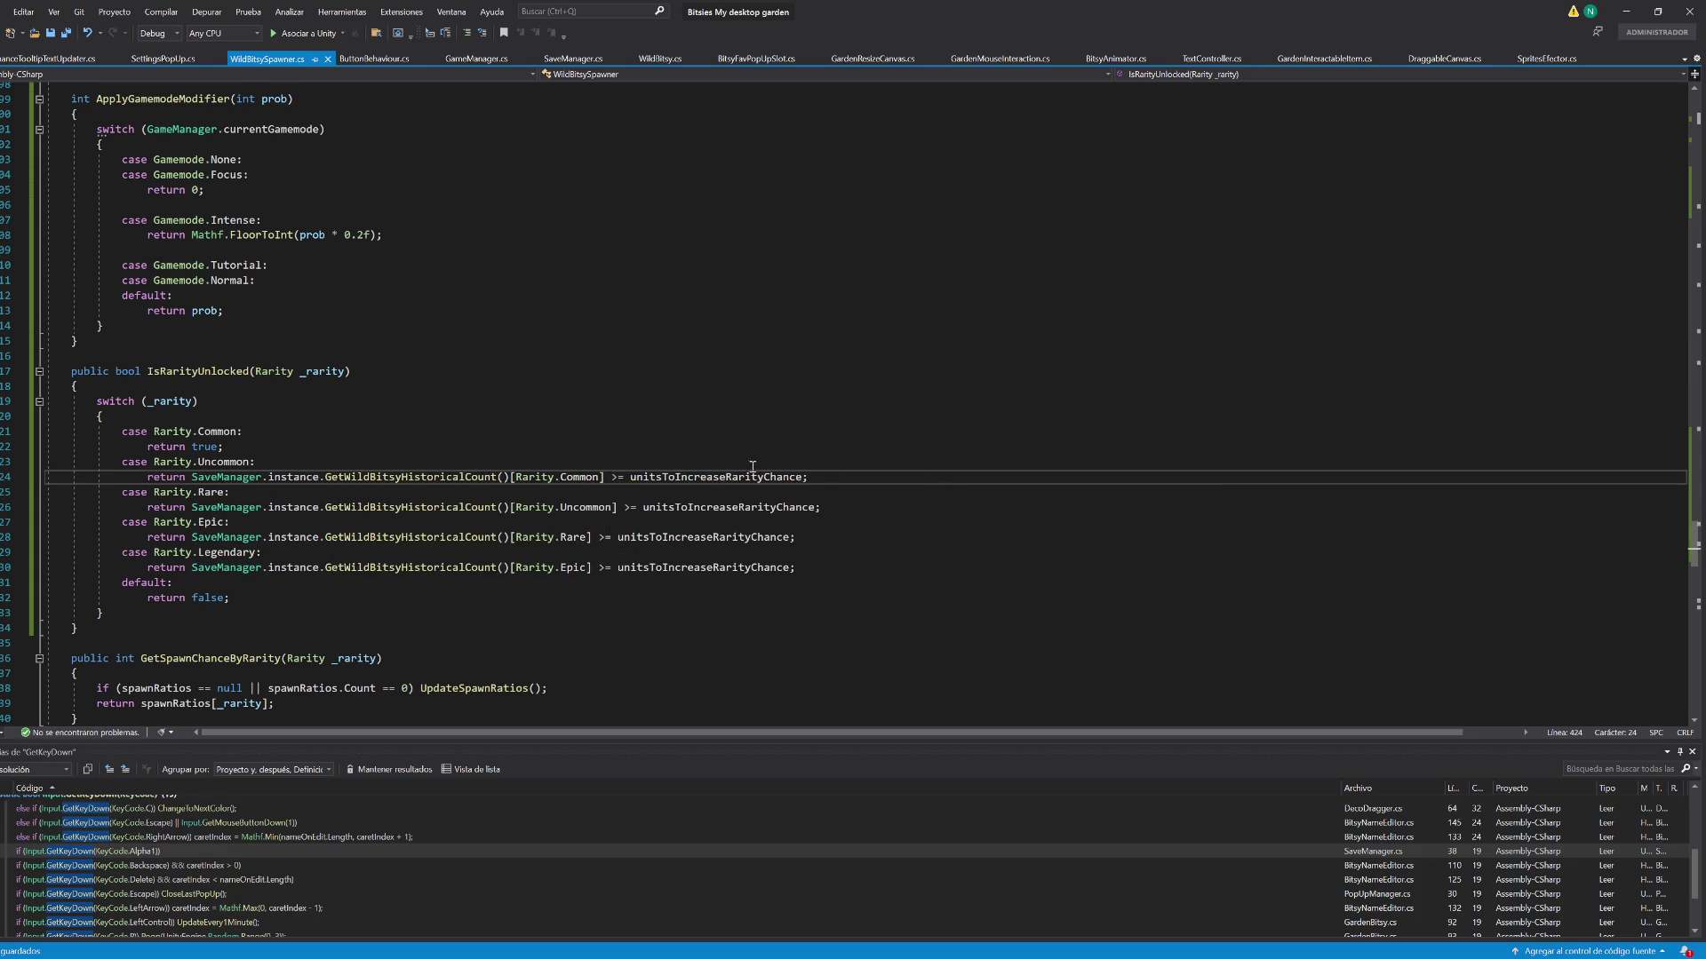
# Glance through the GameManager script and return to WildBitsySpawner.cs
pyautogui.scroll(7, 502, 529)
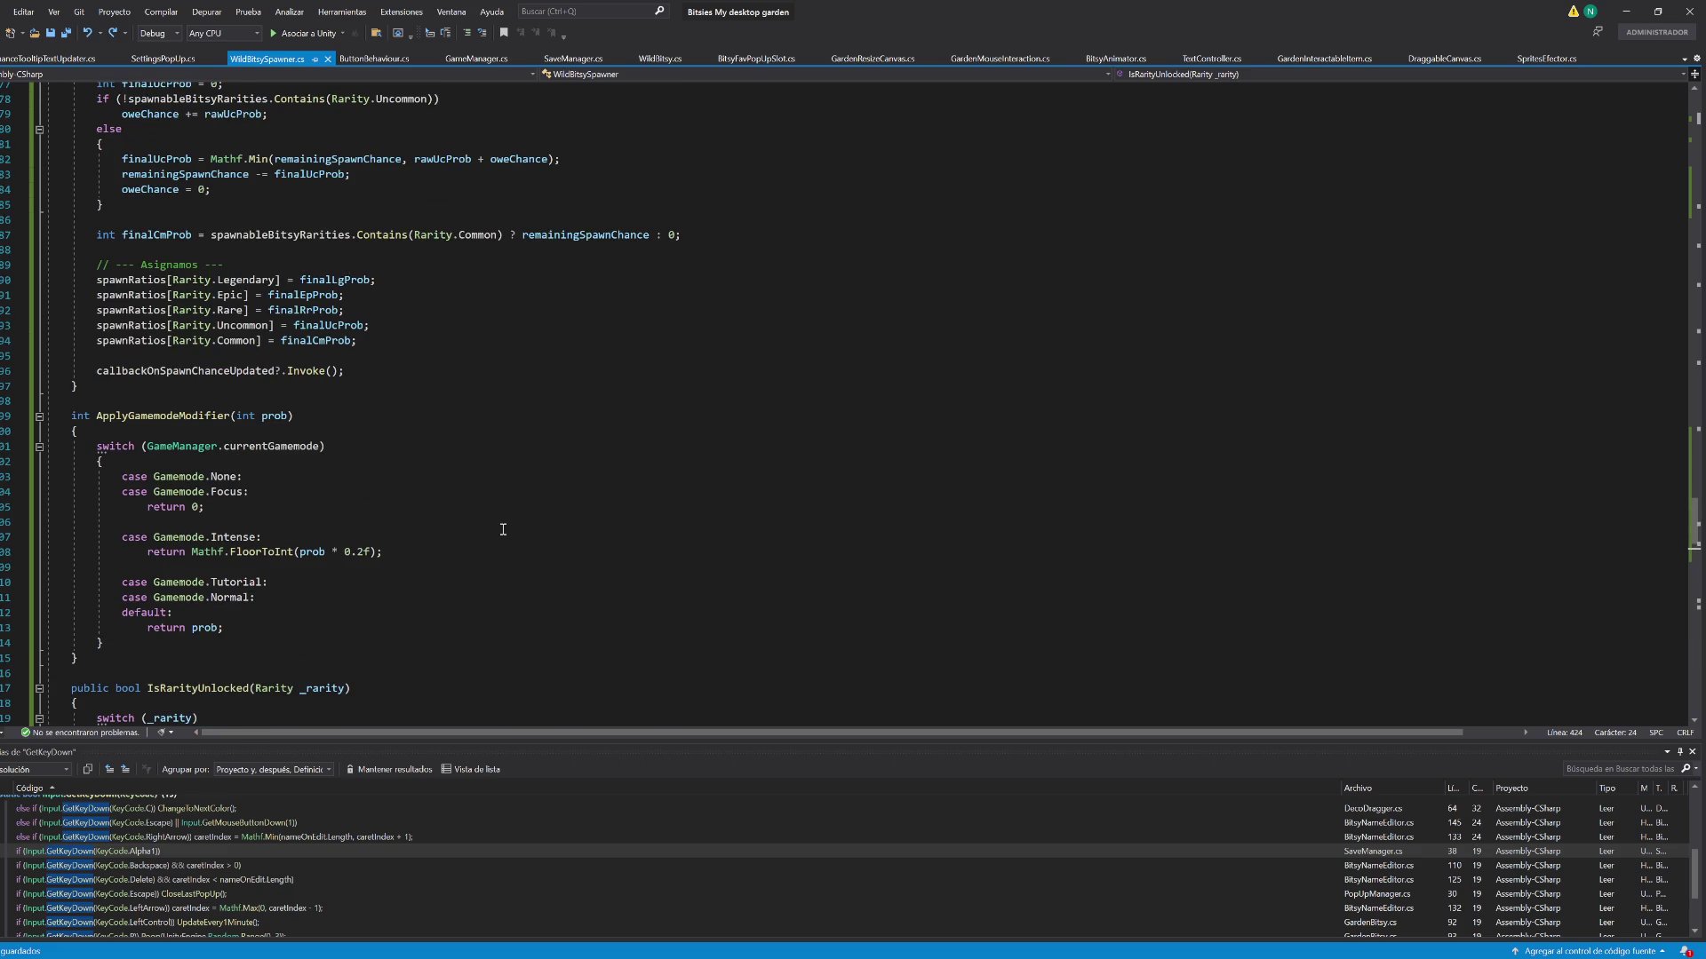
pyautogui.scroll(11, 503, 530)
pyautogui.scroll(1, 503, 399)
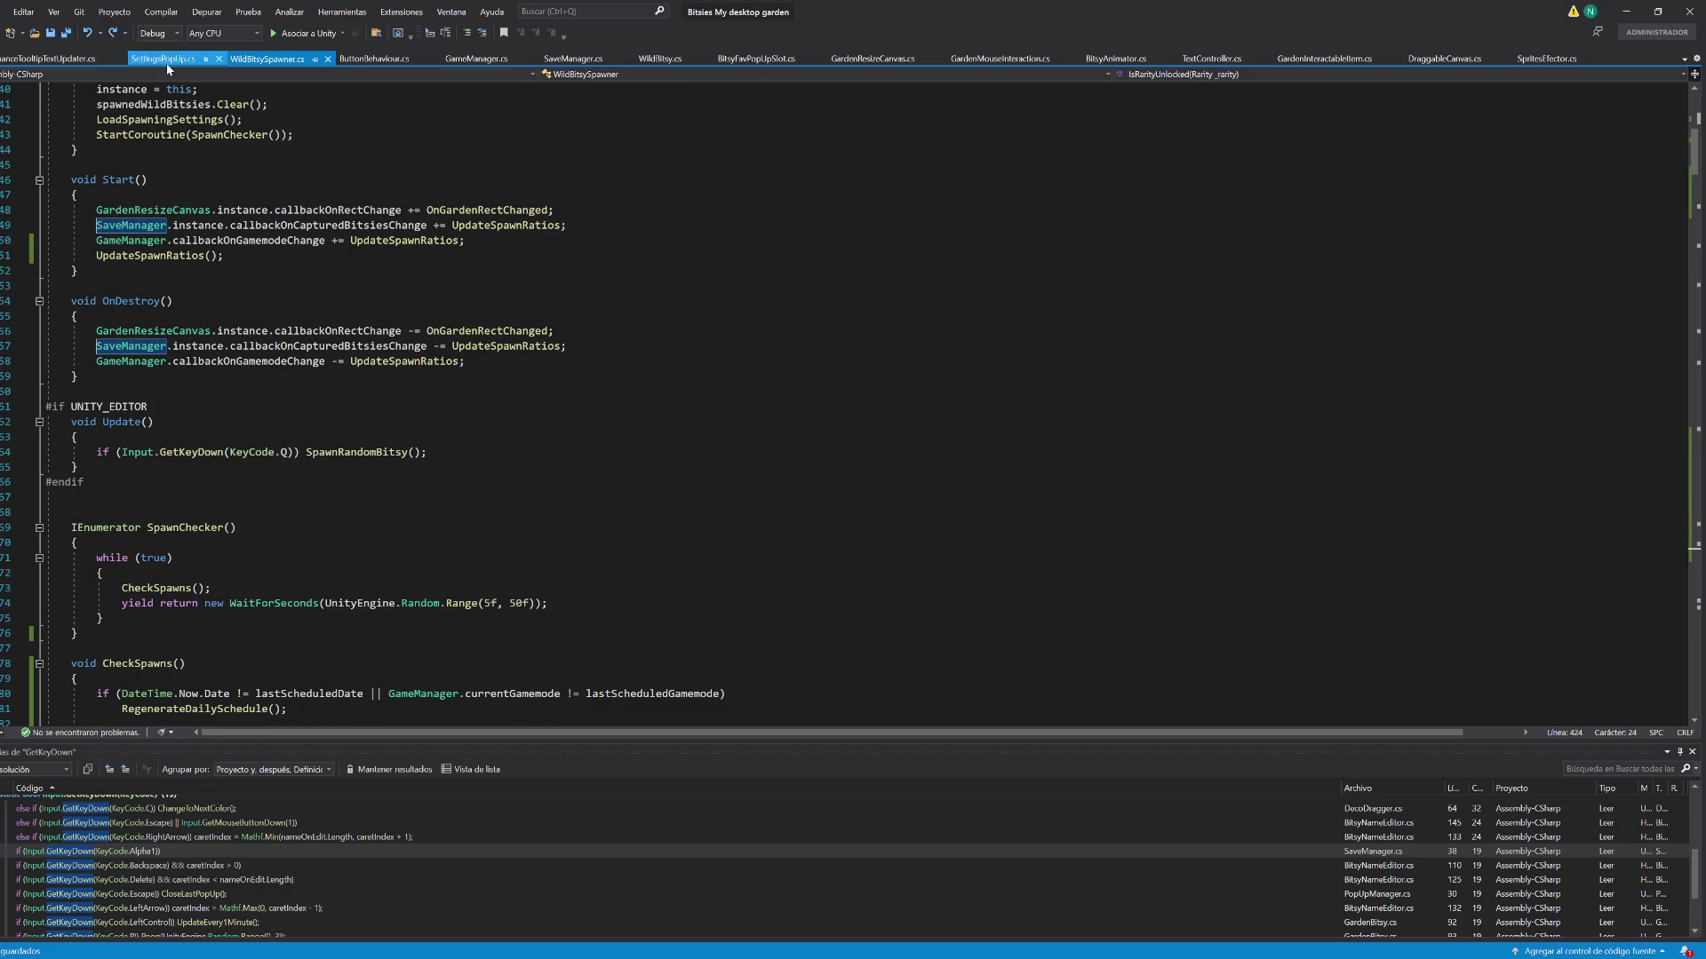
pyautogui.click(452, 63)
pyautogui.scroll(7, 369, 379)
pyautogui.scroll(-5, 368, 380)
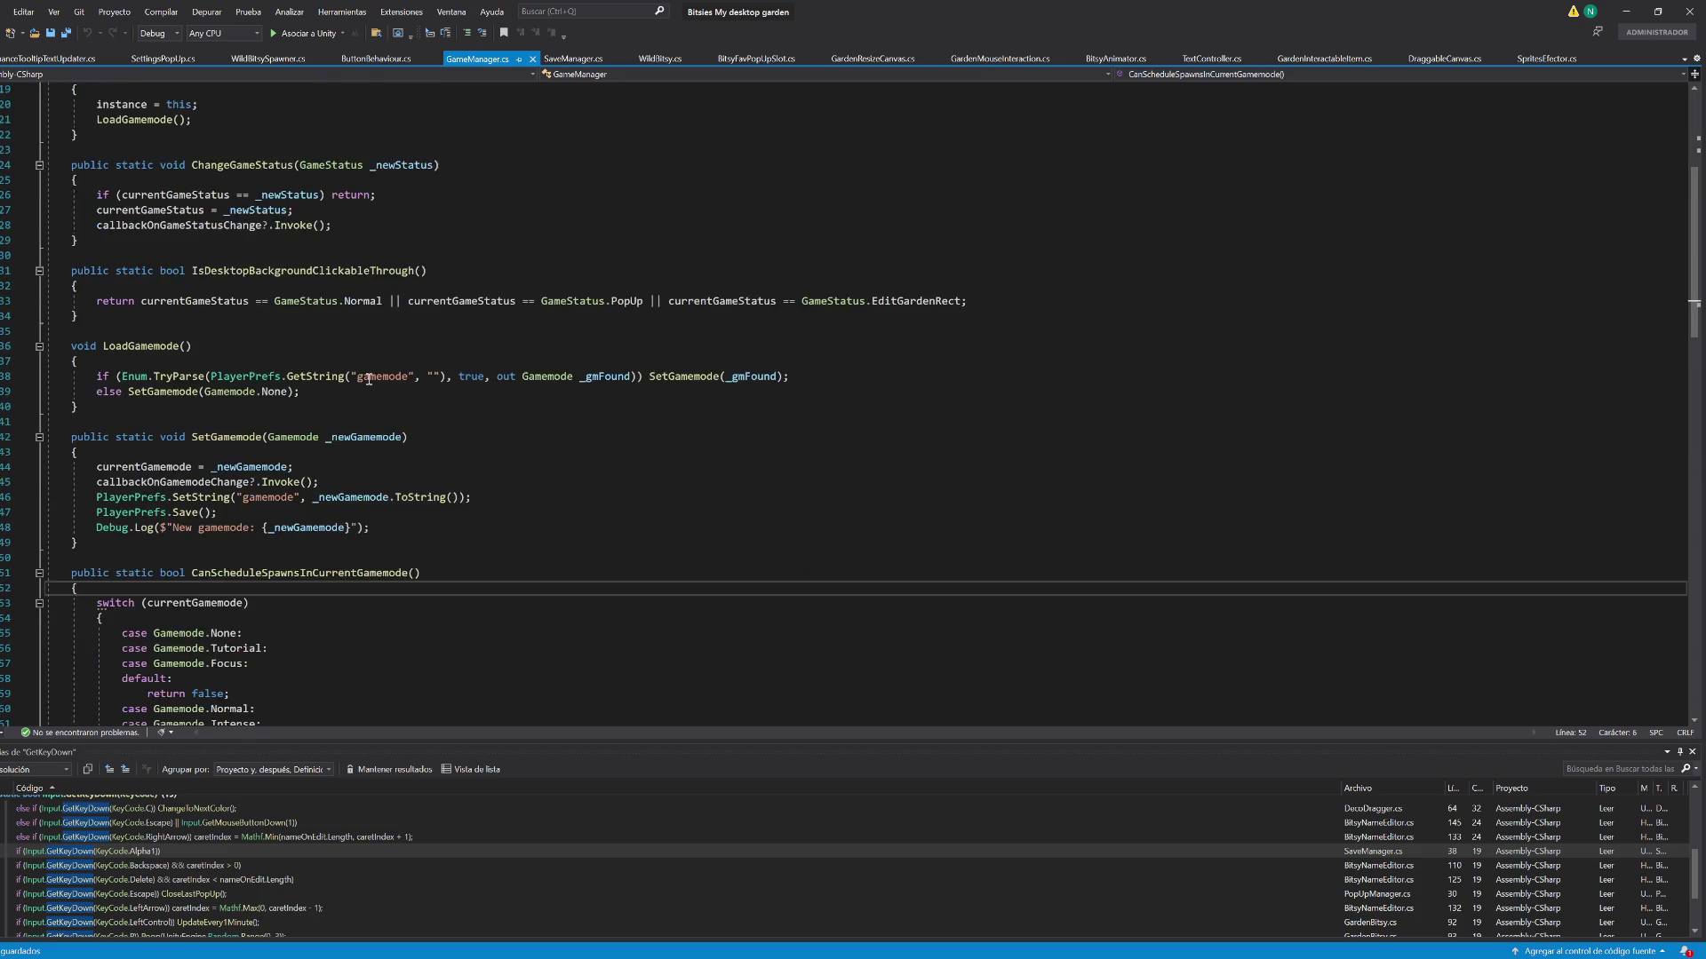
pyautogui.scroll(-8, 373, 382)
pyautogui.scroll(4, 373, 382)
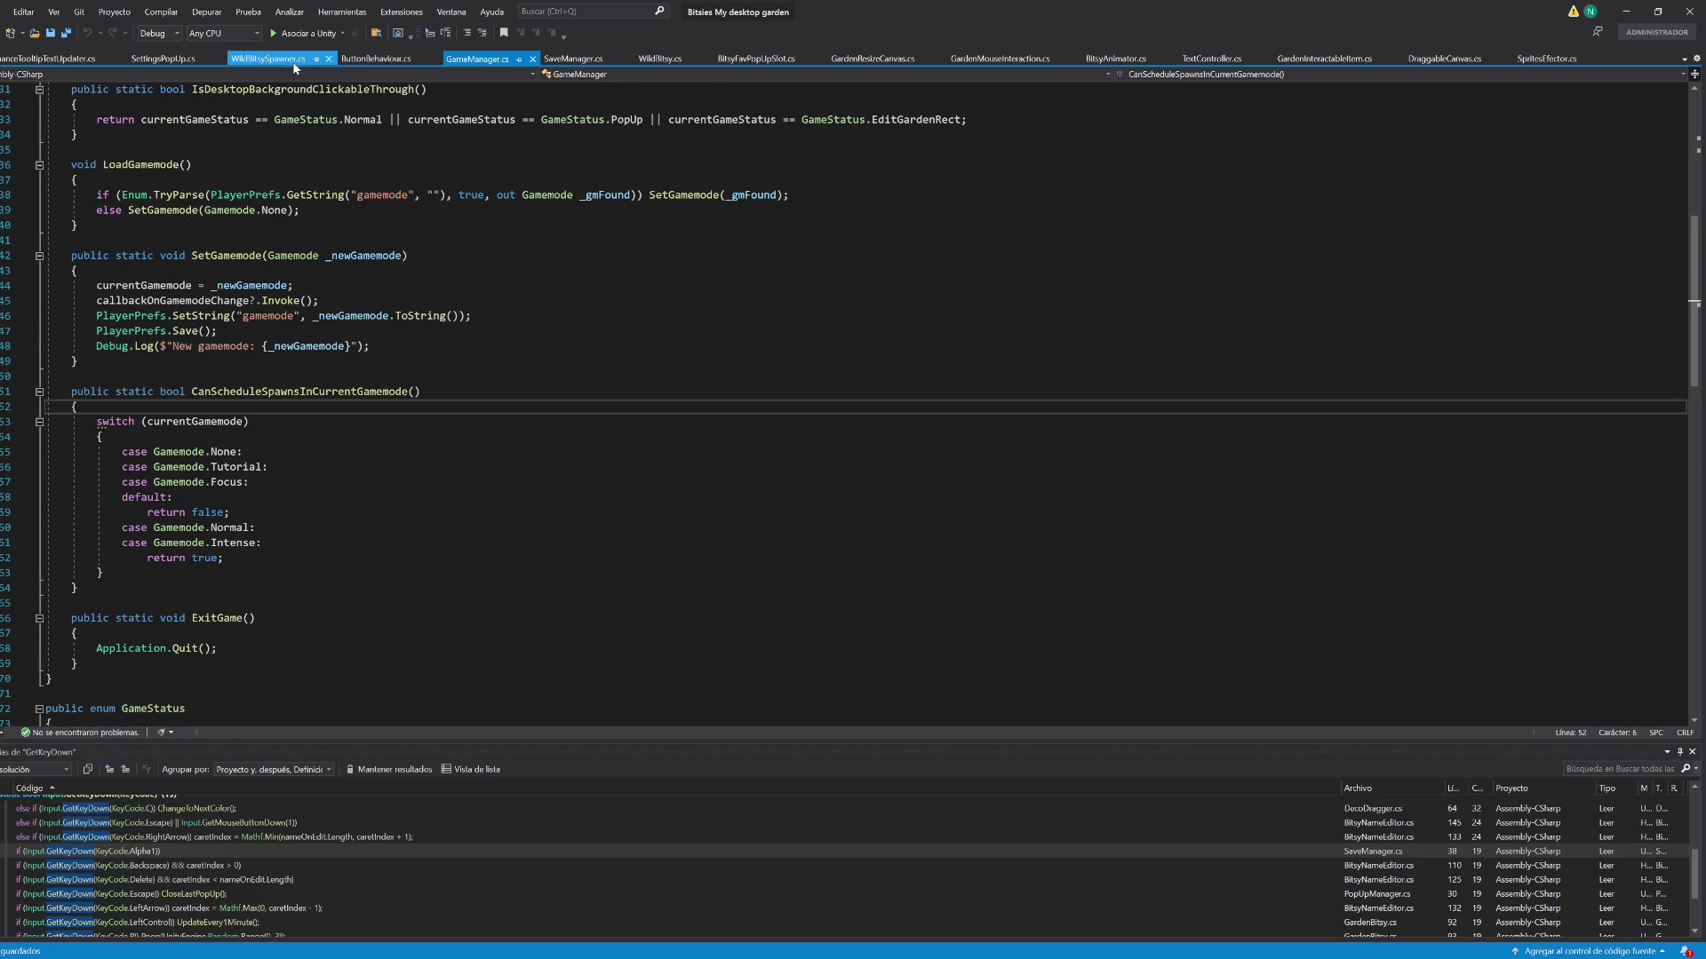
pyautogui.click(300, 62)
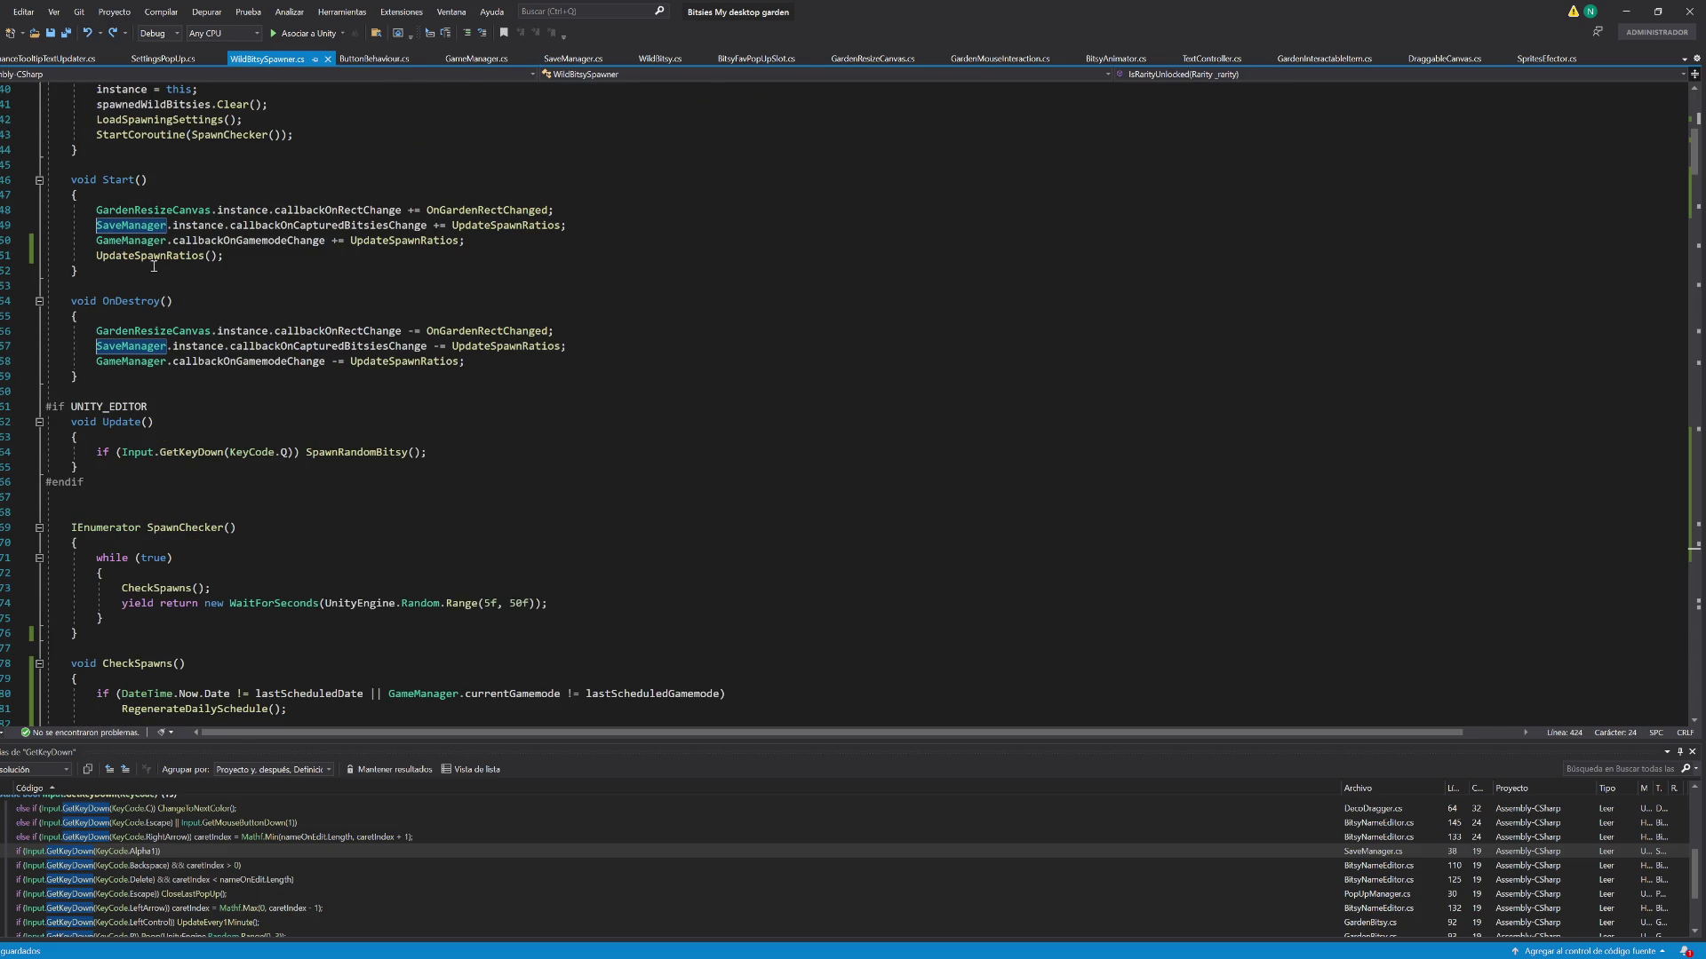
# Find all references to GetKeyDown and open SaveManager's Alpha1 debug-key check
pyautogui.click(228, 459)
pyautogui.hotkey('shift', 'F12')
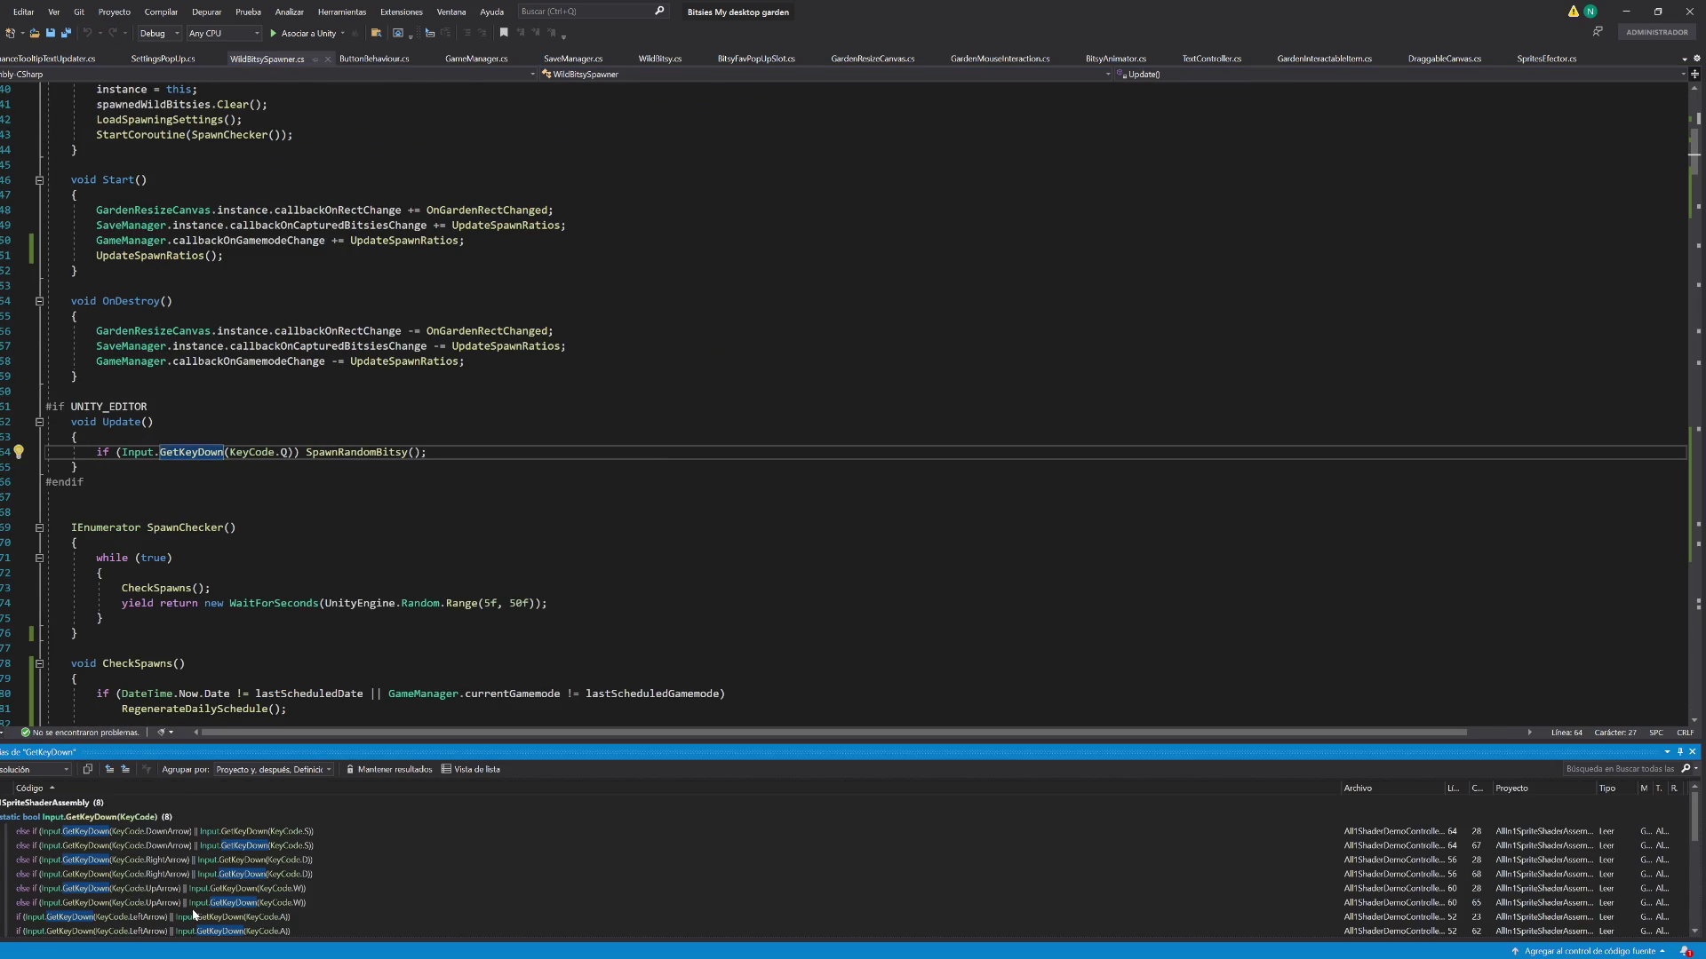
pyautogui.scroll(-2, 222, 902)
pyautogui.click(275, 889)
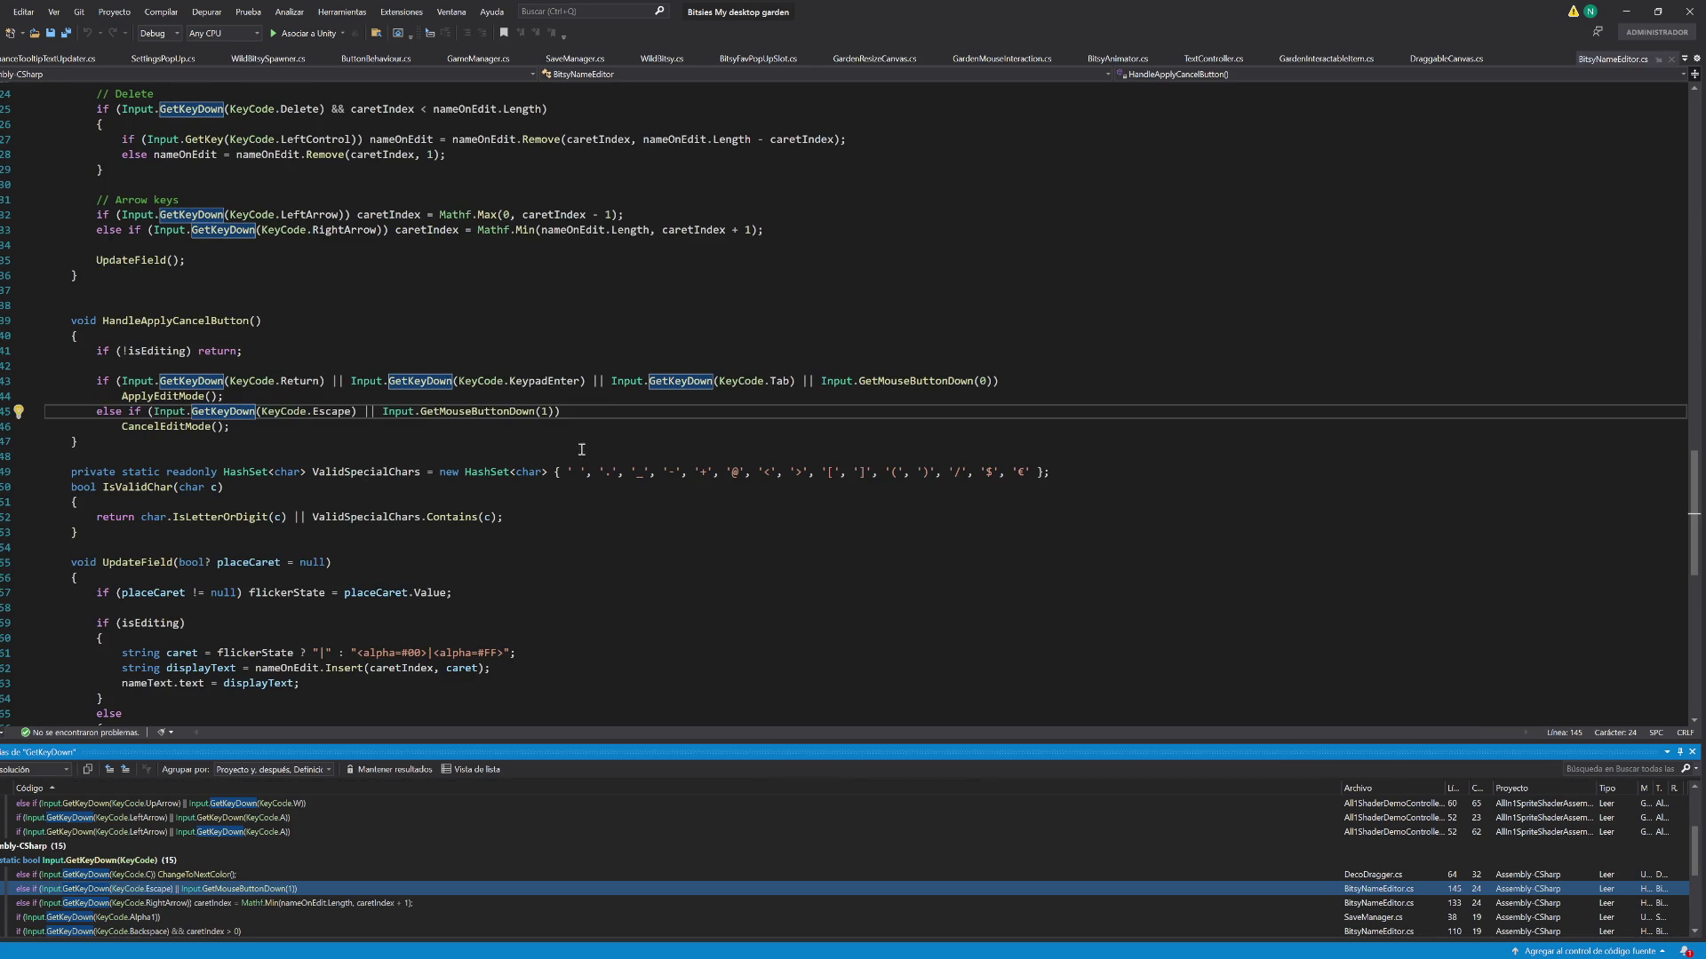
pyautogui.click(568, 412)
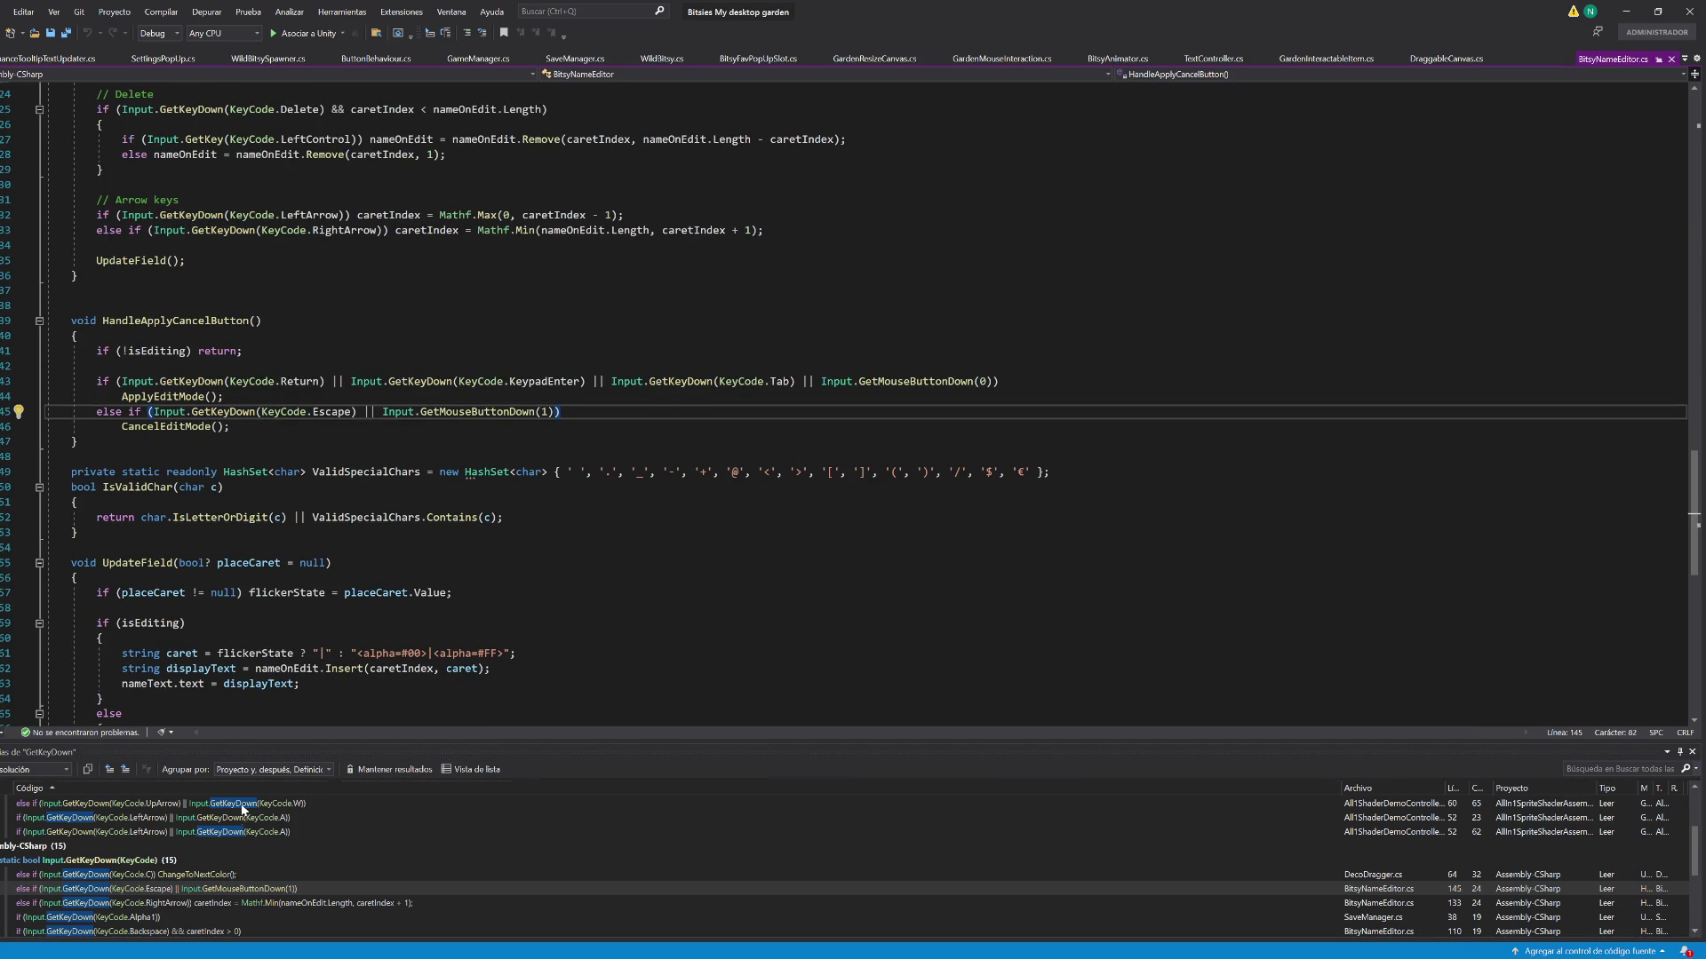
pyautogui.scroll(-1, 151, 894)
pyautogui.click(149, 885)
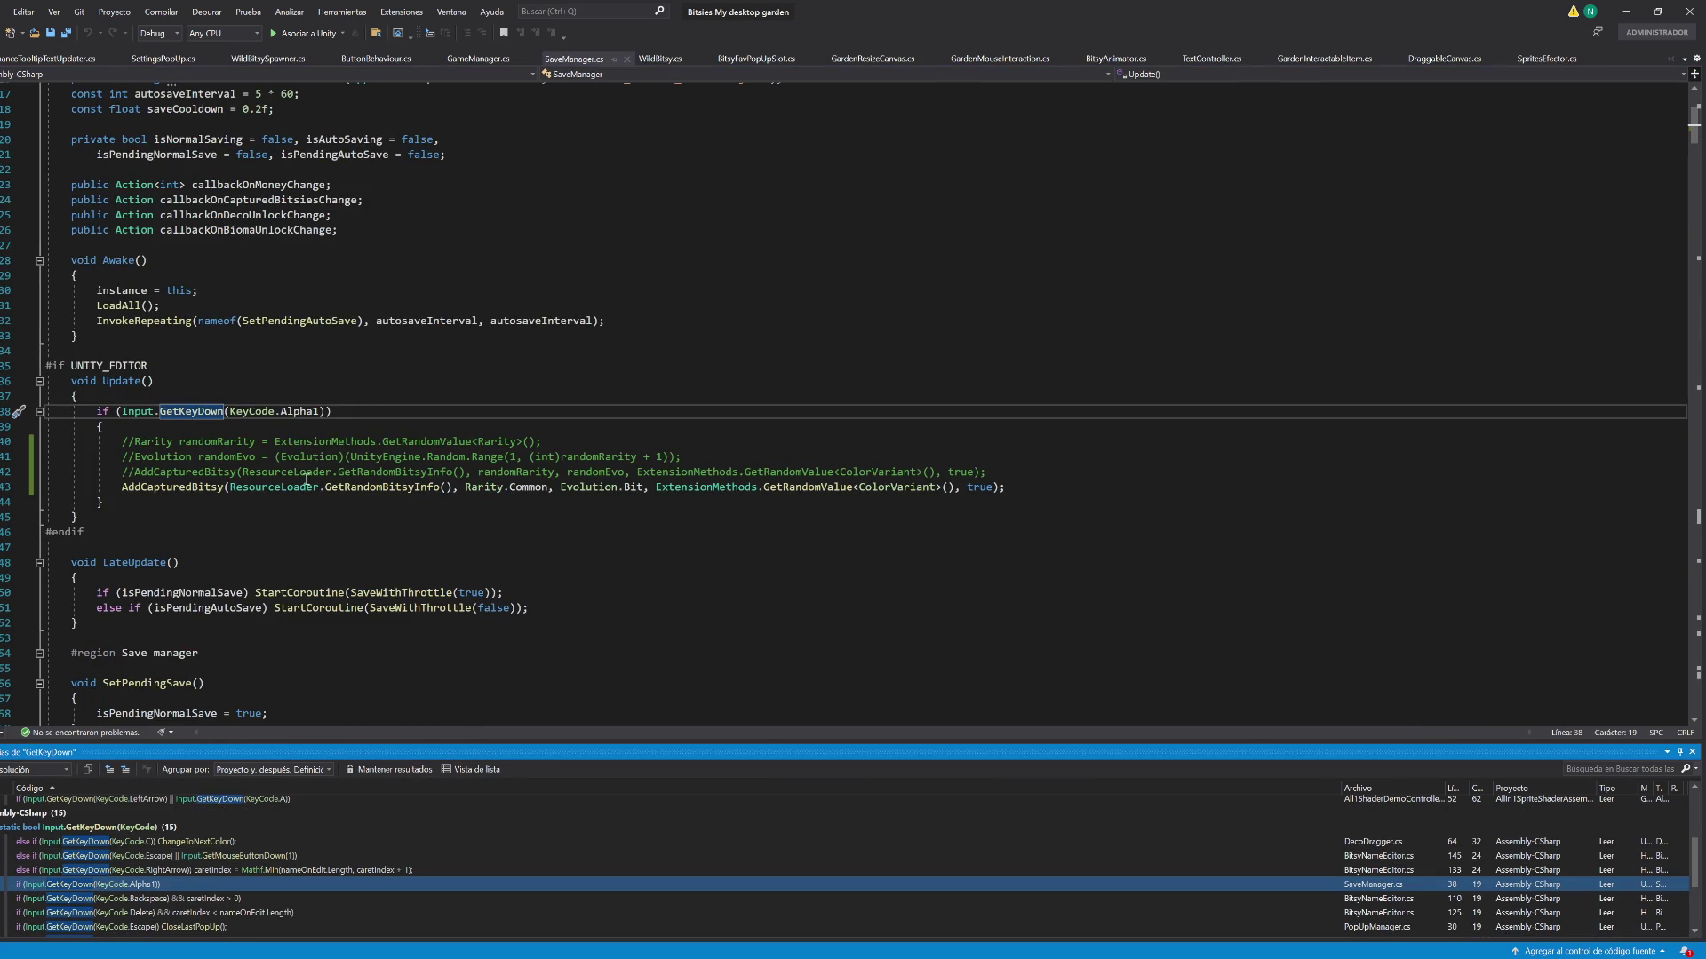
# Add a new single-line Alpha1 check below the debug block that calls AddCapturedBitsy
pyautogui.moveTo(331, 411)
pyautogui.mouseDown()
pyautogui.moveTo(73, 411)
pyautogui.moveTo(92, 412)
pyautogui.mouseUp()
pyautogui.hotkey('ctrl', 'c')
pyautogui.click(109, 496)
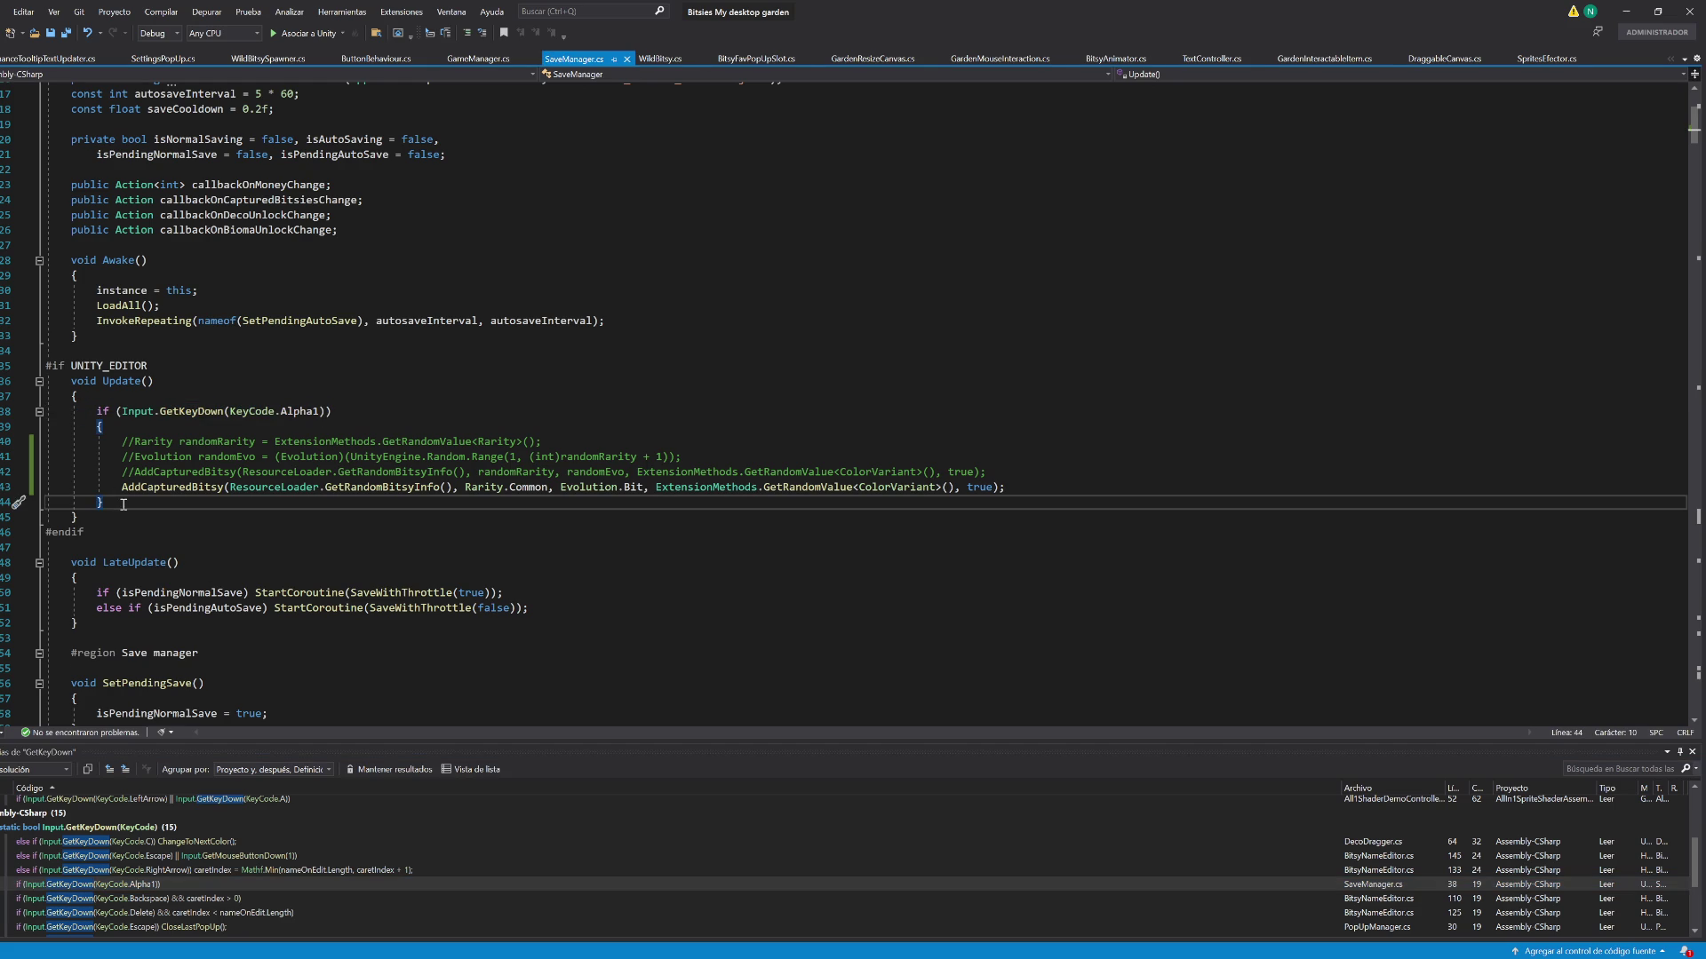
pyautogui.press('Return')
pyautogui.press('Return')
pyautogui.hotkey('ctrl', 'v')
pyautogui.moveTo(121, 487); pyautogui.dragTo(1069, 491)
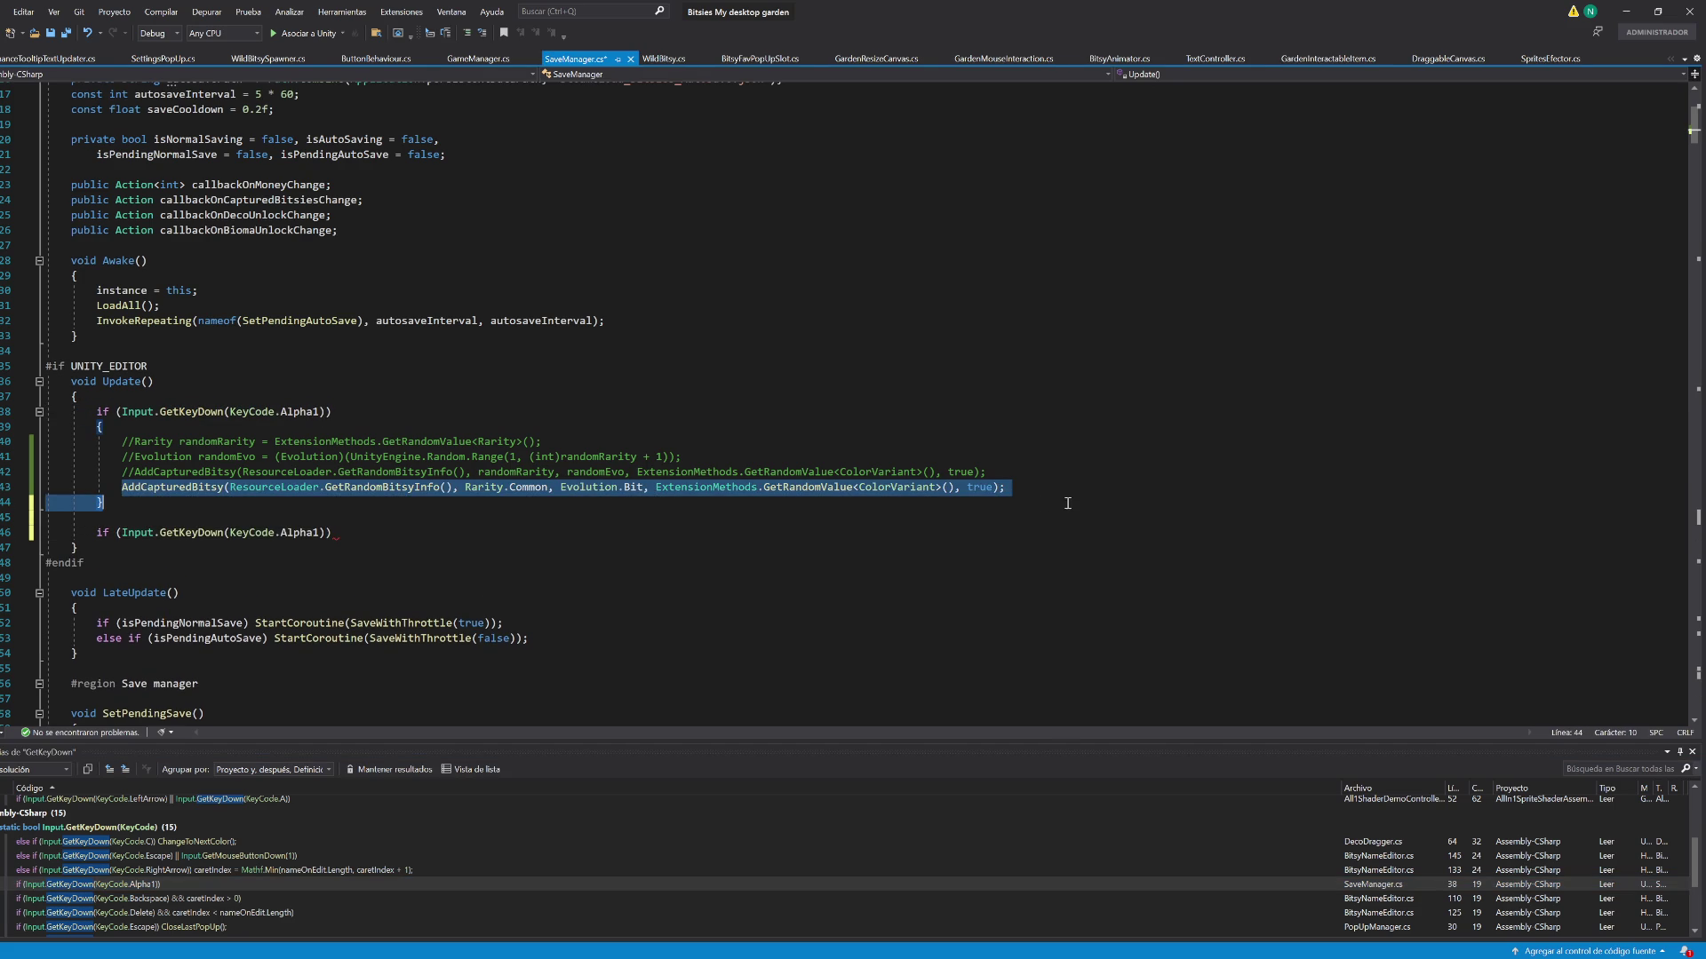
pyautogui.press('Delete')
pyautogui.click(353, 525)
pyautogui.hotkey('ctrl', 'v')
pyautogui.hotkey('ctrl', 'z')
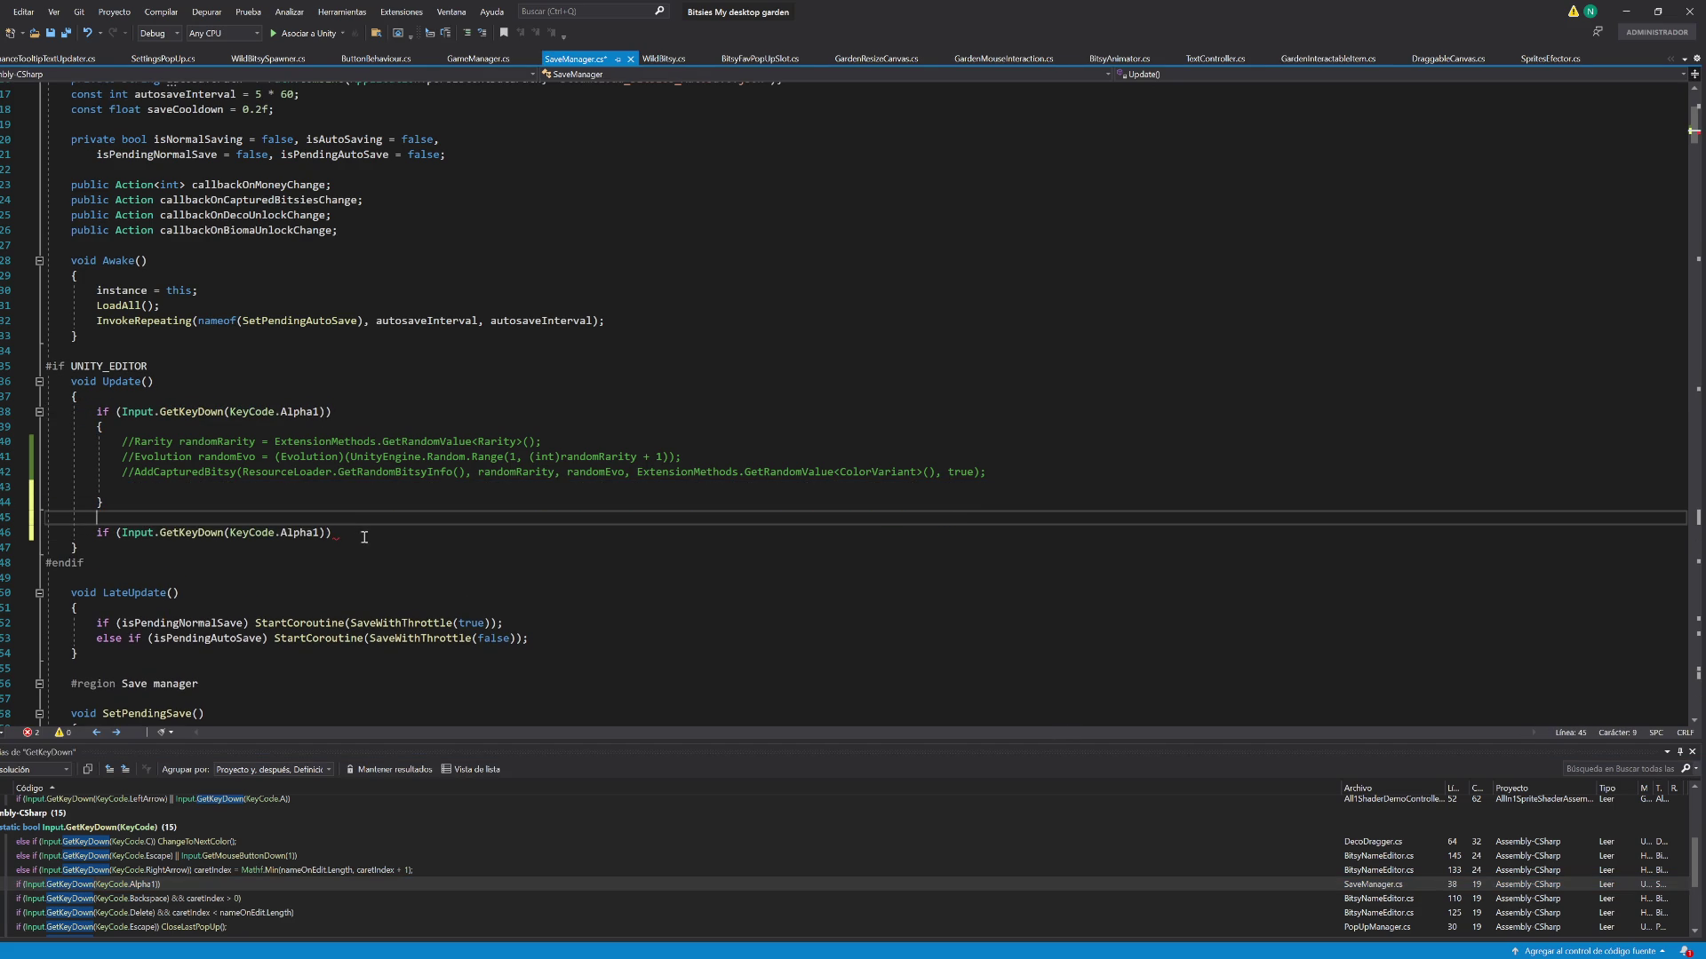
pyautogui.click(357, 533)
pyautogui.hotkey('ctrl', 'v')
# Restore the old random-rarity lines and wrap the old Alpha1 block in a /* */ comment
pyautogui.click(135, 472)
pyautogui.press('BackSpace')
pyautogui.press('BackSpace')
pyautogui.press('Up')
pyautogui.press('Delete')
pyautogui.press('Delete')
pyautogui.press('Up')
pyautogui.press('Delete')
pyautogui.press('Delete')
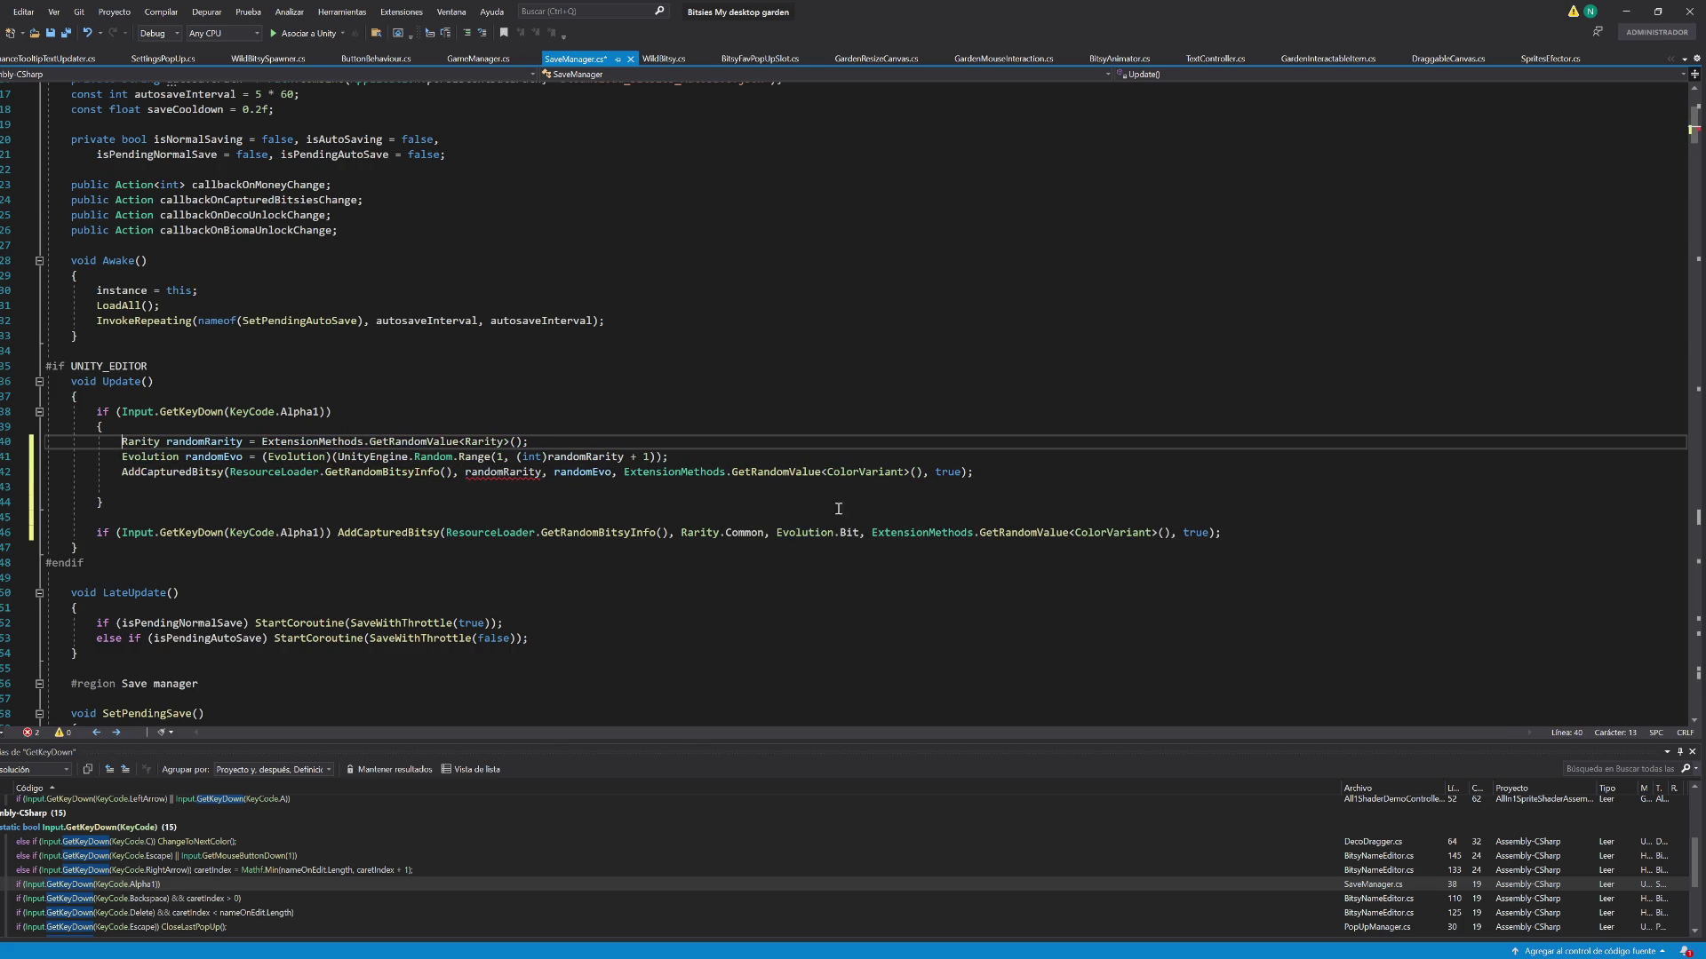
pyautogui.moveTo(1014, 472); pyautogui.dragTo(1013, 489)
pyautogui.click(94, 411)
pyautogui.write('/*')
pyautogui.click(115, 486)
pyautogui.write('*/')
# Duplicate the Alpha1 spawn line and change the copies' keys to Alpha2, Alpha3 and Alpha4
pyautogui.click(1228, 518)
pyautogui.hotkey('ctrl', 'd')
pyautogui.hotkey('ctrl', 'd')
pyautogui.hotkey('ctrl', 'd')
pyautogui.click(322, 544)
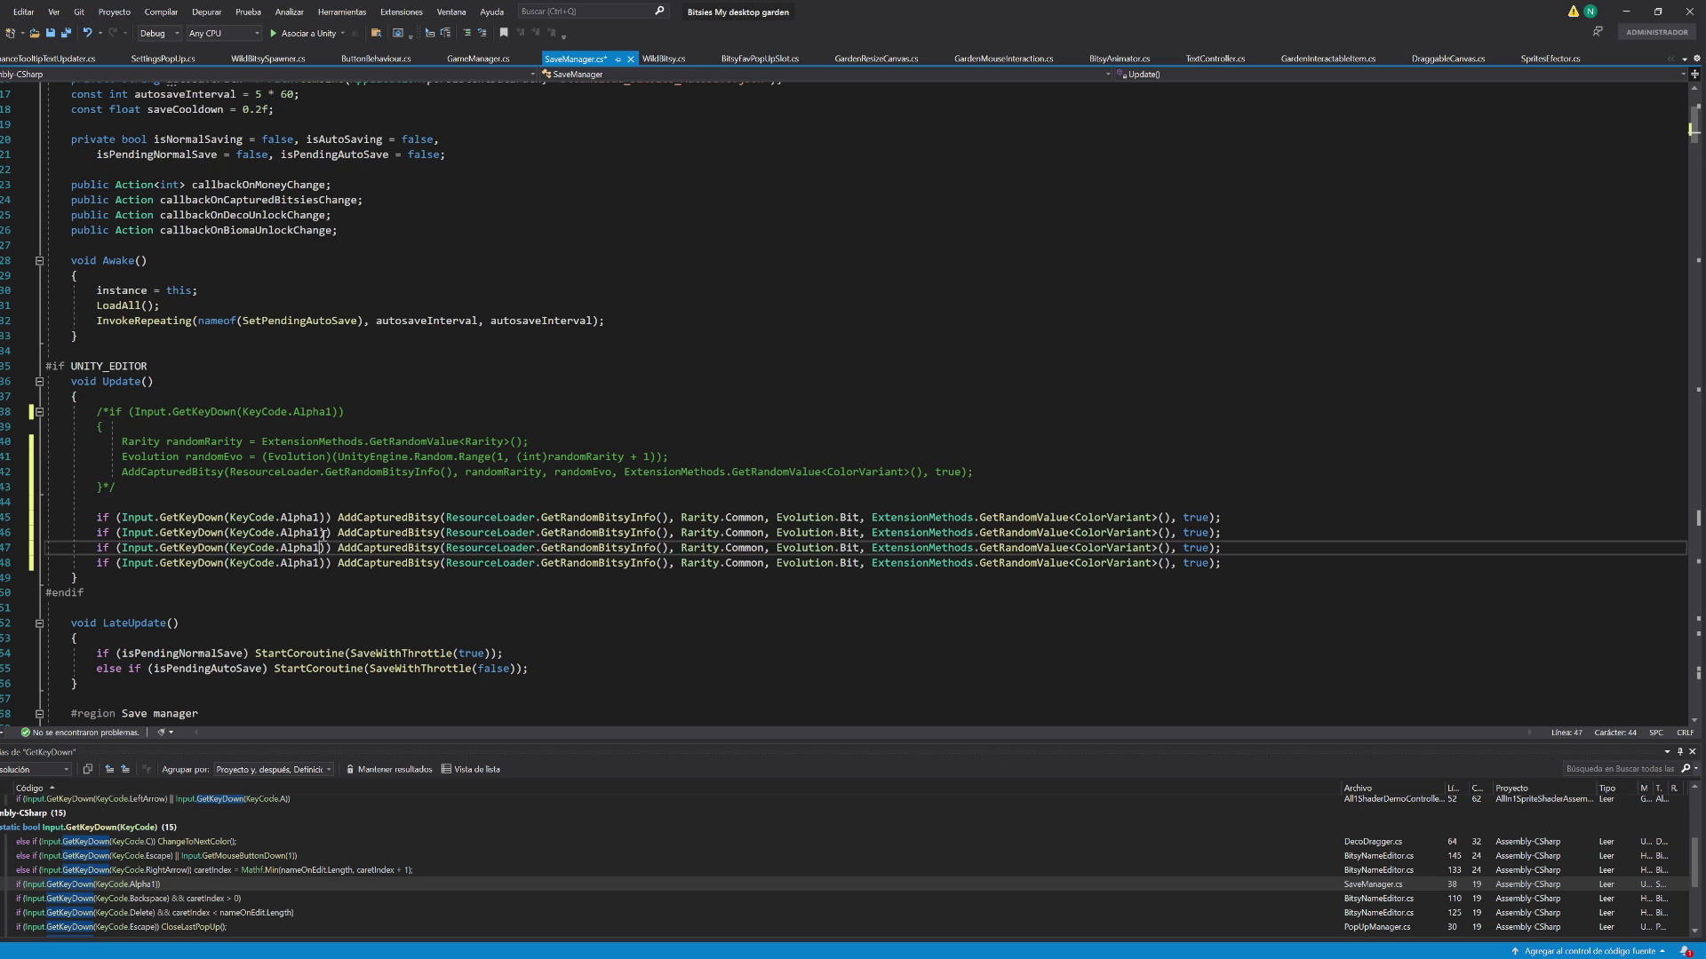
pyautogui.click(321, 533)
pyautogui.press('BackSpace')
pyautogui.write('2')
pyautogui.press('Down')
pyautogui.press('BackSpace')
pyautogui.write('3')
pyautogui.press('Down')
pyautogui.press('BackSpace')
pyautogui.write('4')
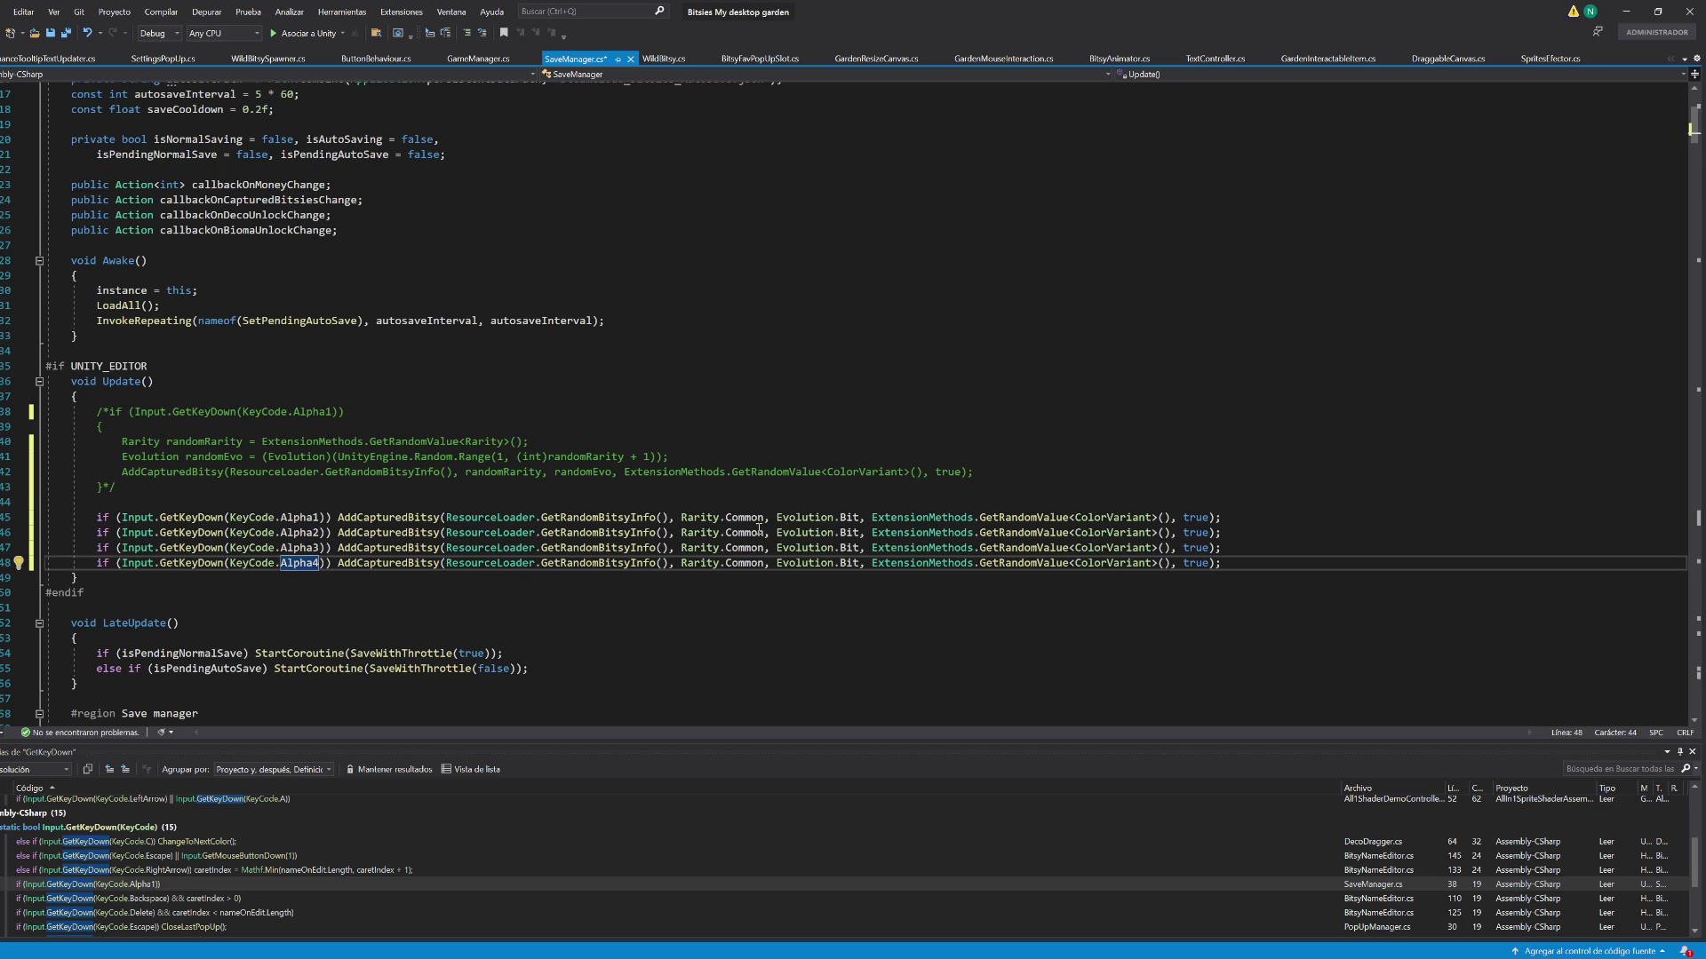
# Set the rarities on the Alpha2–Alpha4 lines to Uncommon, Rare and Epic
pyautogui.doubleClick(749, 532)
pyautogui.write('Unc')
pyautogui.press('Tab')
pyautogui.doubleClick(749, 547)
pyautogui.write('r')
pyautogui.press('Tab')
pyautogui.press('Down')
pyautogui.hotkey('ctrl', 'BackSpace')
pyautogui.write('Ep')
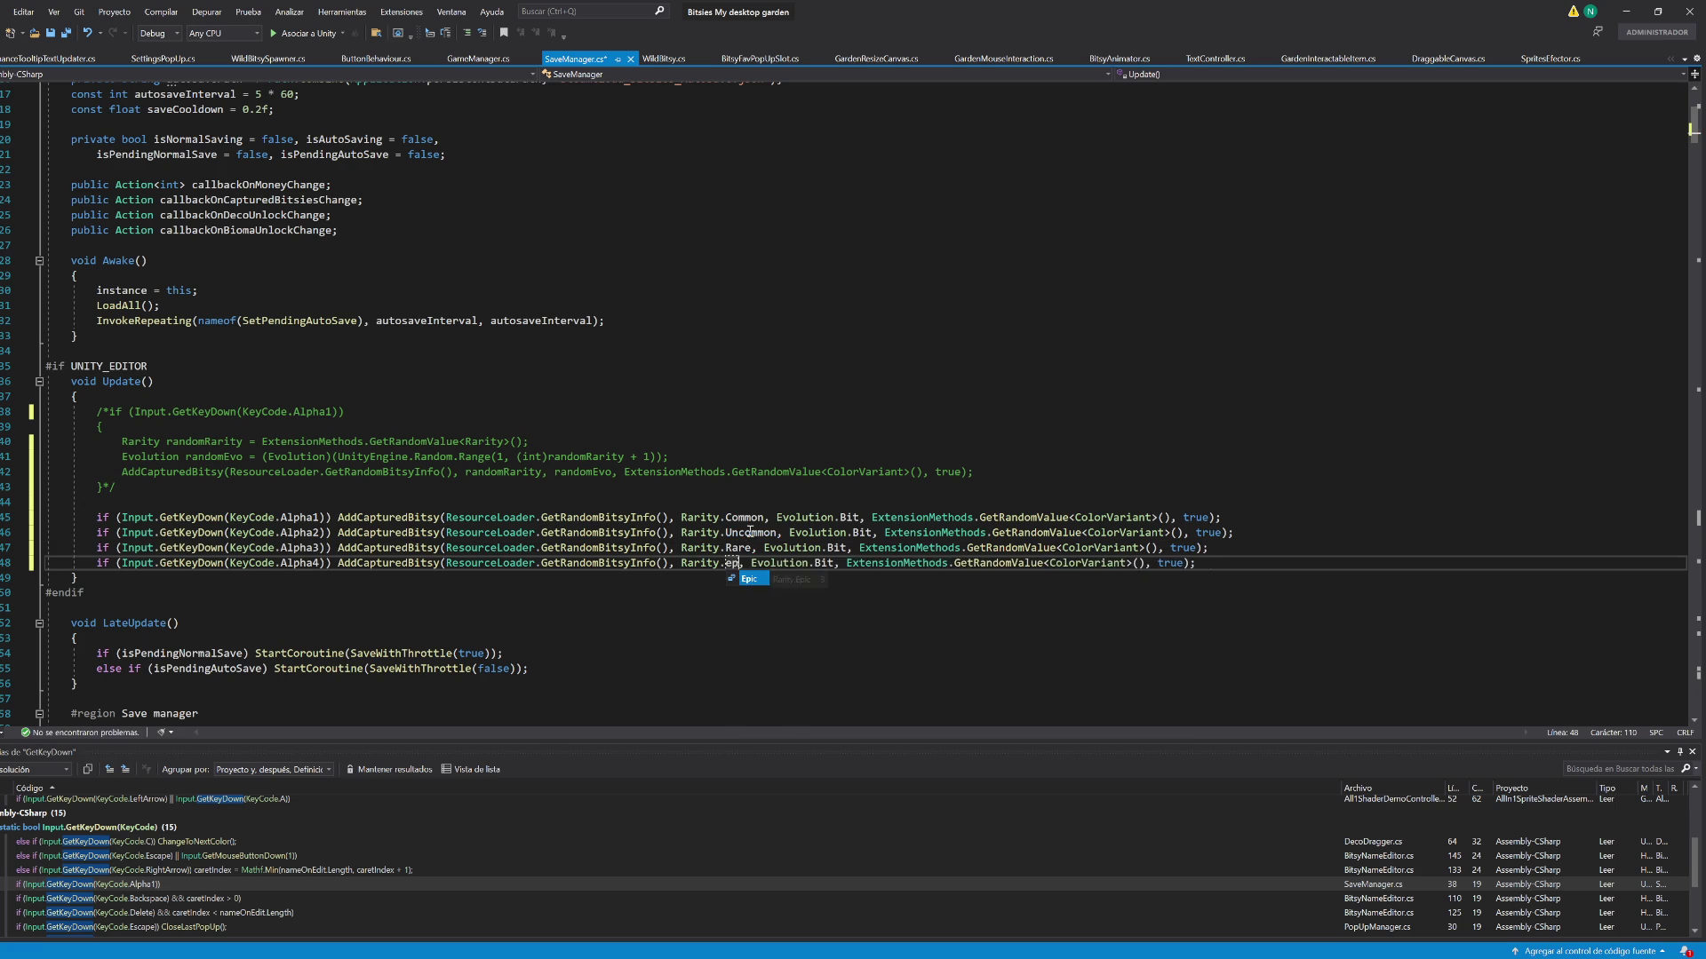
pyautogui.press('Tab')
# Add an Alpha5 line spawning a Legendary bitsy and save SaveManager.cs
pyautogui.hotkey('ctrl', 'd')
pyautogui.hotkey('ctrl', 'BackSpace')
pyautogui.write('L')
pyautogui.press('Tab')
pyautogui.hotkey('ctrl', 's')
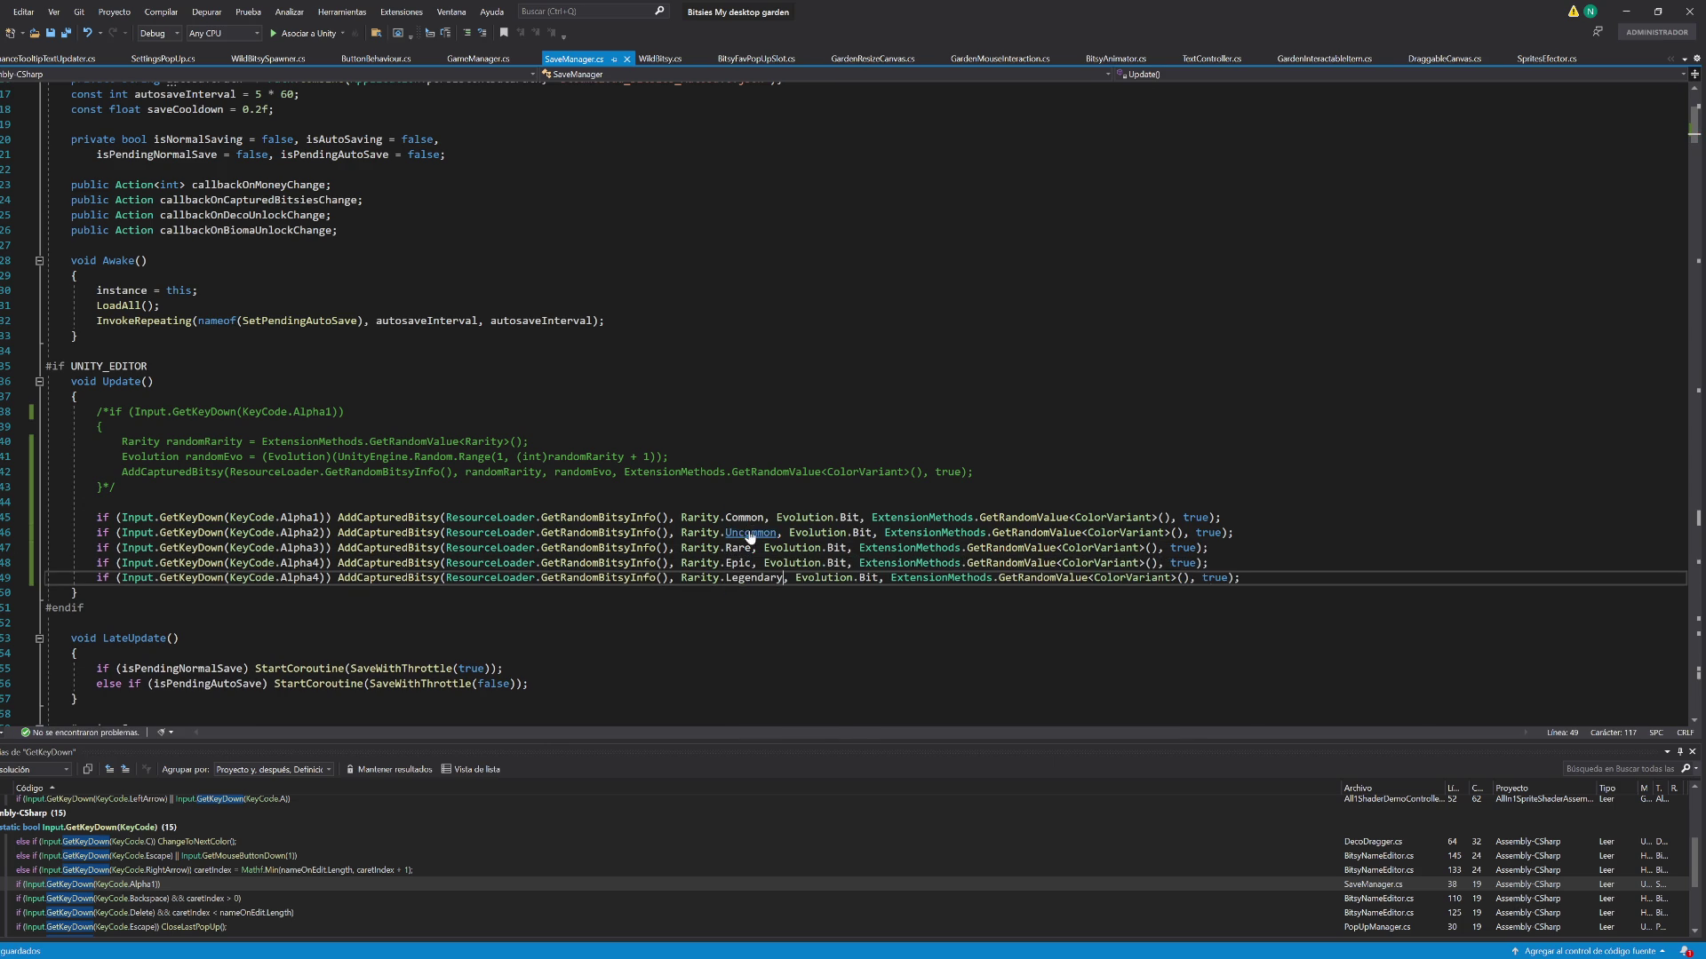
pyautogui.click(322, 573)
pyautogui.press('BackSpace')
pyautogui.write('5')
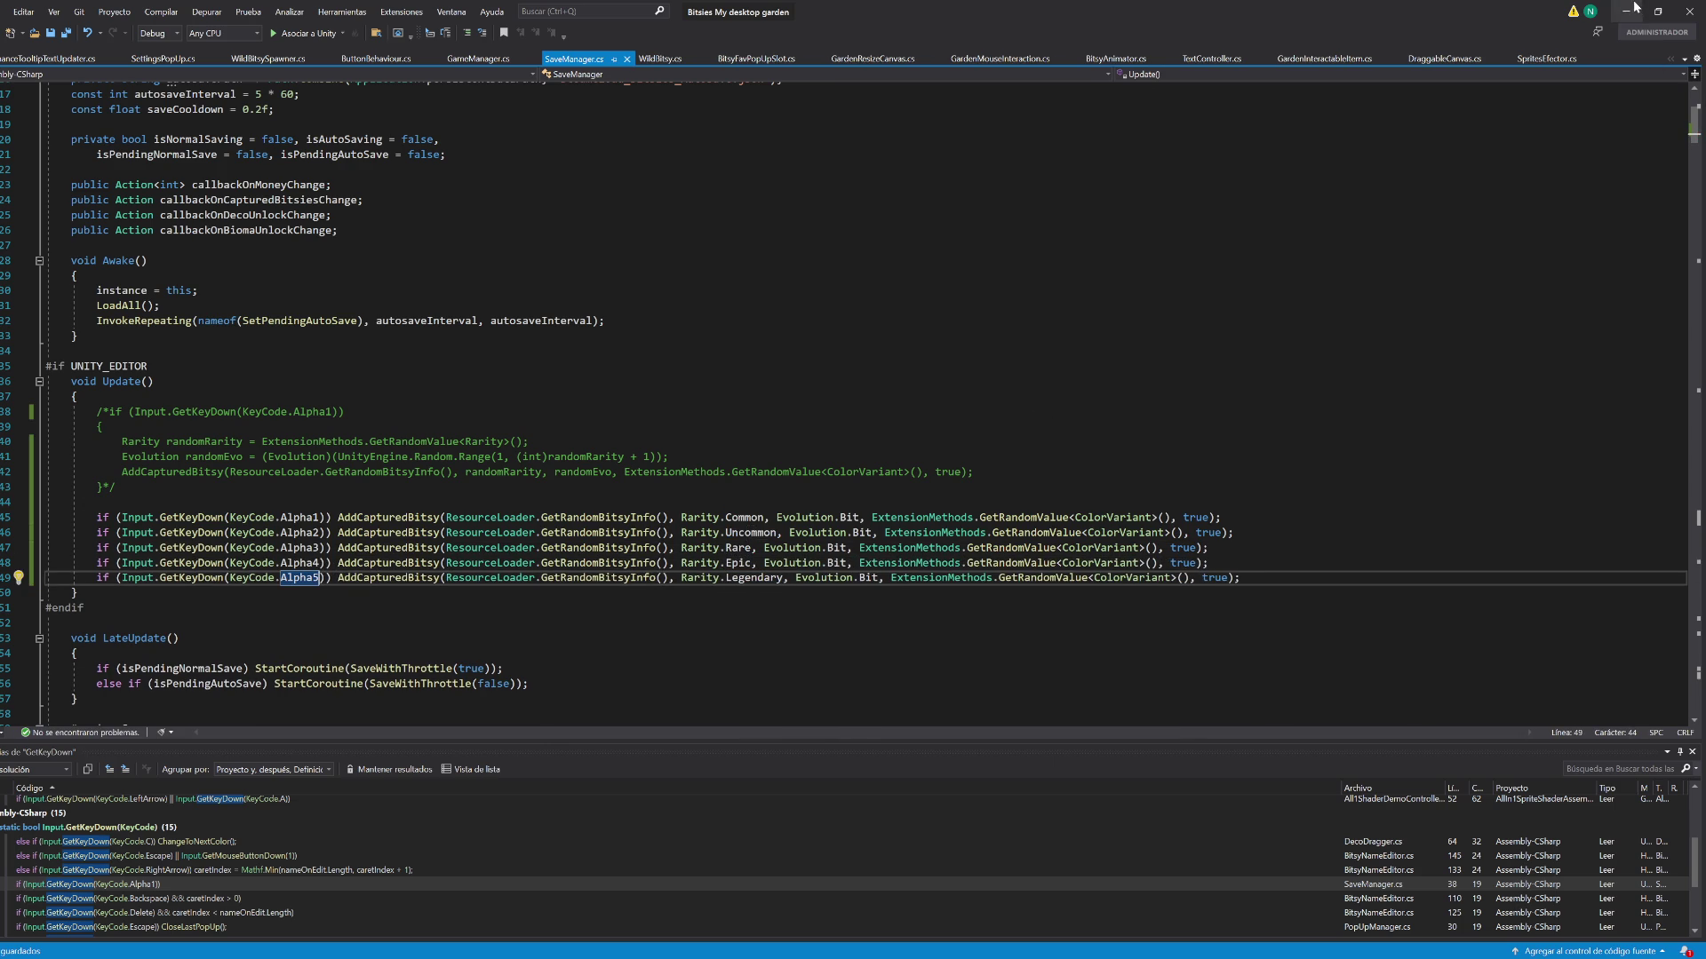
pyautogui.click(1626, 12)
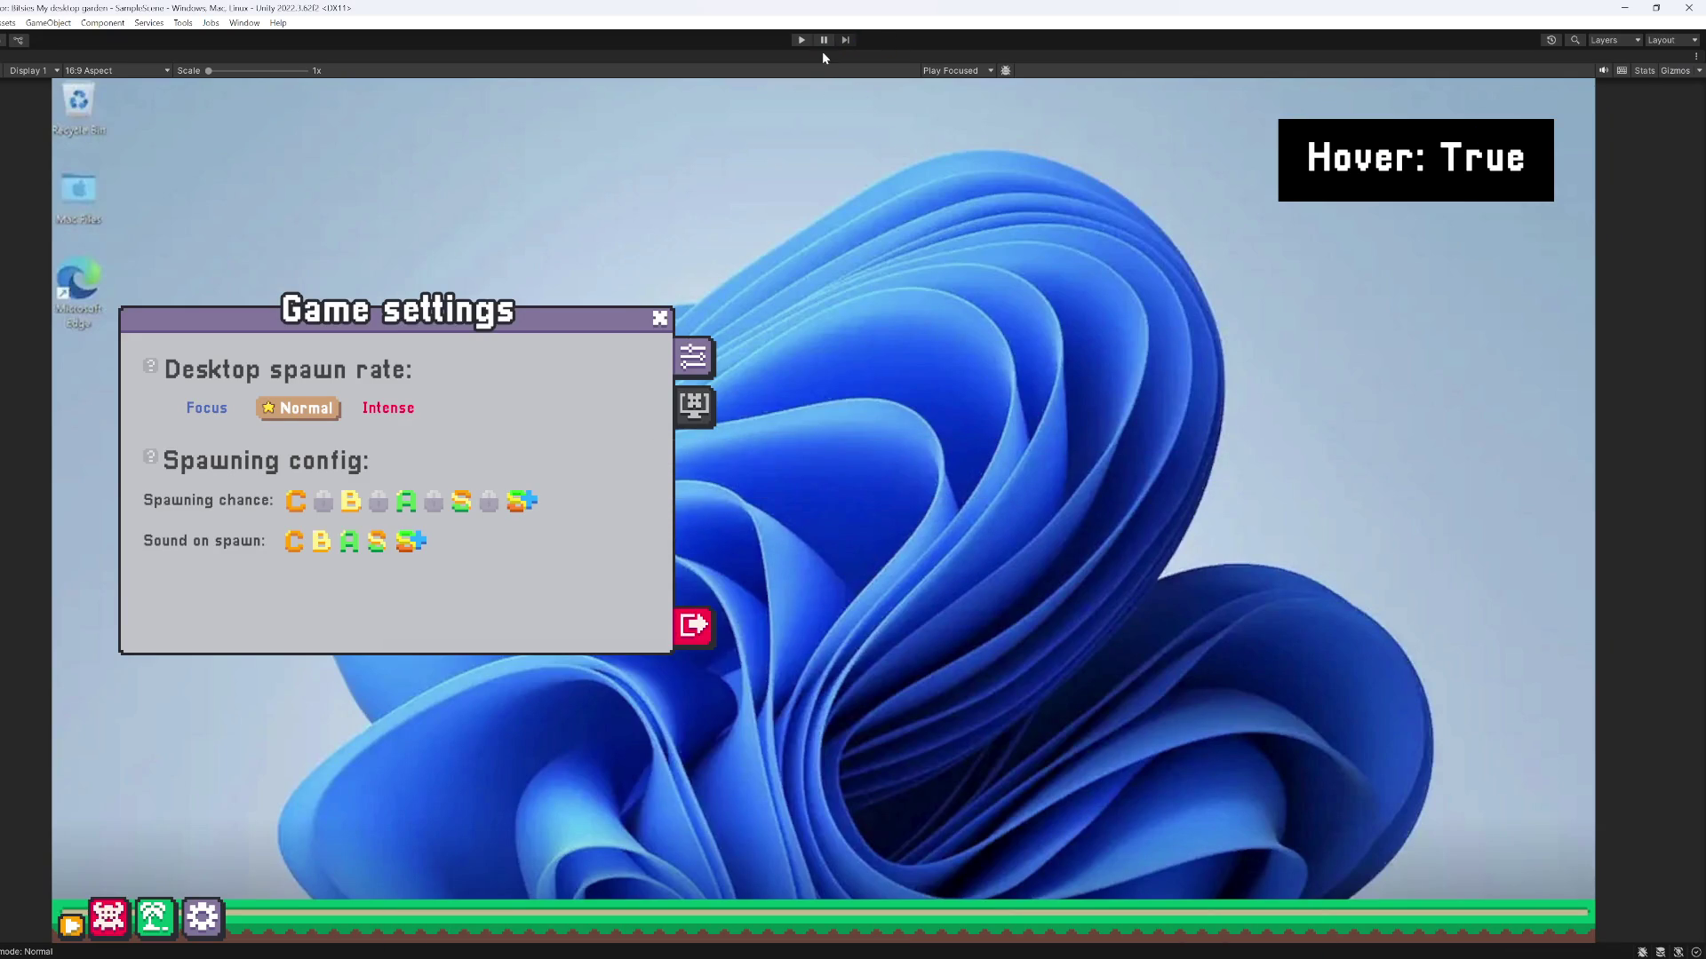
# Run the game, open the gear settings panel, inspect the rarity icons, then stop play mode
pyautogui.click(803, 40)
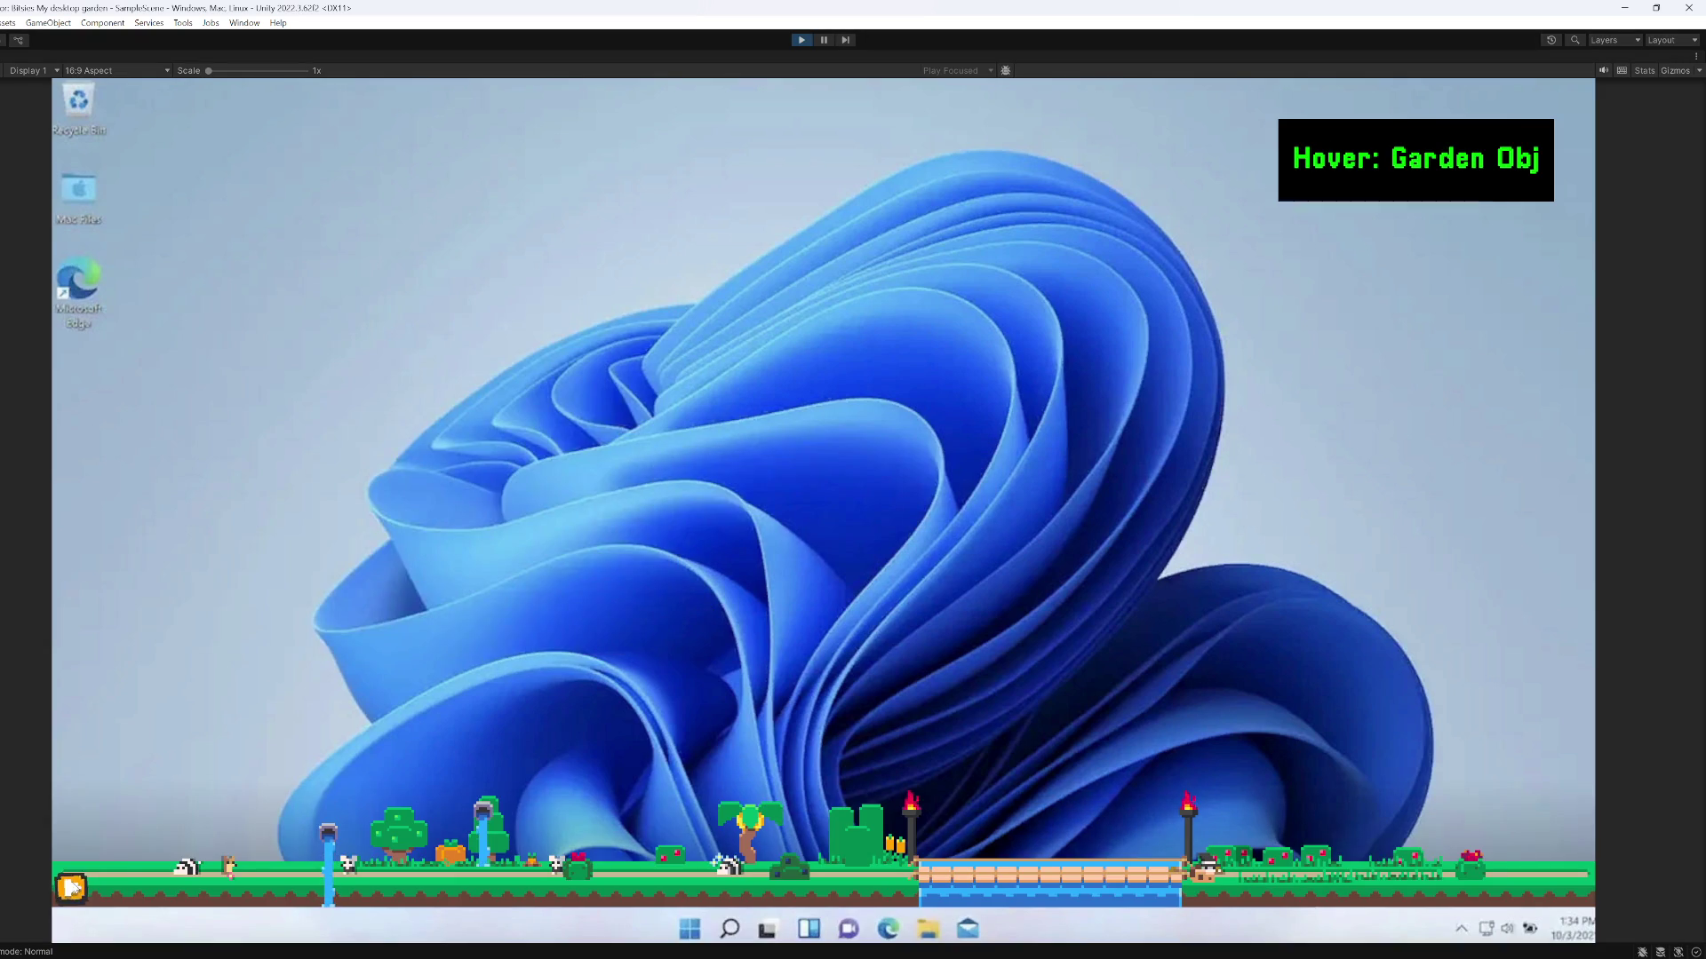
pyautogui.moveTo(71, 889)
pyautogui.click(202, 880)
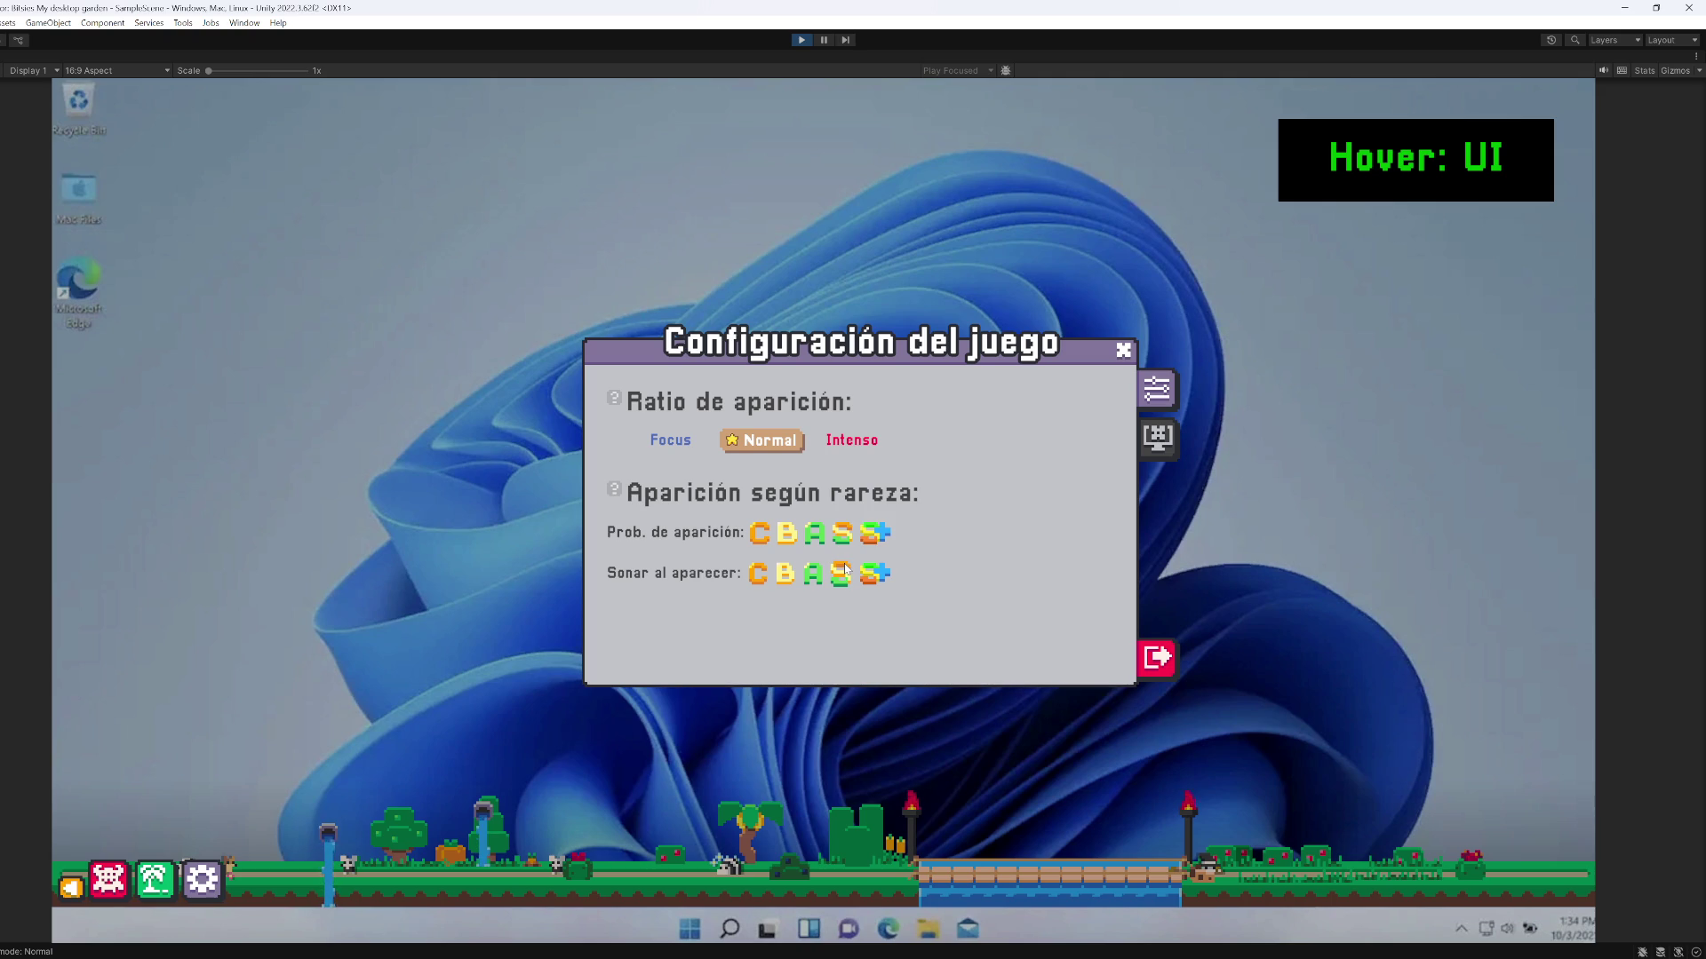
pyautogui.moveTo(808, 540)
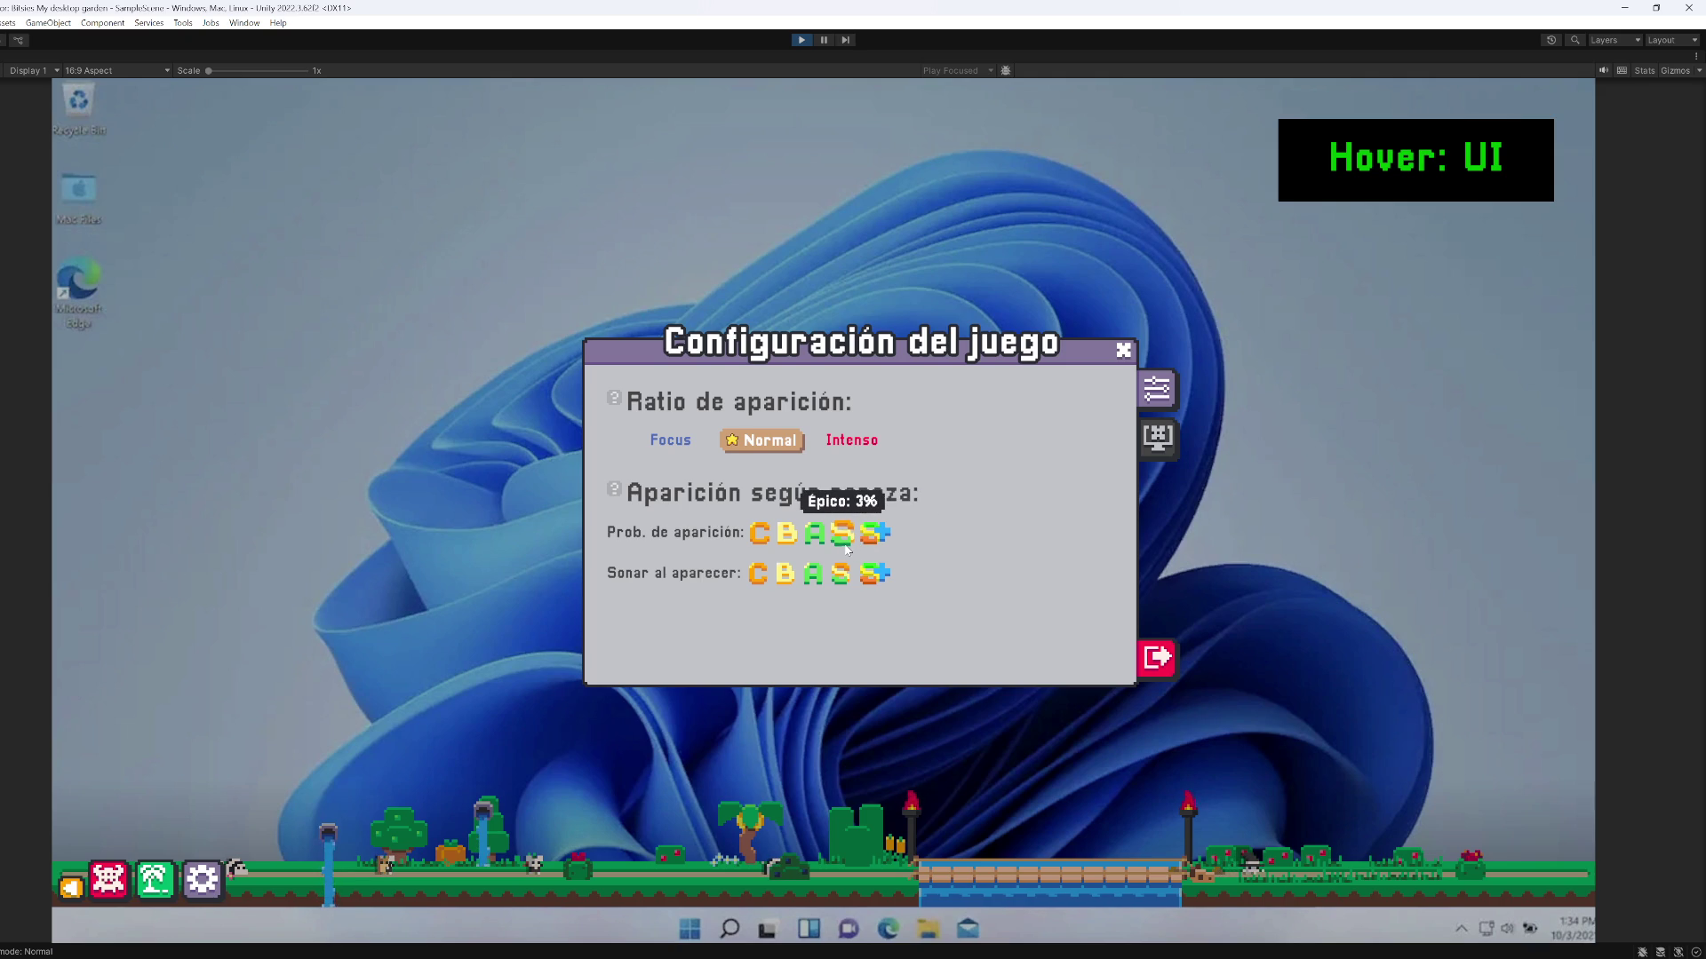
pyautogui.click(850, 540)
pyautogui.click(875, 533)
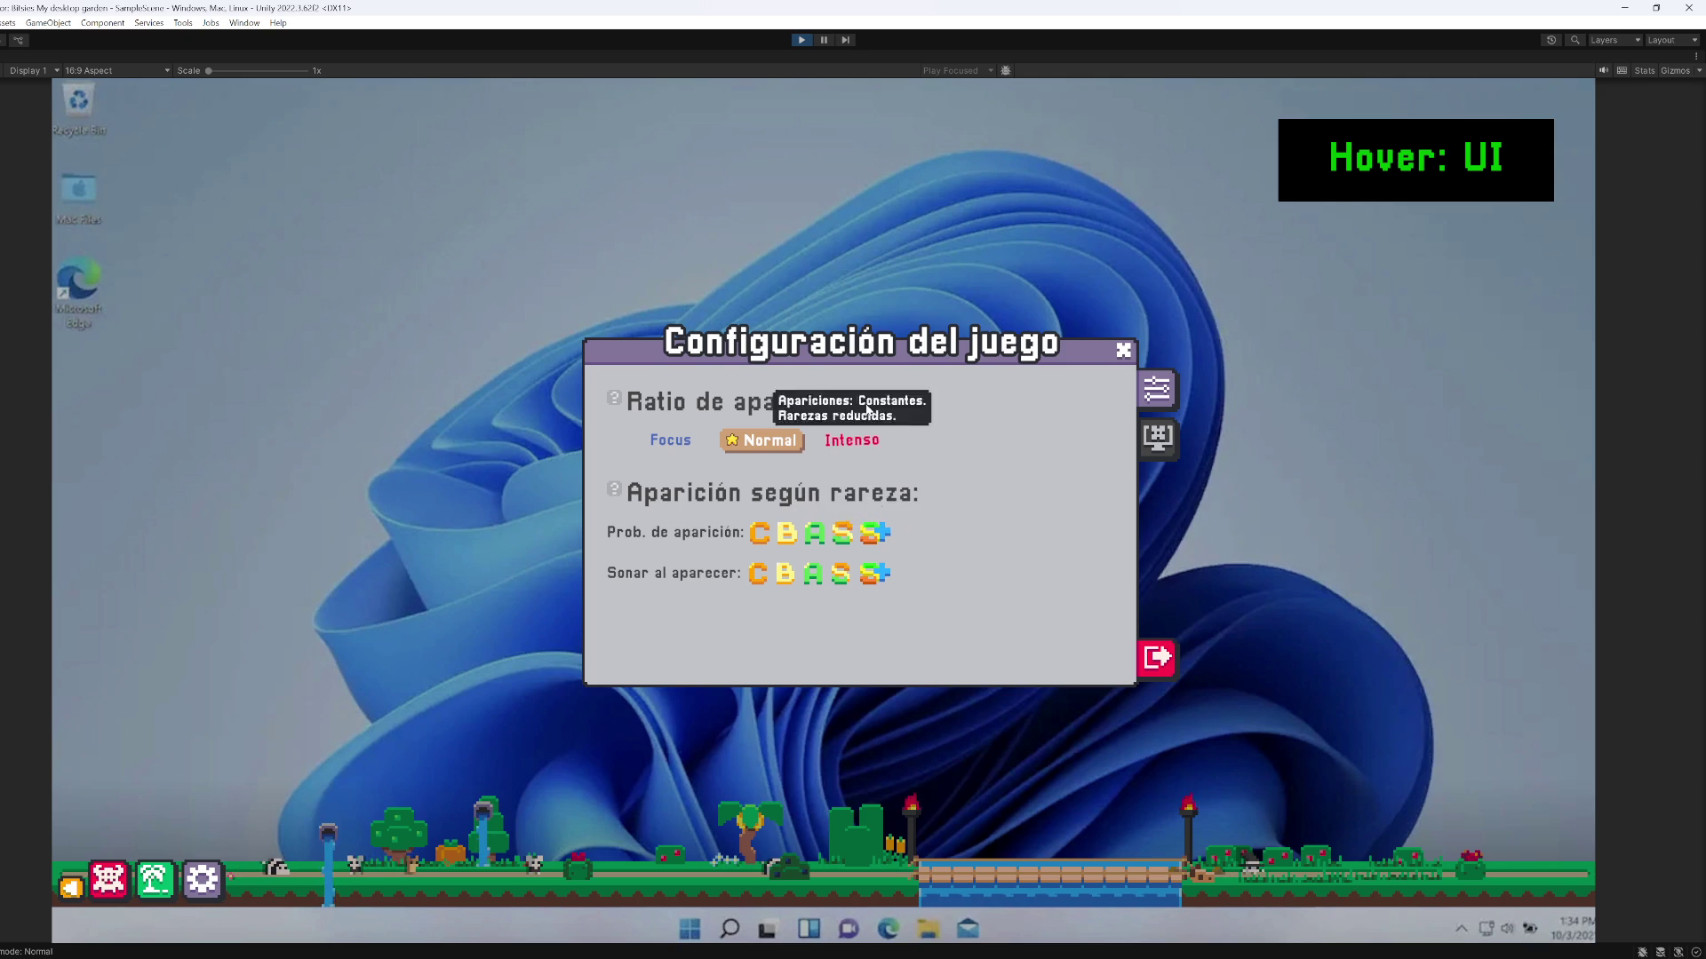
pyautogui.click(812, 41)
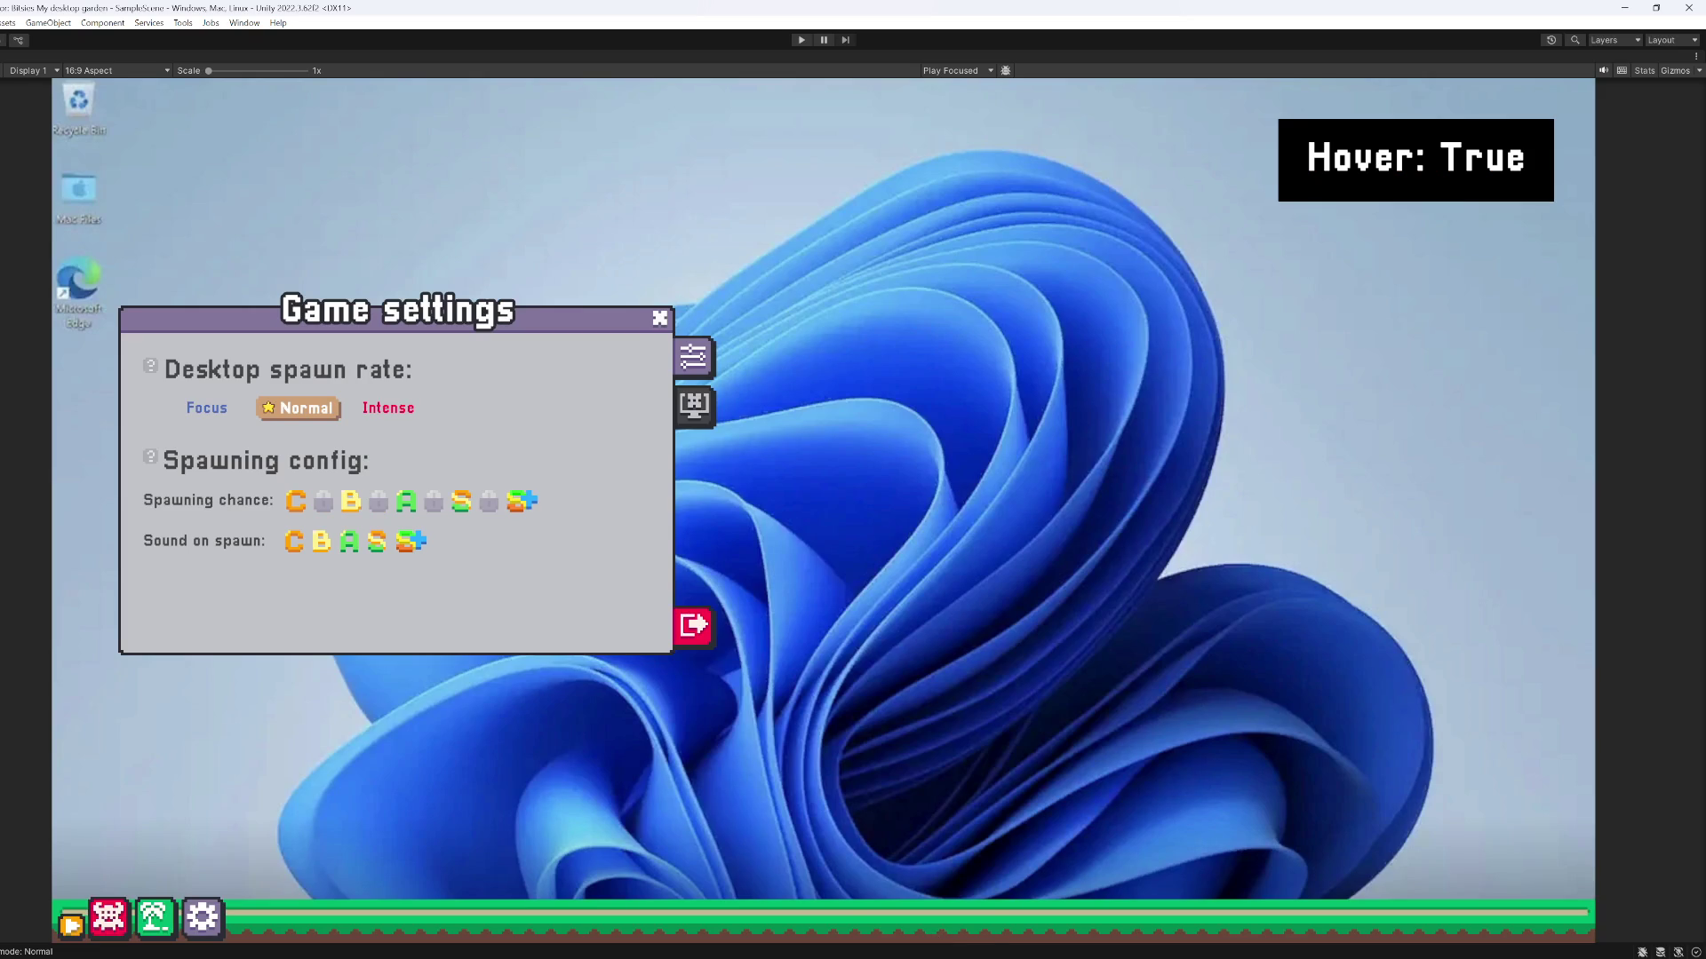
pyautogui.hotkey('alt', 'Tab')
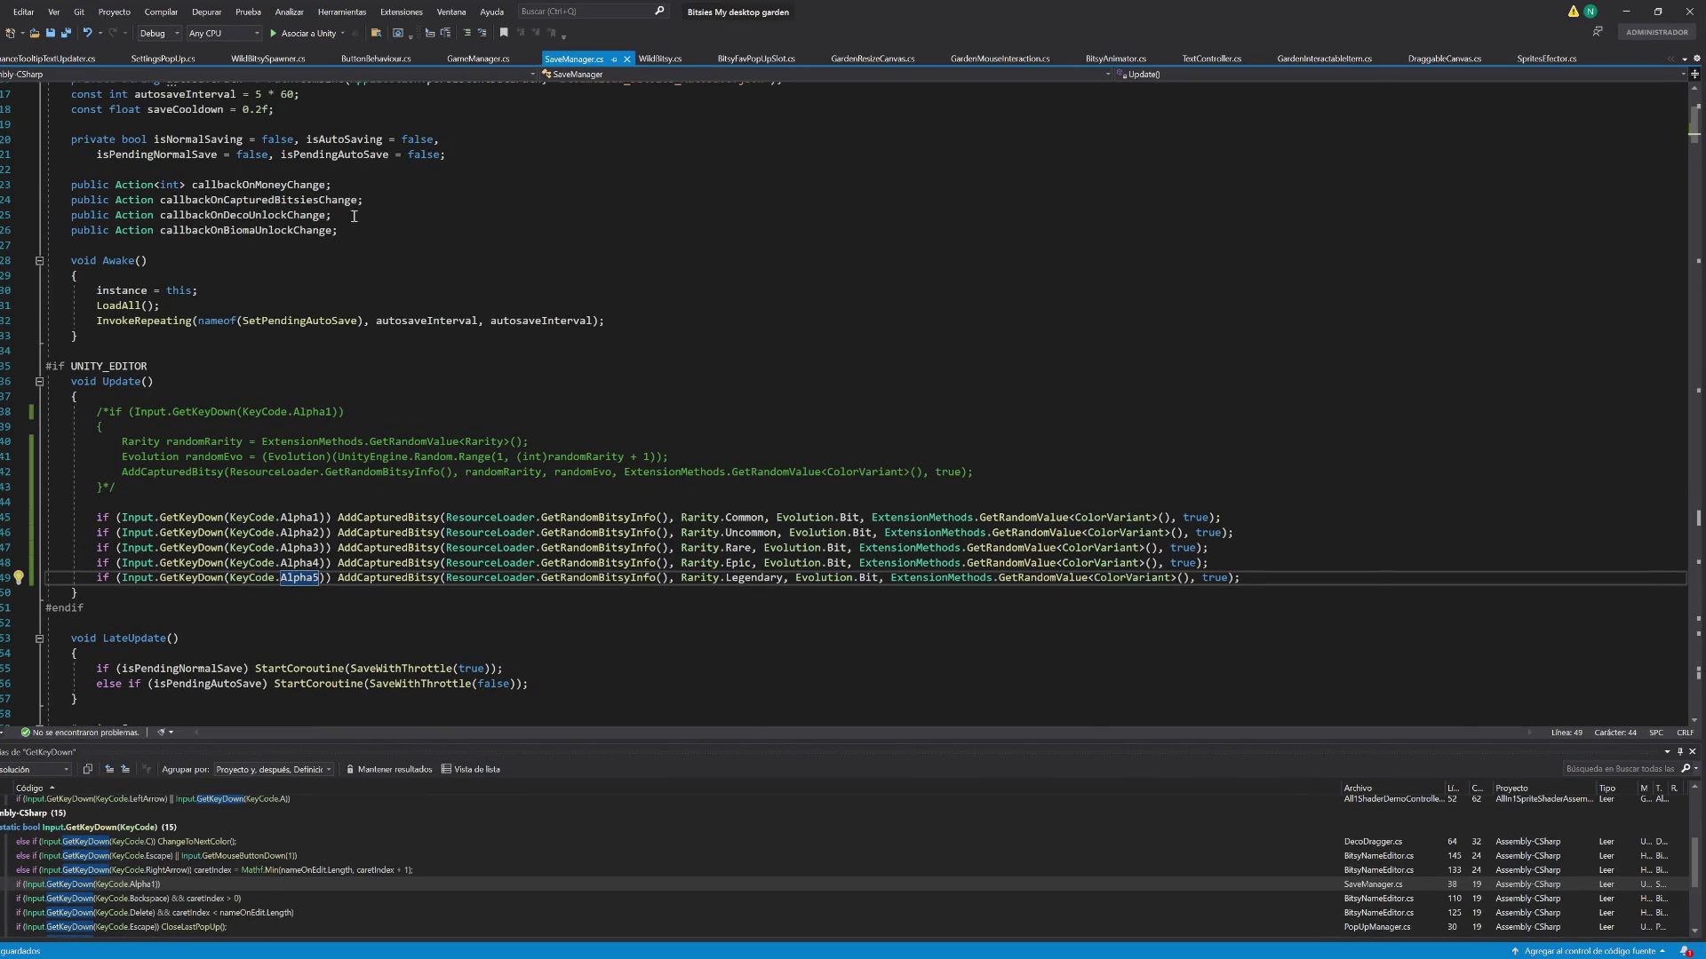
pyautogui.click(266, 58)
pyautogui.scroll(-15, 491, 434)
pyautogui.scroll(-20, 490, 433)
pyautogui.scroll(-20, 472, 446)
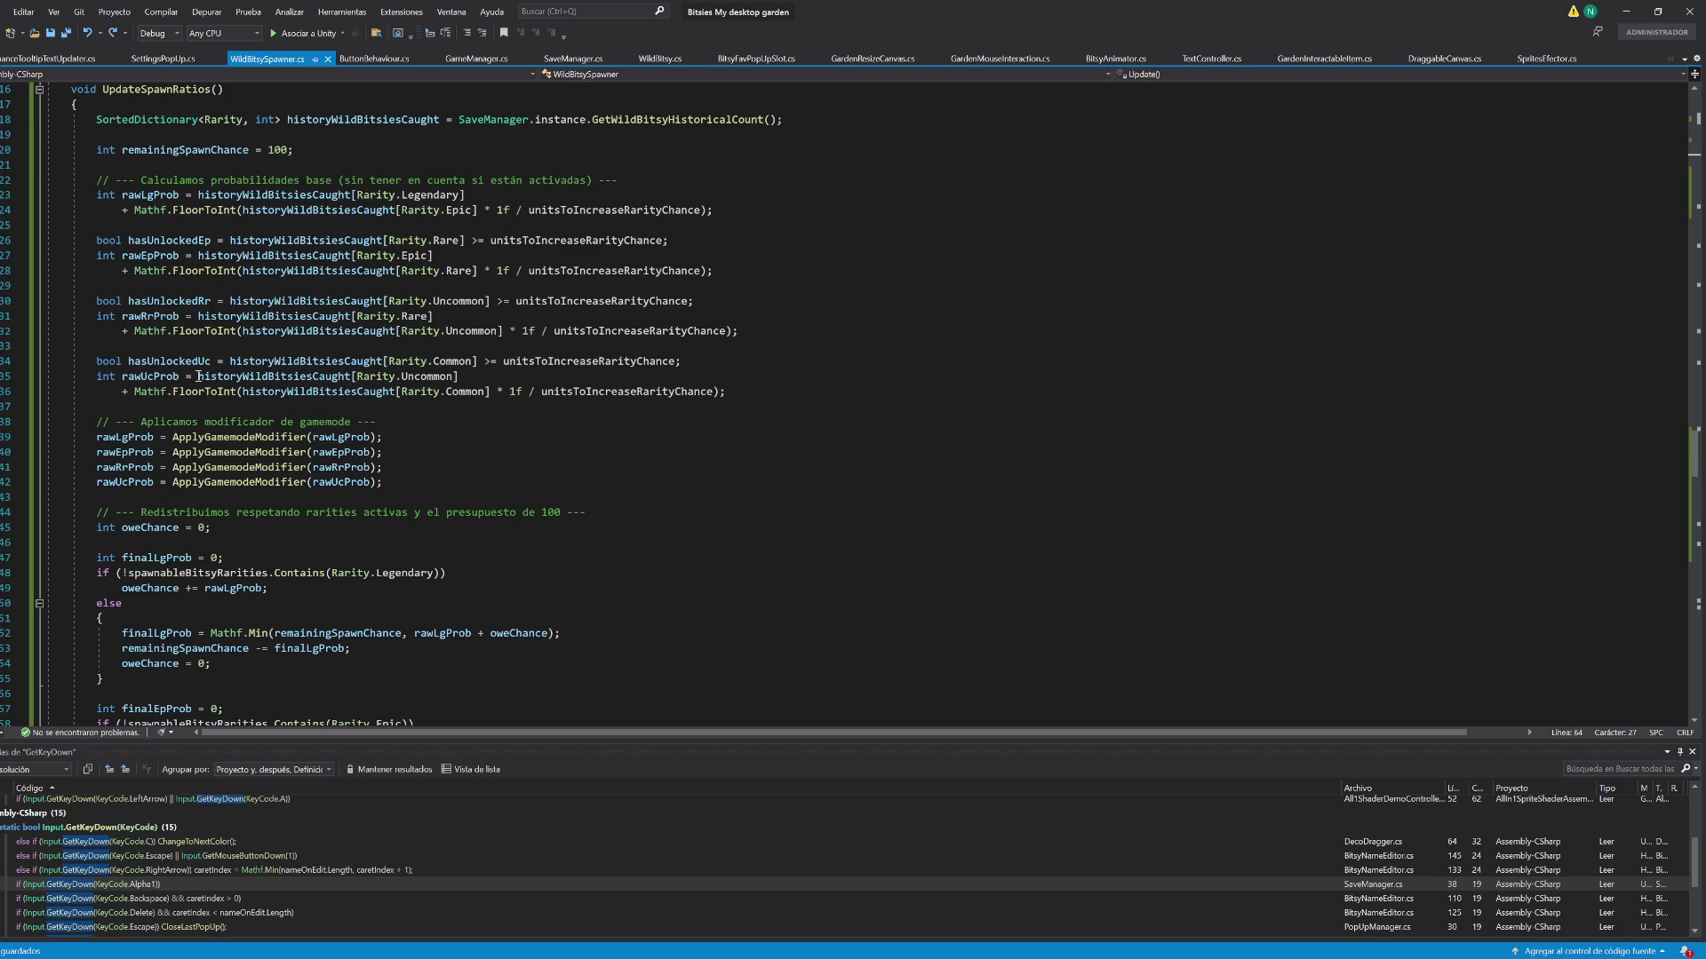
pyautogui.moveTo(197, 377); pyautogui.dragTo(138, 391)
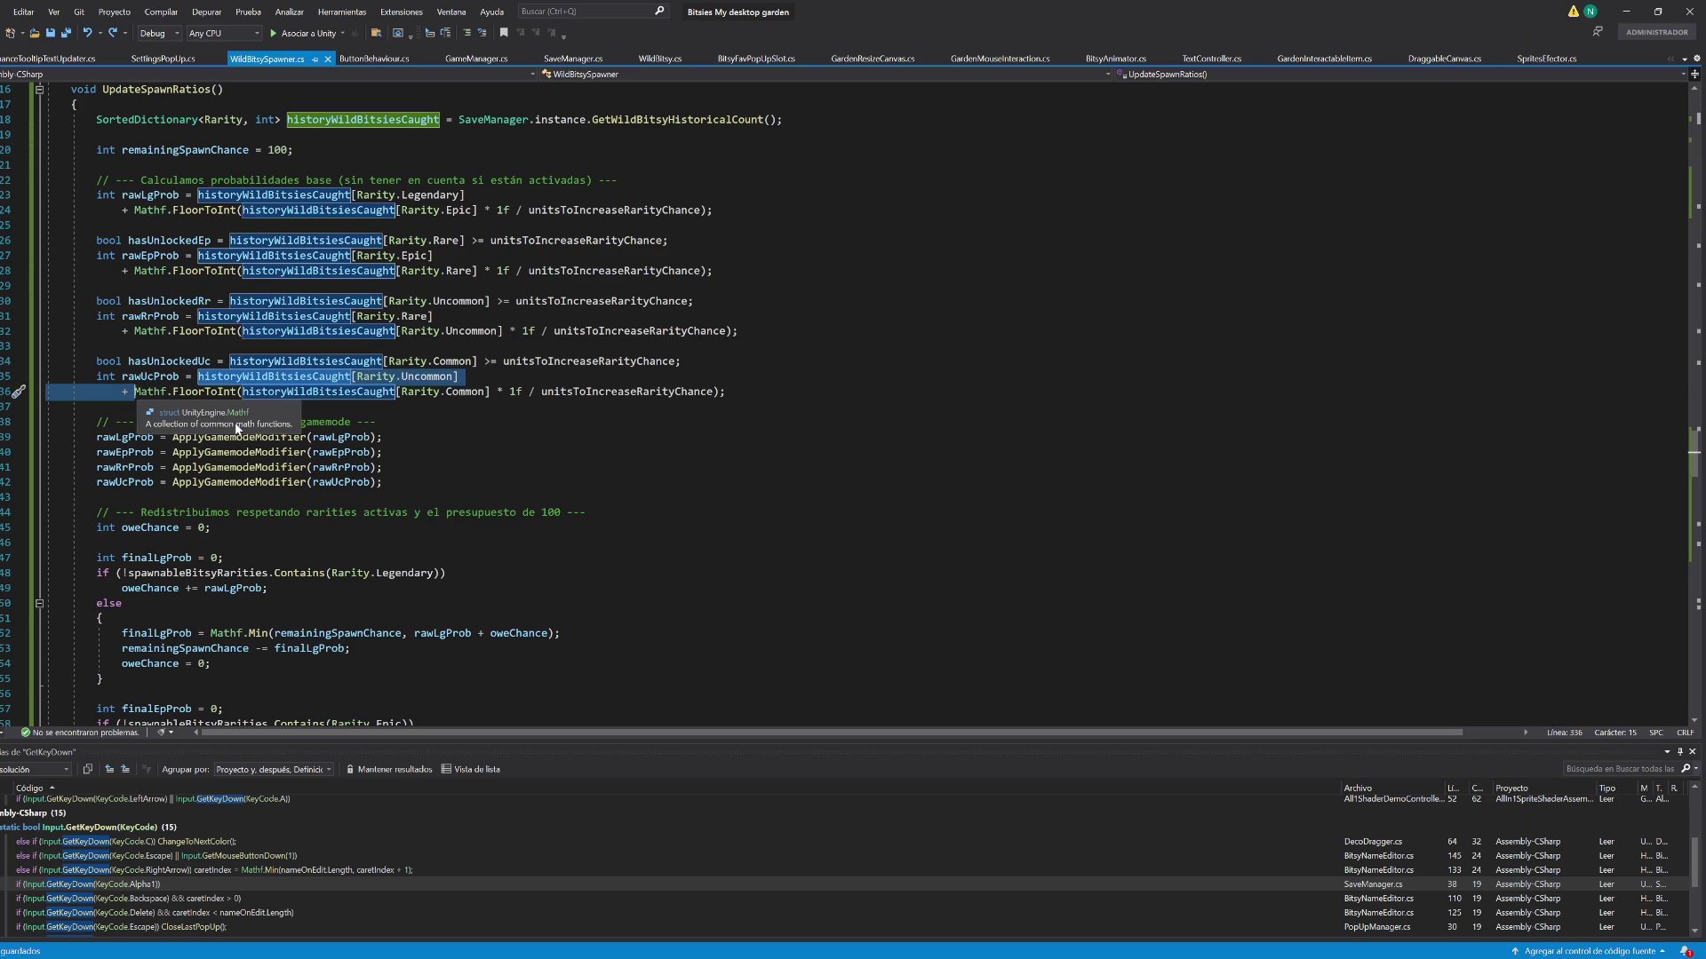
pyautogui.press('Delete')
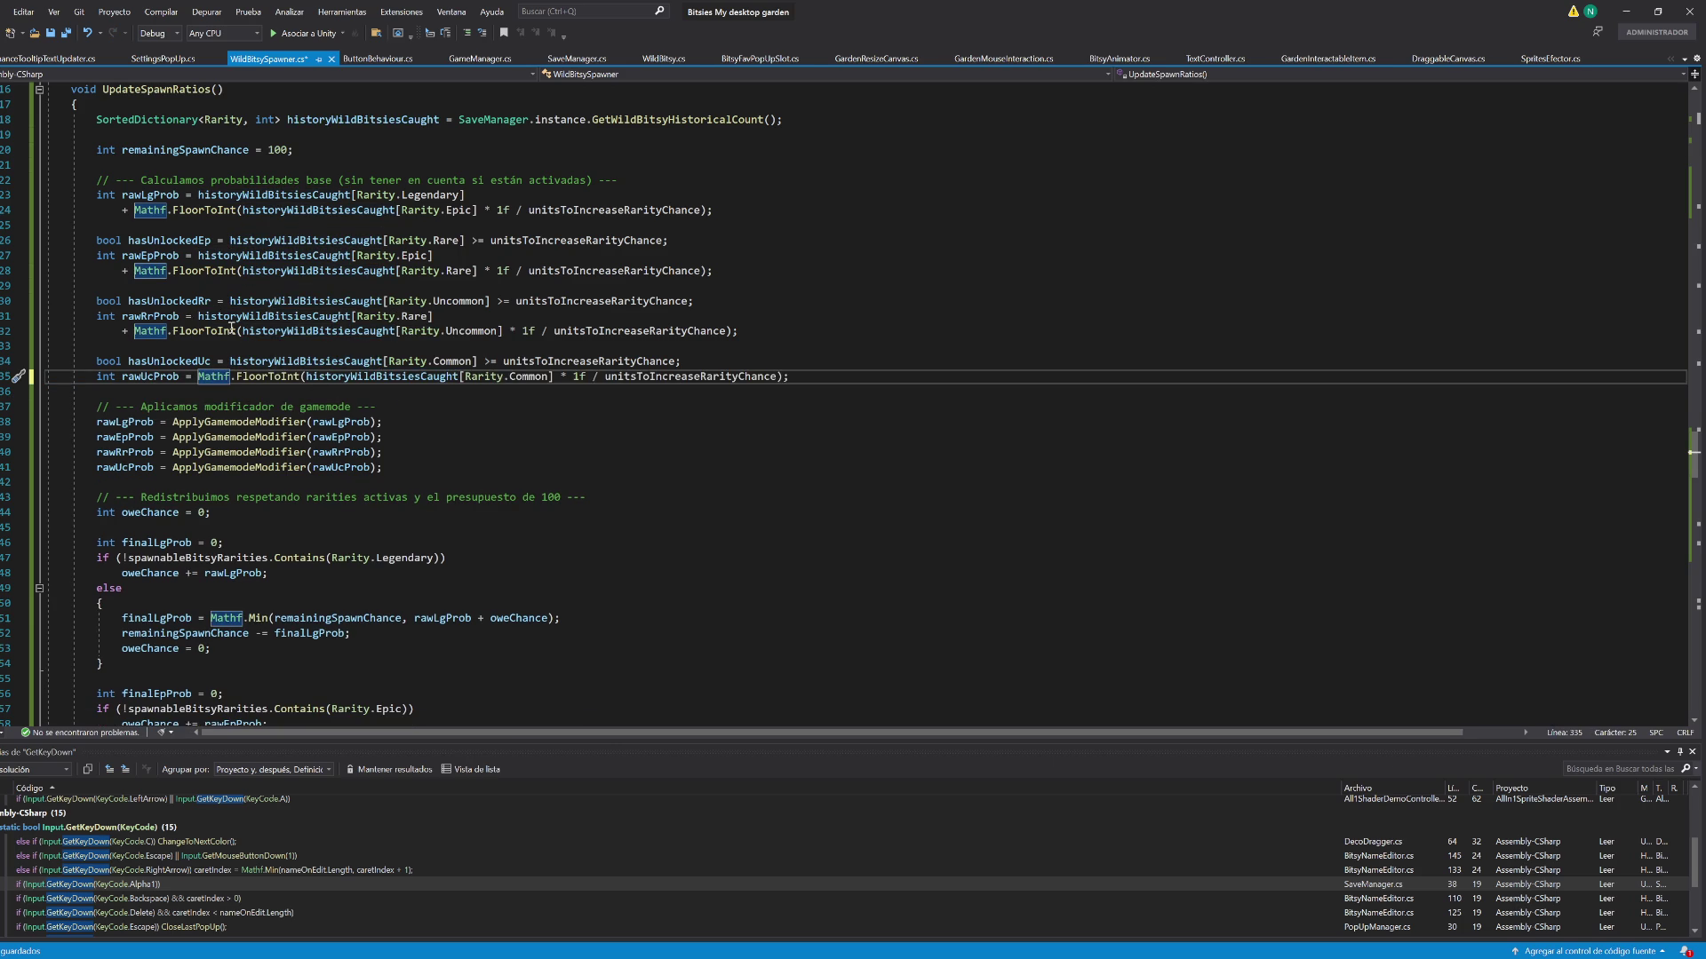
pyautogui.moveTo(197, 315); pyautogui.dragTo(135, 332)
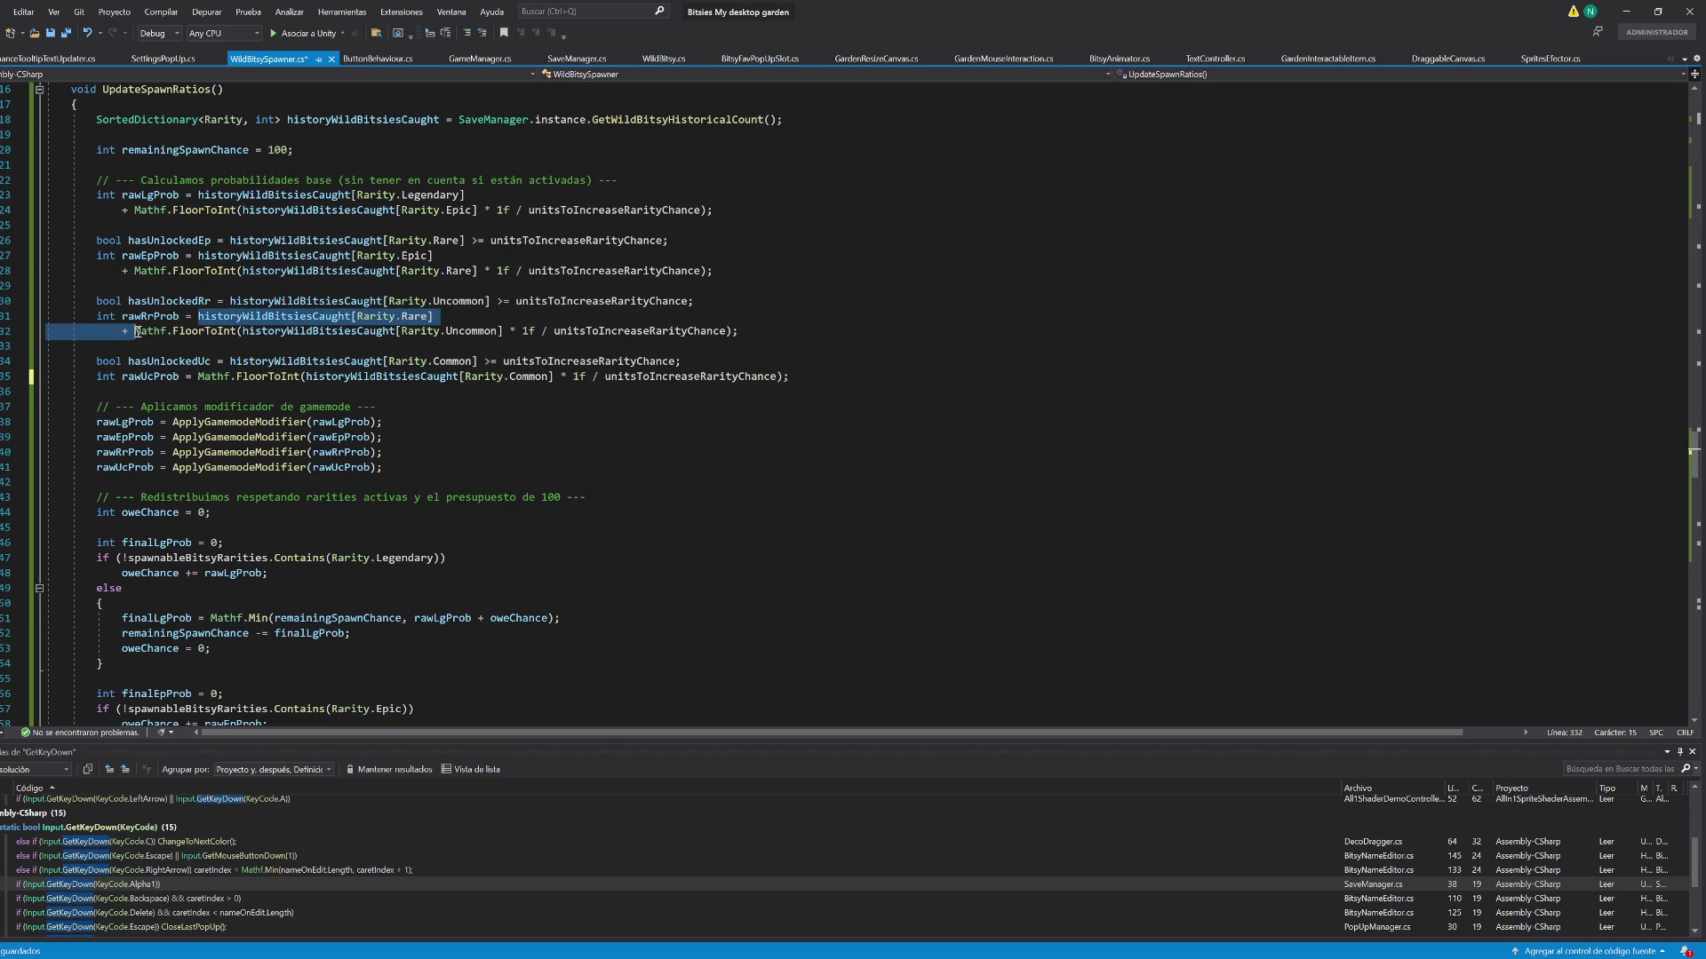
pyautogui.press('Delete')
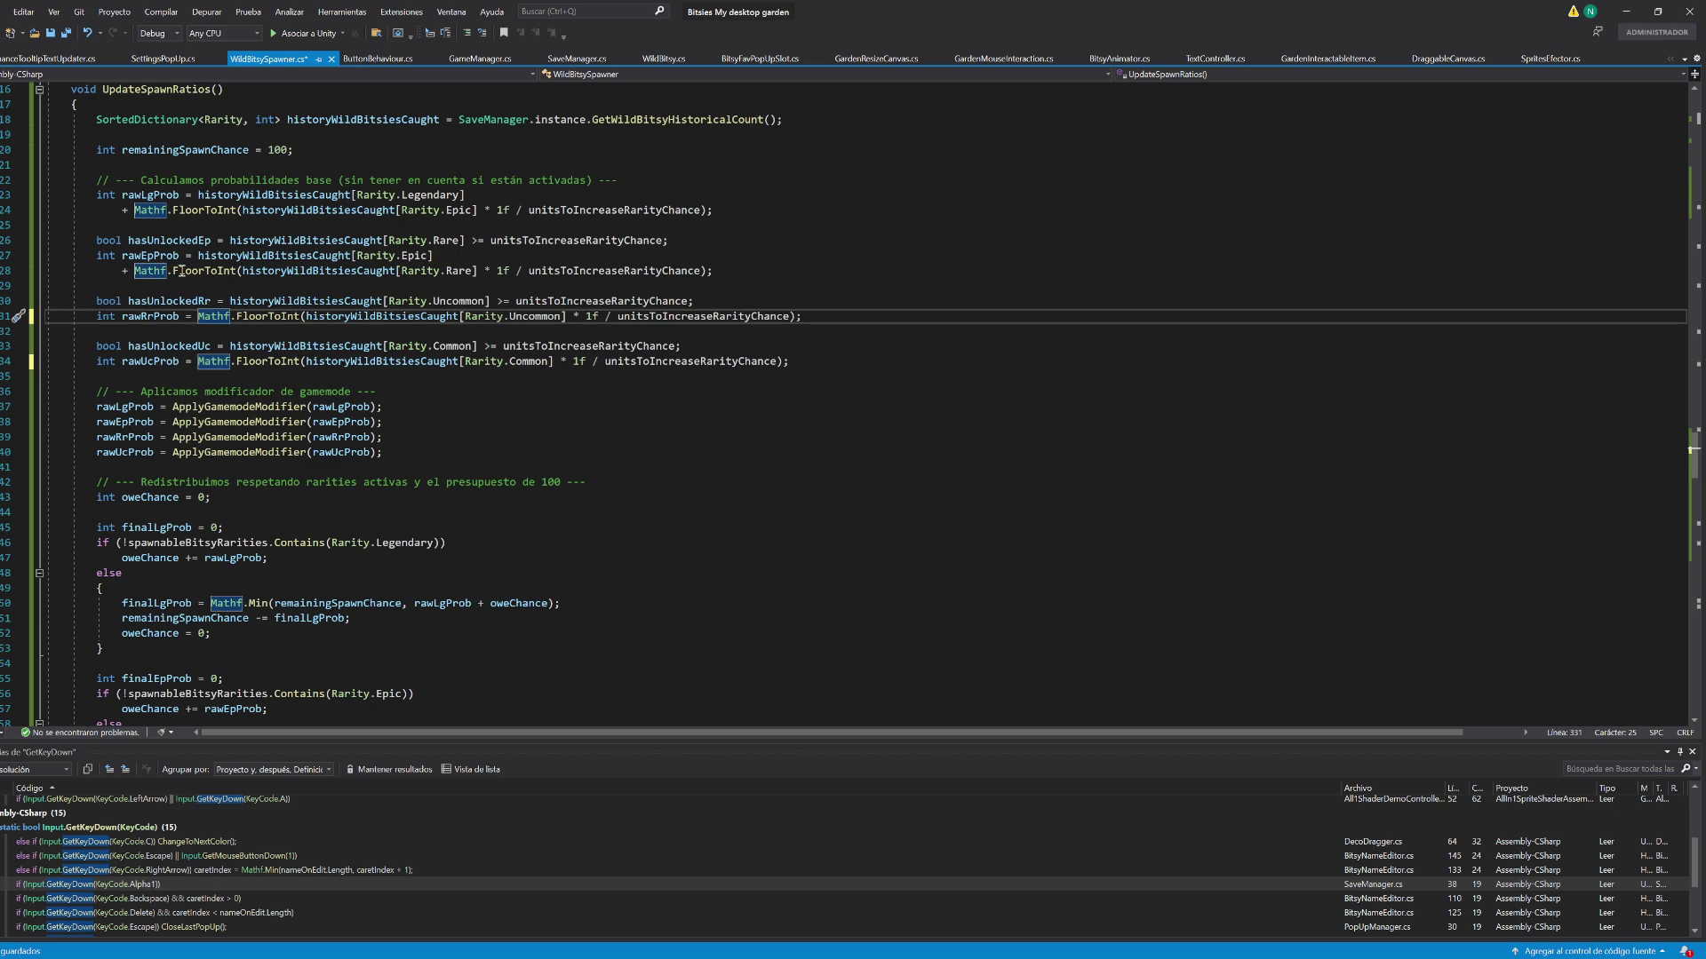
pyautogui.moveTo(197, 256); pyautogui.dragTo(136, 265)
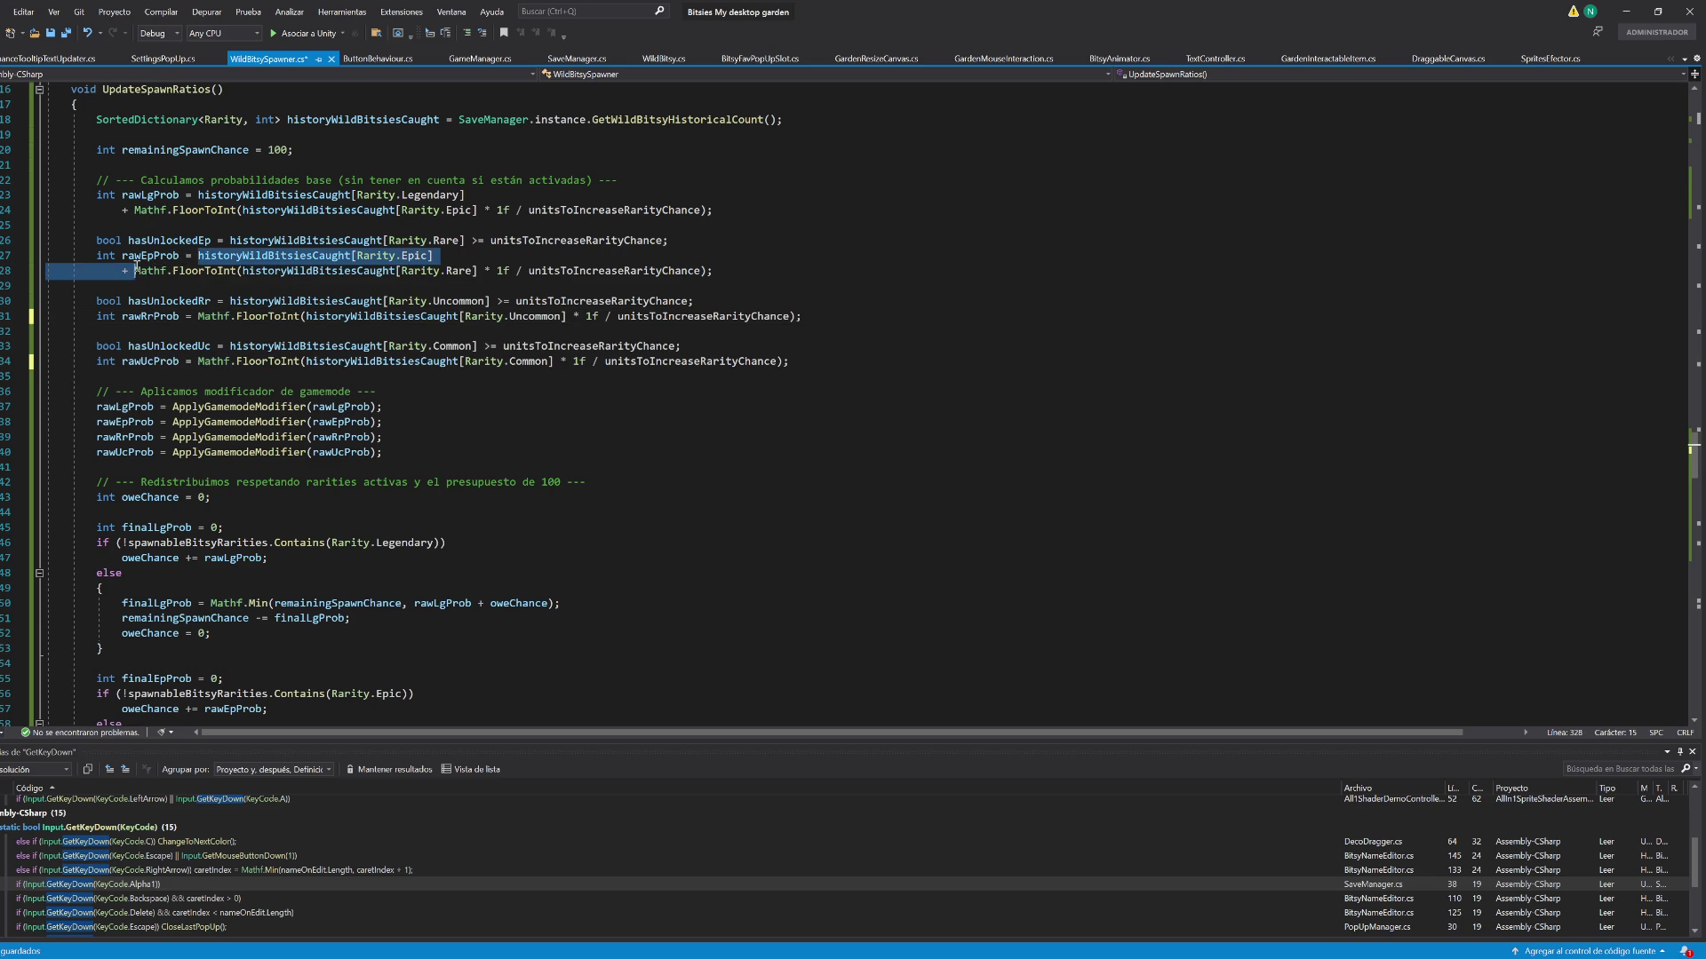
pyautogui.press('Delete')
pyautogui.moveTo(198, 194)
pyautogui.mouseDown()
pyautogui.moveTo(462, 197)
pyautogui.moveTo(134, 213)
pyautogui.mouseUp()
pyautogui.press('Delete')
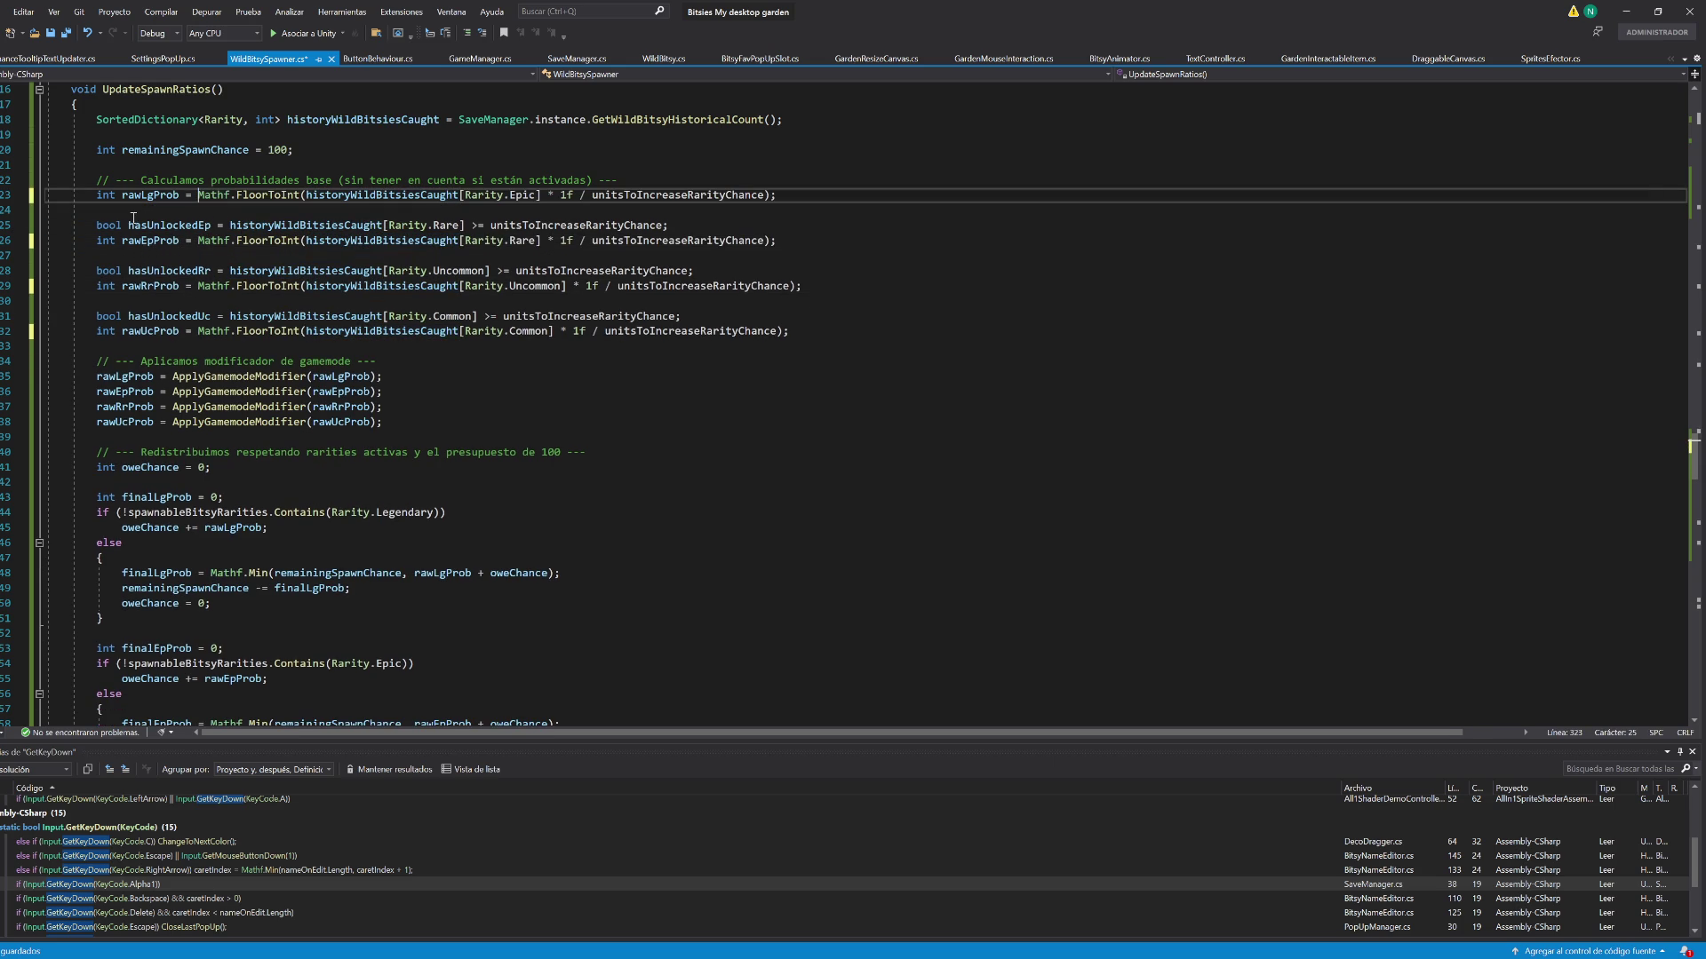
pyautogui.hotkey('ctrl', 's')
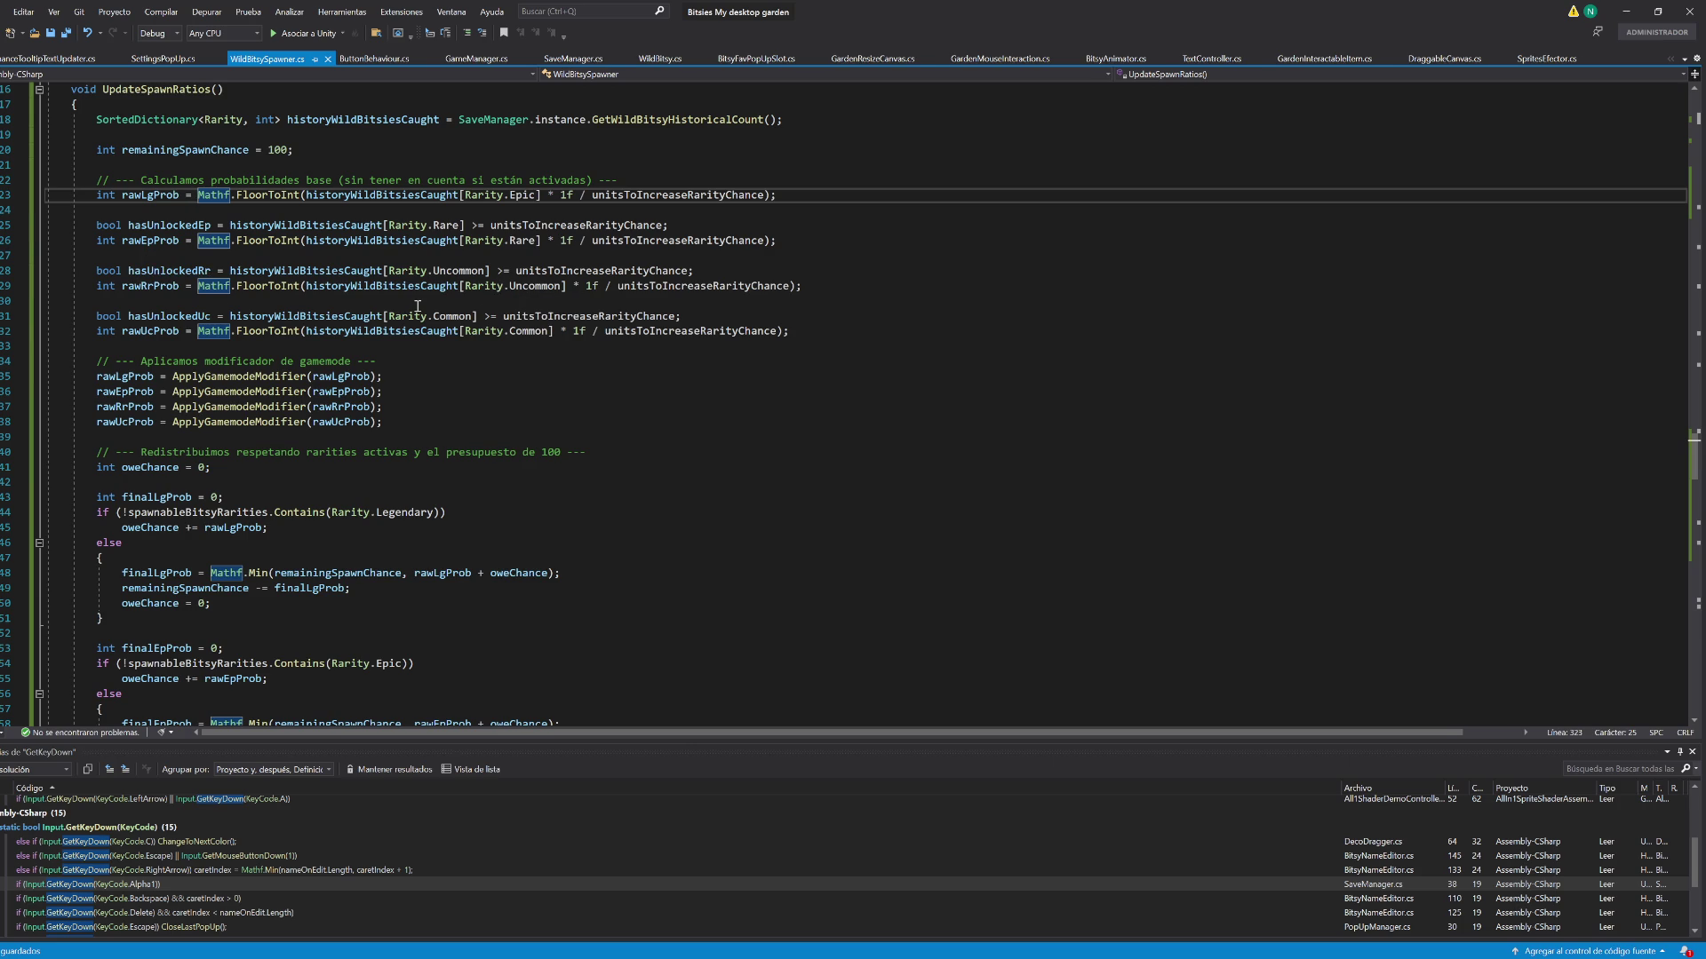
pyautogui.press('Tab')
pyautogui.press('Tab')
pyautogui.press('Tab')
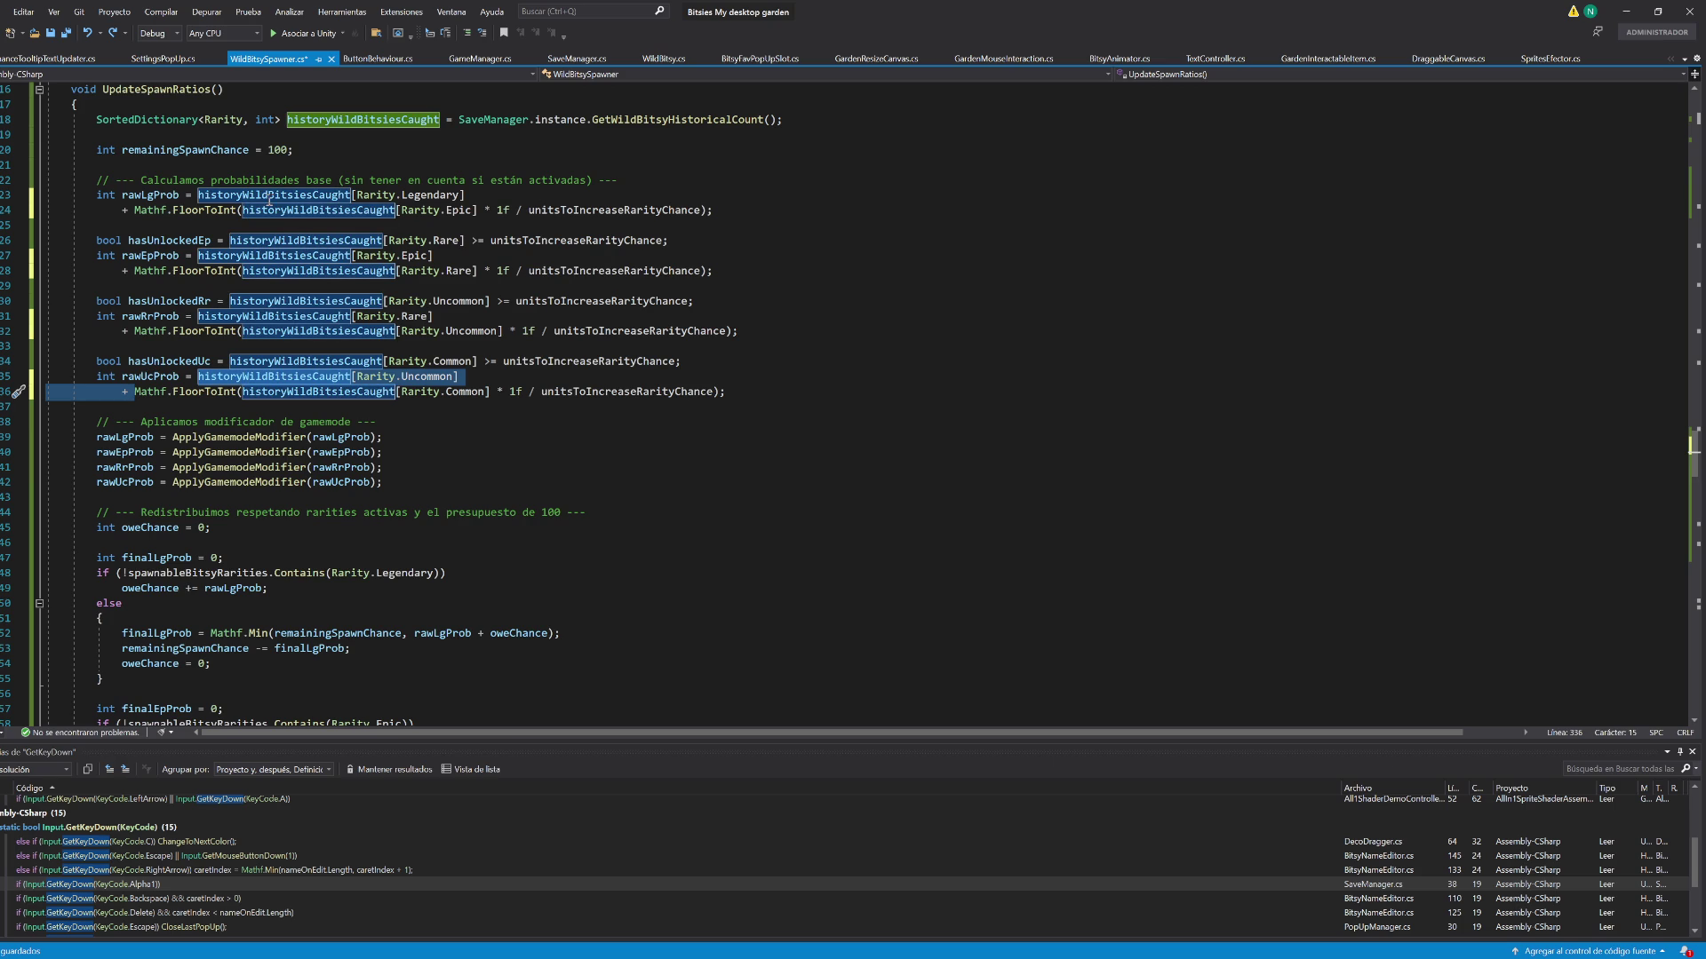
pyautogui.press('Tab')
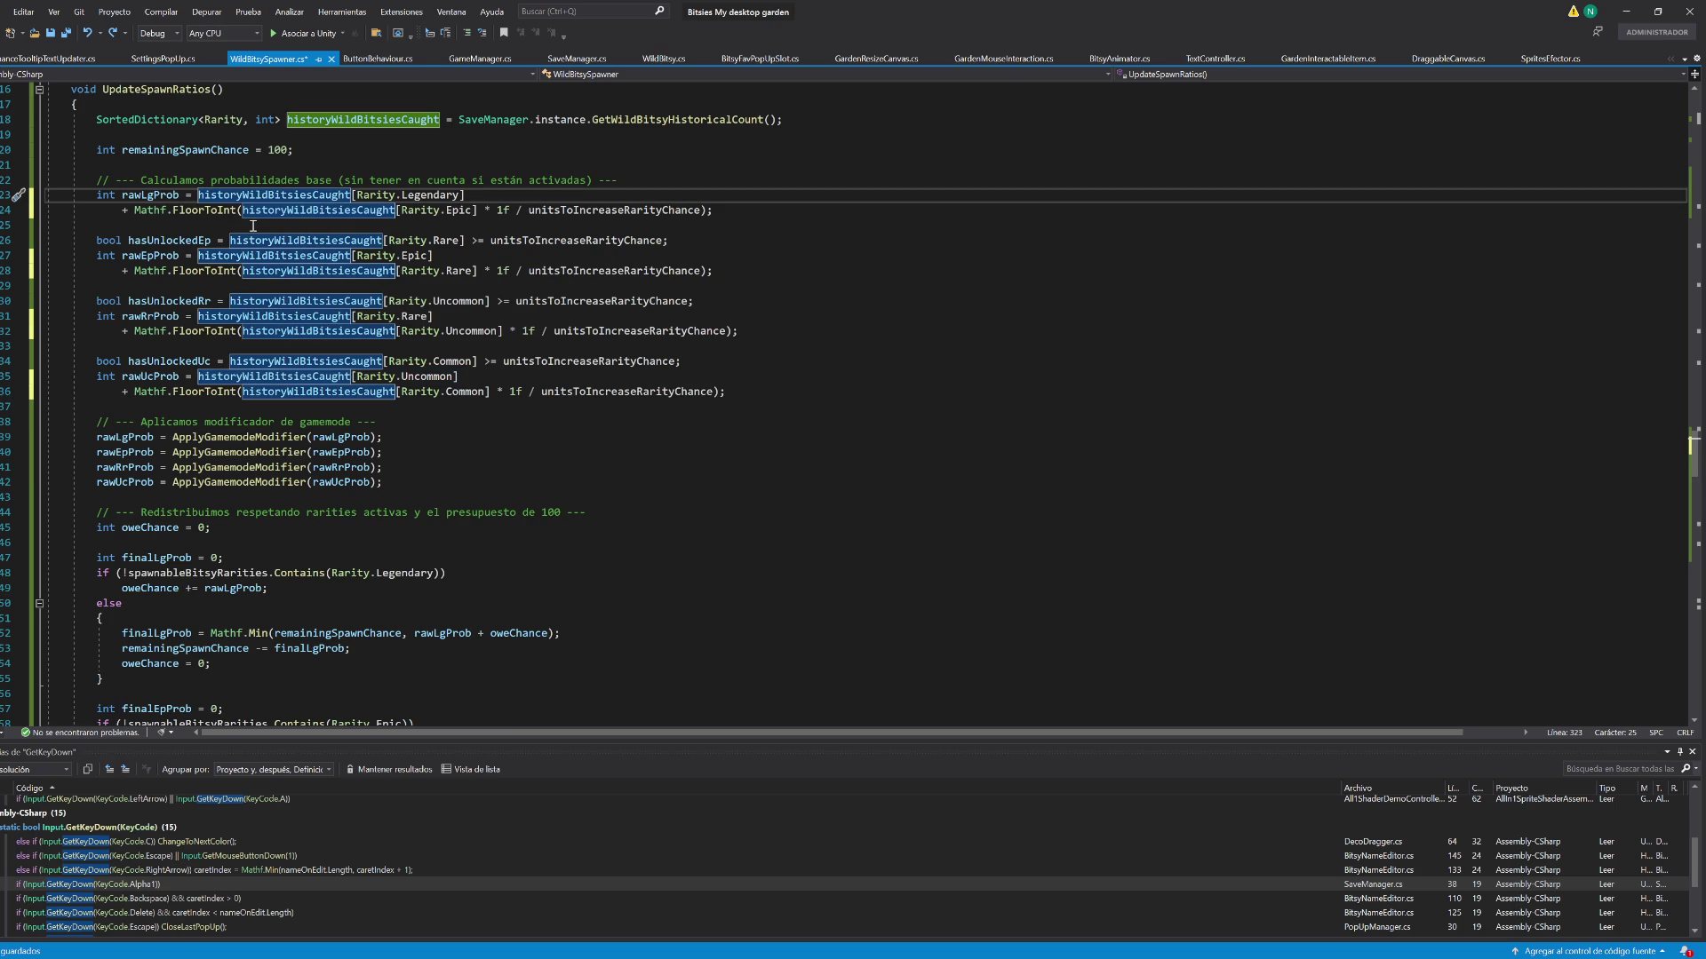
# Wrap the Legendary and Epic caught counts as (count >= 1 ? 1 : 0)
pyautogui.write('(')
pyautogui.click(495, 194)
pyautogui.write('>=')
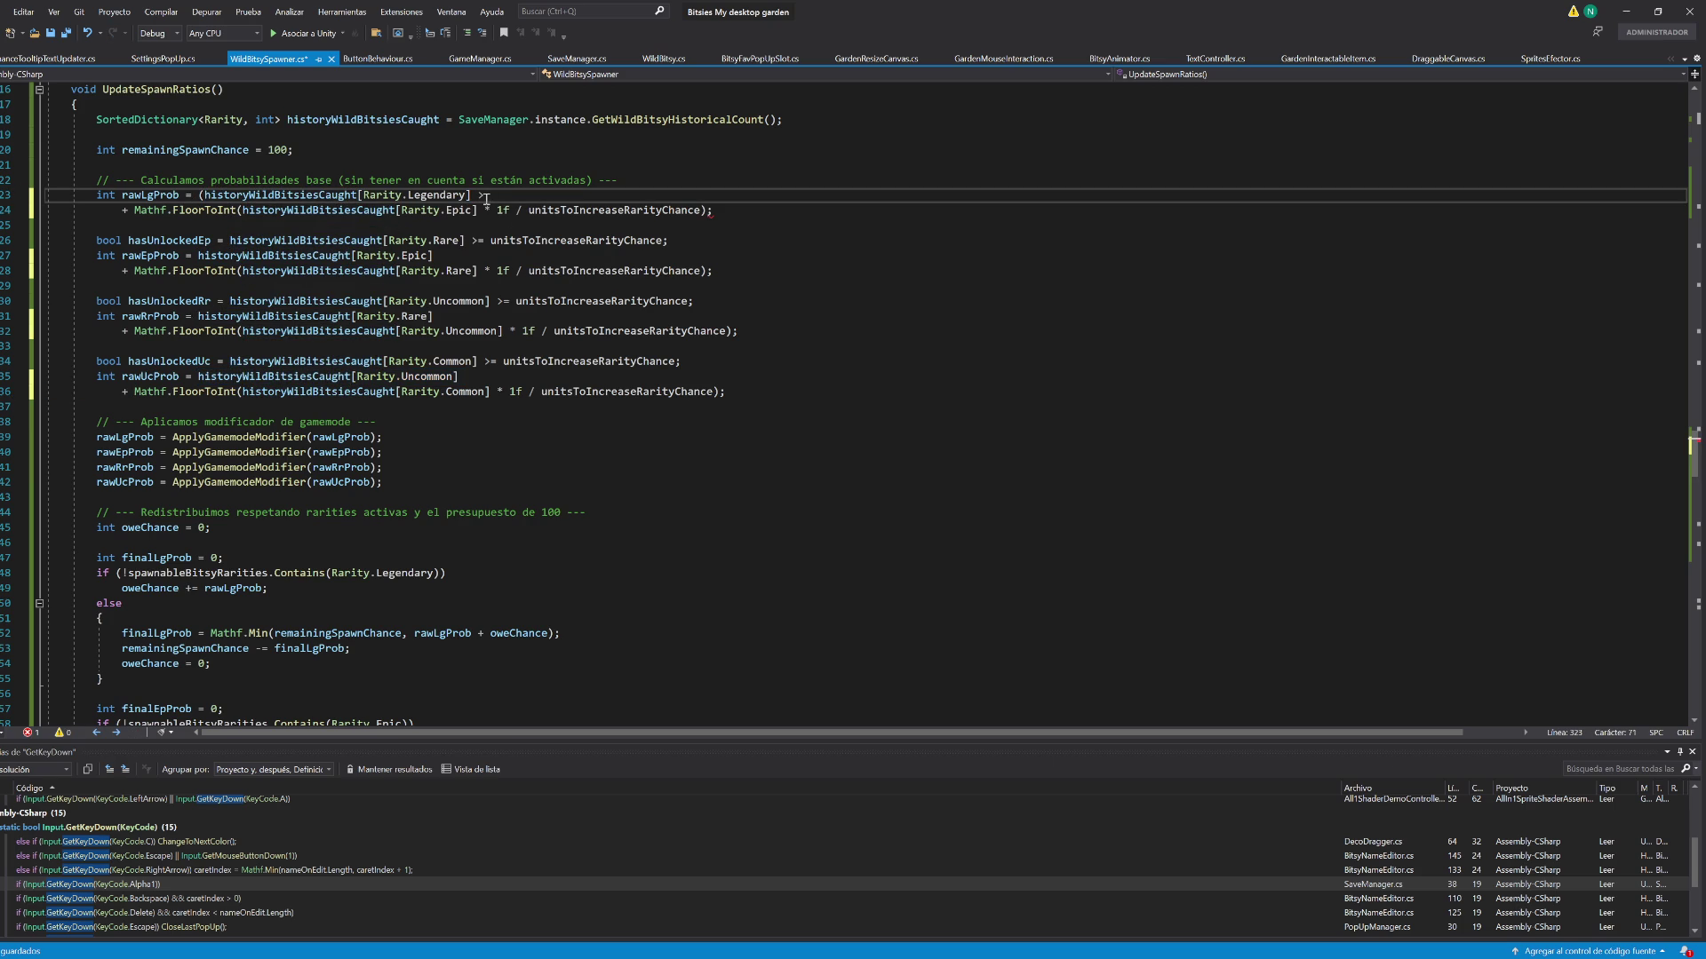
pyautogui.write('= 1')
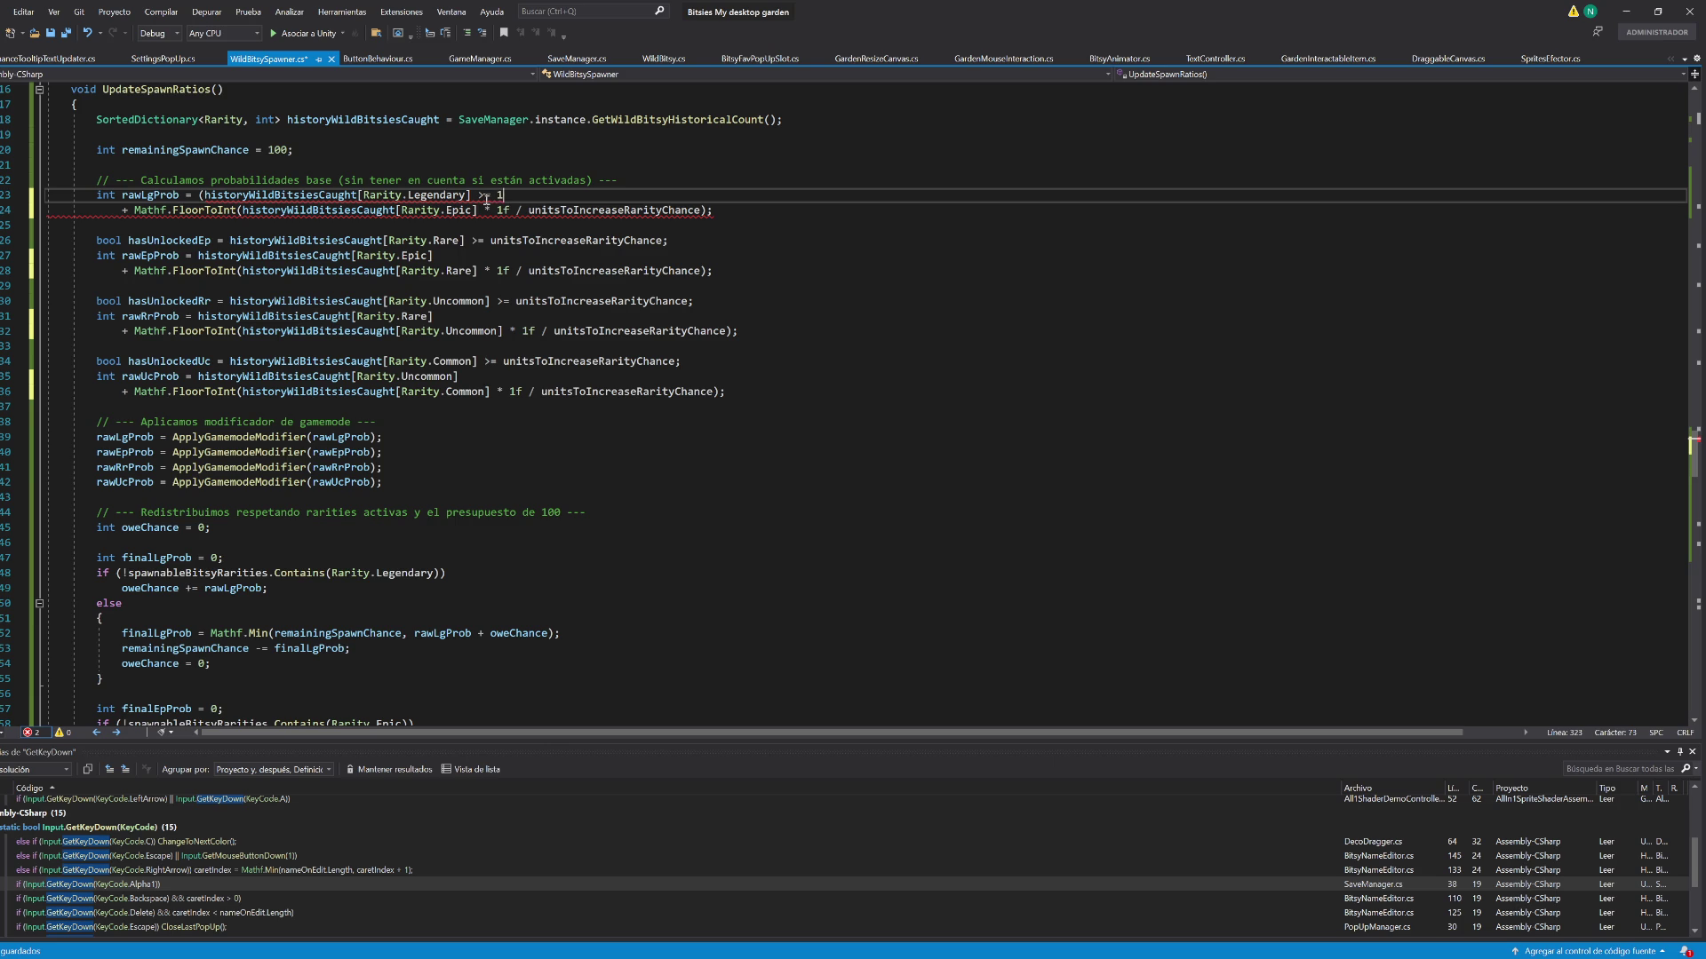
pyautogui.write(' ? 1 ')
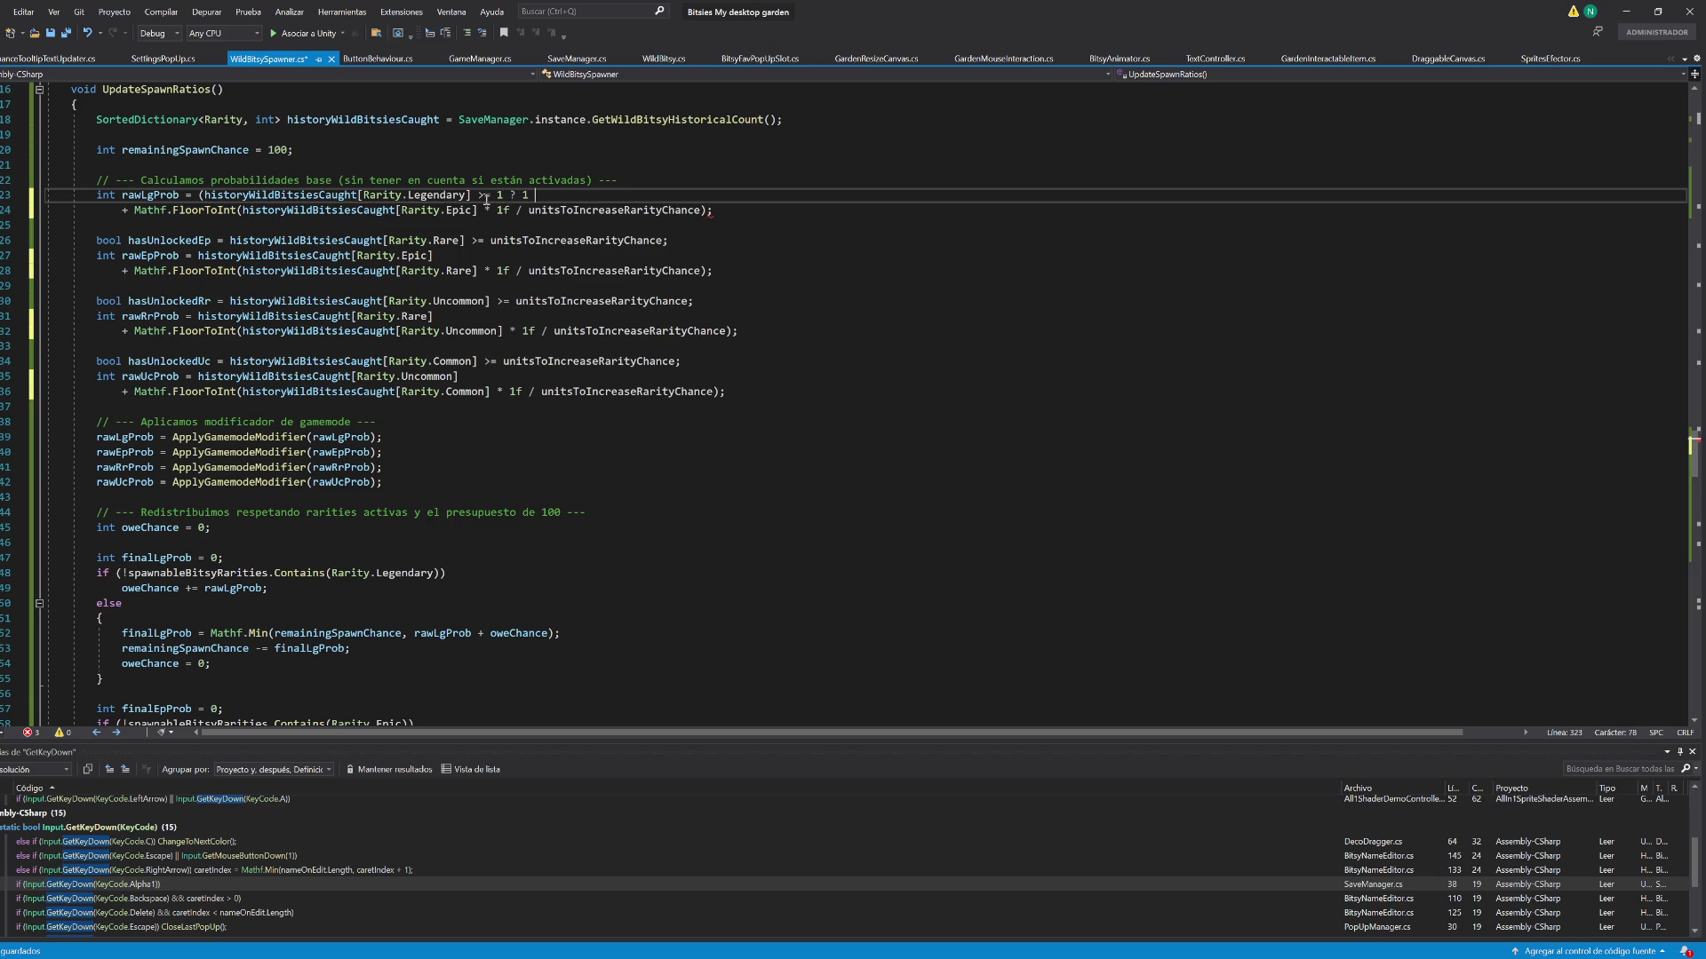
pyautogui.write(': 0)')
pyautogui.keyDown('shift'); pyautogui.click(476, 196); pyautogui.keyUp('shift')
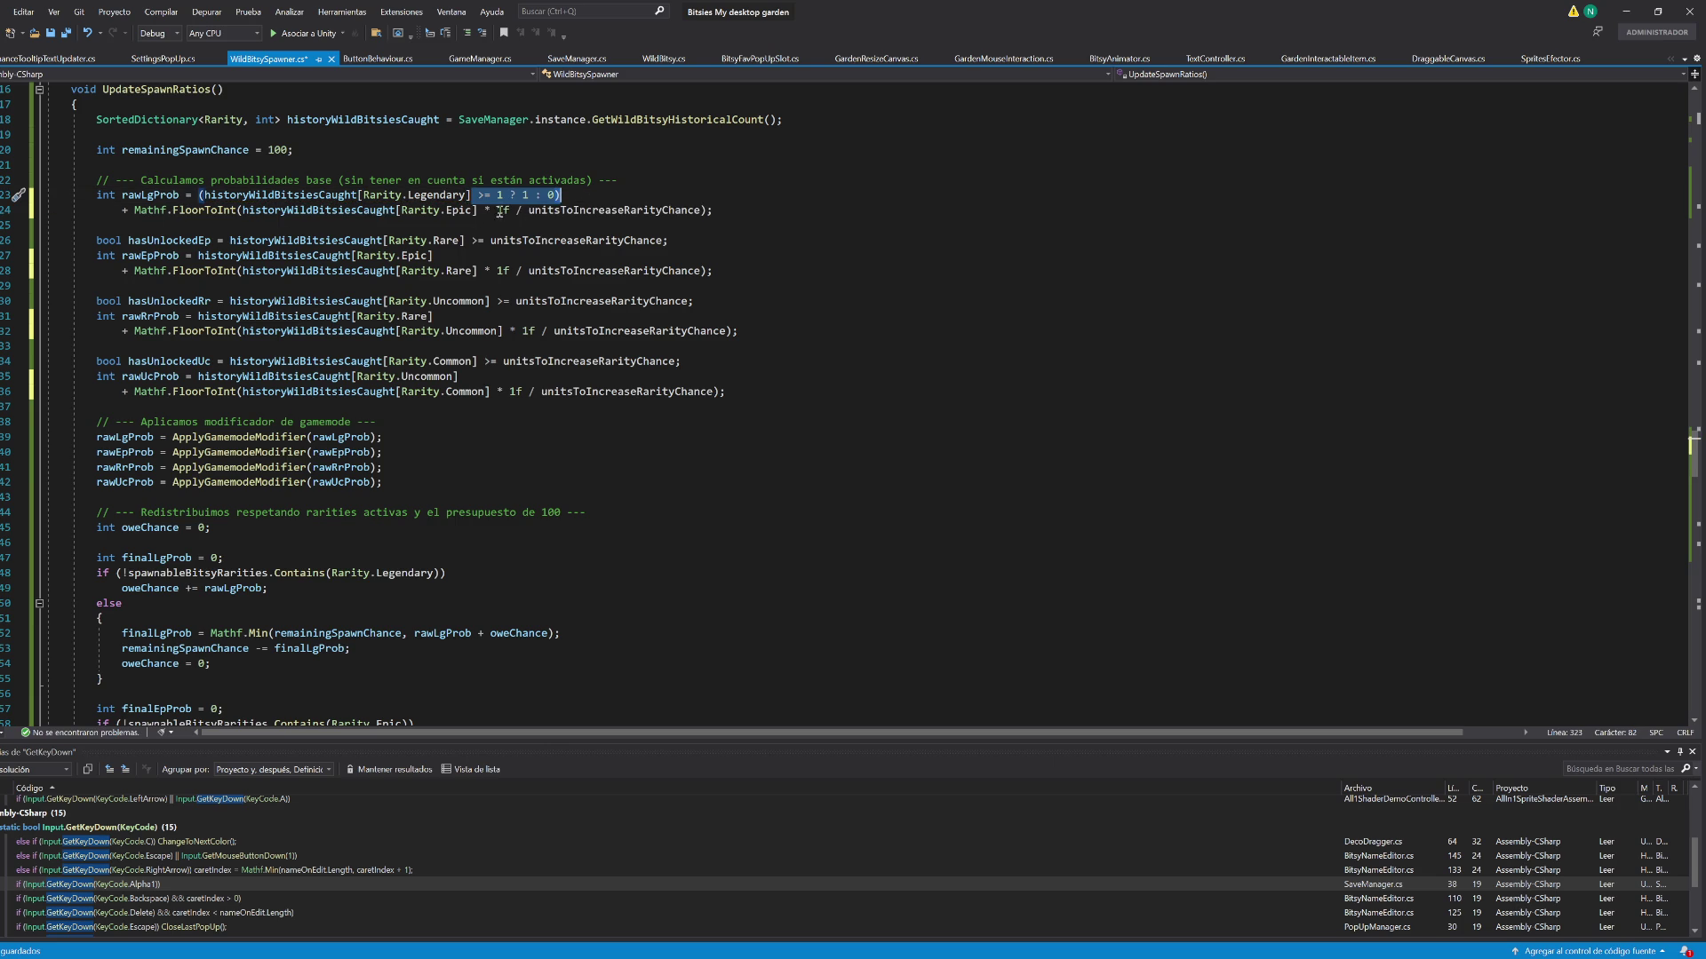
pyautogui.click(461, 256)
pyautogui.write('>= 1 ? 1 : 0)')
pyautogui.click(198, 256)
pyautogui.write('(')
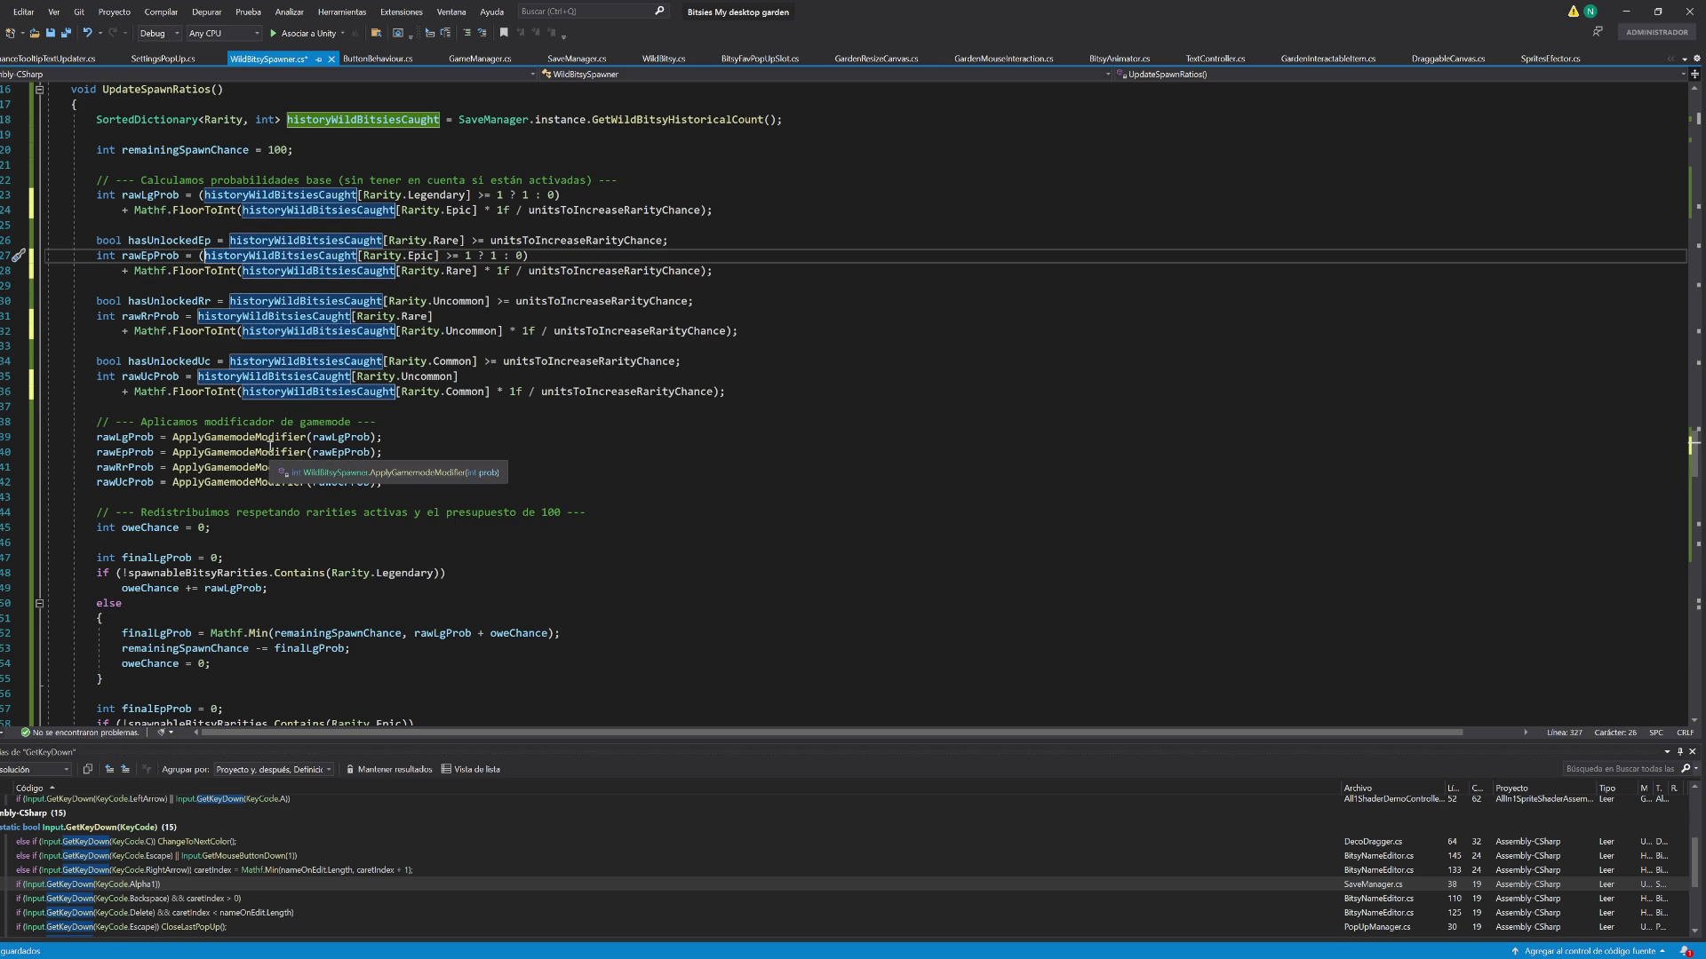
# Delete the unused hasUnlockedEp, hasUnlockedRr and hasUnlockedUc lines
pyautogui.click(171, 240)
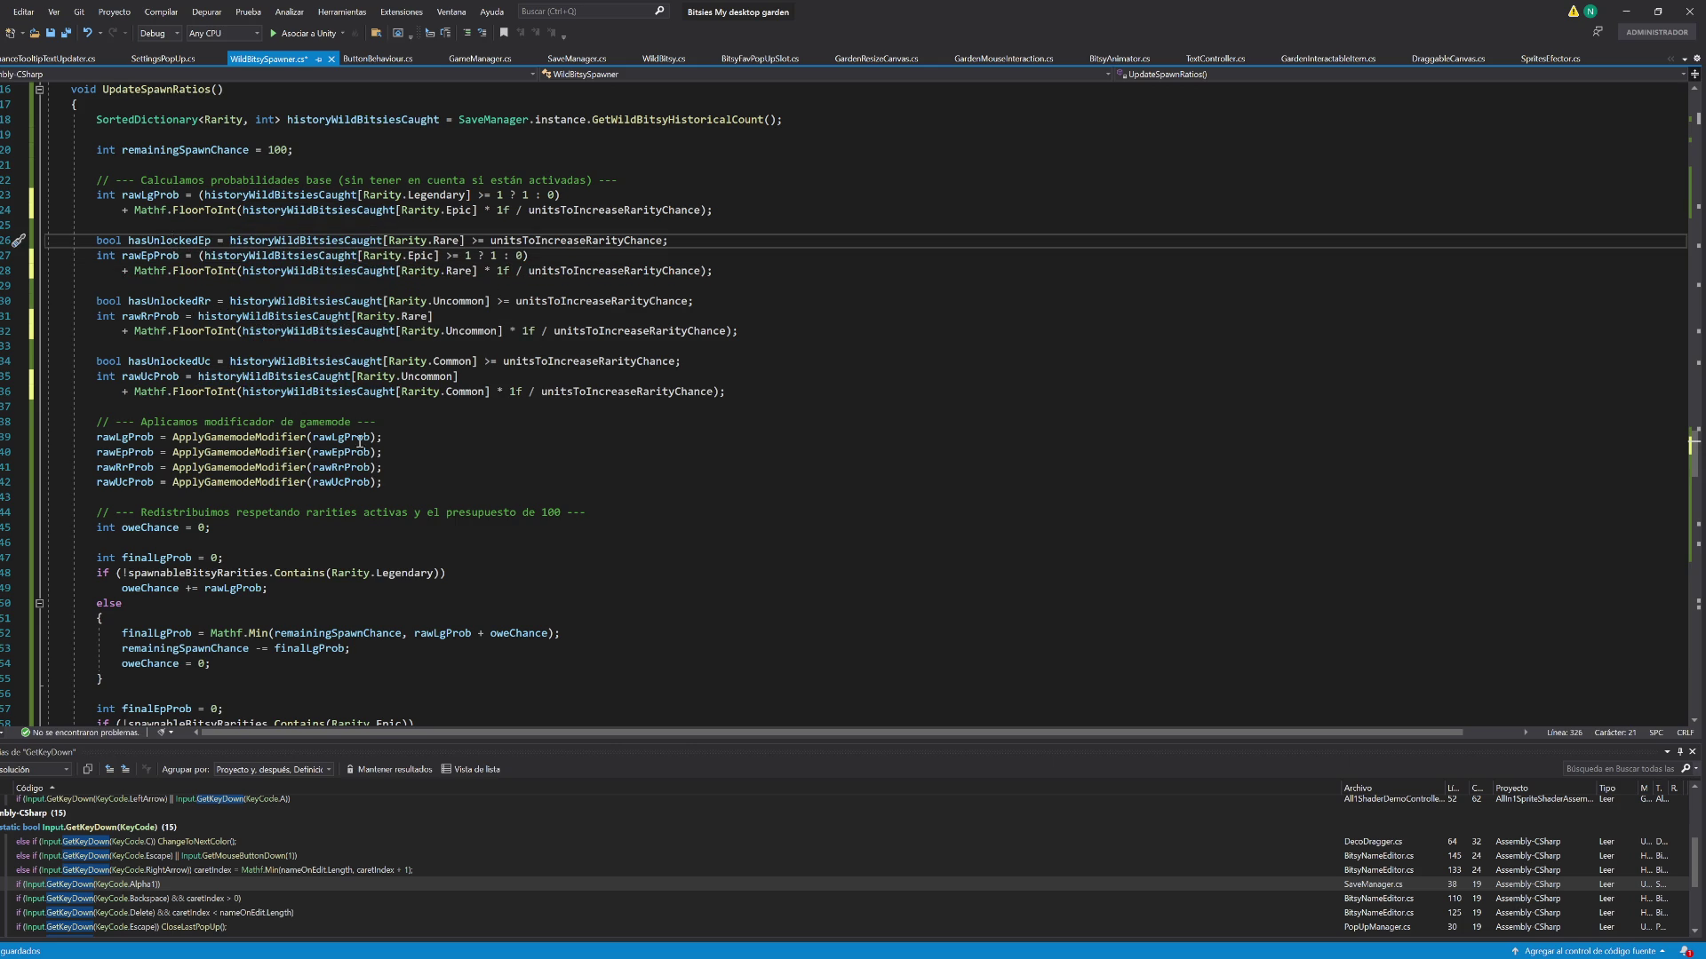
pyautogui.press('End')
pyautogui.hotkey('shift', 'Up')
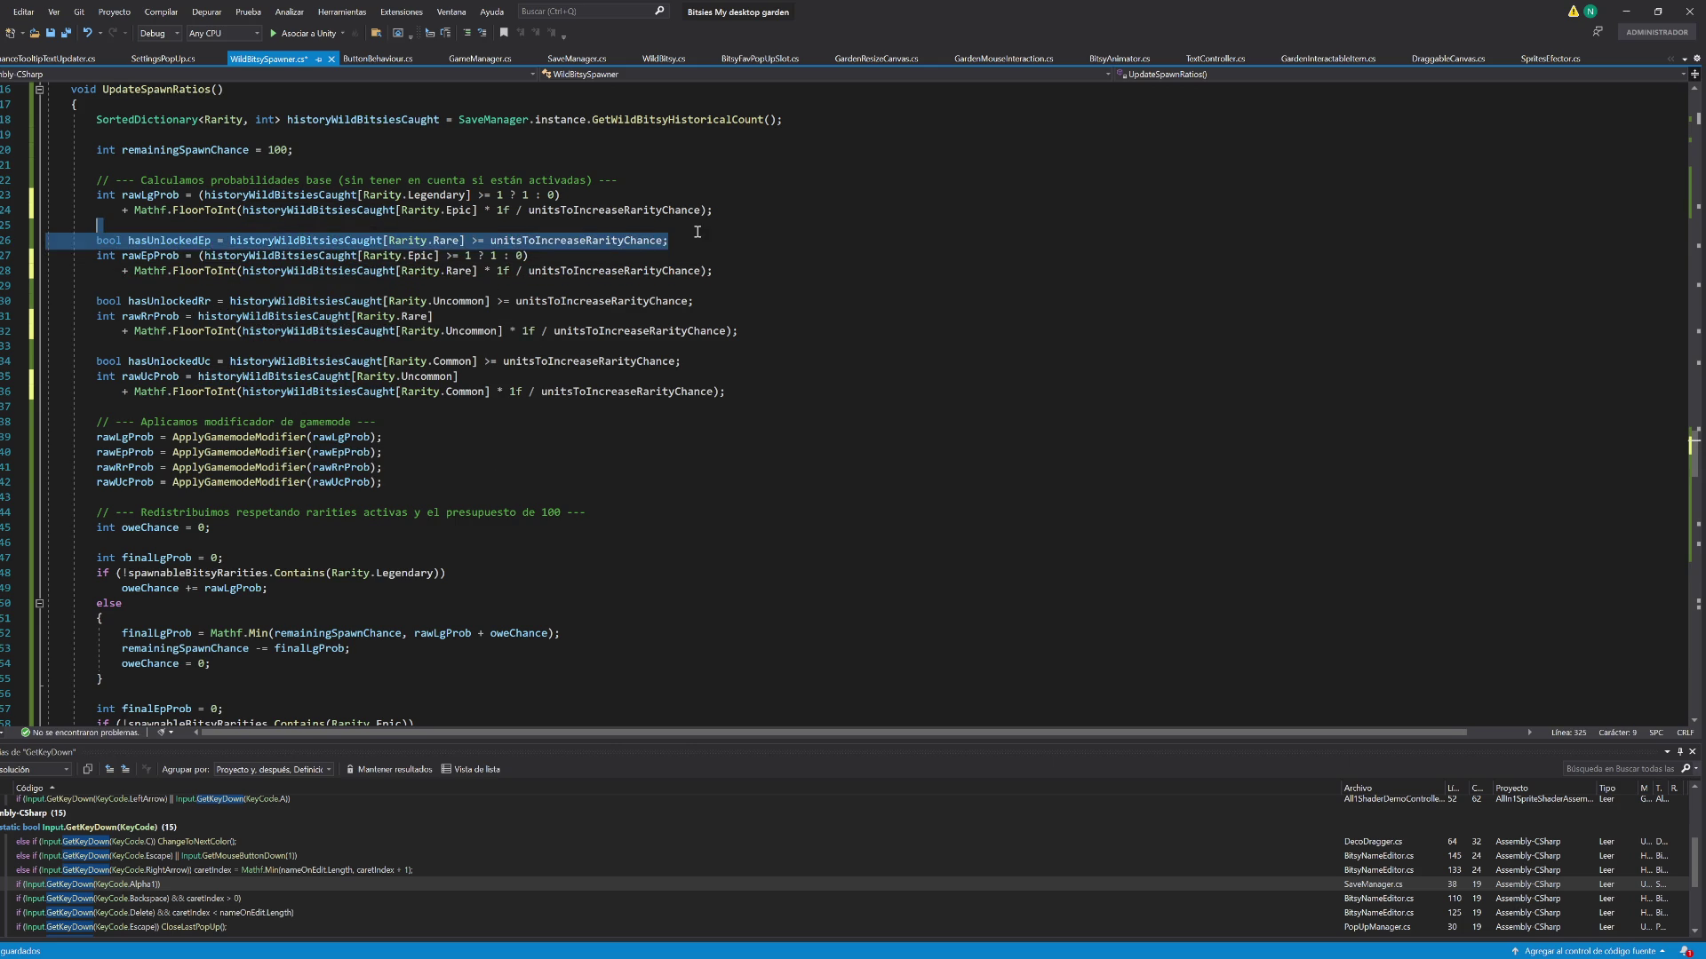
pyautogui.press('Delete')
pyautogui.click(709, 289)
pyautogui.hotkey('shift', 'Up')
pyautogui.press('Delete')
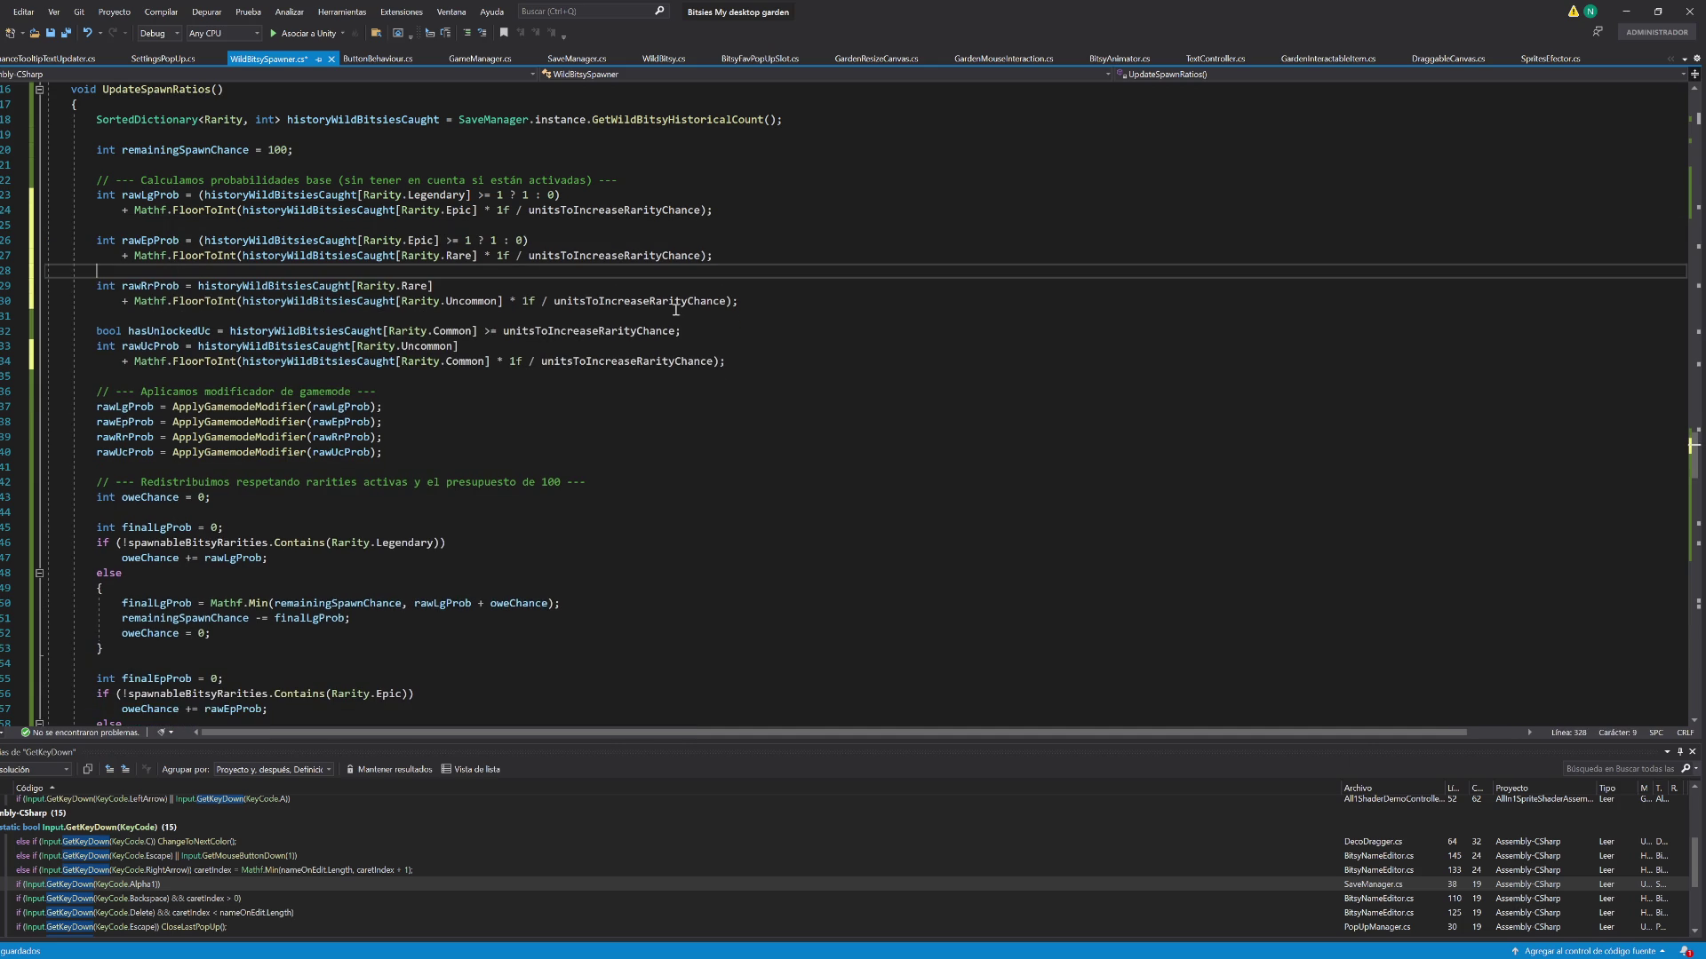
pyautogui.click(737, 332)
pyautogui.hotkey('shift', 'Up')
pyautogui.press('Delete')
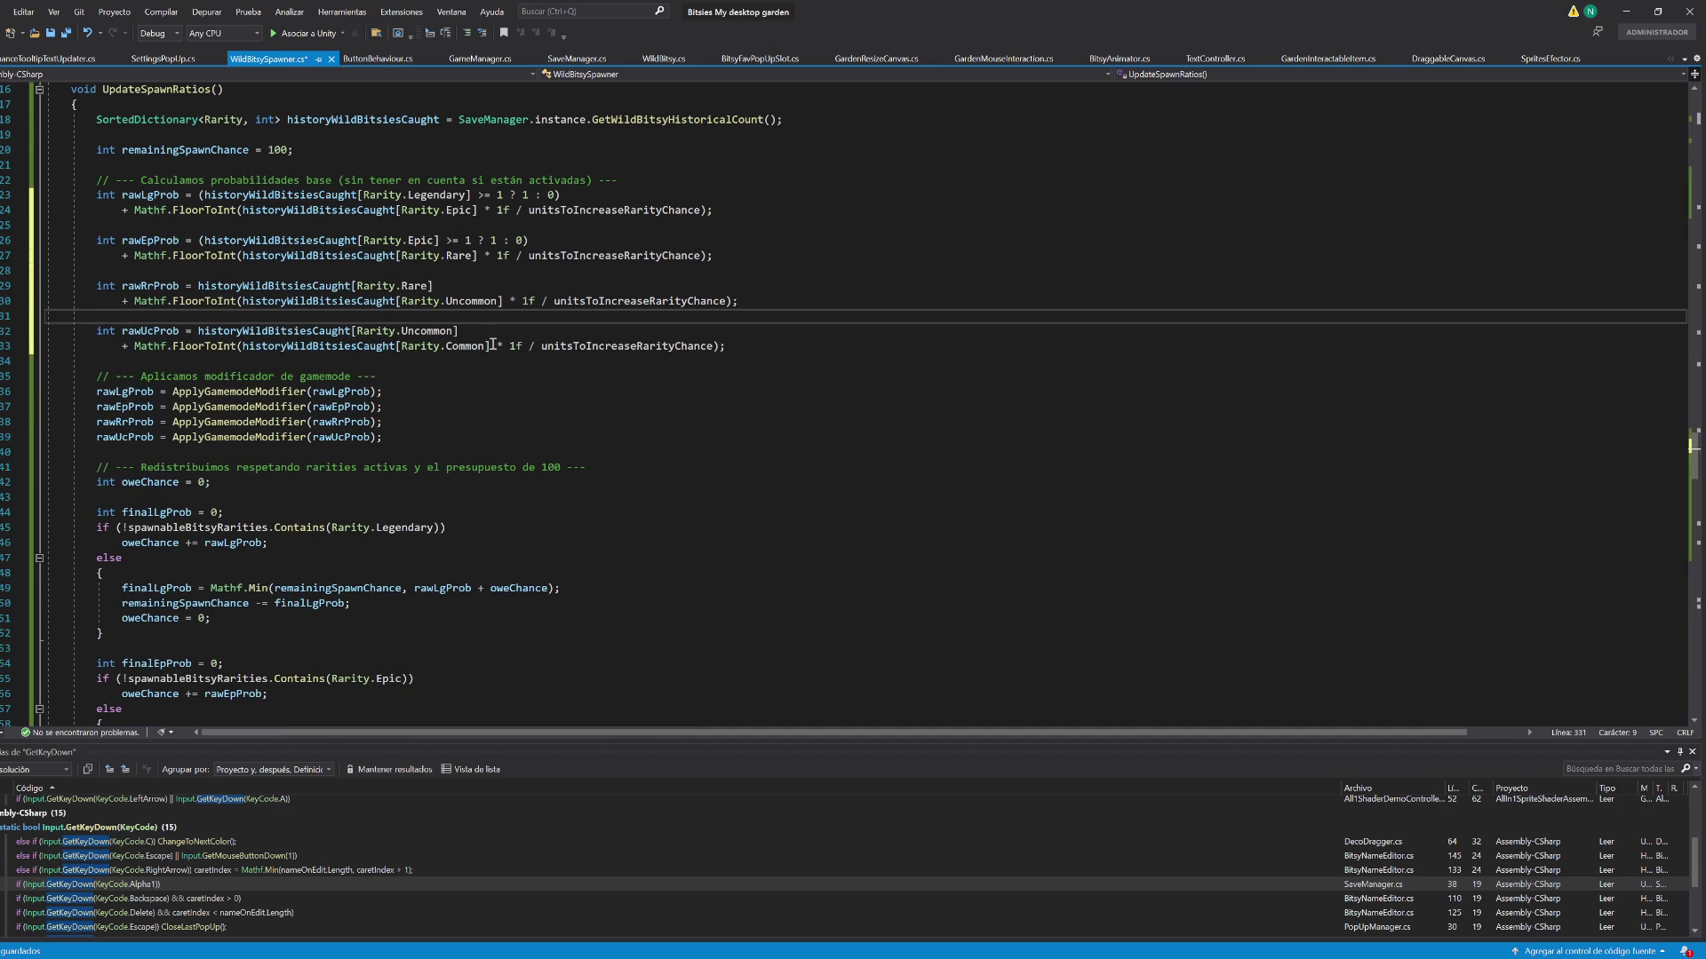
# Apply the same (count >= 1 ? 1 : 0) wrapping to the Rare and Uncommon caught counts
pyautogui.click(494, 330)
pyautogui.write('>= 1 ? 1 : 0)')
pyautogui.click(480, 287)
pyautogui.write('>= 1 ? 1 : 0)')
pyautogui.click(195, 286)
pyautogui.write('(')
pyautogui.click(196, 287)
pyautogui.write('(')
pyautogui.click(199, 331)
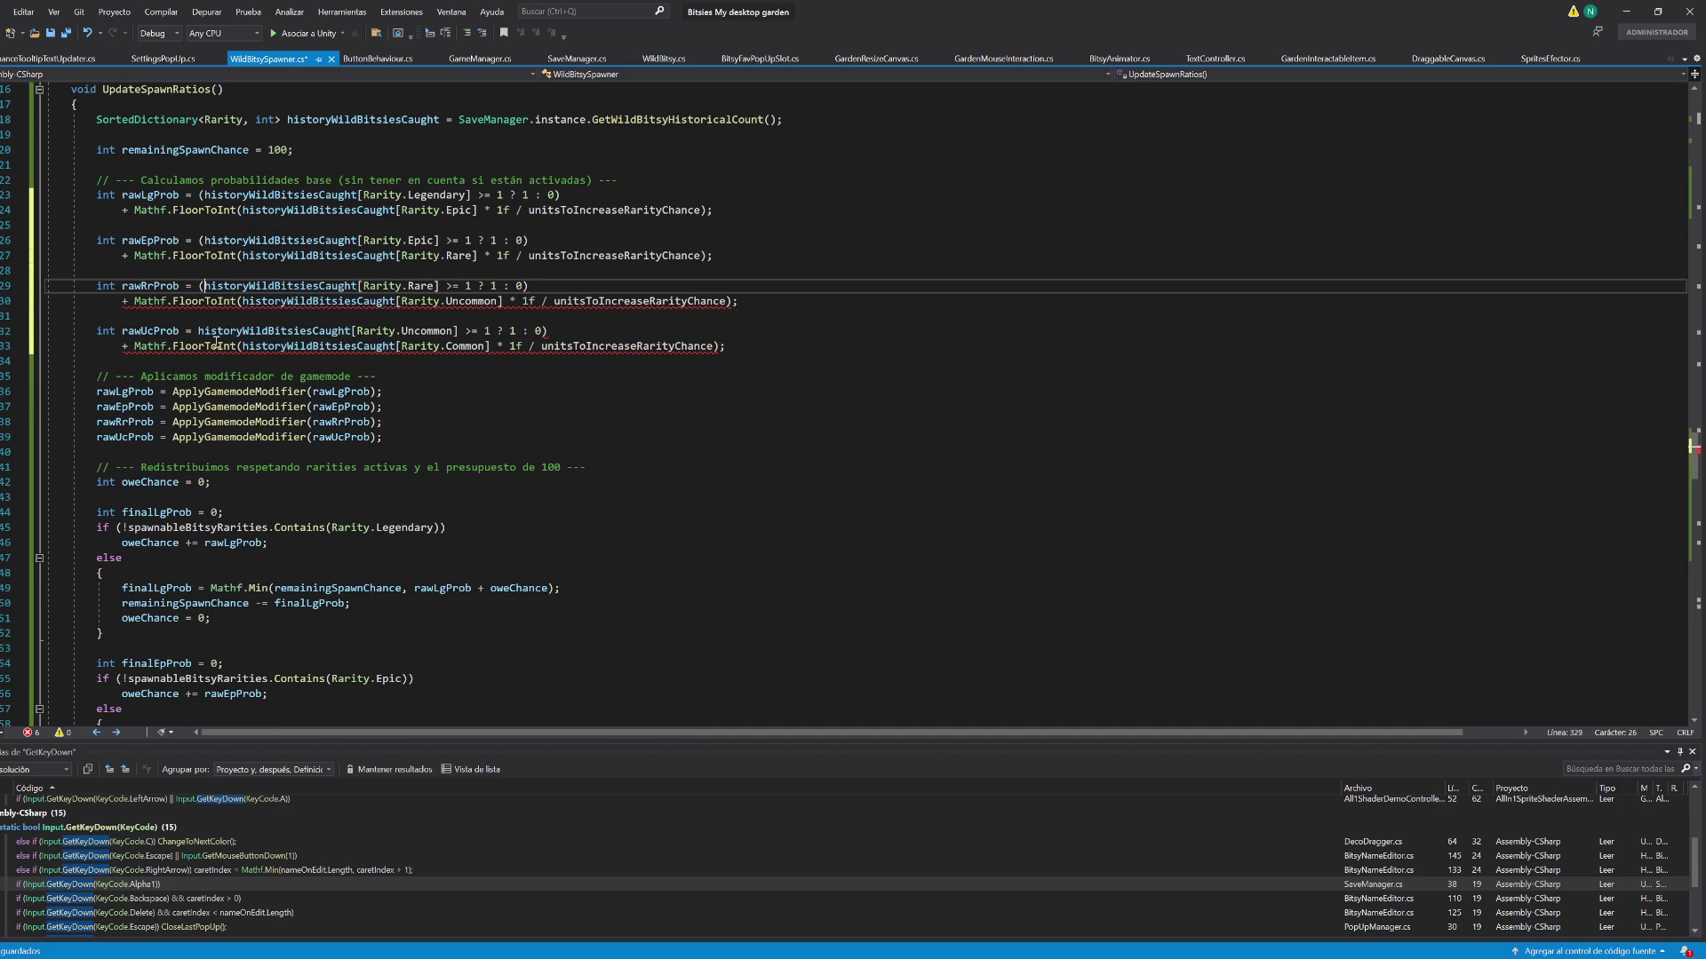
pyautogui.write('(')
pyautogui.click(701, 362)
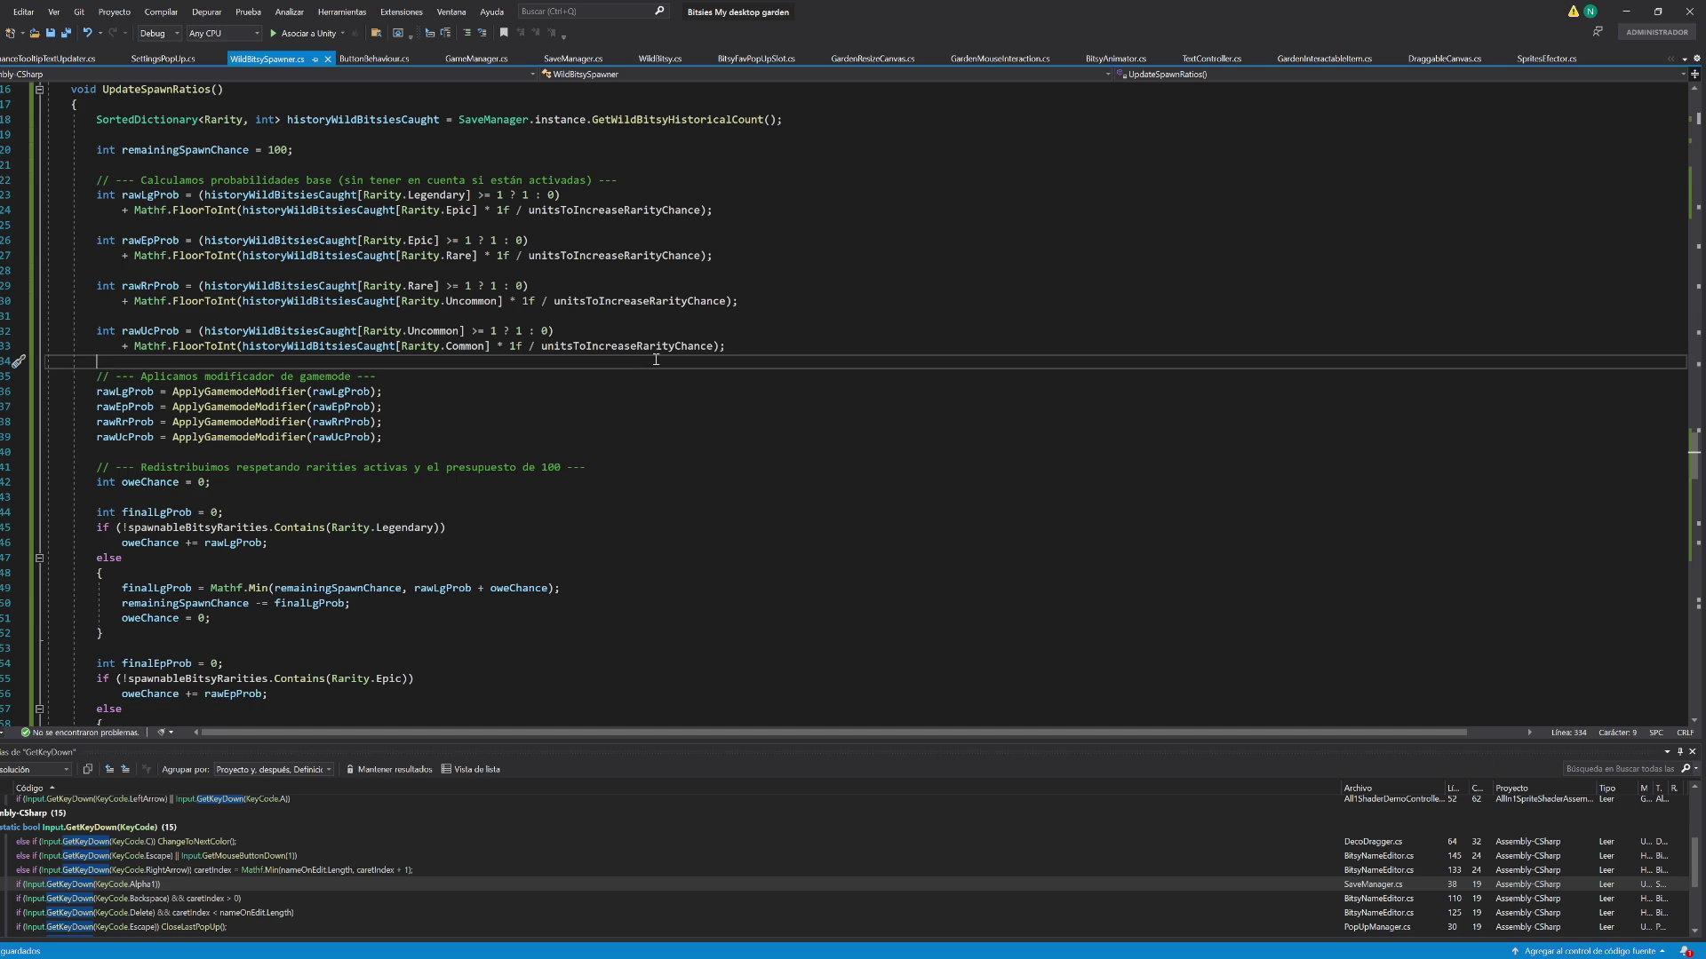
# Remove the Uncommon 1-or-0 term from rawUcProb and start an if line with that condition below it
pyautogui.moveTo(198, 331)
pyautogui.mouseDown()
pyautogui.moveTo(488, 348)
pyautogui.moveTo(573, 326)
pyautogui.mouseUp()
pyautogui.hotkey('ctrl', 'c')
pyautogui.press('BackSpace')
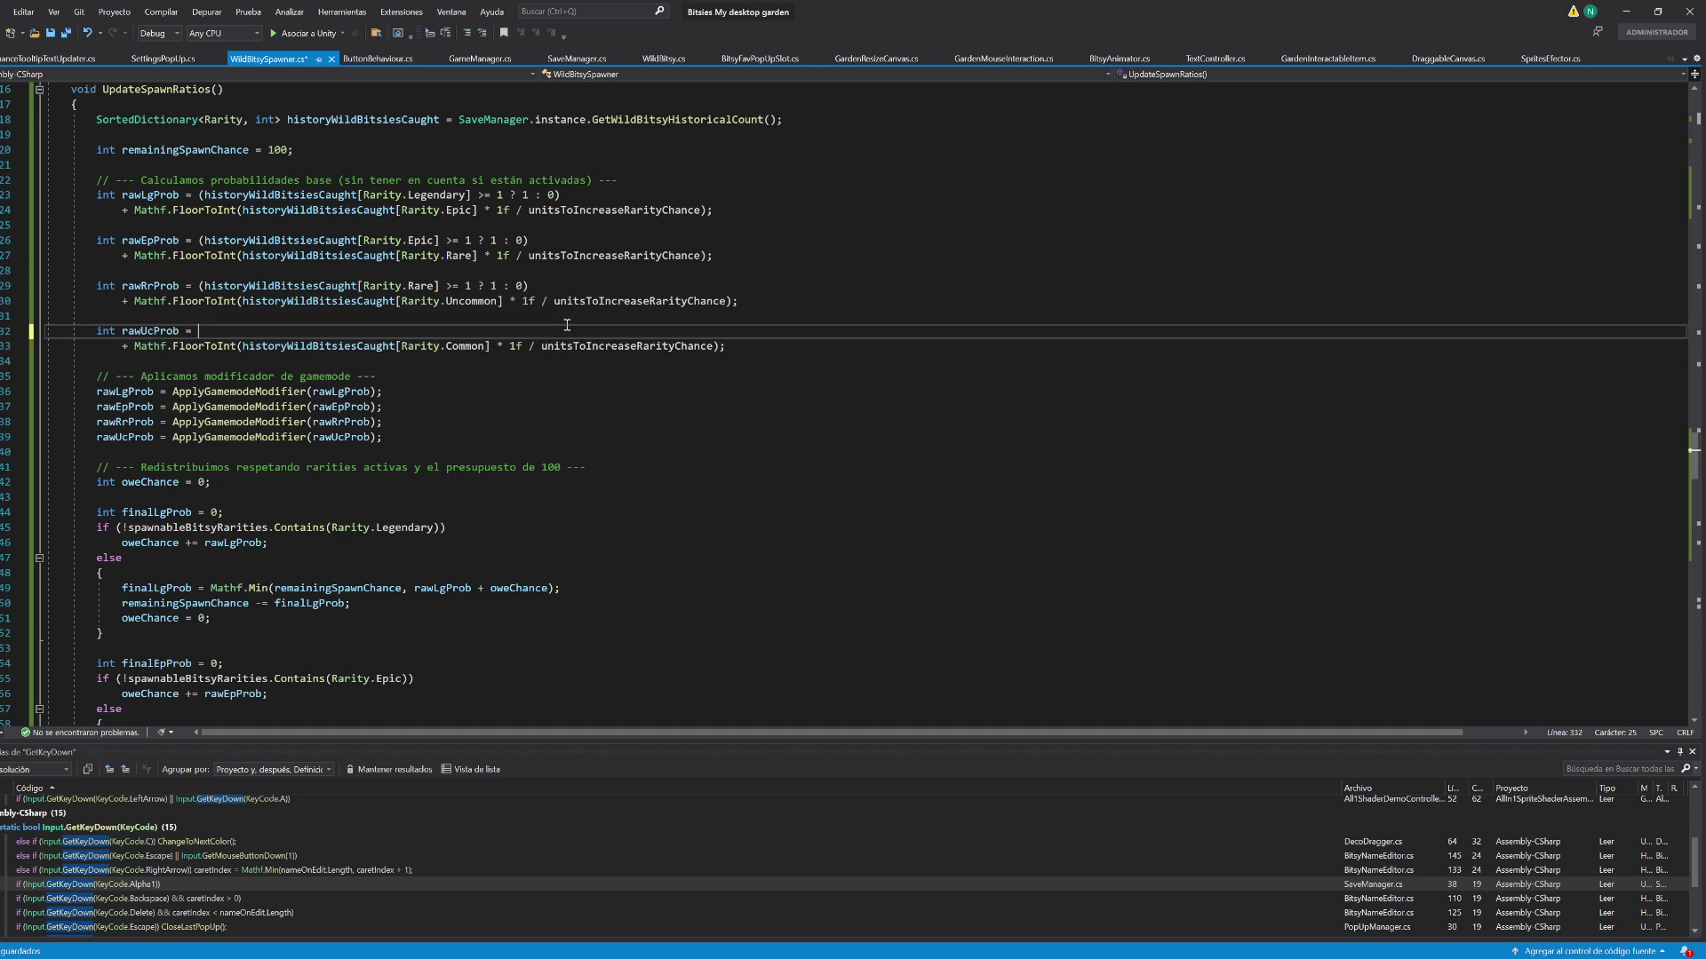
pyautogui.hotkey('ctrl', 'Delete')
pyautogui.hotkey('ctrl', 'Delete')
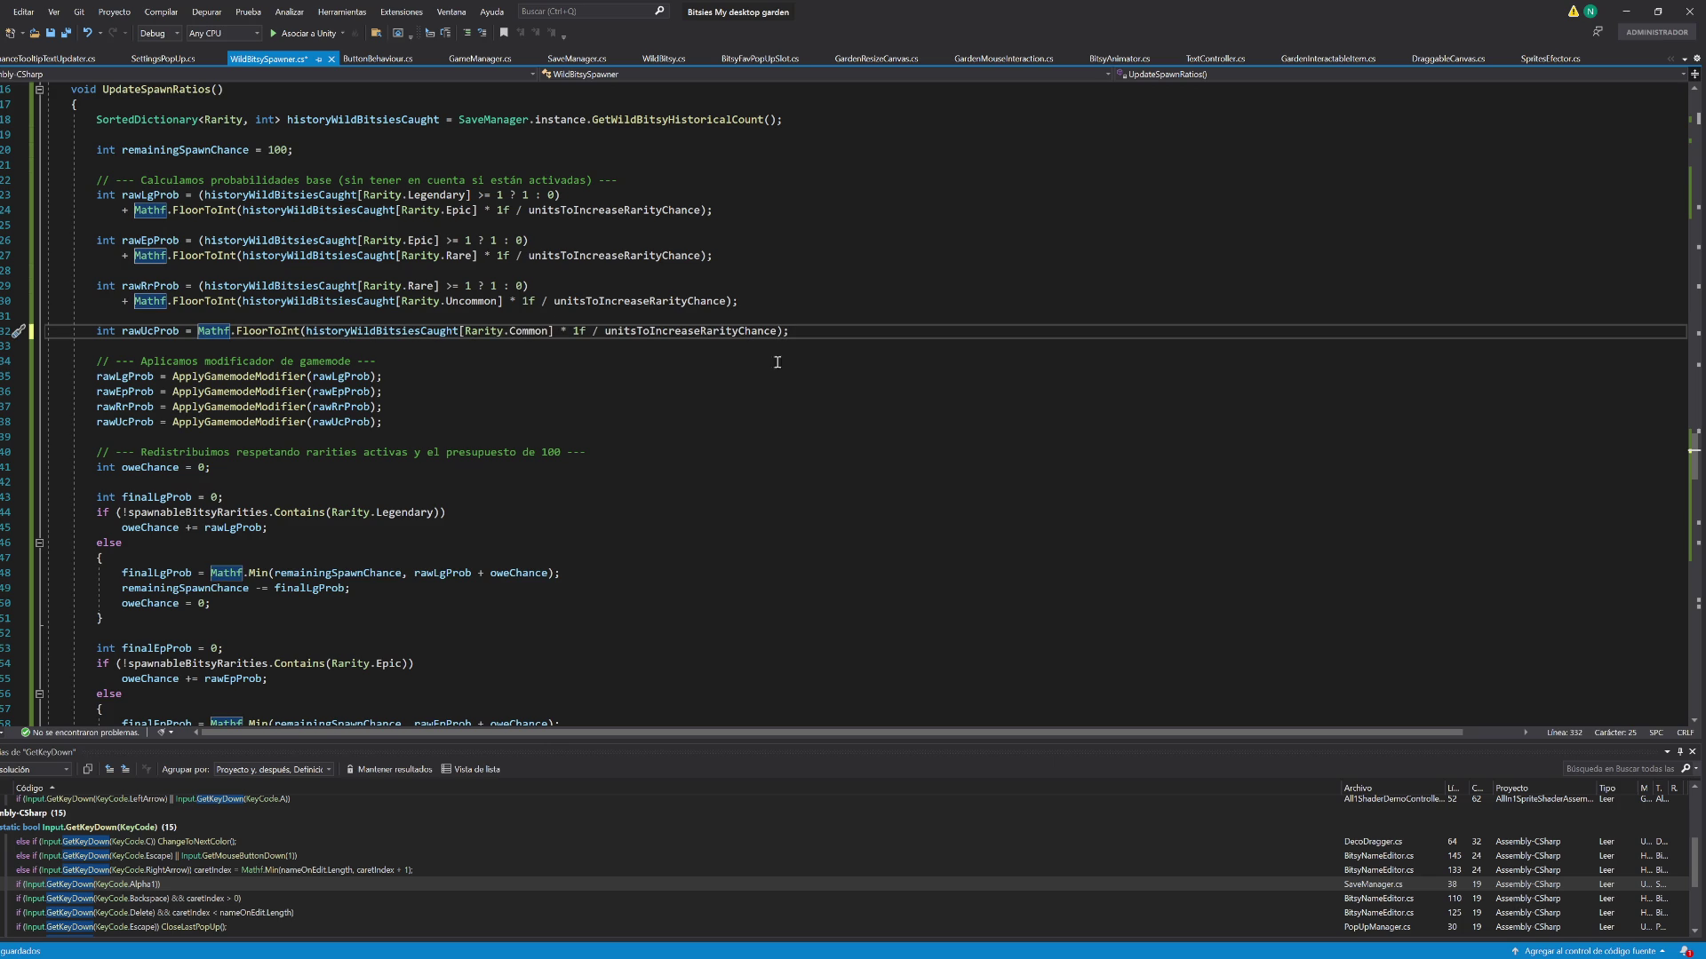
pyautogui.press('End')
pyautogui.press('Return')
pyautogui.write('if(')
pyautogui.hotkey('ctrl', 'v')
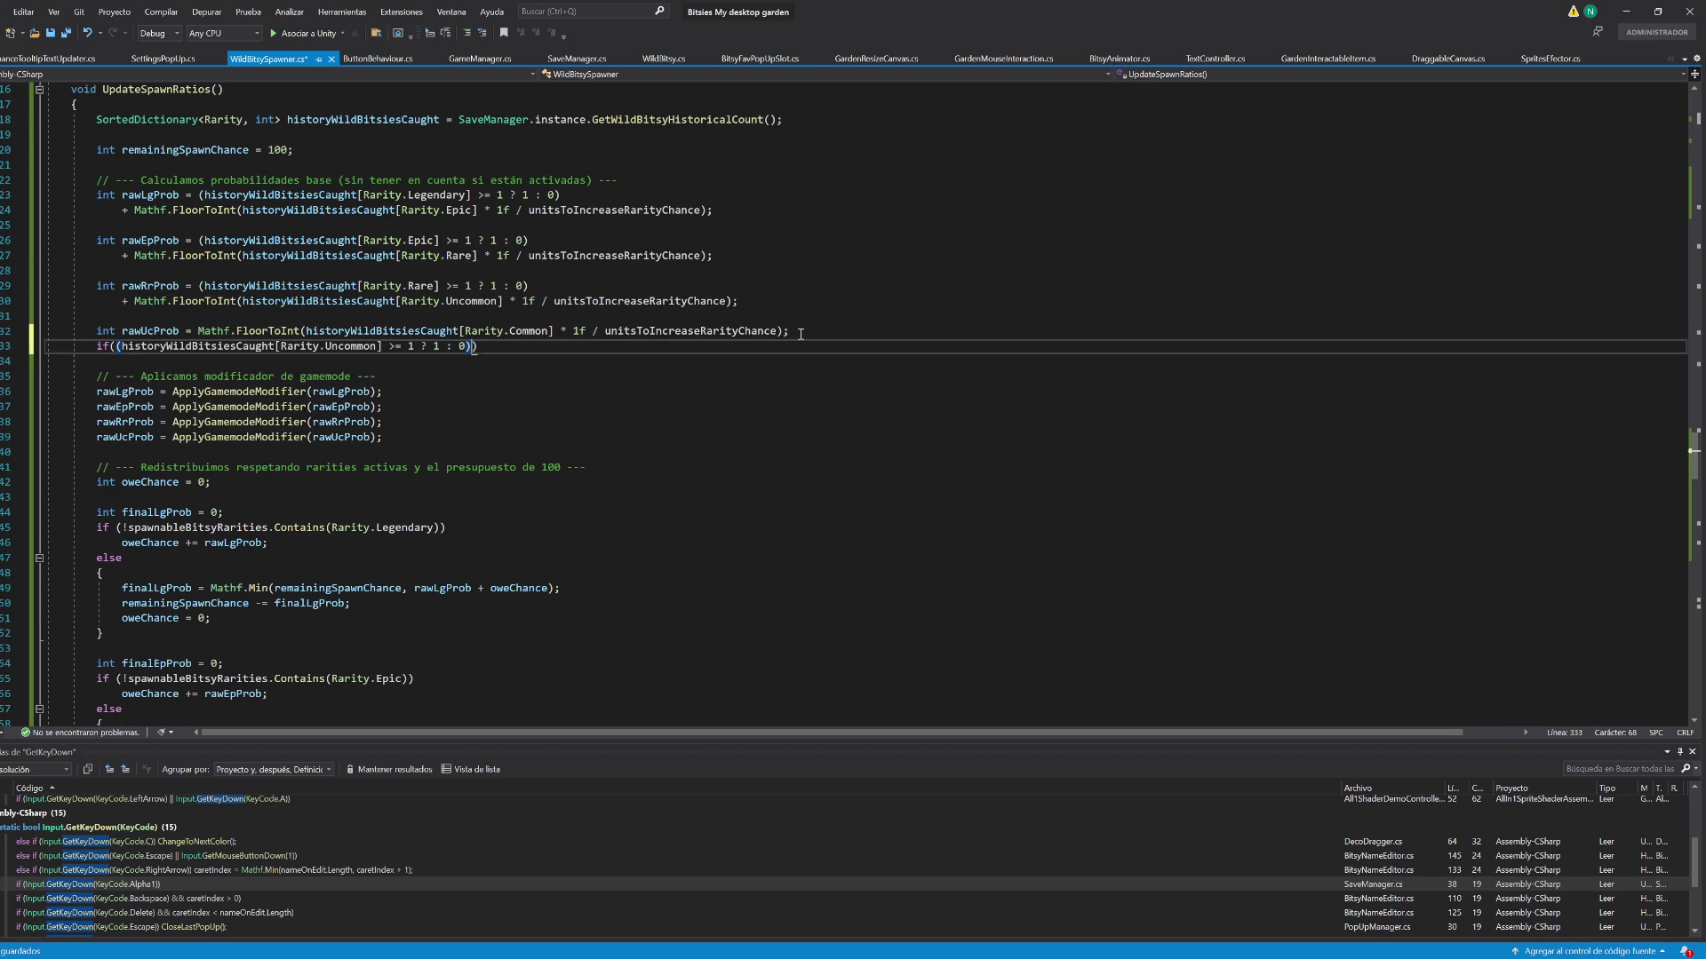
pyautogui.press('Delete')
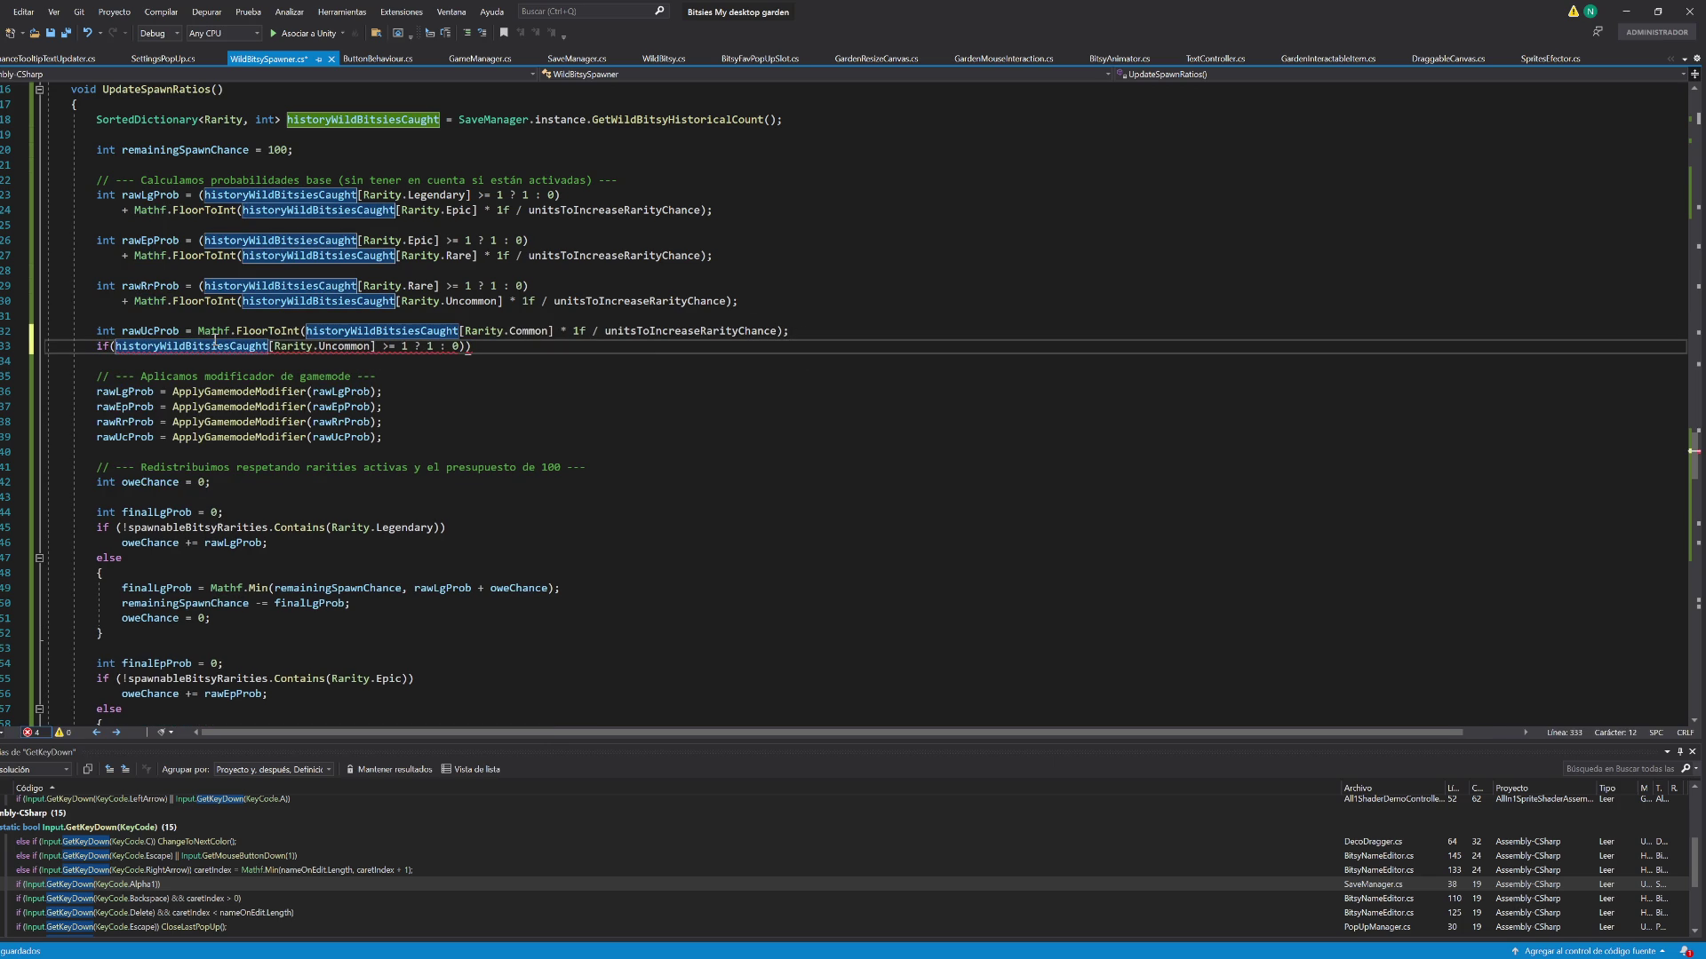
pyautogui.moveTo(424, 350)
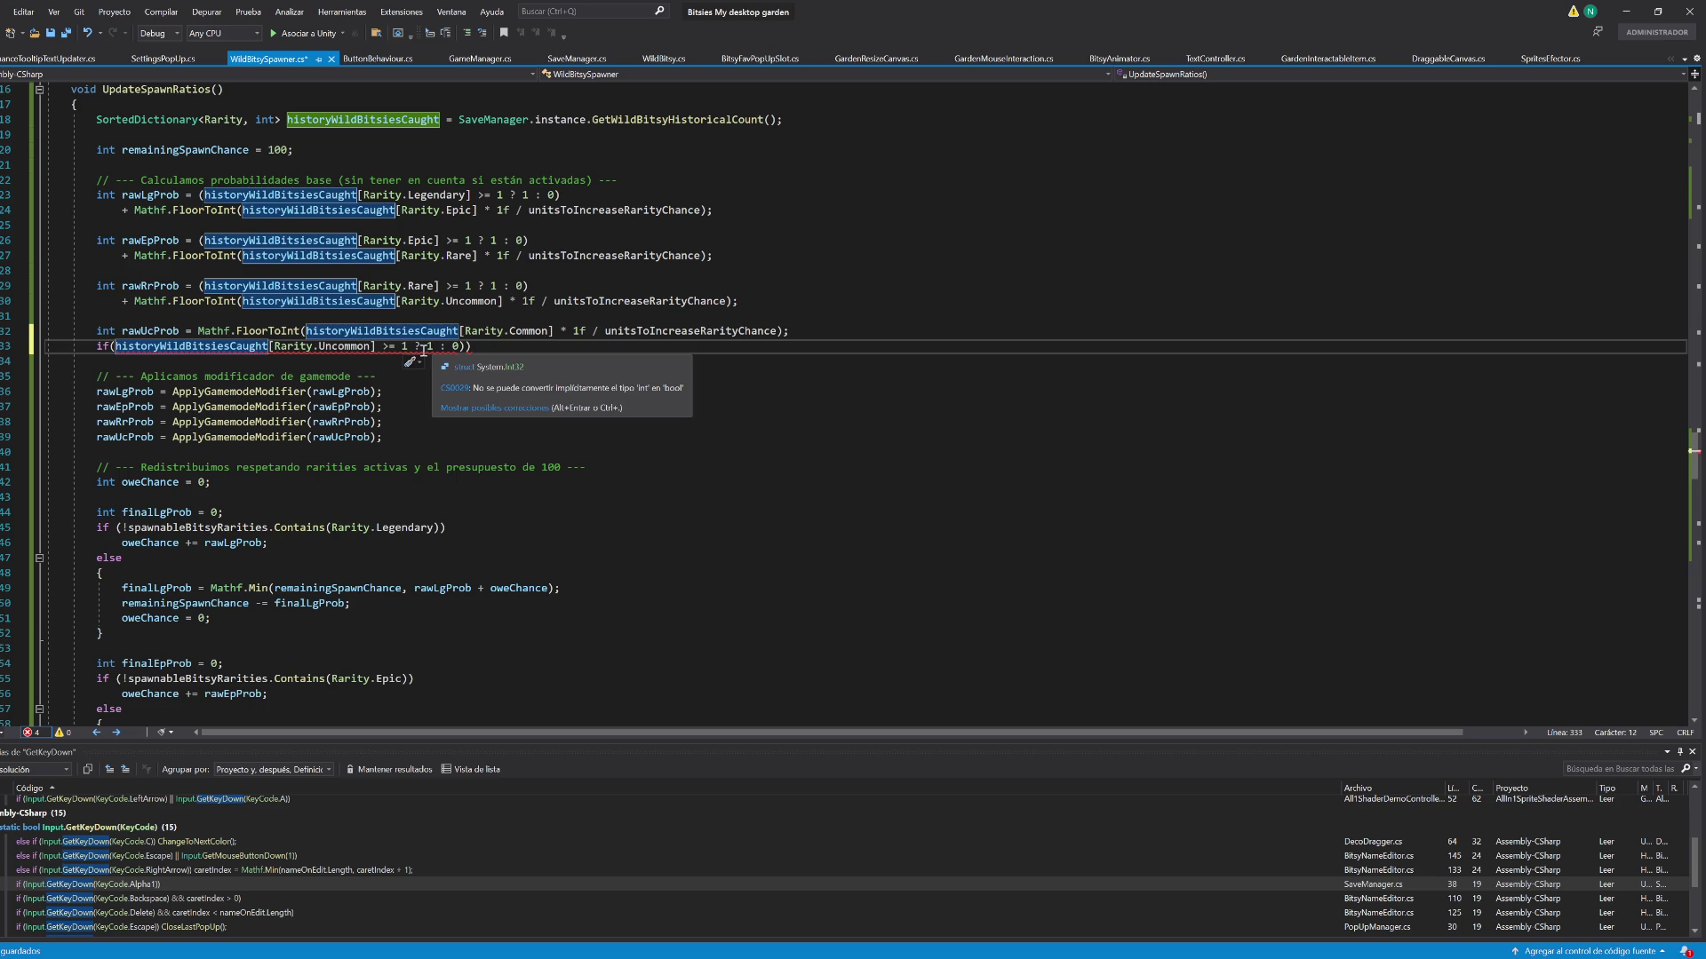
pyautogui.click(151, 332)
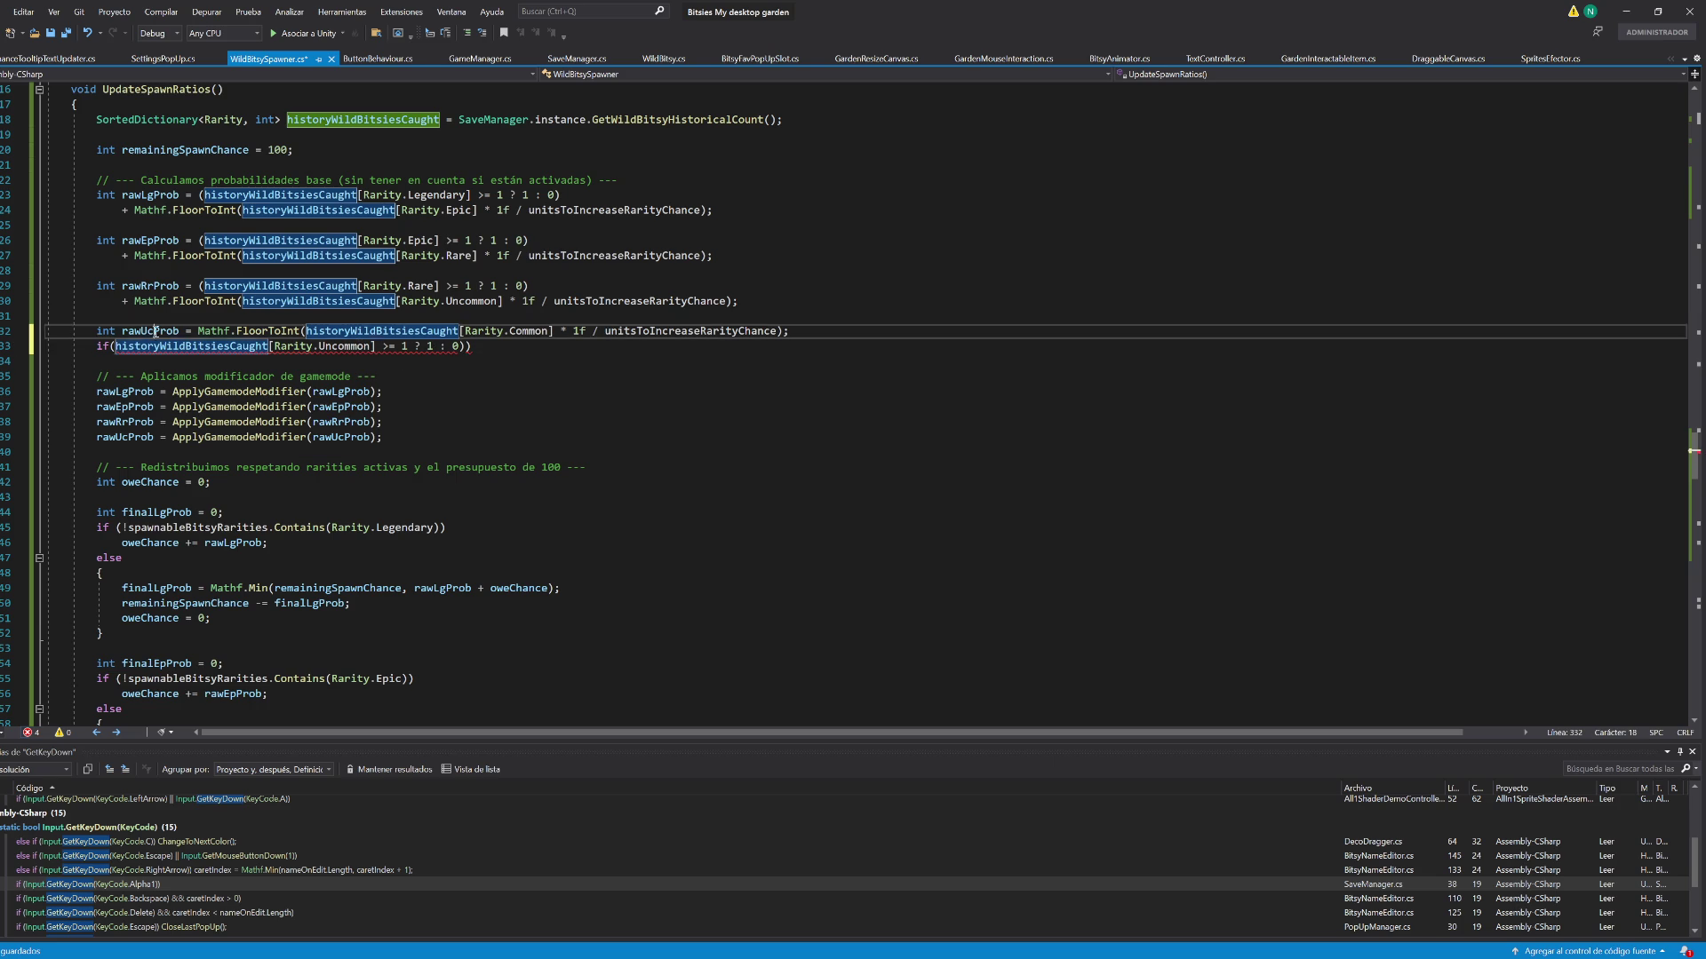
# Rewrite the new line to 'rawUcProb = Mathf.Max(1, rawUcProb);' and save WildBitsySpawner.cs
pyautogui.click(113, 349)
pyautogui.doubleClick(102, 346)
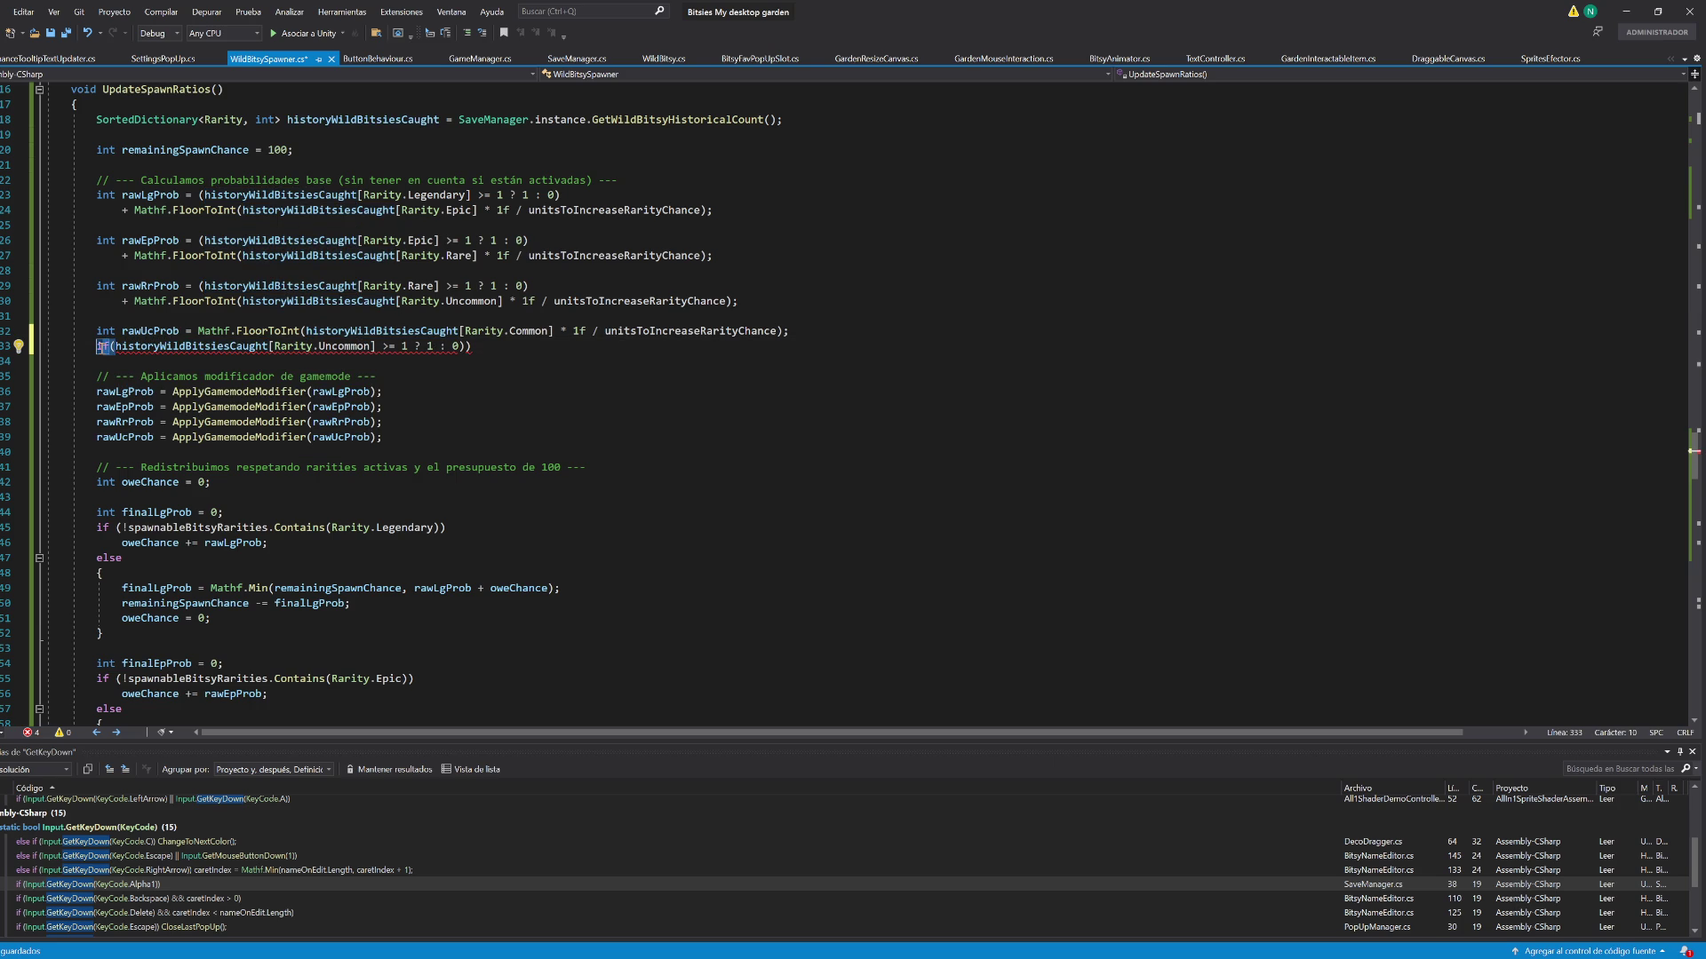
pyautogui.click(203, 346)
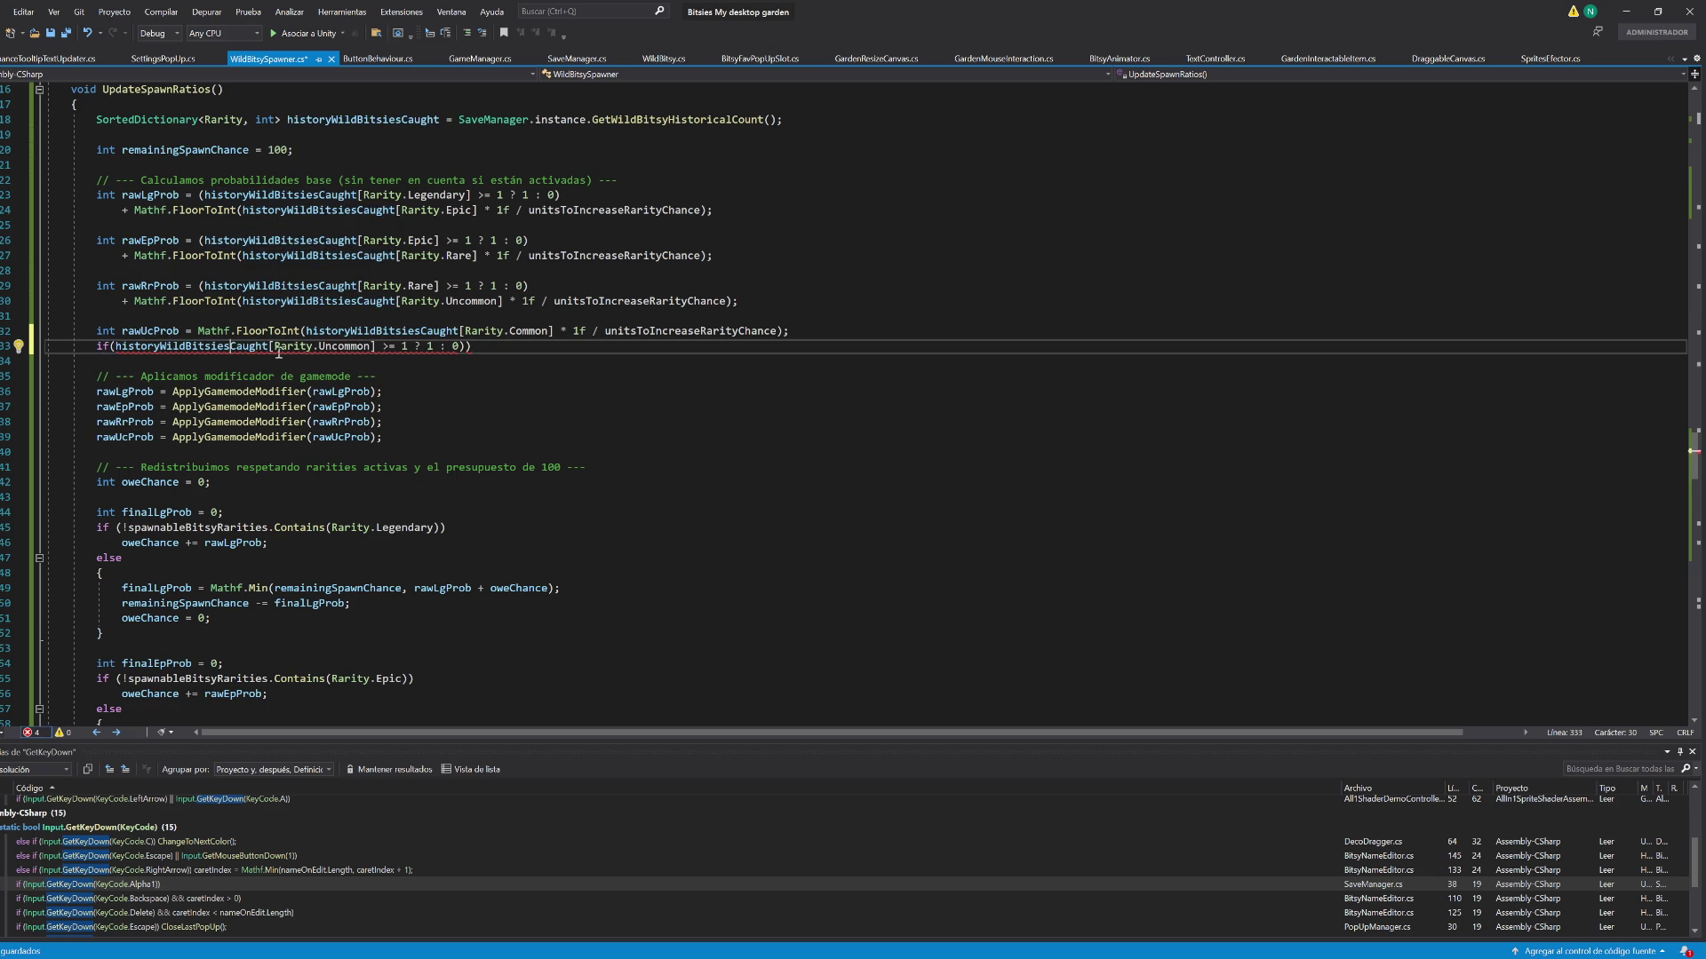
pyautogui.moveTo(407, 349)
pyautogui.click(464, 347)
pyautogui.press('BackSpace')
pyautogui.press('BackSpace')
pyautogui.press('BackSpace')
pyautogui.write('rawUcProb')
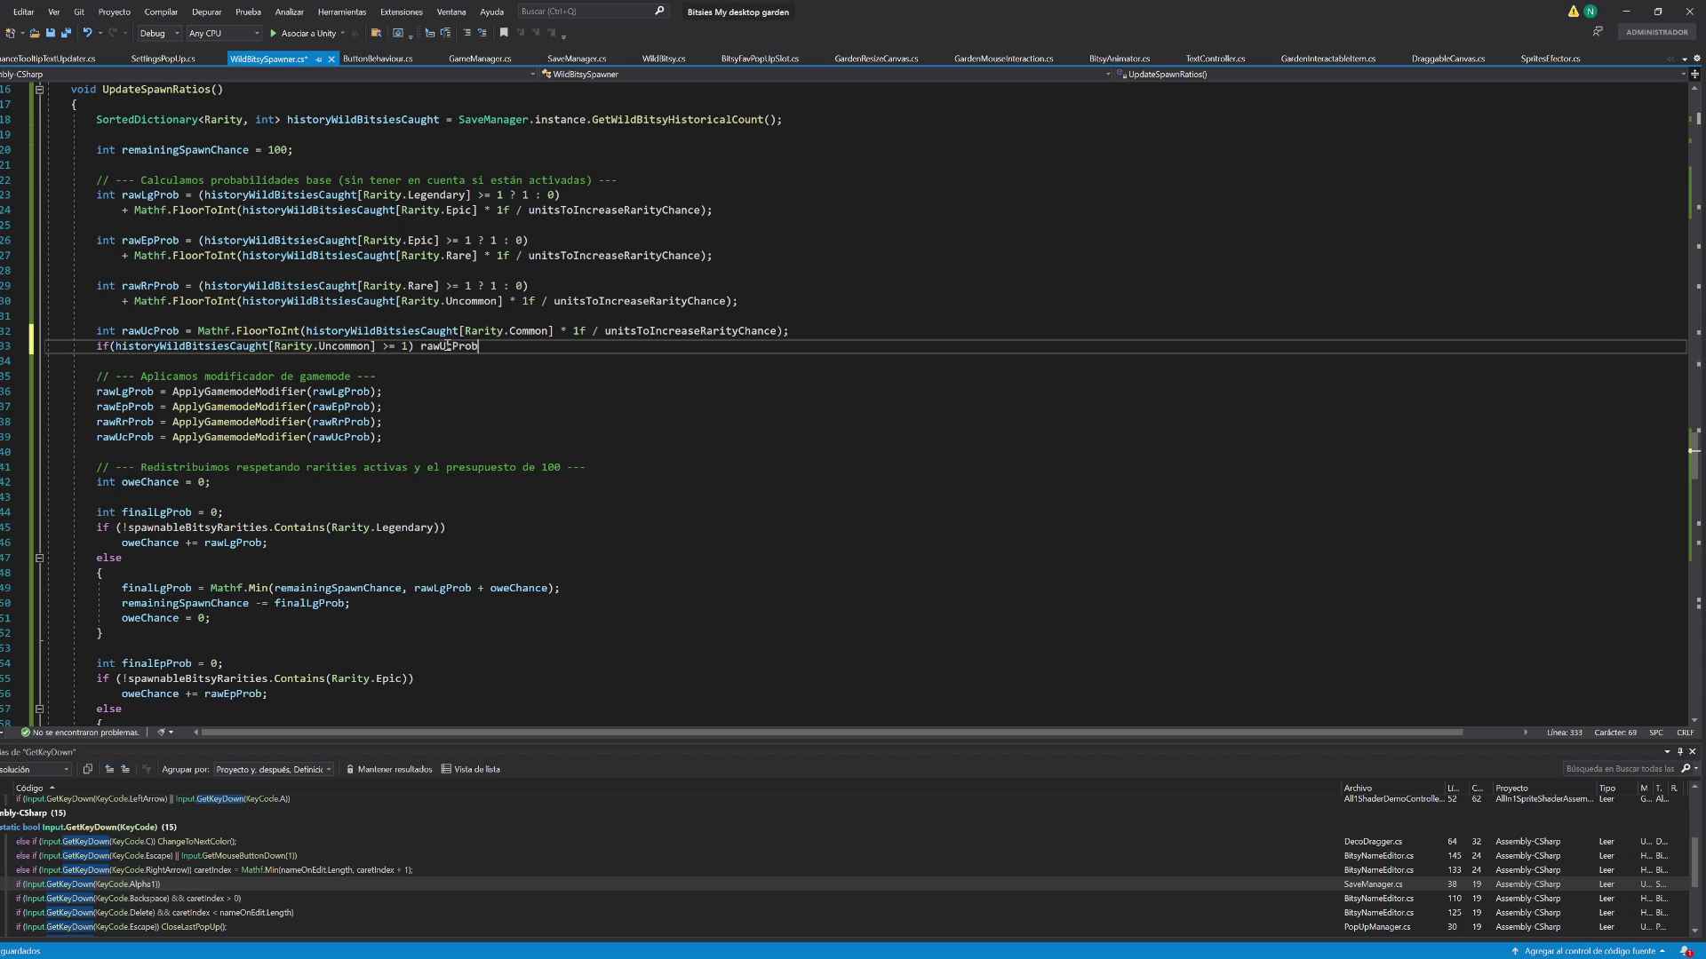
pyautogui.write(' mathf.max')
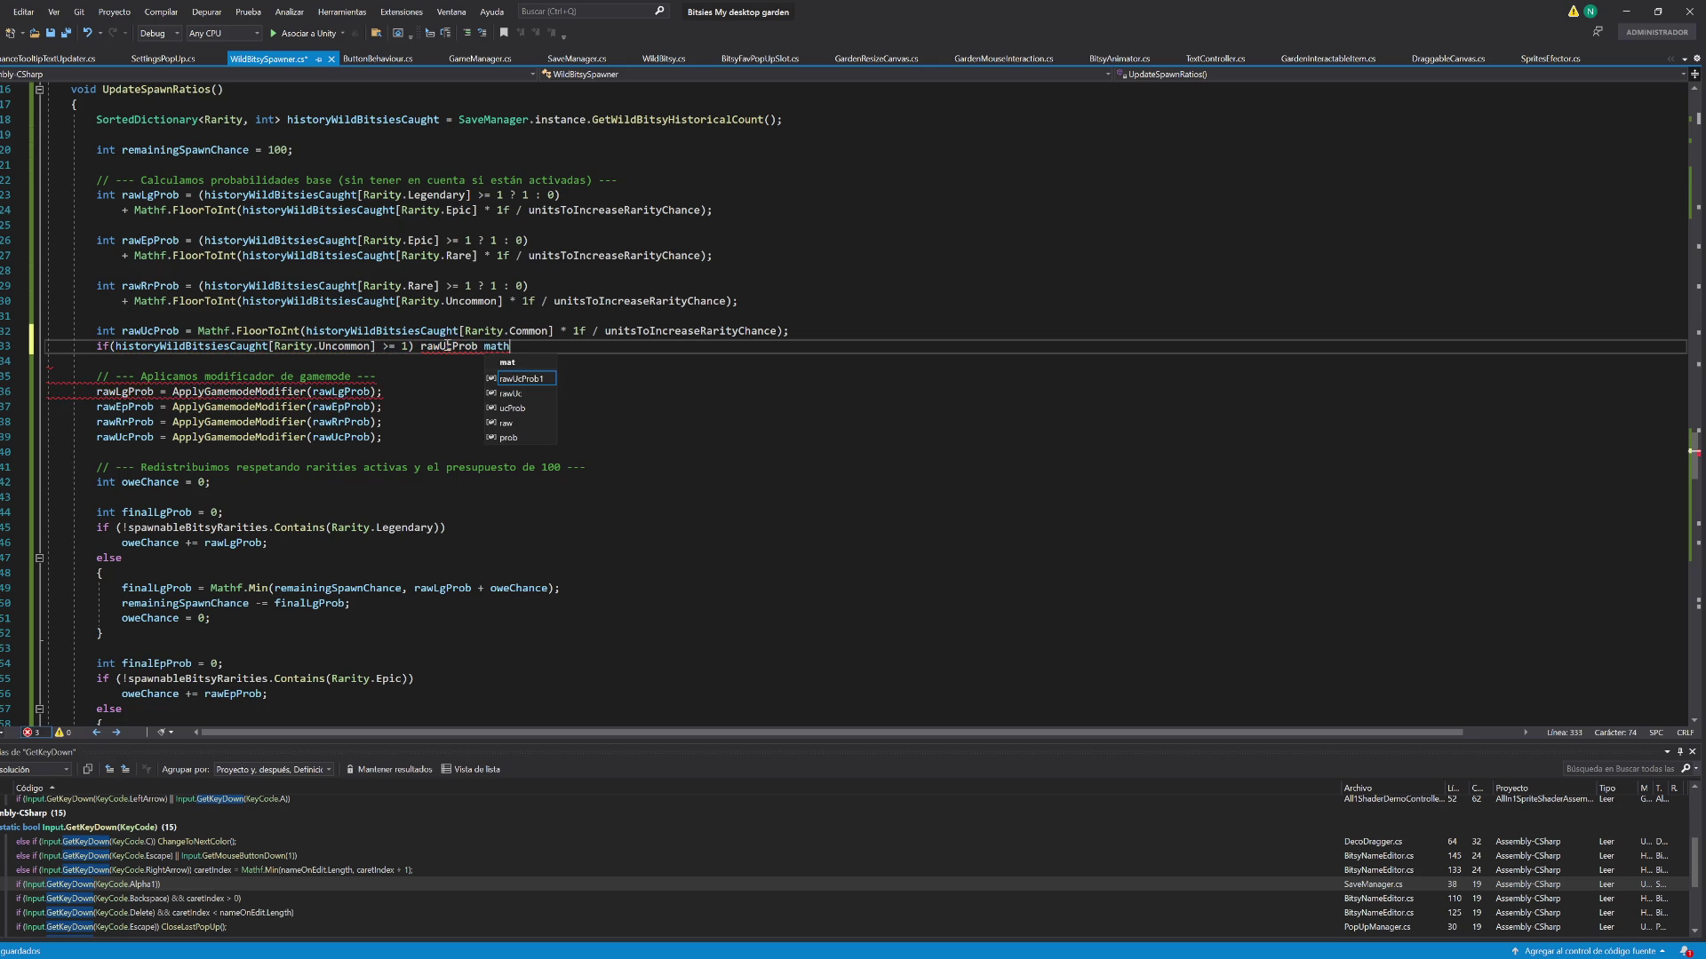
pyautogui.press('BackSpace')
pyautogui.press('BackSpace')
pyautogui.press('BackSpace')
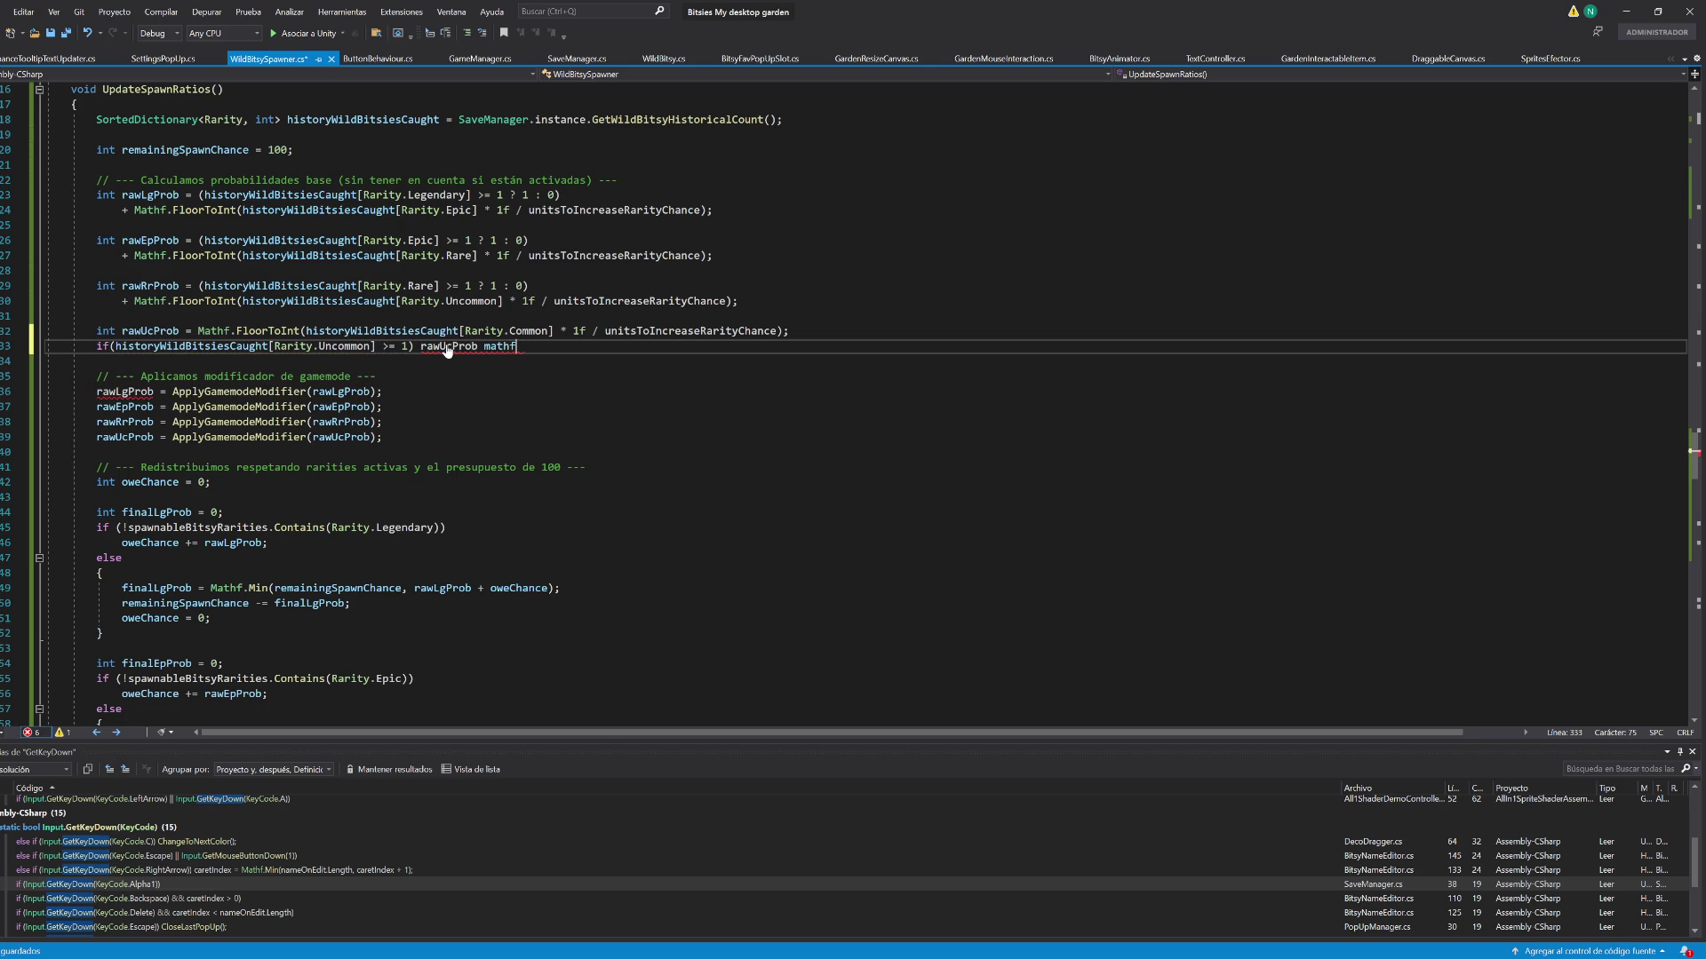
pyautogui.write('= Mathf')
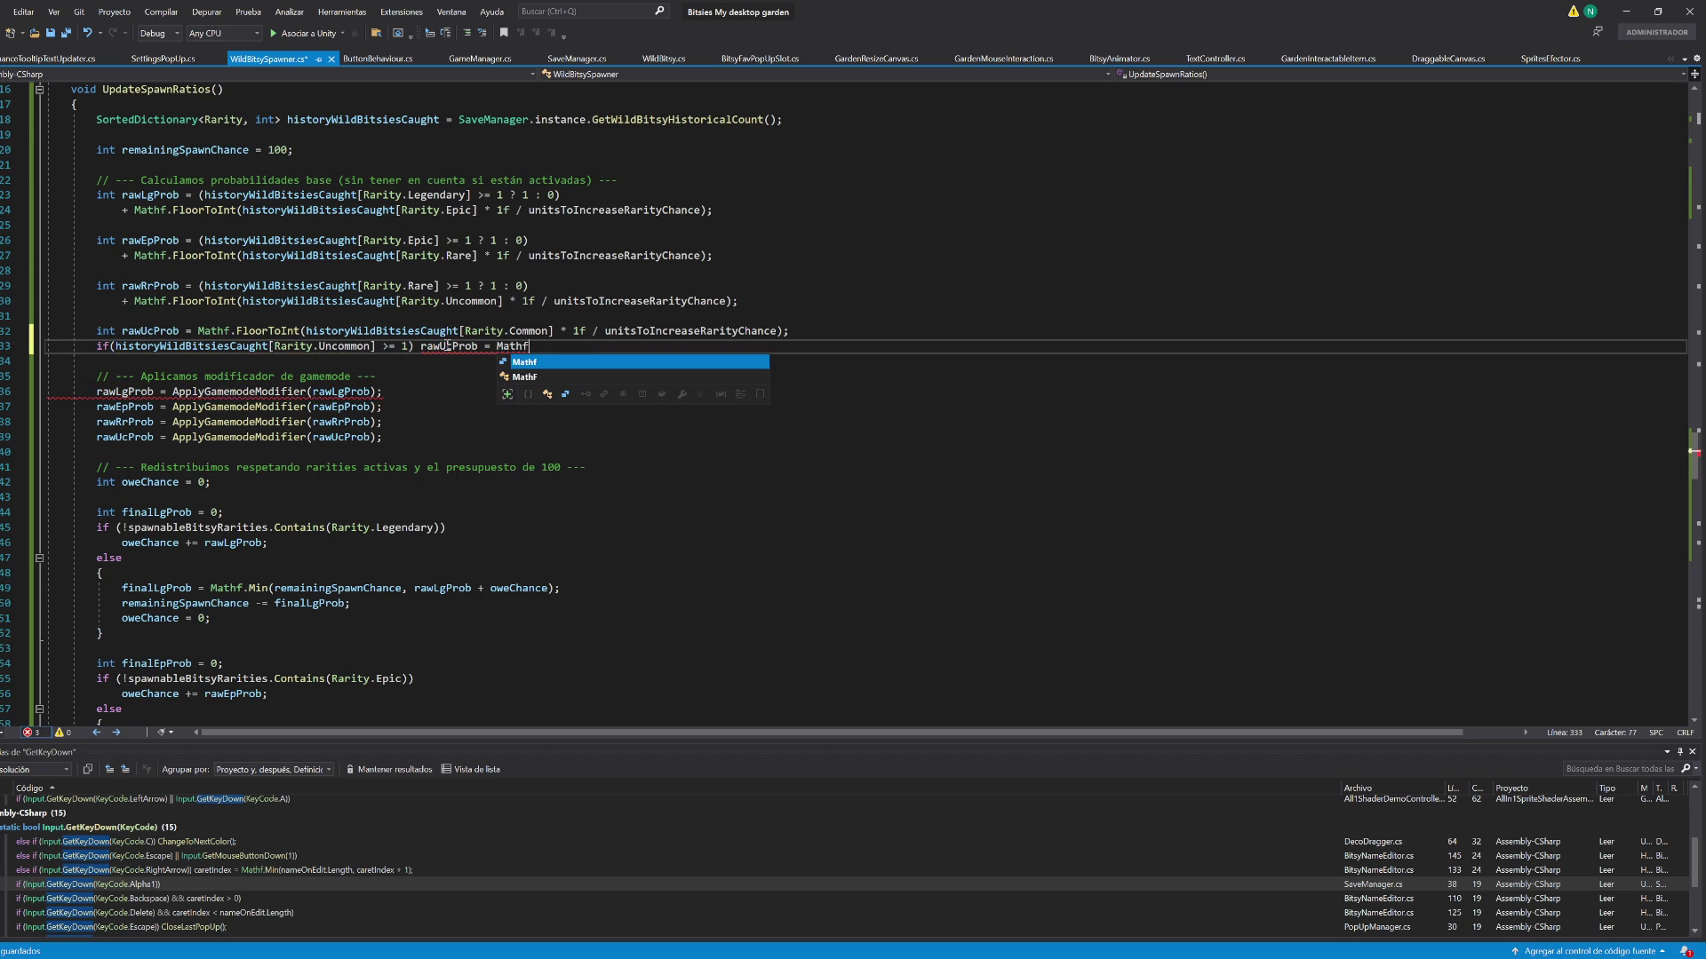
pyautogui.write('.Max(')
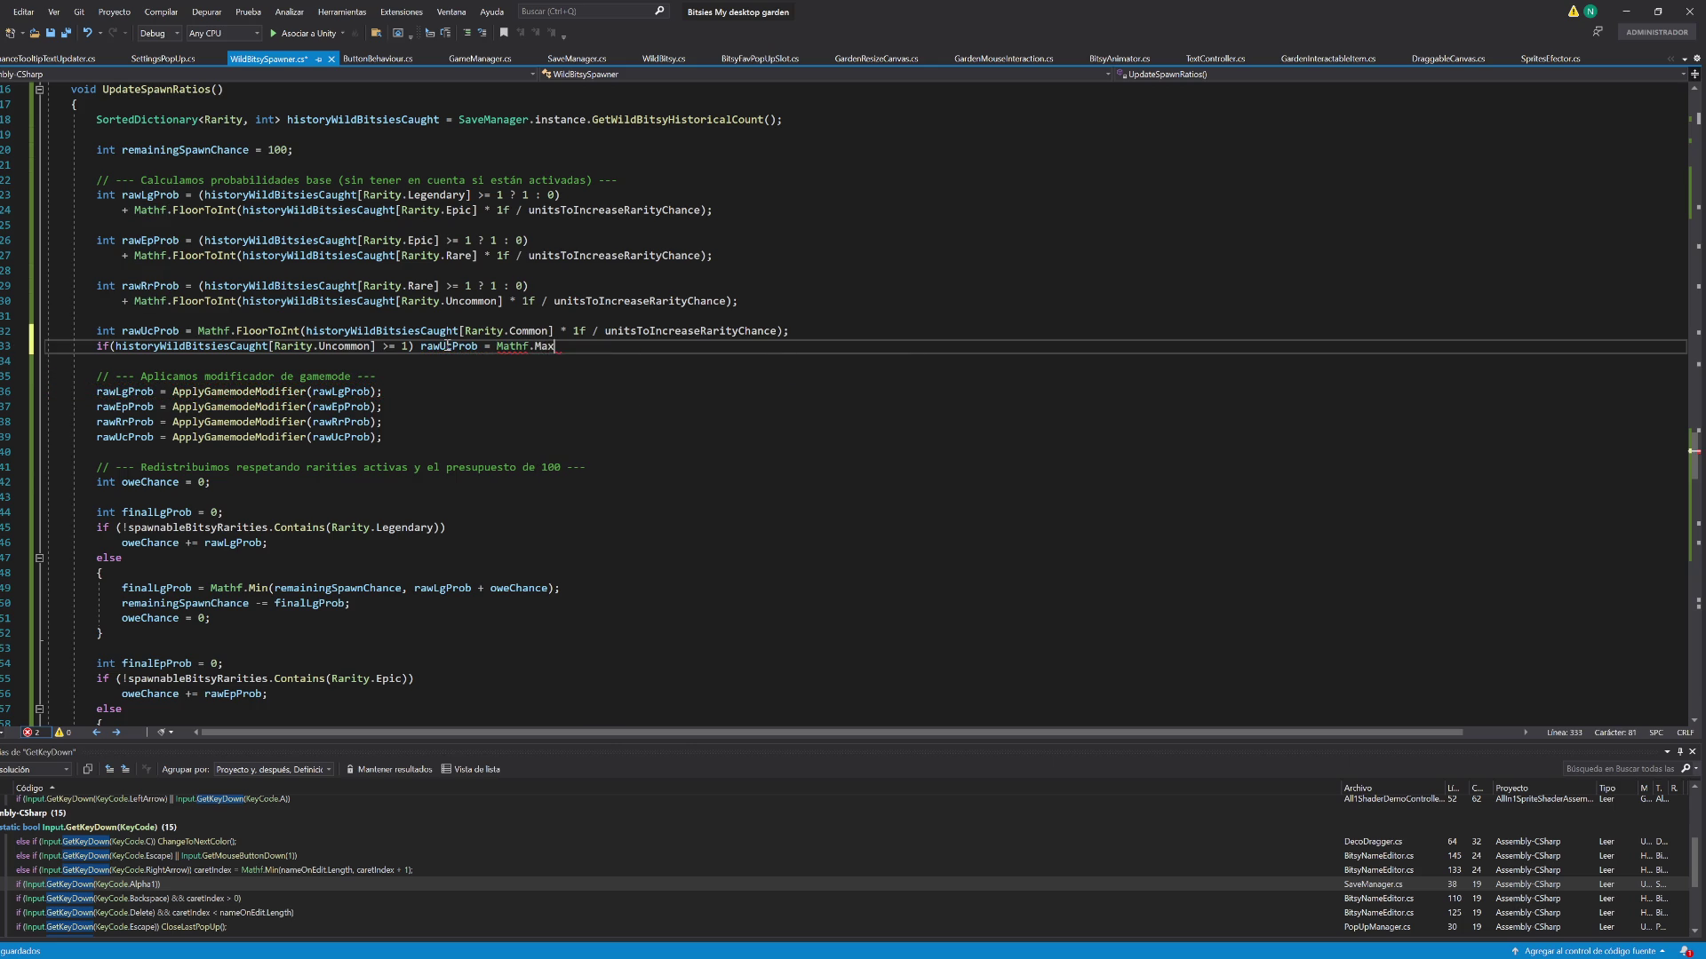
pyautogui.click(127, 336)
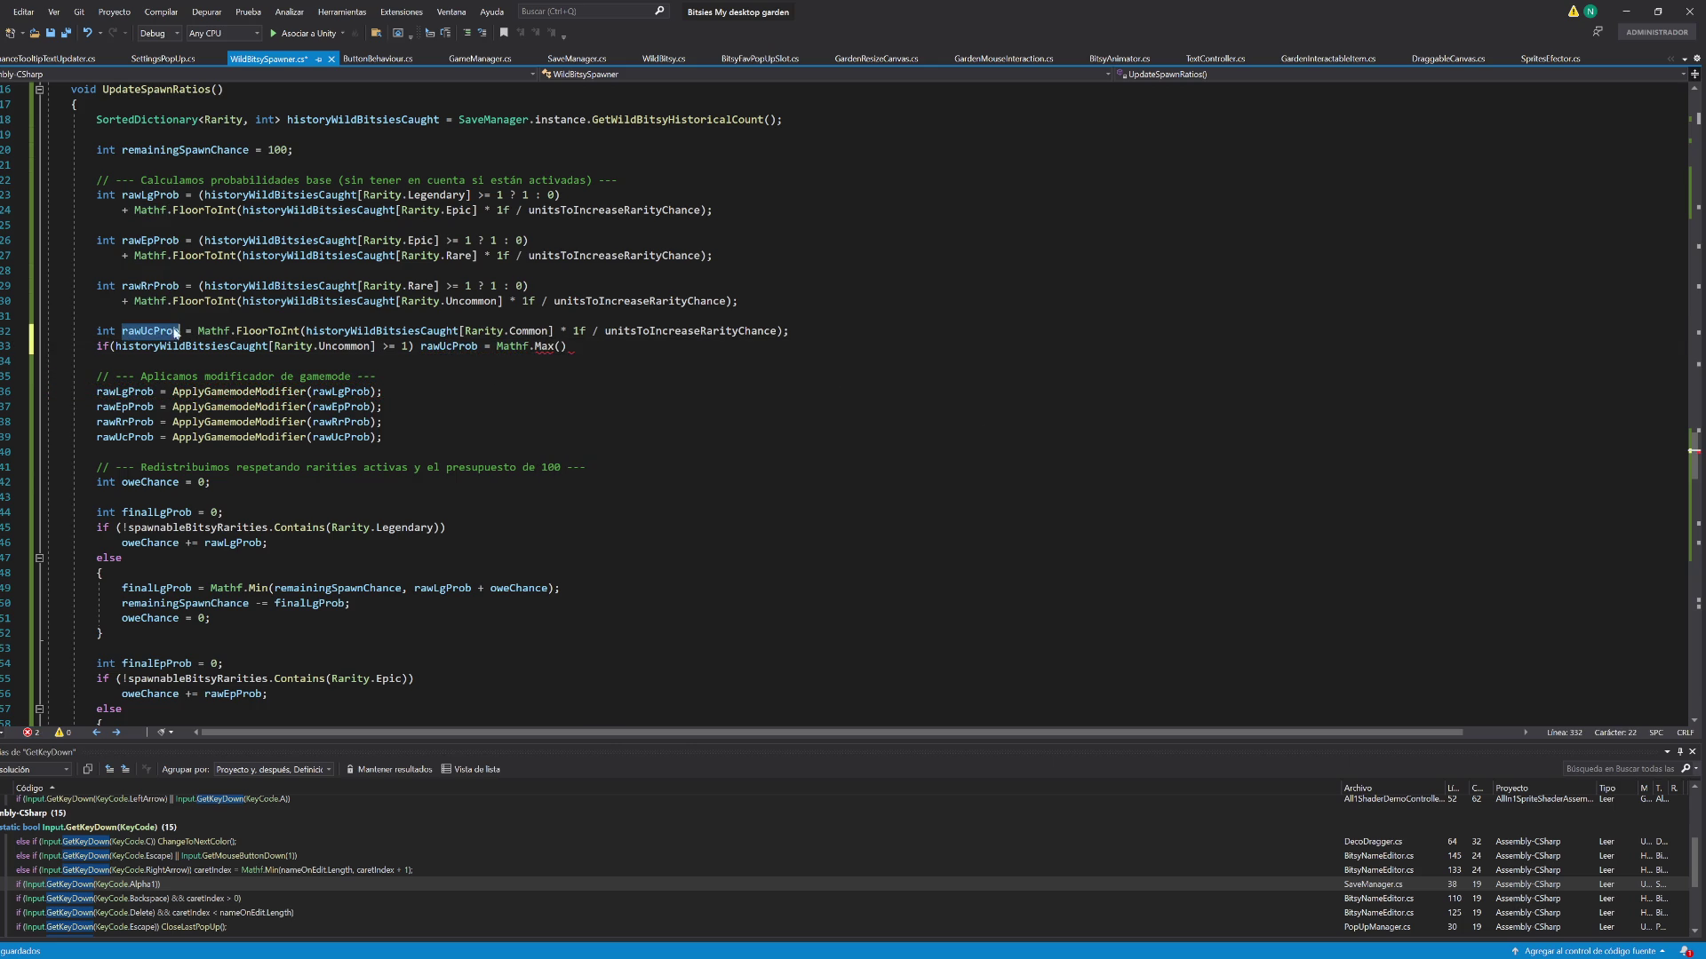
pyautogui.click(562, 346)
pyautogui.write('1, rawUcProb);')
pyautogui.hotkey('ctrl', 's')
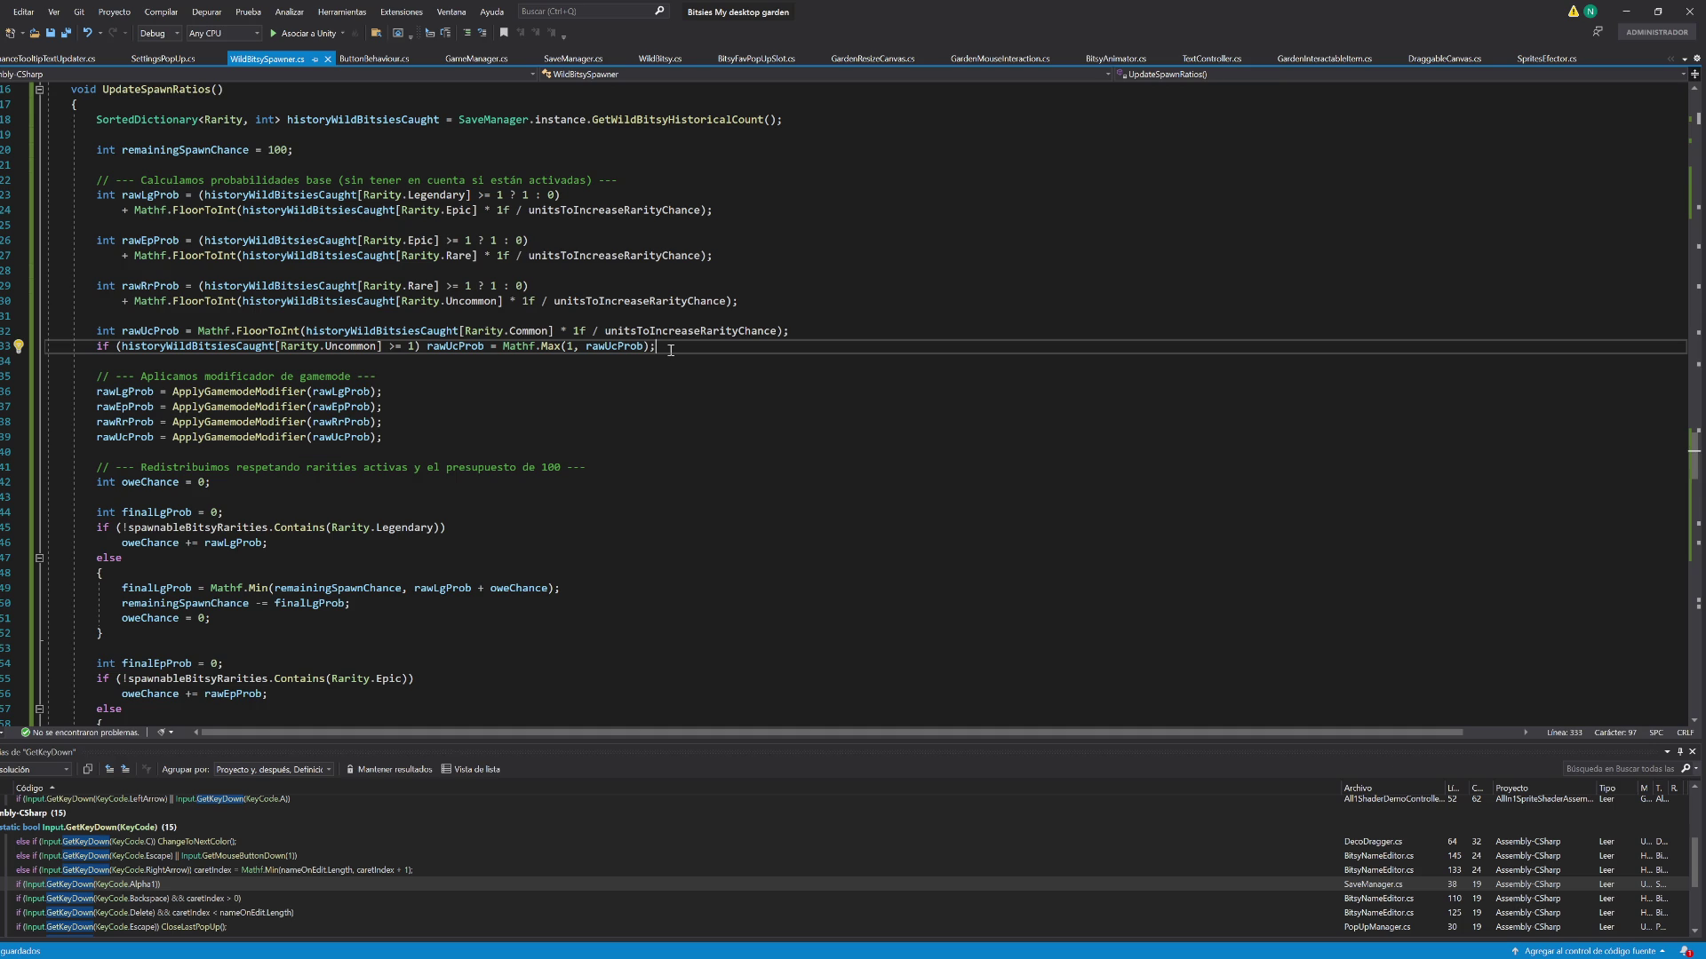
# Insert an 'if(prob > 0)' line above the Intense case's return
pyautogui.scroll(-14, 705, 401)
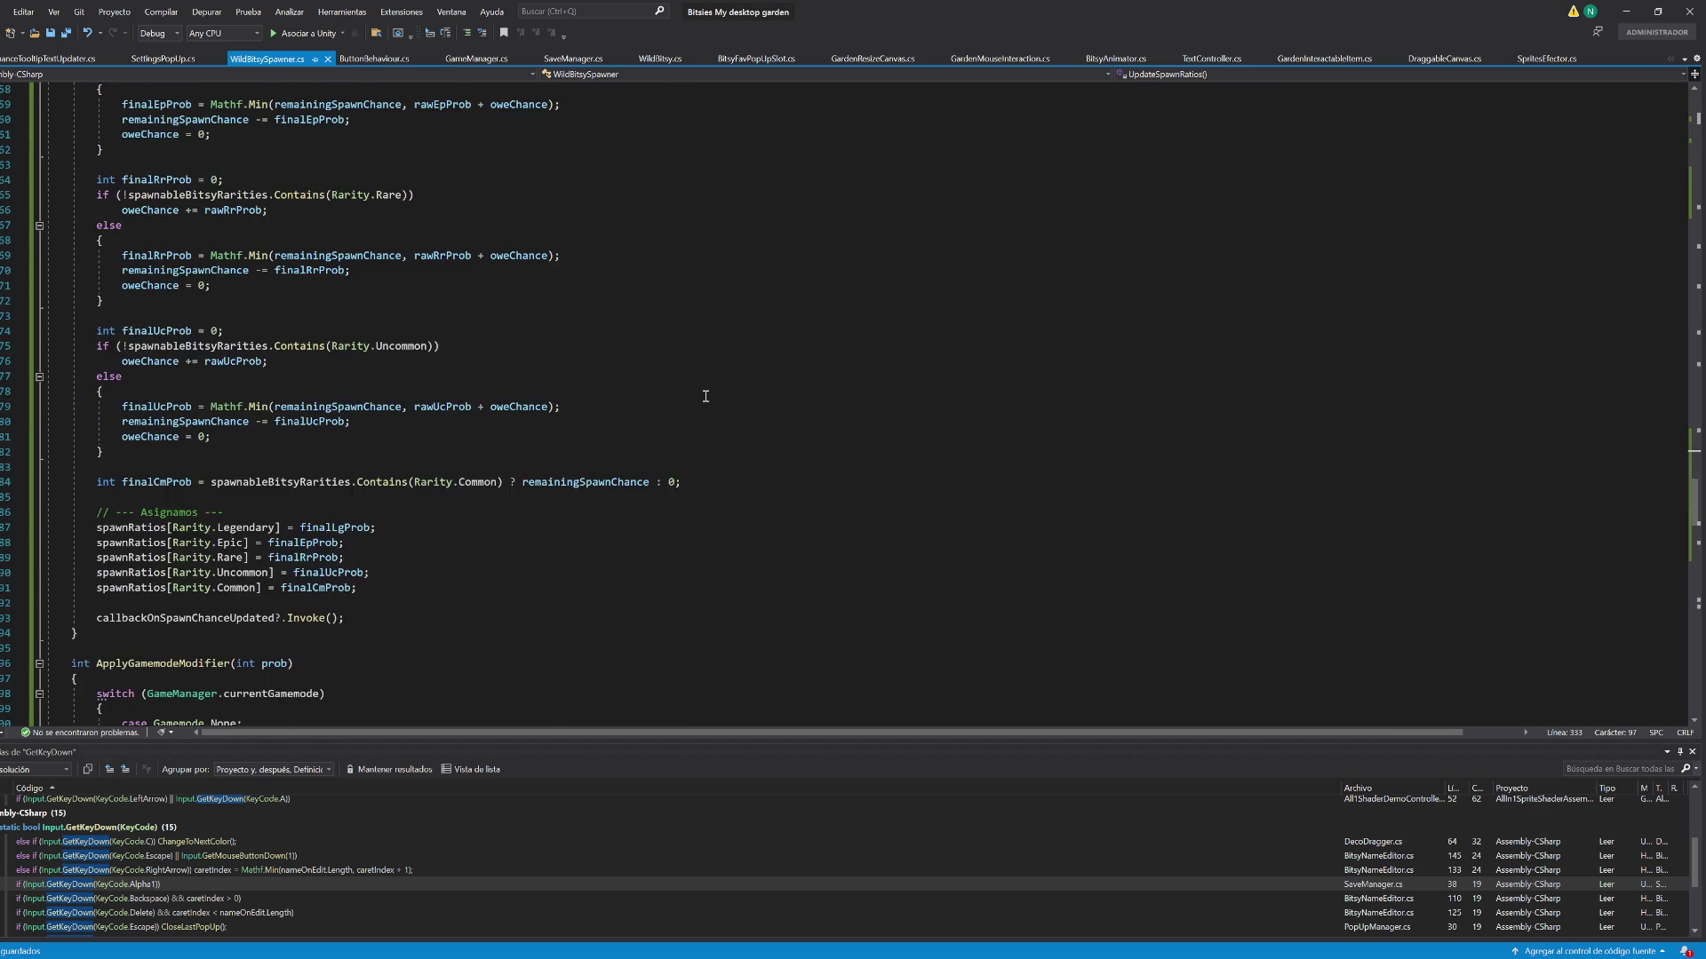
pyautogui.scroll(-4, 705, 397)
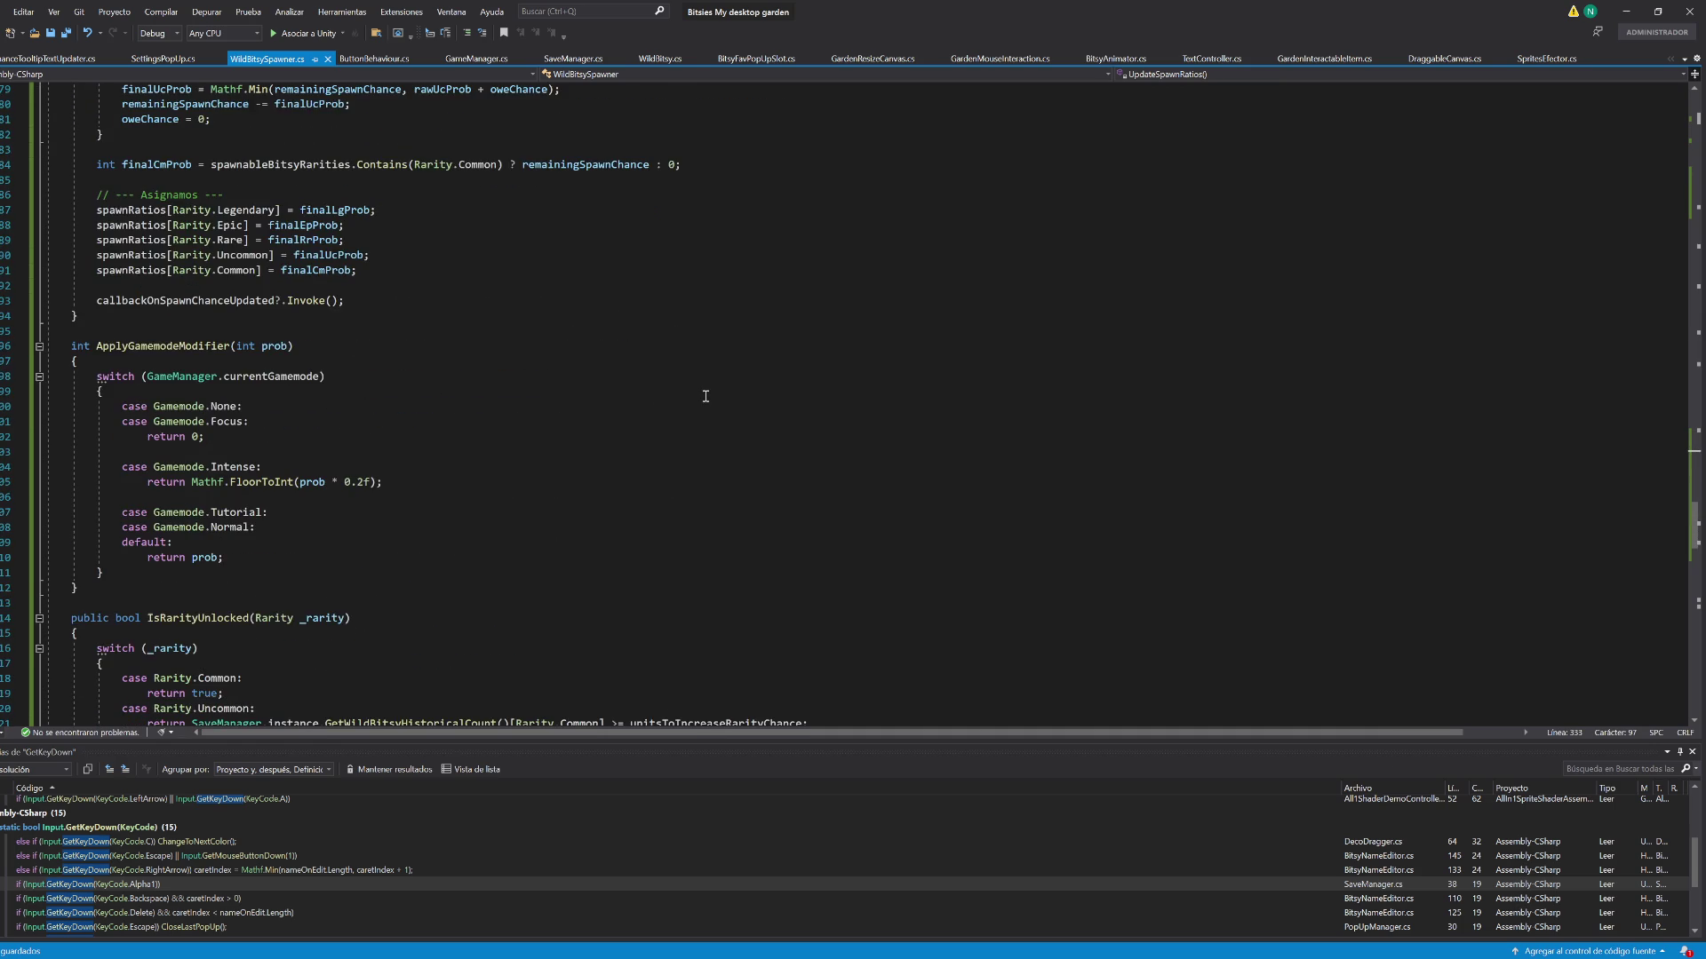
pyautogui.scroll(-6, 705, 396)
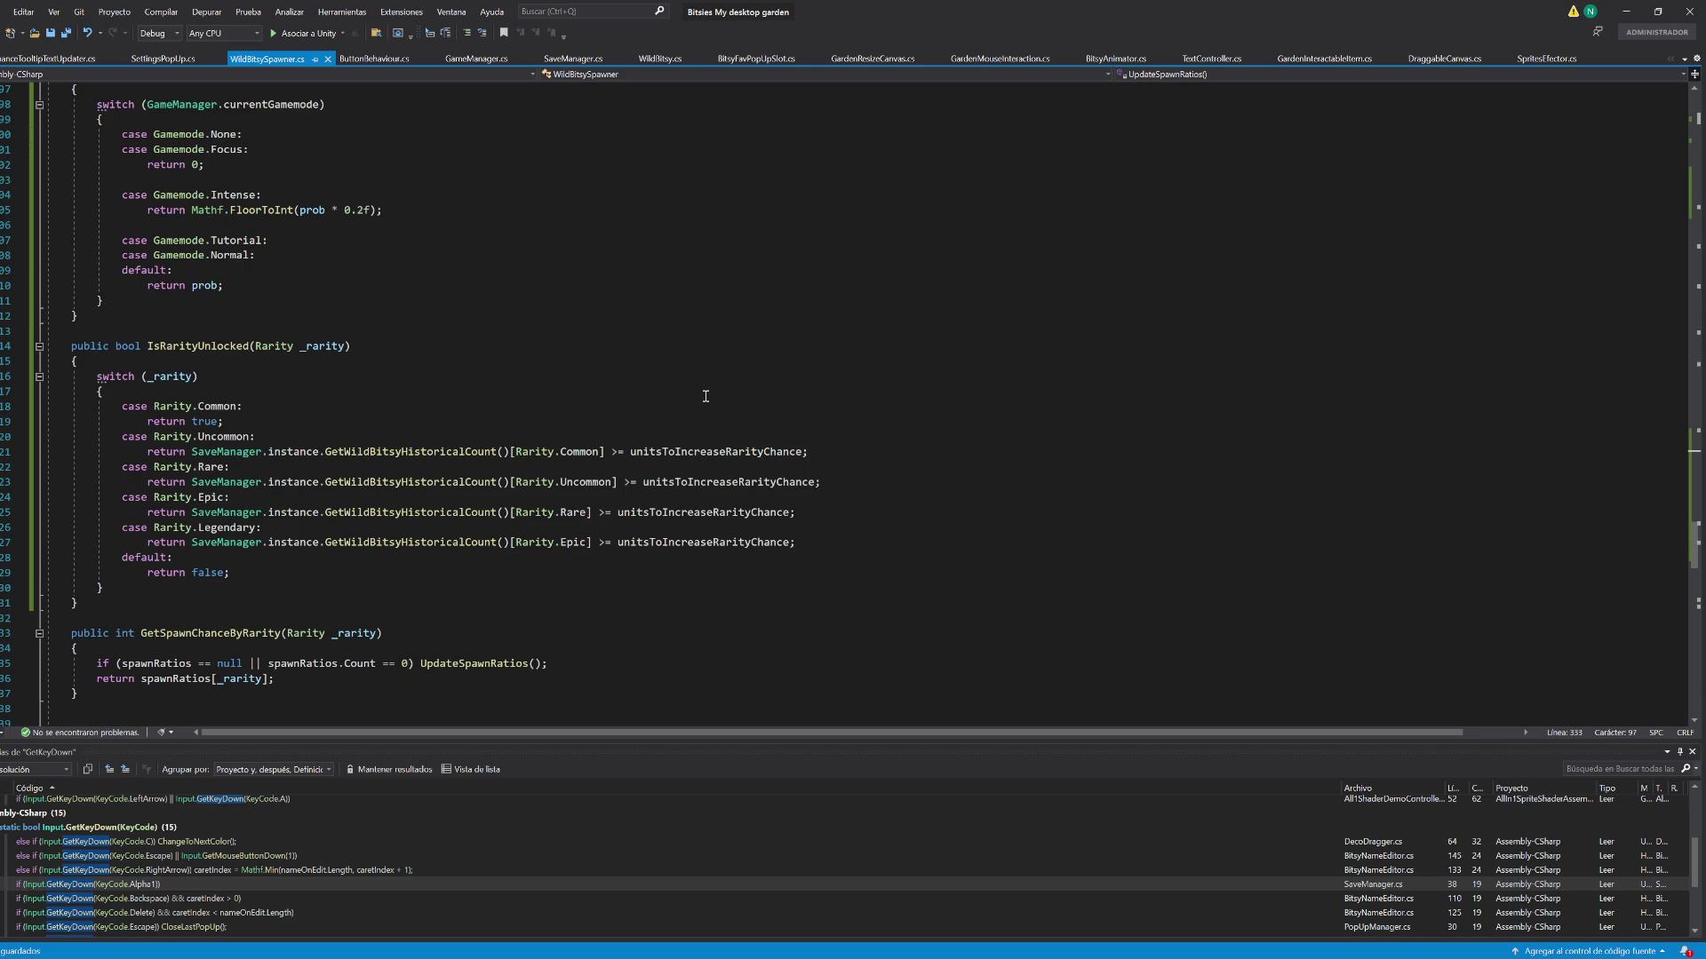
pyautogui.scroll(-5, 705, 397)
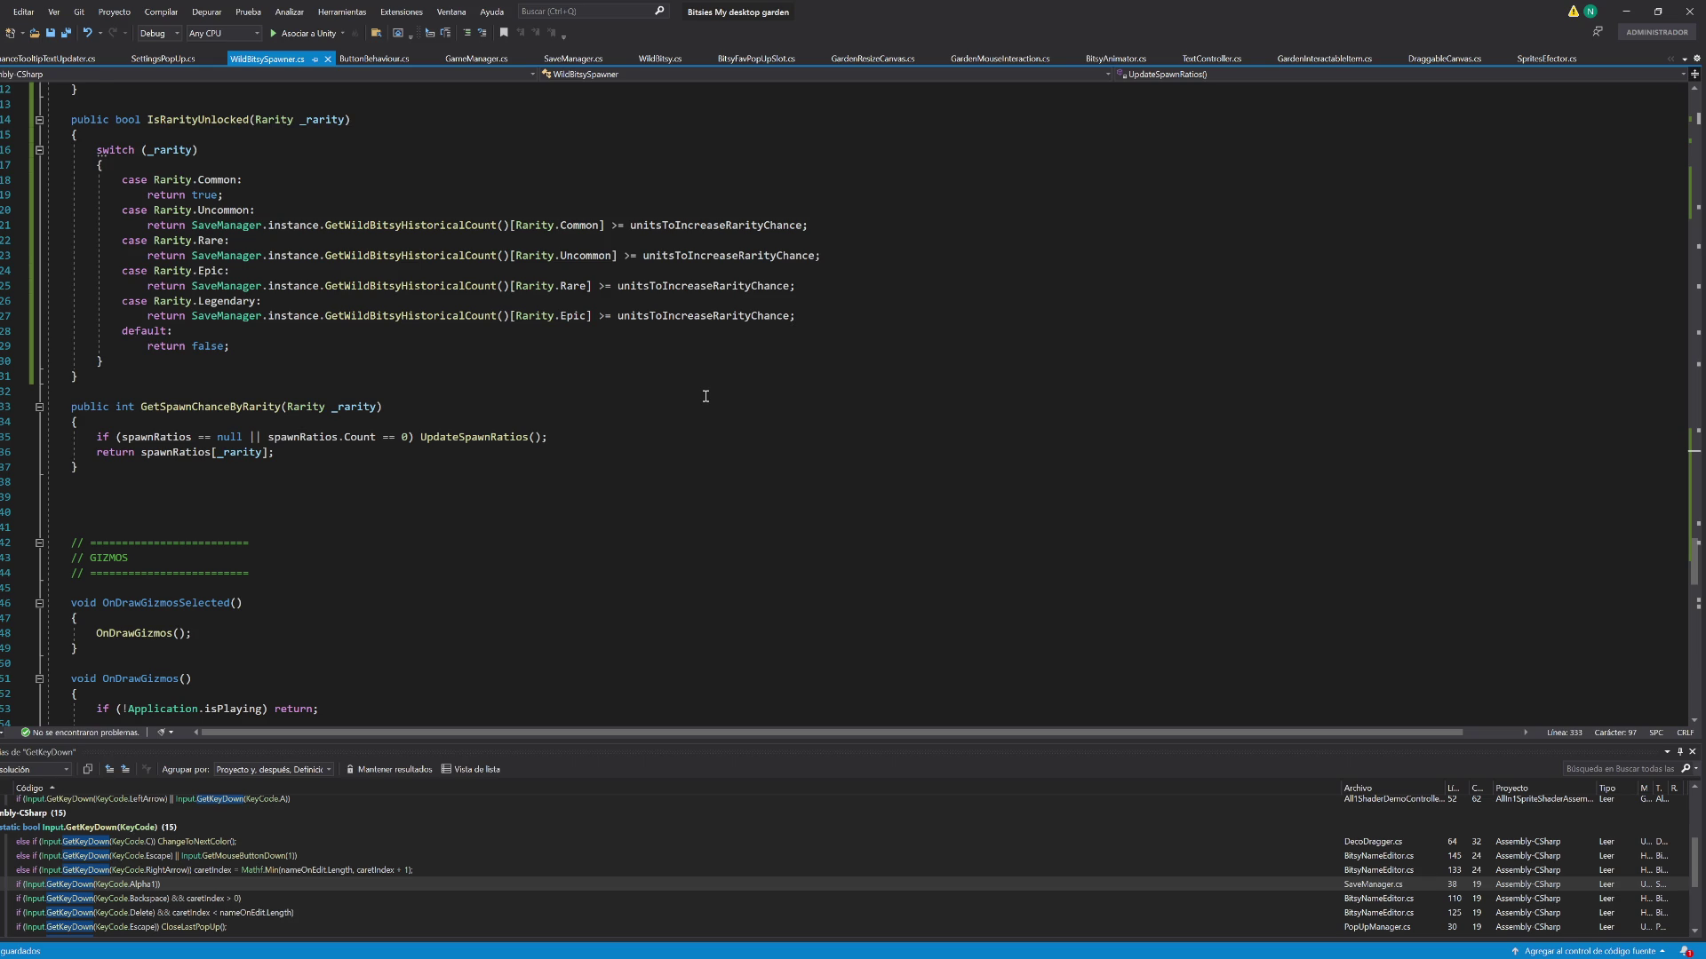
pyautogui.scroll(-3, 705, 396)
pyautogui.scroll(16, 706, 396)
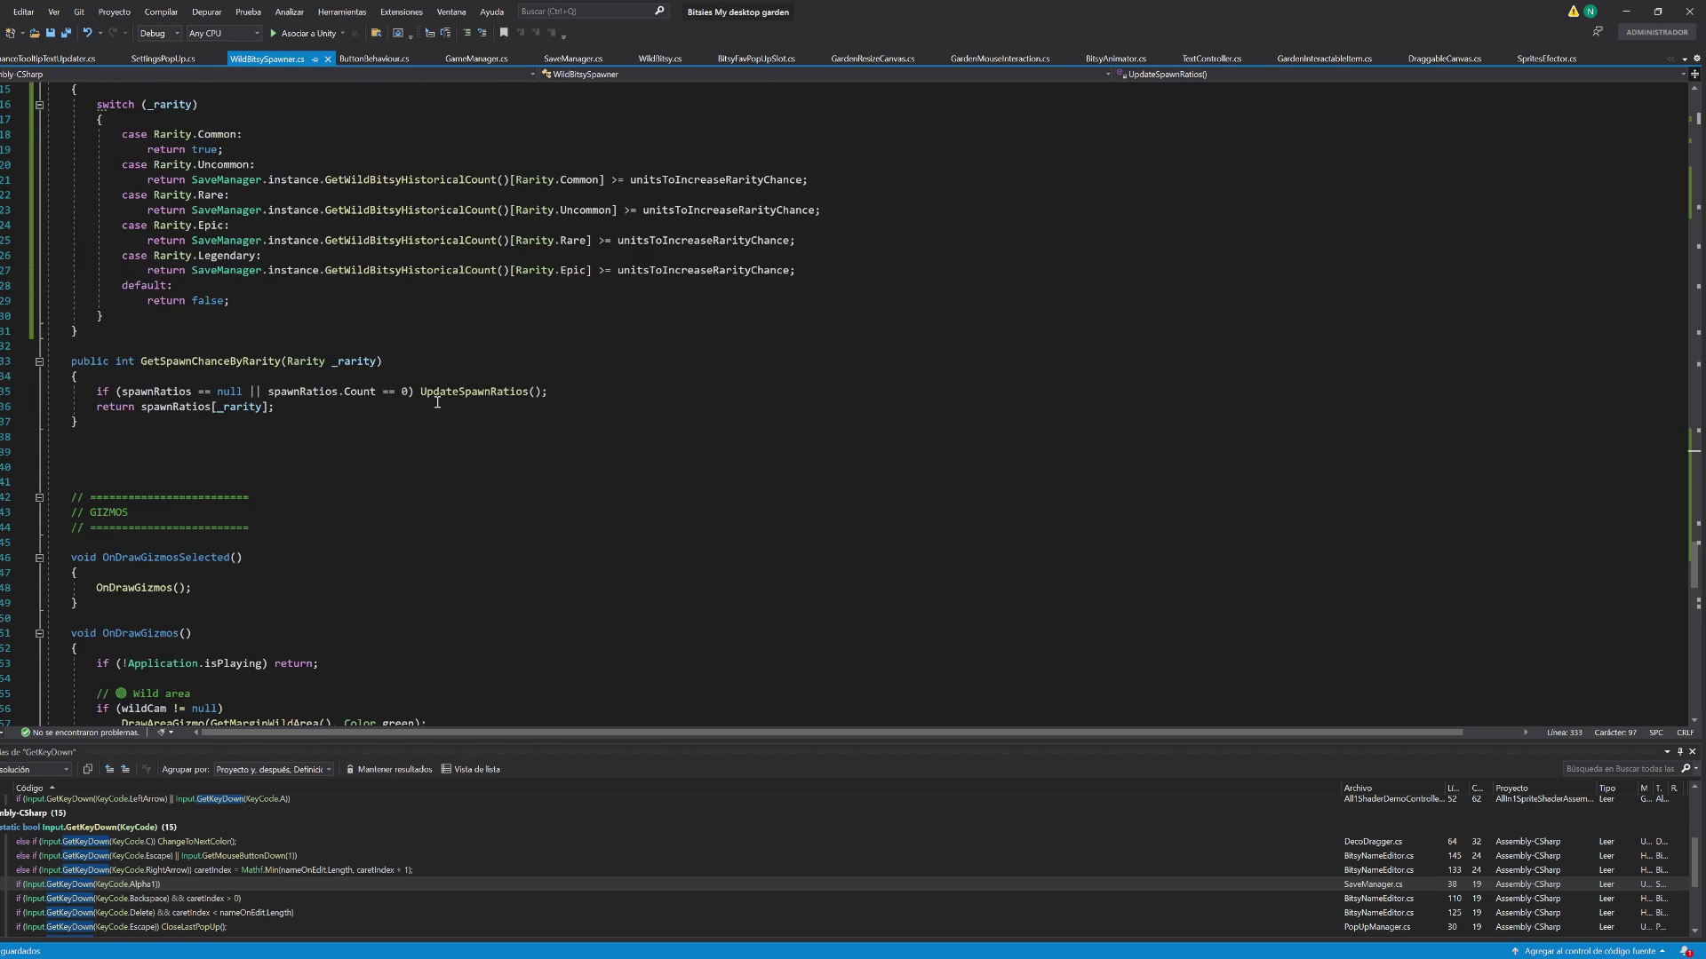
pyautogui.scroll(3, 433, 398)
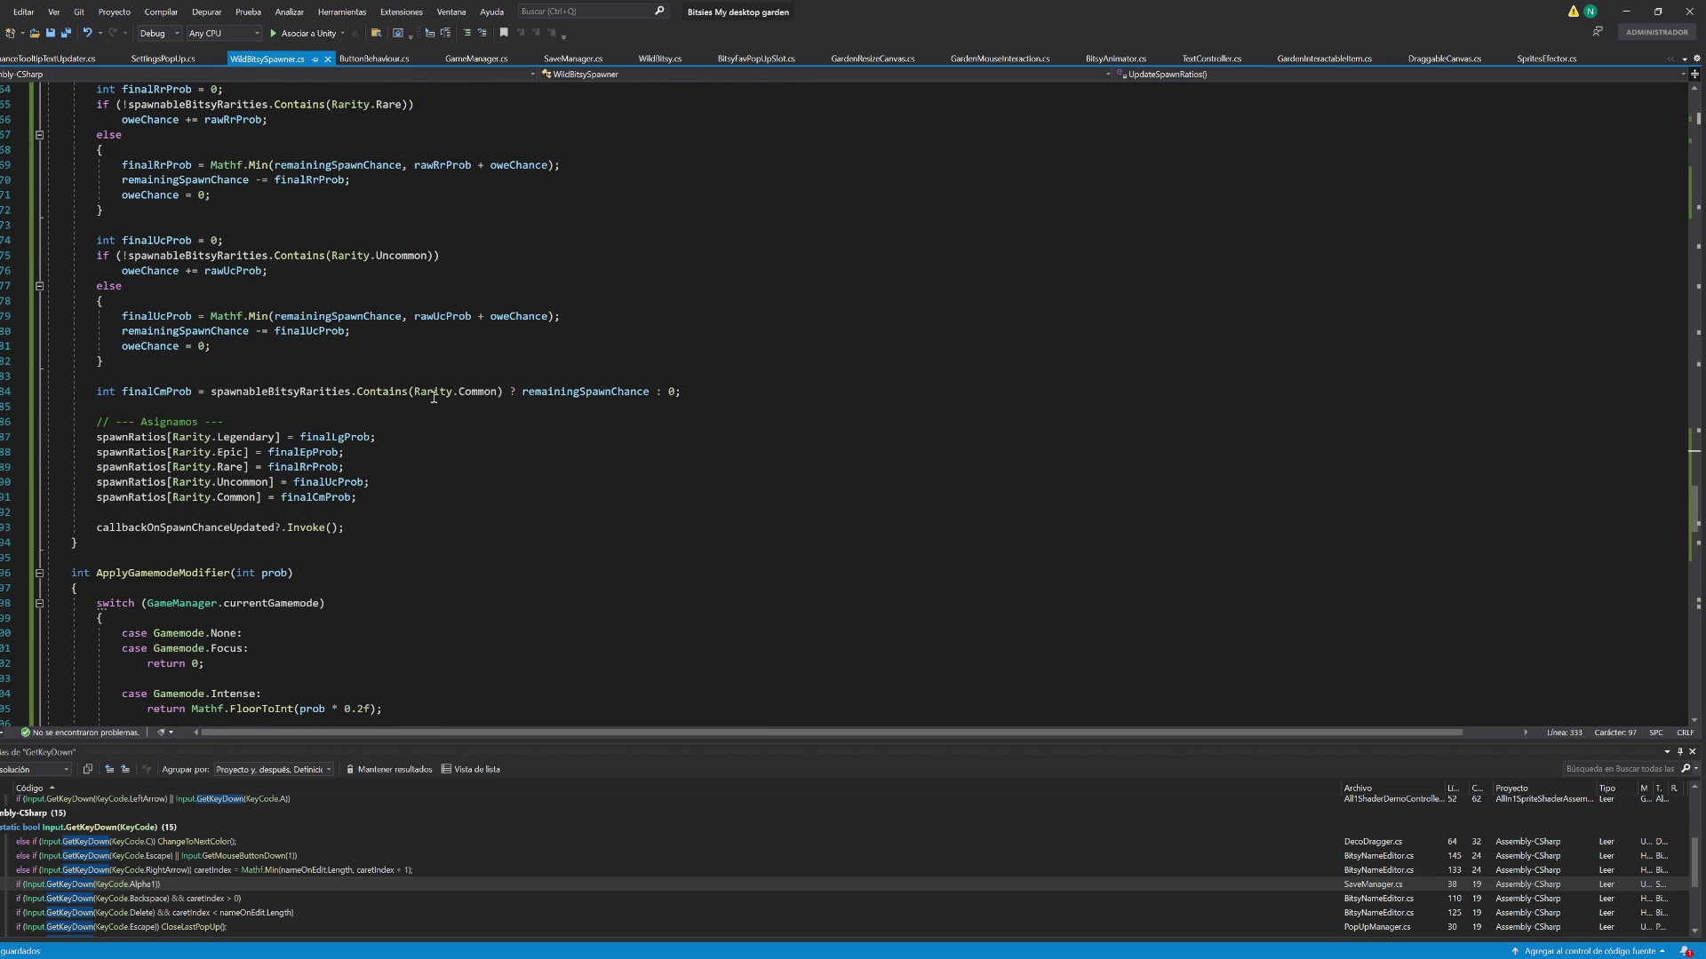
pyautogui.scroll(-3, 433, 398)
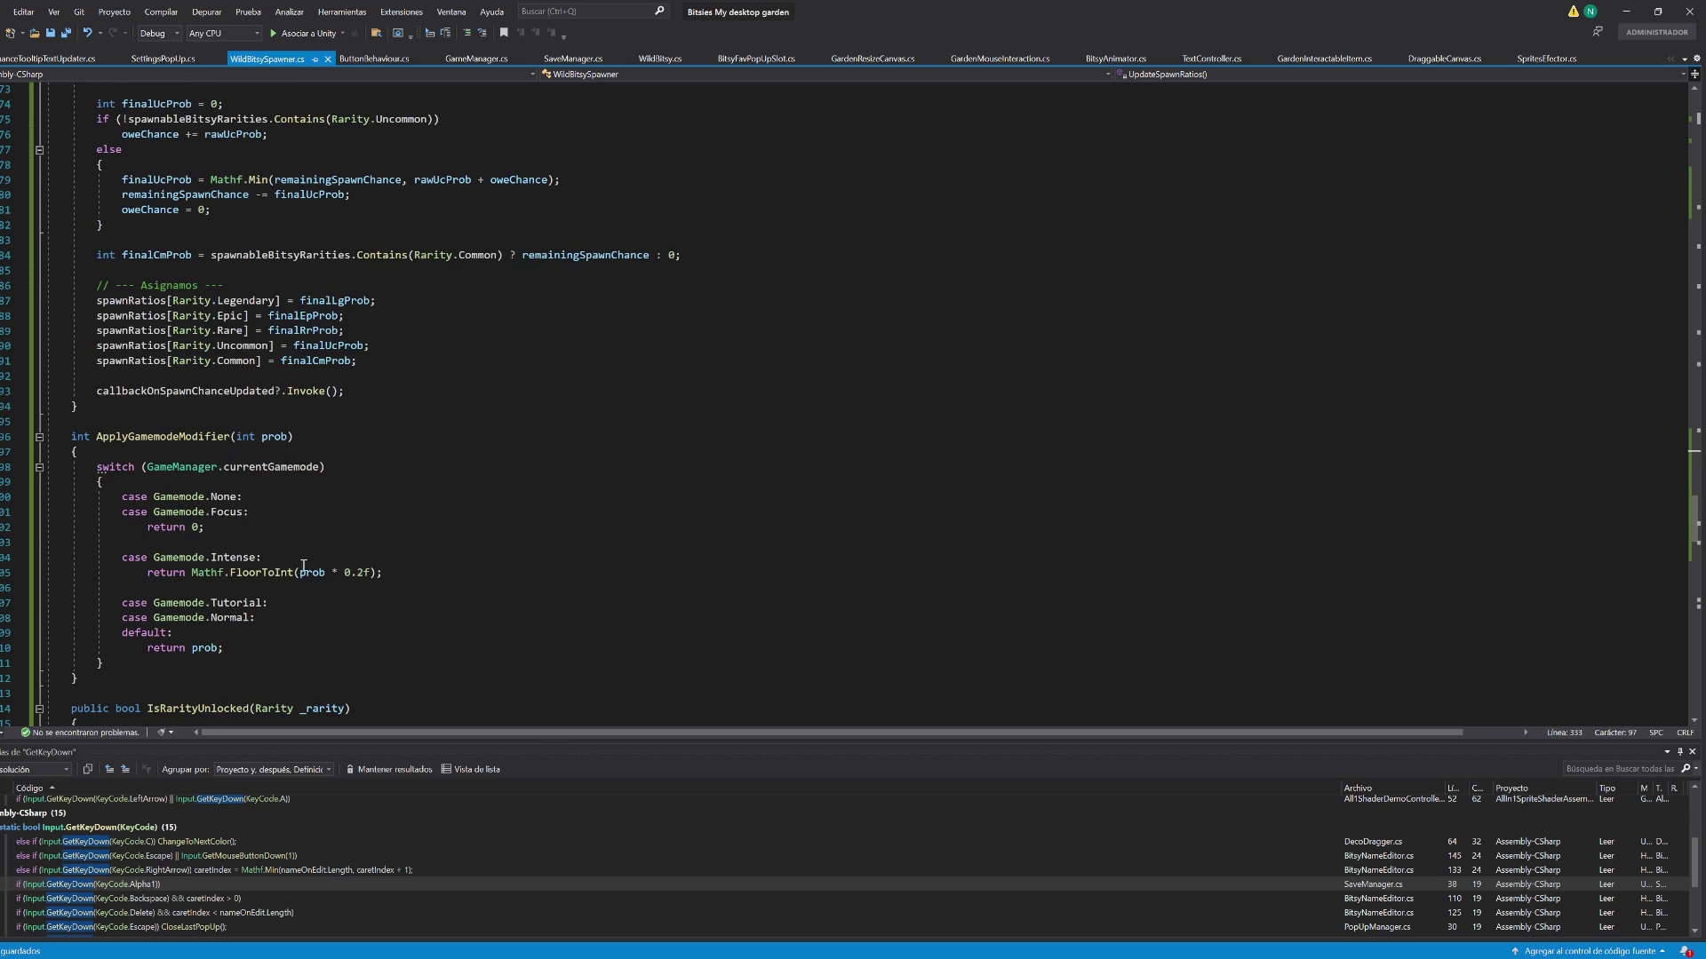
pyautogui.click(195, 578)
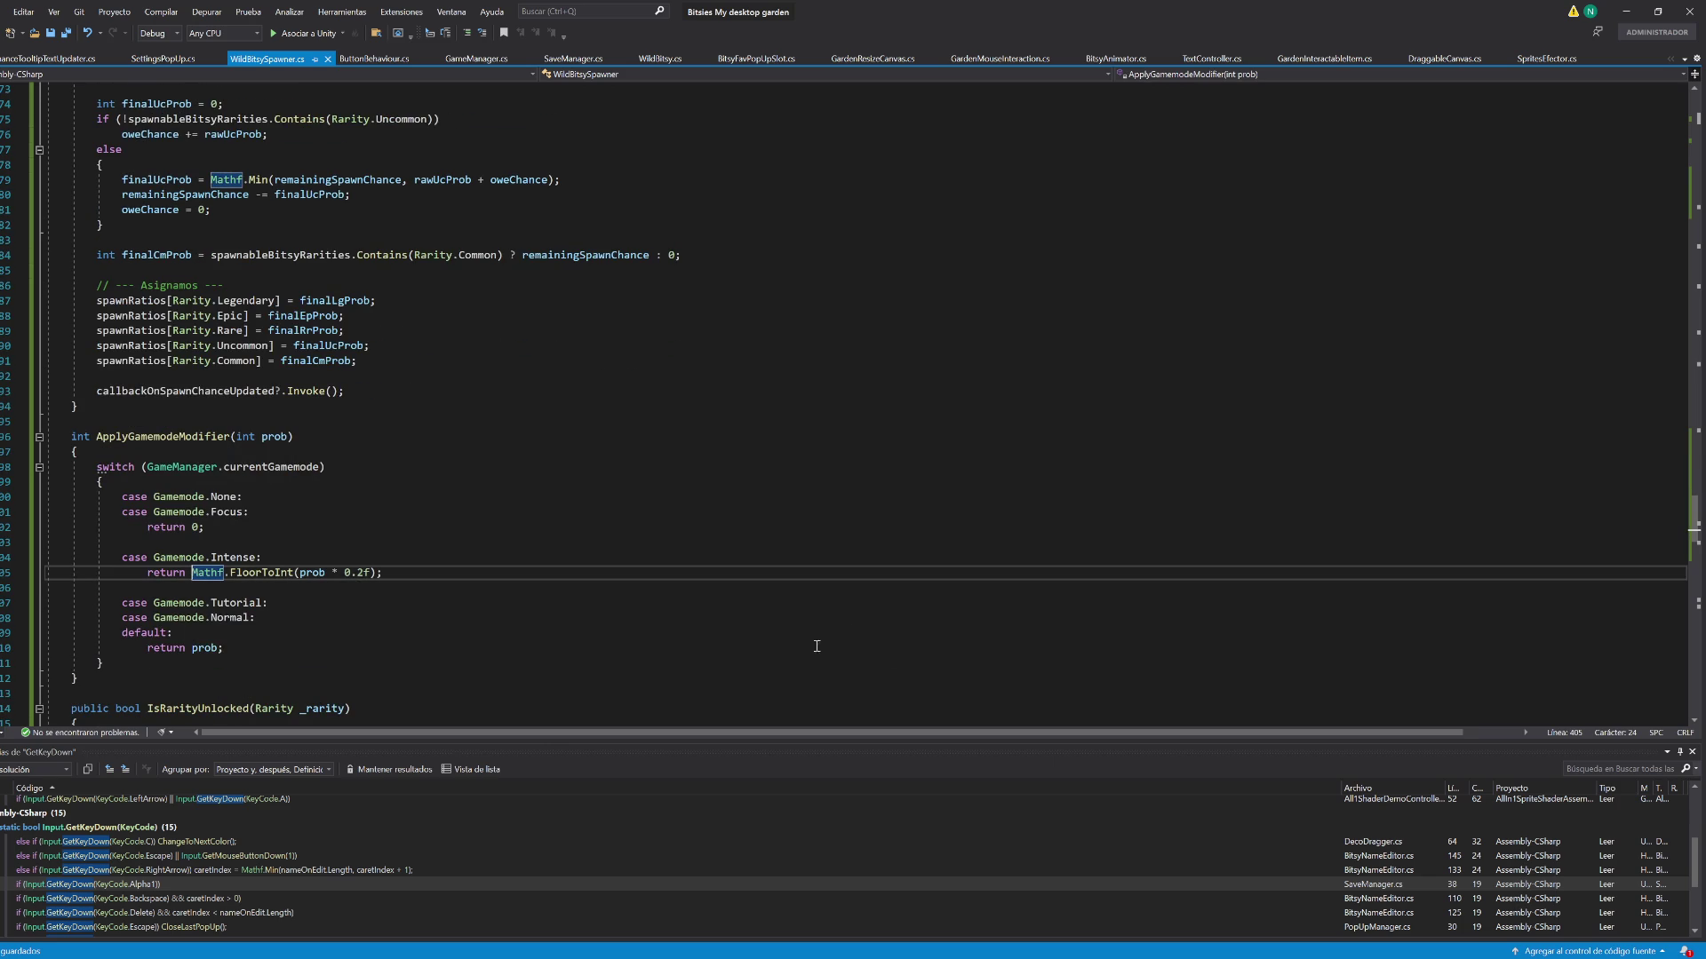
pyautogui.press('Up')
pyautogui.press('End')
pyautogui.press('Return')
pyautogui.write('if(prob')
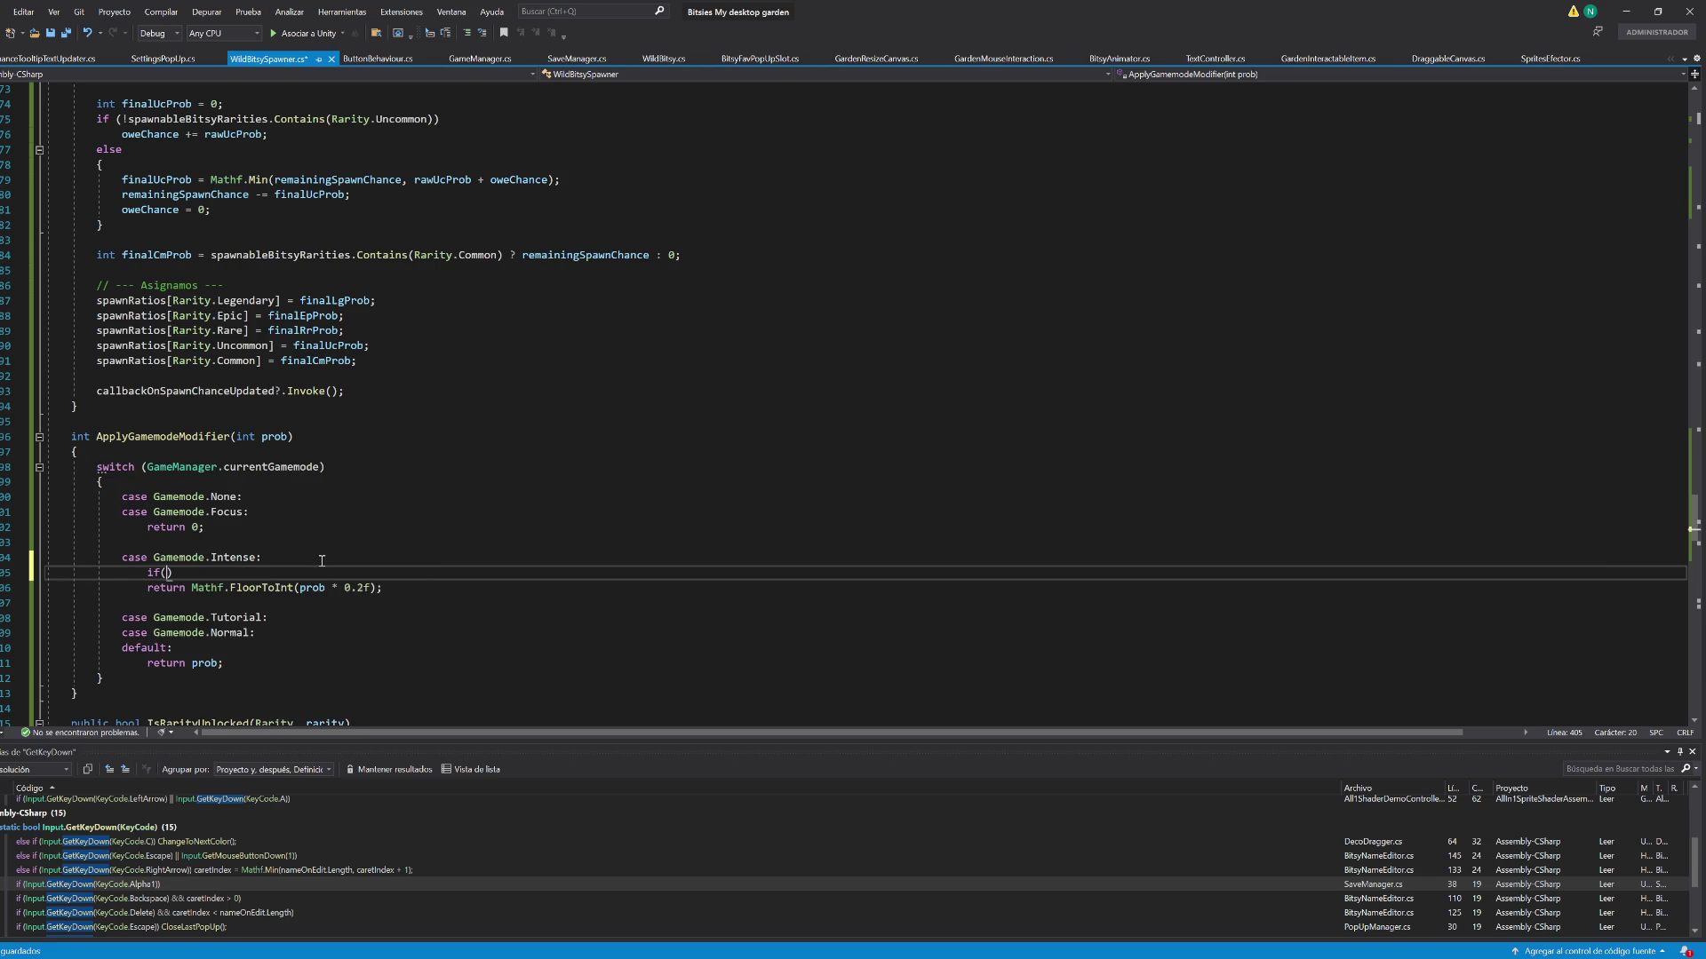
pyautogui.write(' > 0)')
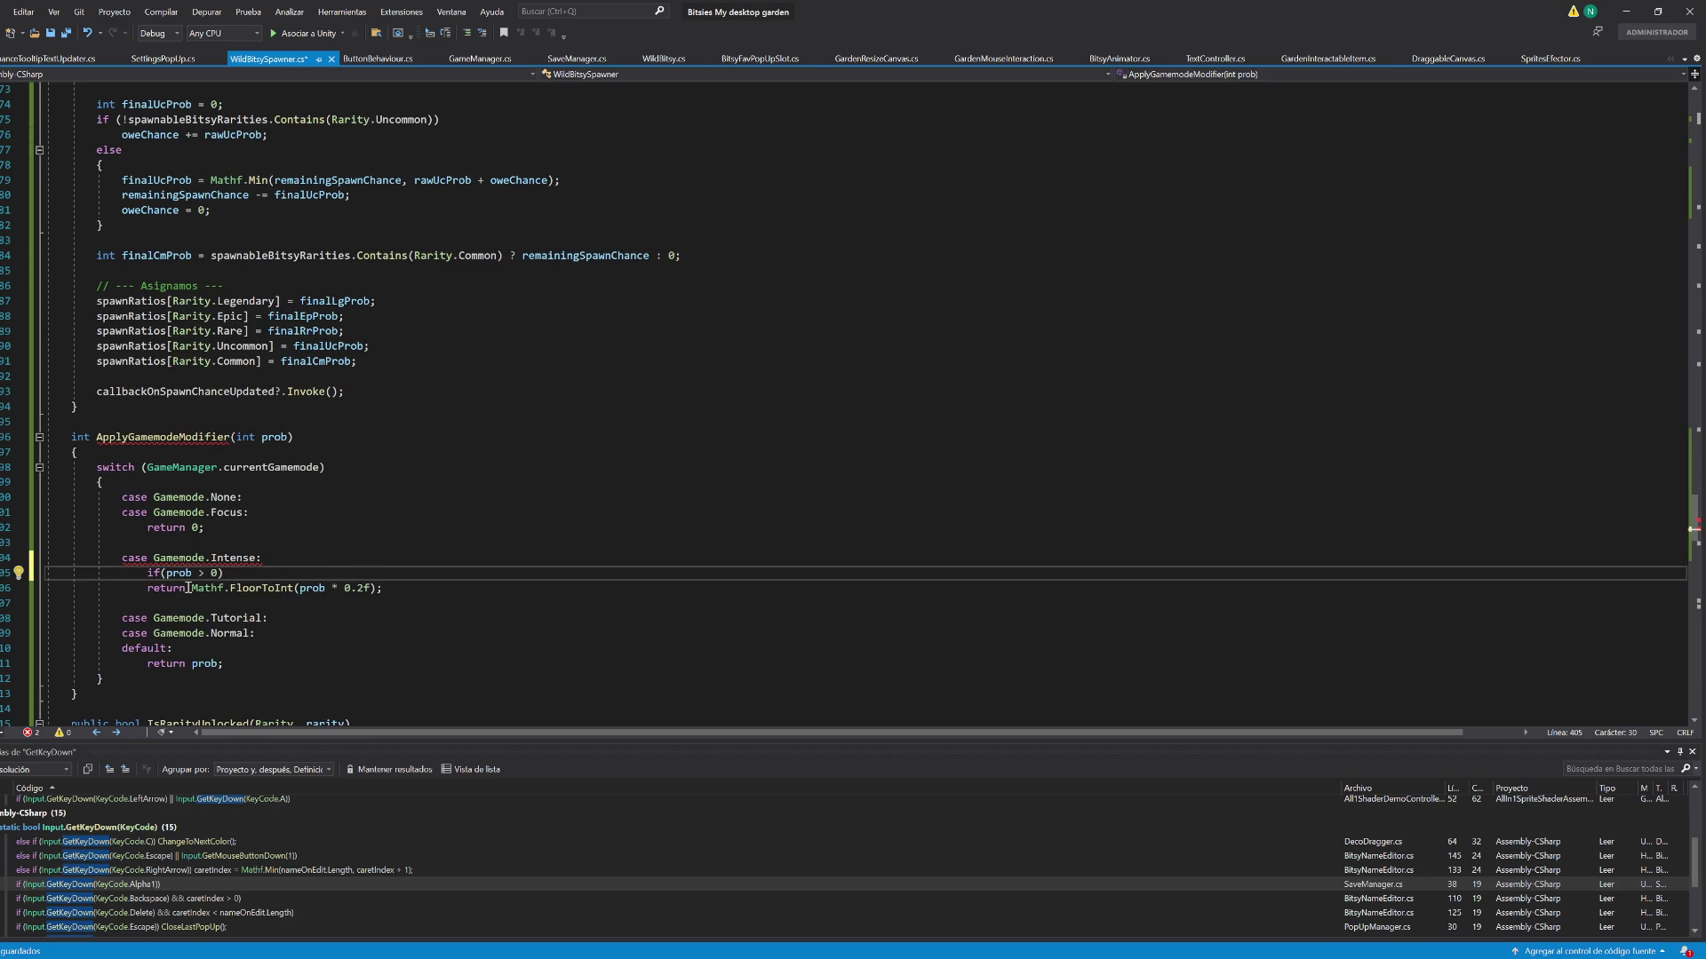
# Under the if, return Mathf.Max(1, Mathf.FloorToInt(prob * 0.2f)) and save
pyautogui.moveTo(188, 587); pyautogui.dragTo(378, 587)
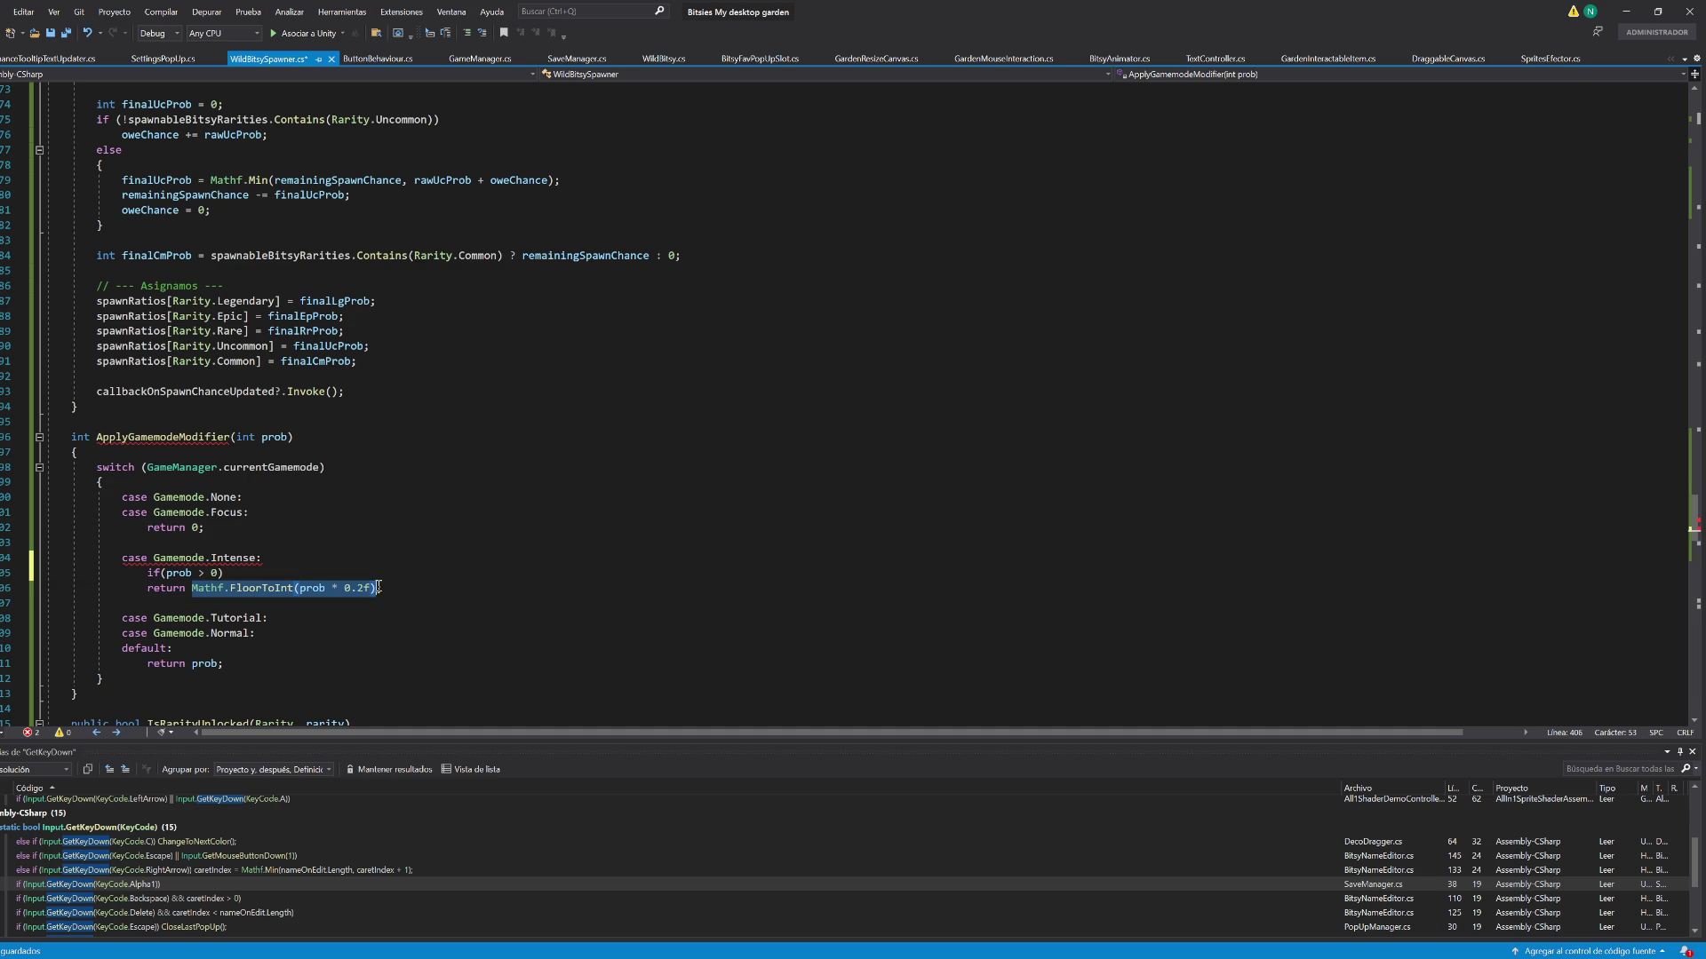
pyautogui.click(249, 573)
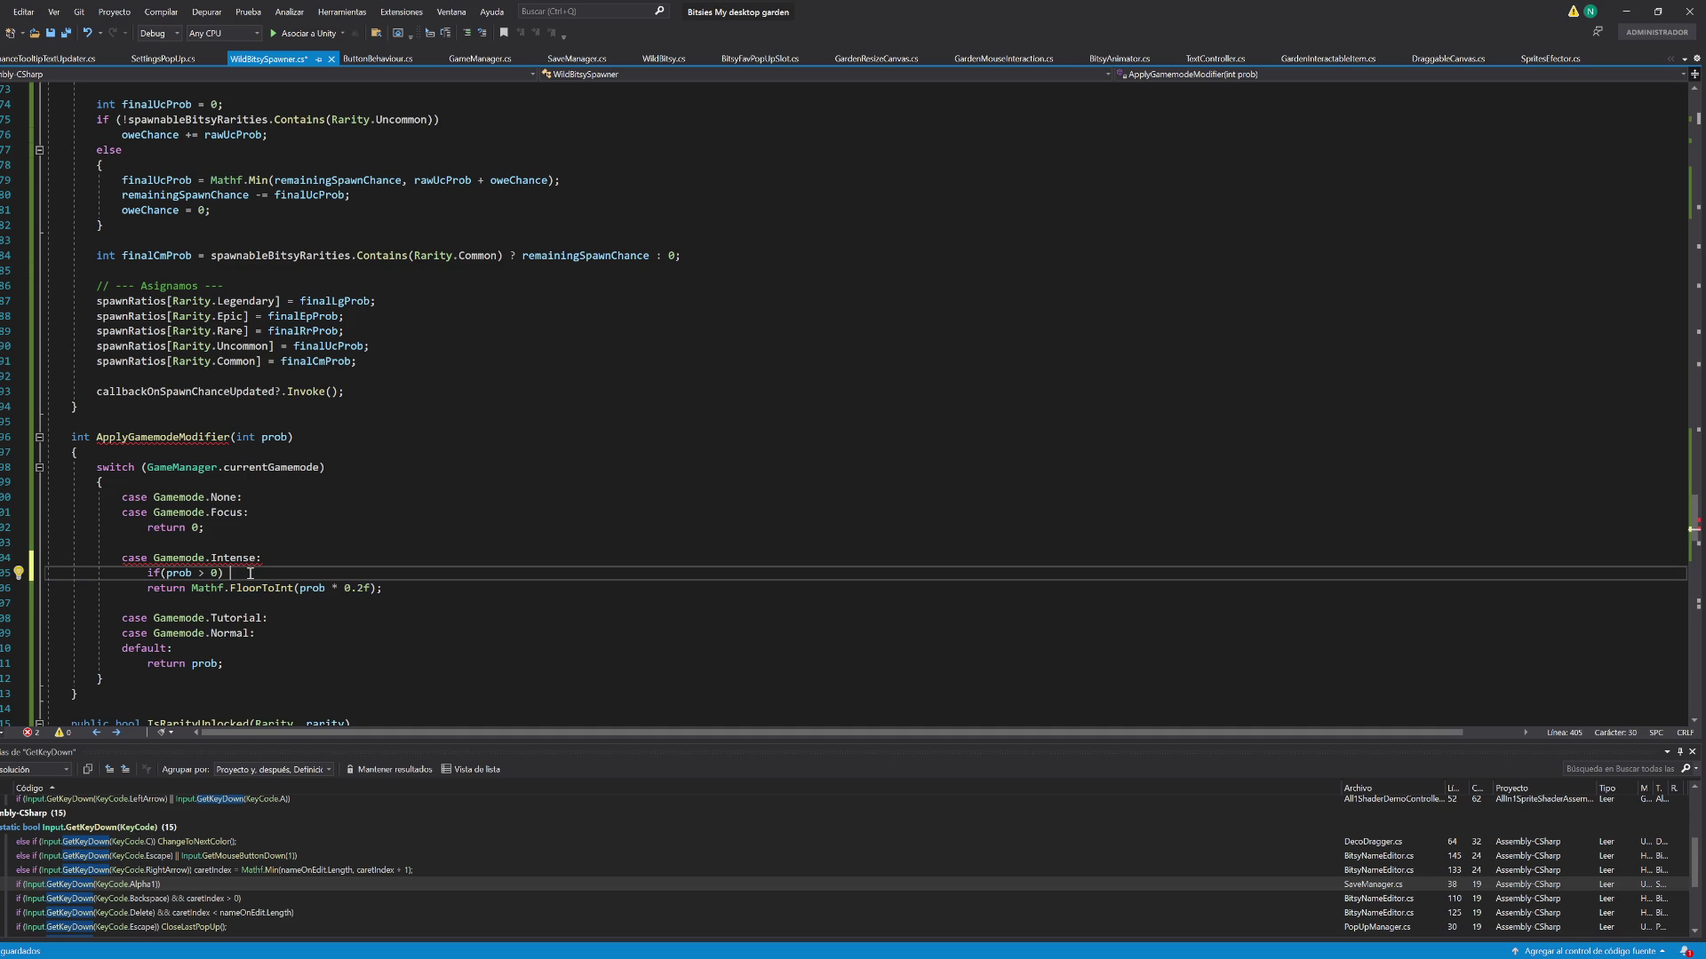
pyautogui.write('return mathf.')
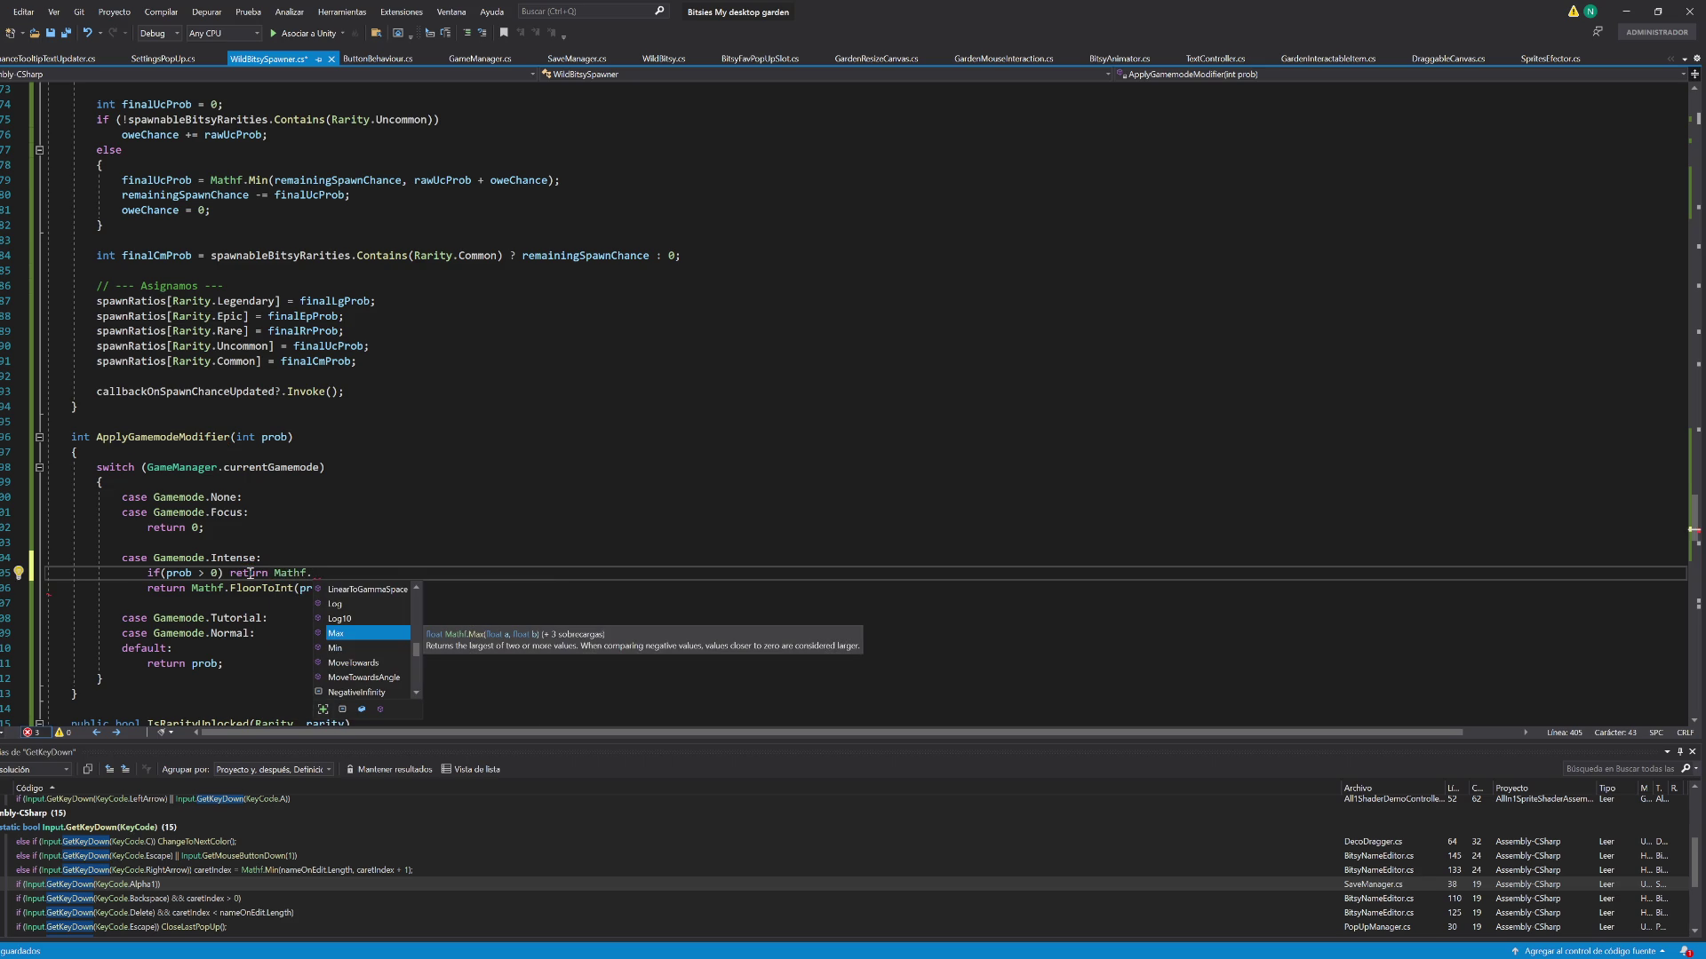
pyautogui.write('(')
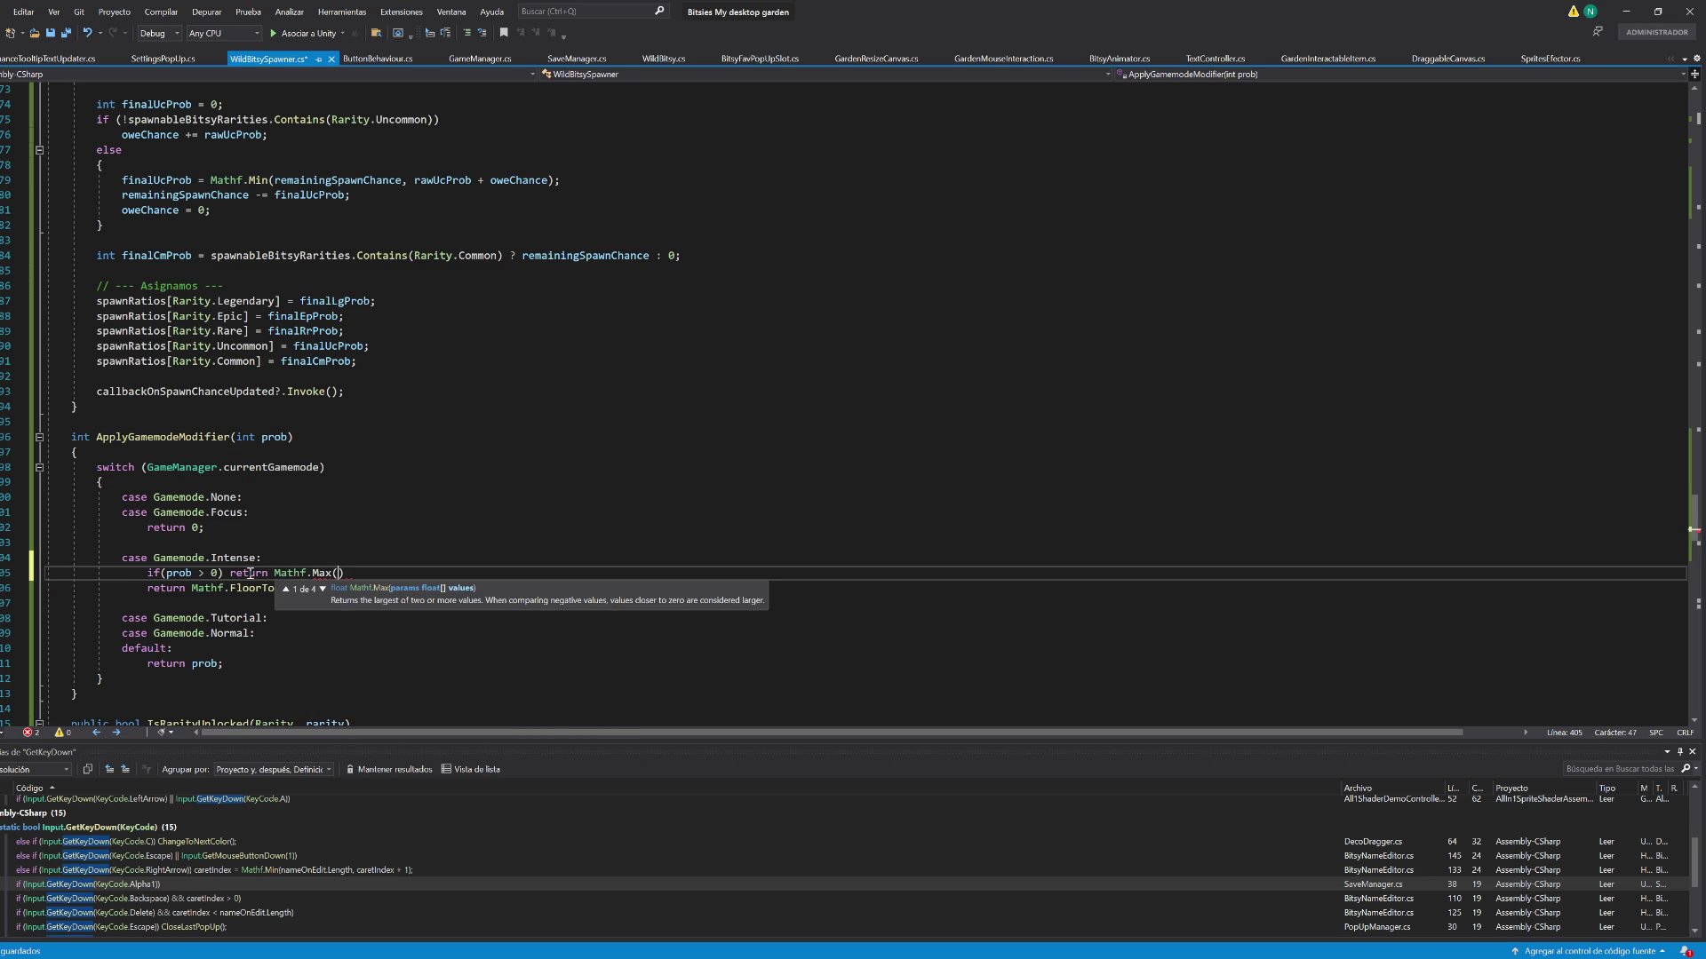
pyautogui.write('1, Mathf.FloorToInt(prob * 0.2f))')
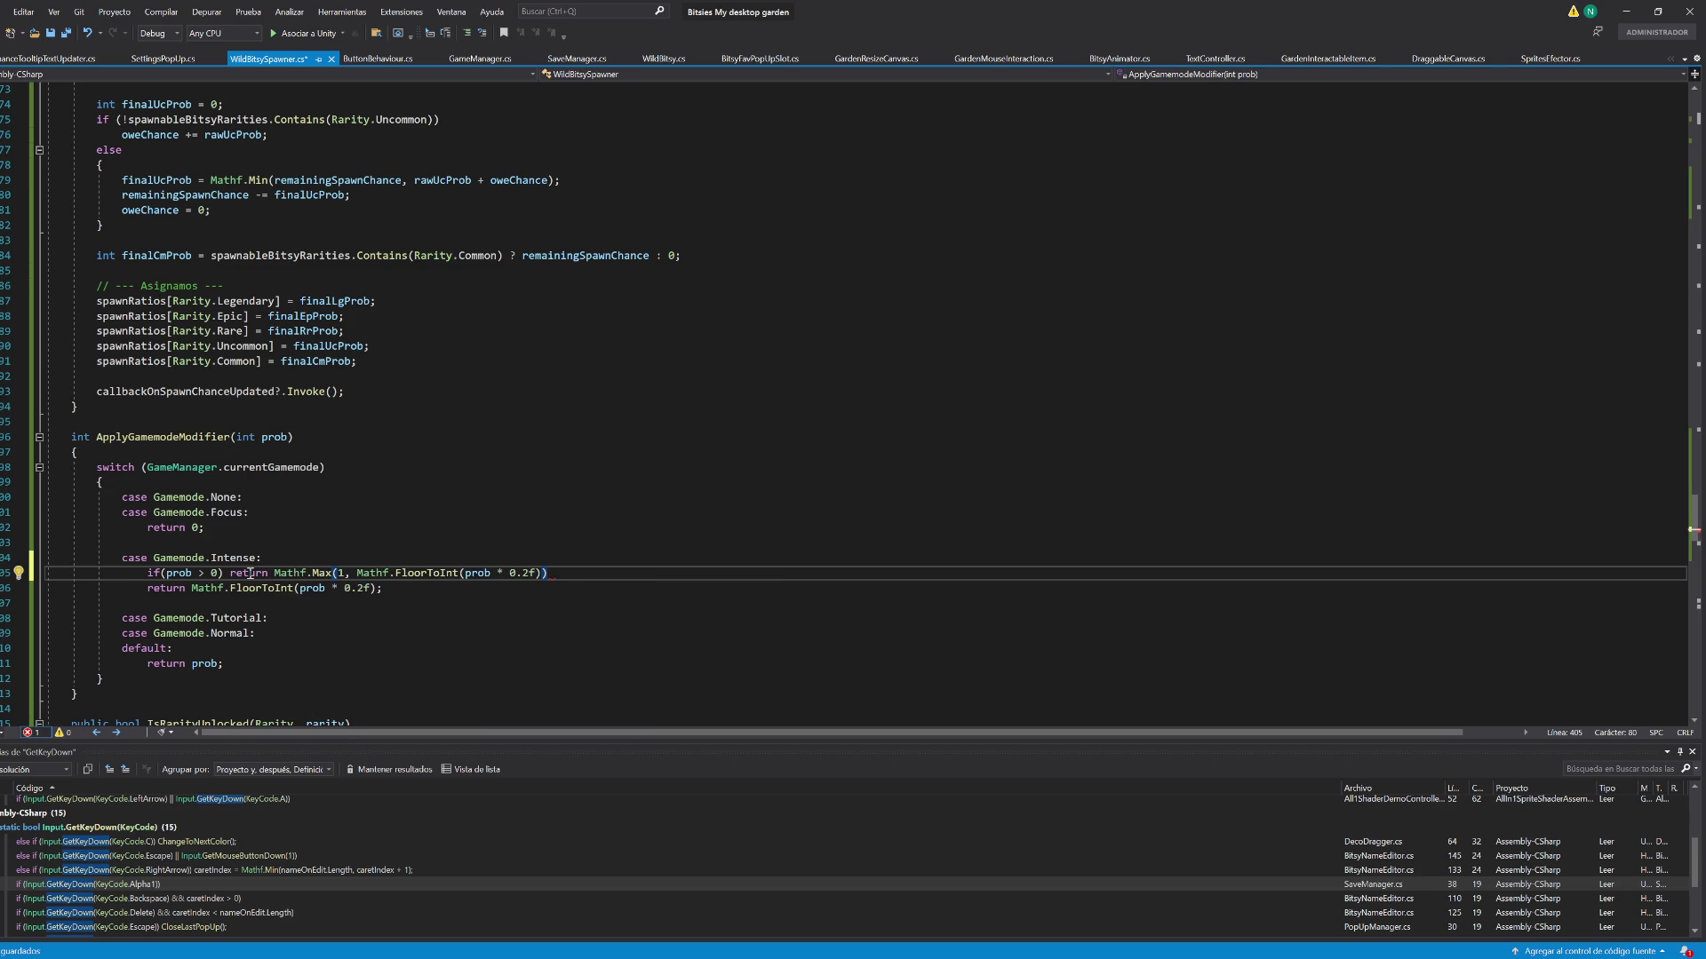
pyautogui.write(';')
pyautogui.hotkey('ctrl', 's')
# Change the old Intense return into 'else return 0;' and save the script
pyautogui.moveTo(190, 588); pyautogui.dragTo(373, 589)
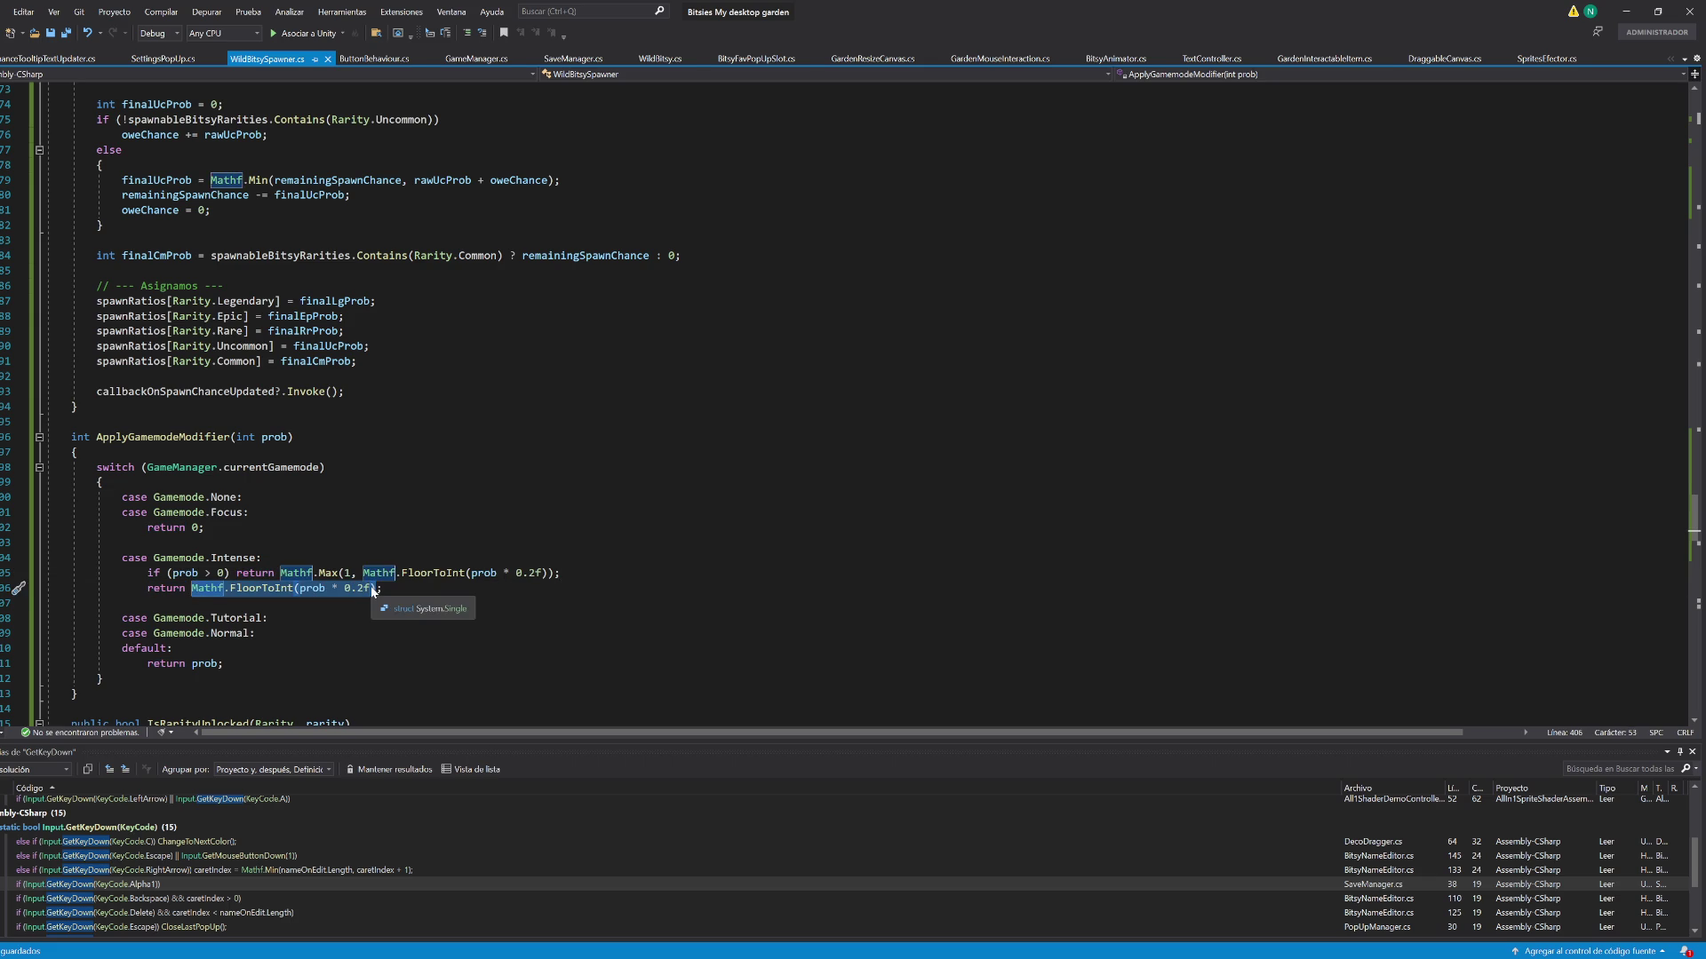
pyautogui.write('0')
pyautogui.click(150, 589)
pyautogui.write('else')
pyautogui.hotkey('ctrl', 's')
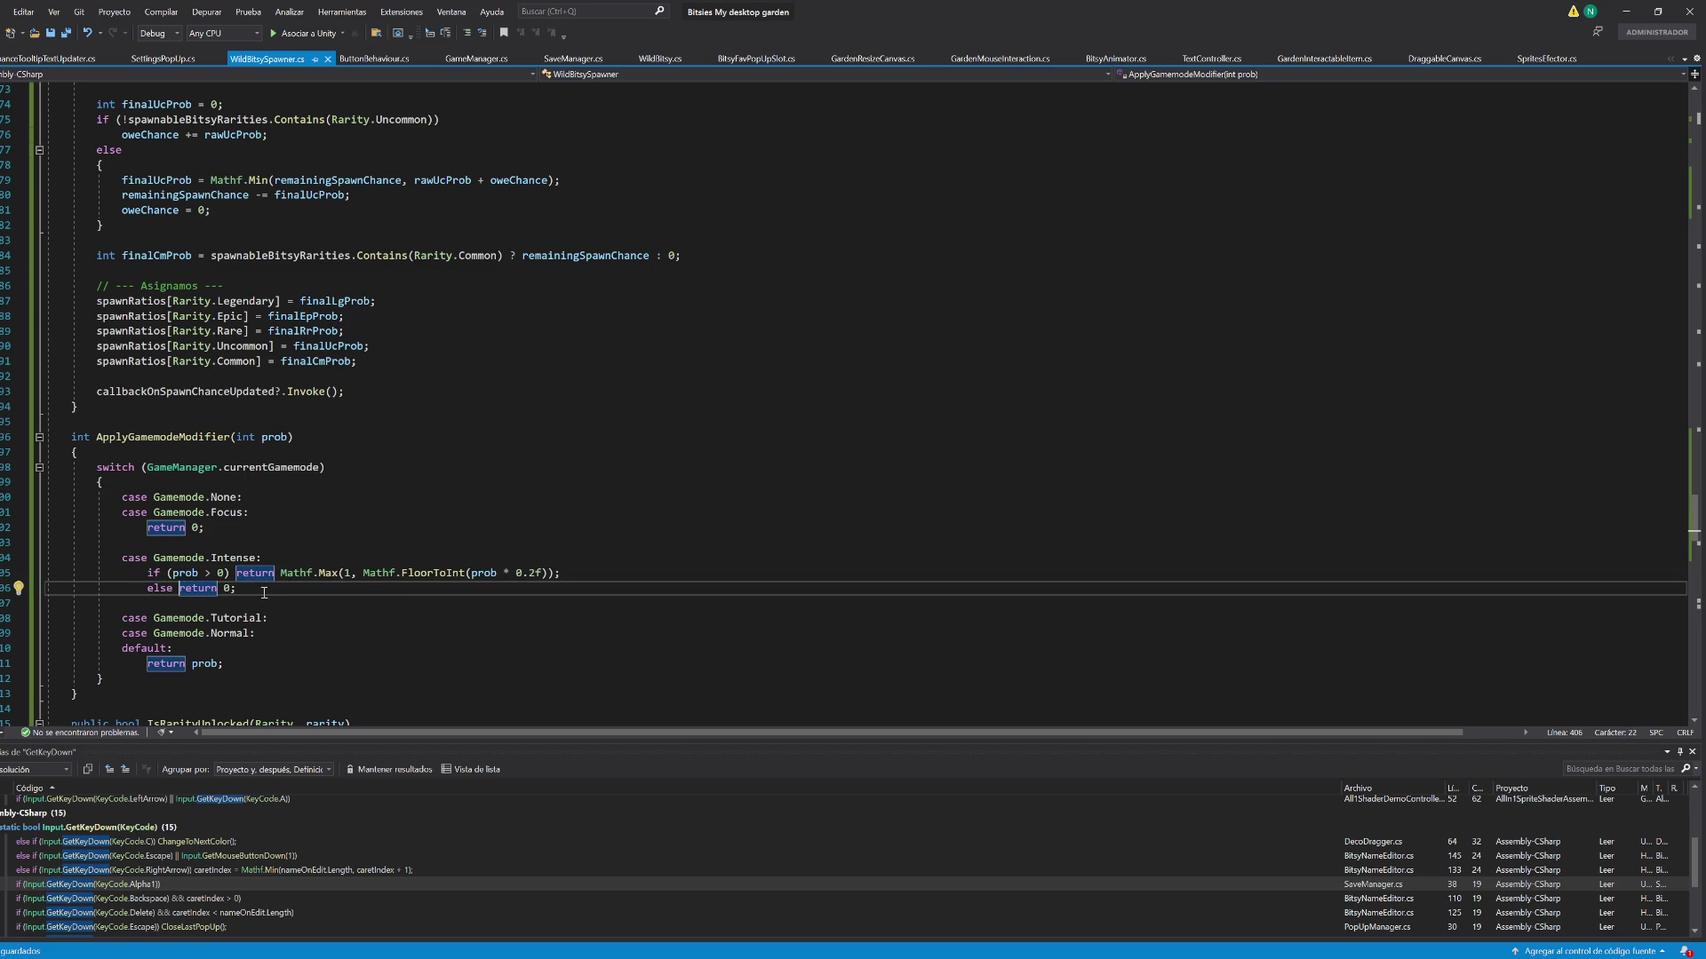
pyautogui.click(328, 617)
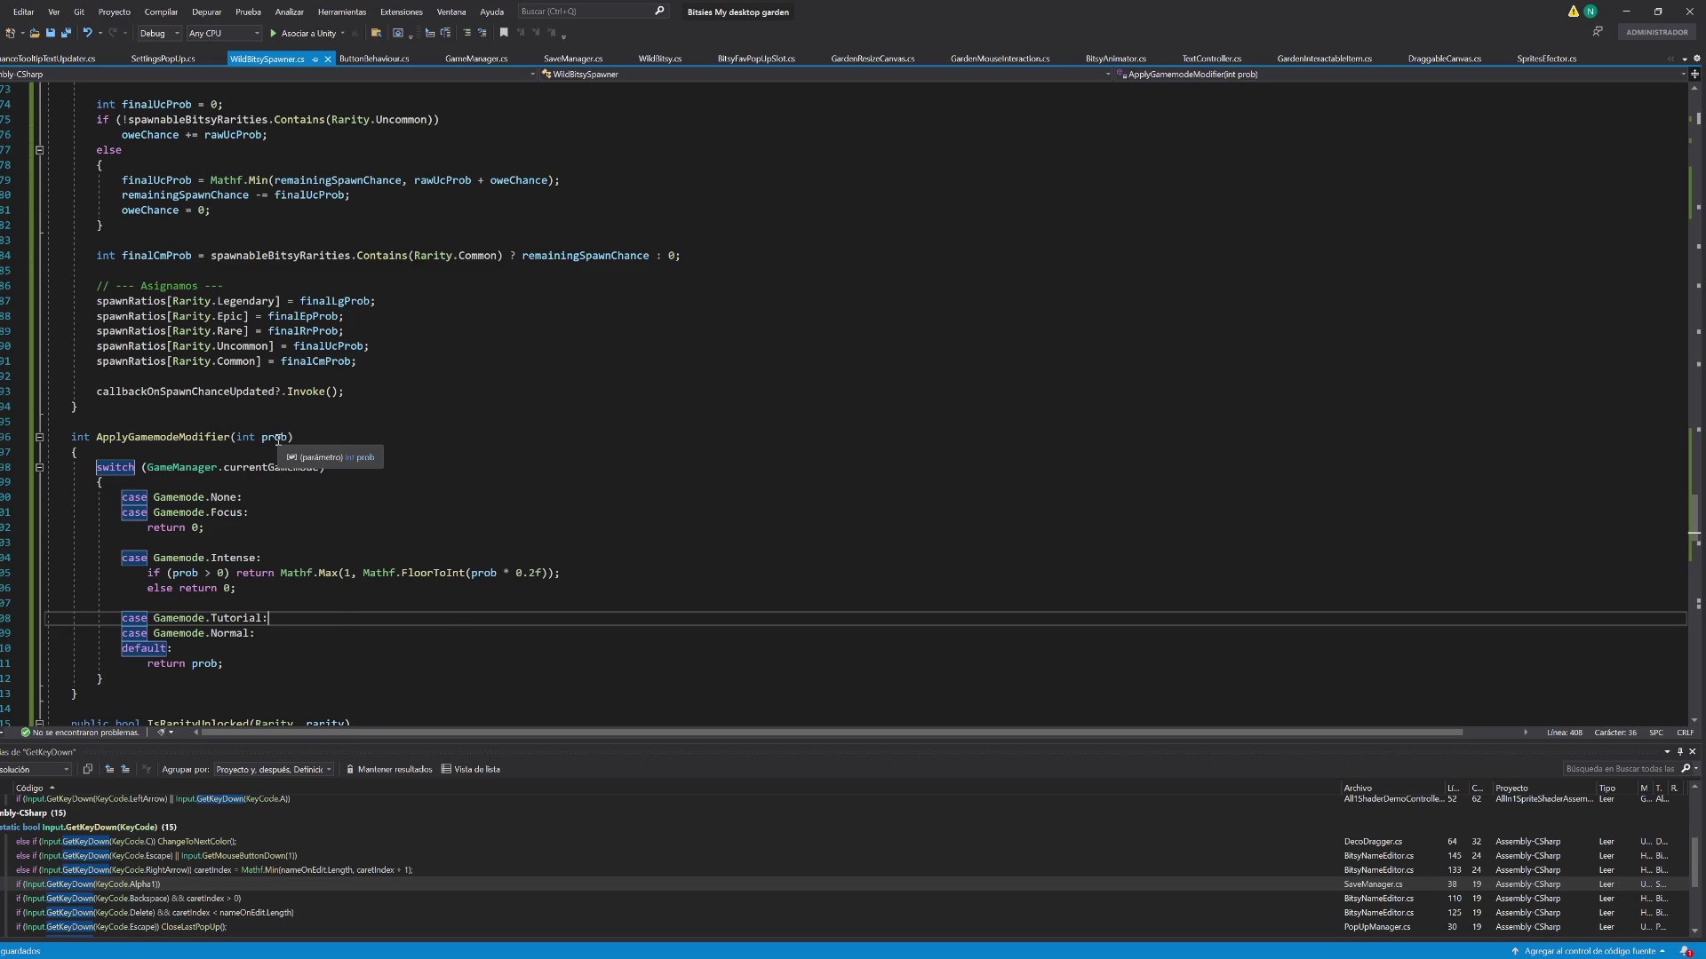
pyautogui.click(618, 523)
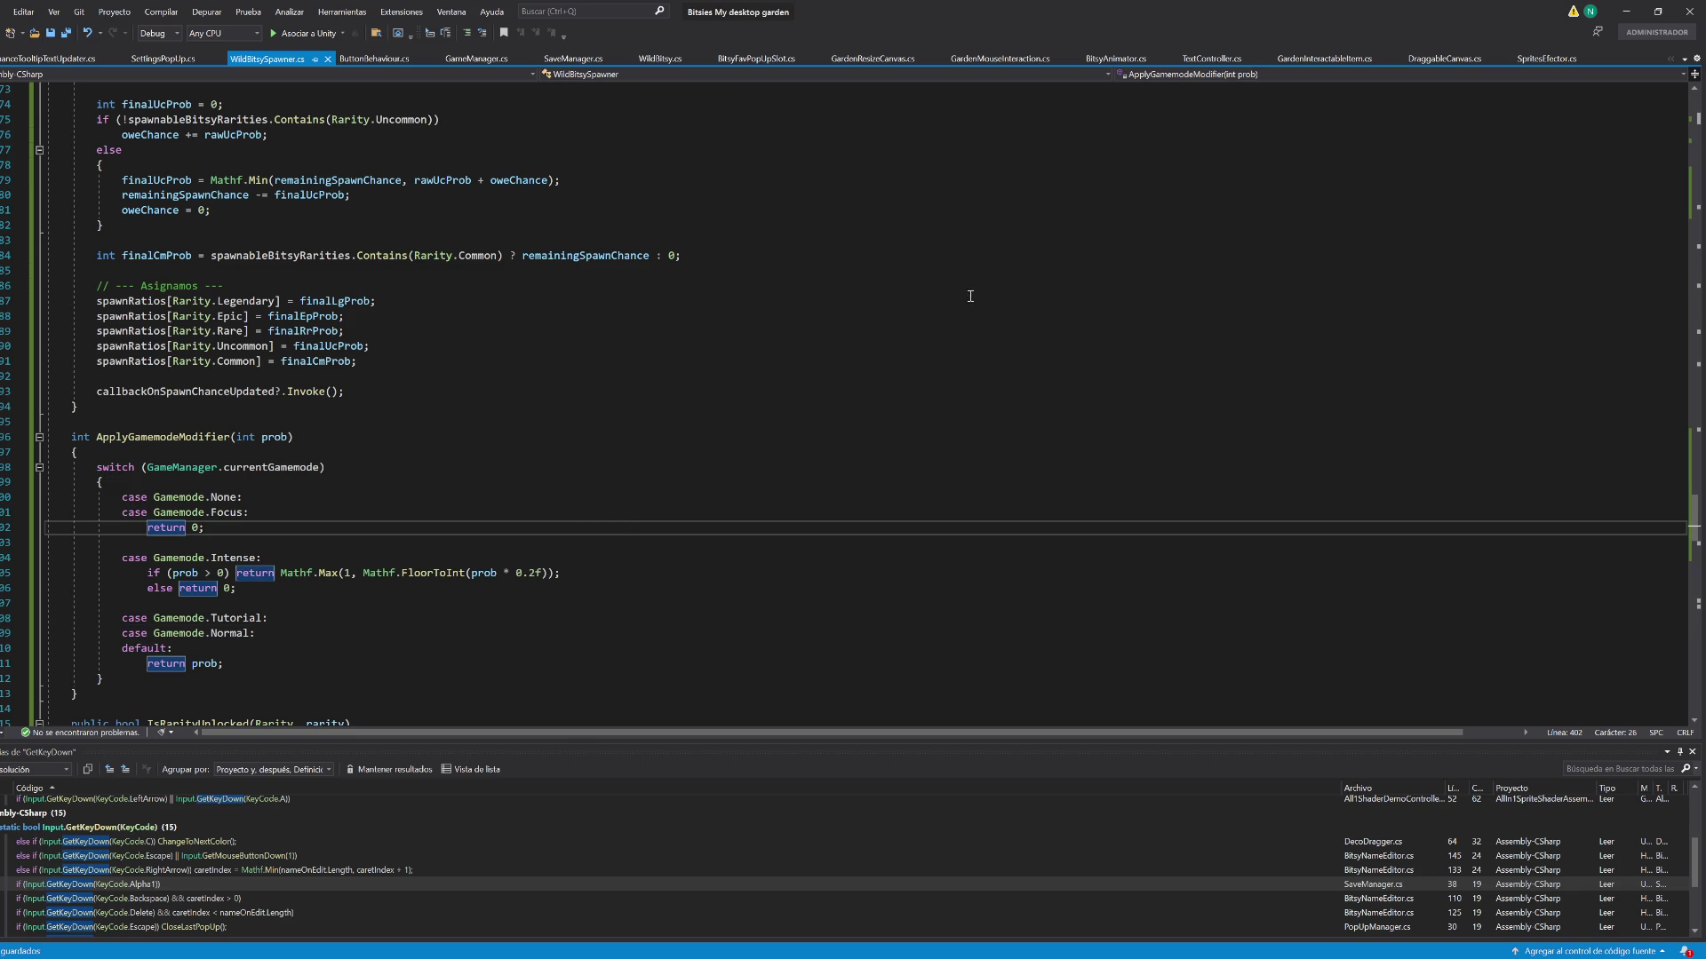
pyautogui.scroll(5, 729, 406)
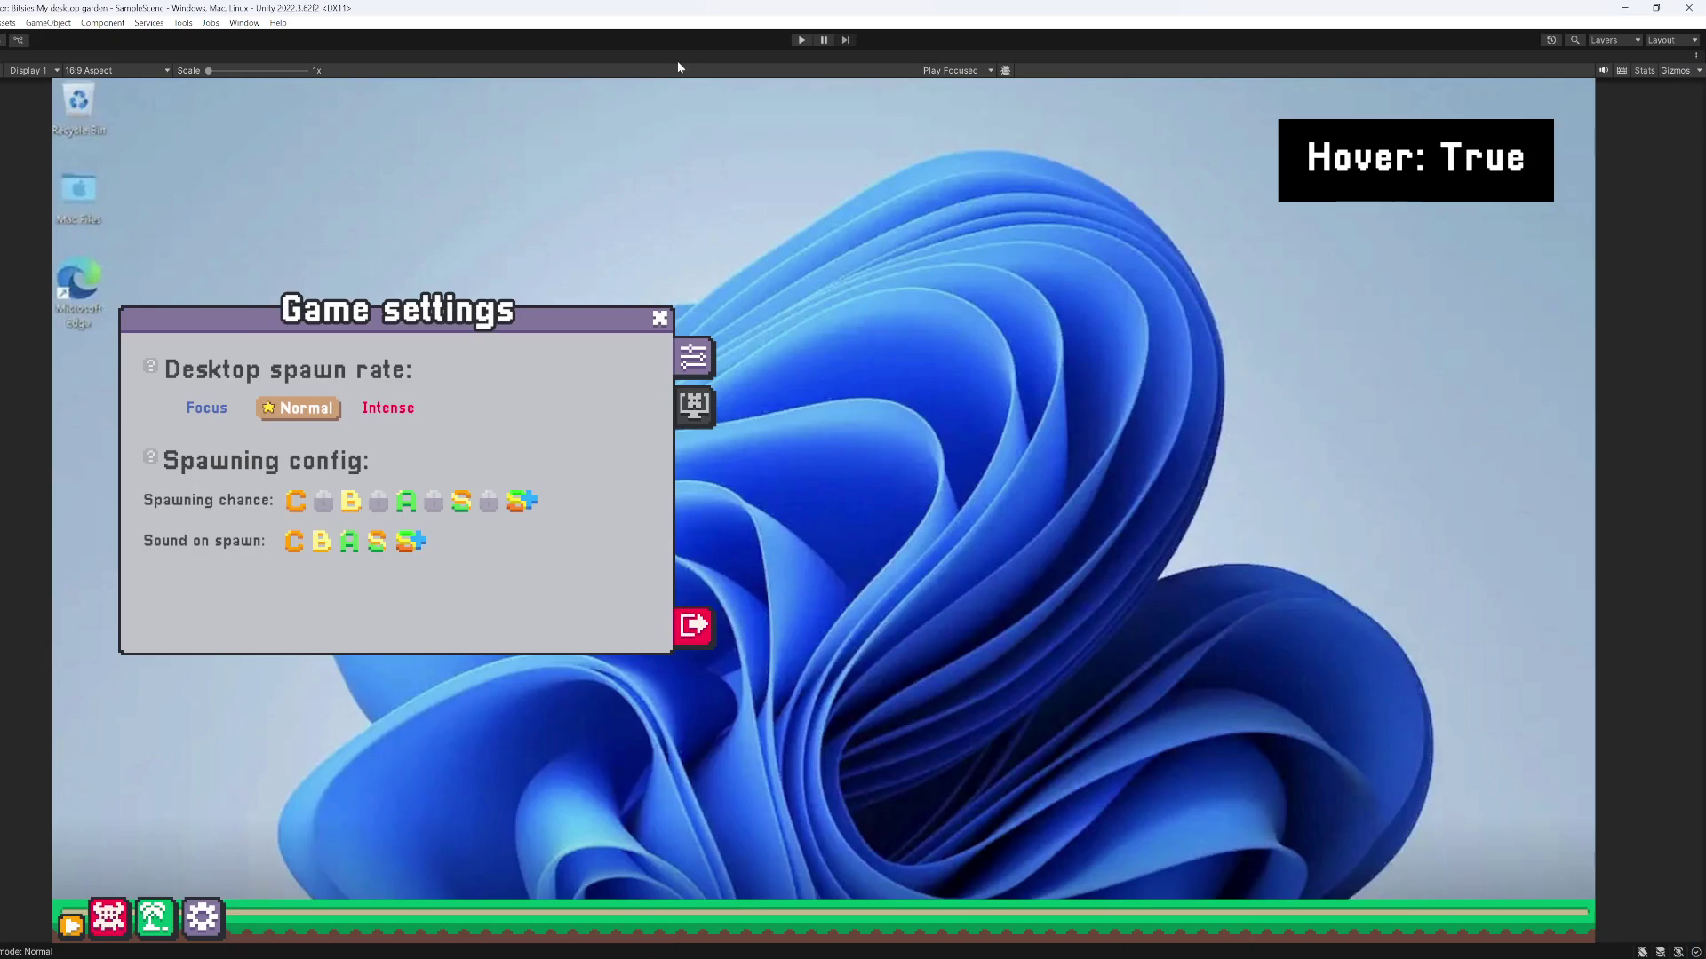
# Play-test the game to check Legendary's 2% chance in the settings dialog, then stop and open Windows search
pyautogui.click(802, 40)
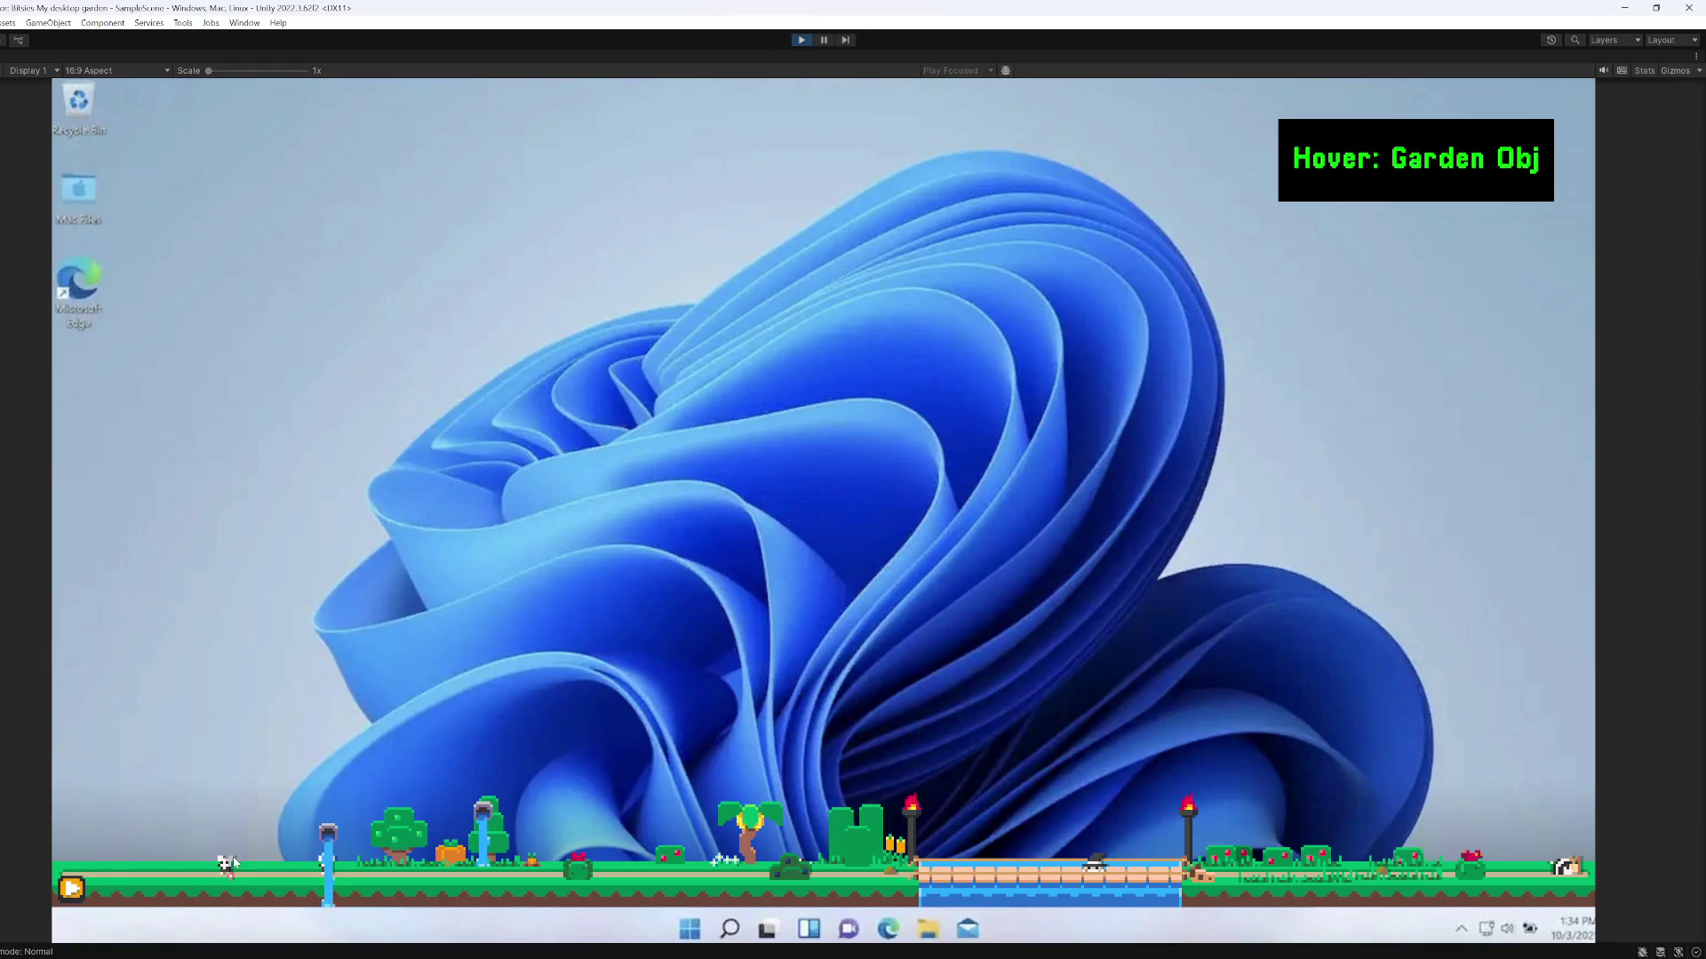
pyautogui.click(208, 880)
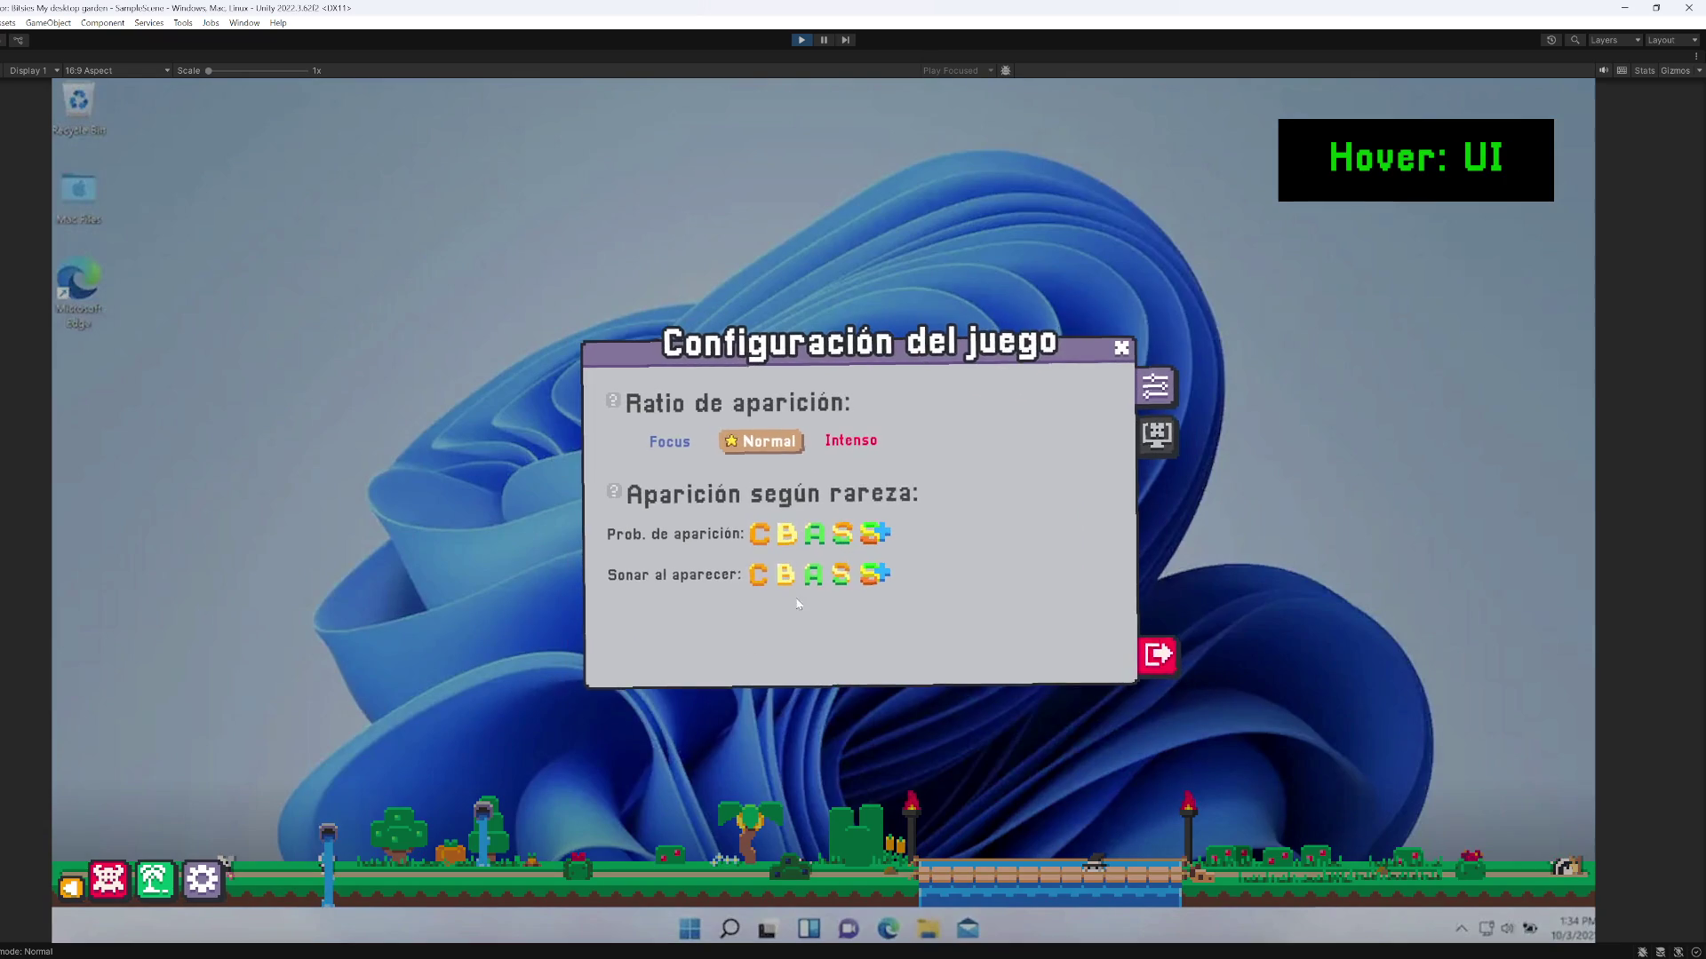
pyautogui.moveTo(871, 540)
pyautogui.moveTo(762, 536)
pyautogui.click(801, 39)
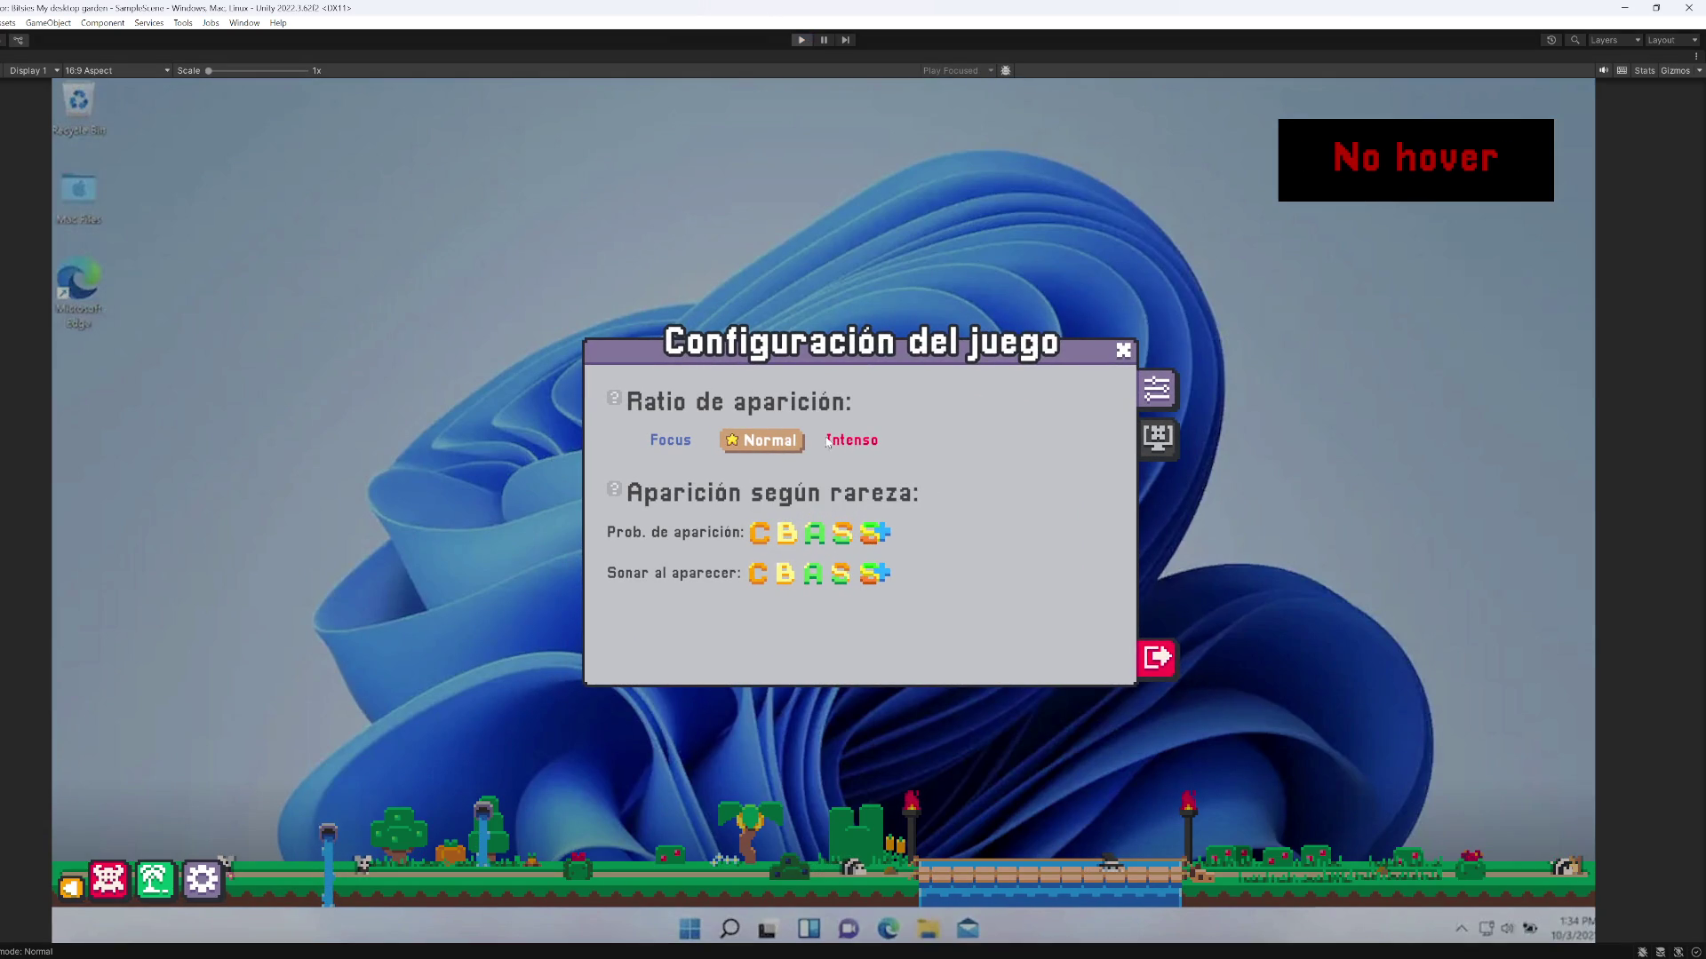
pyautogui.press('super')
# Open Run via an 'ejecutar' search, then collapse the save JSON's five Bitsies and decoration arrays
pyautogui.write('ejecutar')
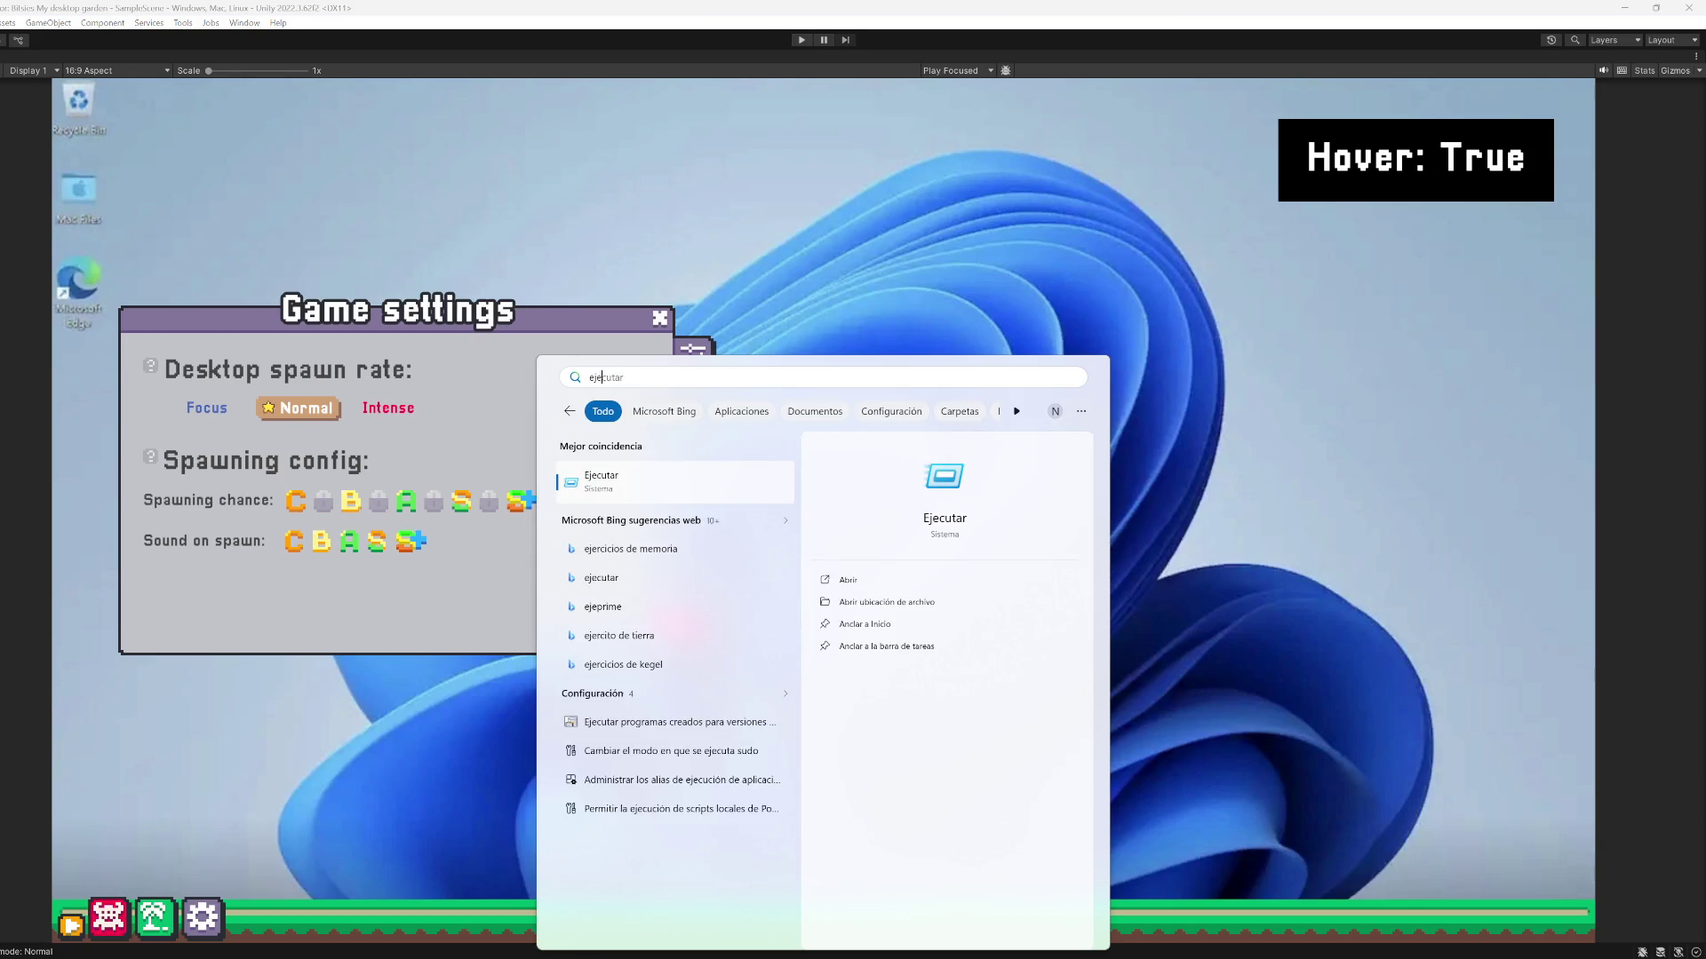
pyautogui.press('Return')
pyautogui.press('Return')
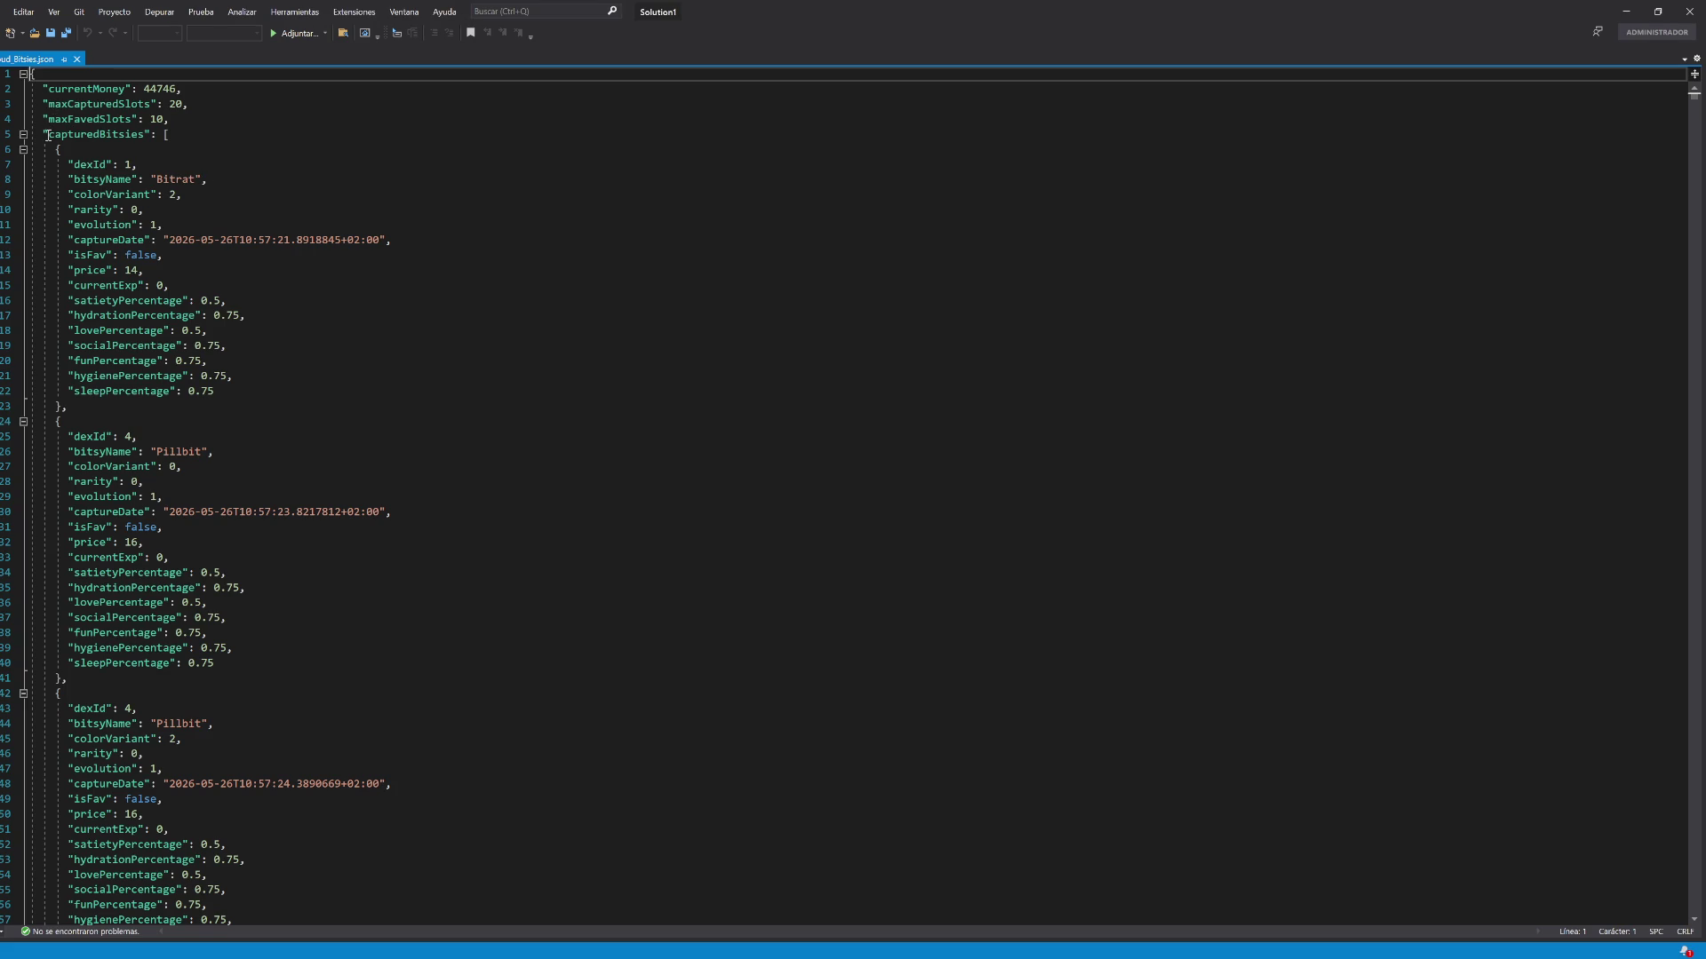
pyautogui.click(23, 134)
pyautogui.click(23, 164)
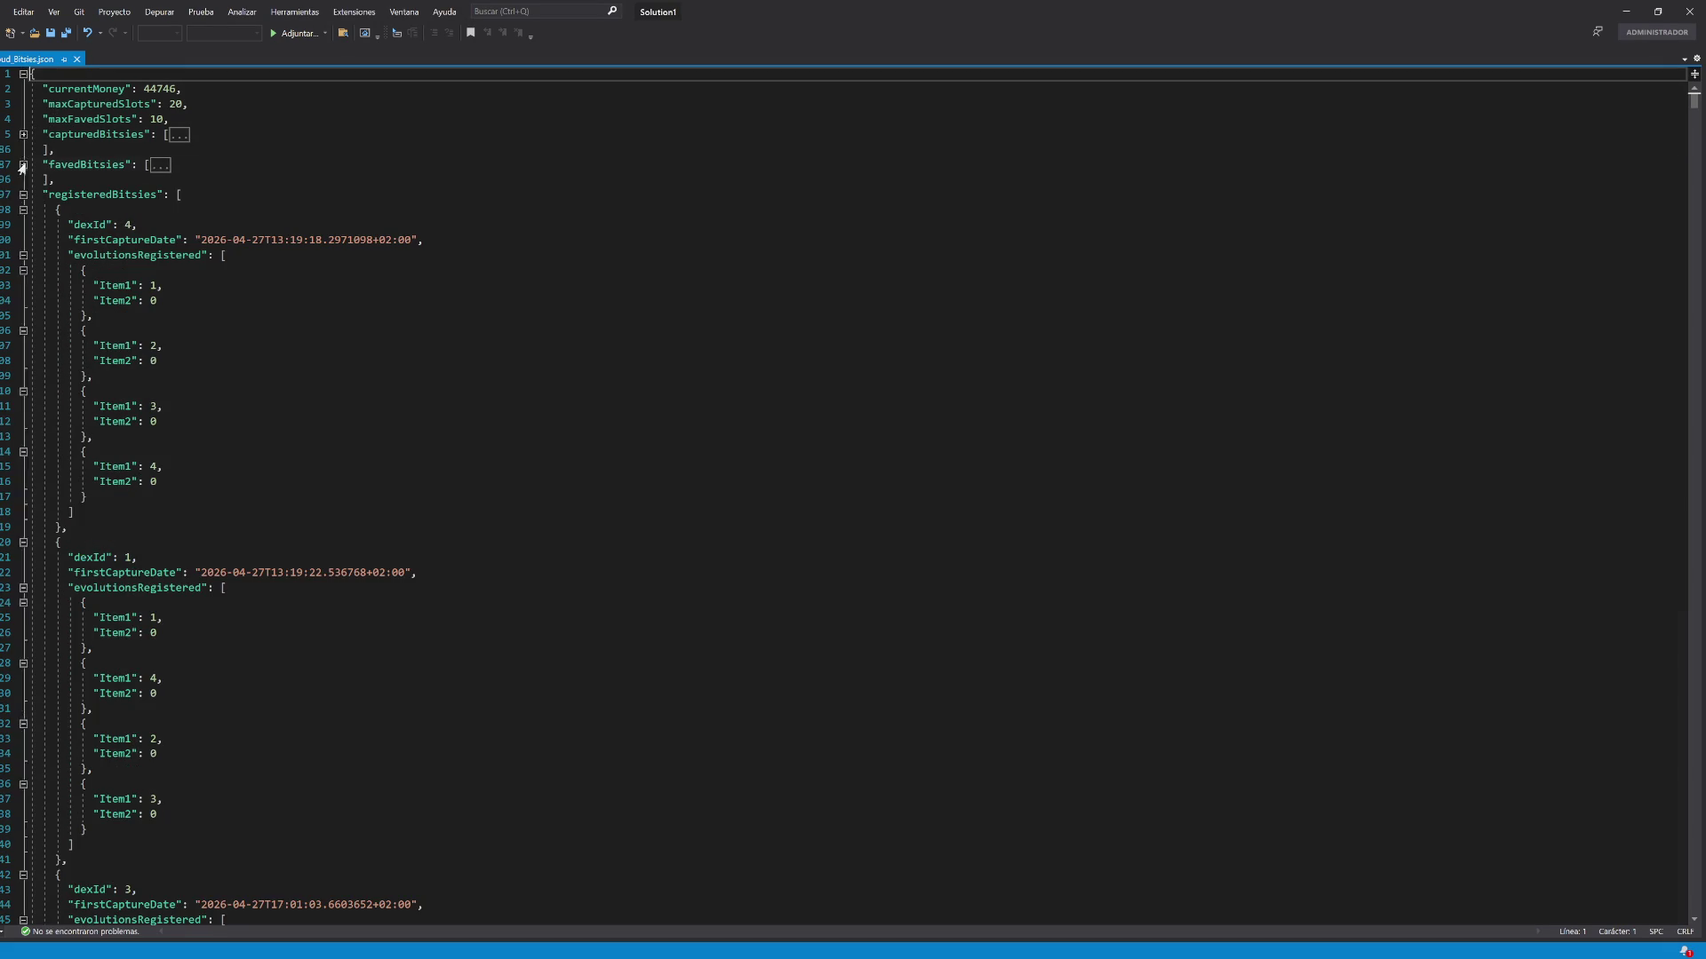
pyautogui.click(23, 195)
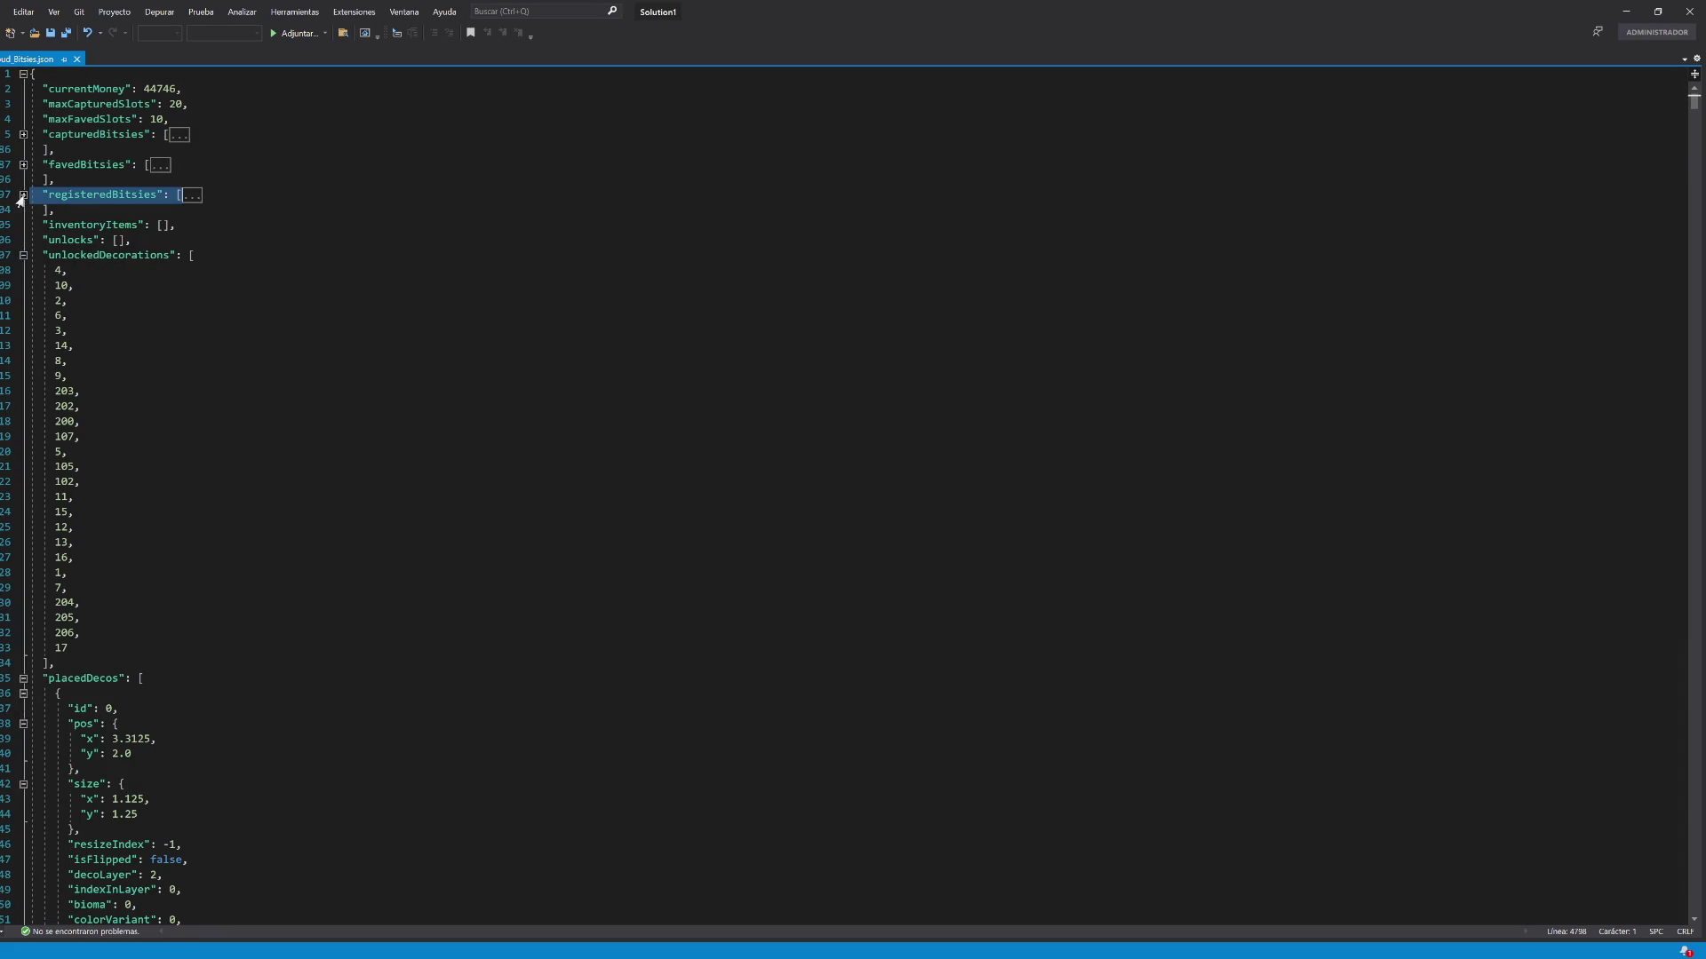
pyautogui.click(24, 255)
pyautogui.click(23, 285)
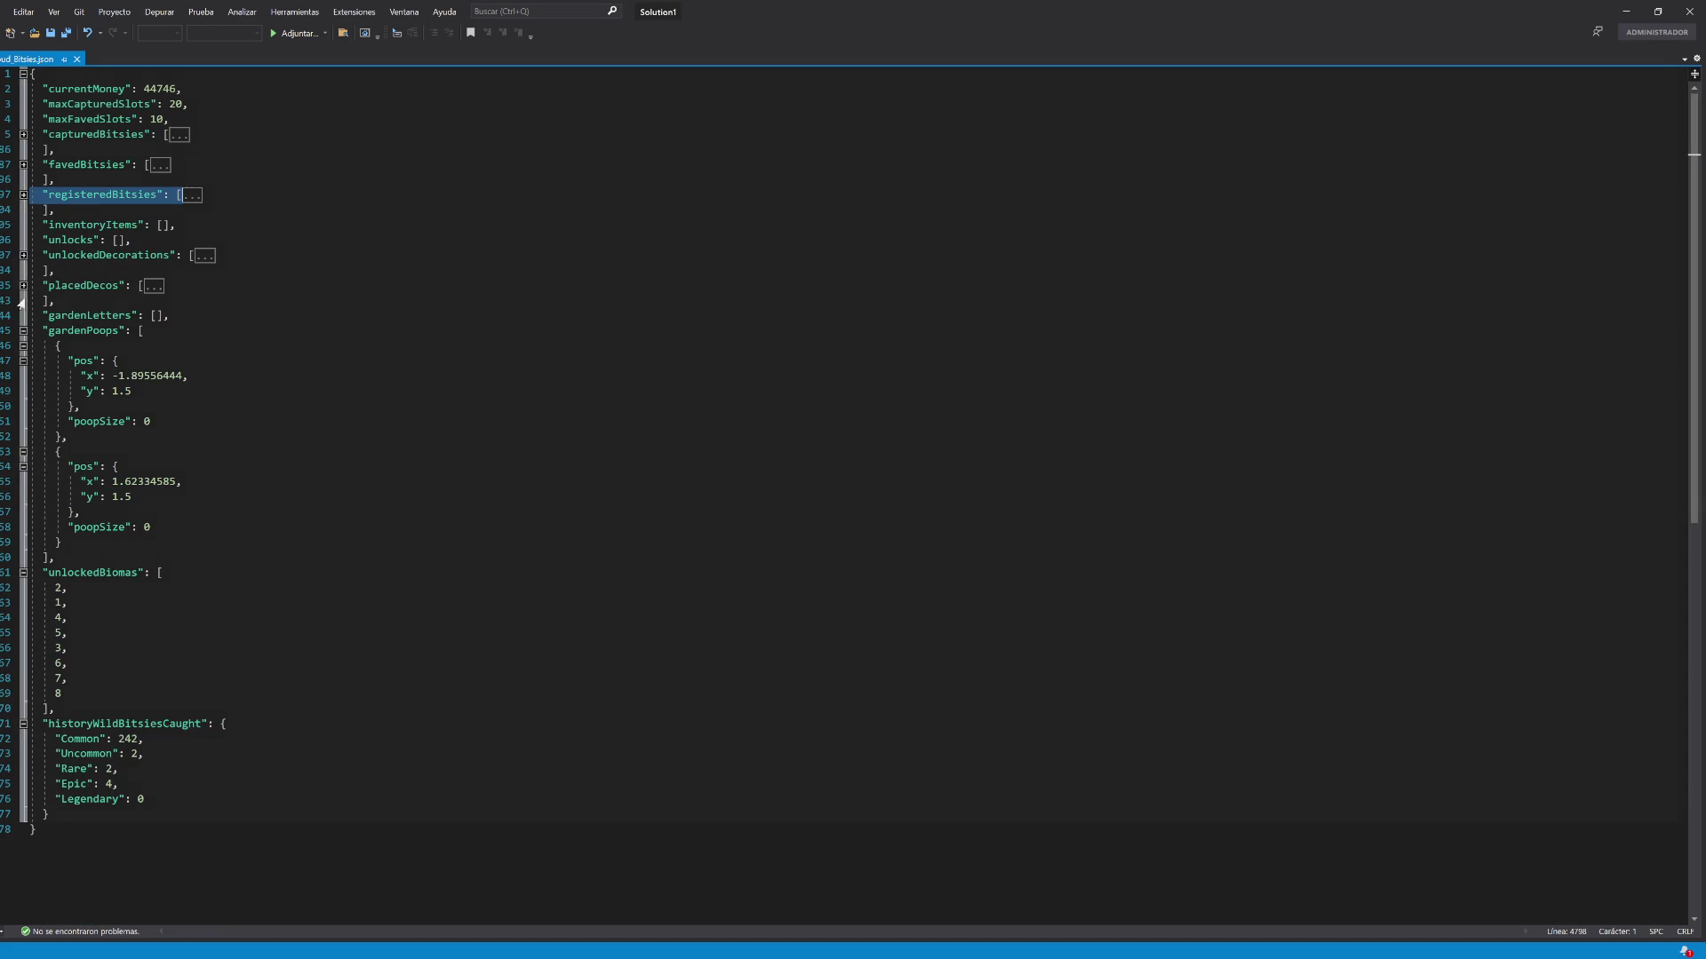
# Set historyWildBitsiesCaught to Epic, Rare and Uncommon 0 and Common 50, then save
pyautogui.doubleClick(111, 785)
pyautogui.write('0')
pyautogui.doubleClick(110, 769)
pyautogui.write('0')
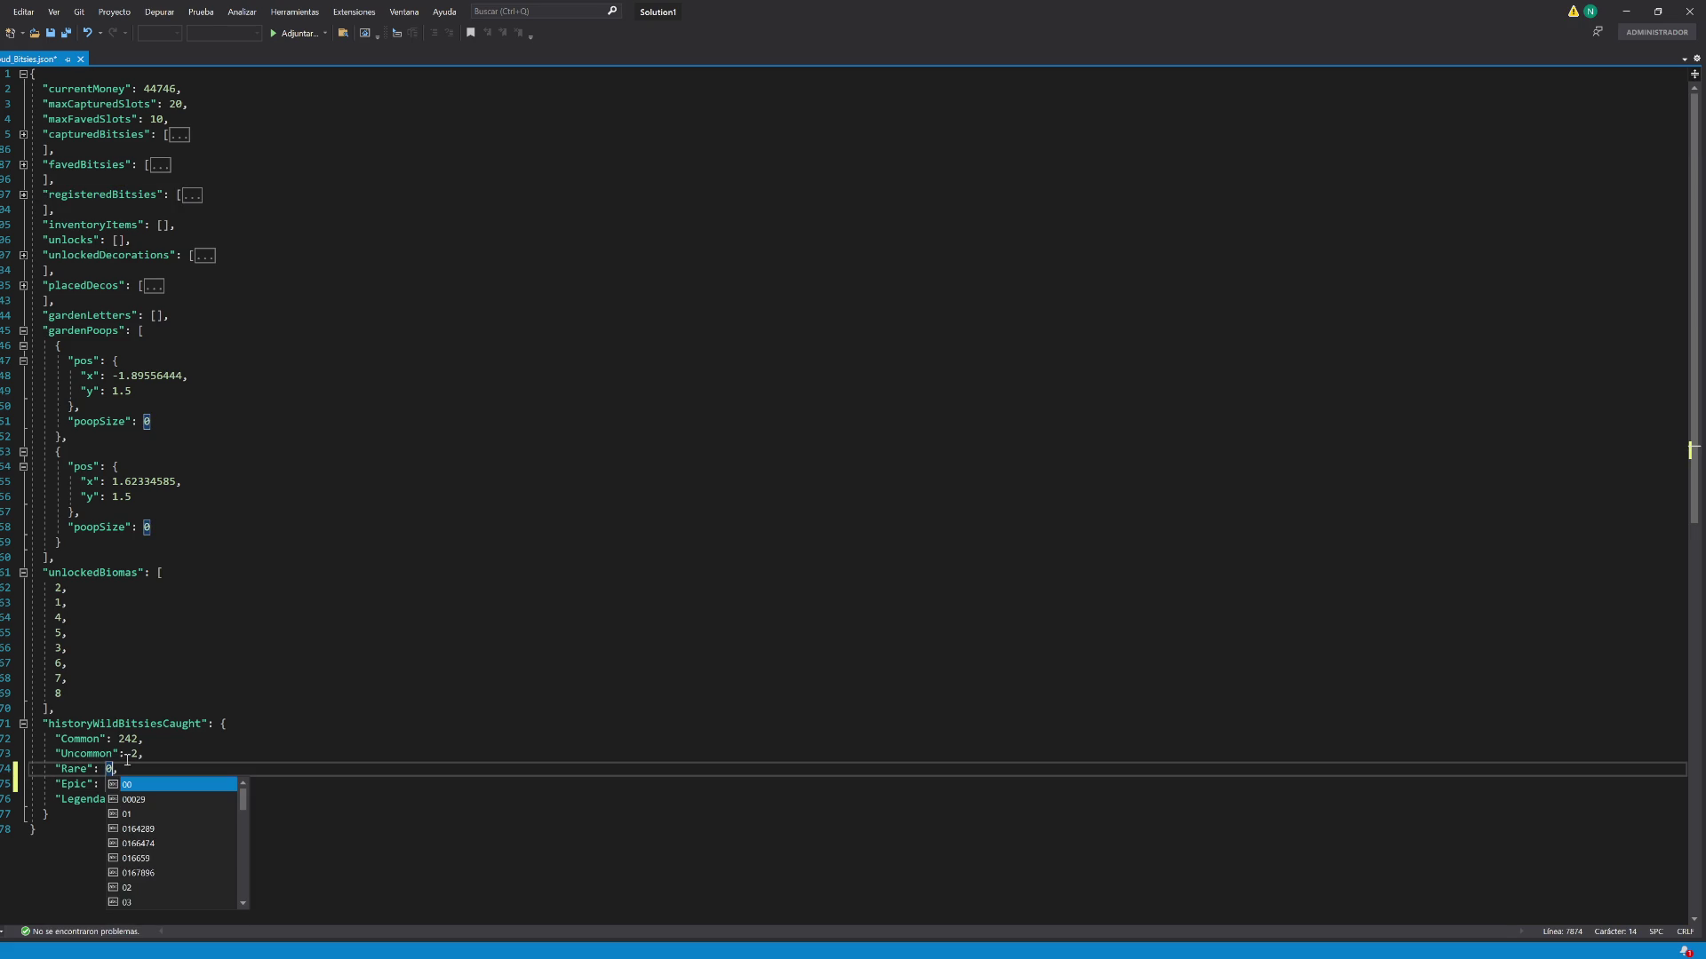
pyautogui.doubleClick(133, 754)
pyautogui.write('0')
pyautogui.moveTo(139, 739); pyautogui.dragTo(125, 739)
pyautogui.press('BackSpace')
pyautogui.press('BackSpace')
pyautogui.write('50')
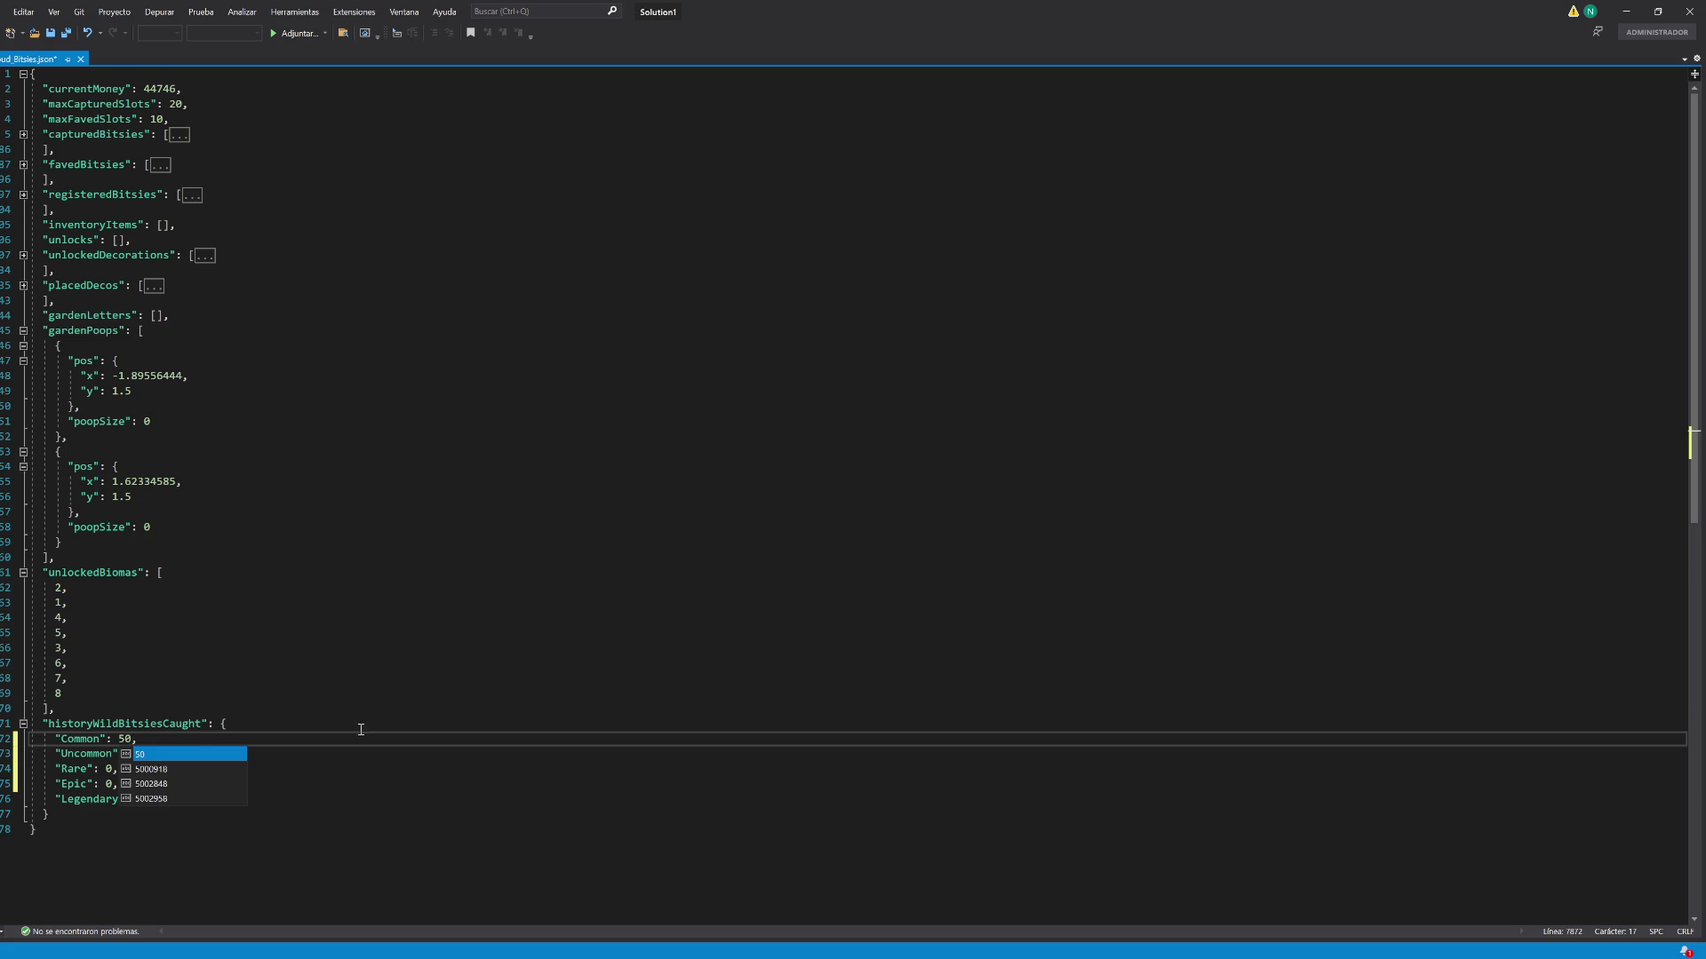
pyautogui.hotkey('ctrl', 's')
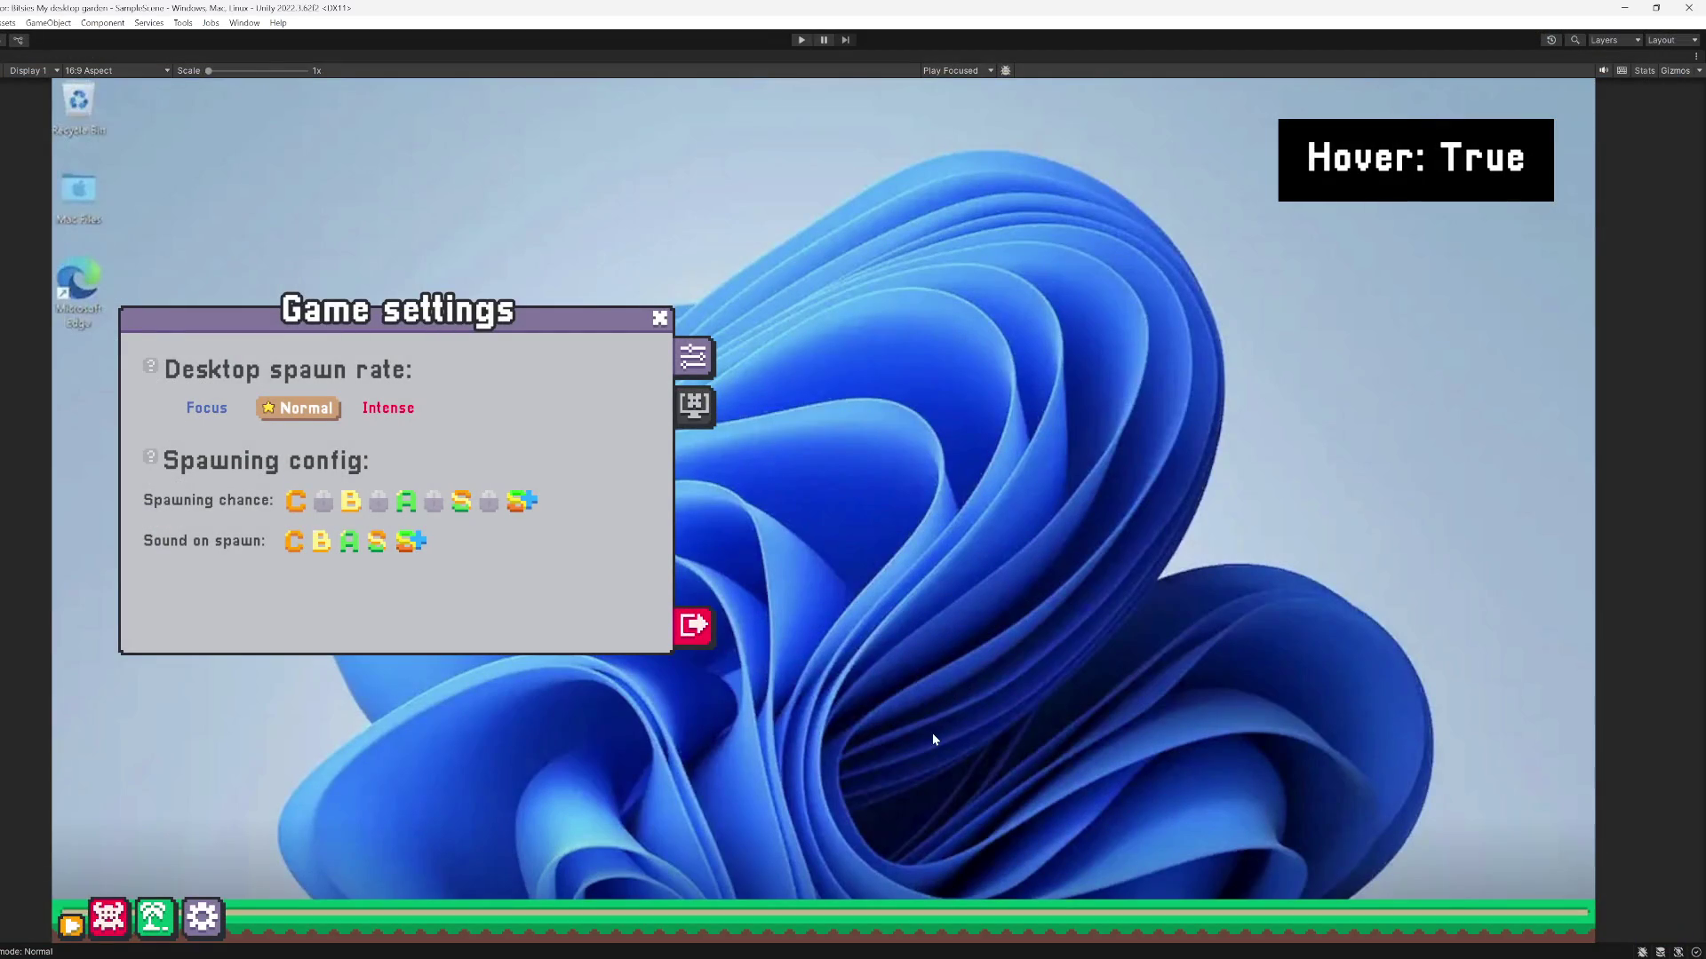
# Start the game, unlock the Rare spawn-chance slot, and switch the spawn rate to Intenso and back to Normal
pyautogui.click(807, 40)
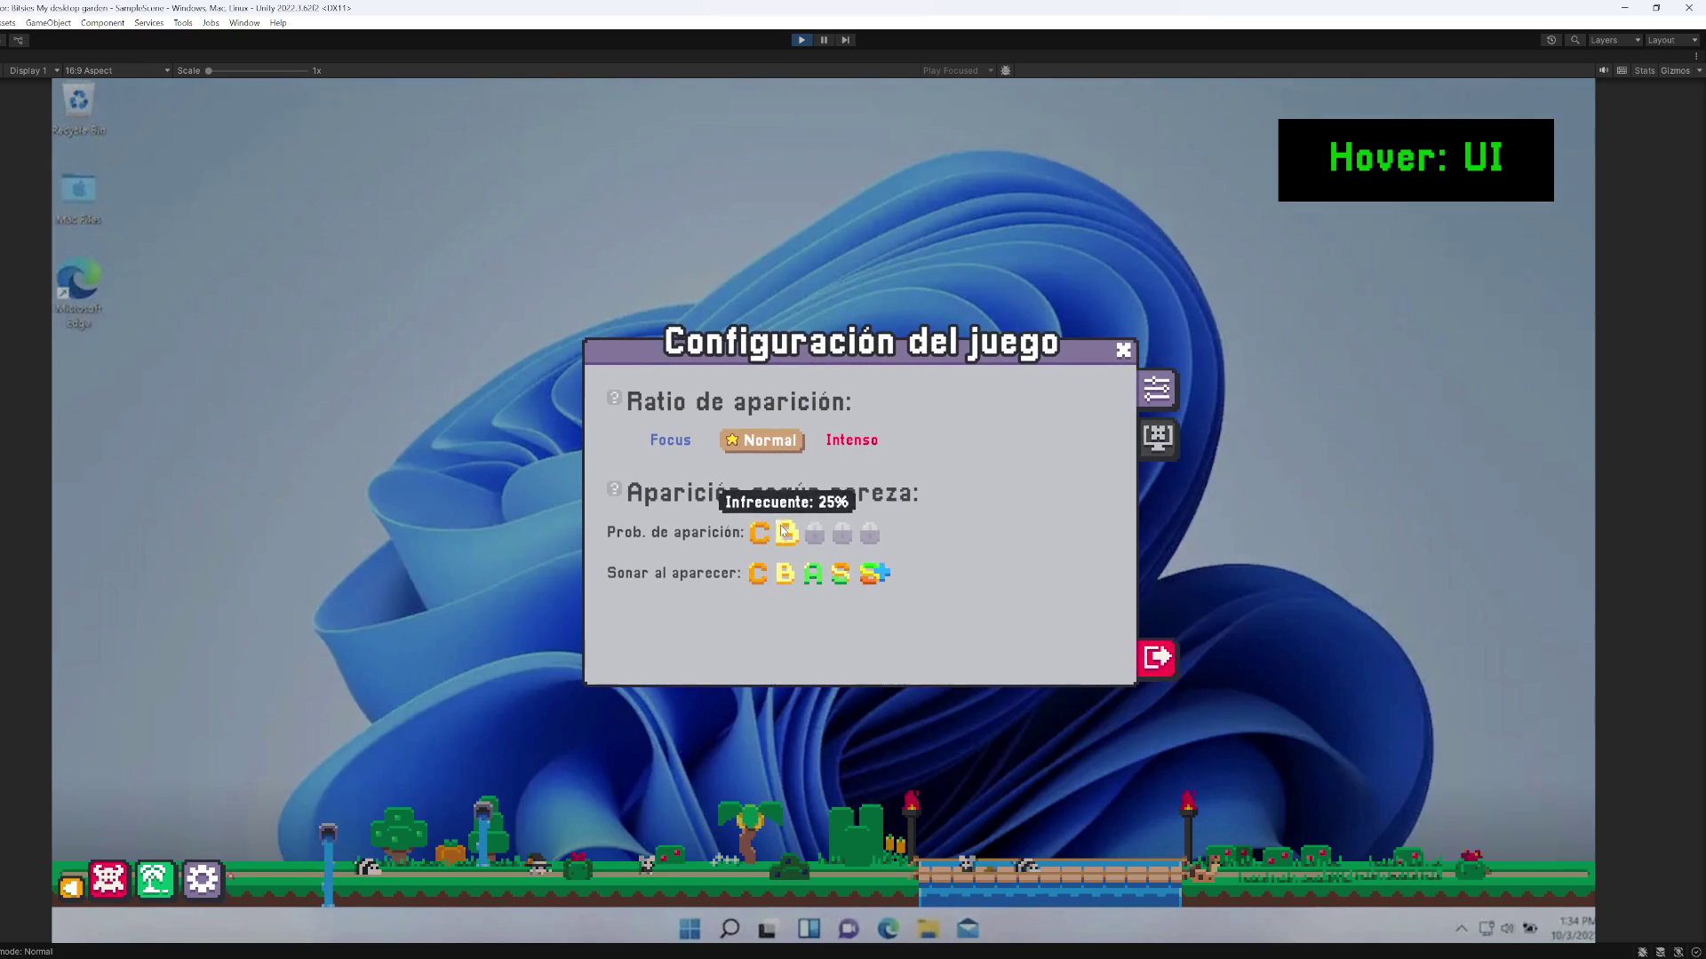
pyautogui.moveTo(764, 537)
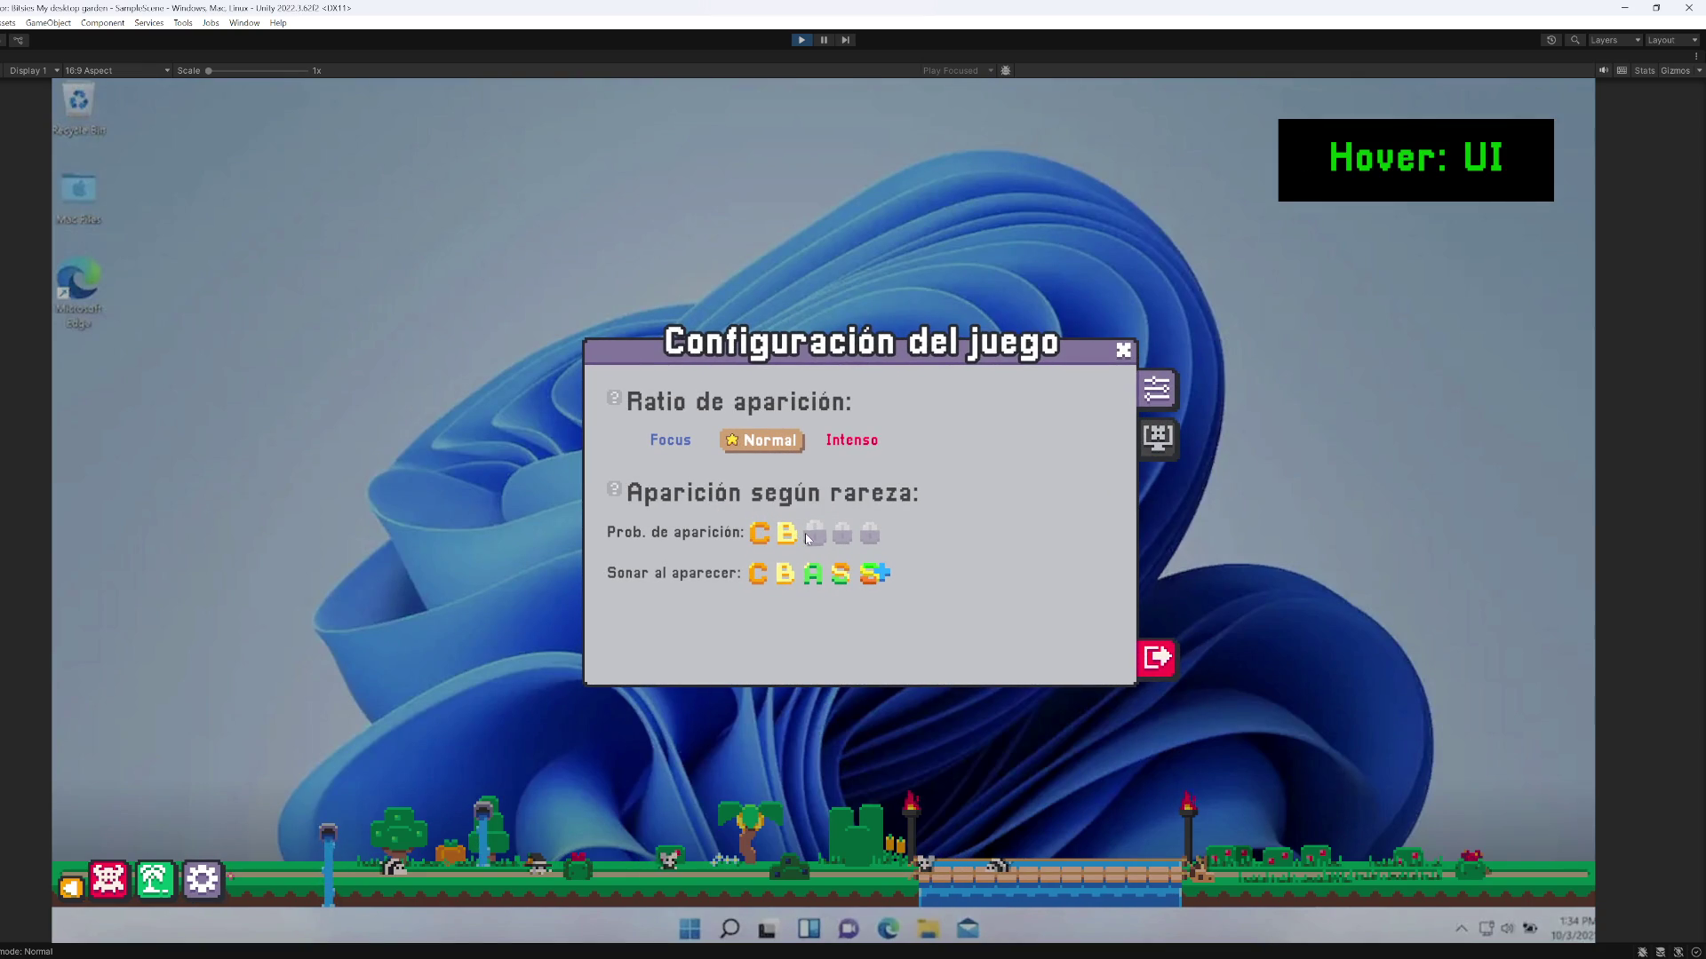
pyautogui.click(812, 535)
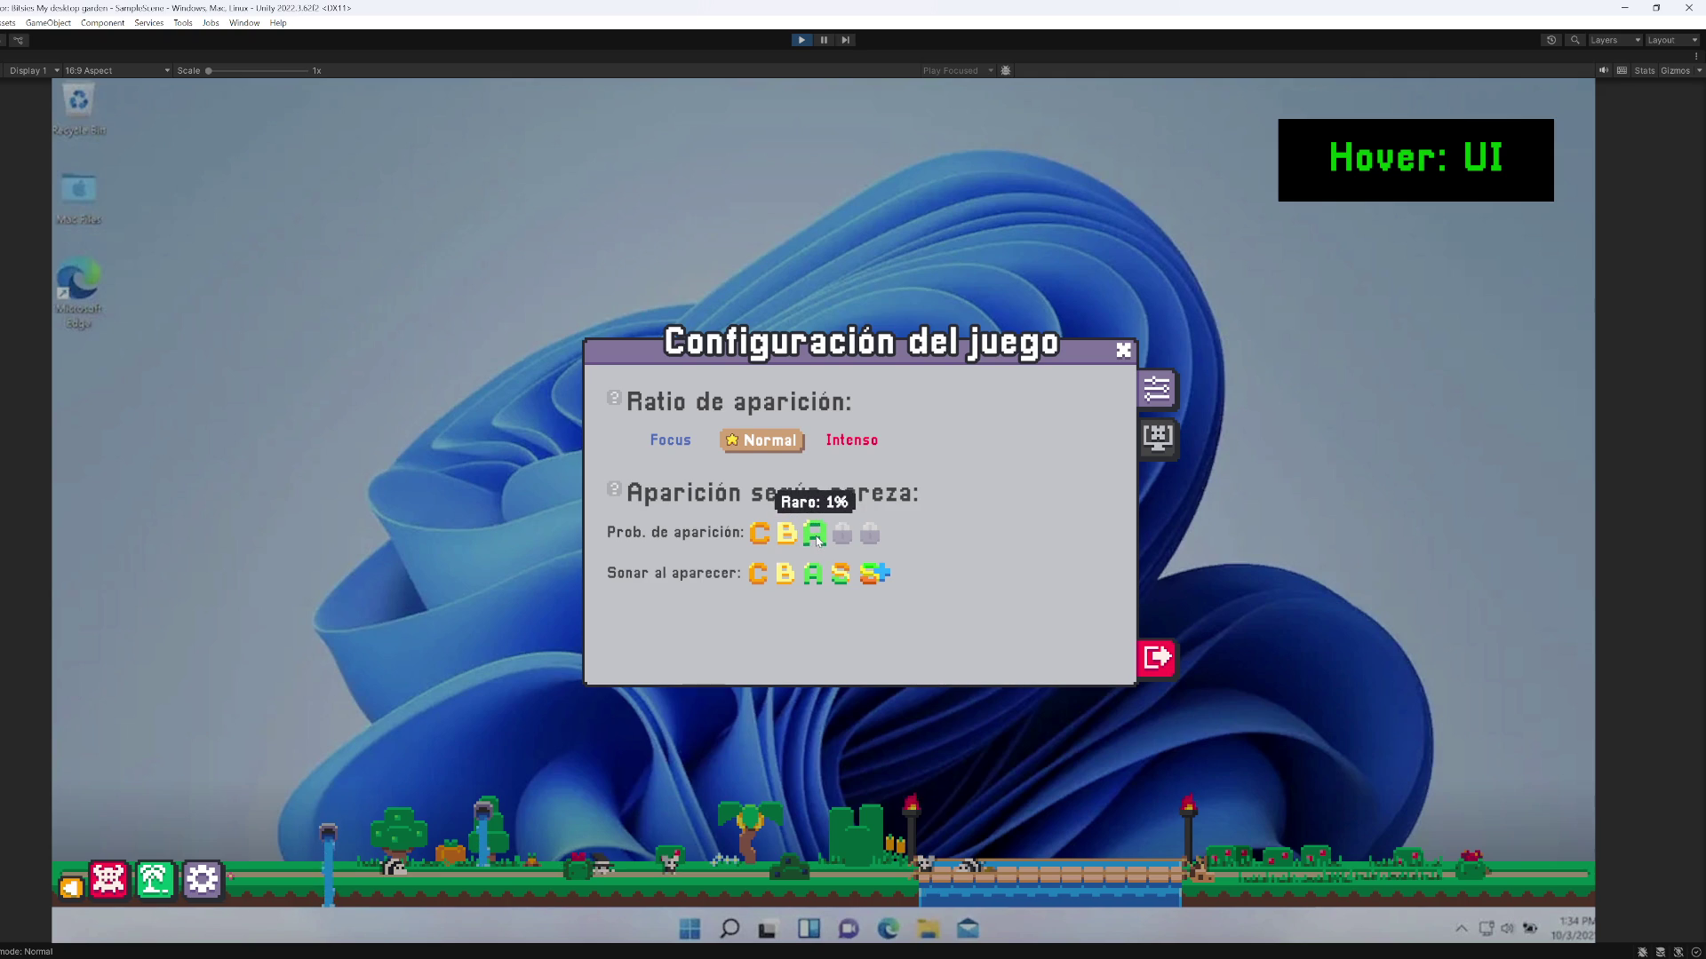
pyautogui.click(828, 451)
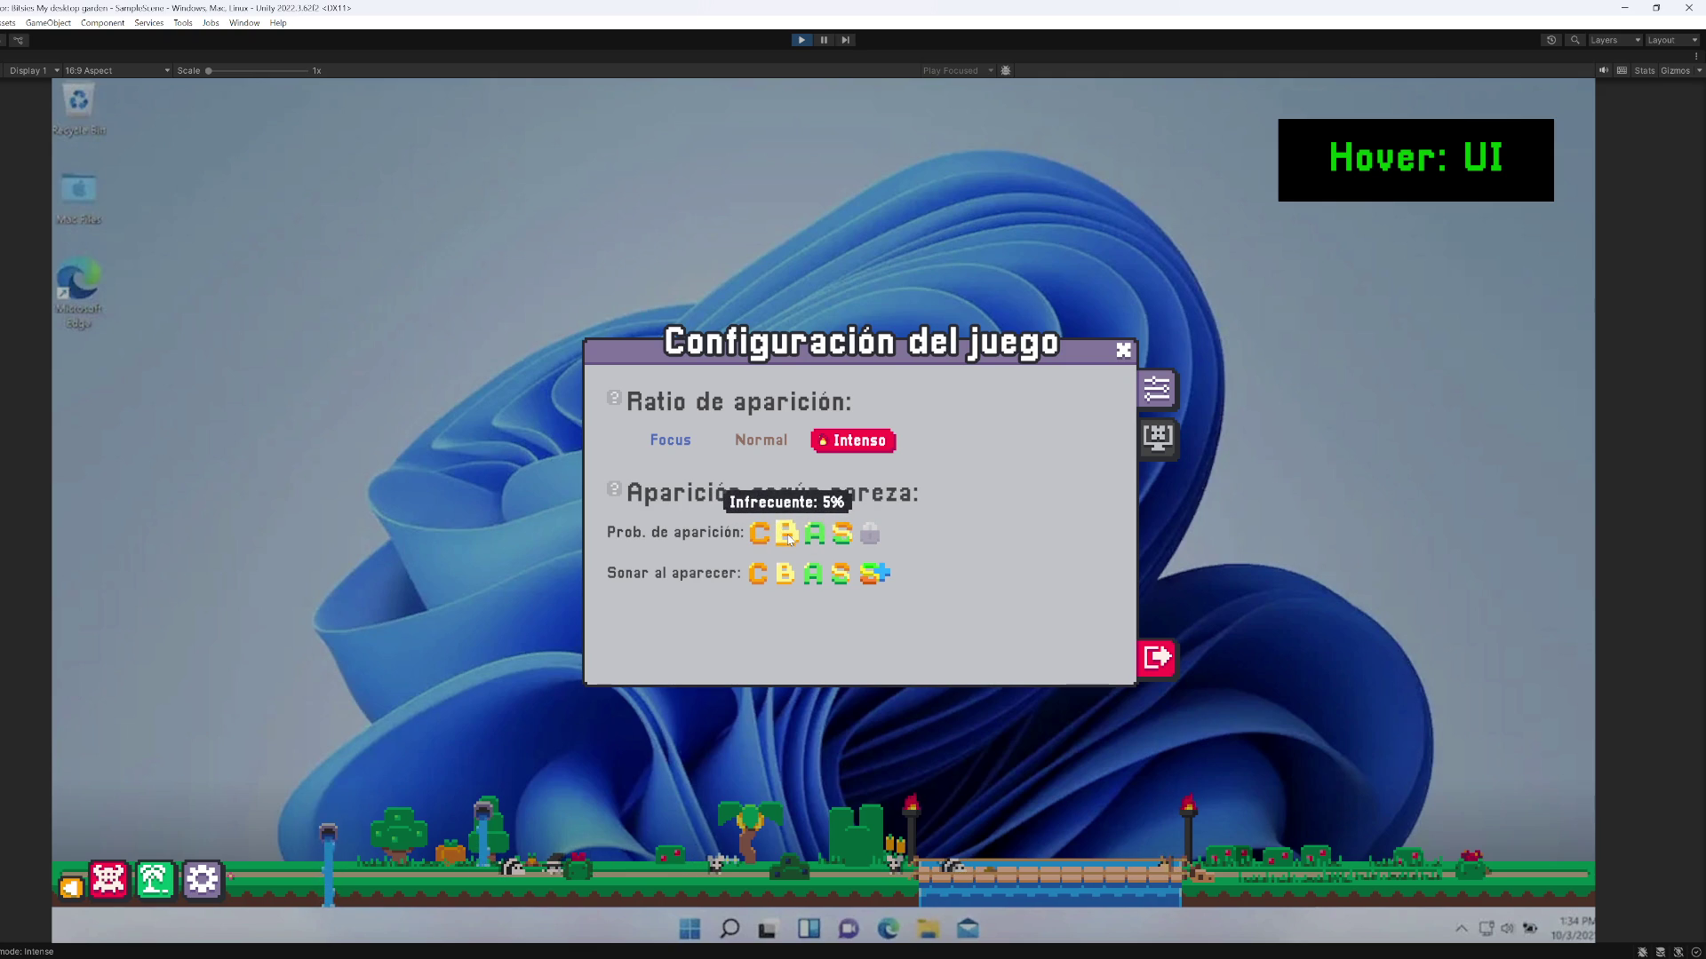
pyautogui.click(761, 439)
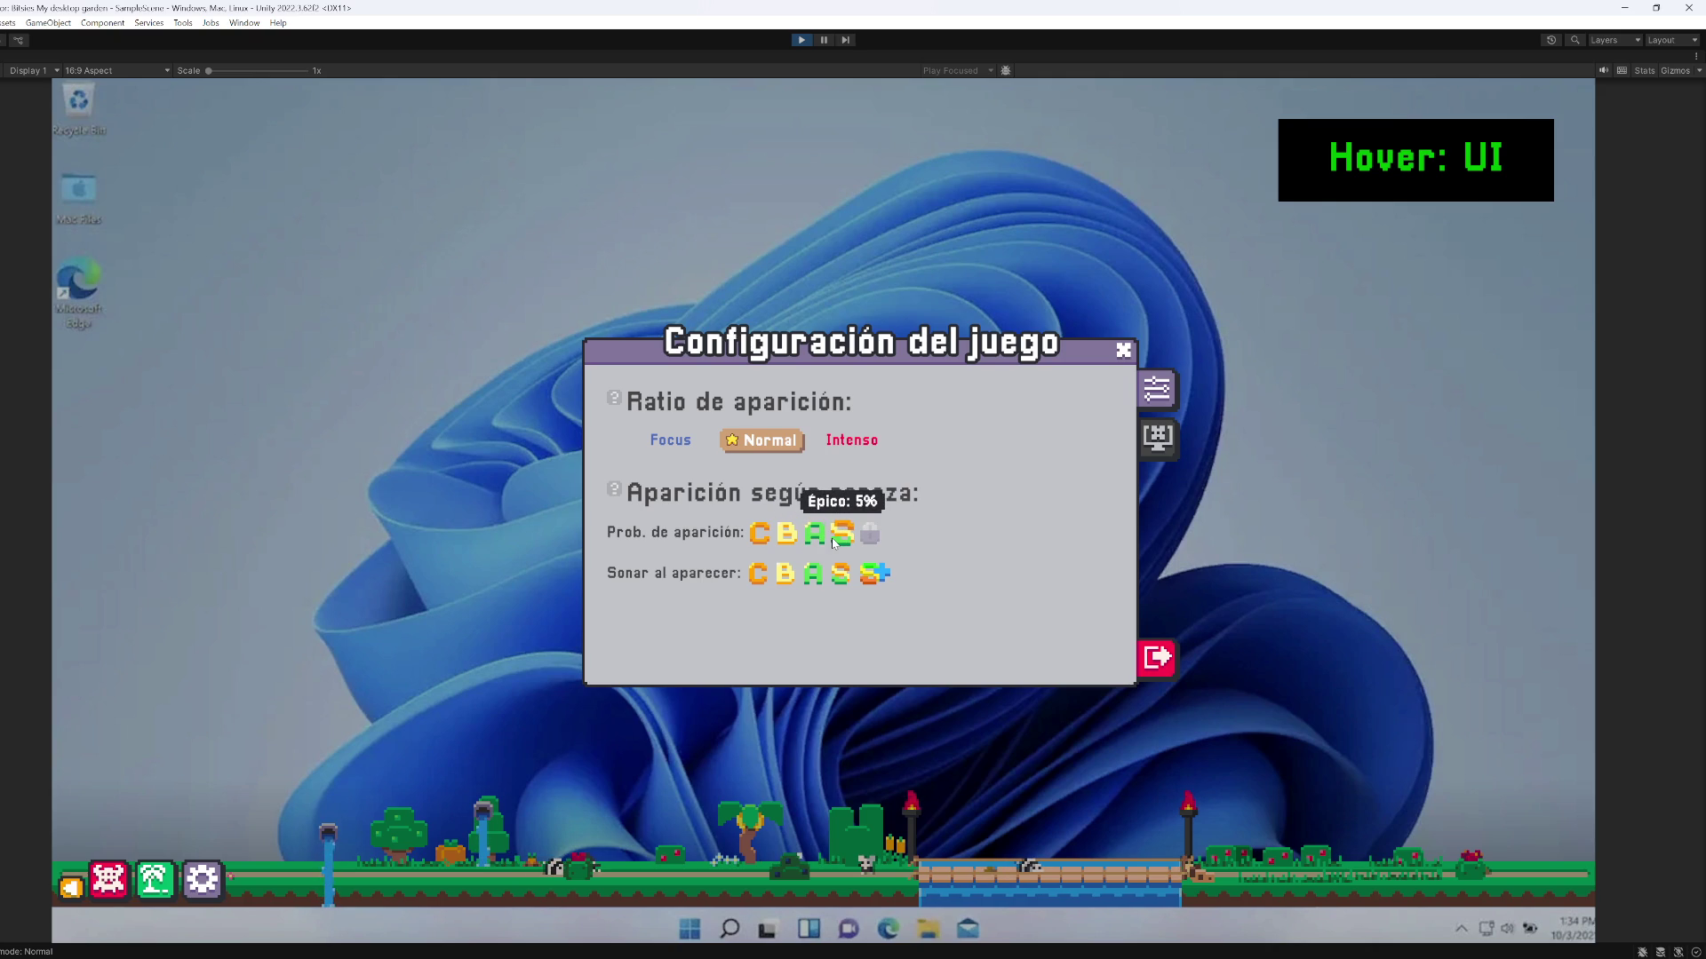
# Scroll on the Epic slot icon to adjust its spawn chance
pyautogui.click(844, 541)
pyautogui.scroll(1, 845, 543)
pyautogui.scroll(4, 846, 543)
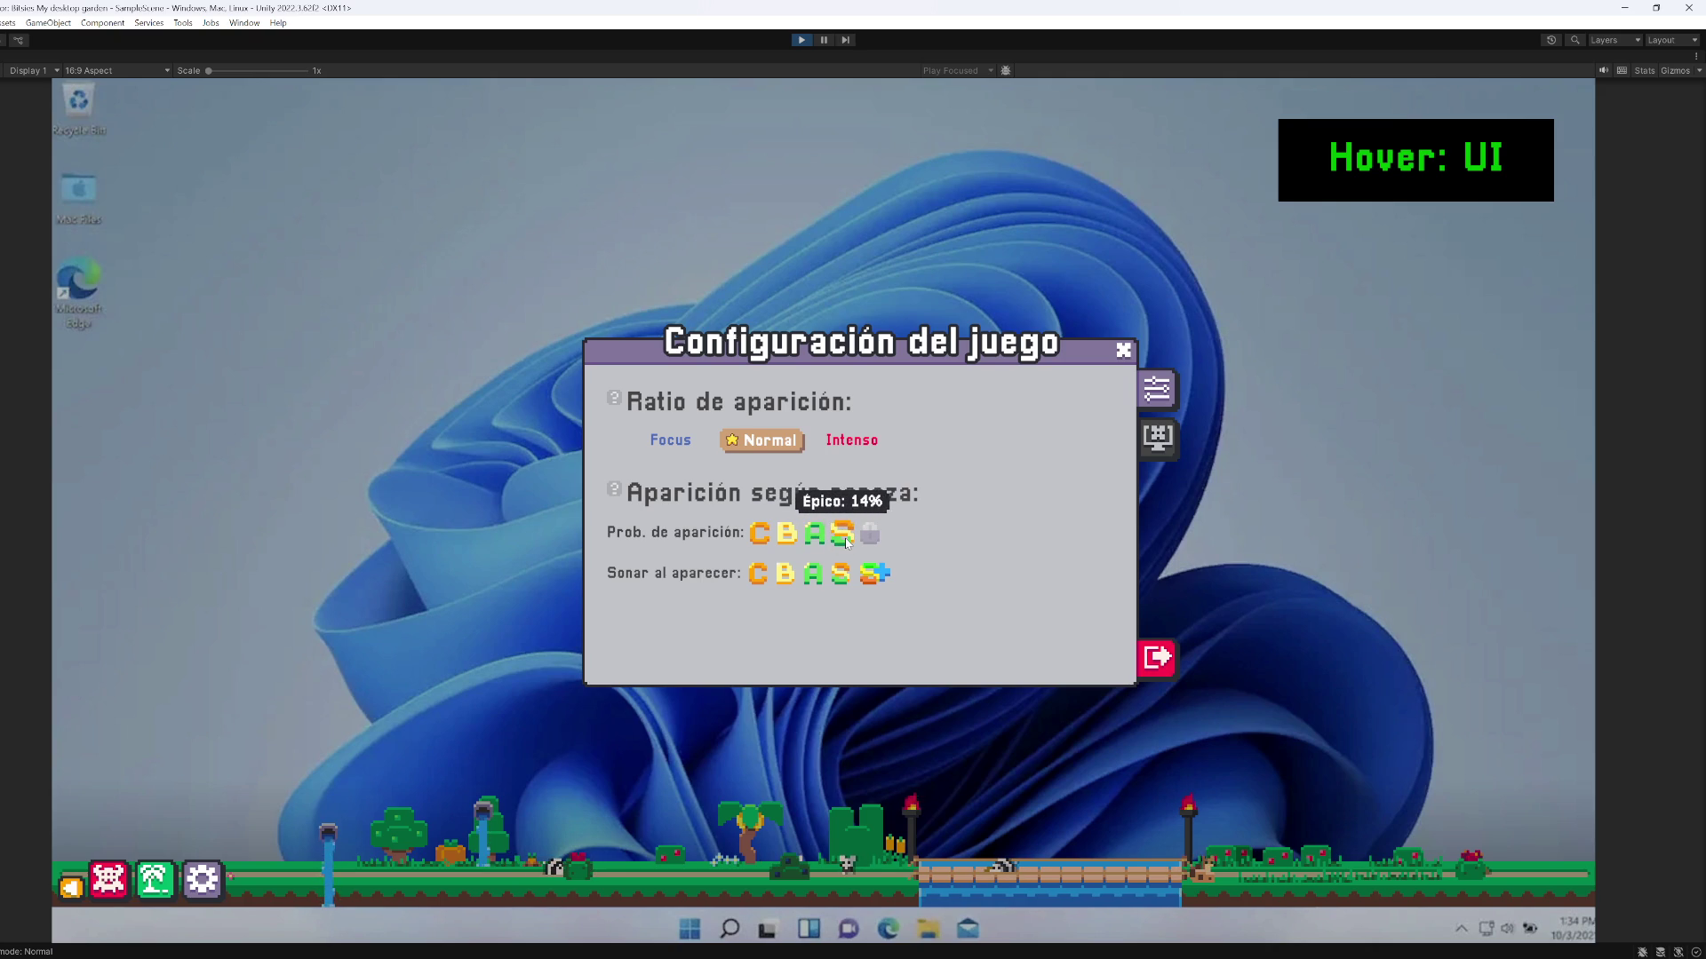
pyautogui.scroll(2, 846, 543)
pyautogui.scroll(3, 845, 543)
pyautogui.scroll(3, 845, 543)
pyautogui.scroll(3, 846, 543)
pyautogui.scroll(-3, 769, 540)
pyautogui.scroll(-3, 770, 541)
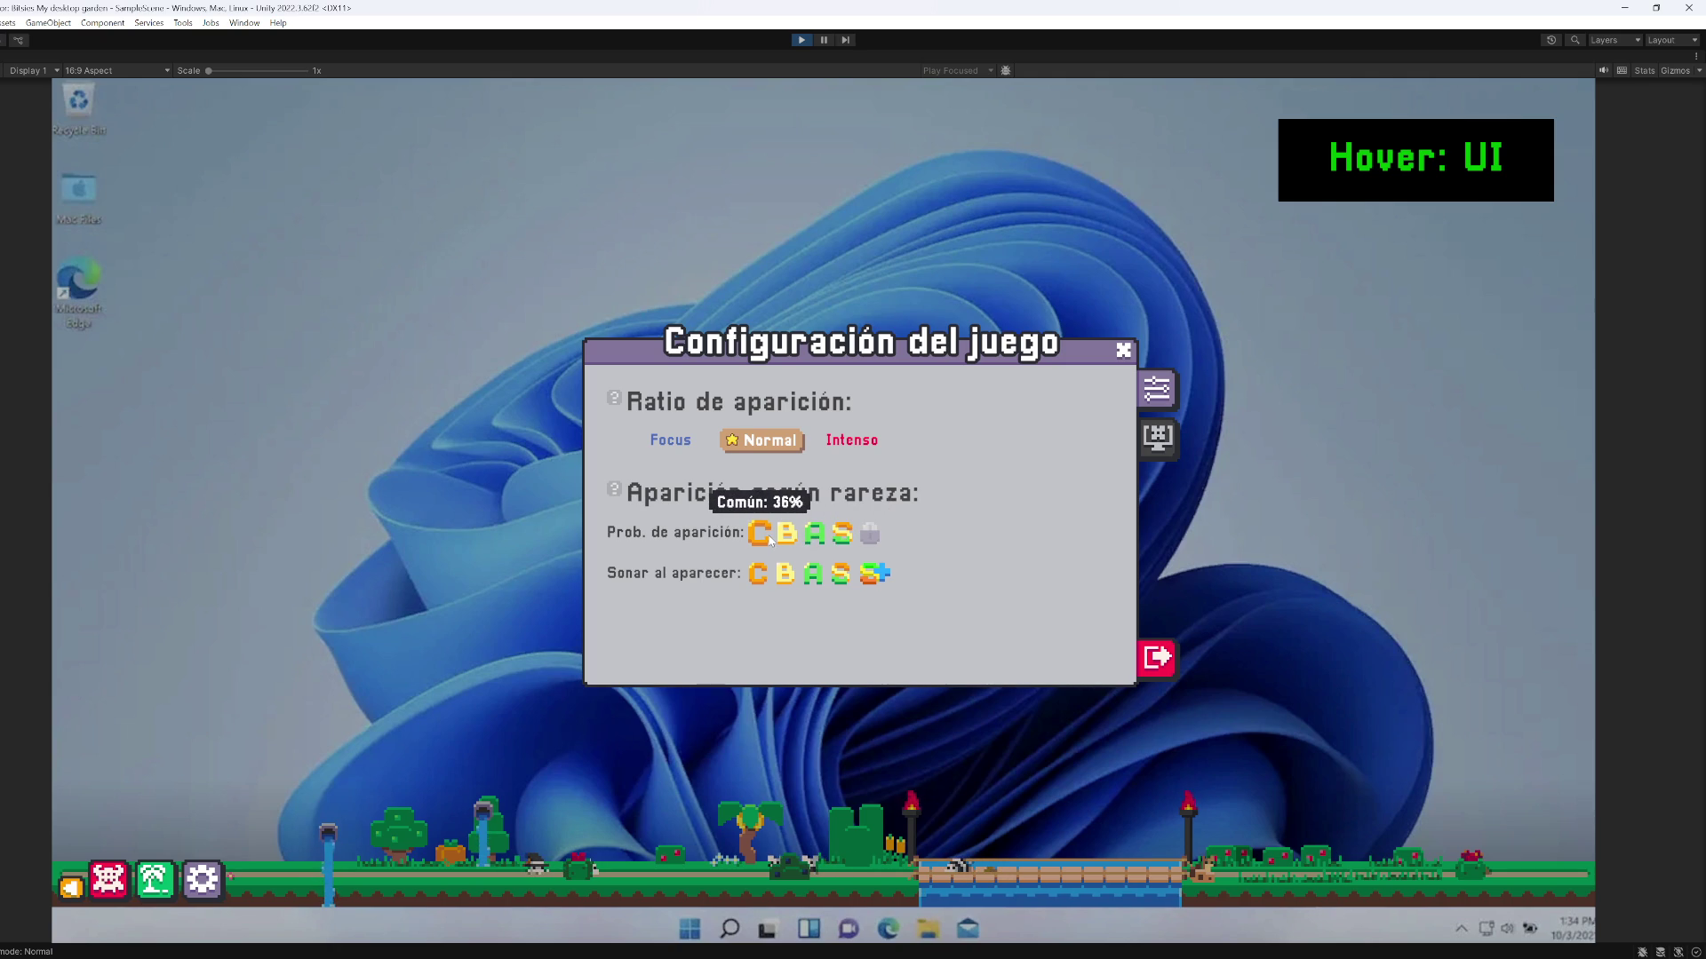
pyautogui.scroll(-2, 769, 540)
# Switch the Common spawn slot off and back on twice
pyautogui.click(777, 538)
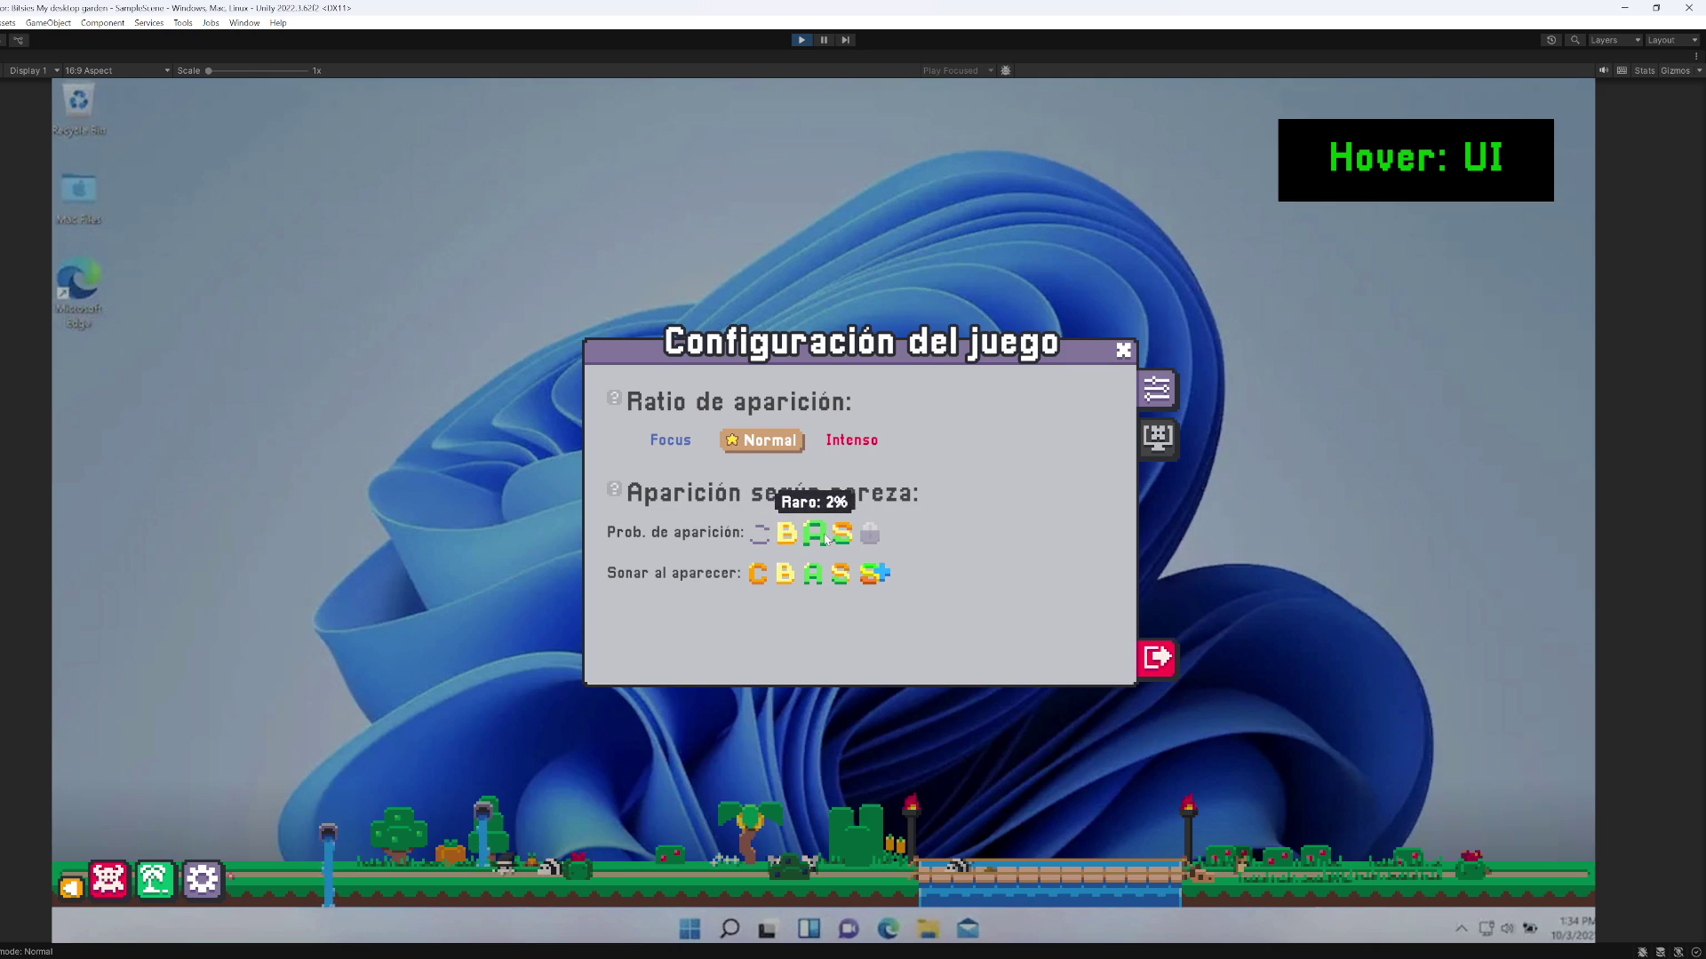
pyautogui.click(771, 538)
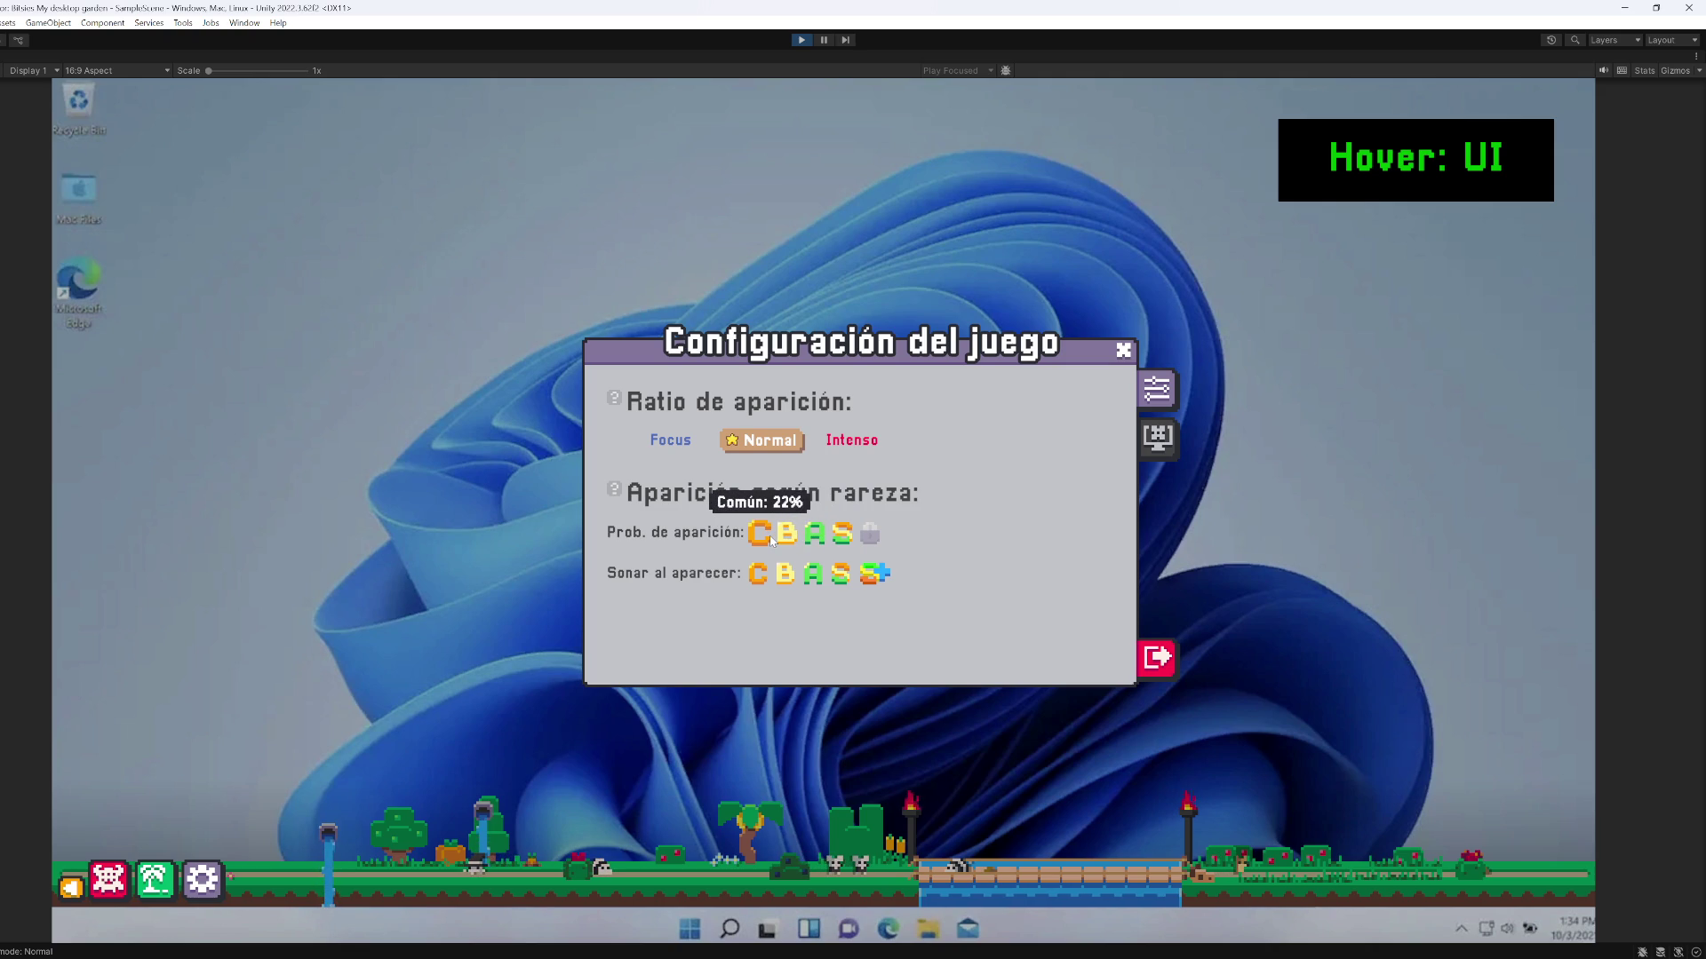
pyautogui.click(771, 538)
pyautogui.click(771, 539)
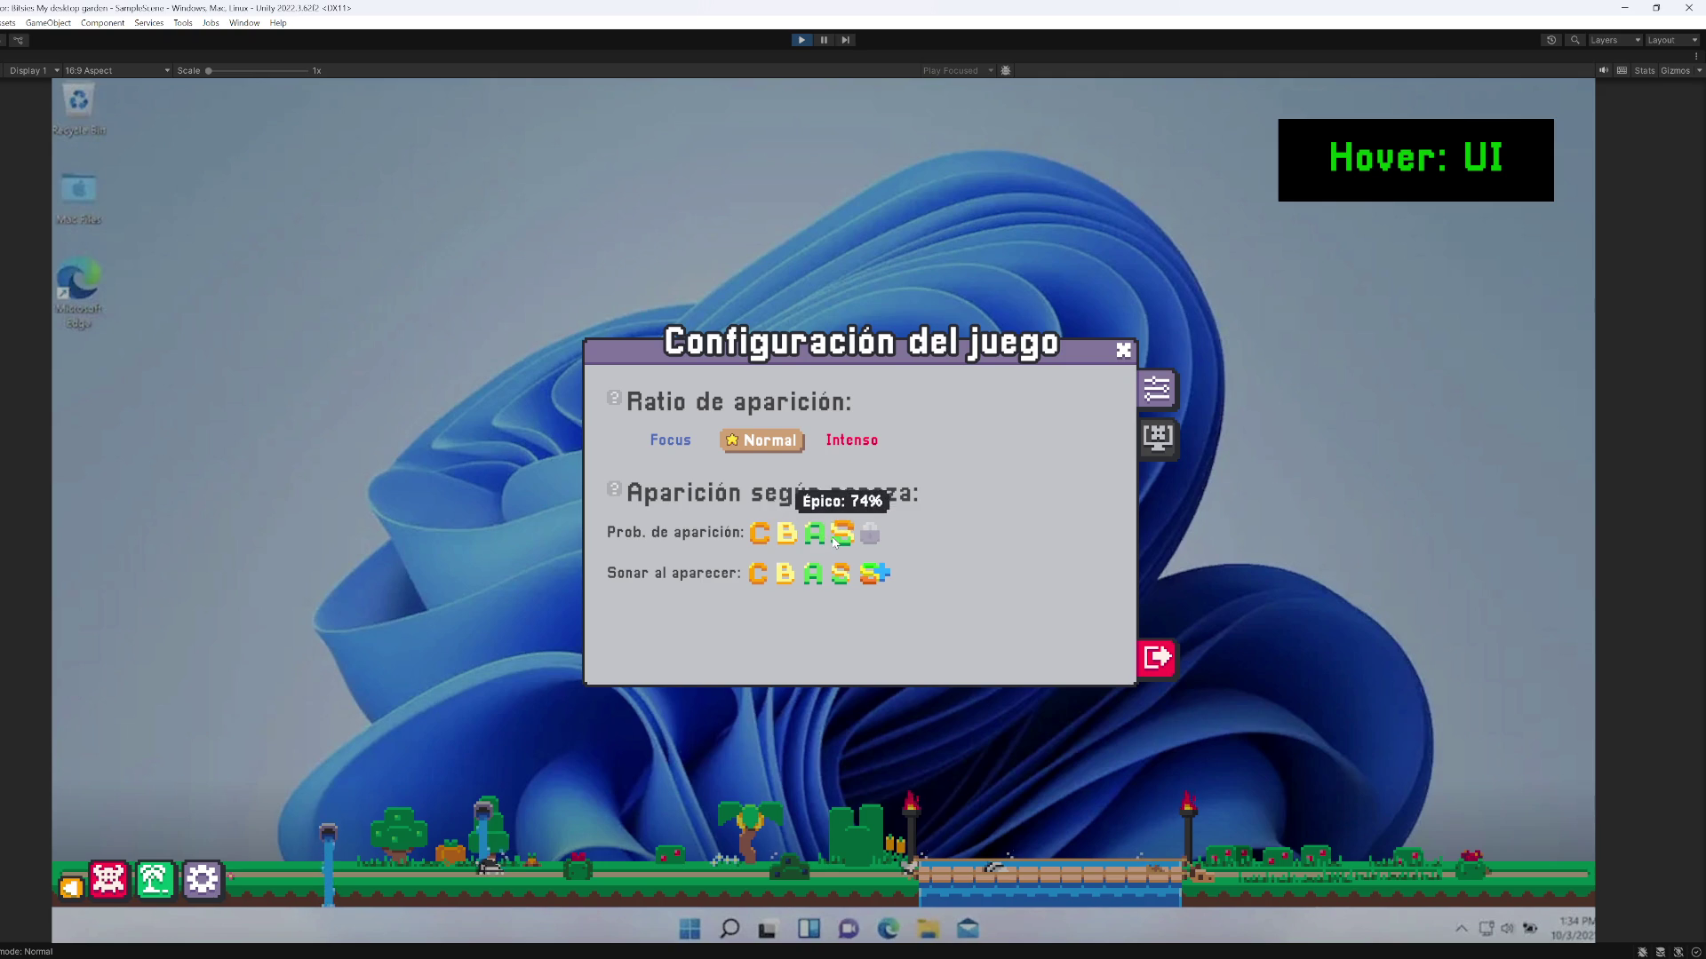
# Toggle the Uncommon and Common slots off and back on, then set the spawn rate to Intenso
pyautogui.moveTo(793, 544)
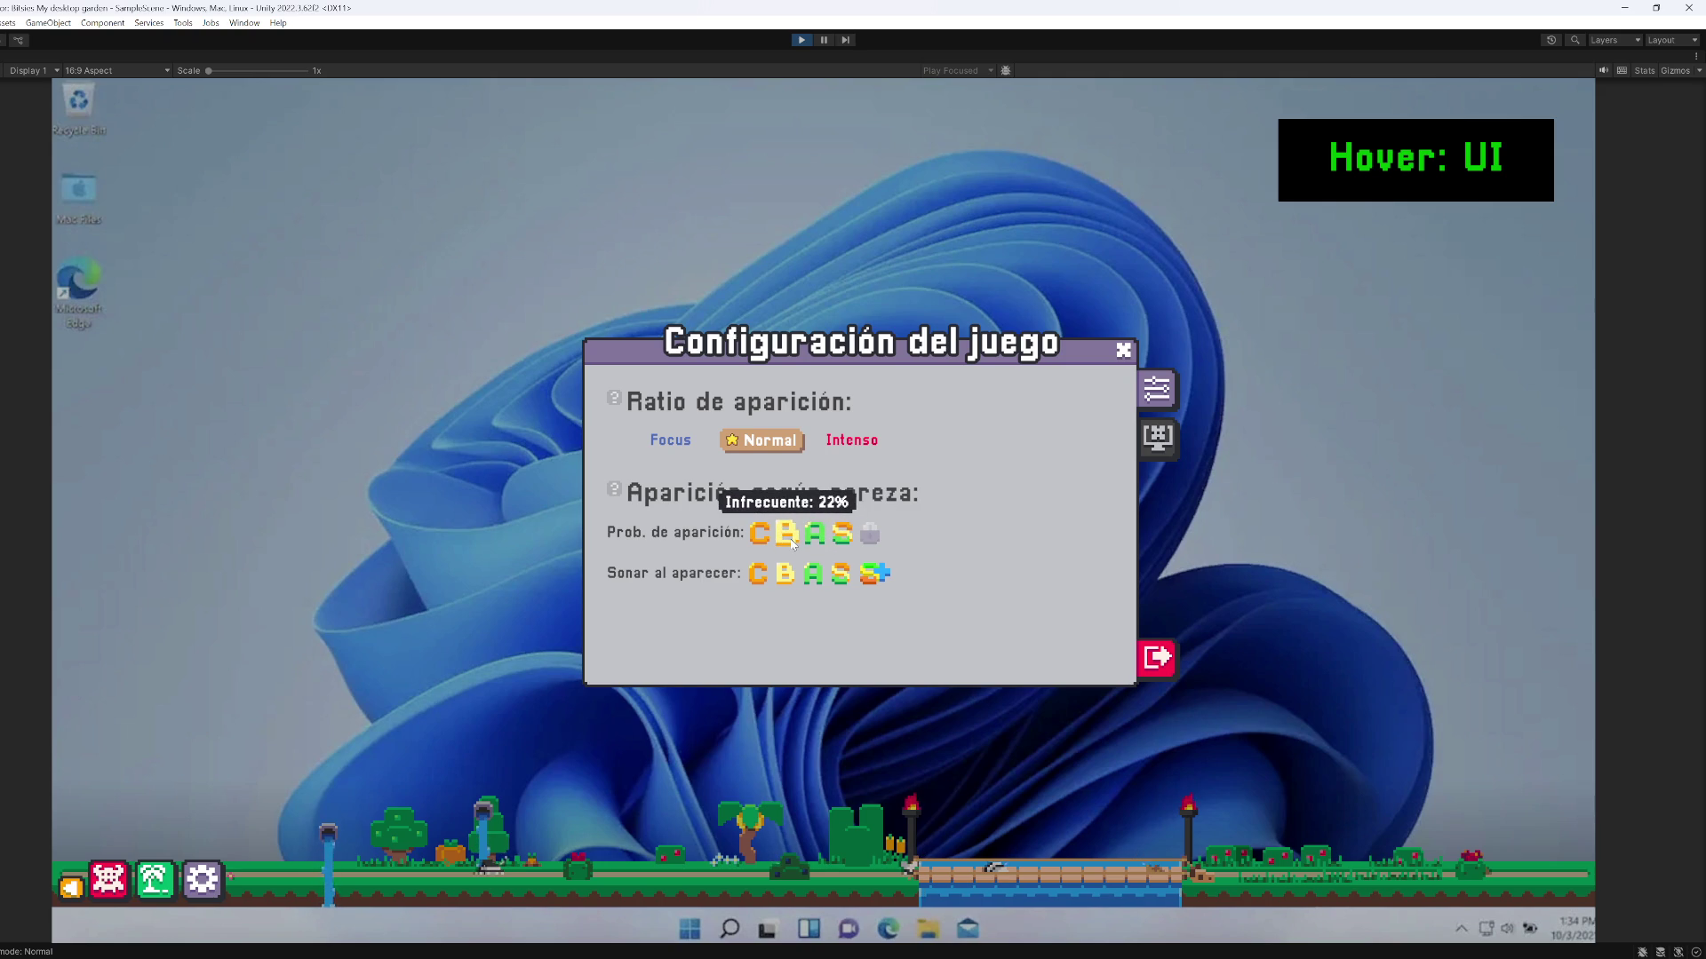
pyautogui.click(791, 540)
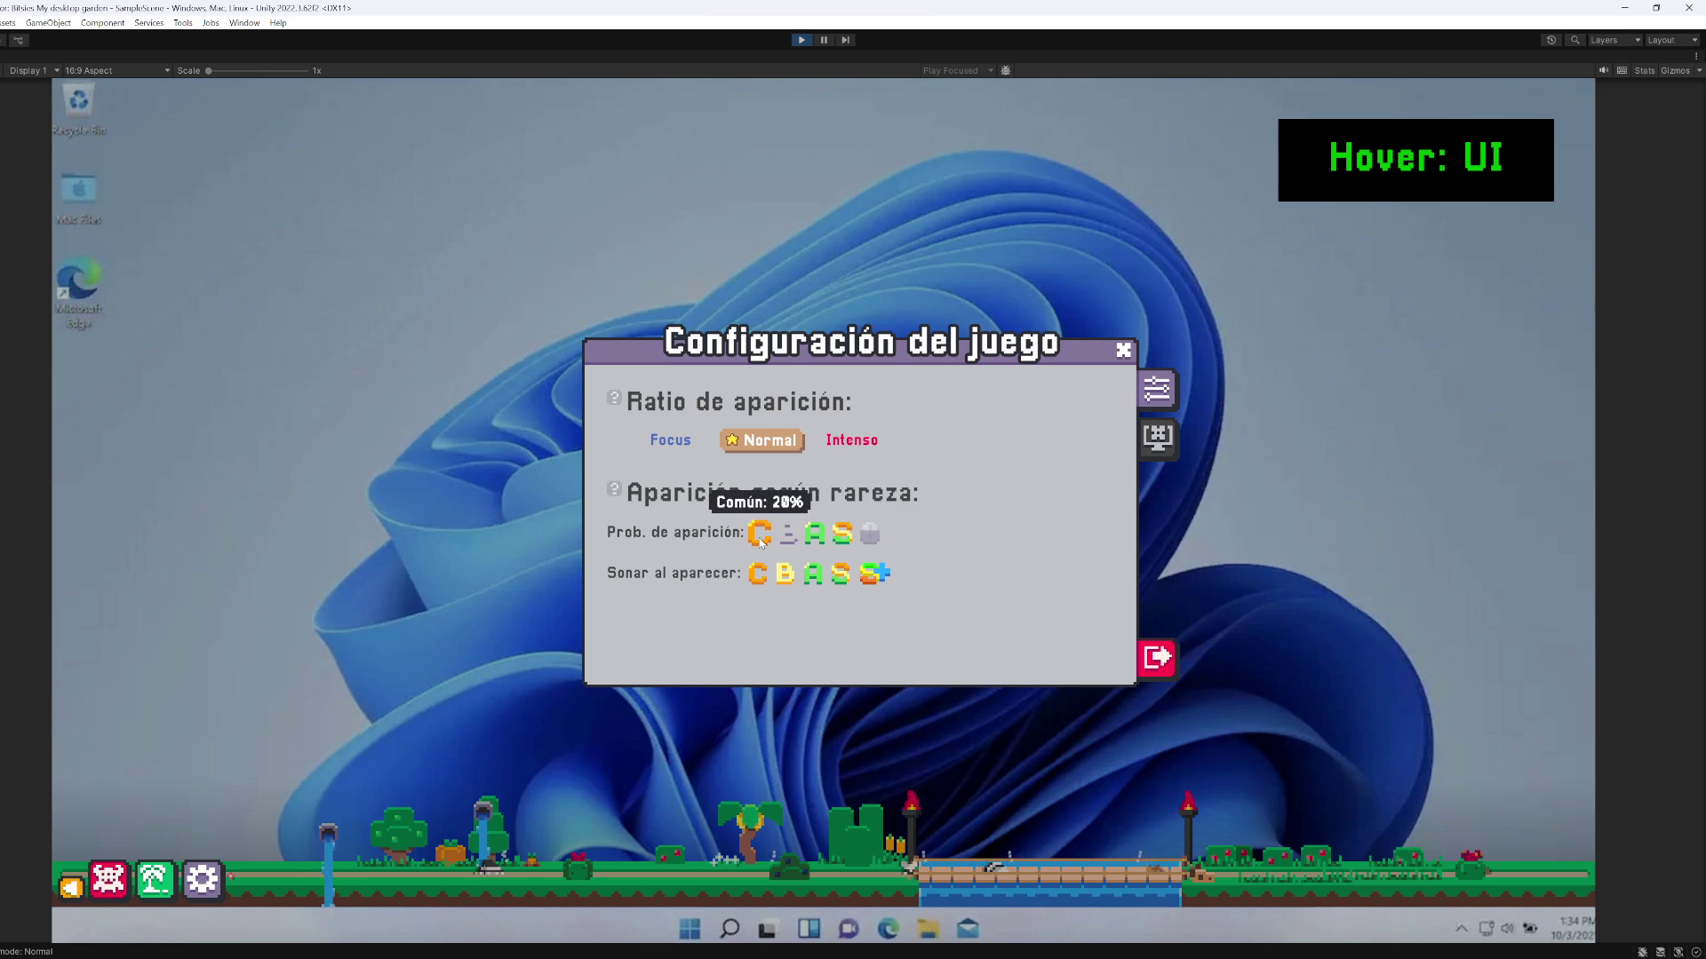
pyautogui.click(788, 541)
pyautogui.click(763, 540)
pyautogui.click(782, 541)
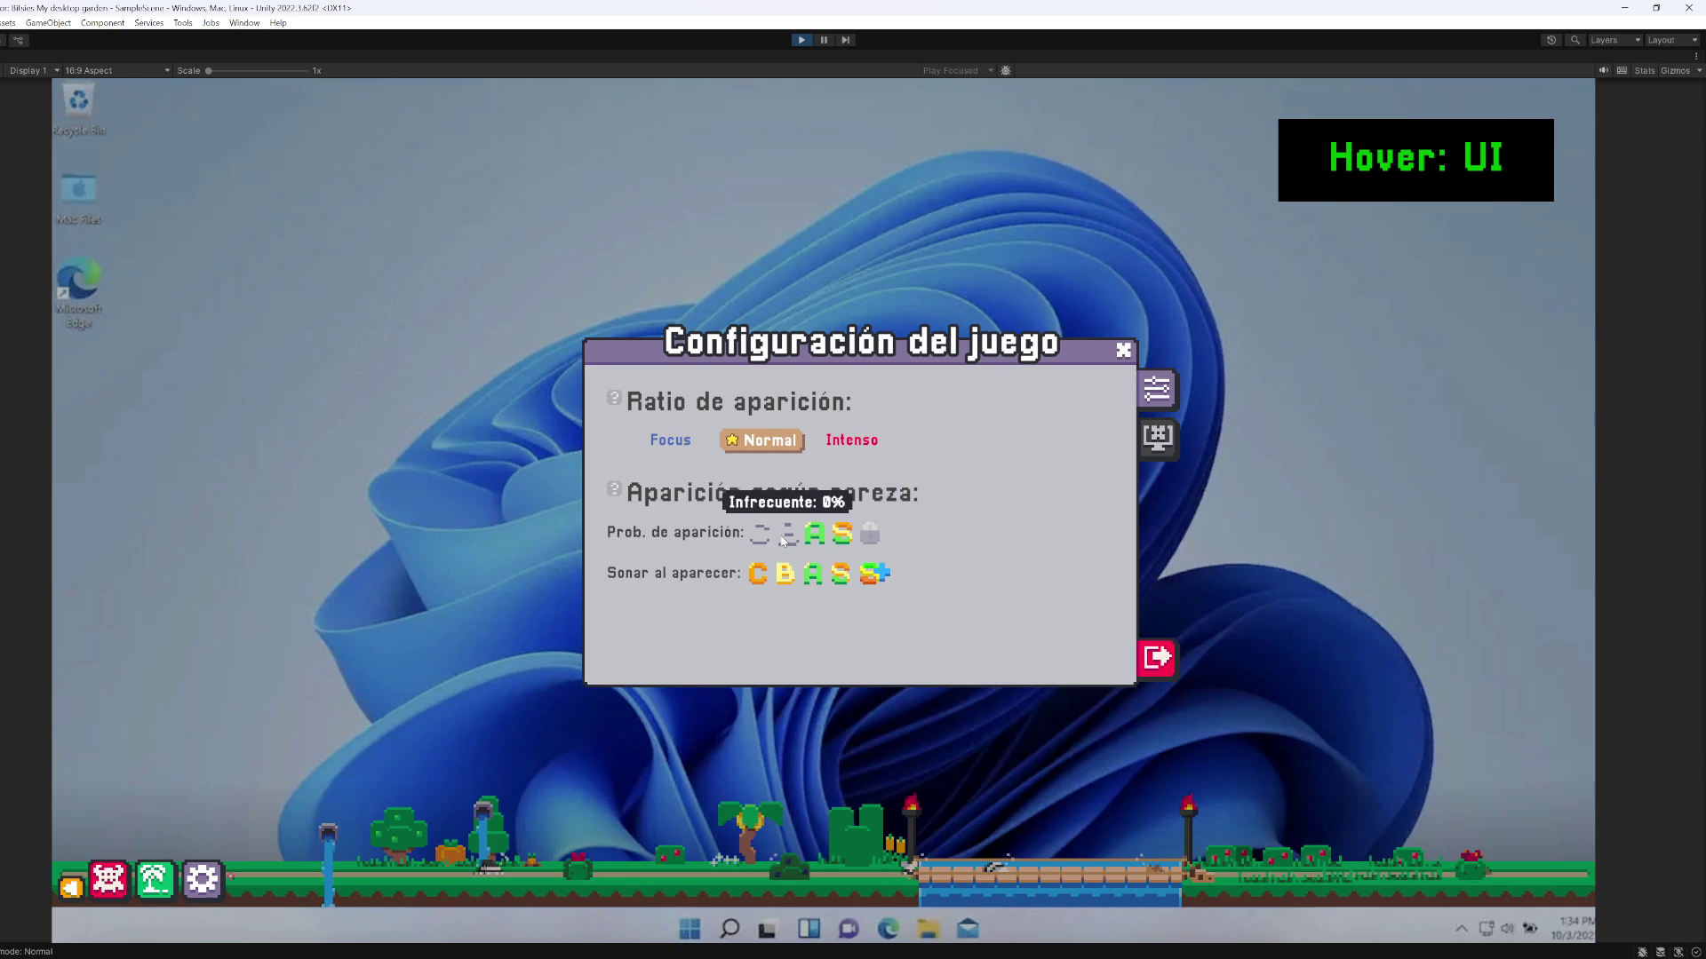
pyautogui.click(782, 540)
pyautogui.click(852, 440)
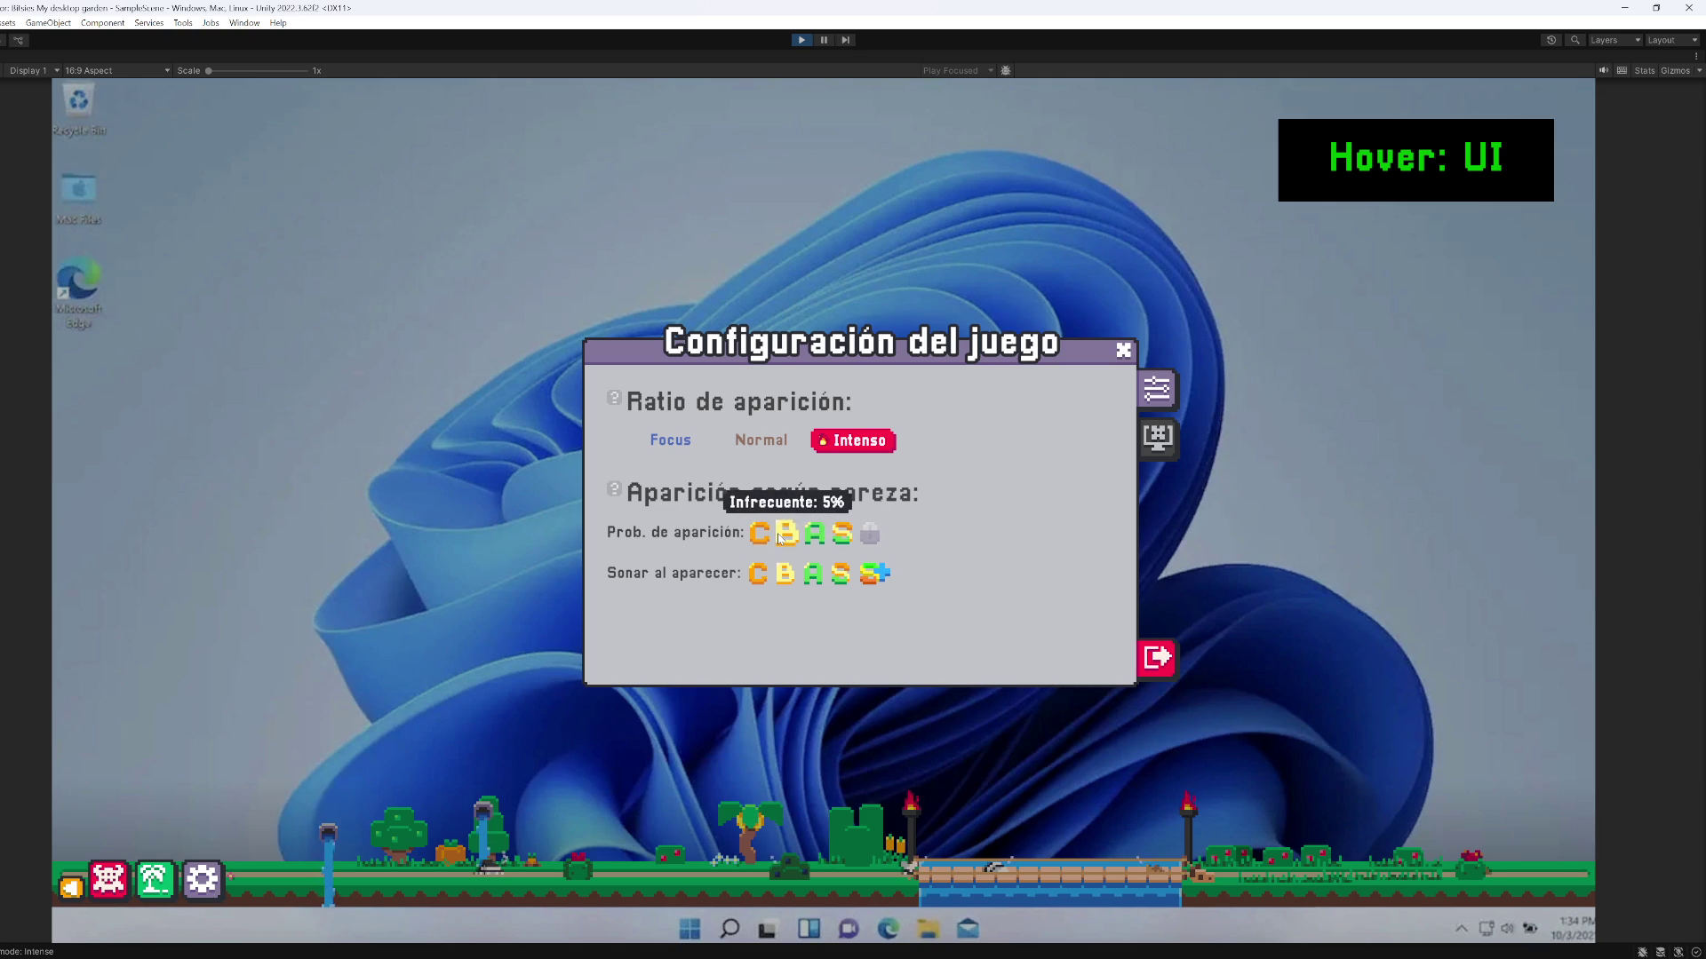
pyautogui.scroll(-1, 761, 537)
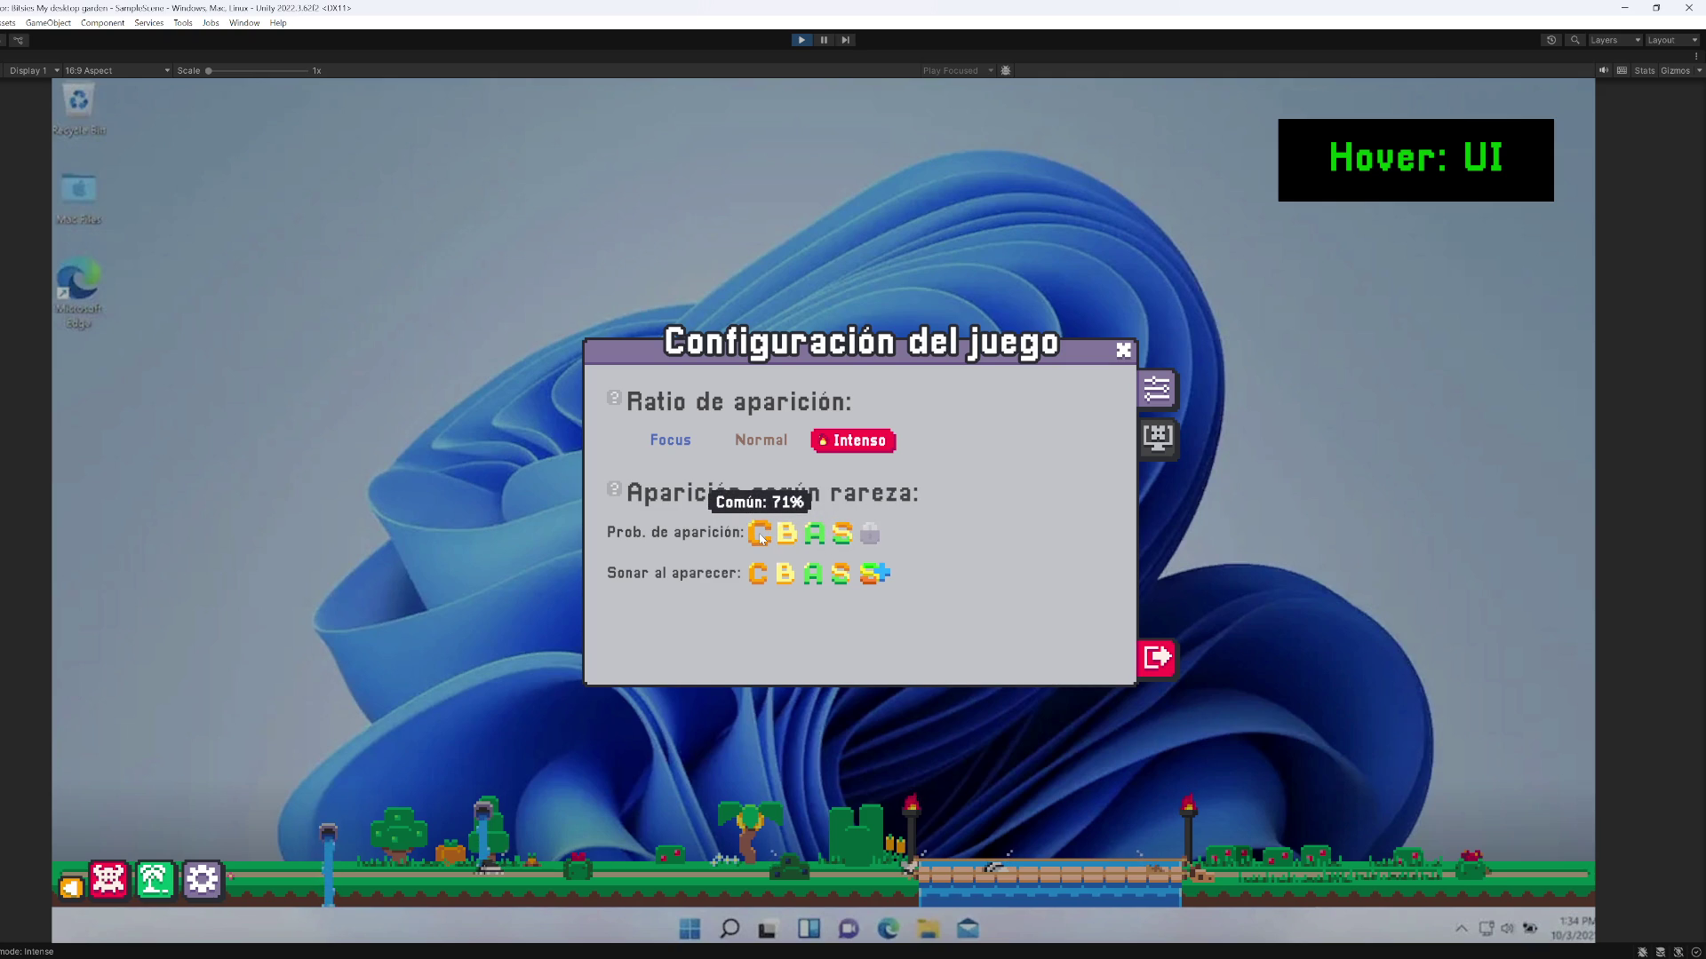
pyautogui.click(761, 441)
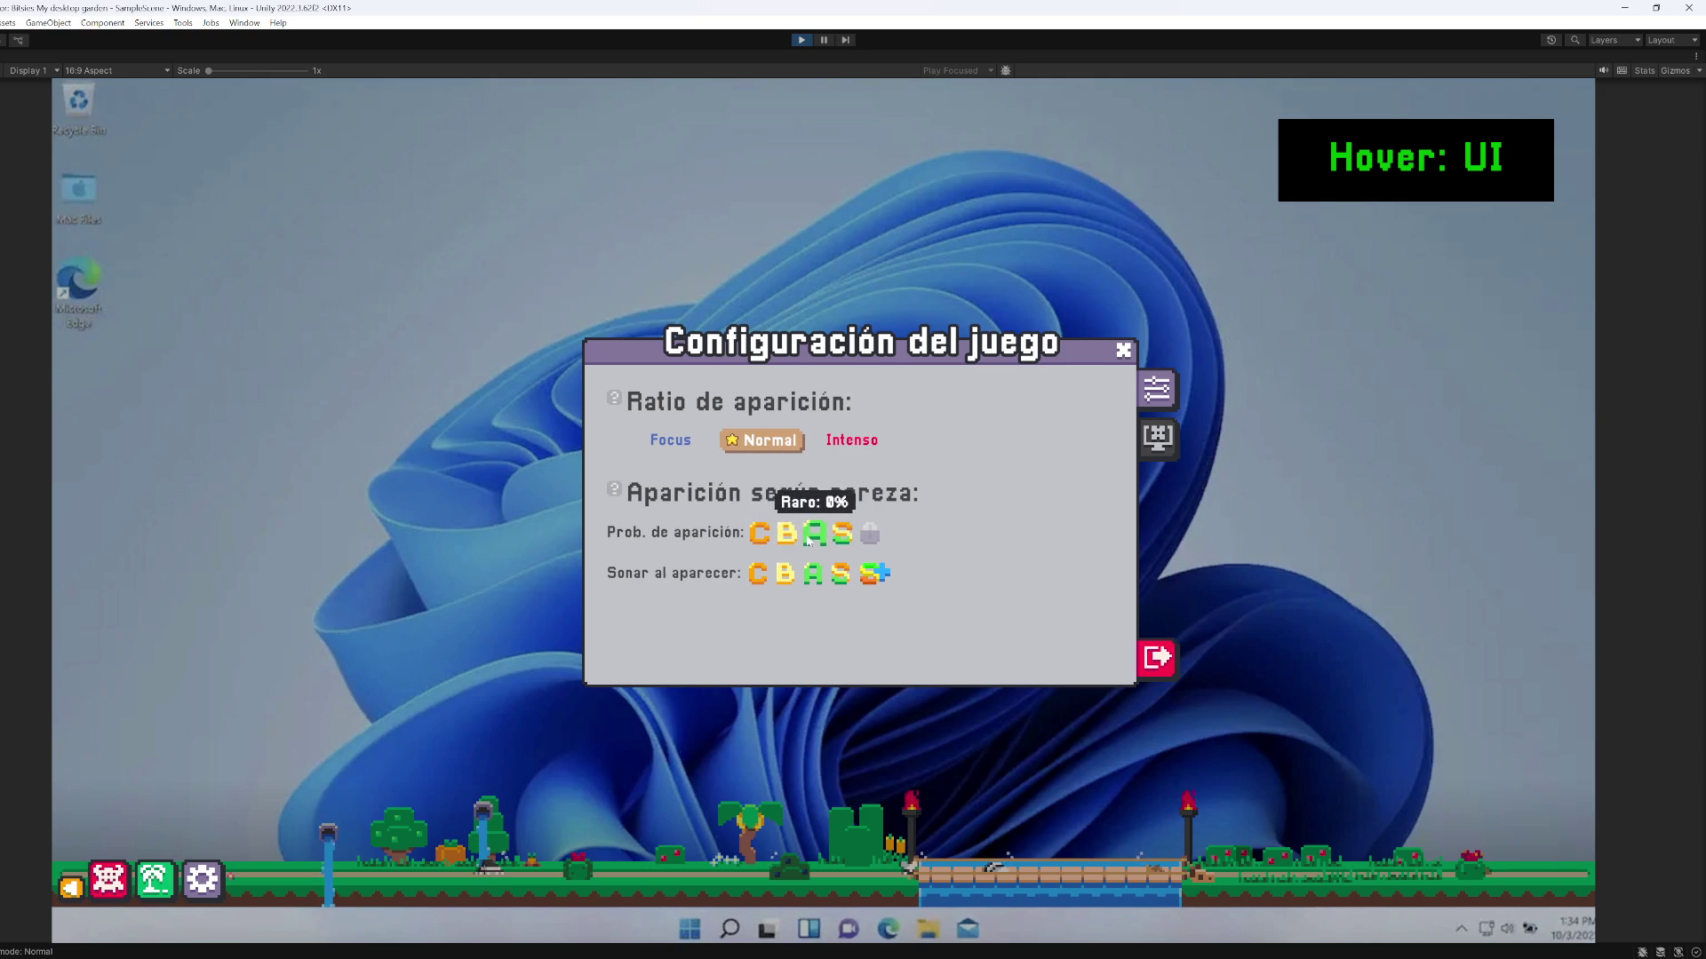
pyautogui.click(852, 441)
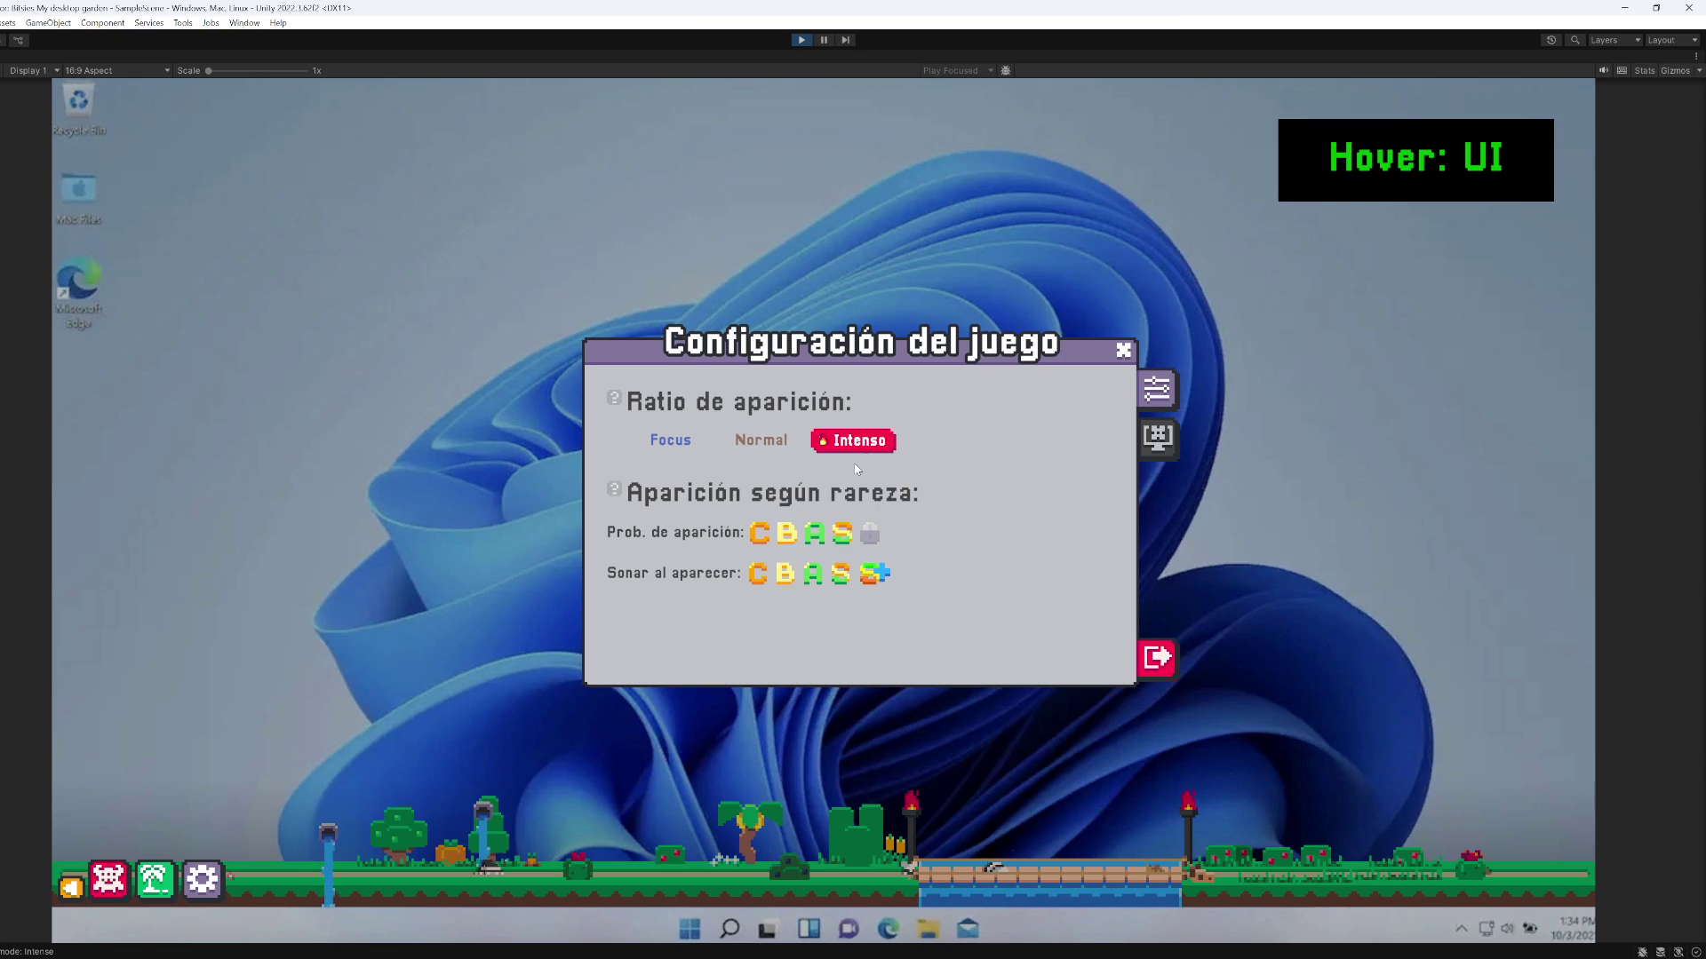
pyautogui.click(746, 441)
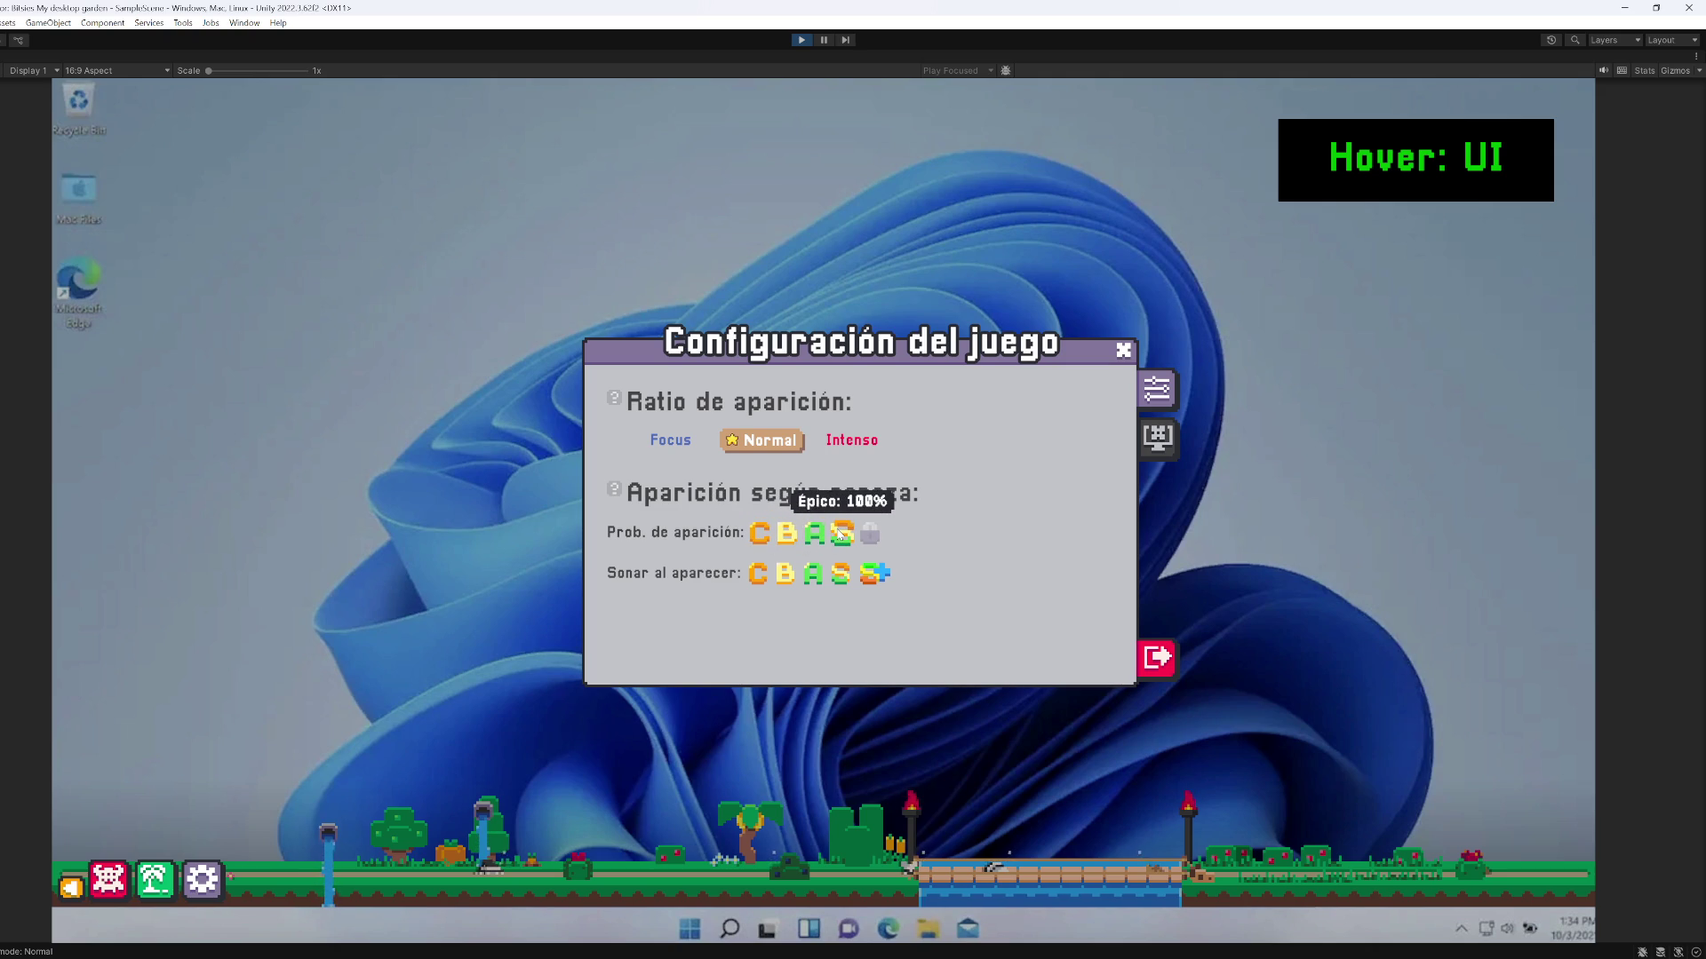
# Switch the Epic and Rare spawn slots off, then turn Rare and Epic back on
pyautogui.click(816, 536)
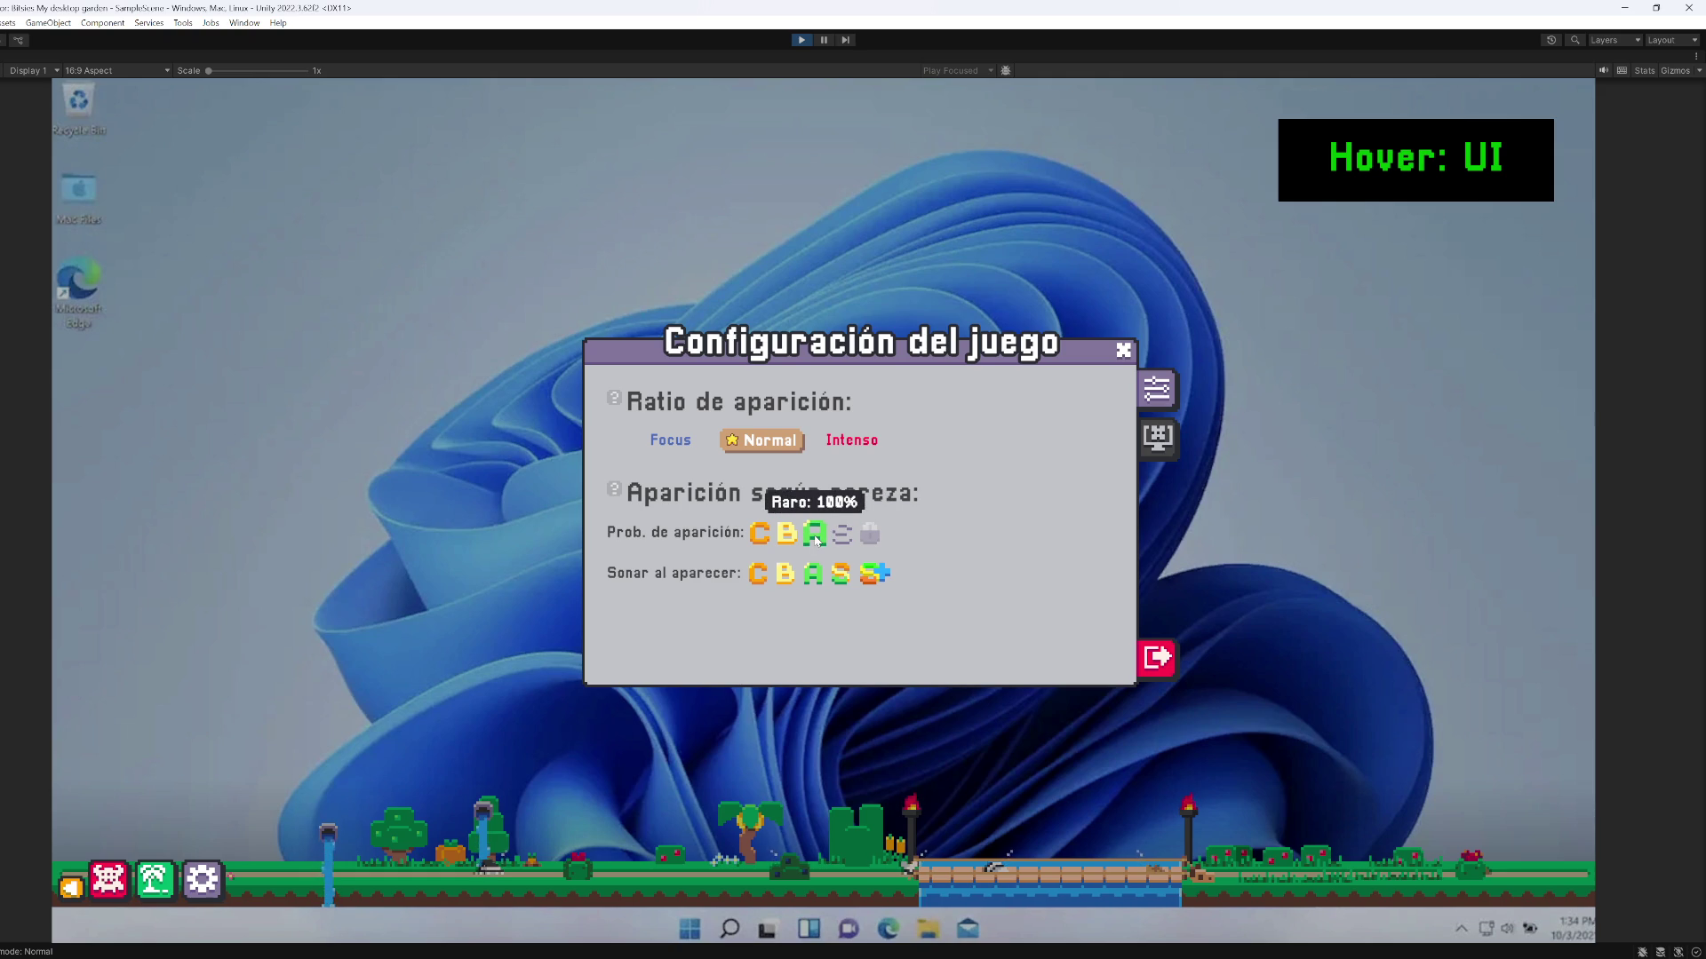
pyautogui.click(817, 536)
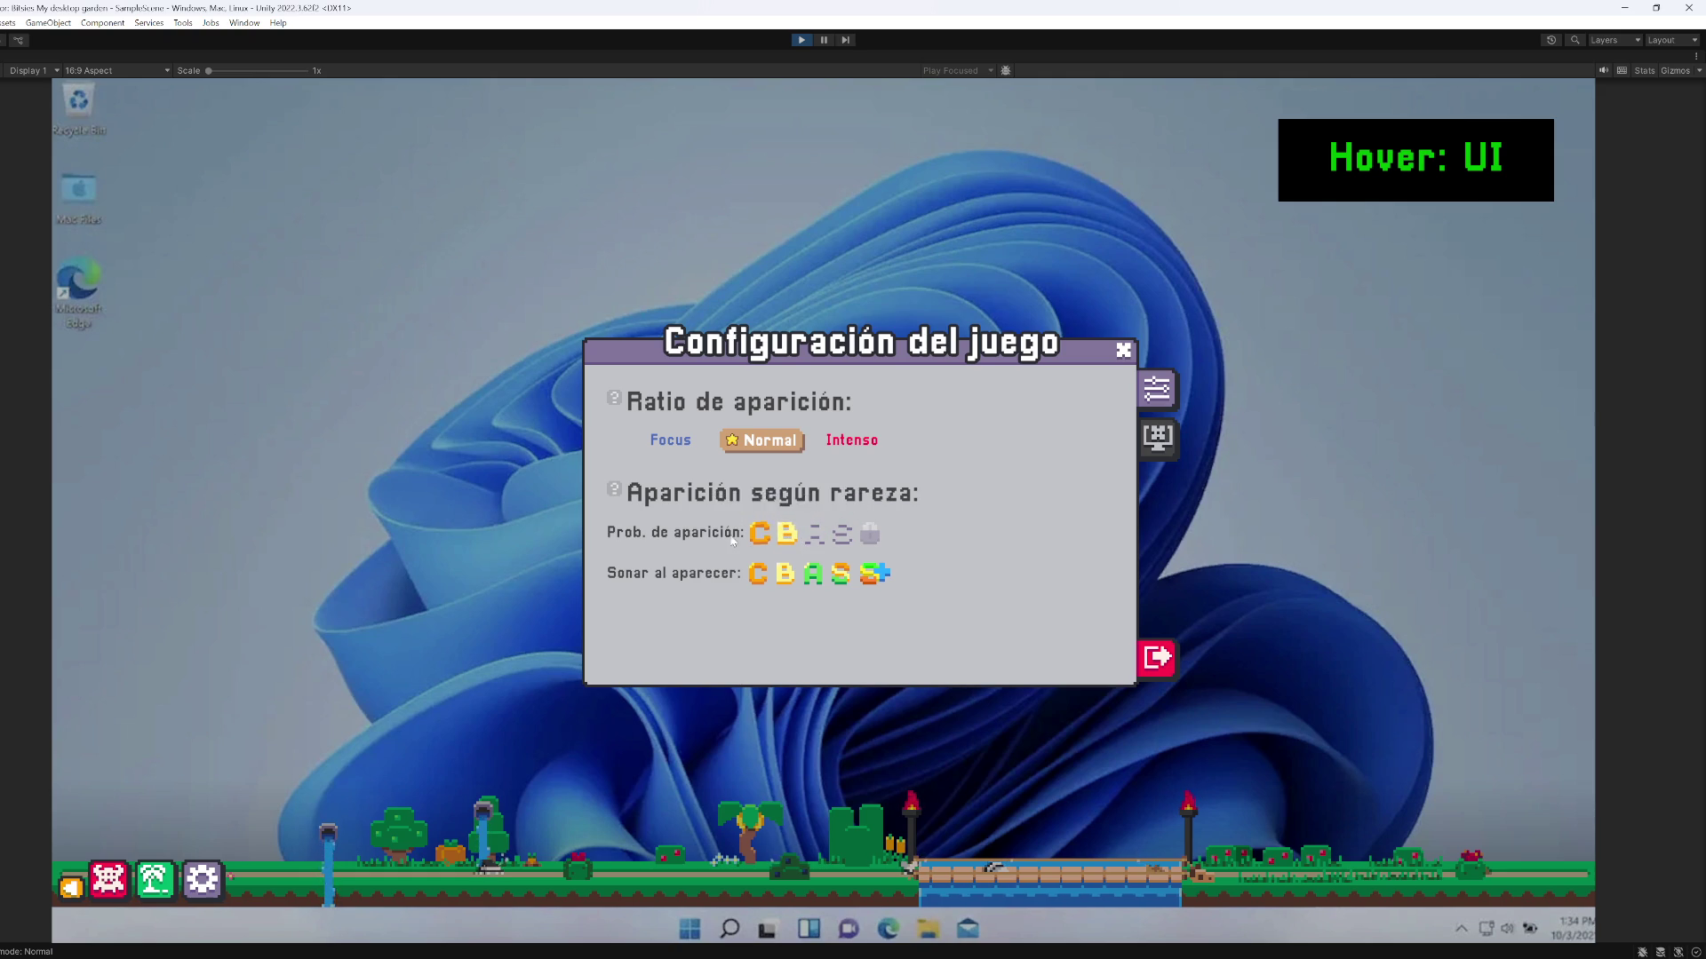
pyautogui.click(816, 535)
pyautogui.click(843, 535)
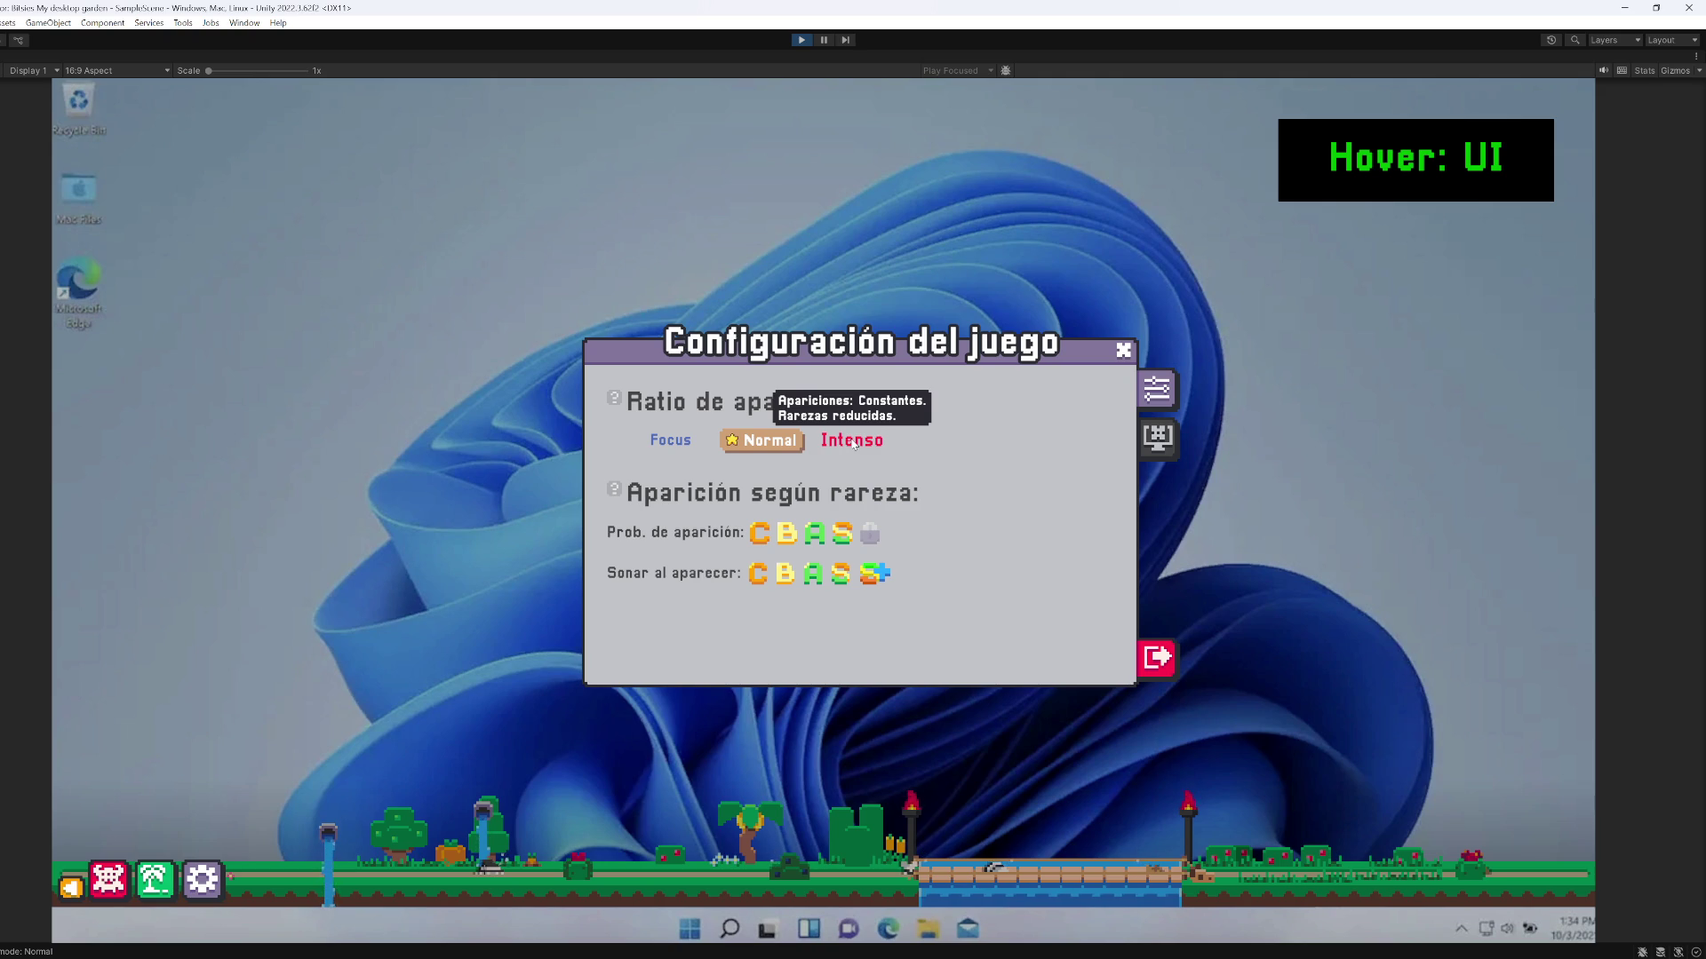
# Switch the spawn rate to Intenso then Normal, test the A sound toggle, and stop play mode
pyautogui.click(848, 444)
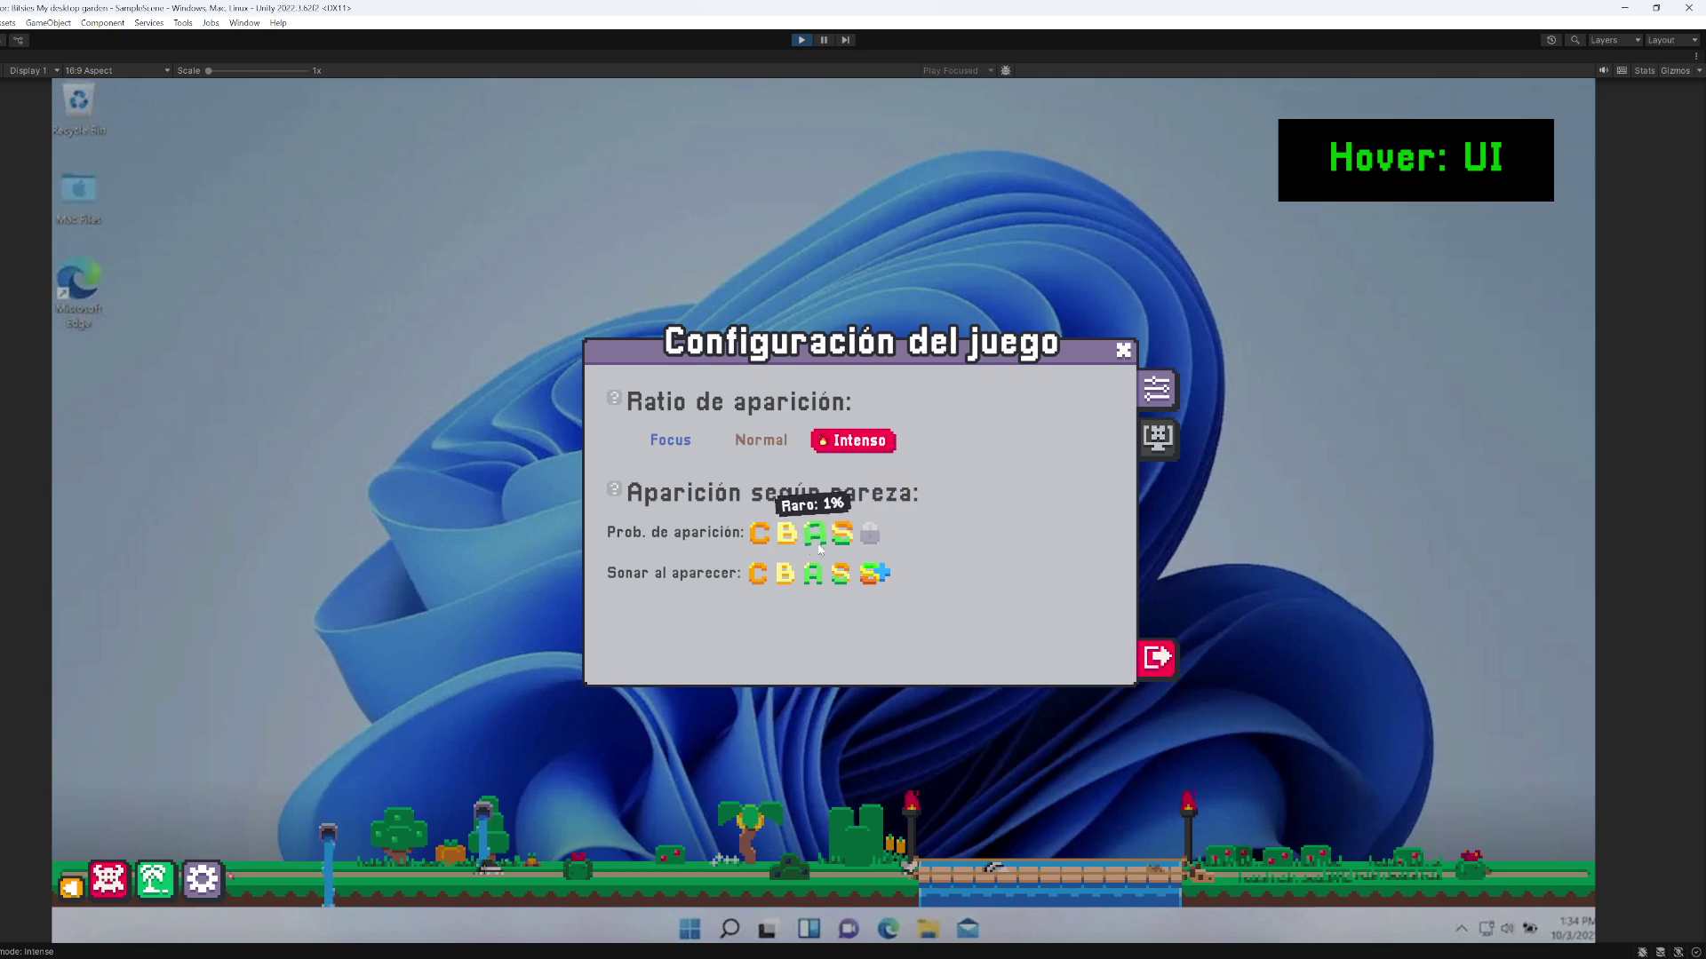
pyautogui.moveTo(850, 546)
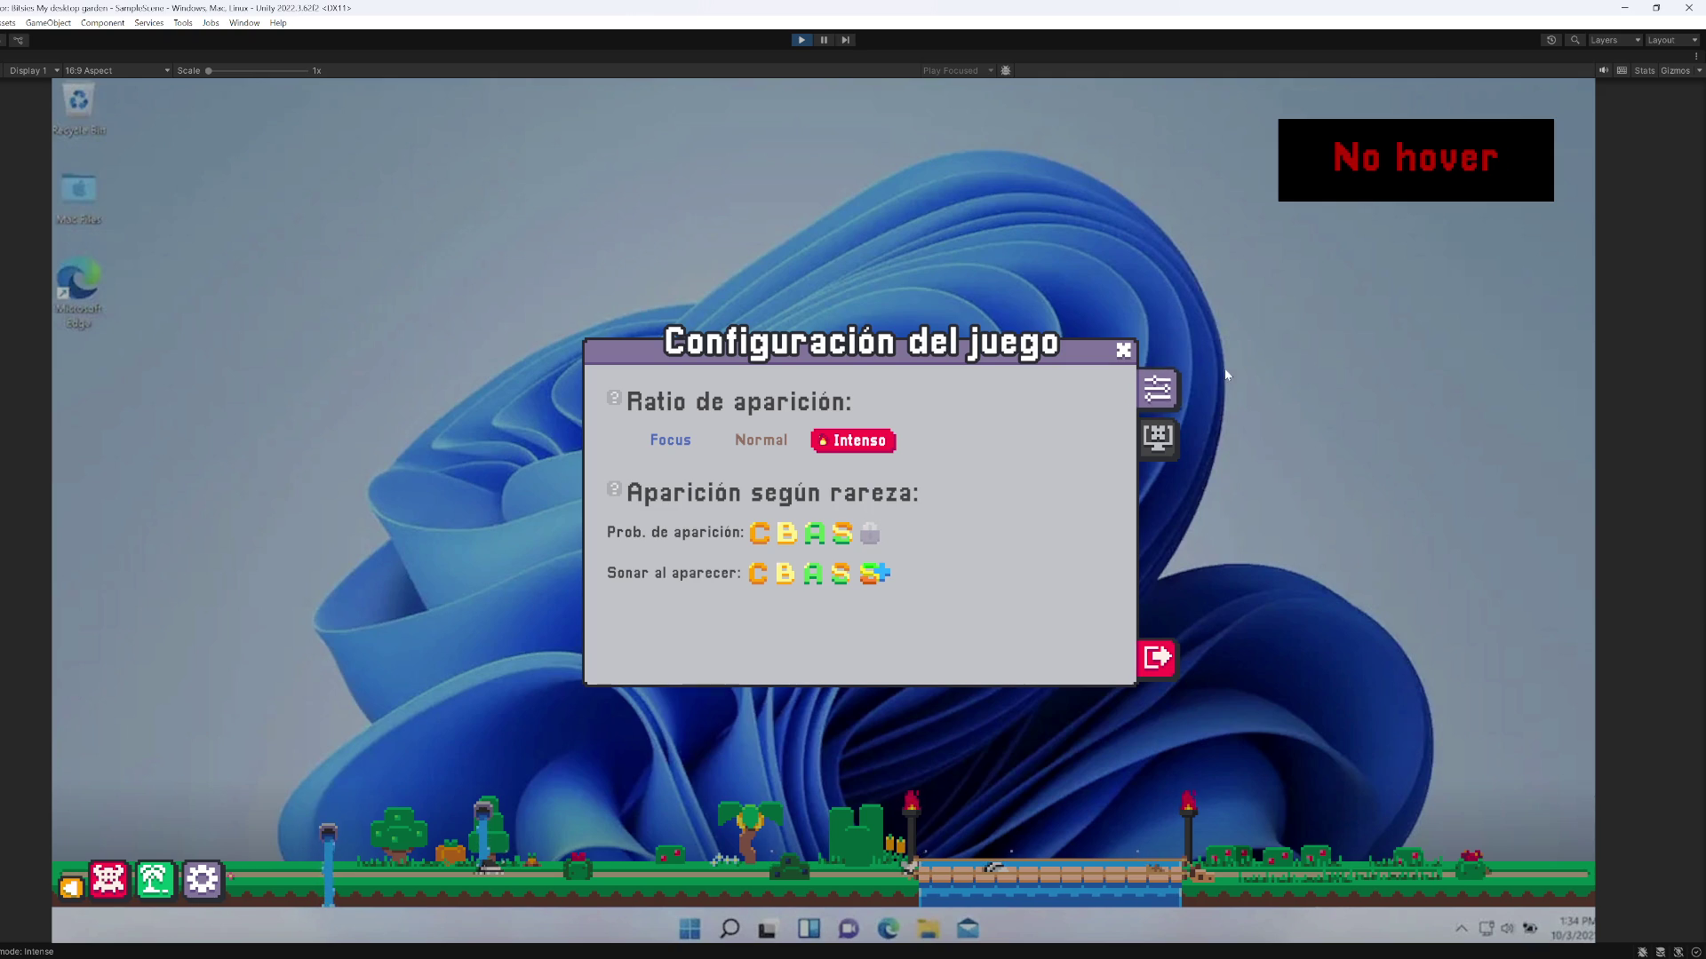
pyautogui.click(781, 444)
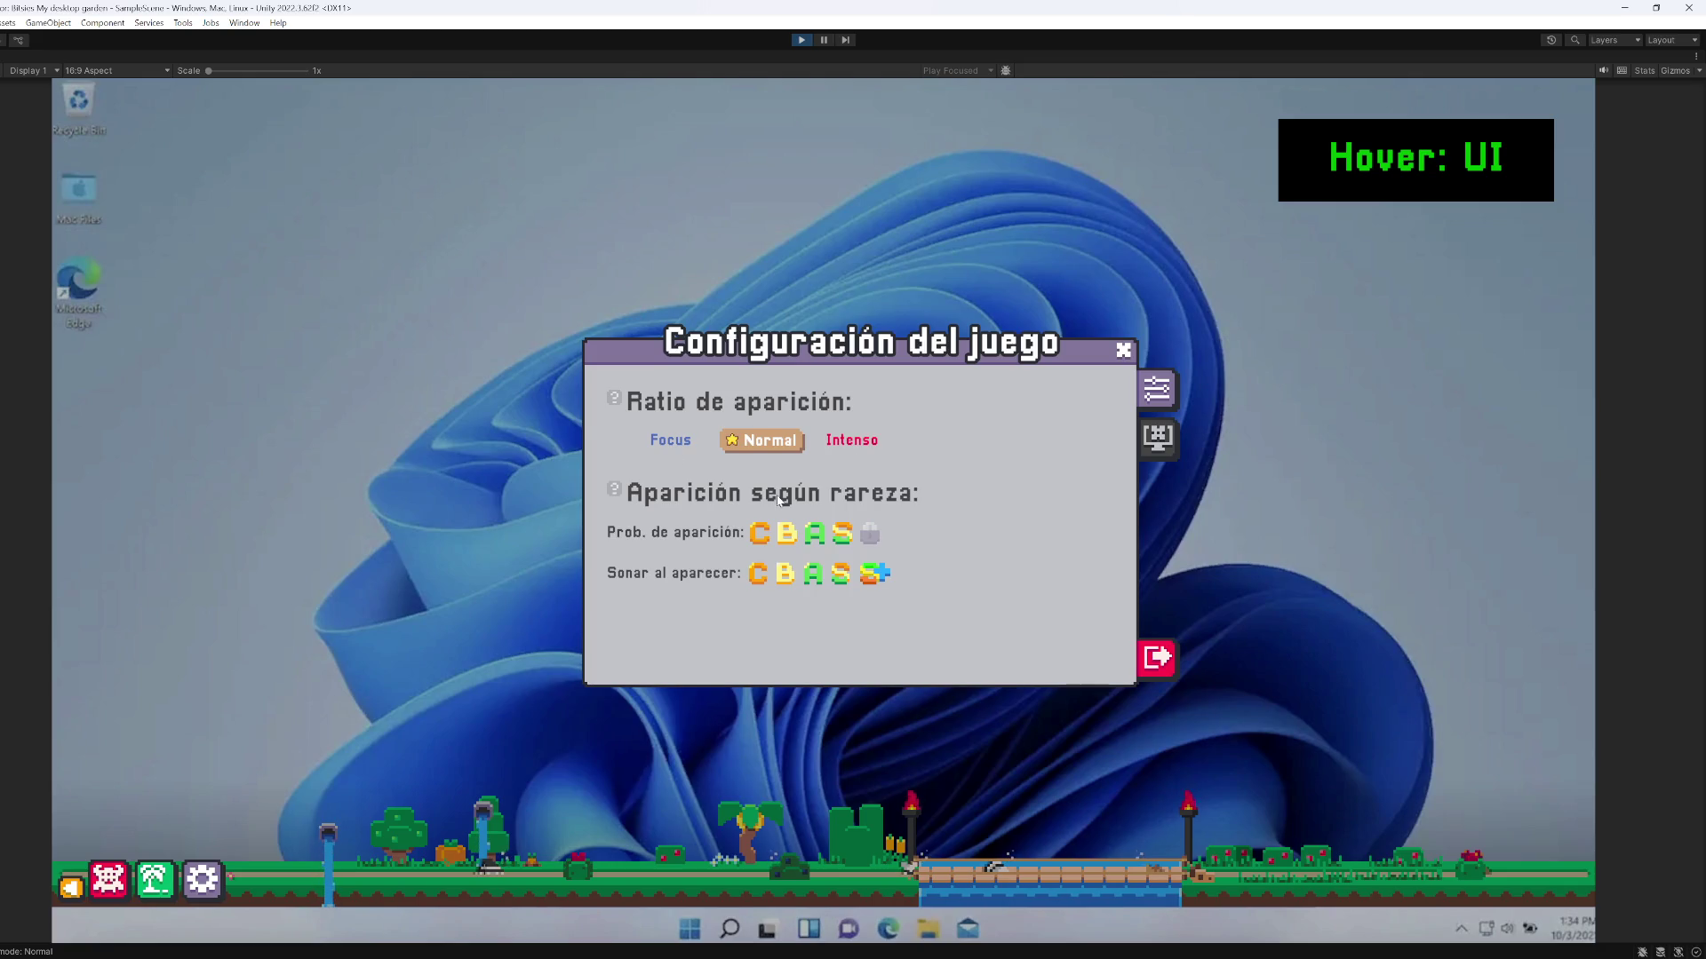
pyautogui.click(812, 581)
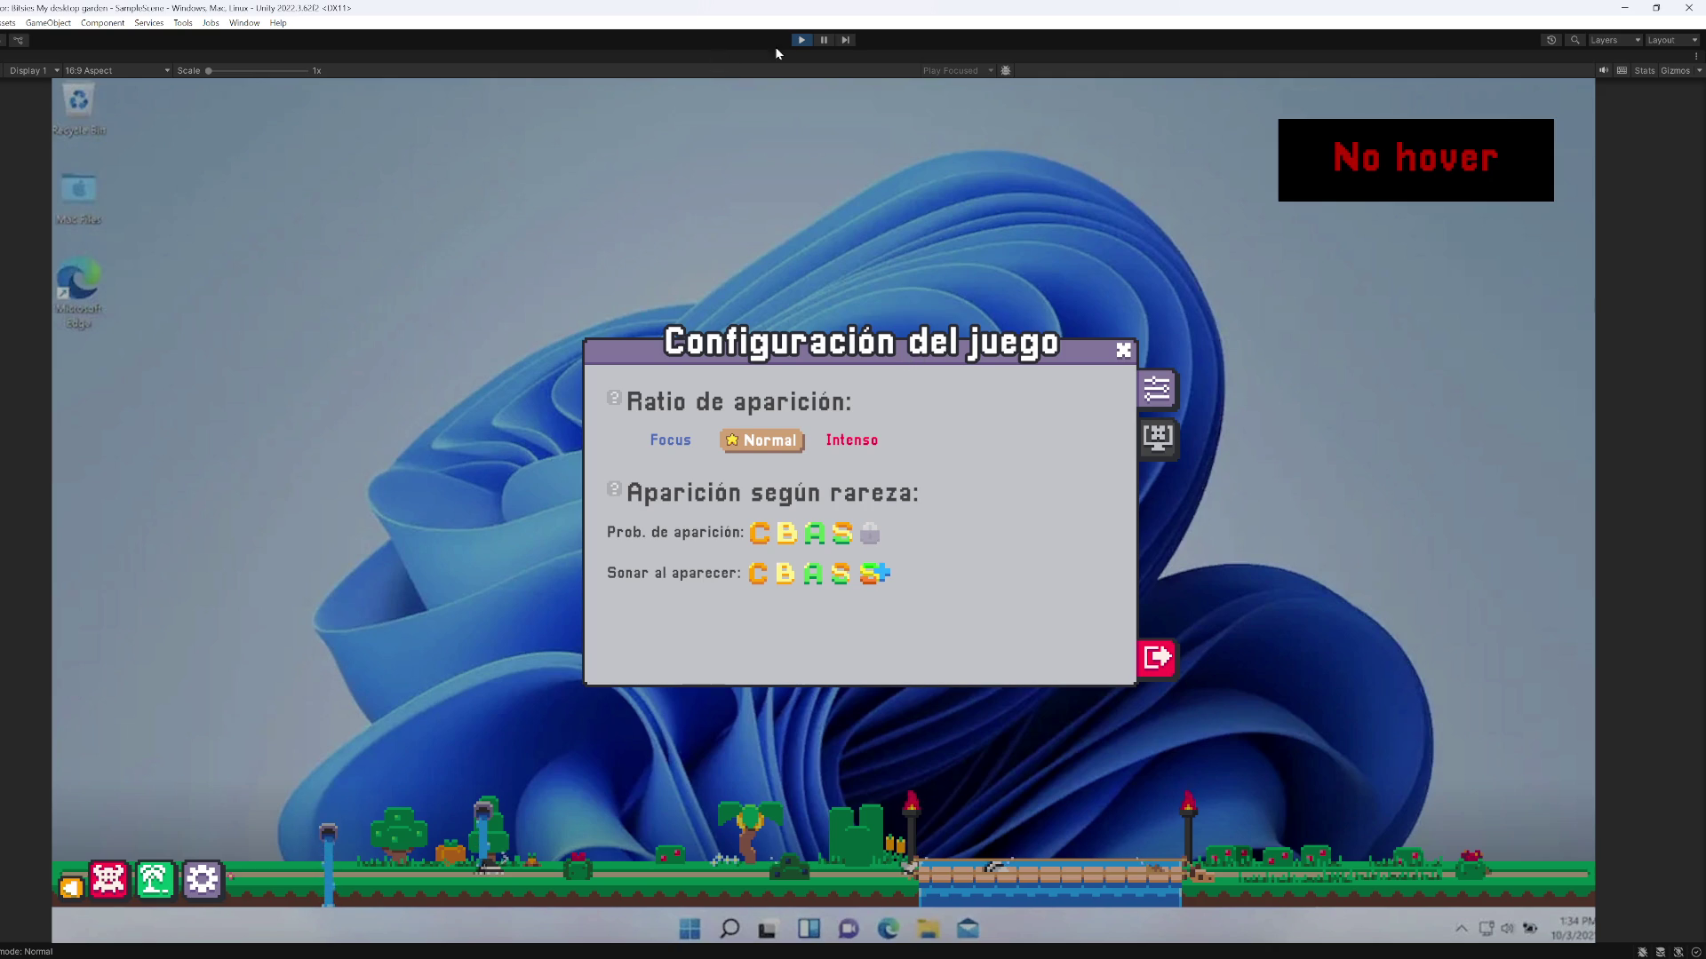
pyautogui.click(798, 42)
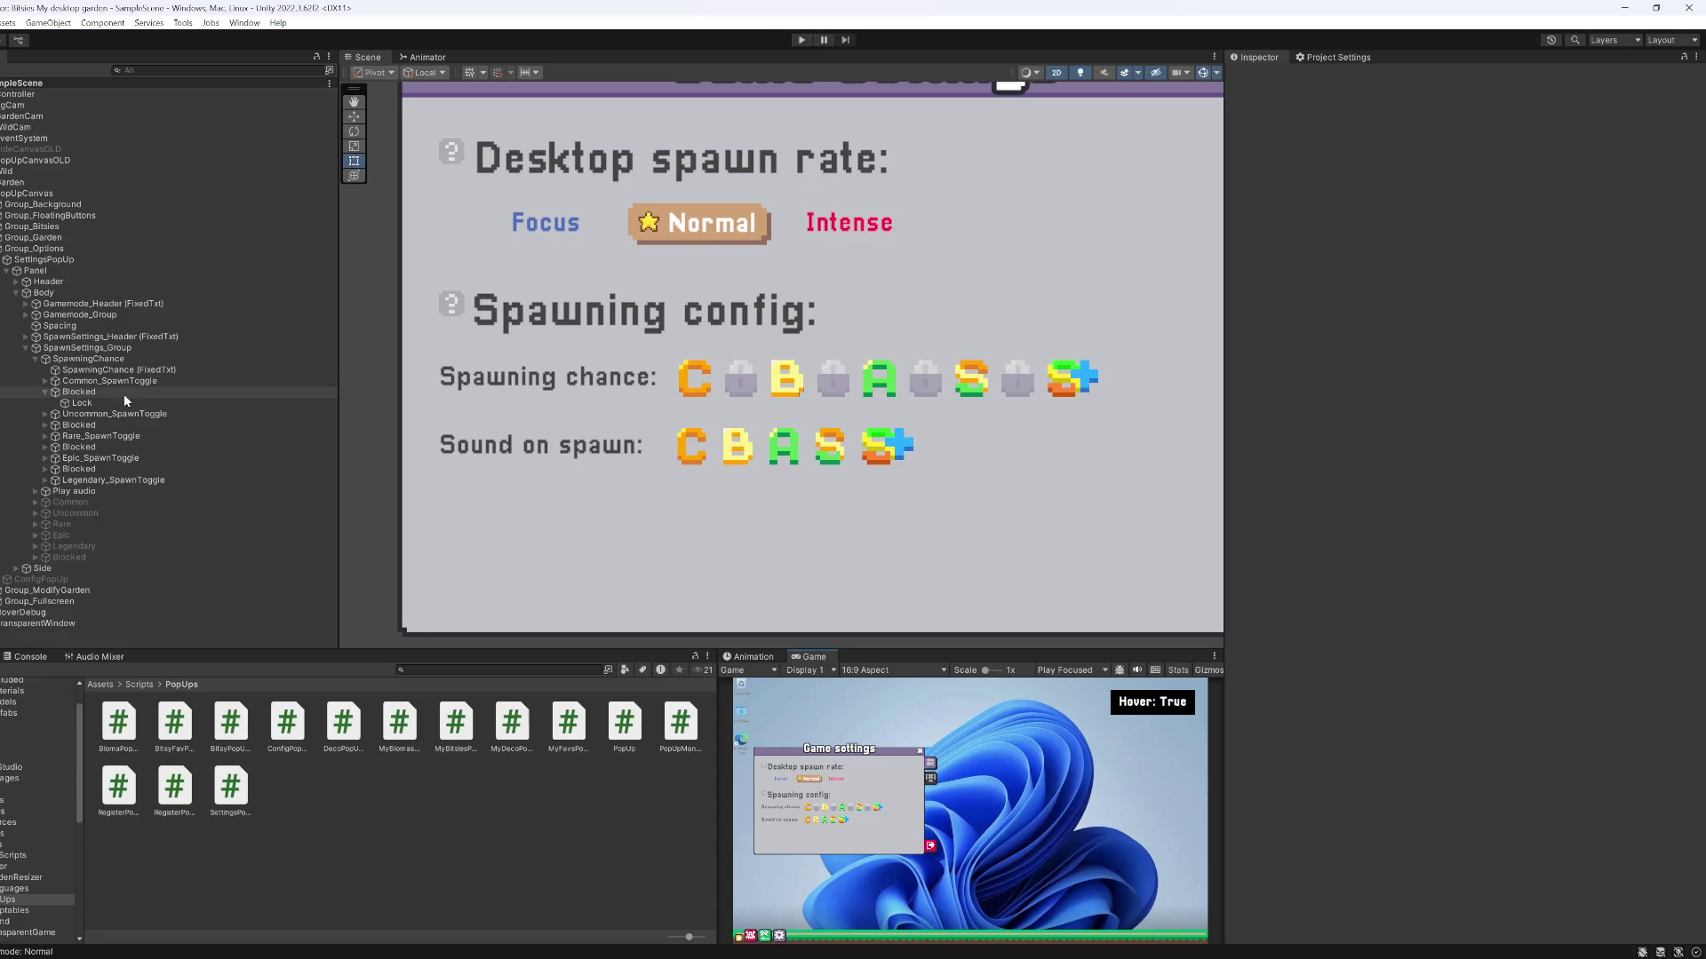
pyautogui.click(124, 393)
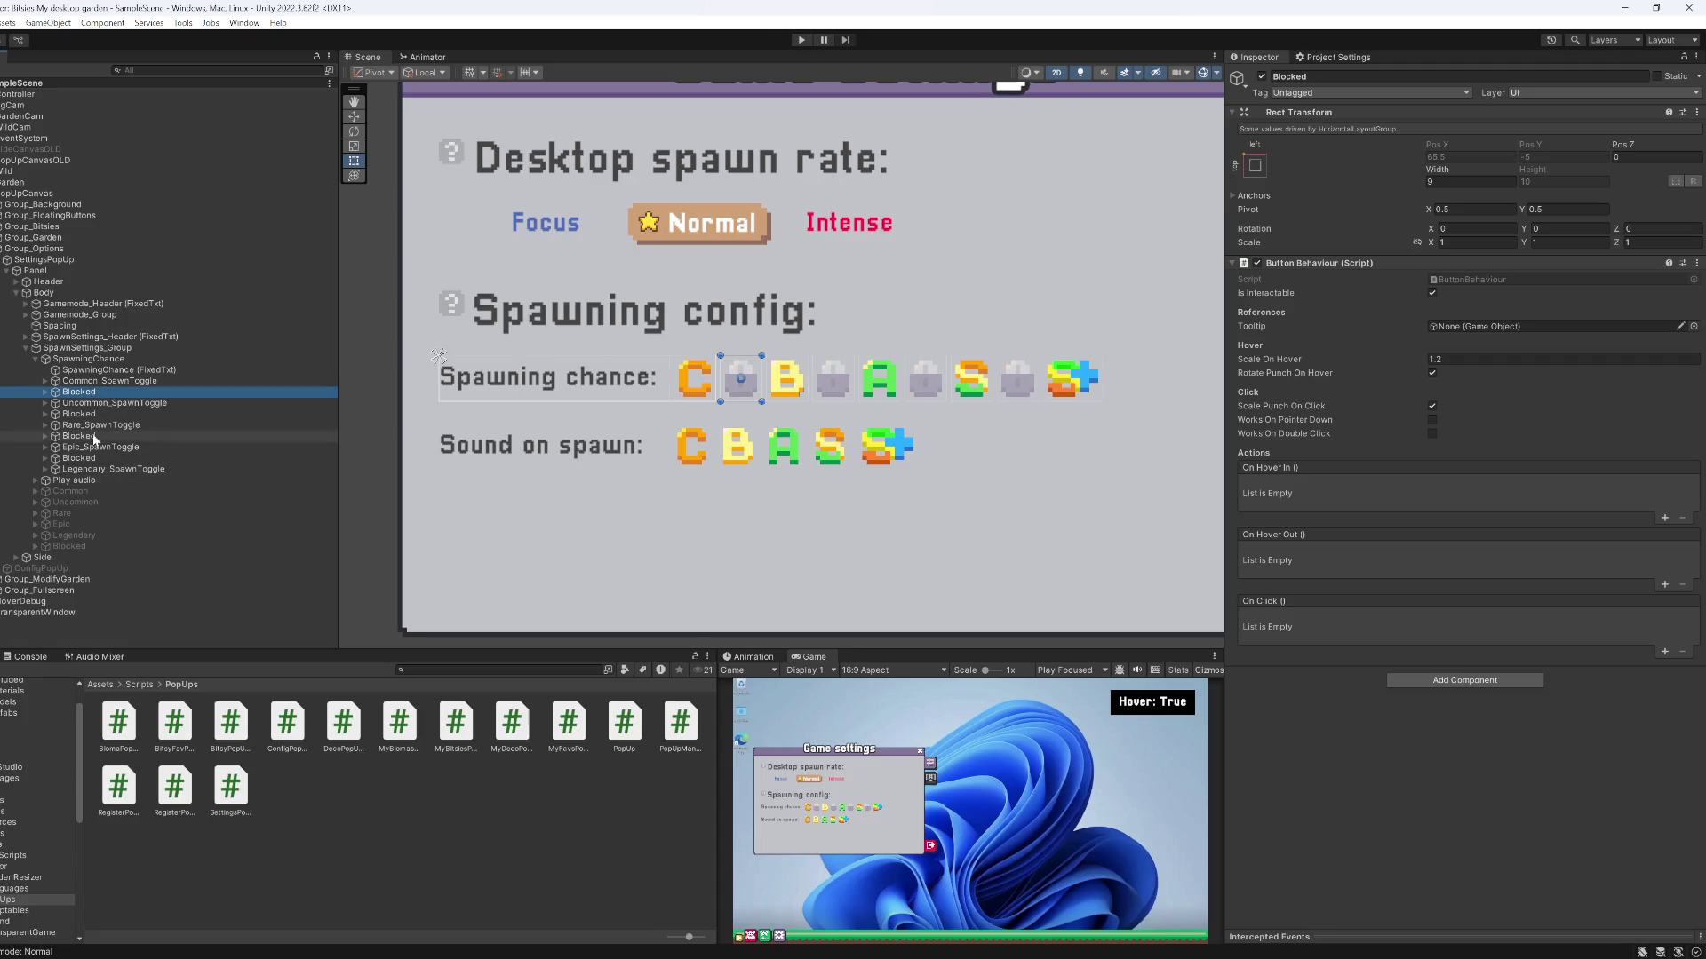
# Duplicate the SpawningChance row and name the copy SpawningSound
pyautogui.click(87, 359)
pyautogui.press('Left')
pyautogui.hotkey('ctrl', 'd')
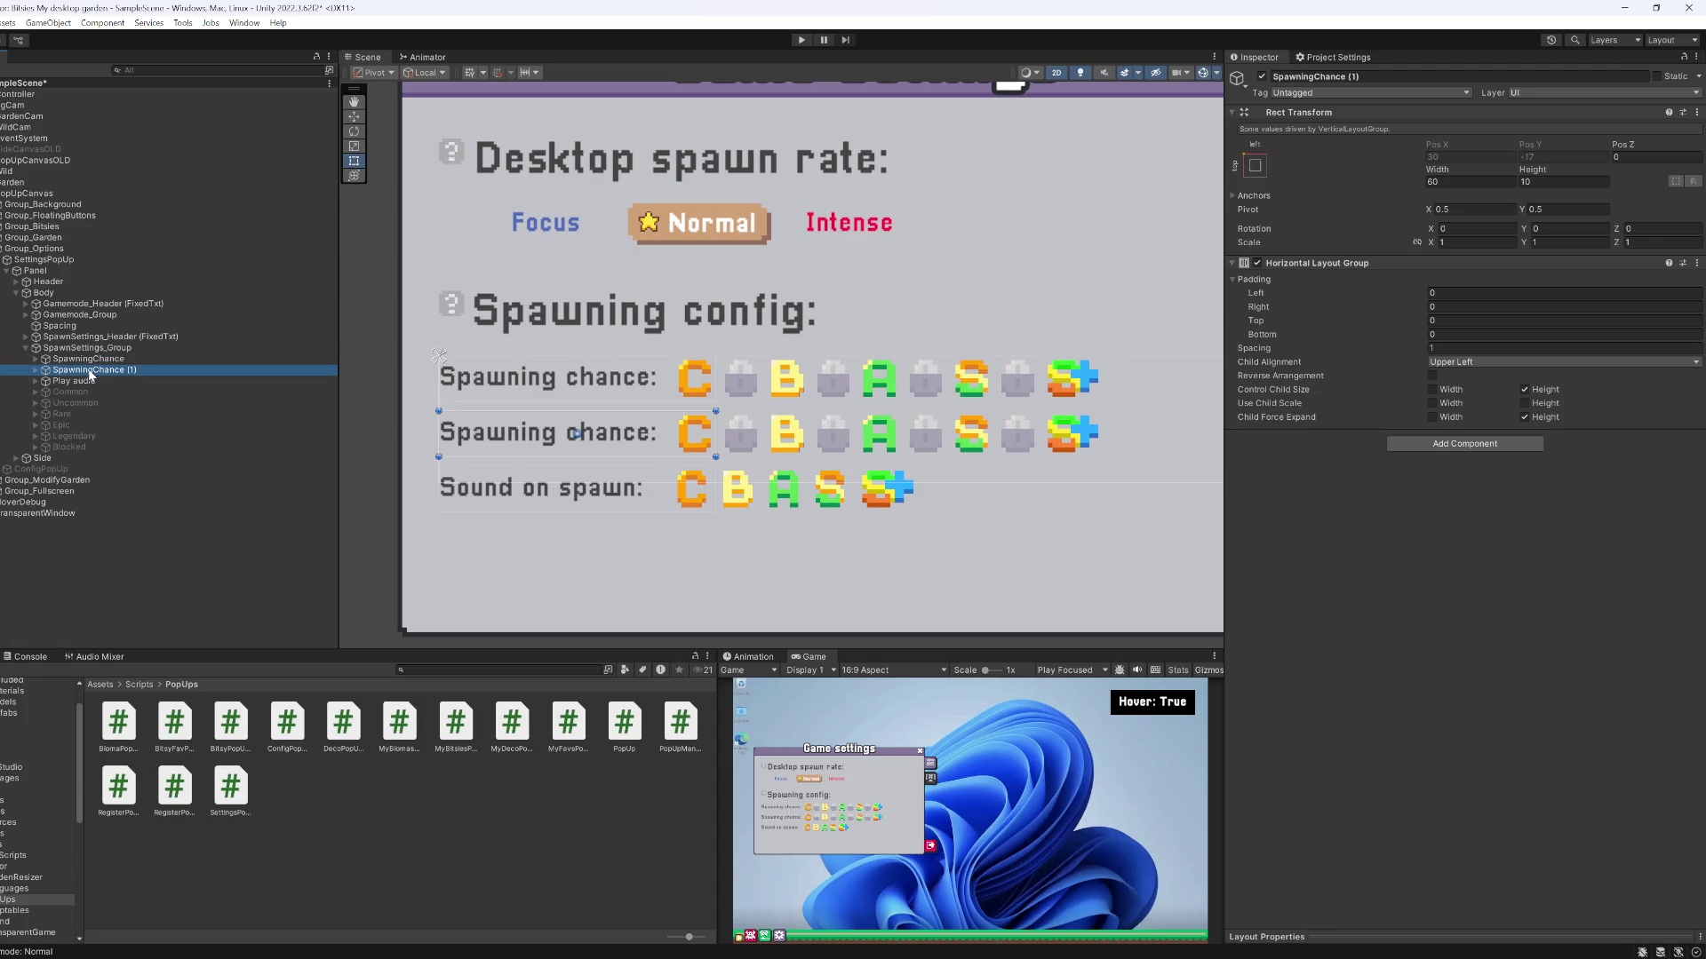
pyautogui.click(89, 375)
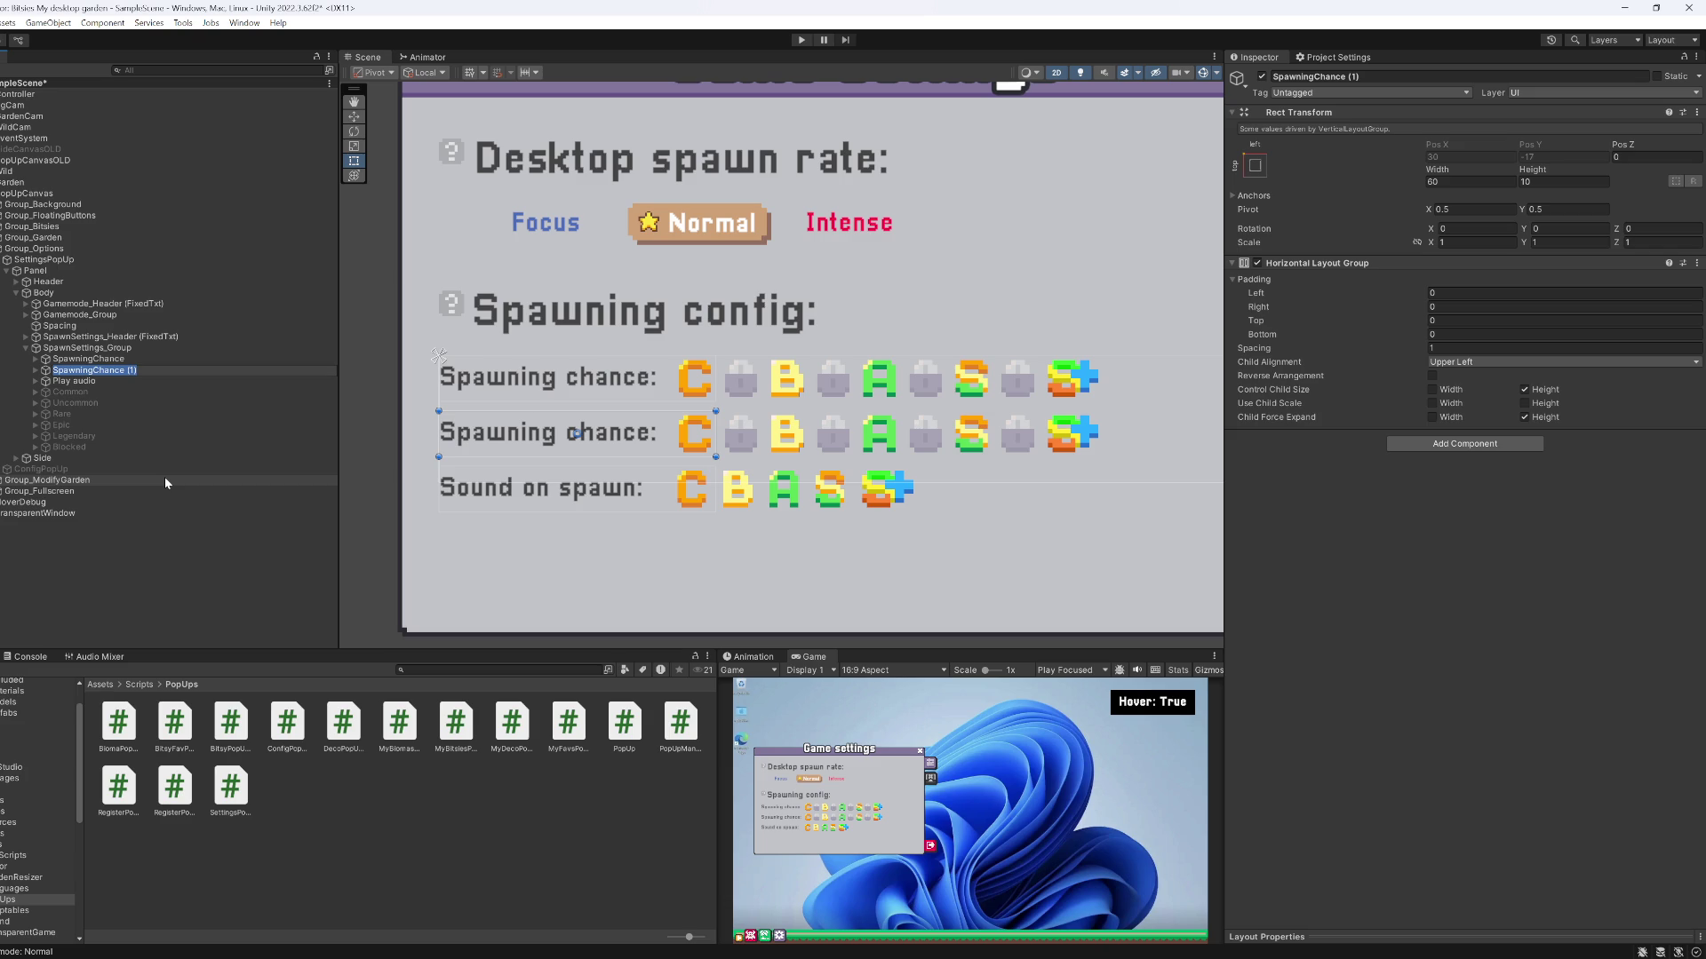
pyautogui.write('SpawningSound')
pyautogui.press('Return')
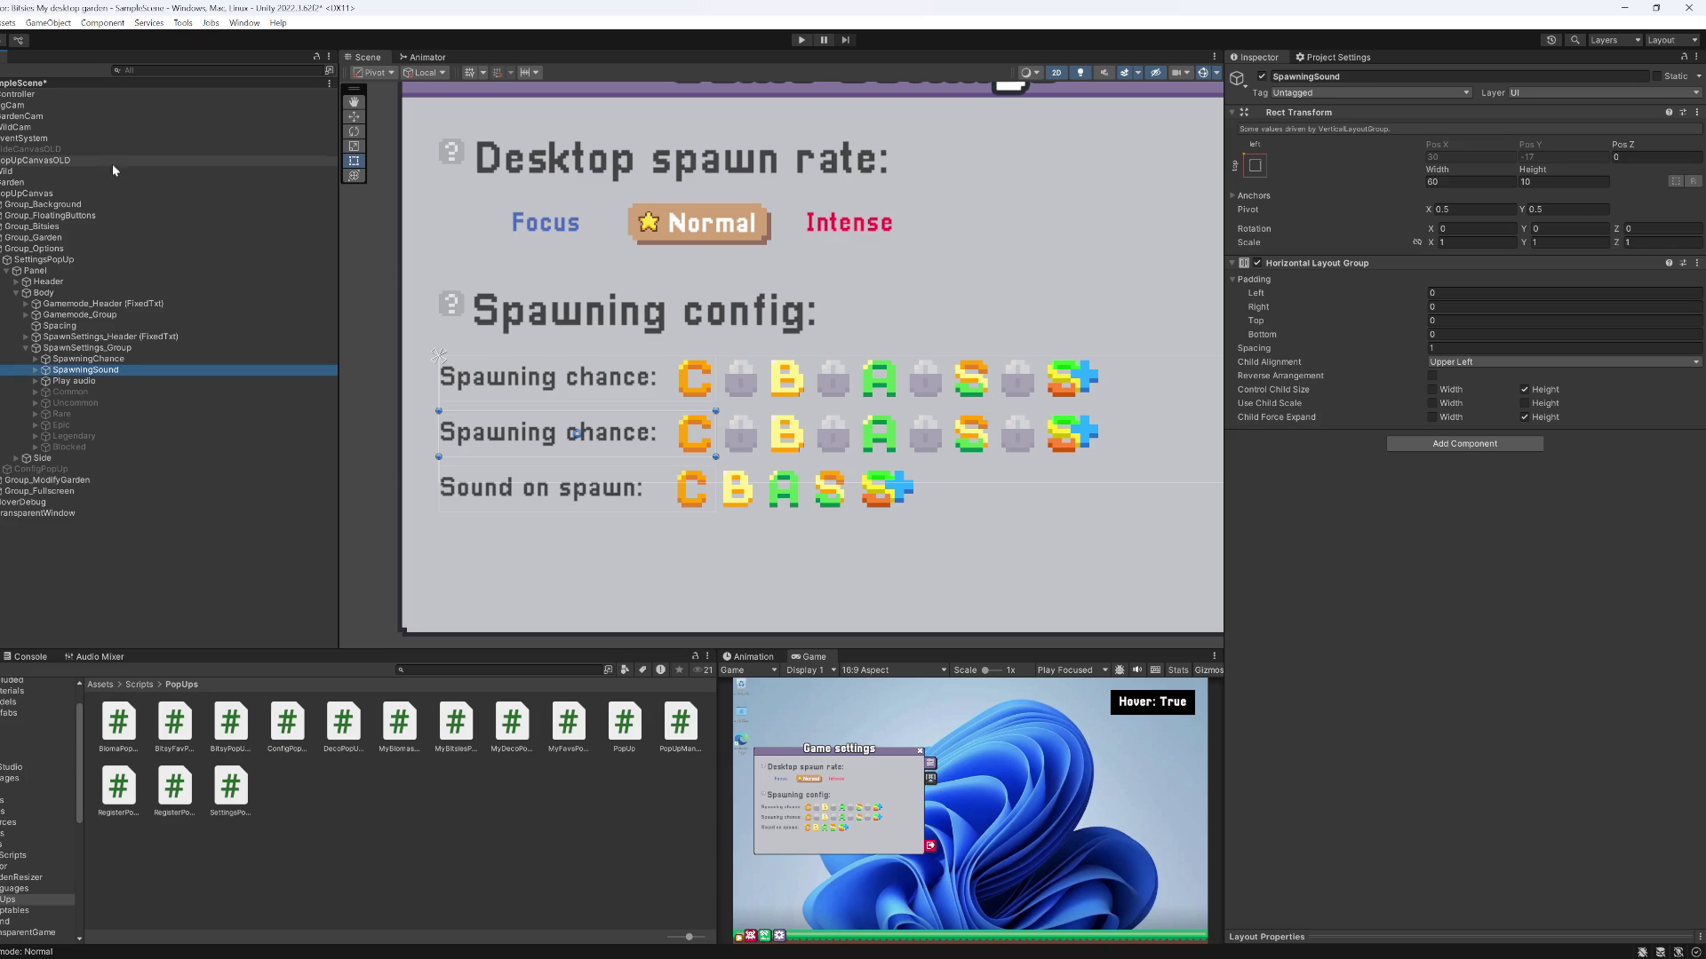
# Copy the PopUp_Settings_SoundOnSpawn language id from the Play audio label onto the new row's label
pyautogui.click(98, 380)
pyautogui.click(36, 380)
pyautogui.click(260, 394)
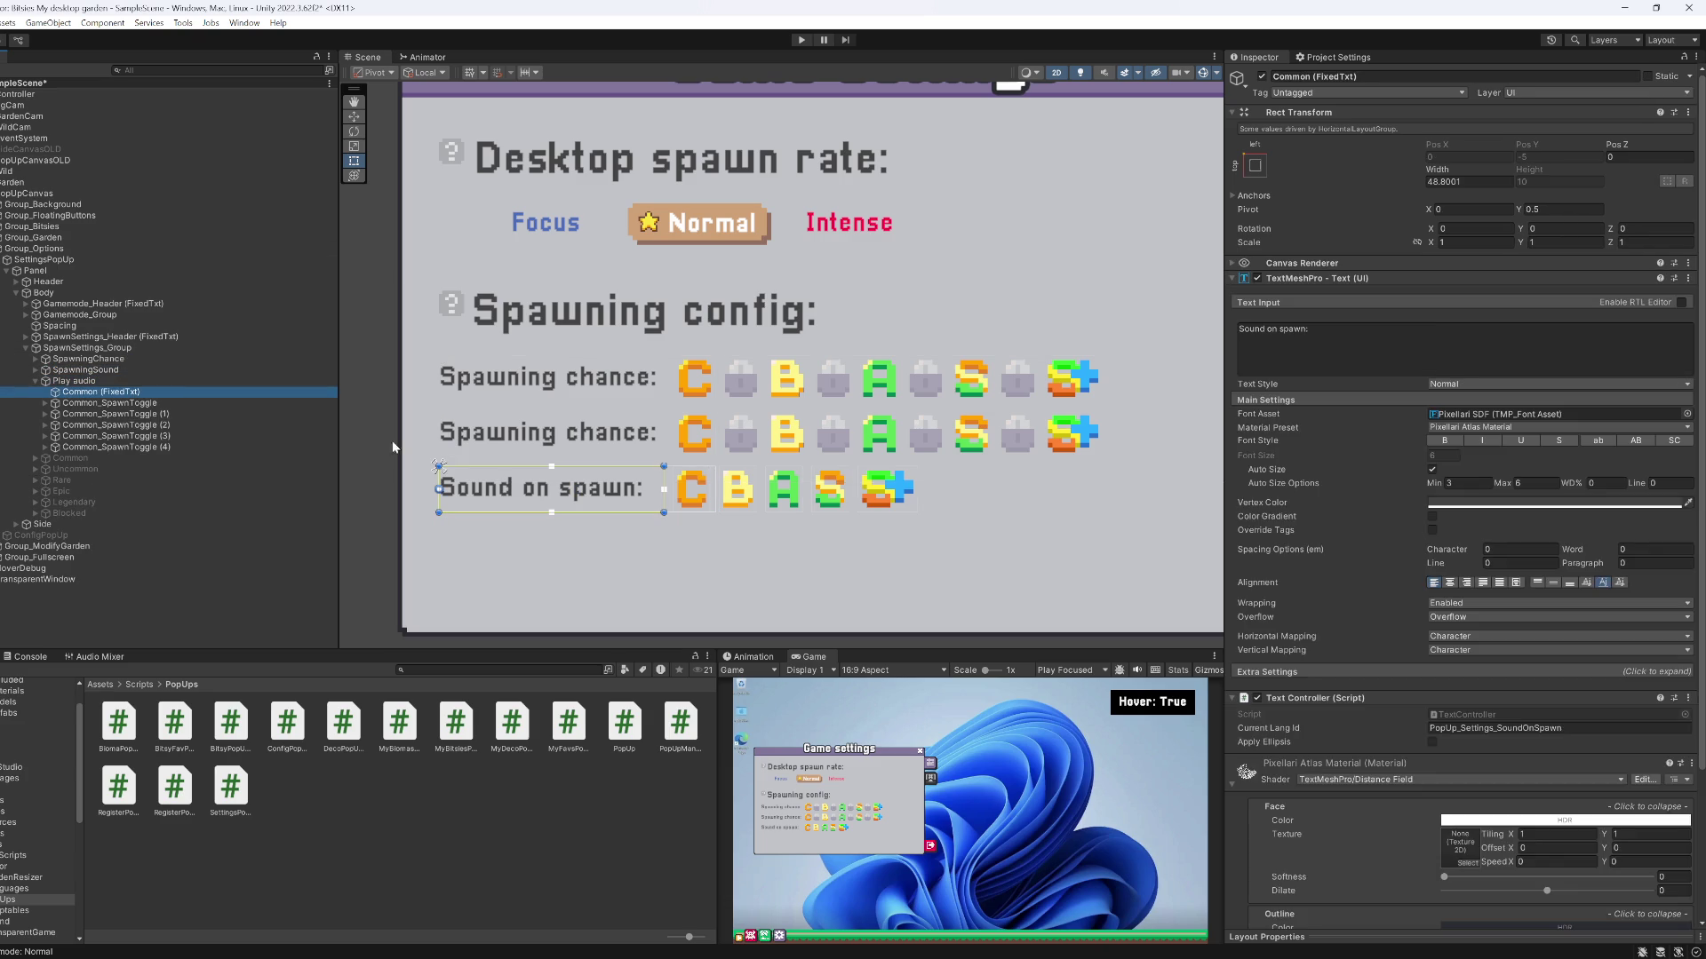
pyautogui.scroll(-3, 1546, 871)
pyautogui.click(1483, 543)
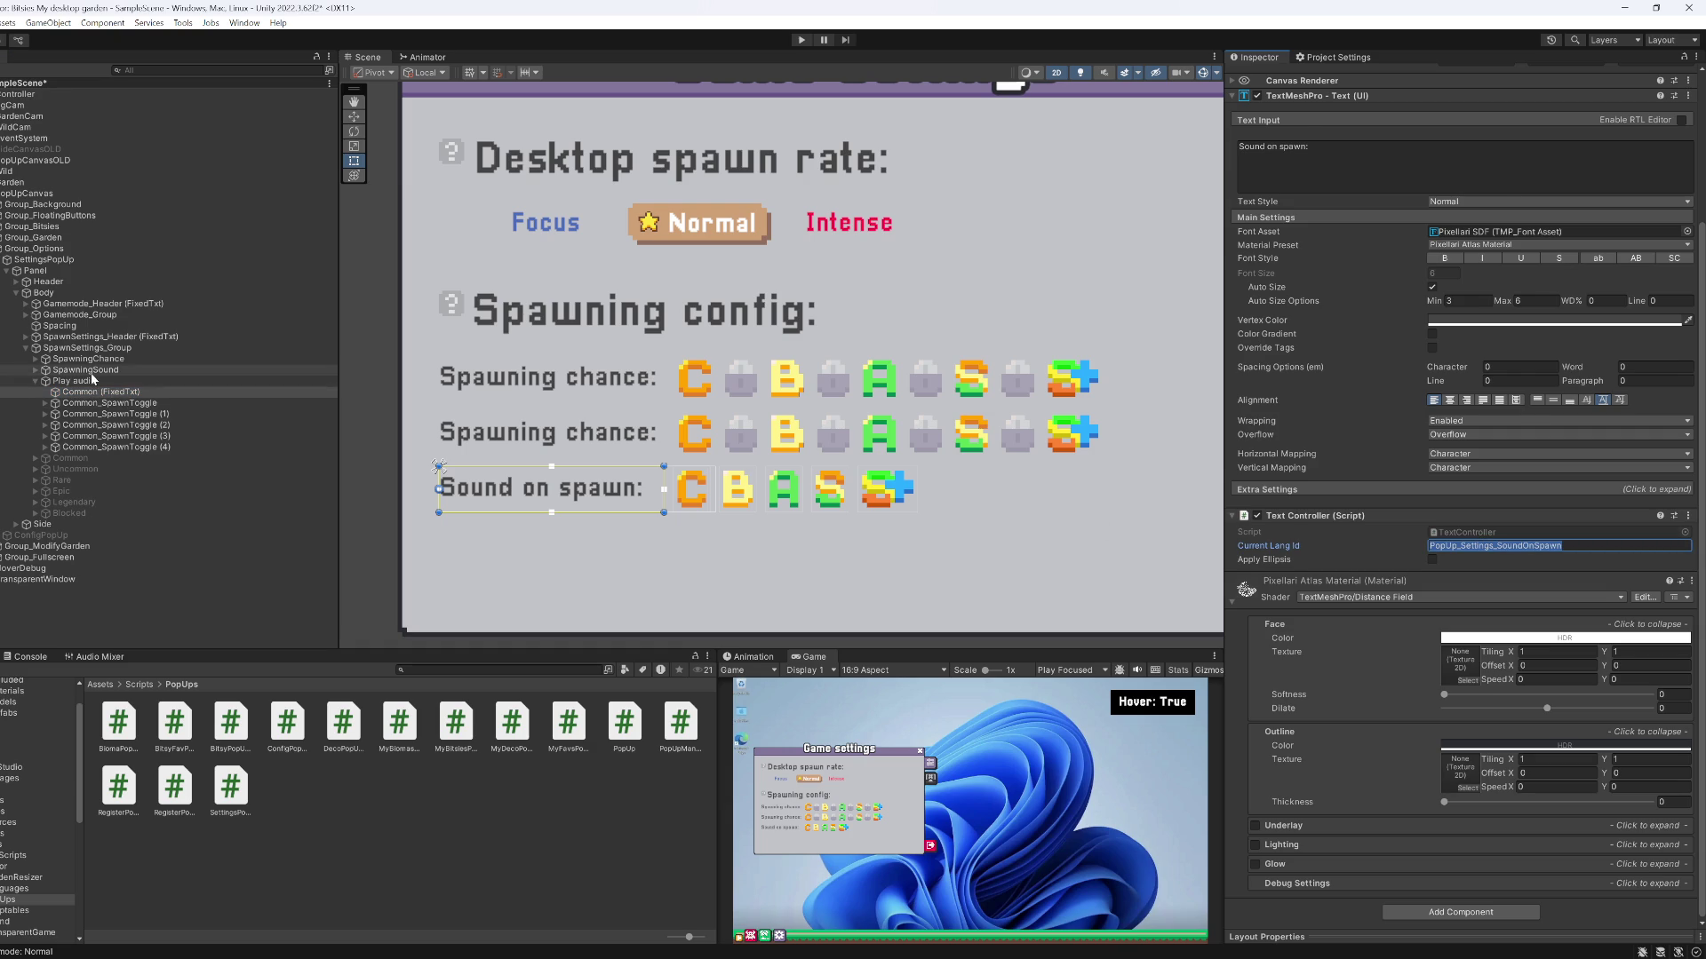
pyautogui.click(93, 371)
pyautogui.press('Right')
pyautogui.press('Right')
pyautogui.click(1472, 729)
pyautogui.write('PopUp_Settings_SoundOnSpawn')
# Change the new label's text to 'Sound on spawn:'
pyautogui.click(1364, 351)
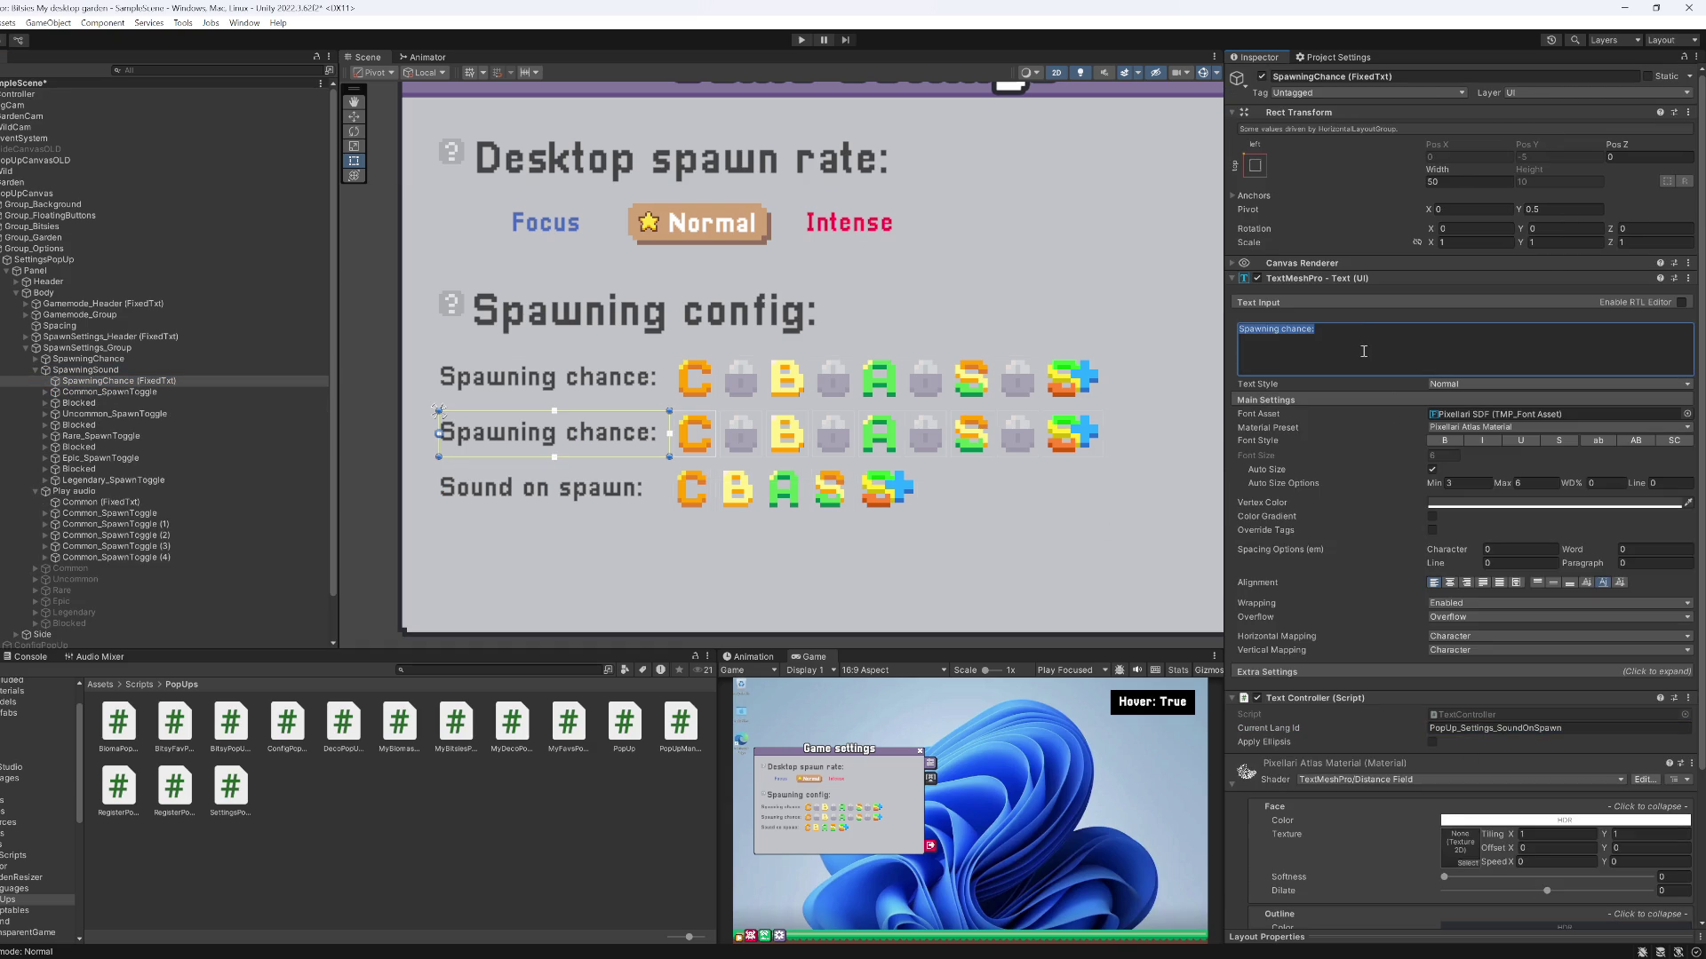
pyautogui.write('Sound o')
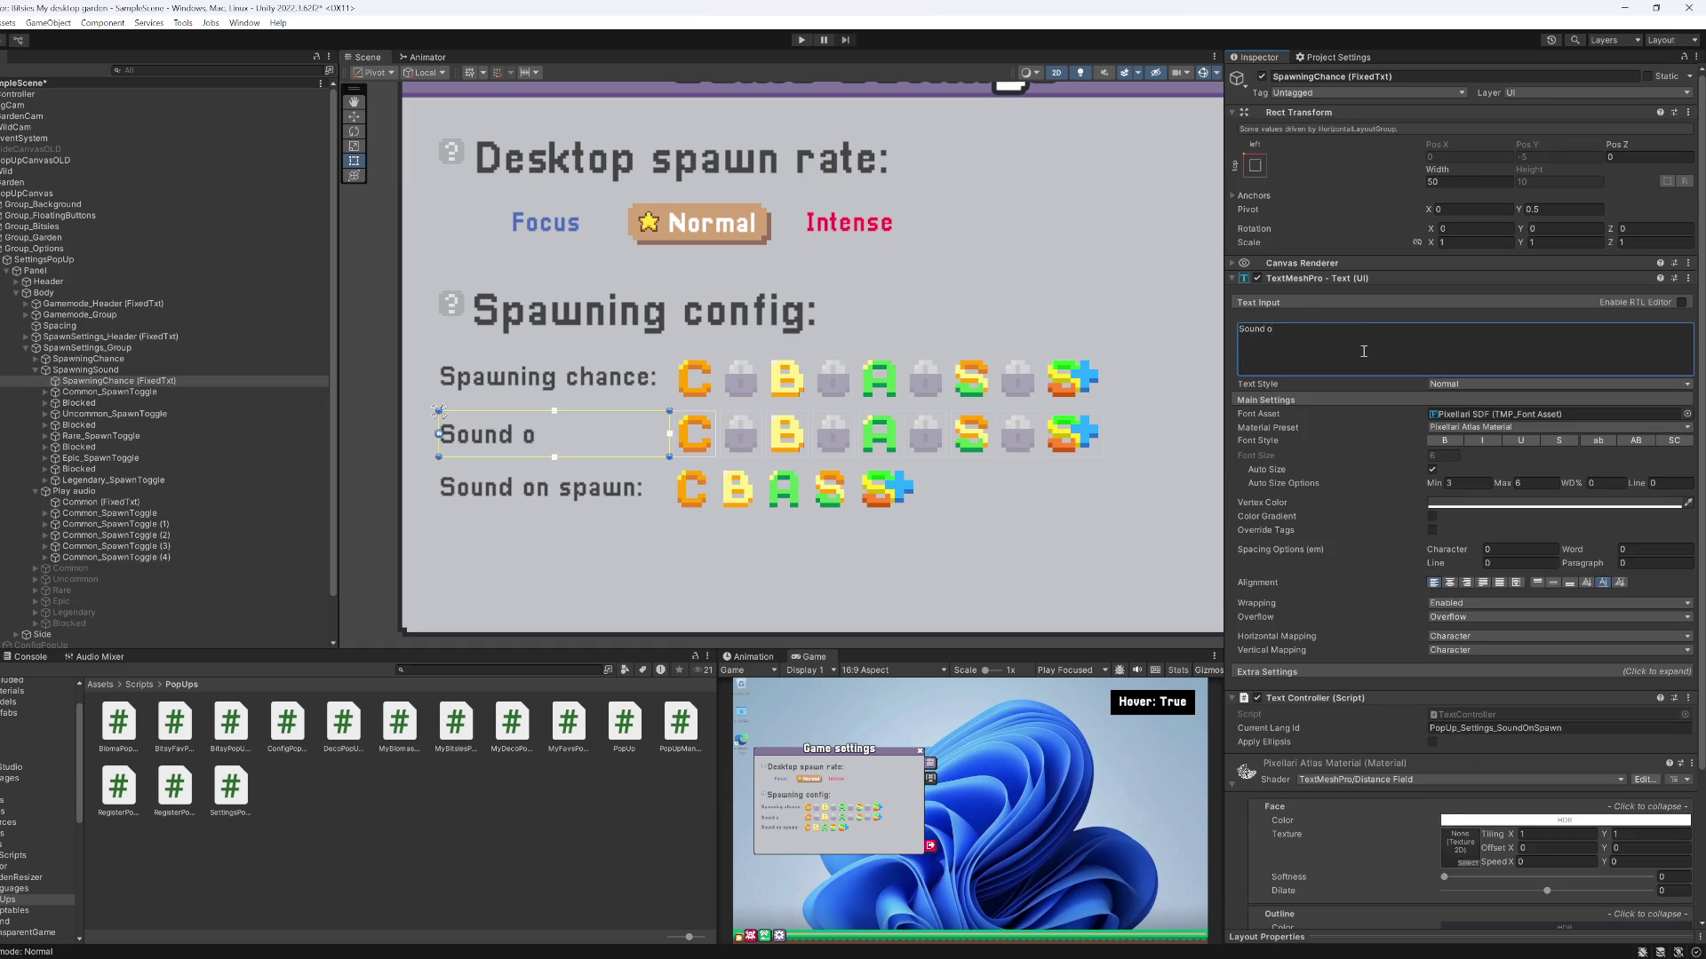
pyautogui.write('n spawn:')
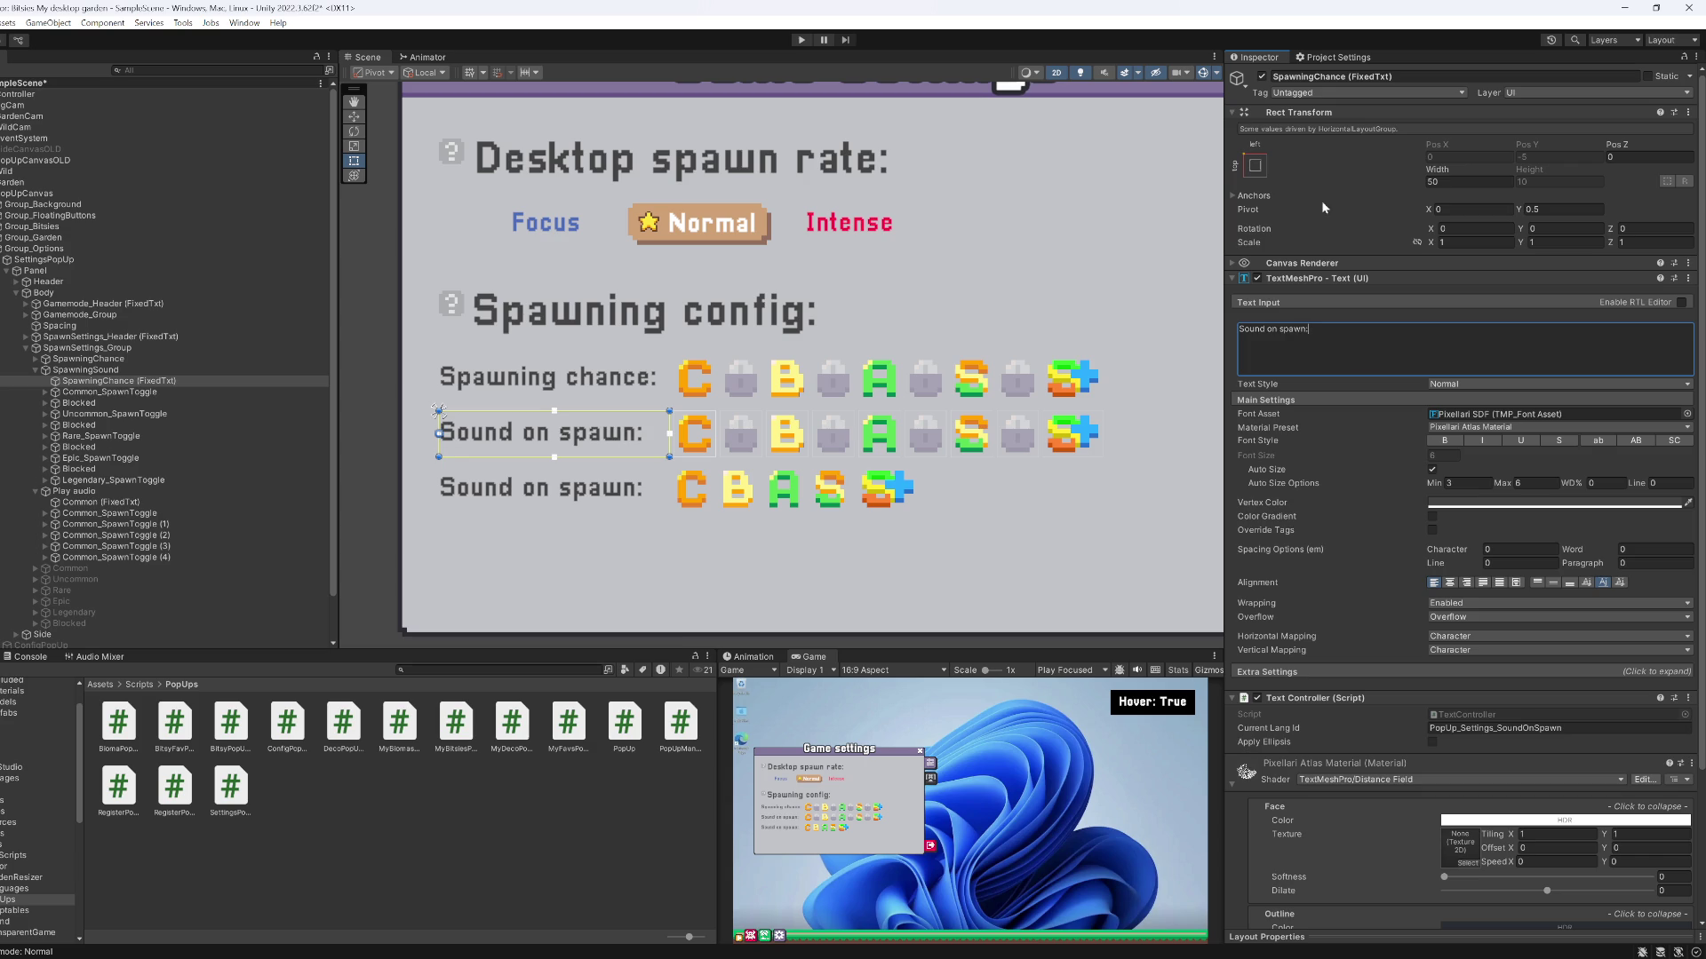
pyautogui.click(106, 491)
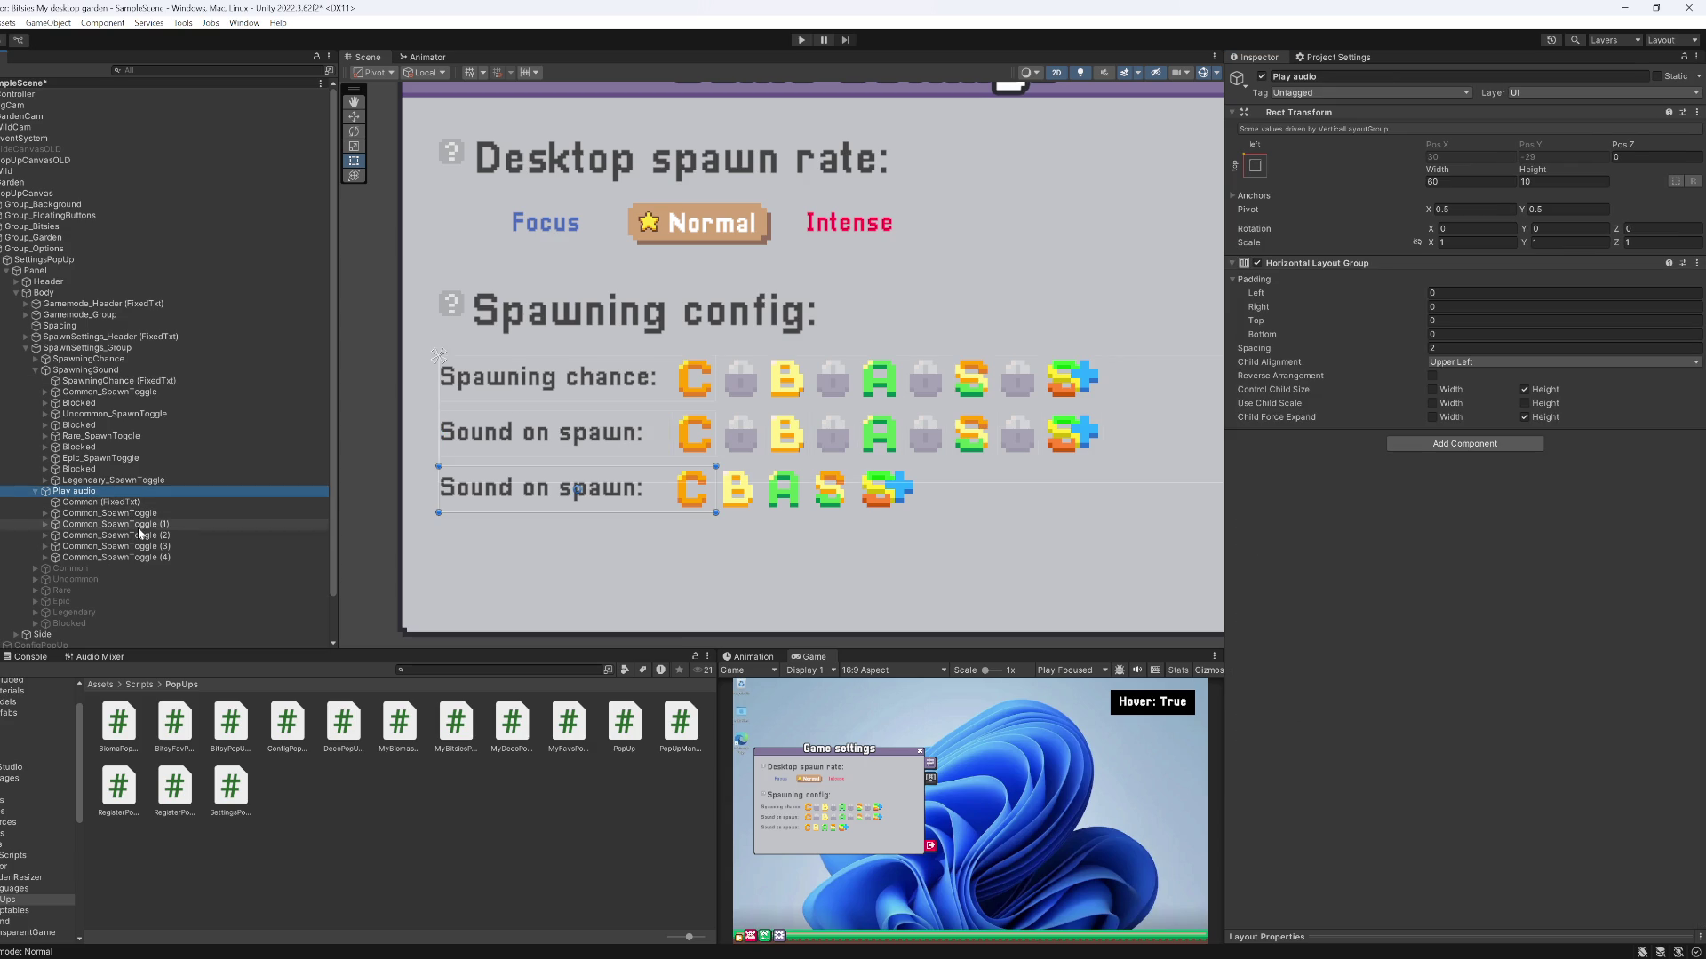
# Delete the old Play audio row and rename the Common toggle to Common_SpawnSoundToggle
pyautogui.press('Delete')
pyautogui.click(115, 392)
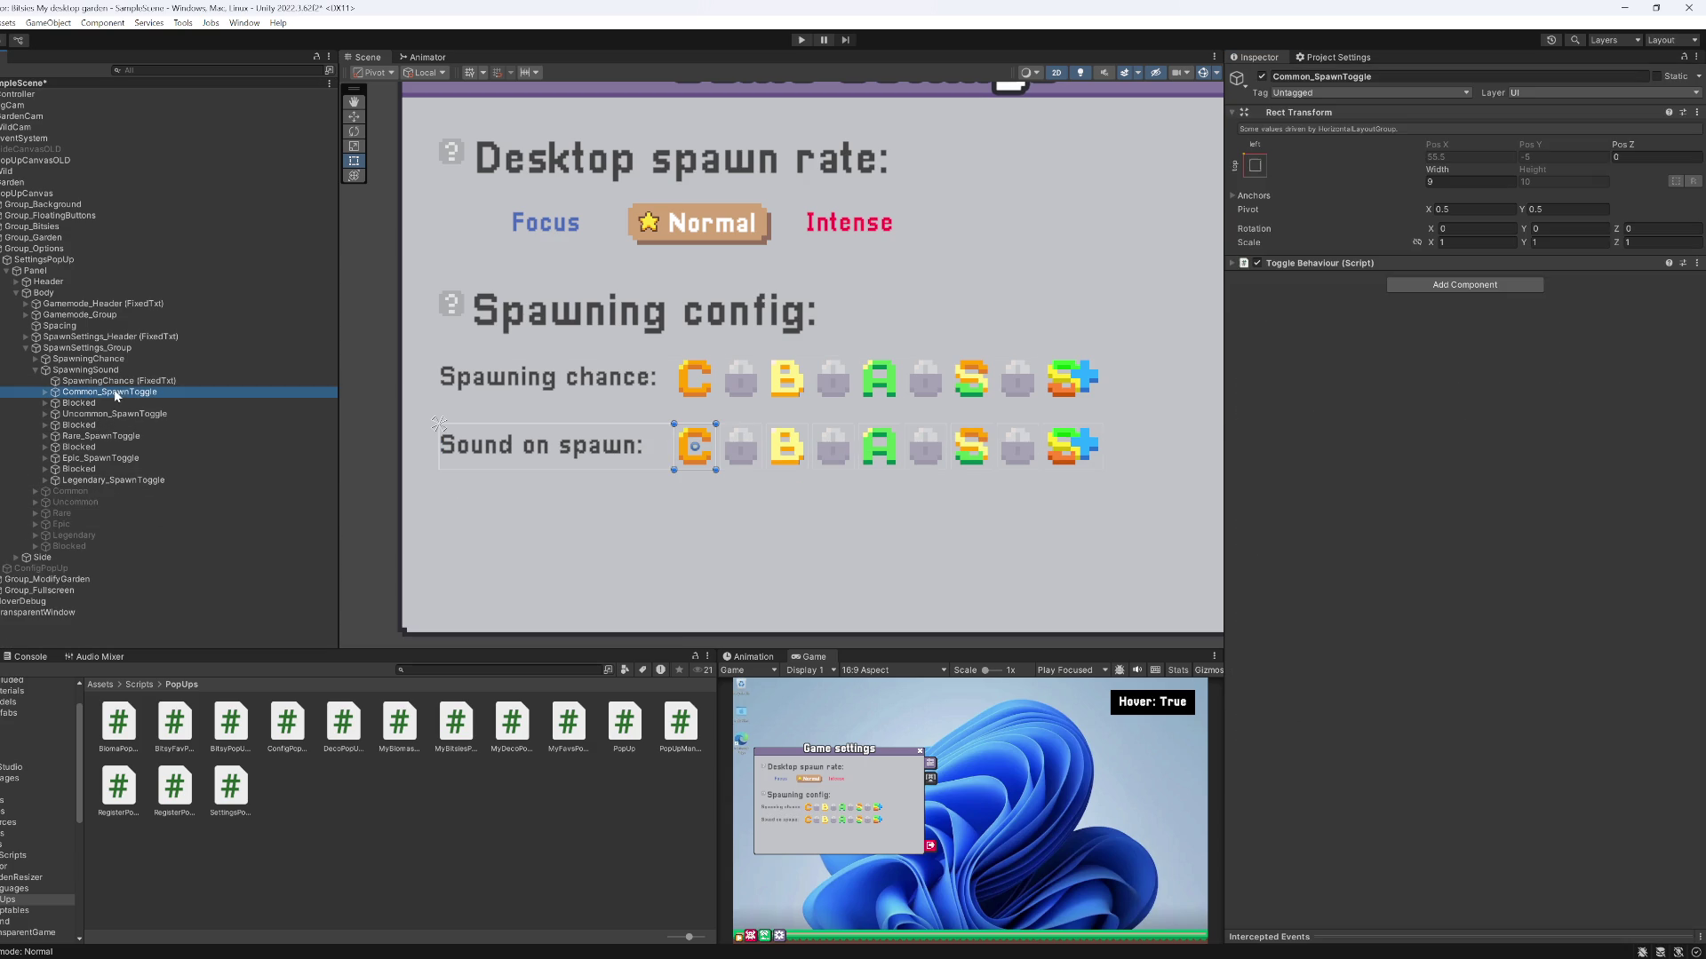
pyautogui.click(130, 391)
pyautogui.click(130, 391)
pyautogui.write('S')
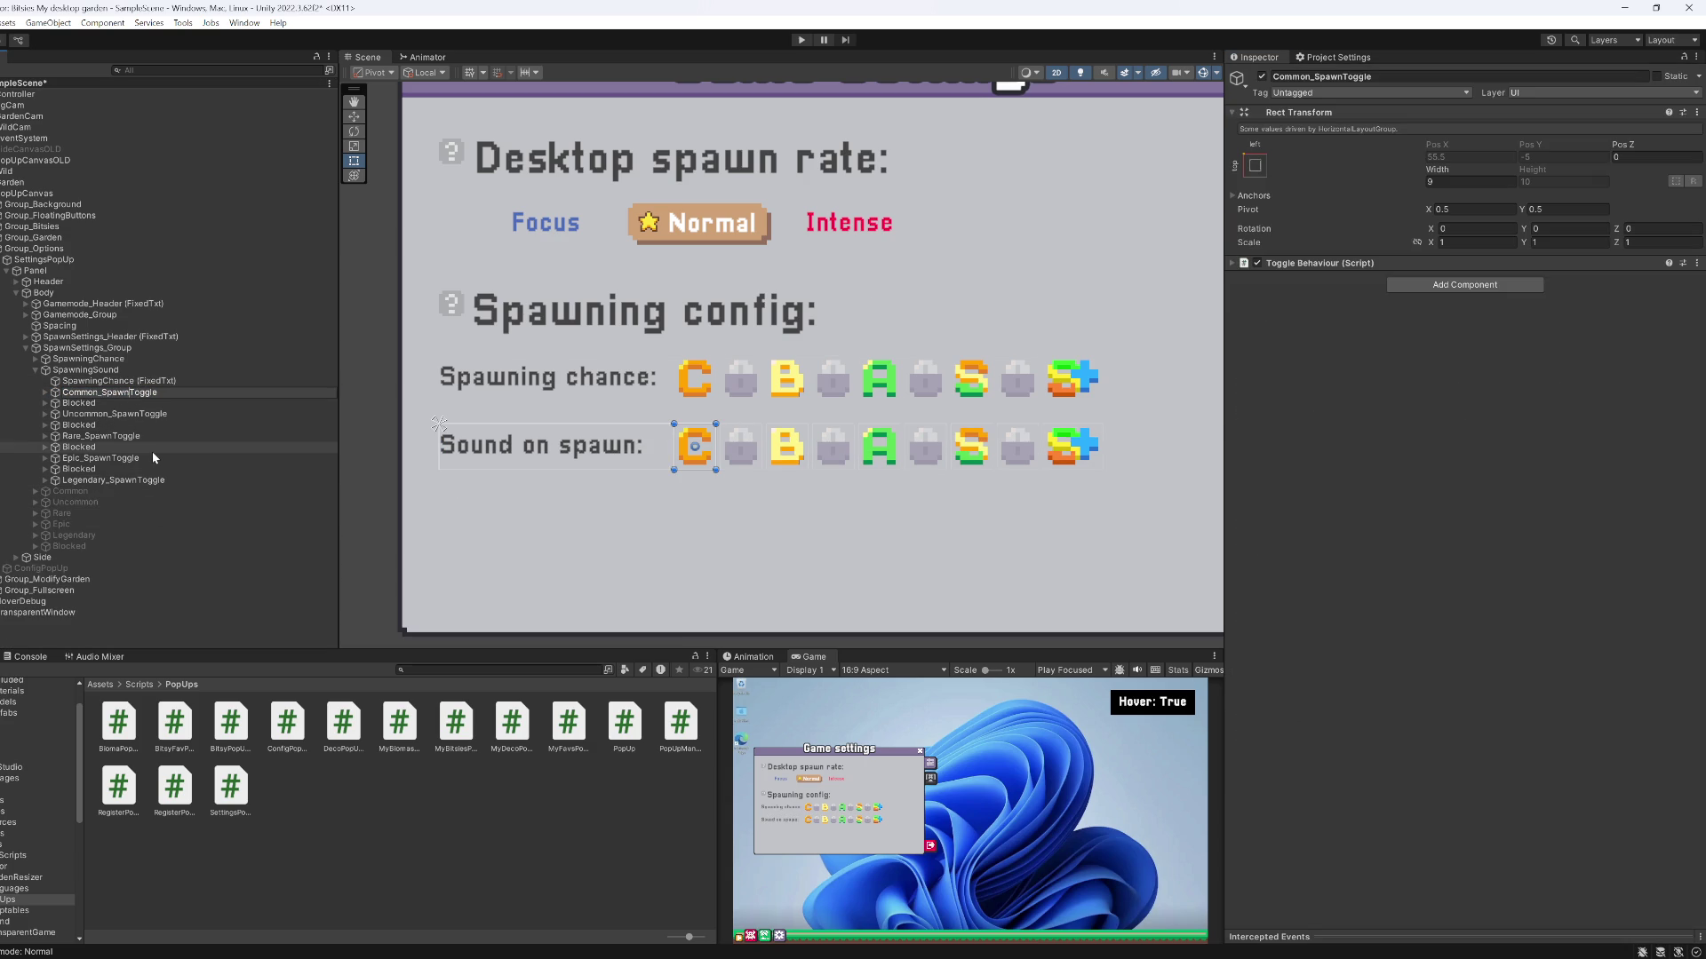
pyautogui.write('ound')
pyautogui.hotkey('shift', 'Left')
pyautogui.hotkey('shift', 'Left')
pyautogui.hotkey('shift', 'Left')
# Rename the Uncommon, Rare, Epic and Legendary toggles to their _SpawnSoundToggle names
pyautogui.click(146, 415)
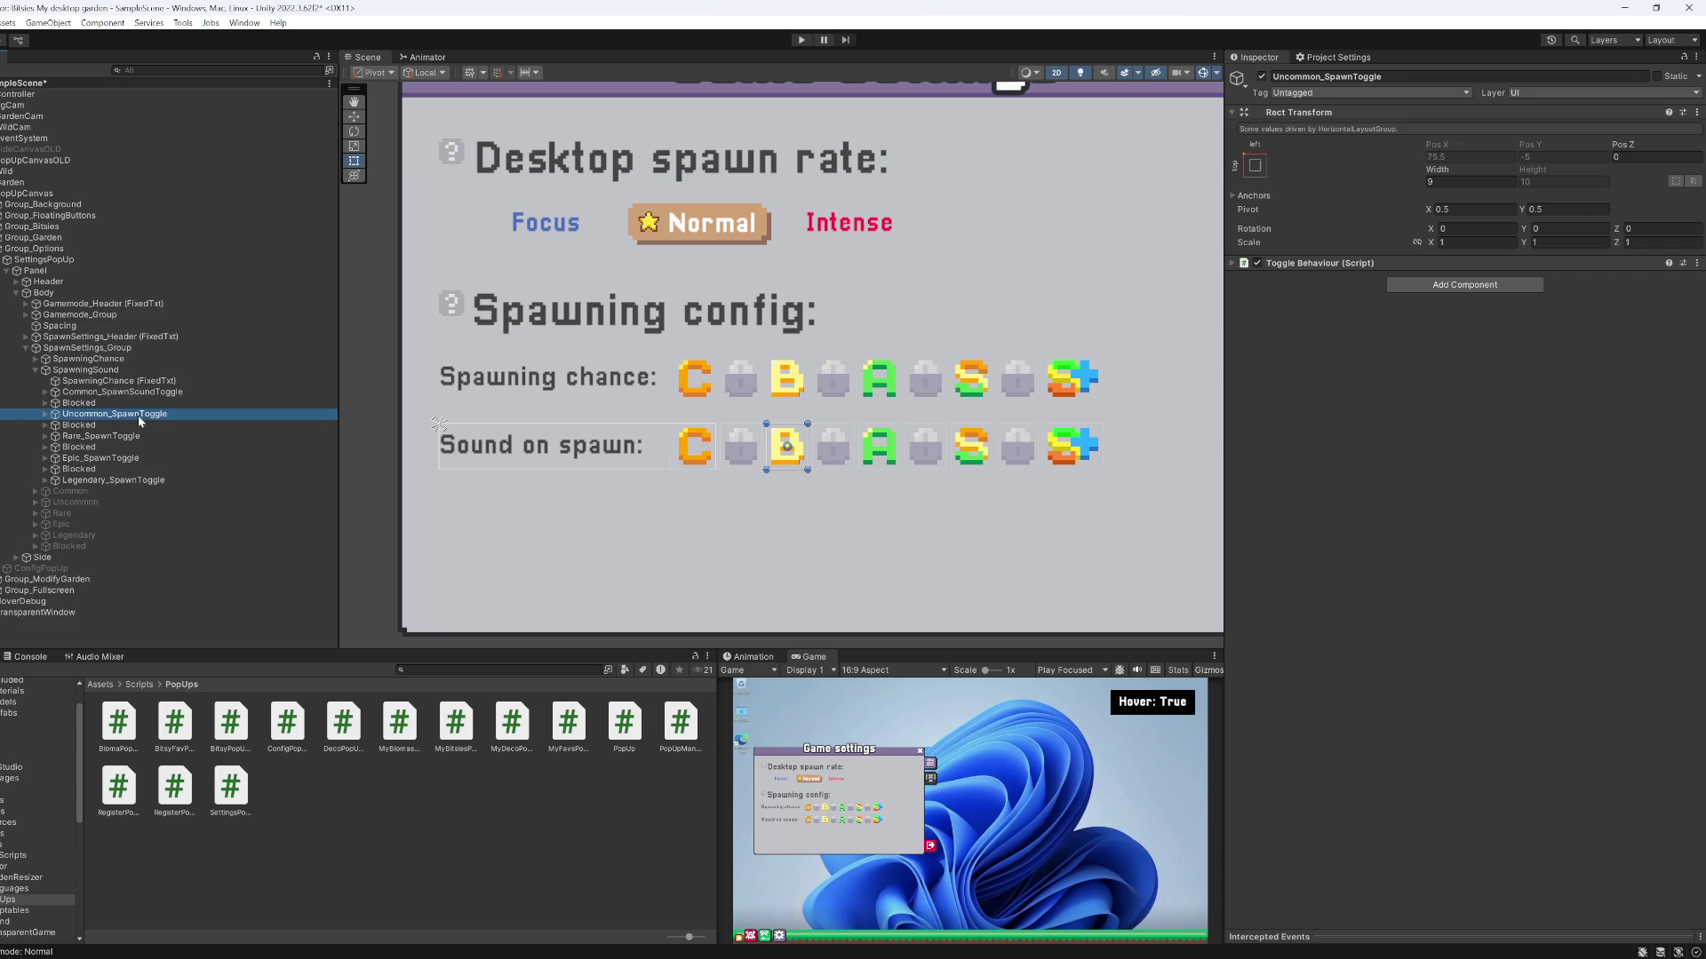
pyautogui.click(142, 415)
pyautogui.click(110, 438)
pyautogui.click(113, 437)
pyautogui.write('Sound')
pyautogui.press('Escape')
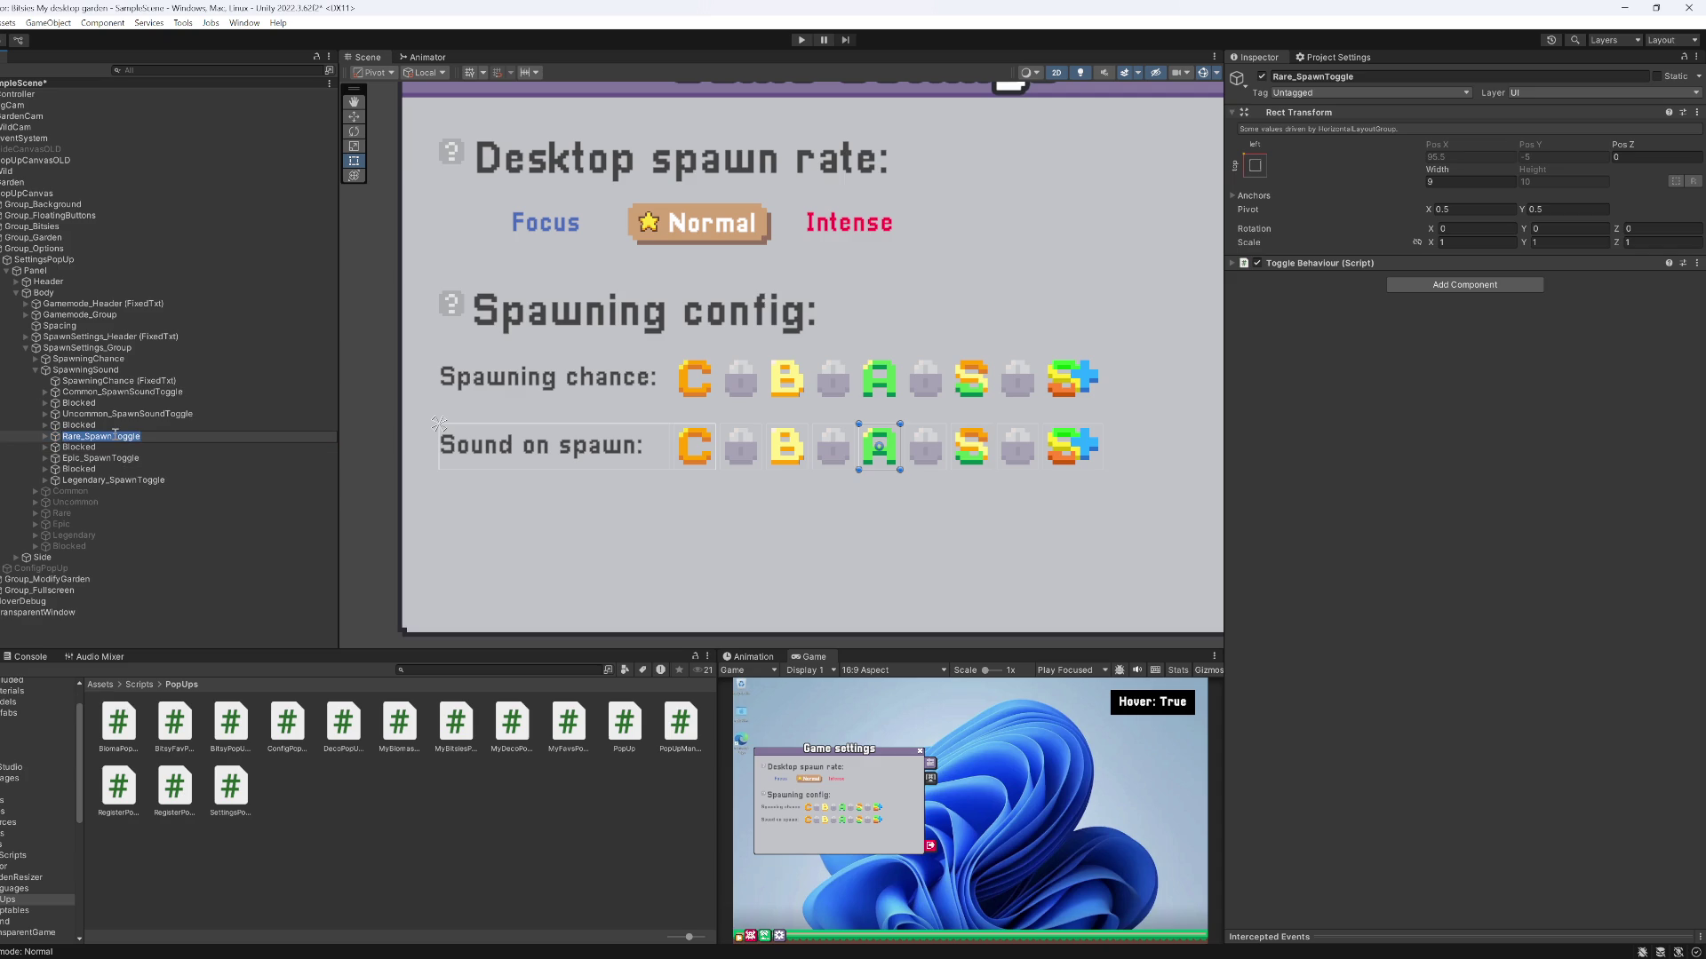
pyautogui.click(111, 458)
pyautogui.click(107, 460)
pyautogui.write('Sound')
pyautogui.click(140, 481)
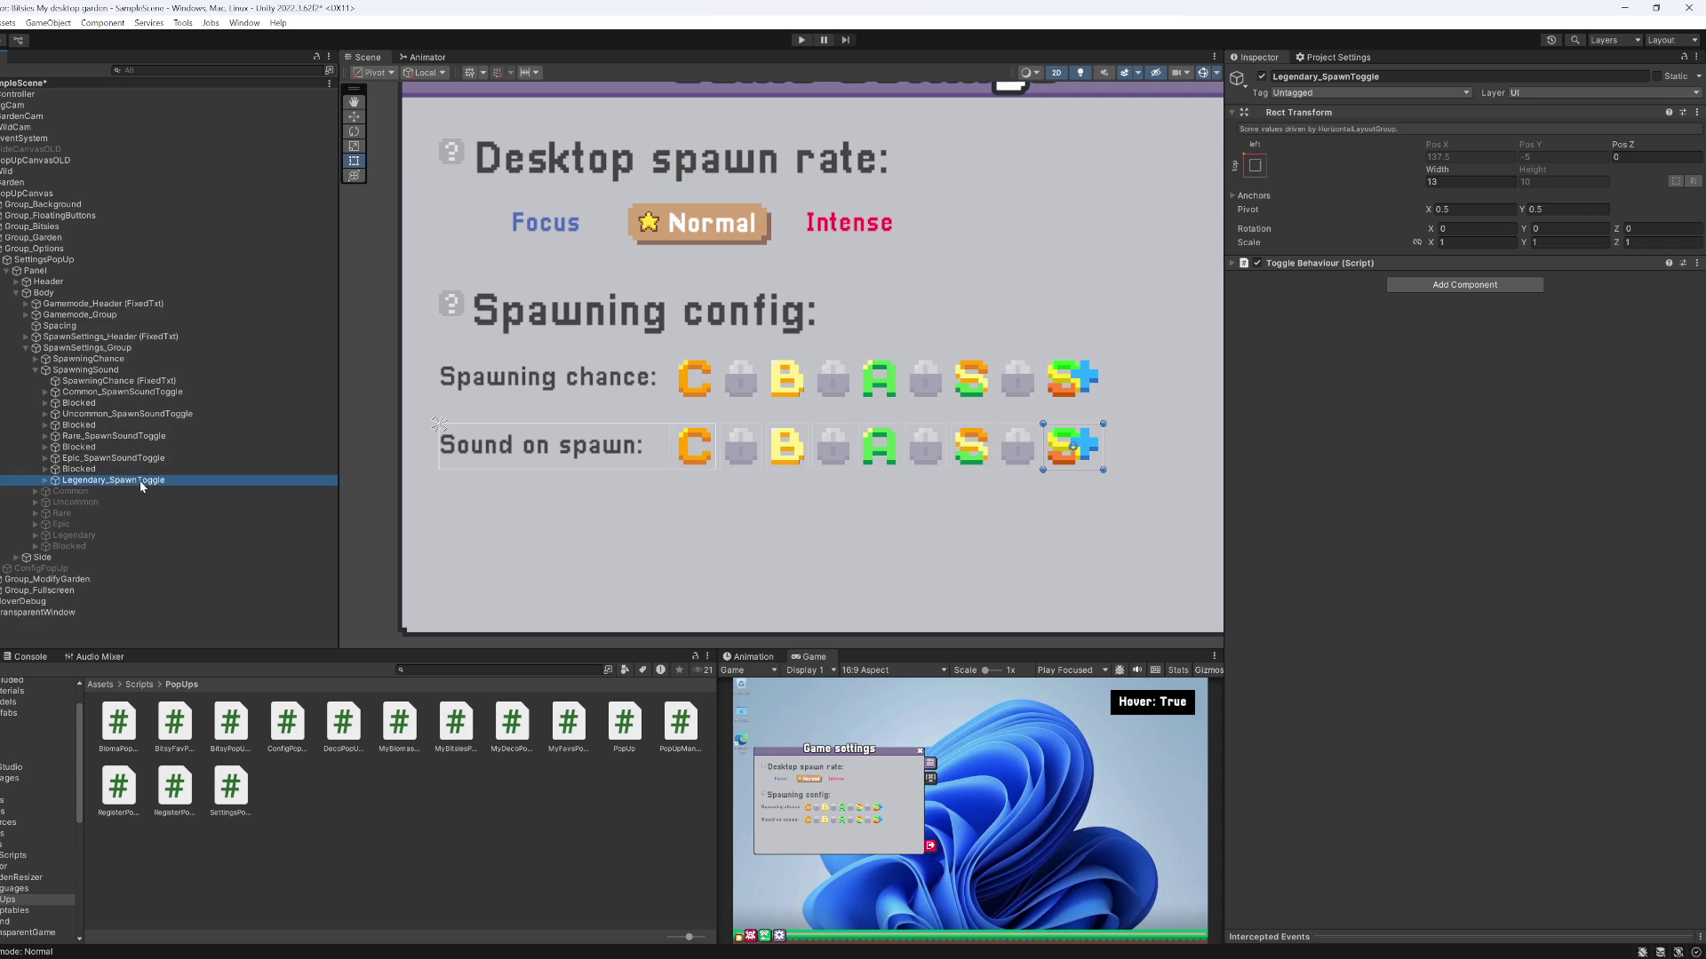
pyautogui.click(140, 481)
pyautogui.write('Sound')
pyautogui.press('Return')
# Move a Blocked slot below the Legendary toggle in both SpawningSound and SpawningChance
pyautogui.click(100, 470)
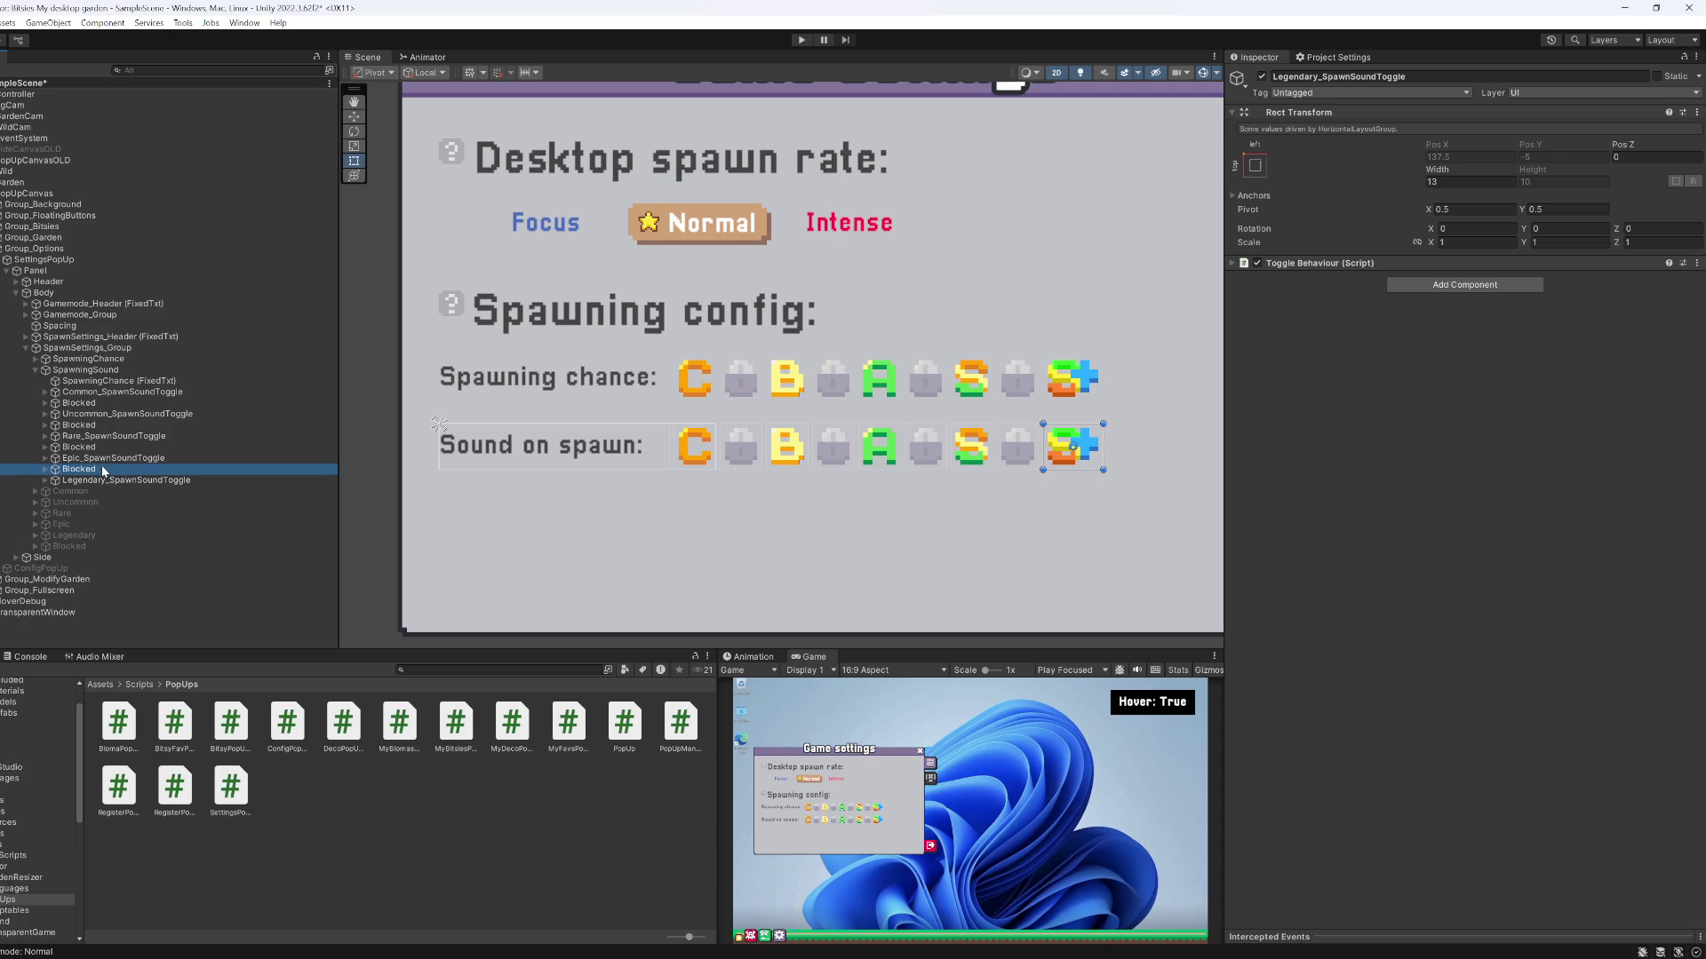
pyautogui.moveTo(93, 470)
pyautogui.mouseDown()
pyautogui.moveTo(95, 489)
pyautogui.moveTo(99, 416)
pyautogui.mouseUp()
pyautogui.press('Left')
pyautogui.press('Left')
pyautogui.press('Up')
pyautogui.press('Right')
pyautogui.press('Down')
pyautogui.moveTo(91, 460)
pyautogui.mouseDown()
pyautogui.moveTo(99, 480)
pyautogui.moveTo(100, 406)
pyautogui.mouseUp()
pyautogui.press('Left')
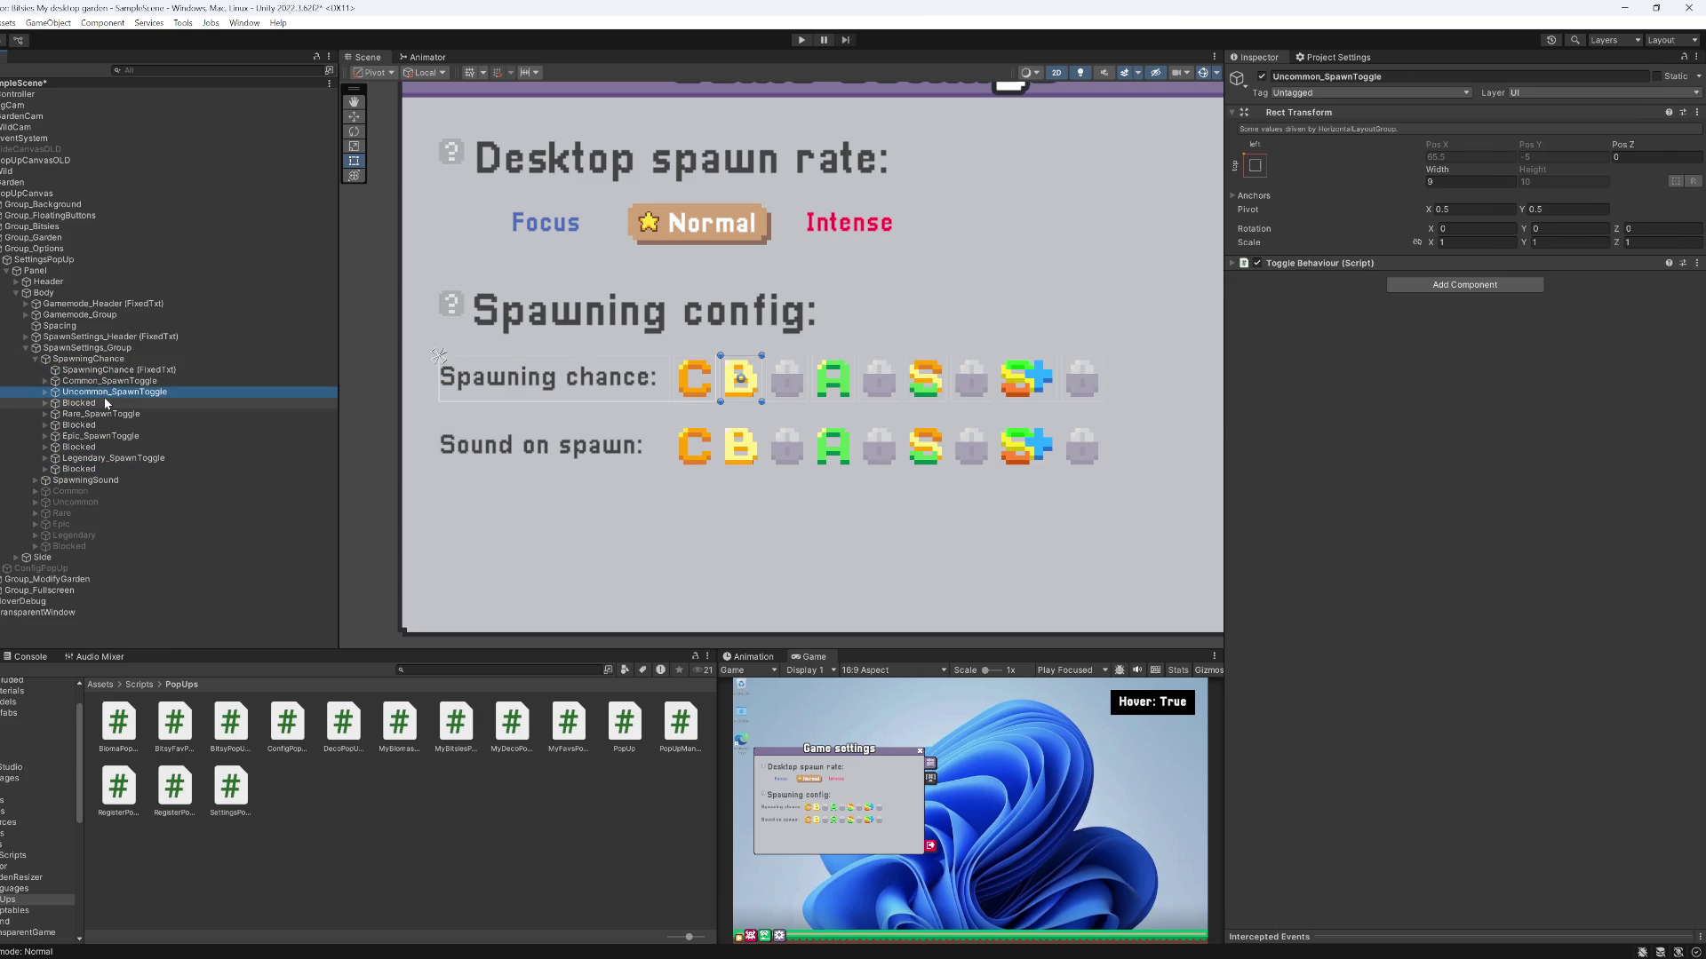
pyautogui.press('Left')
pyautogui.press('Down')
pyautogui.press('Right')
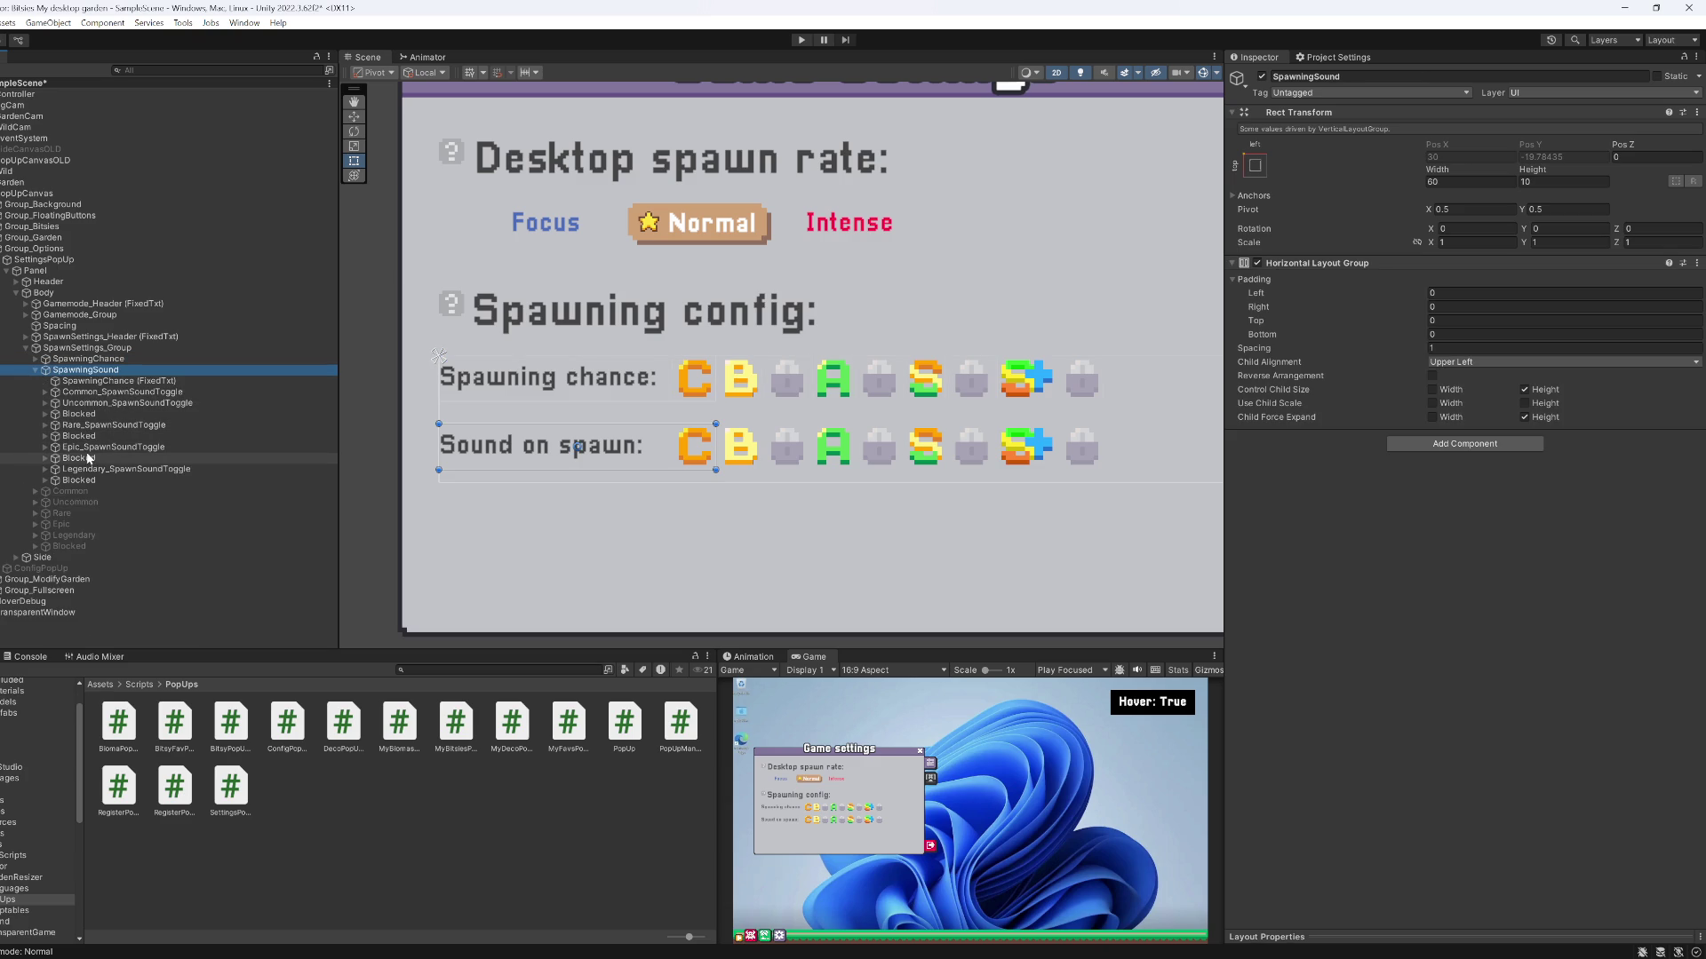
# Save the scene and switch the Uncommon and Common toggles' Save Ids from Spawn to Sound
pyautogui.click(85, 404)
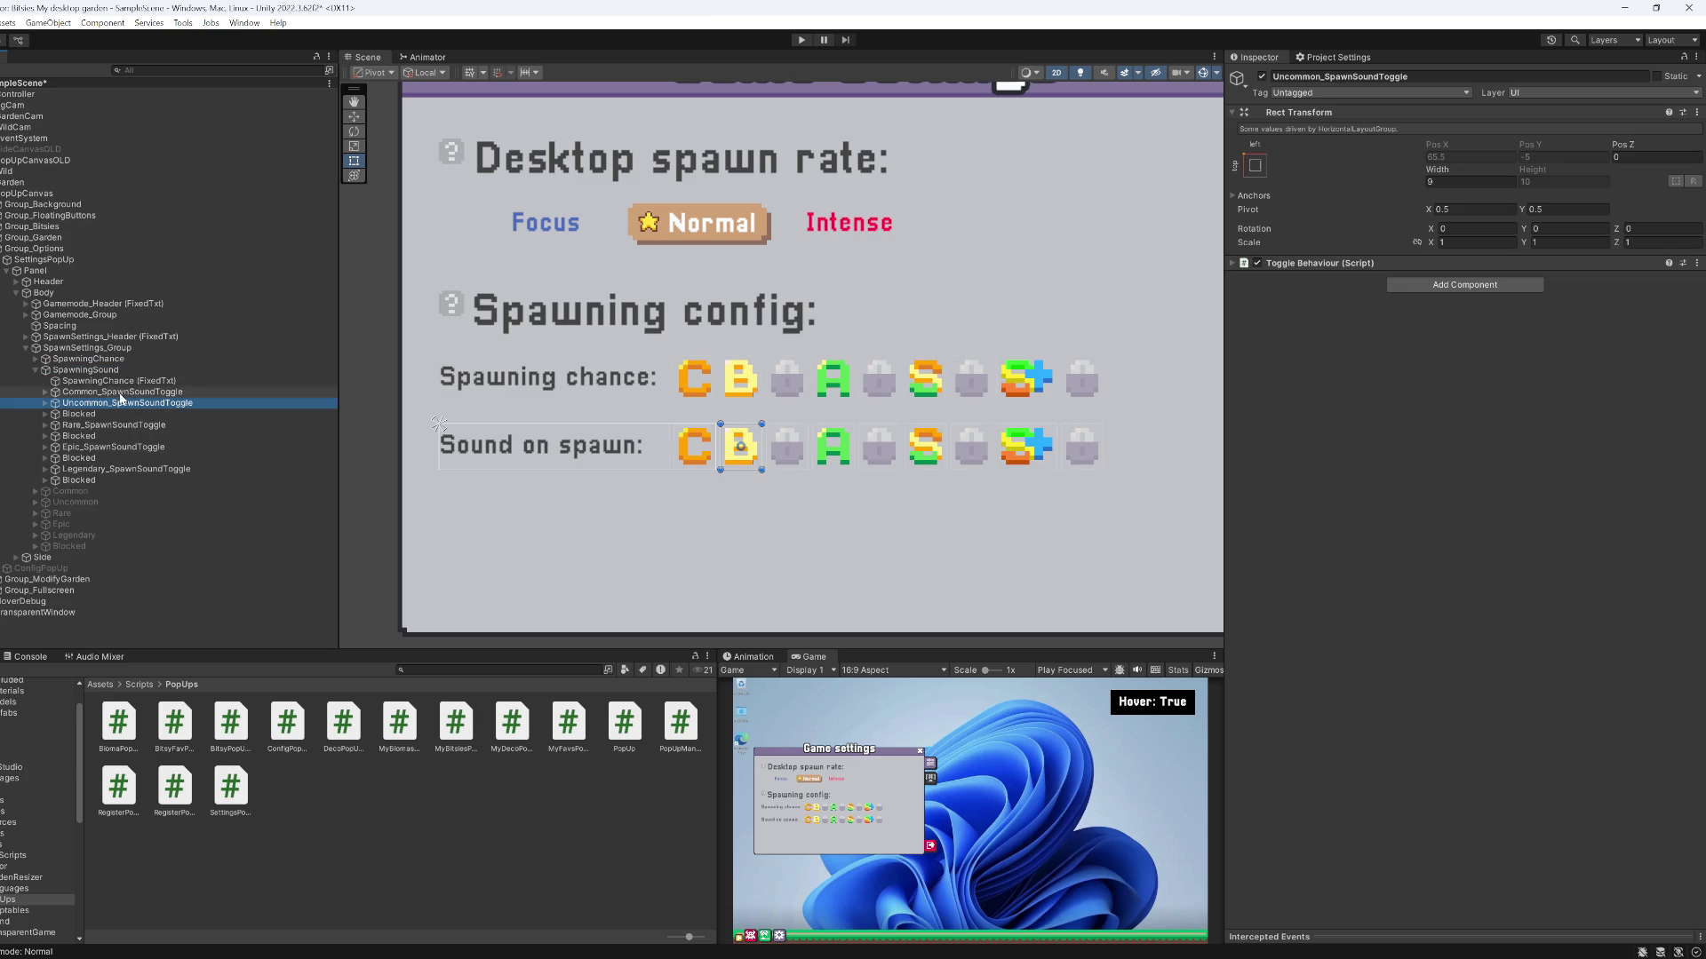
pyautogui.click(1321, 263)
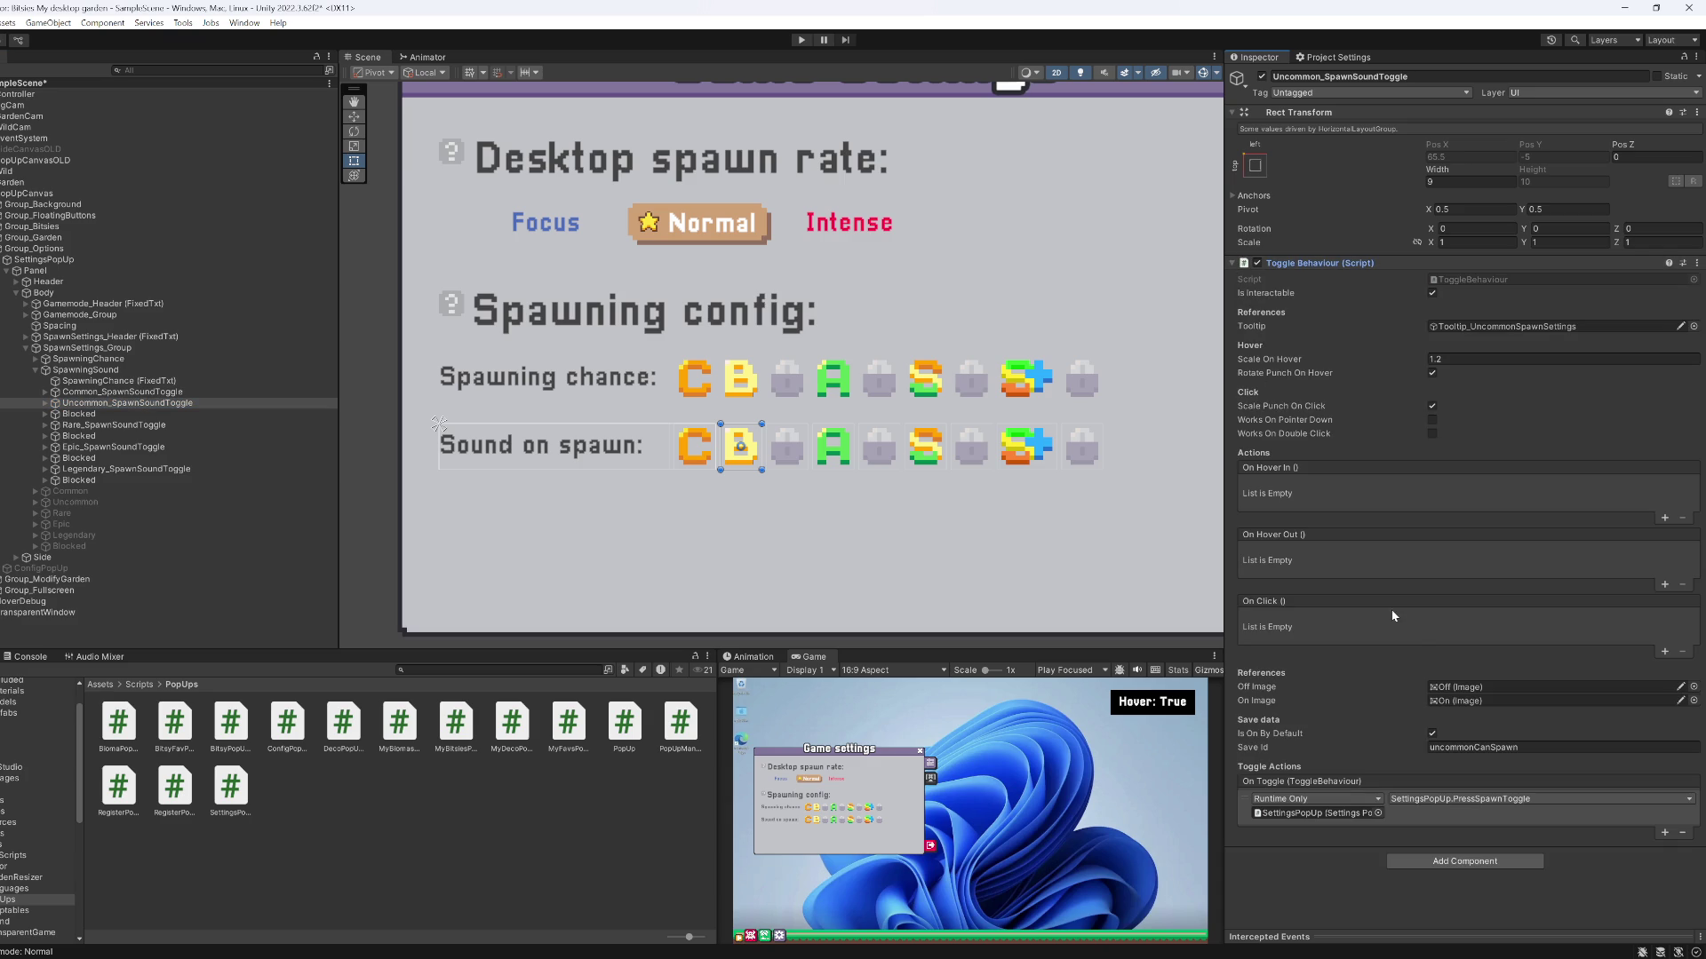
pyautogui.hotkey('ctrl', 's')
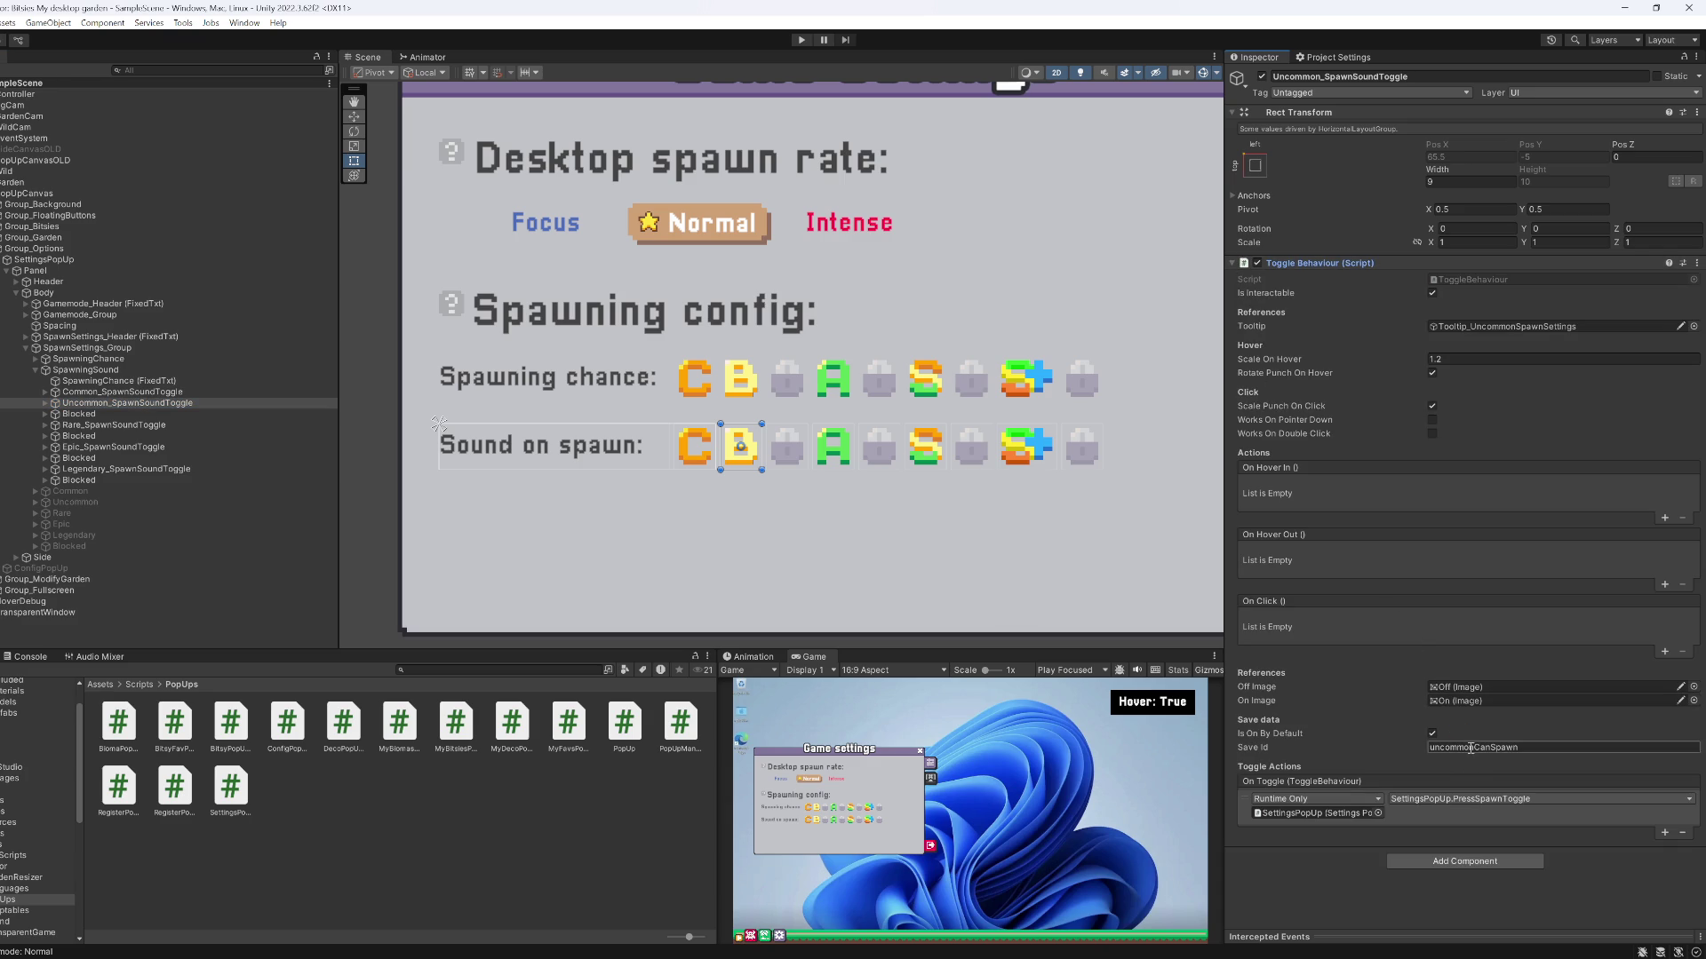
pyautogui.moveTo(1491, 748); pyautogui.dragTo(1539, 754)
pyautogui.write('S')
pyautogui.click(160, 393)
pyautogui.click(1492, 746)
pyautogui.click(1482, 747)
pyautogui.hotkey('shift', 'Home')
pyautogui.write('Sound')
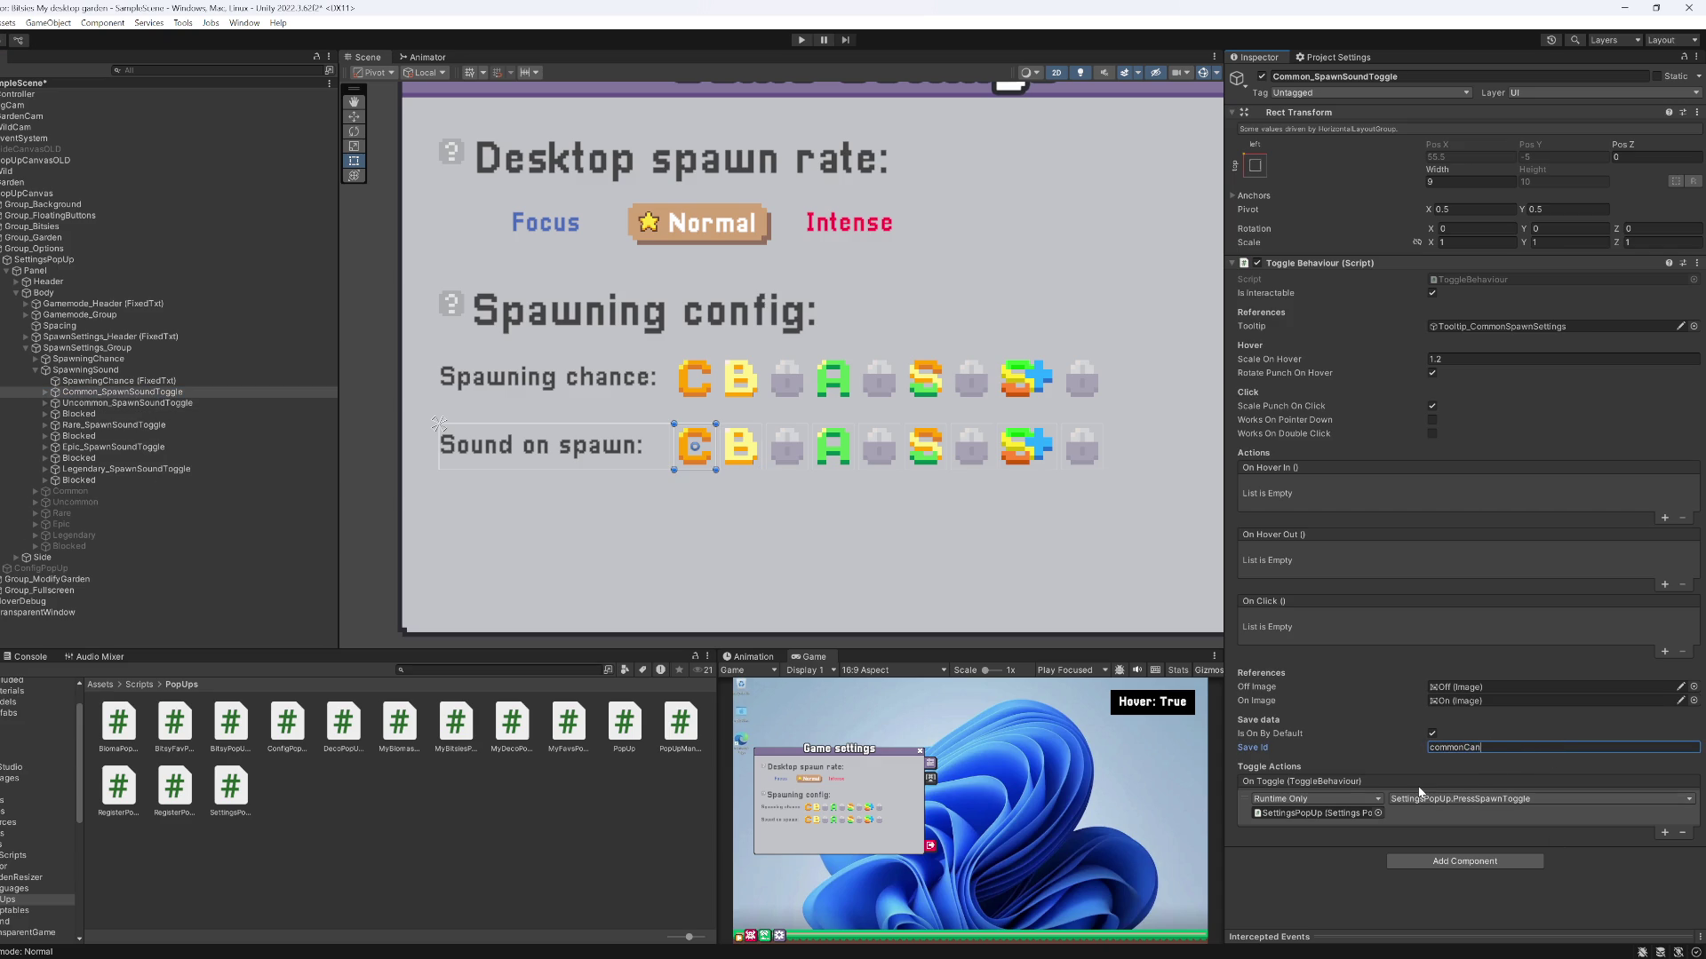
# Replace Spawn with Sound in the Rare and Epic toggles' Save Ids, giving epicCanSound
pyautogui.click(137, 424)
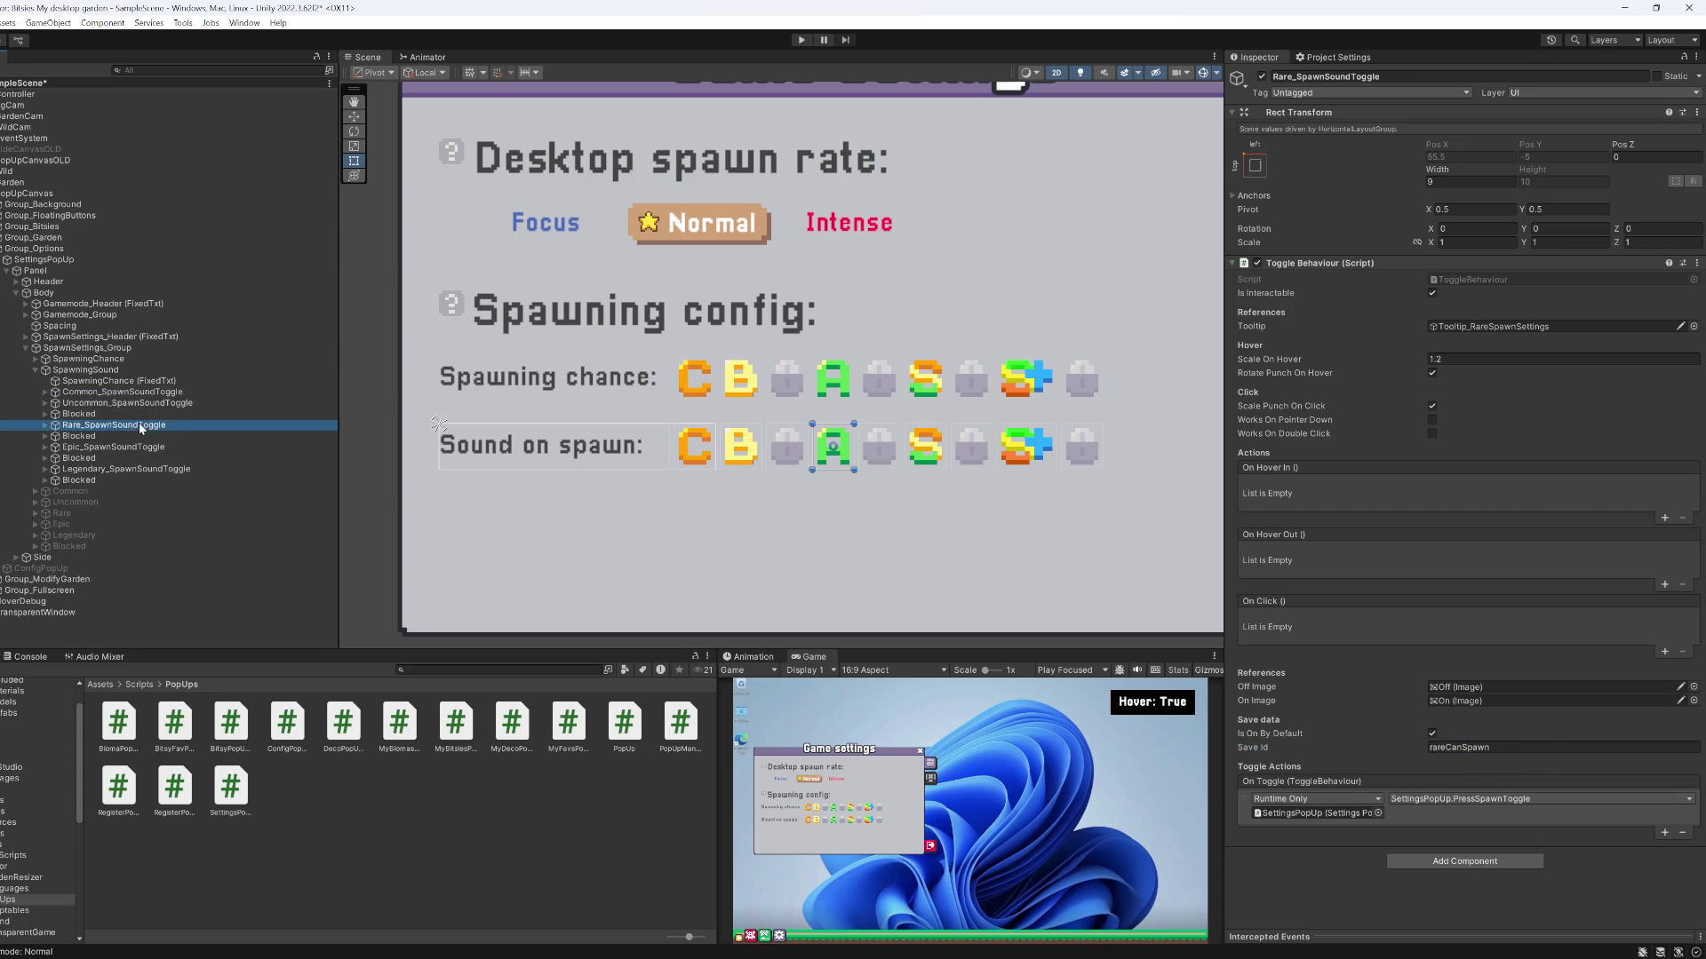
pyautogui.click(1482, 750)
pyautogui.click(1466, 749)
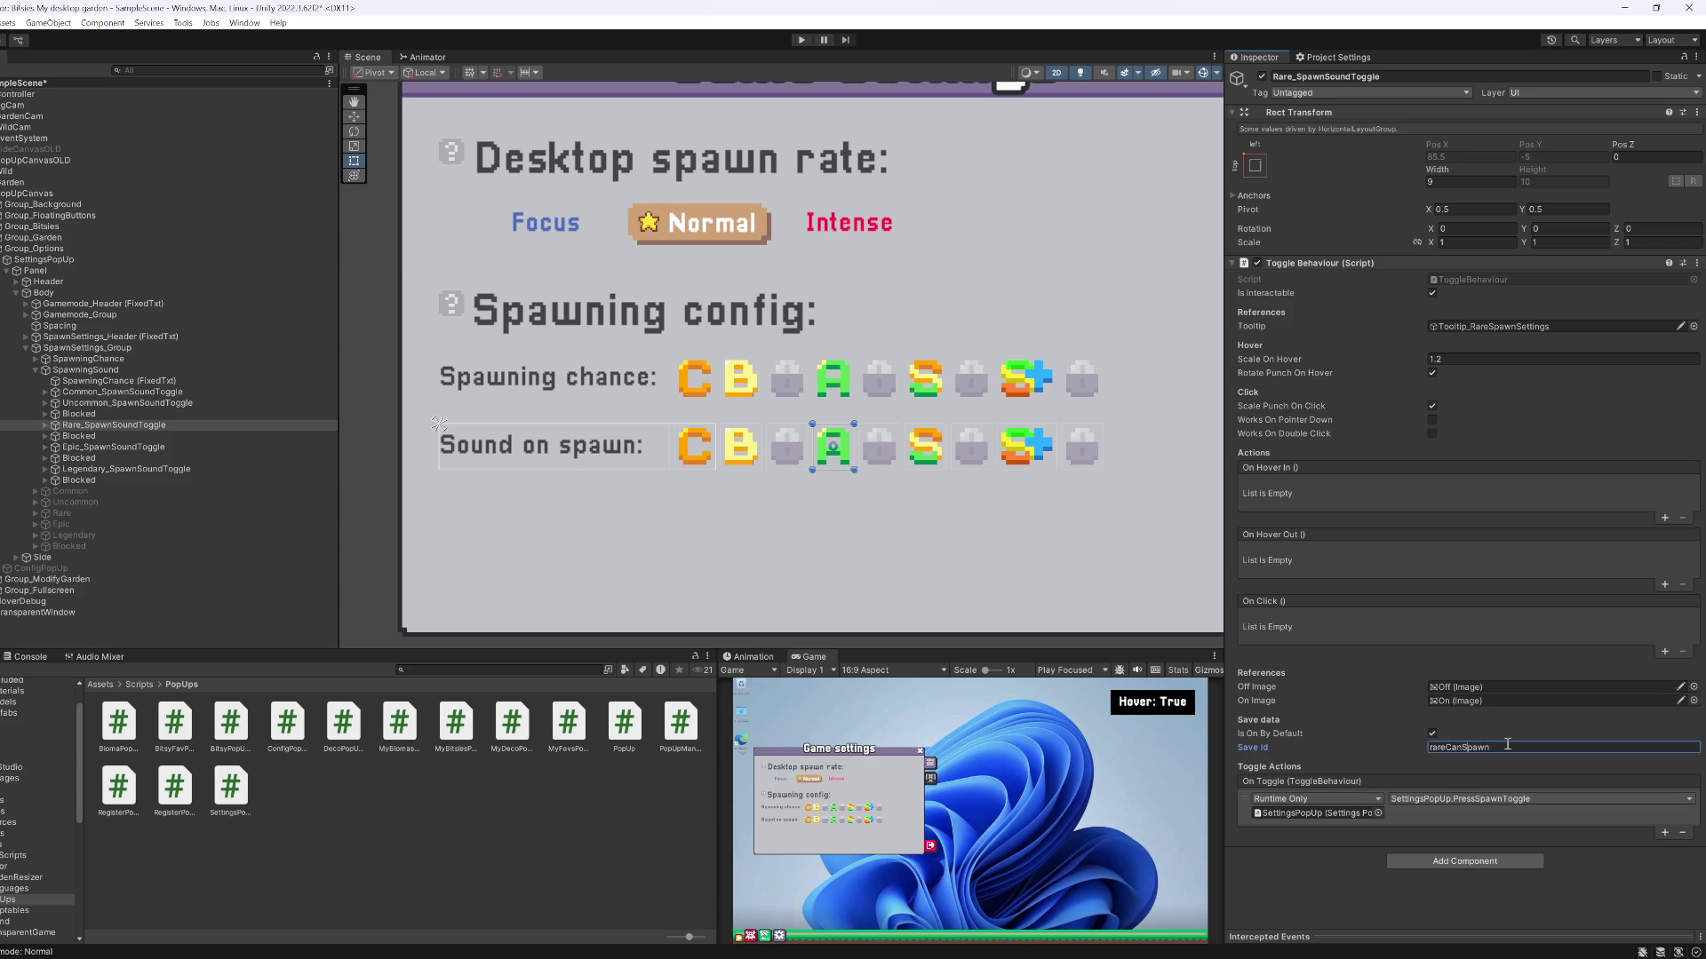
pyautogui.write('Sound')
pyautogui.click(111, 445)
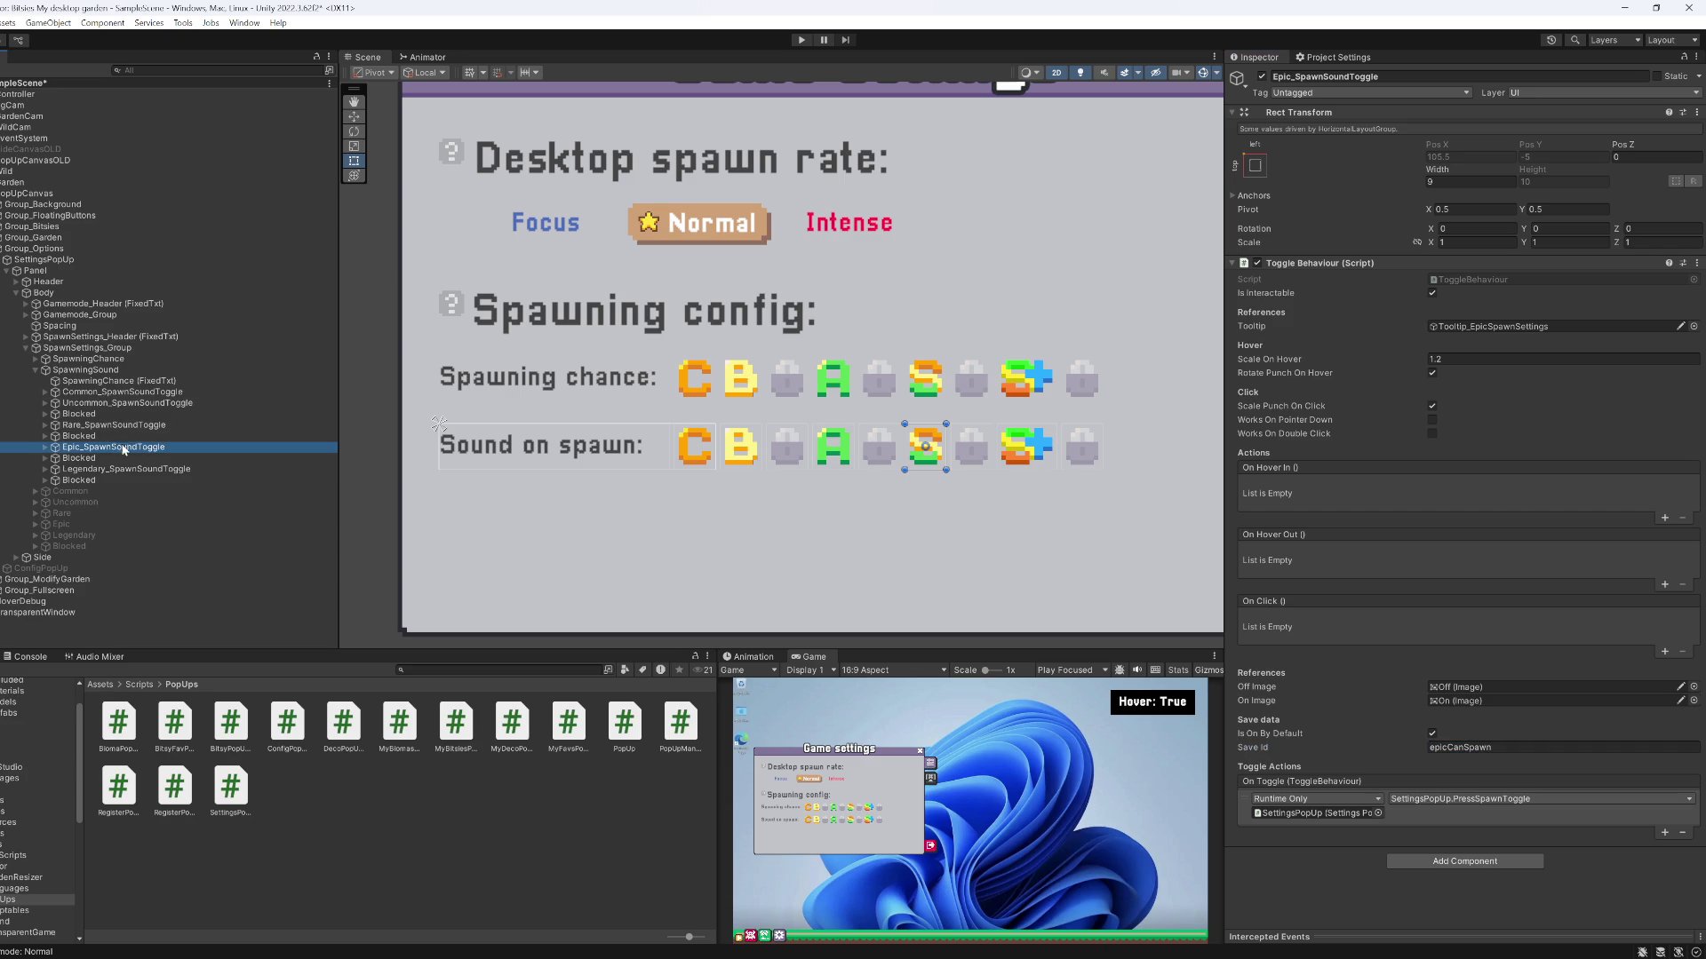
pyautogui.click(1528, 747)
pyautogui.press('BackSpace')
pyautogui.press('BackSpace')
pyautogui.press('BackSpace')
pyautogui.write('Sound')
# Set the Legendary toggle's Save Id to legendaryCanSound and recheck the Epic one
pyautogui.click(124, 470)
pyautogui.click(1485, 747)
pyautogui.click(1488, 747)
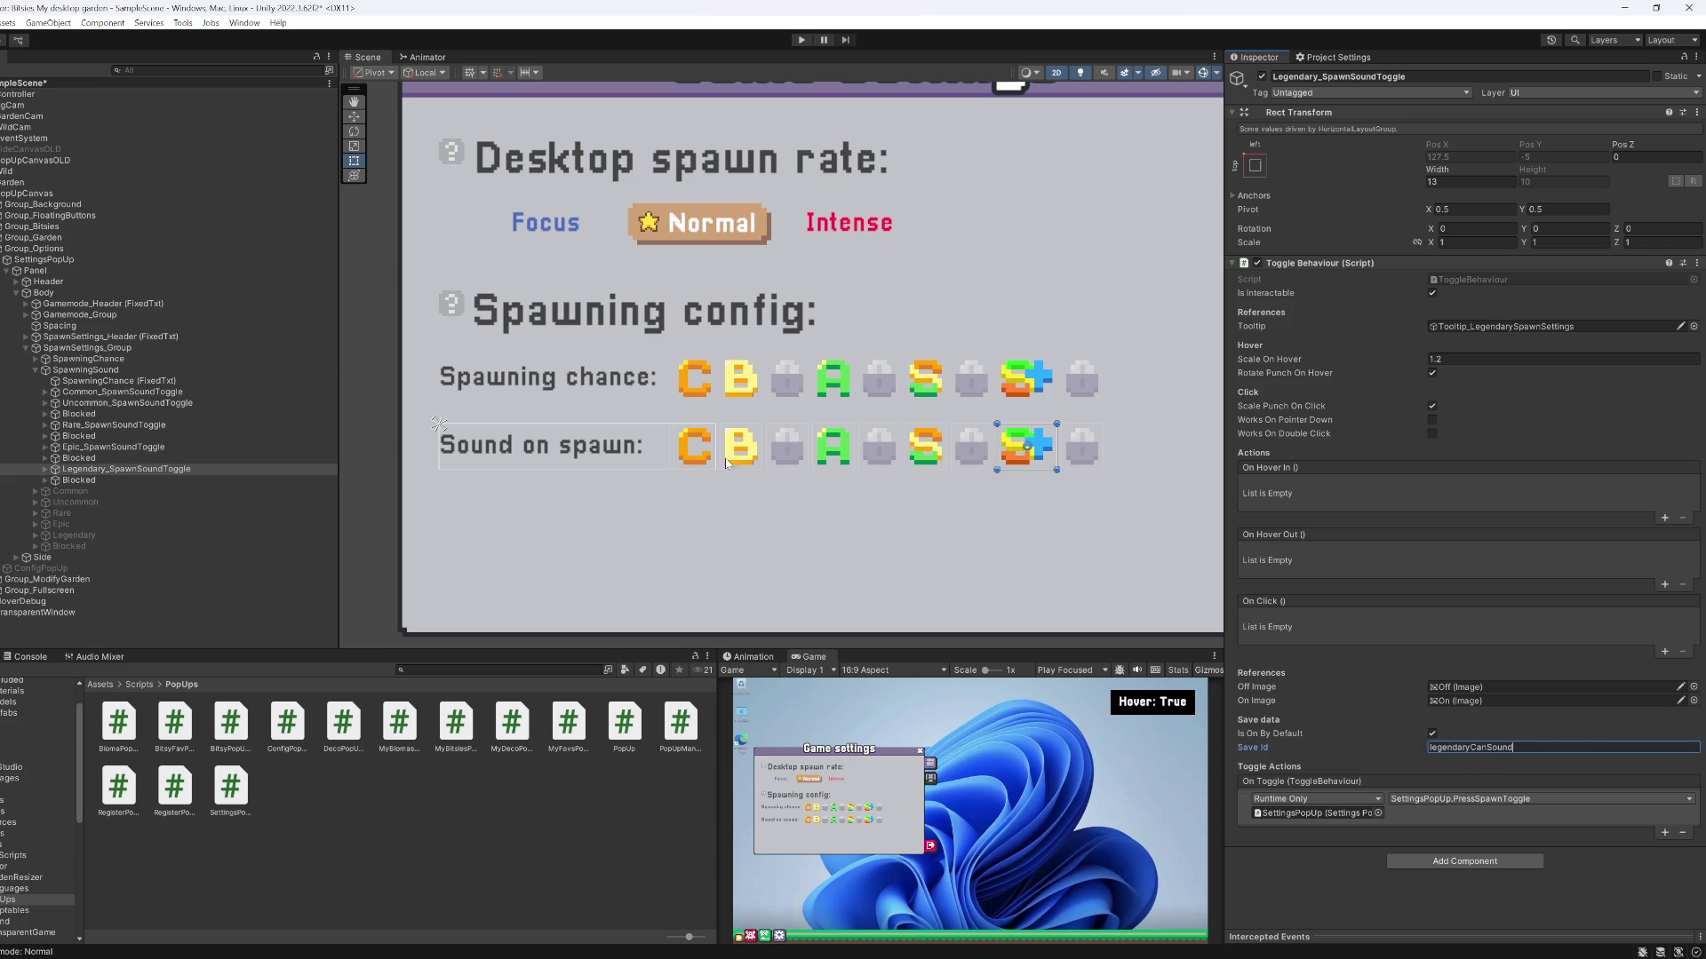
pyautogui.click(105, 478)
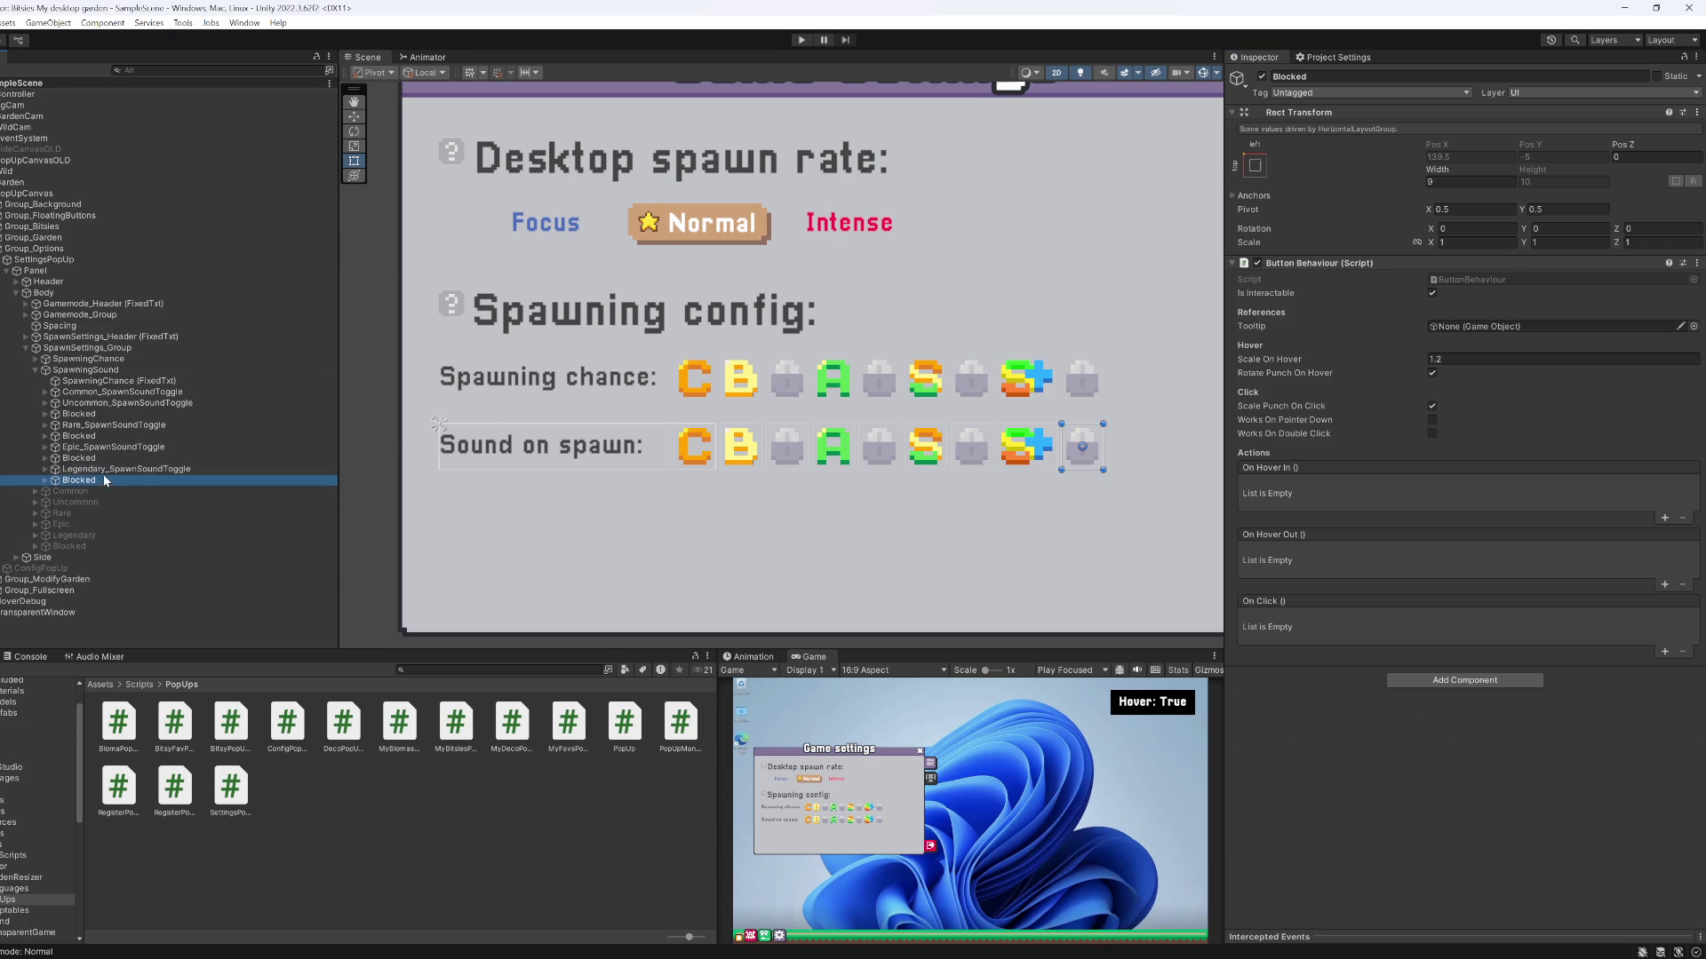
pyautogui.click(93, 447)
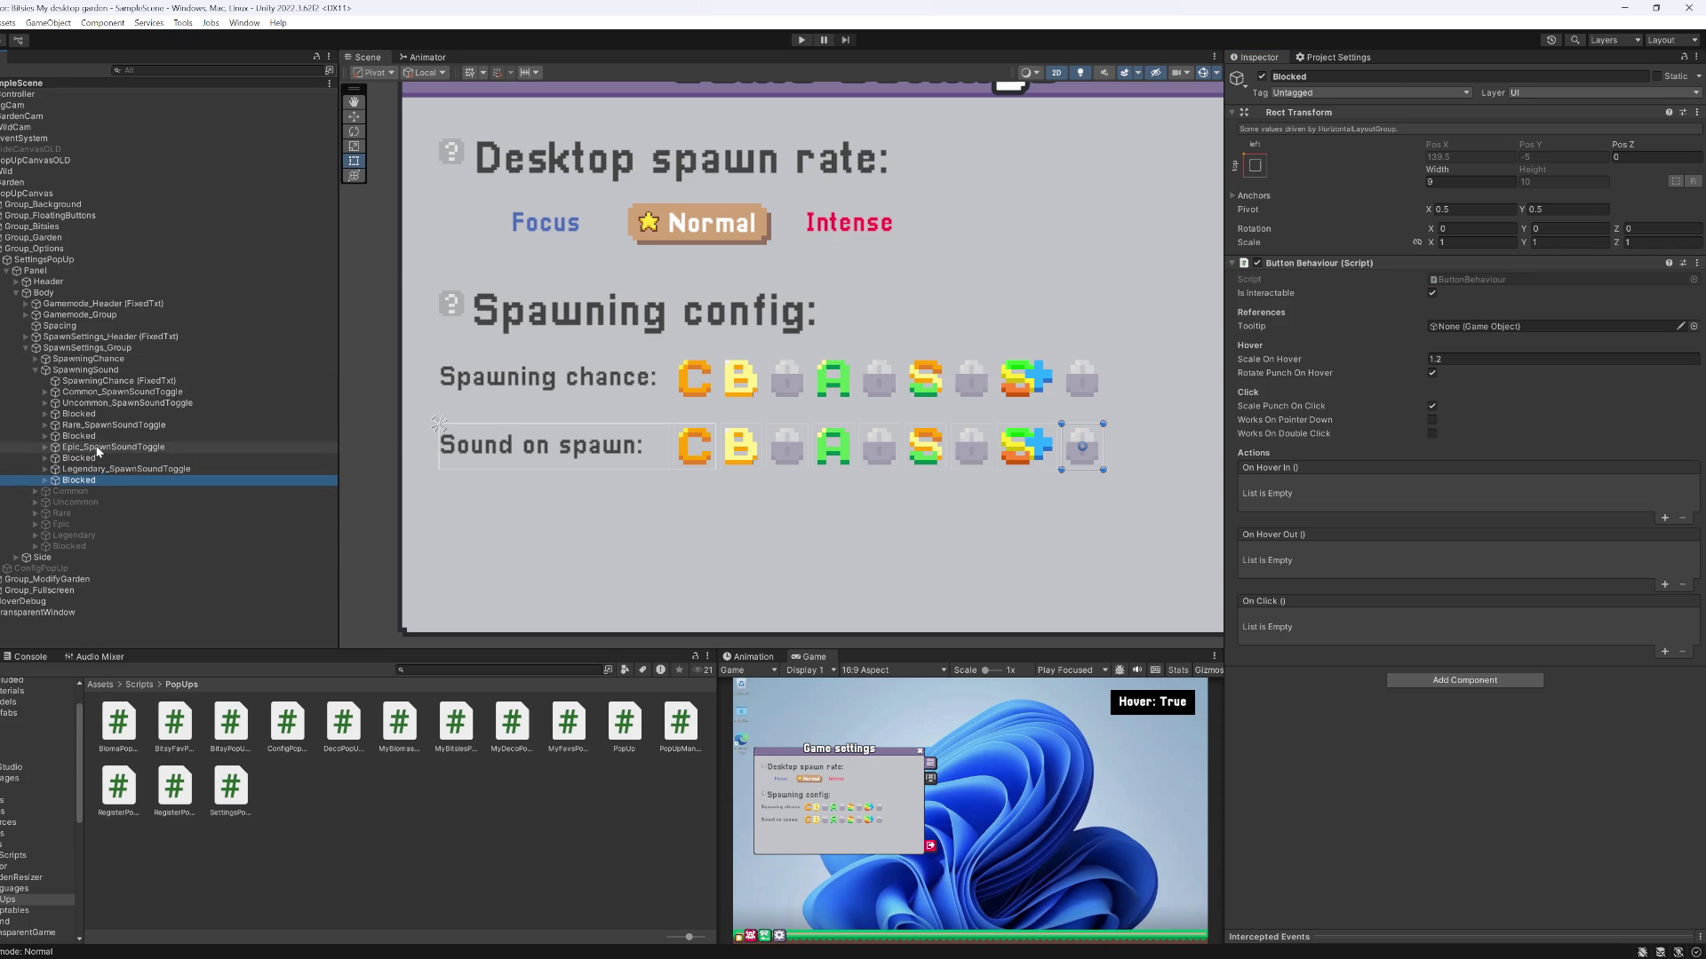
# Rename the row's SpawningChance (FixedTxt) label object to SpawningSound (FixedTxt)
pyautogui.click(82, 371)
pyautogui.click(86, 381)
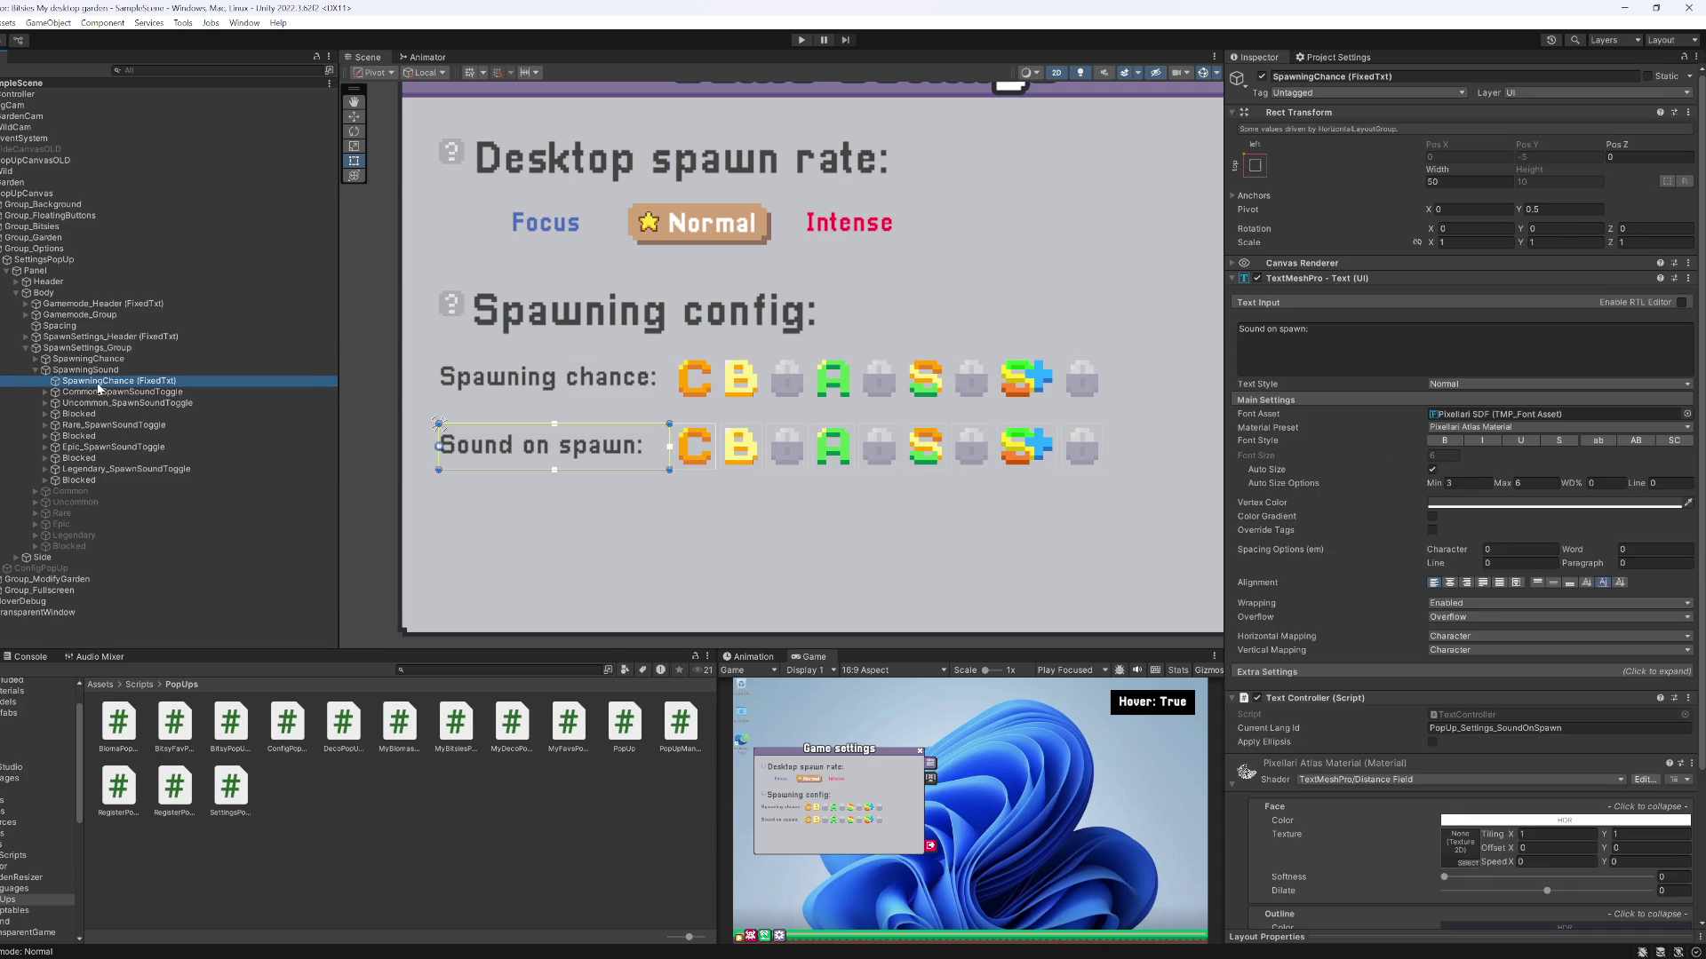
pyautogui.click(100, 381)
pyautogui.doubleClick(123, 381)
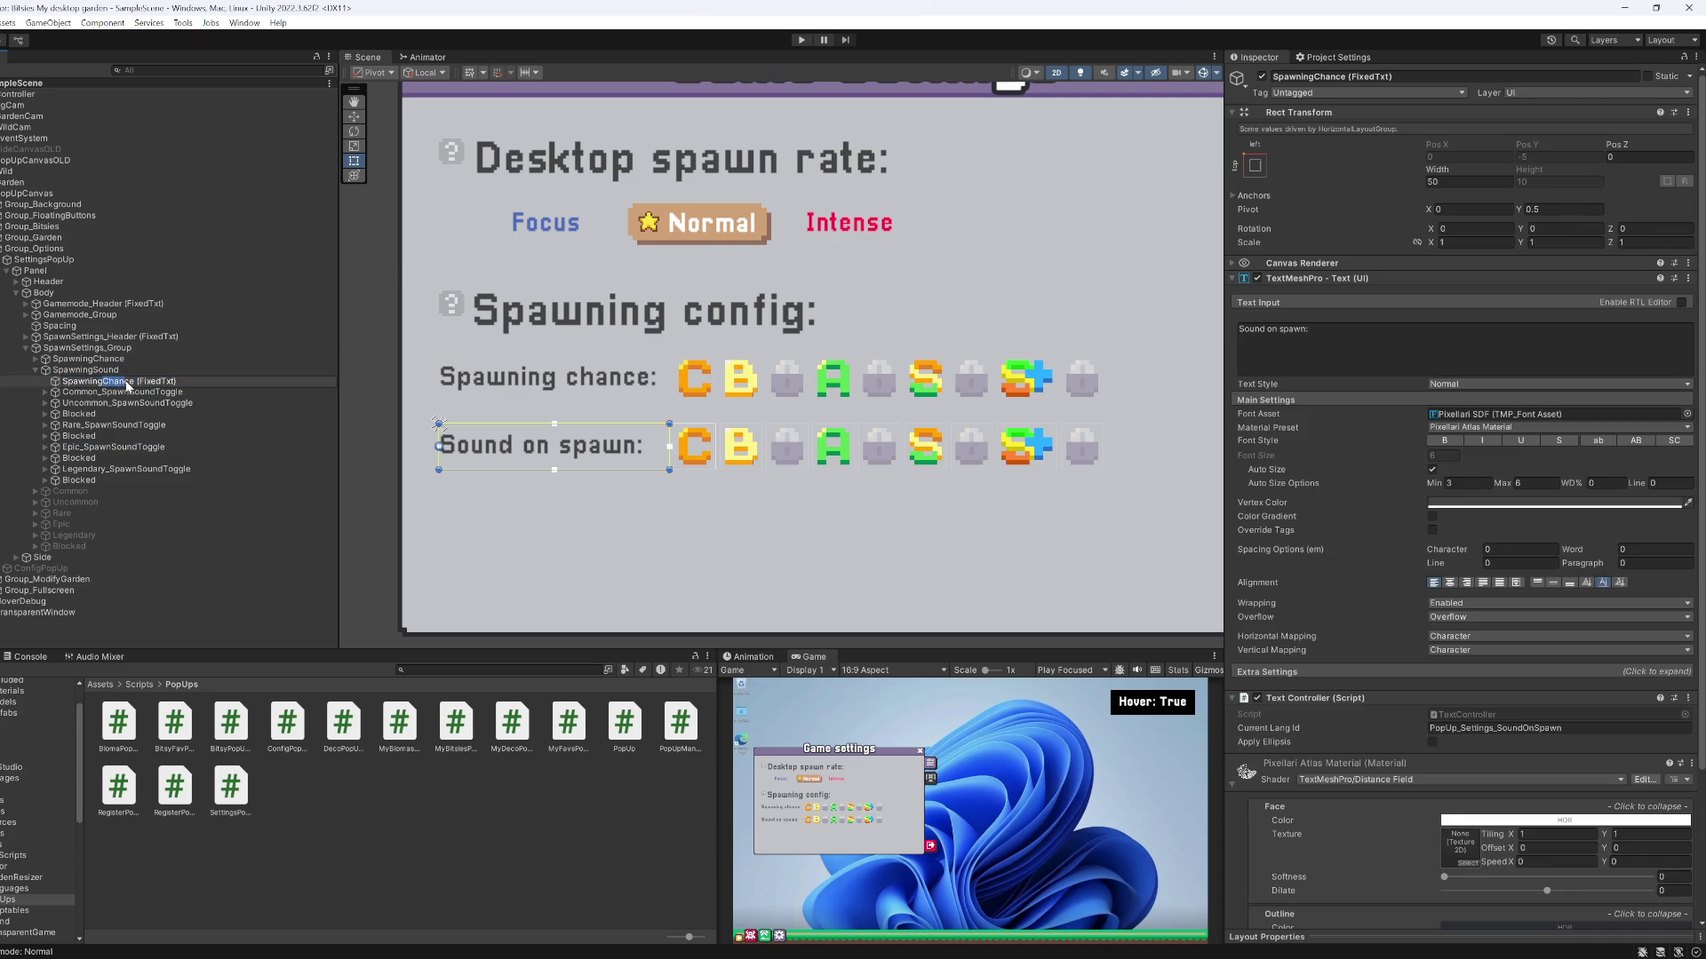
# Finish renaming the label to SpawningSound (FixedTxt) and delete the Common and Uncommon toggles' duplicated tooltips
pyautogui.write('Sound')
pyautogui.press('Return')
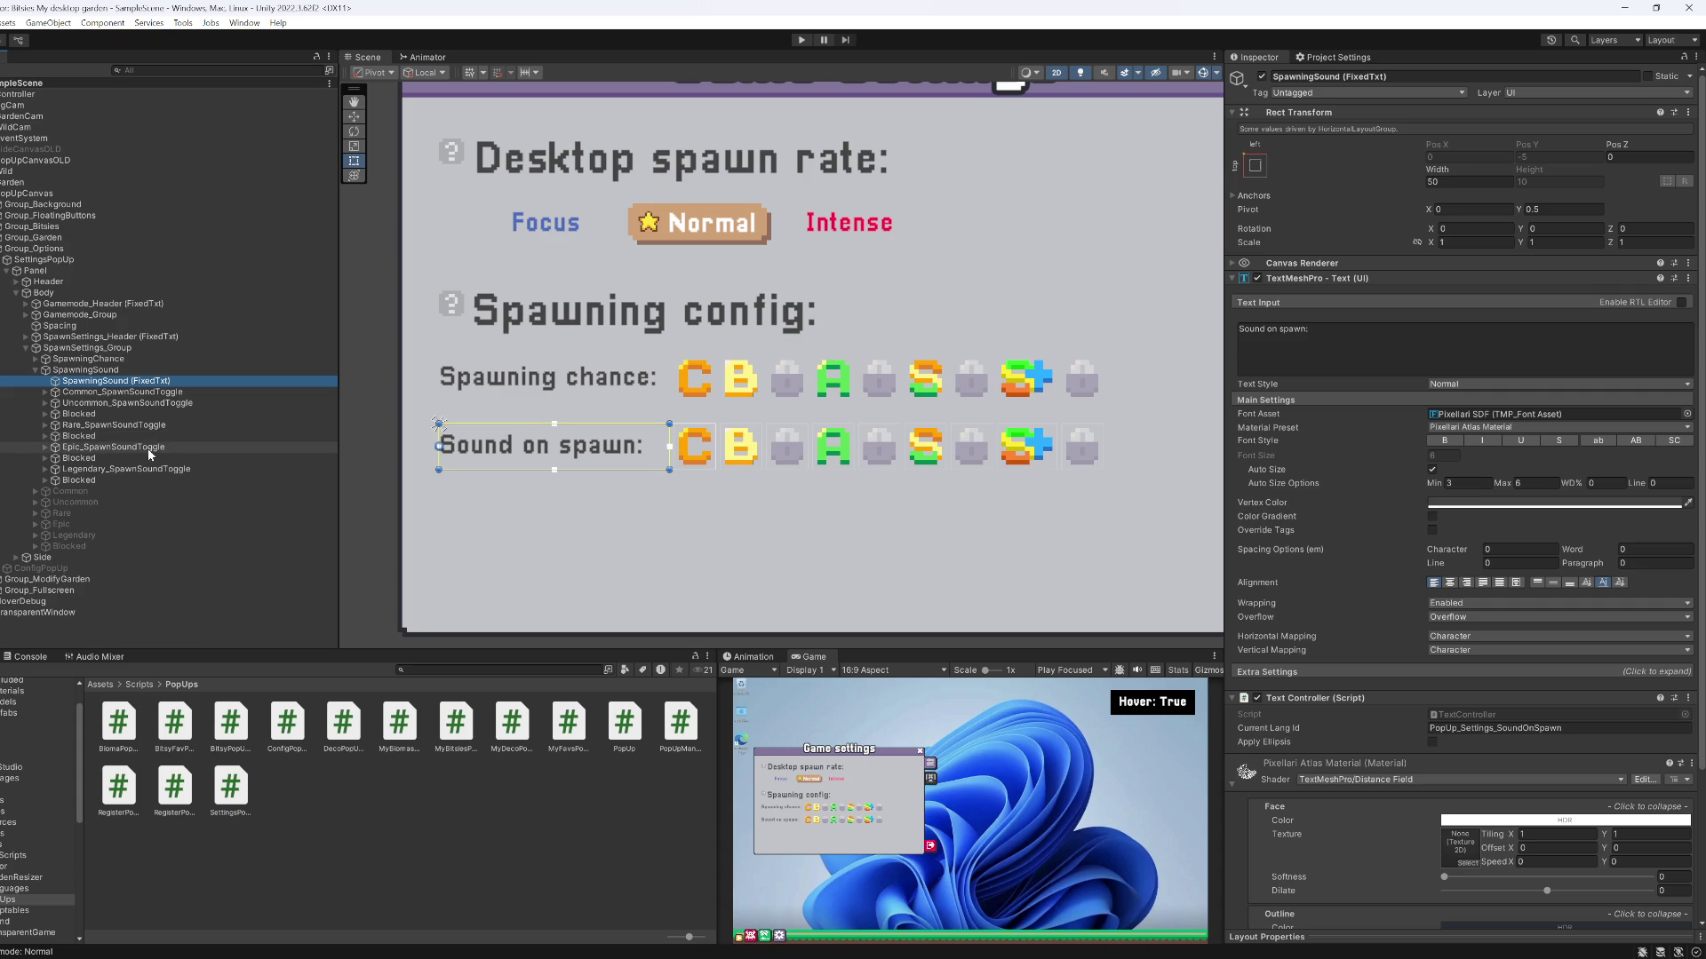
pyautogui.click(110, 394)
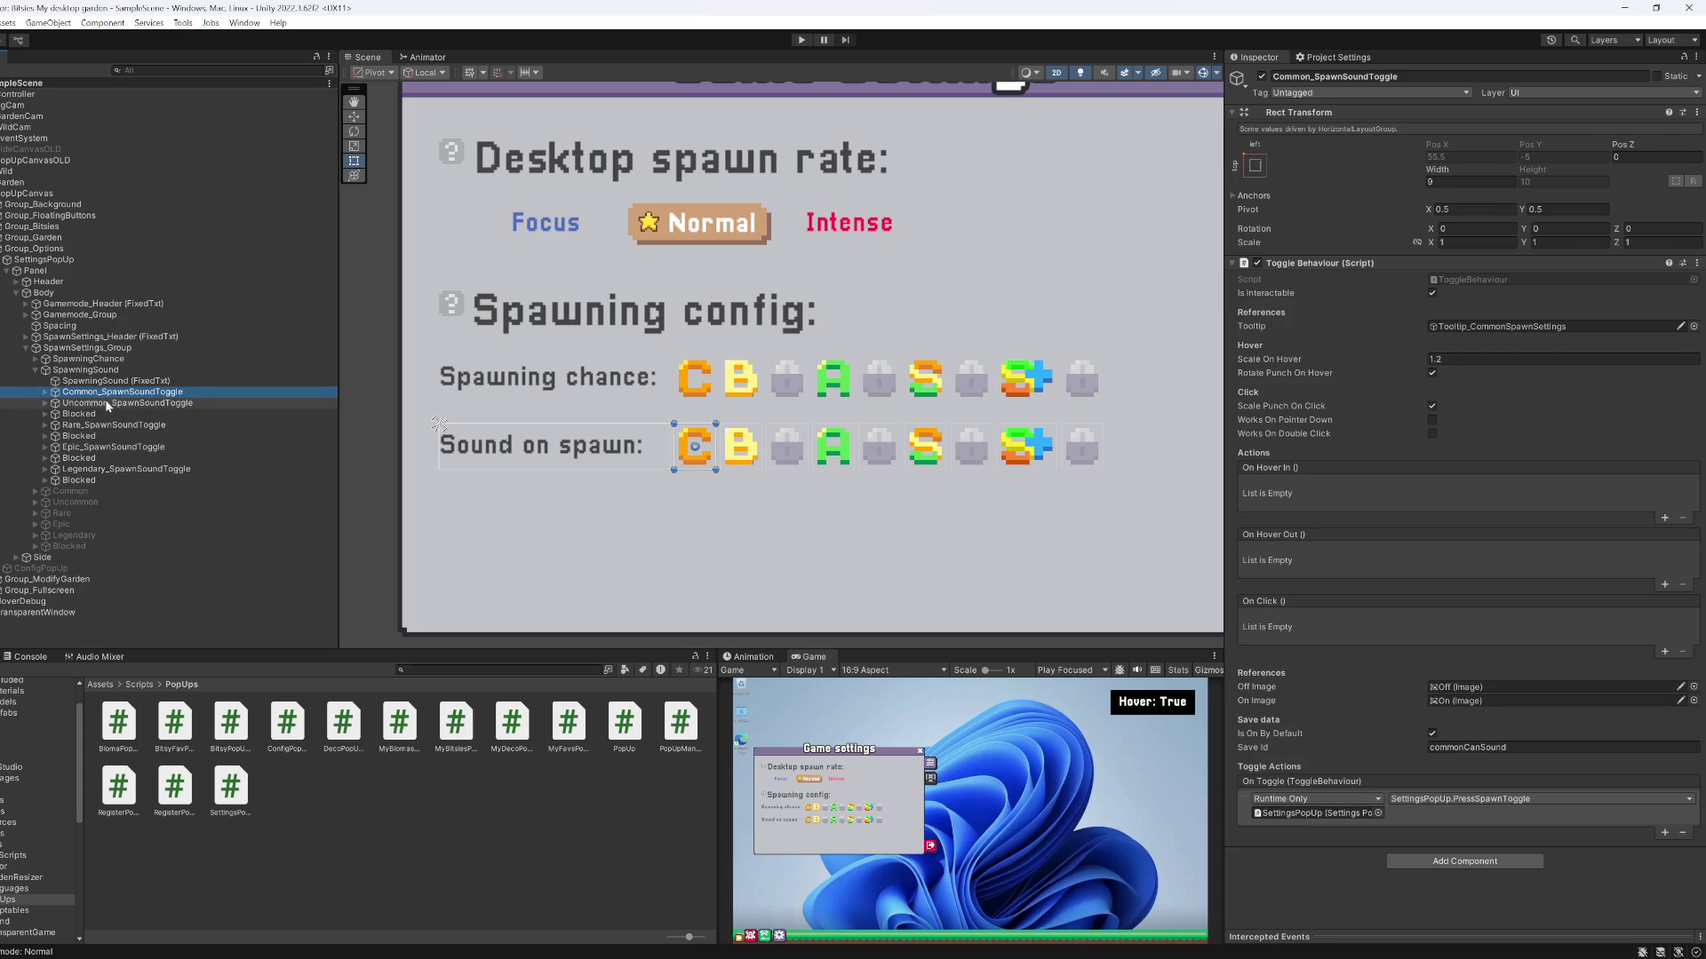
pyautogui.keyDown('shift'); pyautogui.click(105, 403); pyautogui.keyUp('shift')
pyautogui.press('Right')
pyautogui.click(102, 426)
pyautogui.press('Delete')
pyautogui.click(121, 455)
pyautogui.press('Delete')
# Delete the Tooltip_*SpawnSettings children under the Rare, Epic and Legendary sound toggles
pyautogui.click(103, 423)
pyautogui.click(100, 397)
pyautogui.press('Left')
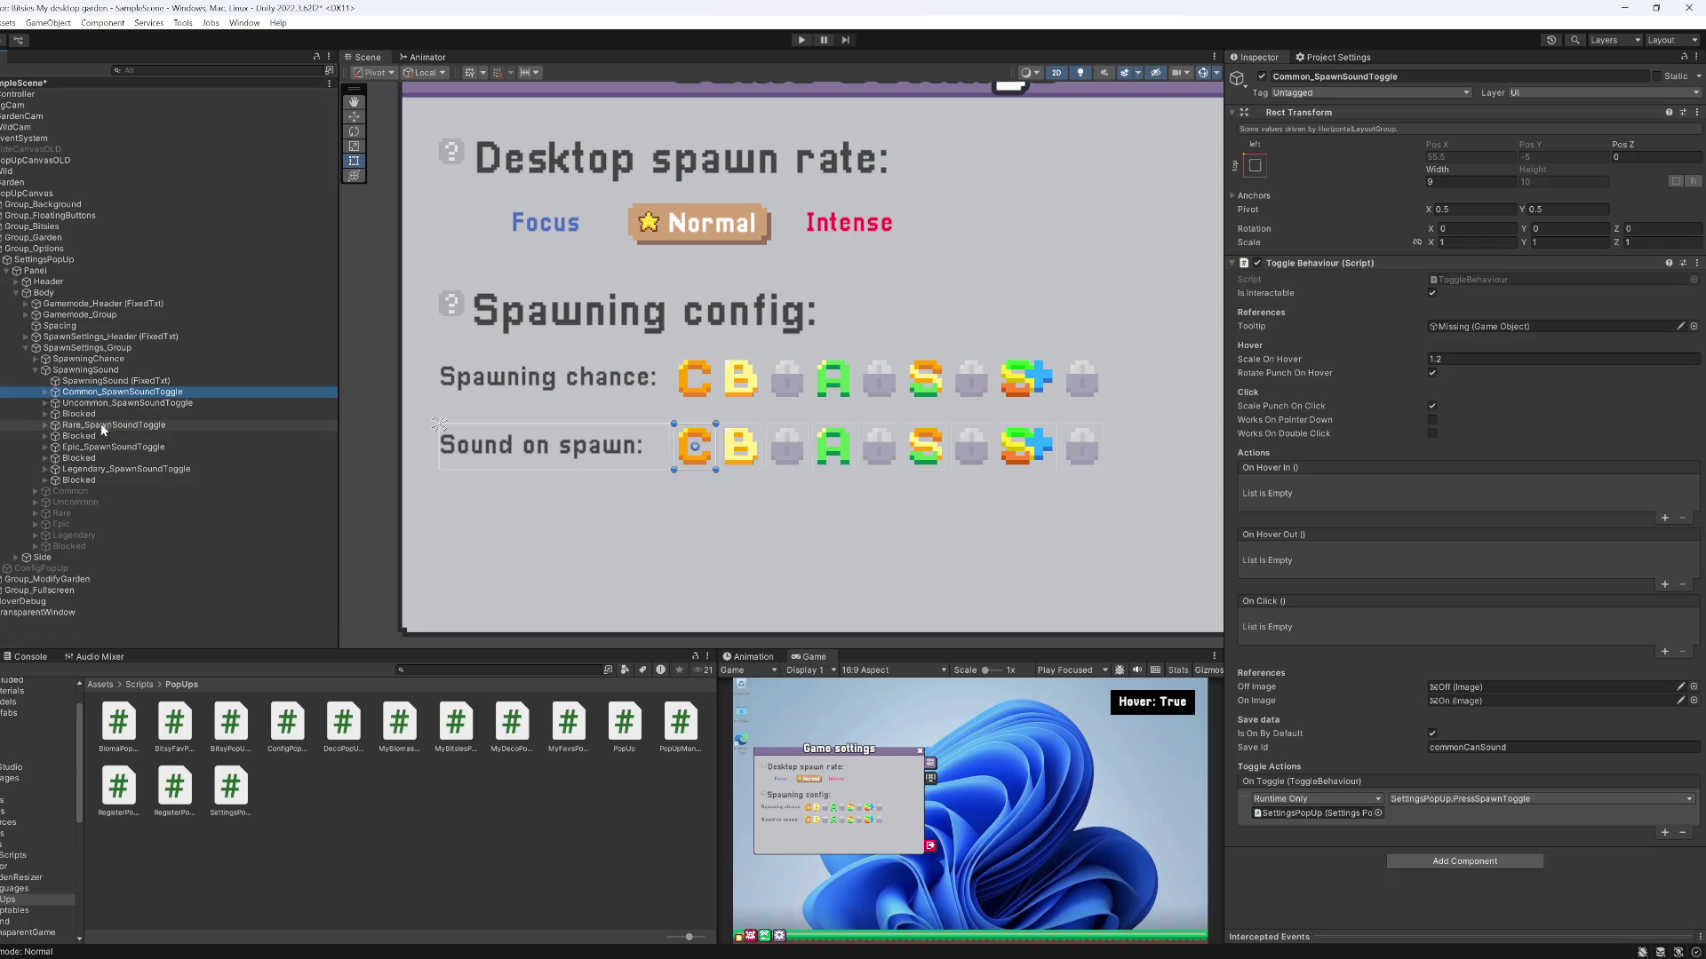
pyautogui.click(99, 423)
pyautogui.press('Right')
pyautogui.click(109, 457)
pyautogui.click(109, 424)
pyautogui.press('Left')
pyautogui.click(105, 446)
pyautogui.press('Right')
pyautogui.click(97, 447)
pyautogui.press('Left')
pyautogui.click(105, 468)
pyautogui.press('Right')
pyautogui.click(96, 502)
# Multi-select all five sound toggles to verify the shared tooltip reference is gone
pyautogui.click(109, 469)
pyautogui.press('Left')
pyautogui.keyDown('ctrl'); pyautogui.click(105, 447); pyautogui.keyUp('ctrl')
pyautogui.keyDown('ctrl'); pyautogui.click(98, 424); pyautogui.keyUp('ctrl')
pyautogui.keyDown('ctrl'); pyautogui.click(94, 403); pyautogui.keyUp('ctrl')
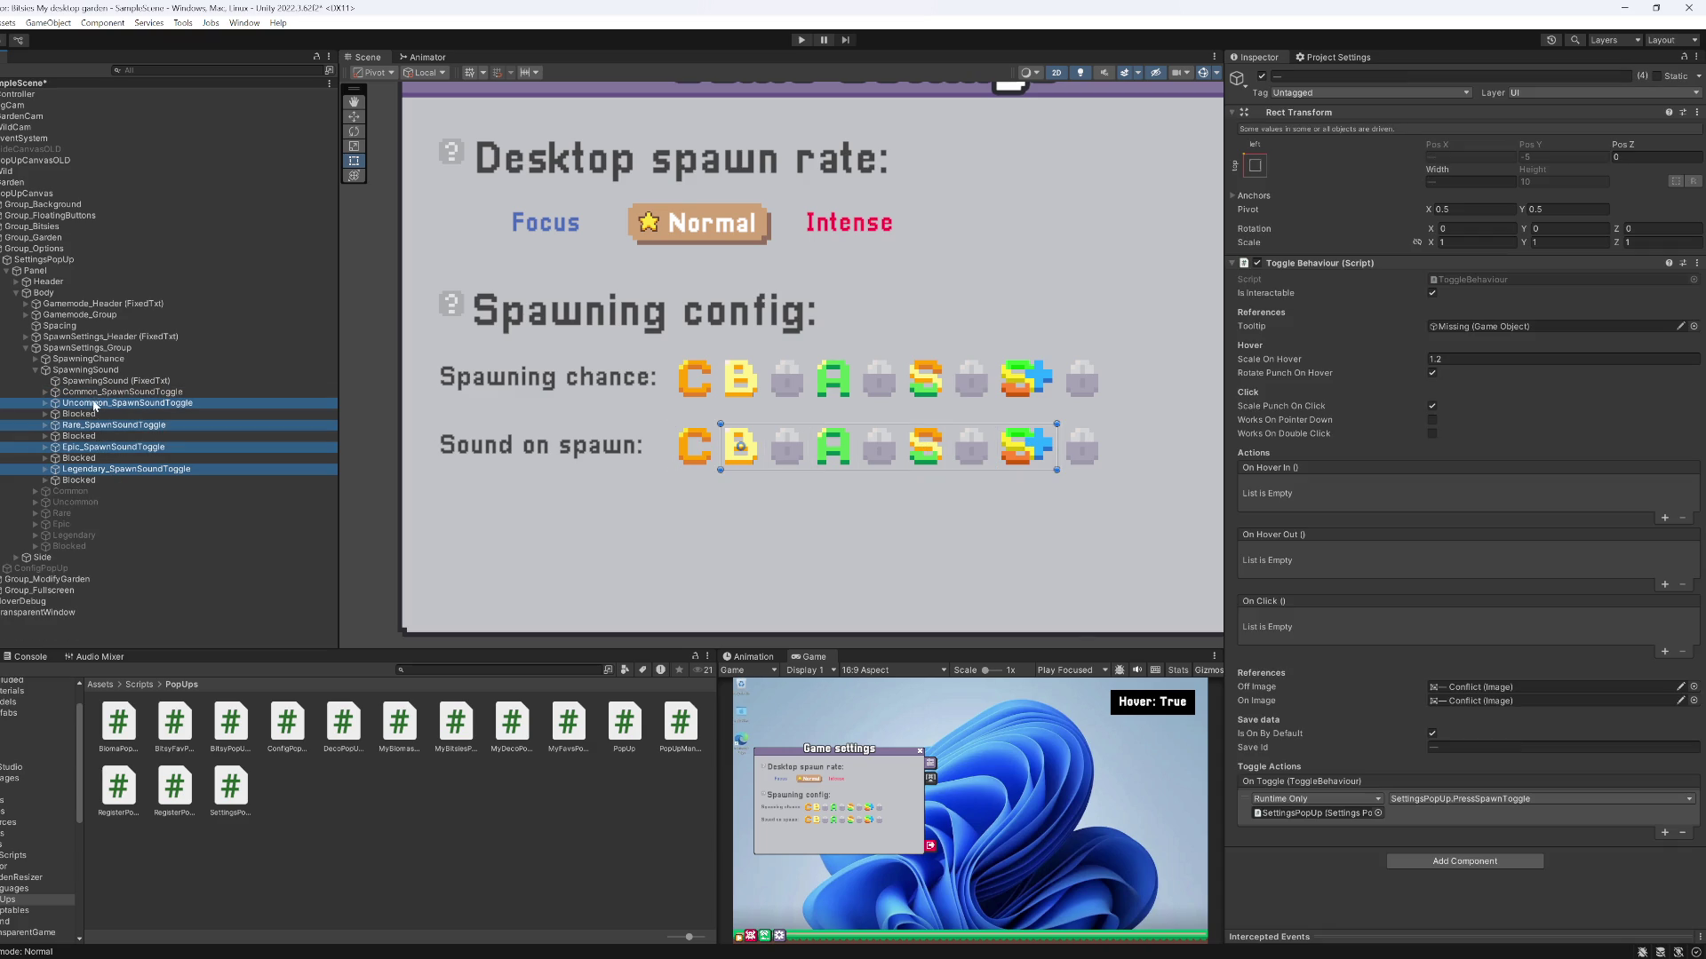
pyautogui.keyDown('ctrl'); pyautogui.click(93, 392); pyautogui.keyUp('ctrl')
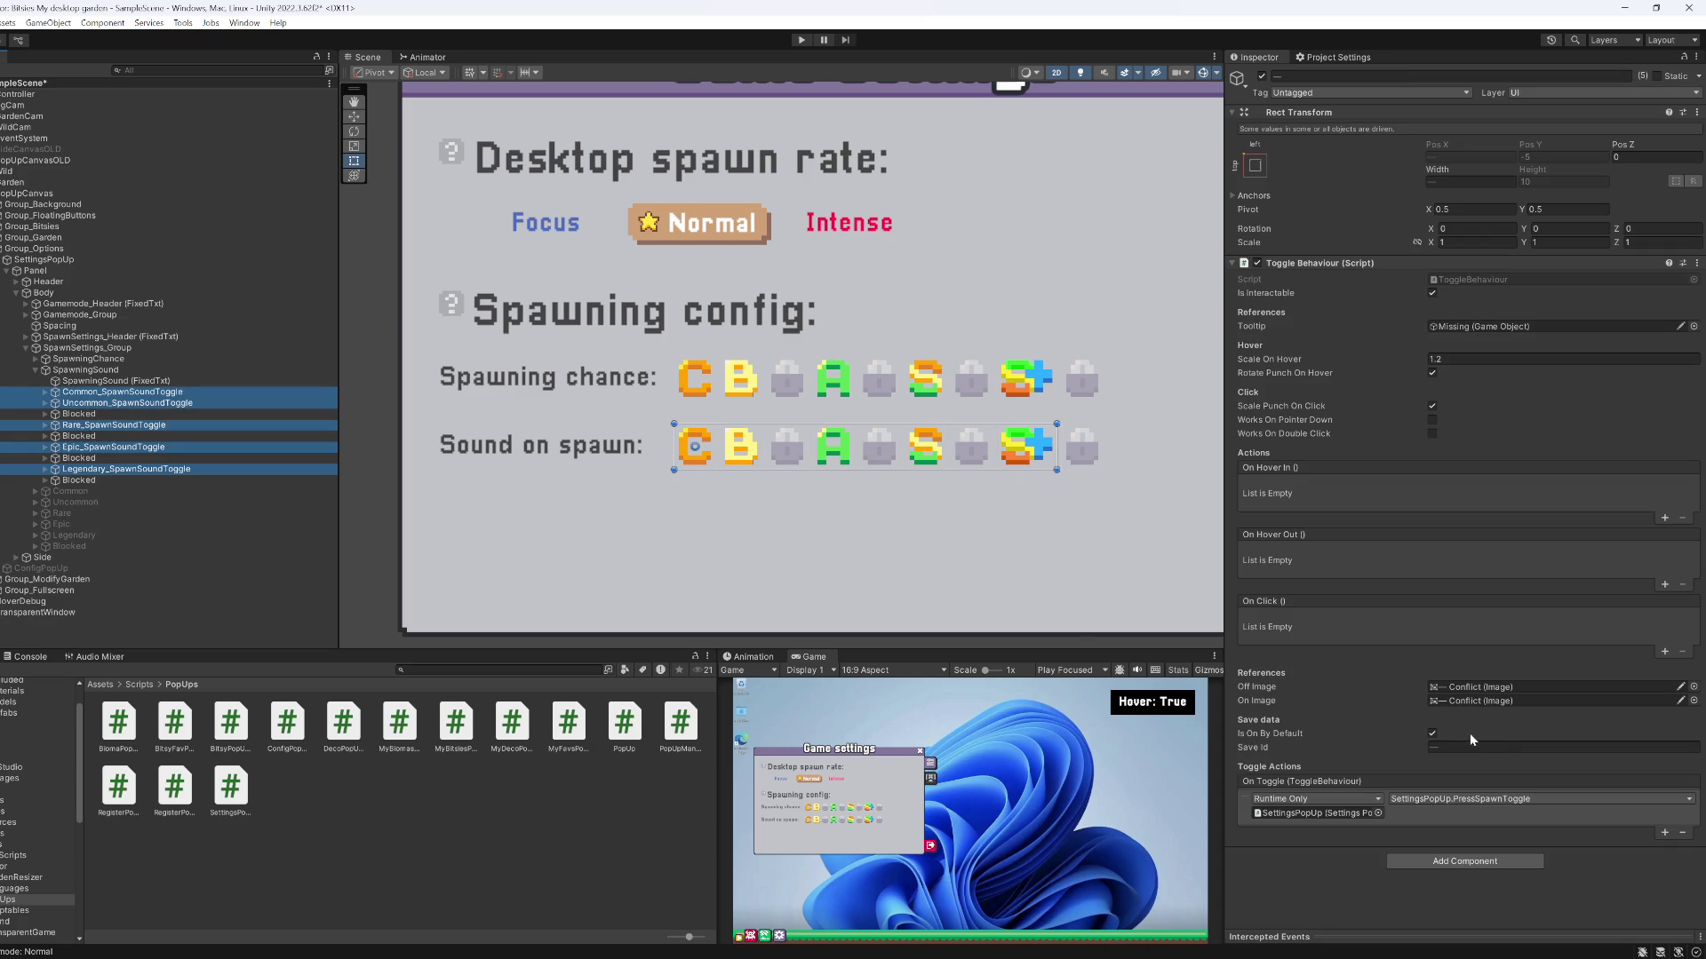
pyautogui.click(1465, 329)
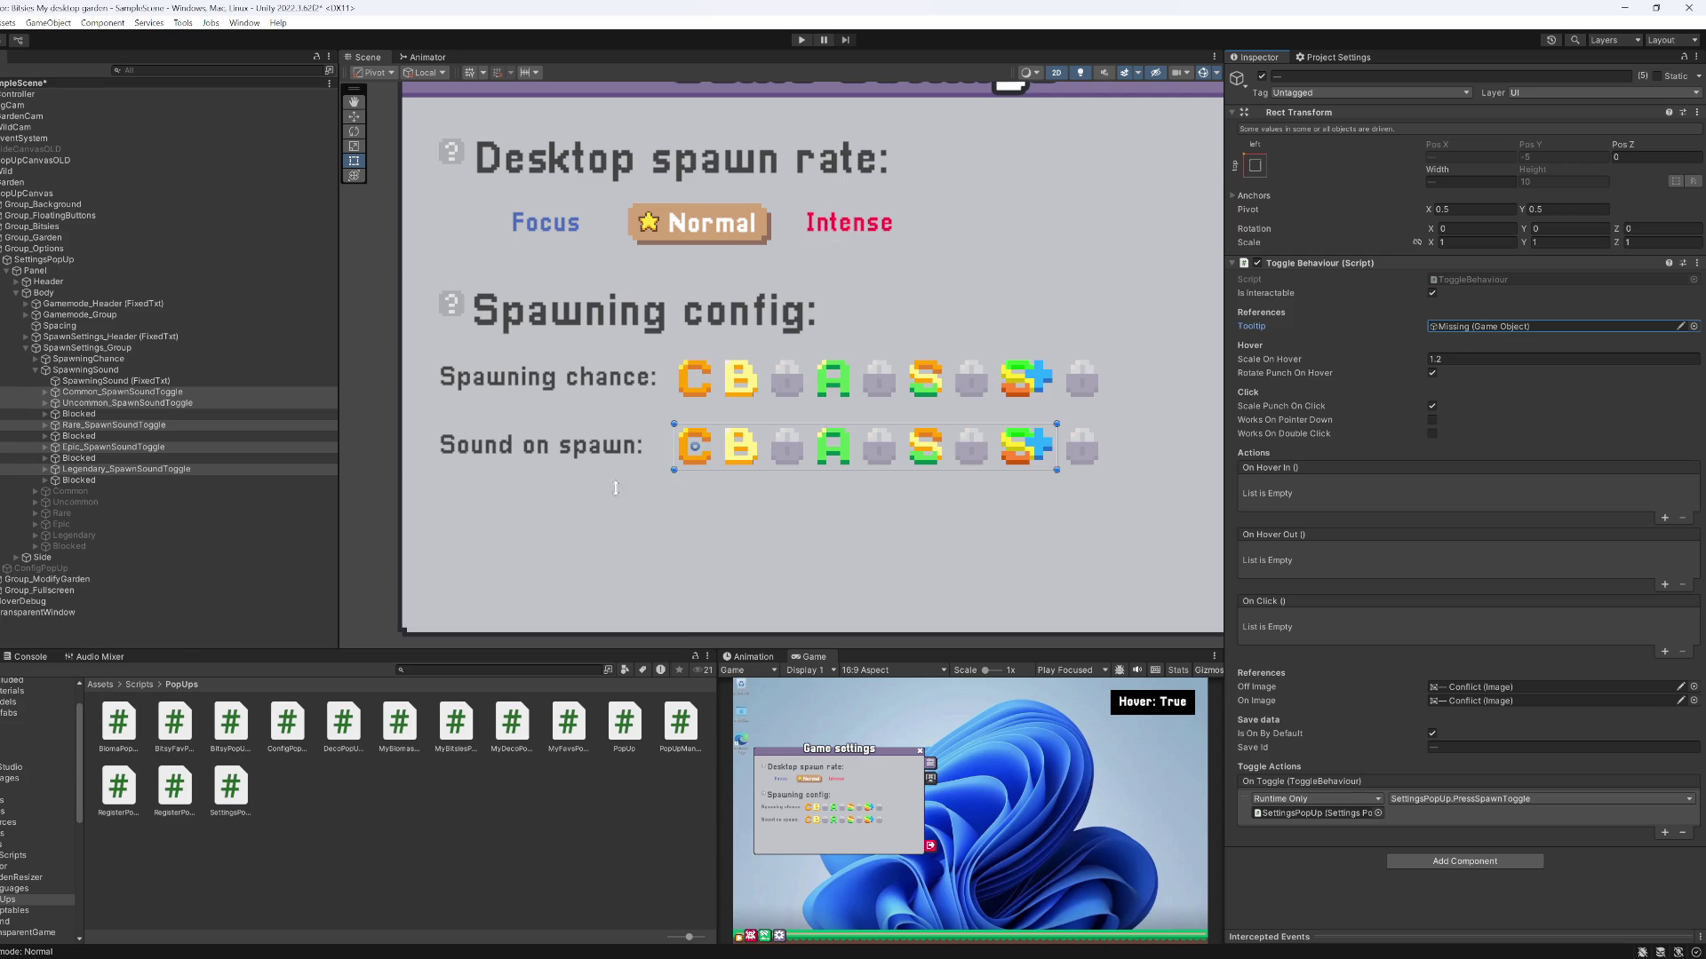
pyautogui.click(124, 391)
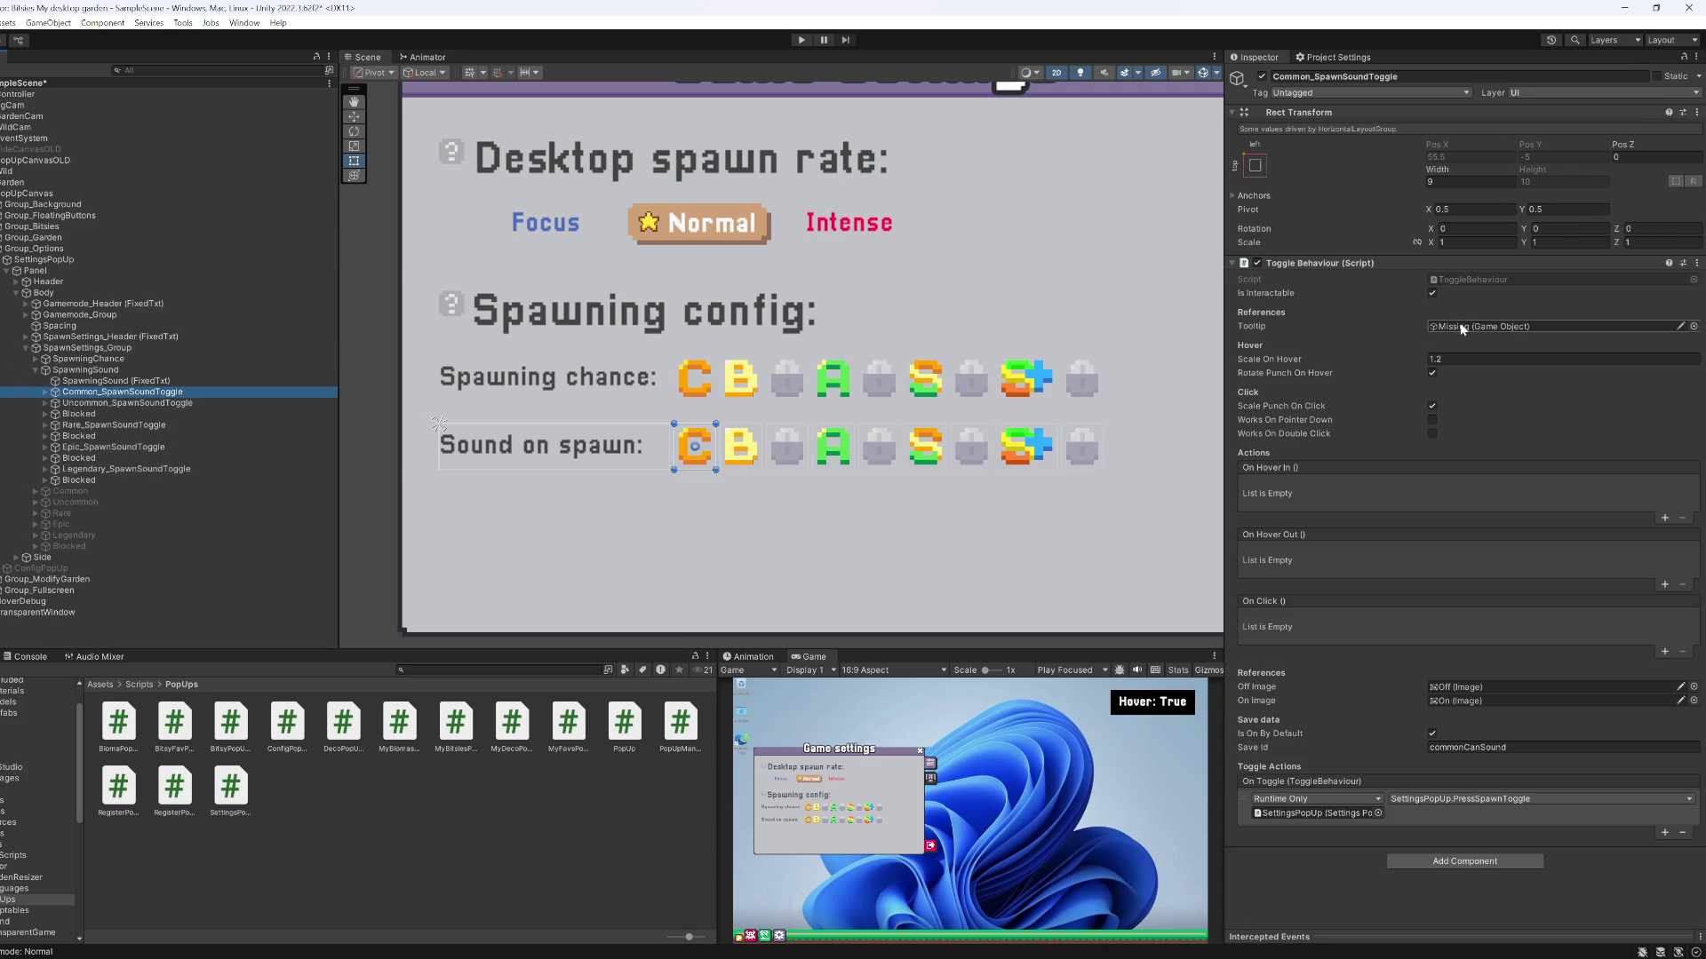
# Save the scene and switch to Visual Studio
pyautogui.hotkey('ctrl', 's')
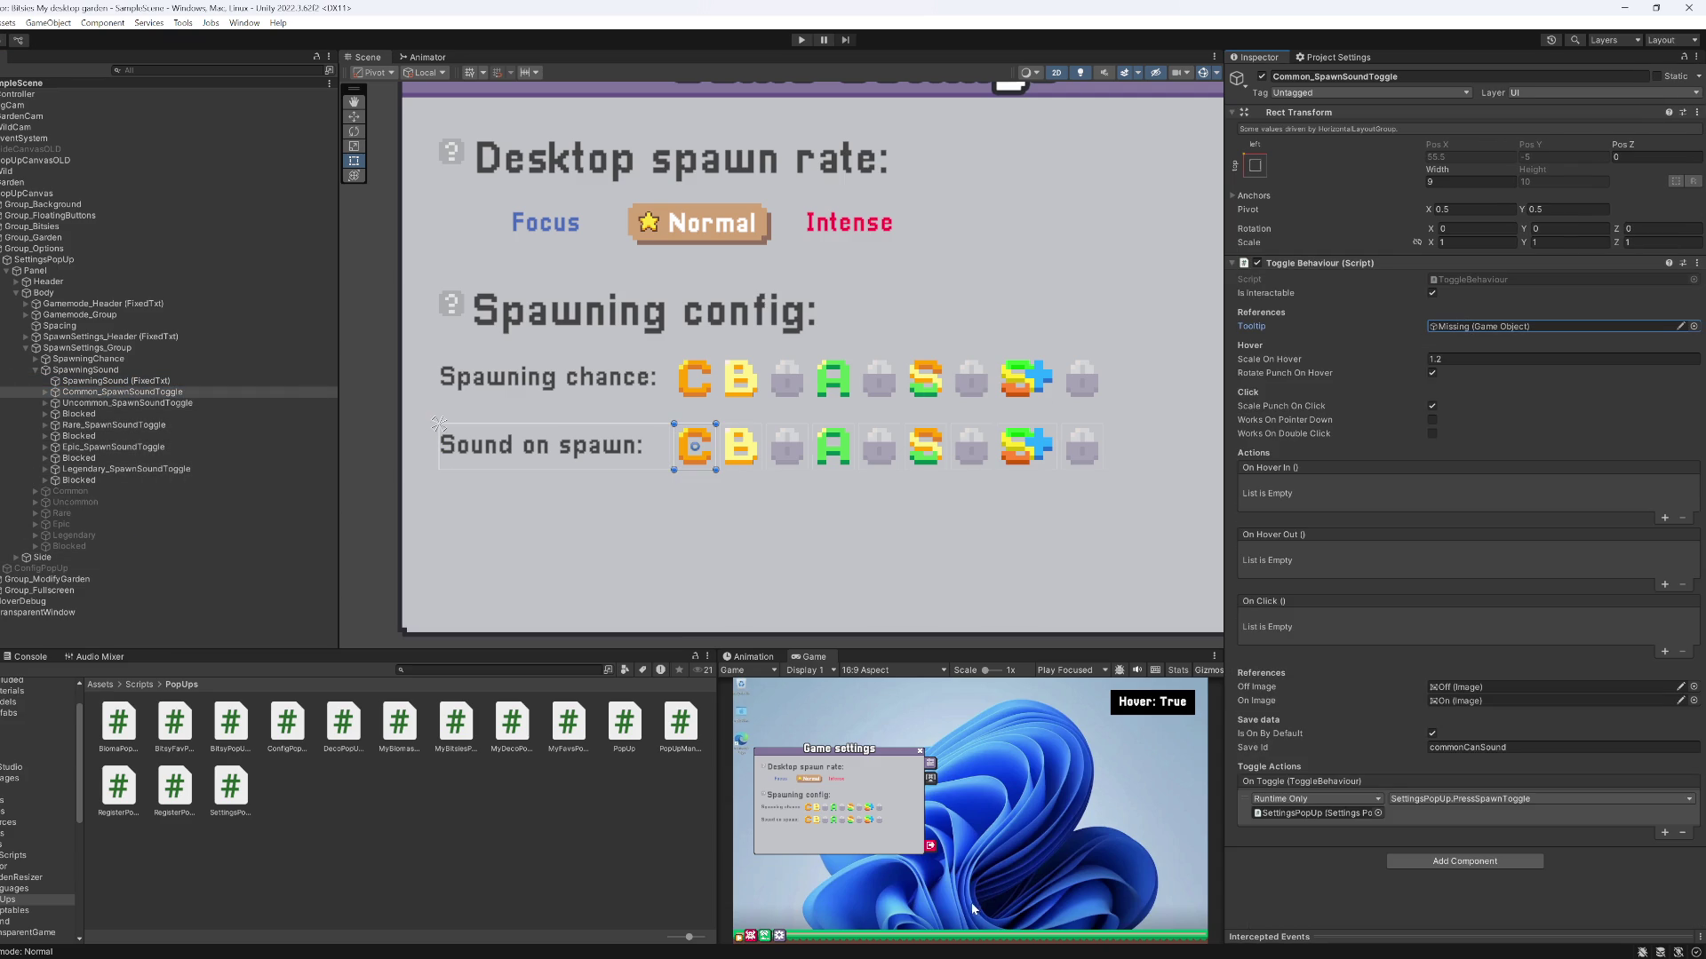
pyautogui.moveTo(890, 956)
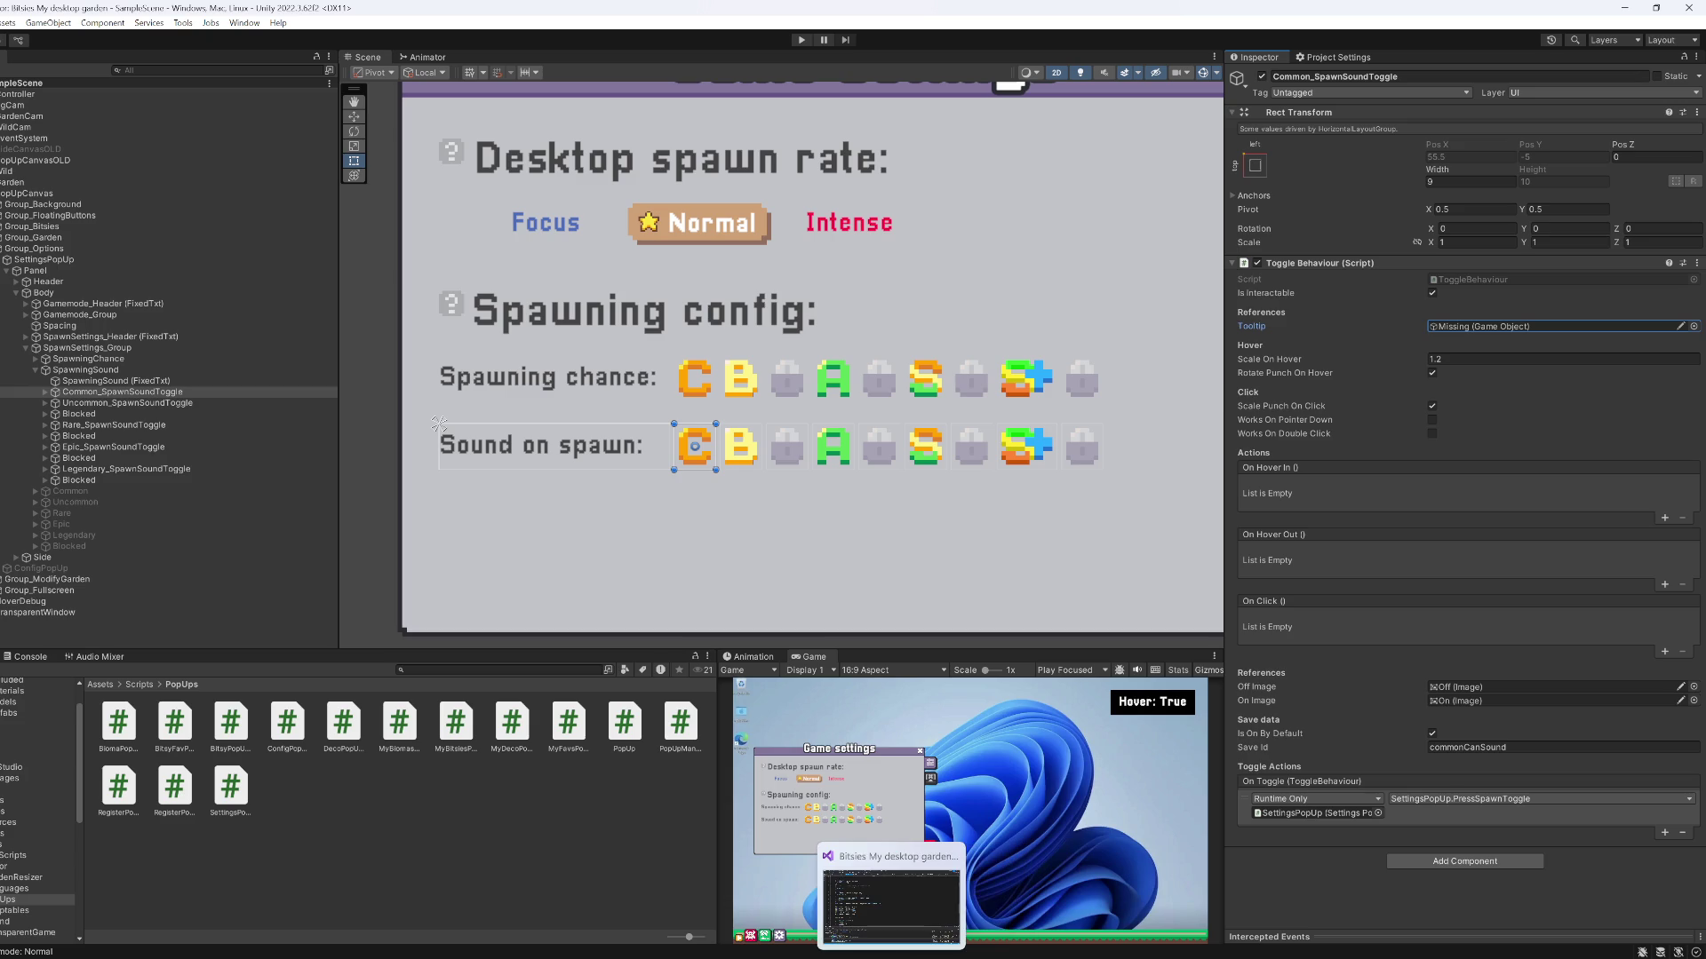
pyautogui.click(890, 902)
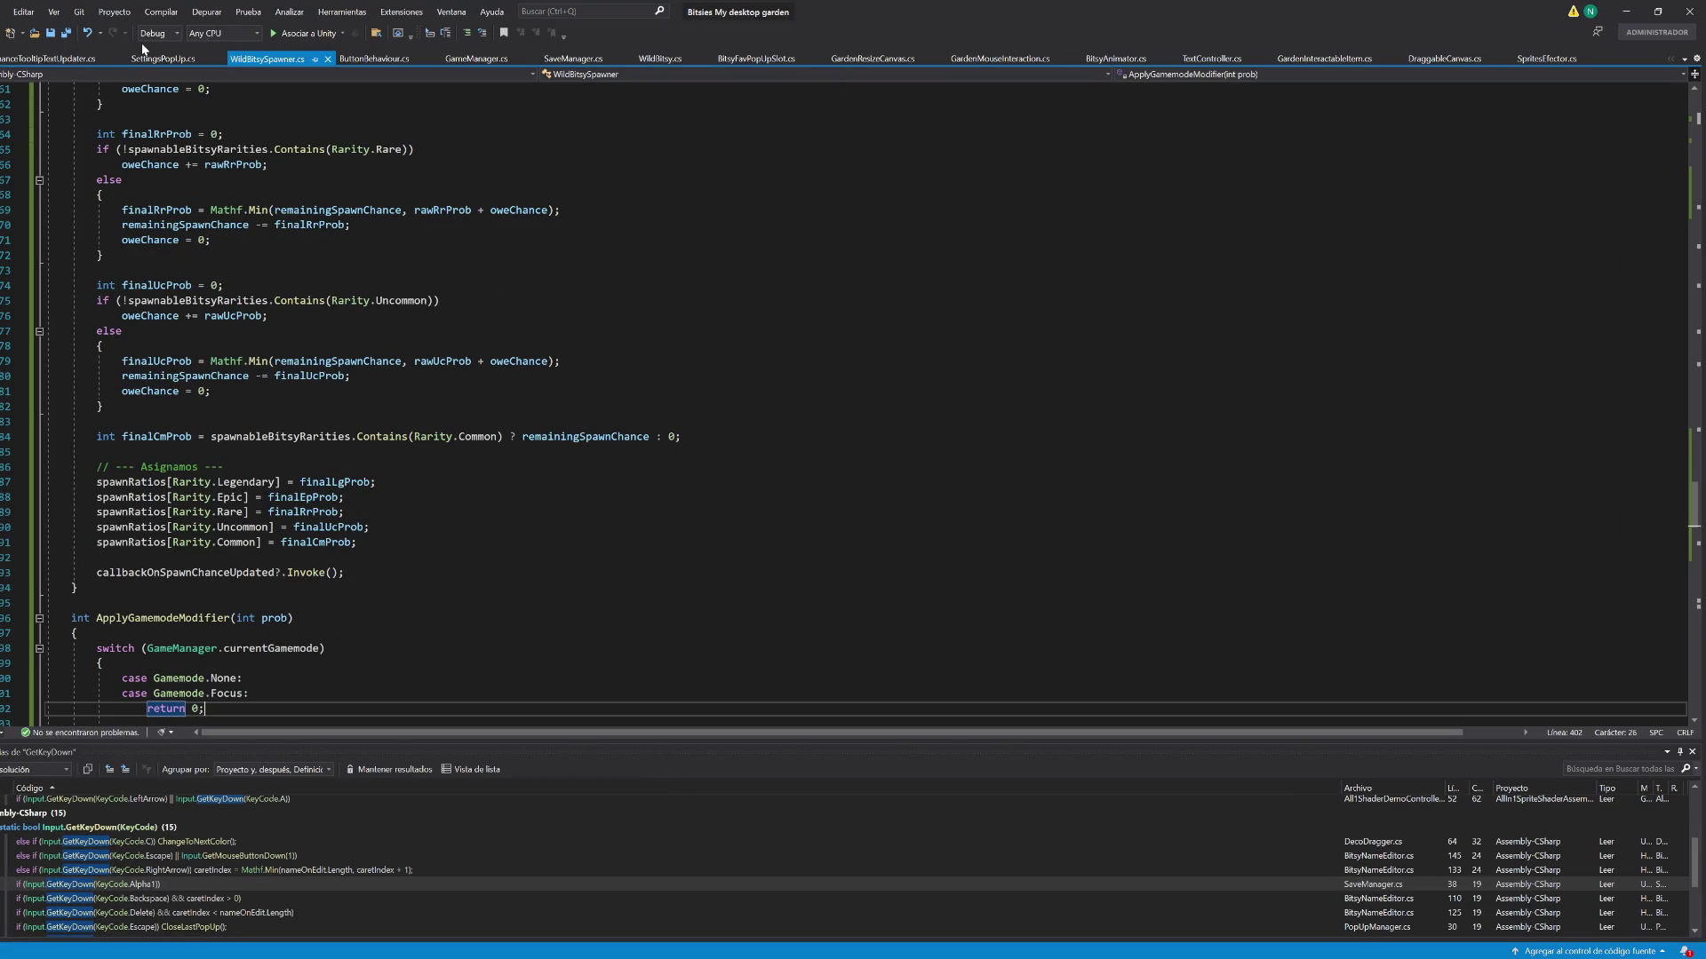
# Open SettingsPopUp.cs and add a //Spawning comment at the start of UpdateToggleVisuals
pyautogui.click(169, 58)
pyautogui.scroll(-20, 353, 472)
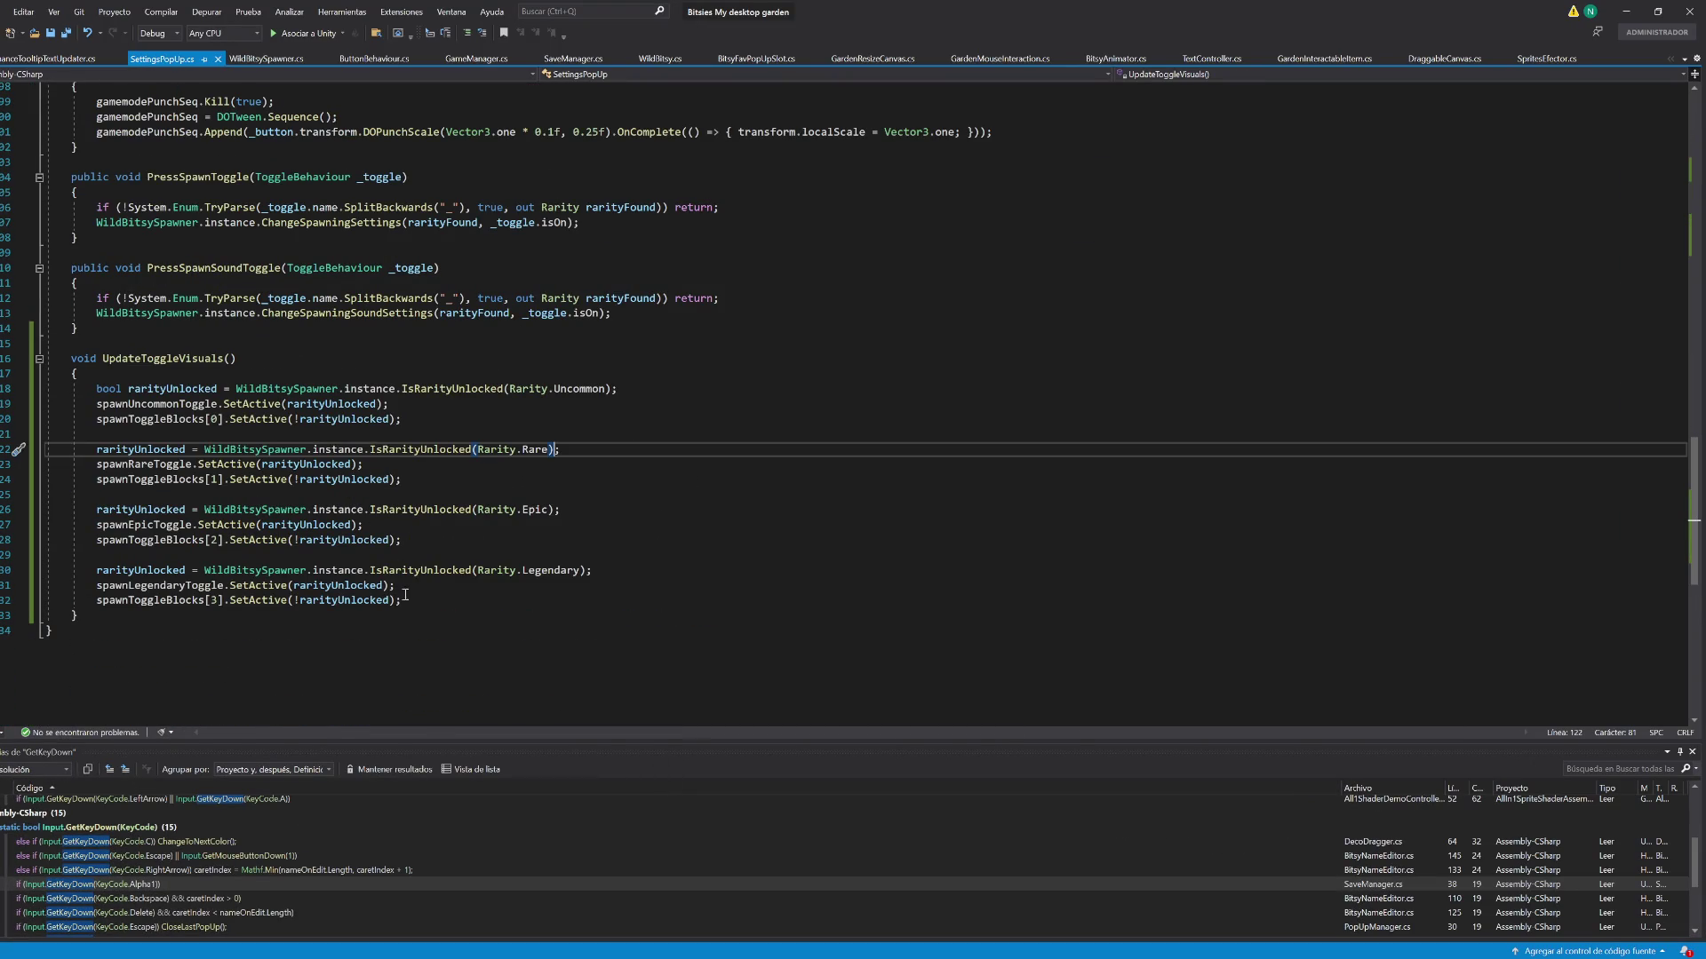
pyautogui.click(124, 379)
pyautogui.press('Return')
pyautogui.write('/')
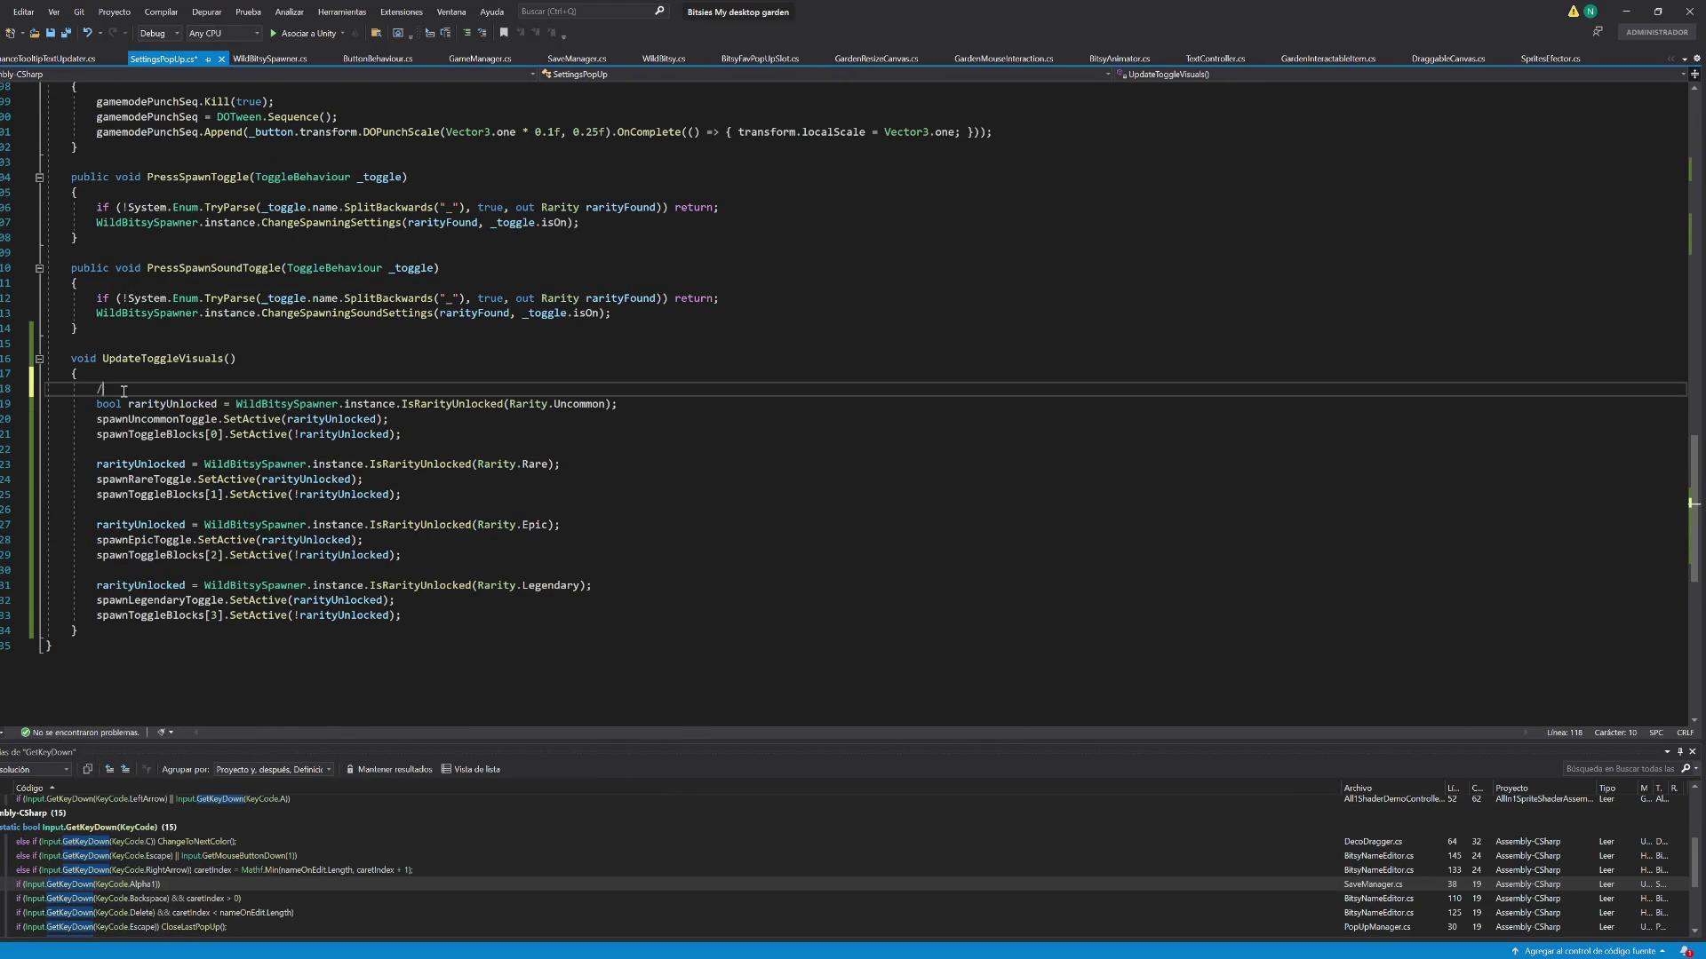
pyautogui.write('Spaw')
# Add a //Sounds placeholder comment at the end of UpdateToggleVisuals and save the script
pyautogui.click(411, 622)
pyautogui.press('Return')
pyautogui.press('Return')
pyautogui.press('Return')
pyautogui.write('//Sounds')
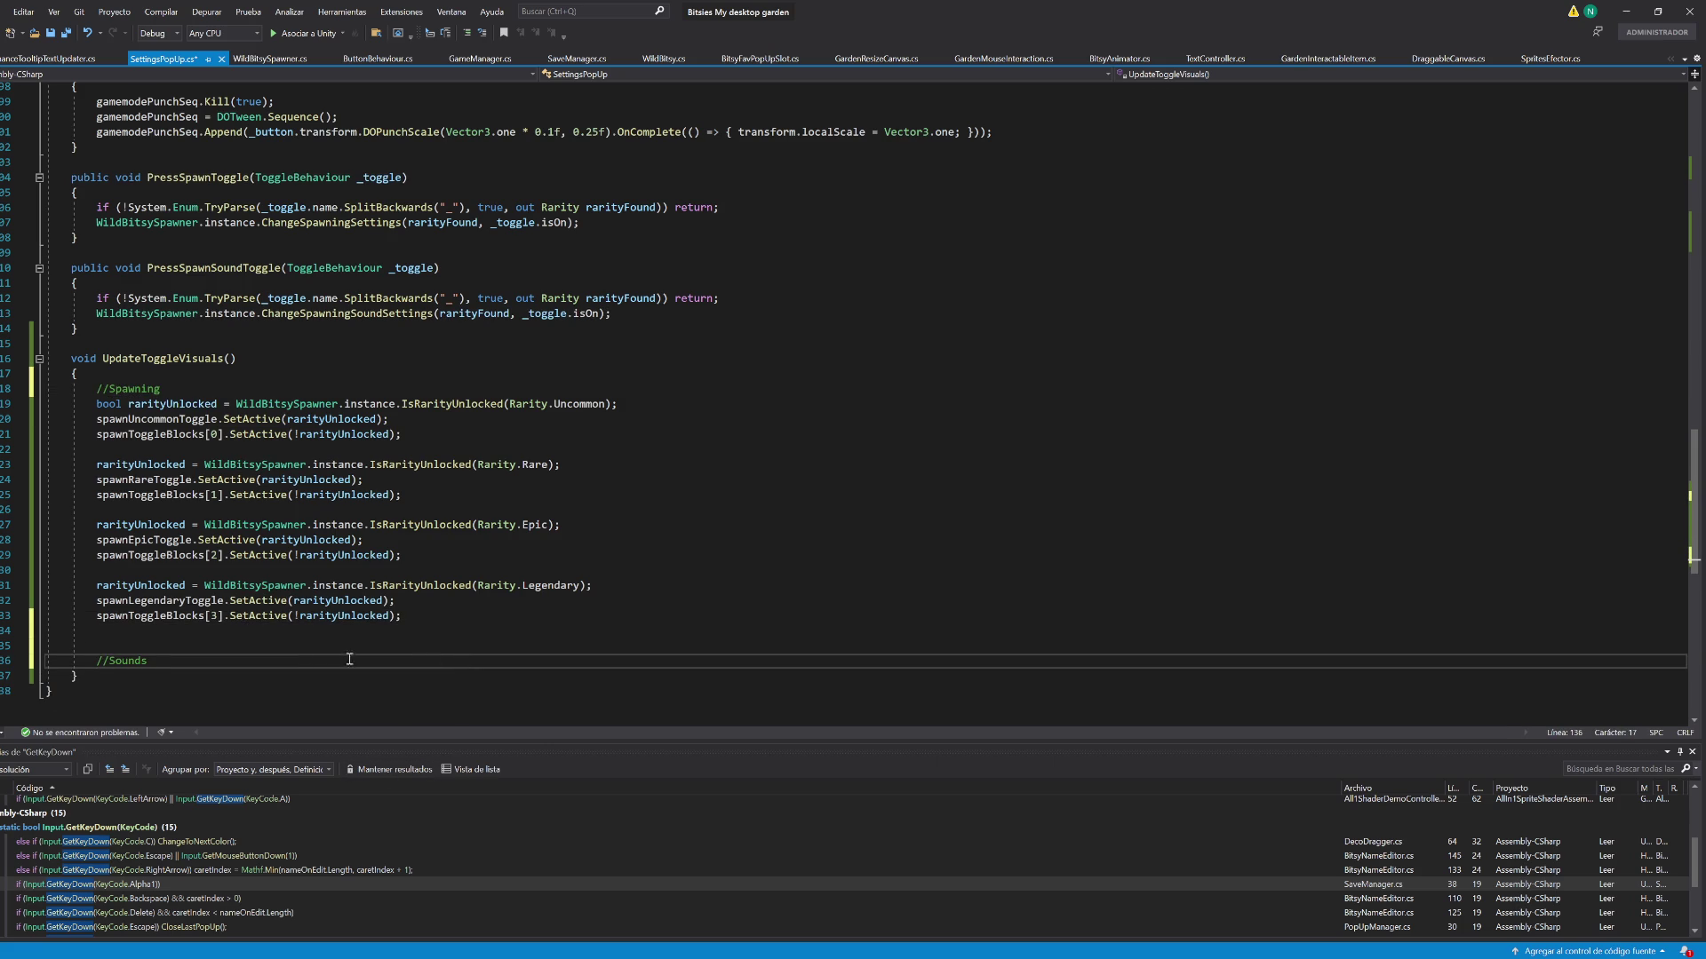
pyautogui.press('Home')
pyautogui.press('BackSpace')
pyautogui.press('Delete')
pyautogui.hotkey('ctrl', 's')
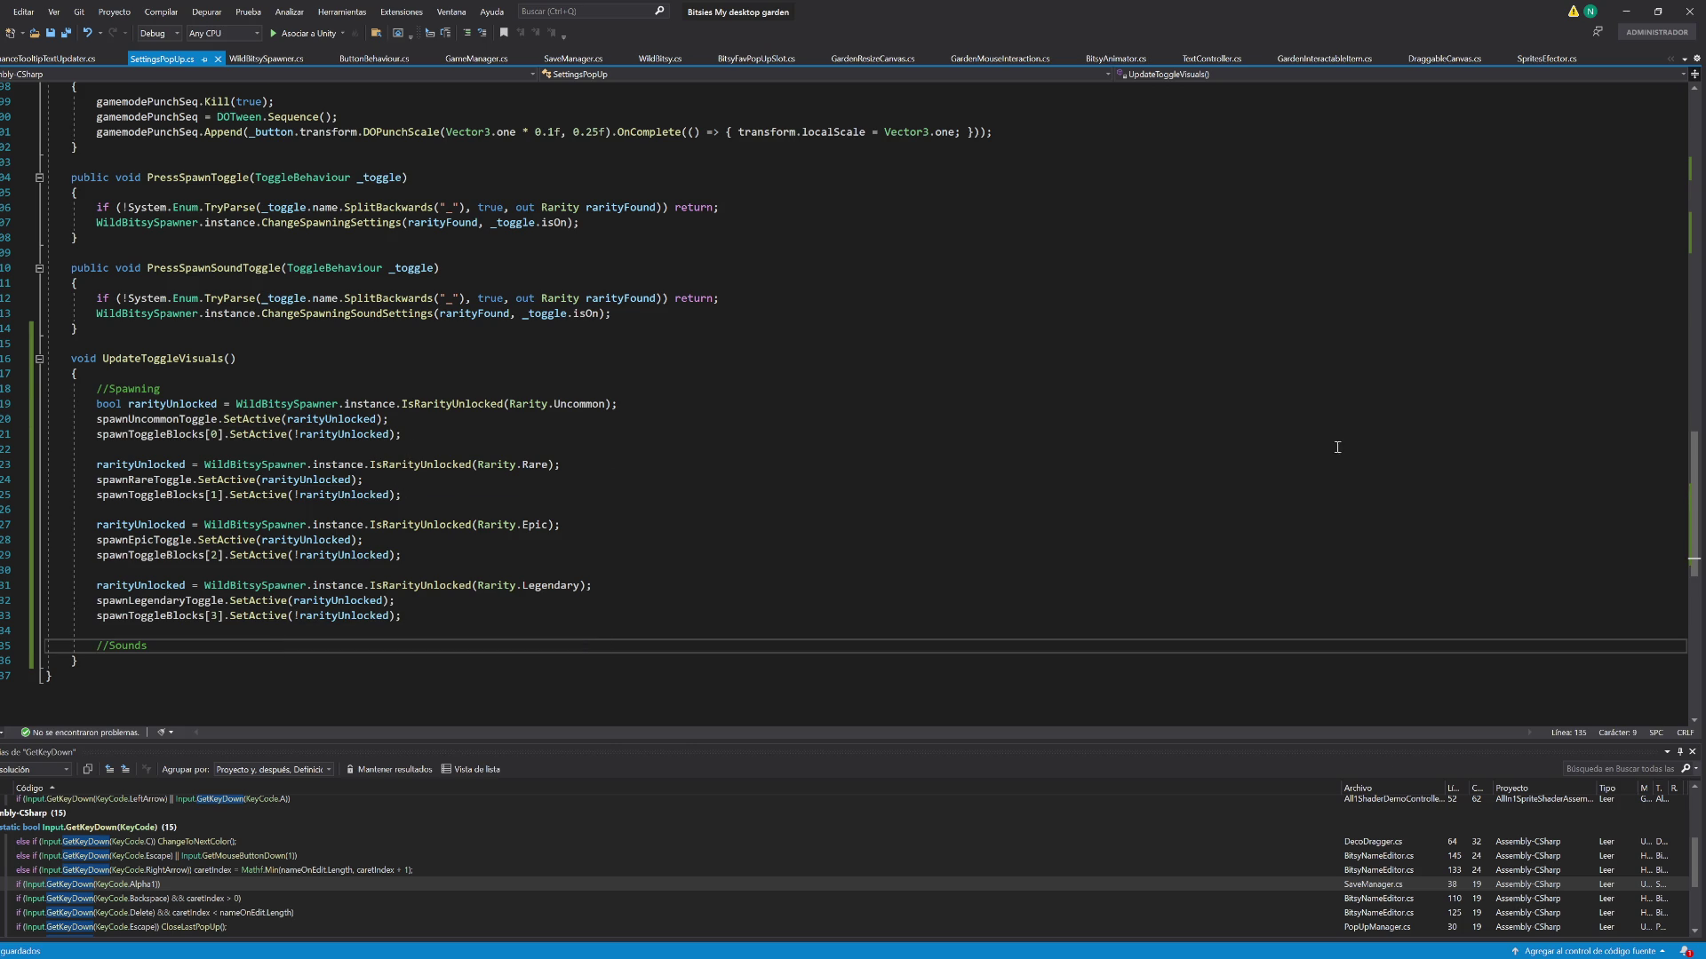
pyautogui.moveTo(1693, 543); pyautogui.dragTo(1693, 195)
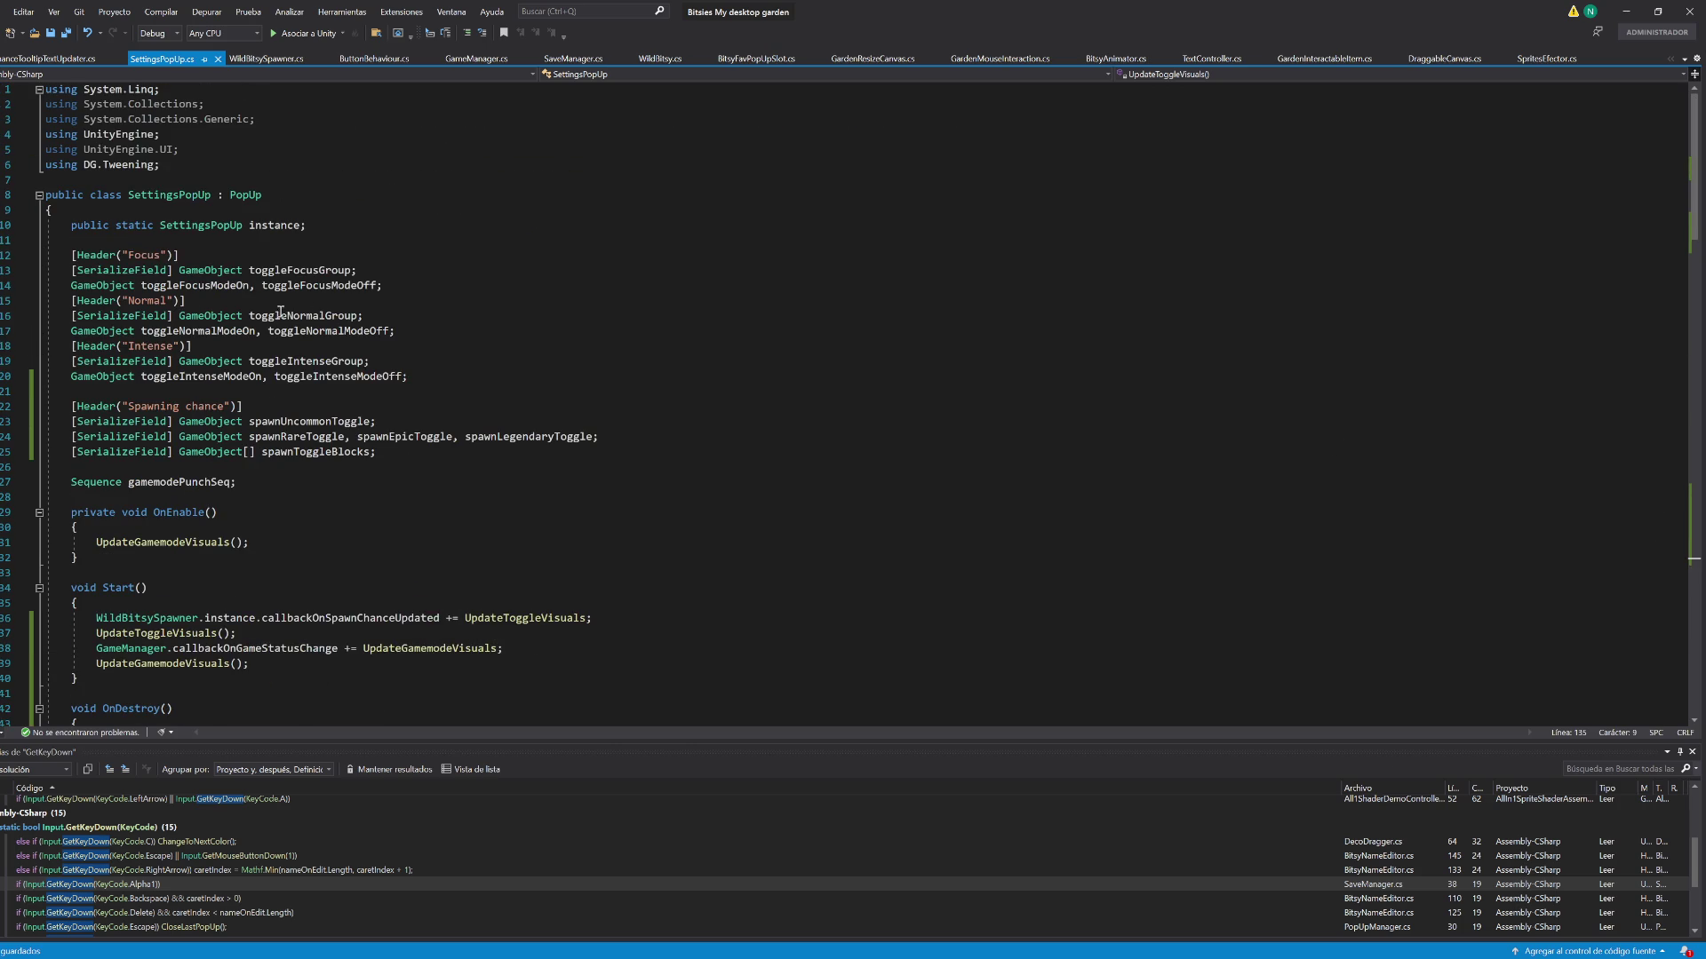
# Copy the Spawning chance header below the fields and rename it to Spawning sounds
pyautogui.tripleClick(275, 411)
pyautogui.hotkey('ctrl', 'c')
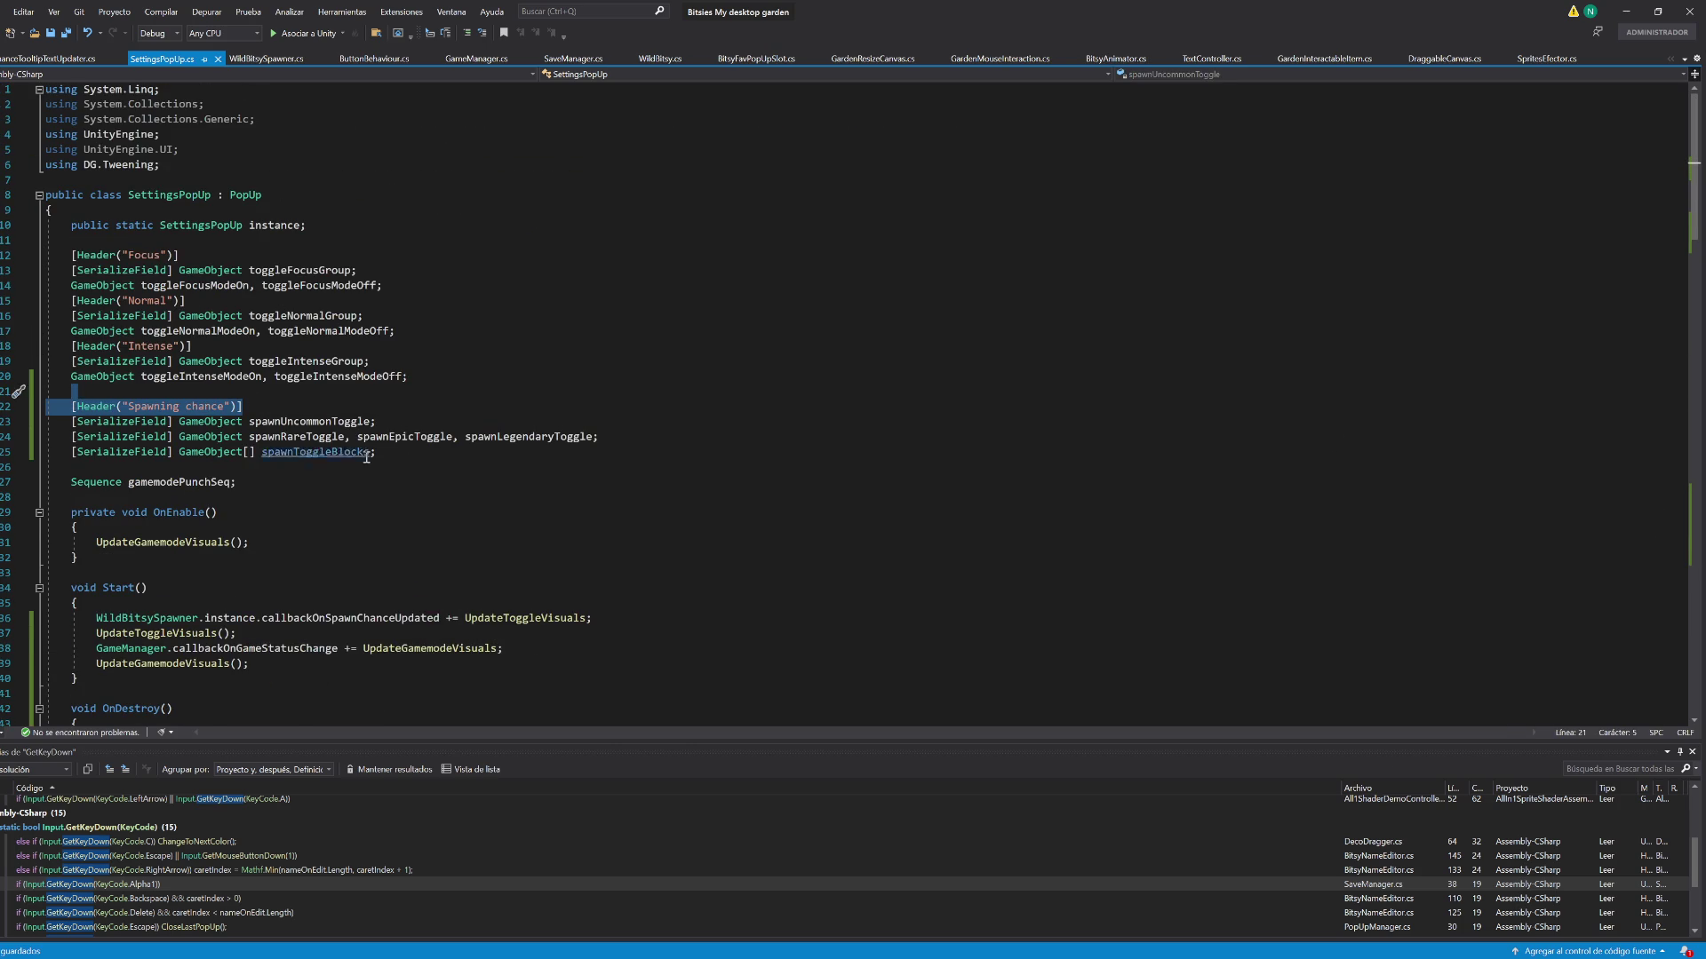
pyautogui.click(324, 466)
pyautogui.hotkey('ctrl', 'v')
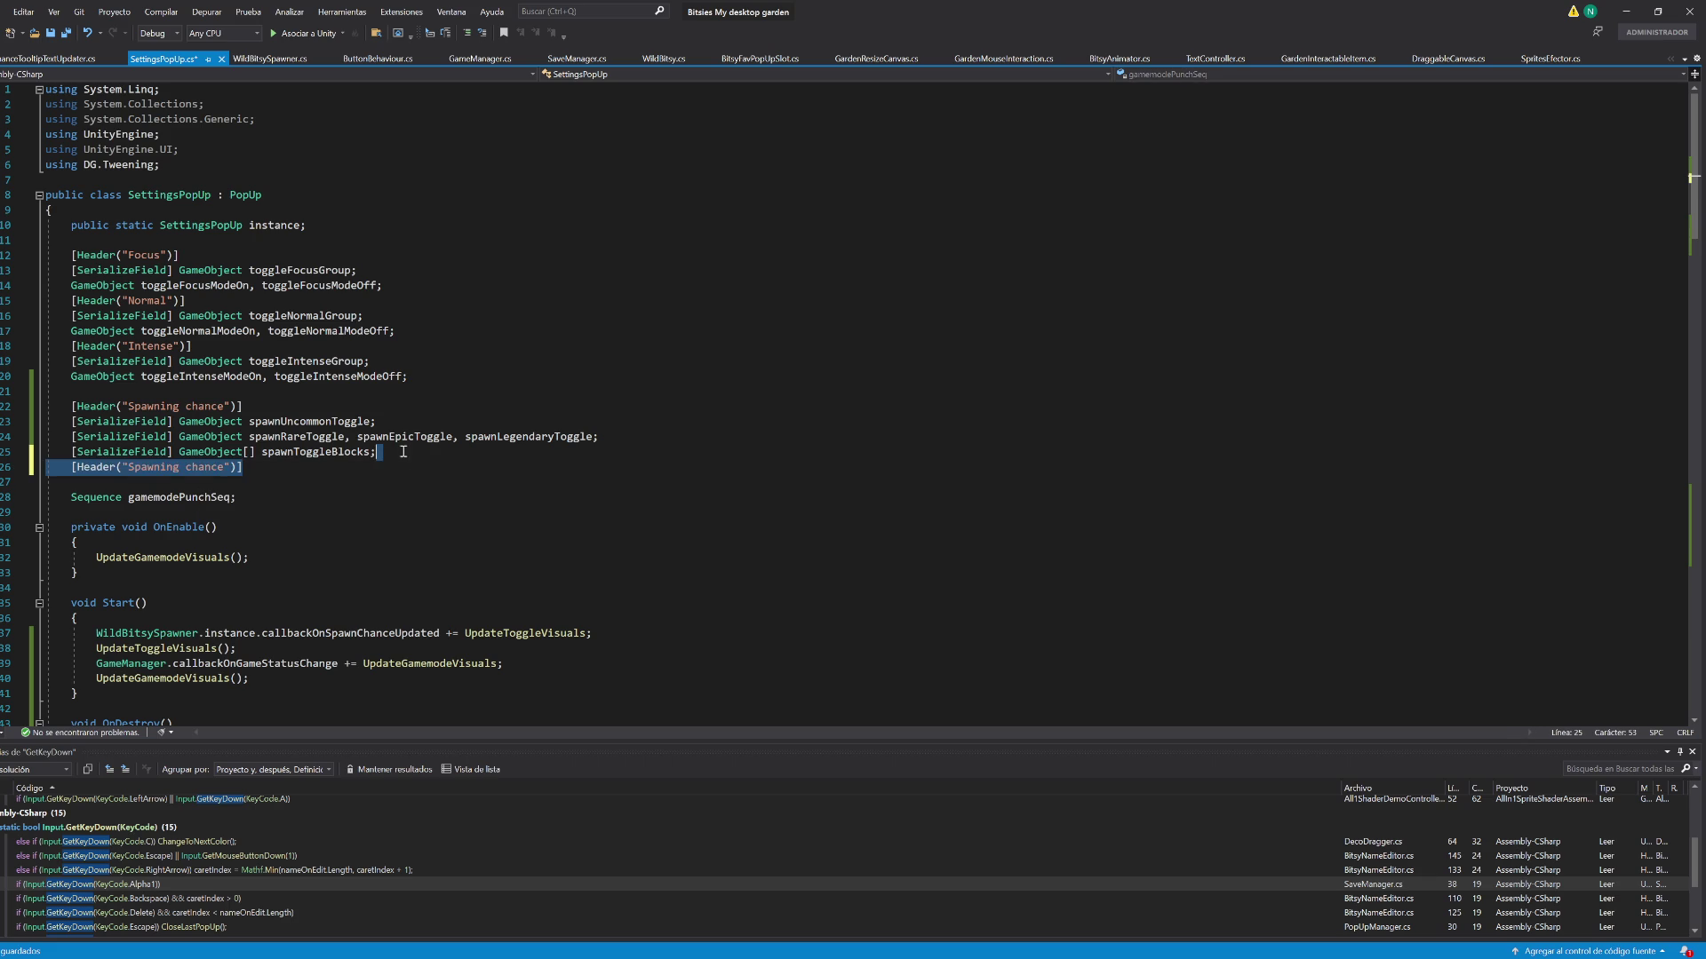
pyautogui.press('Return')
pyautogui.doubleClick(197, 484)
pyautogui.write('sounds')
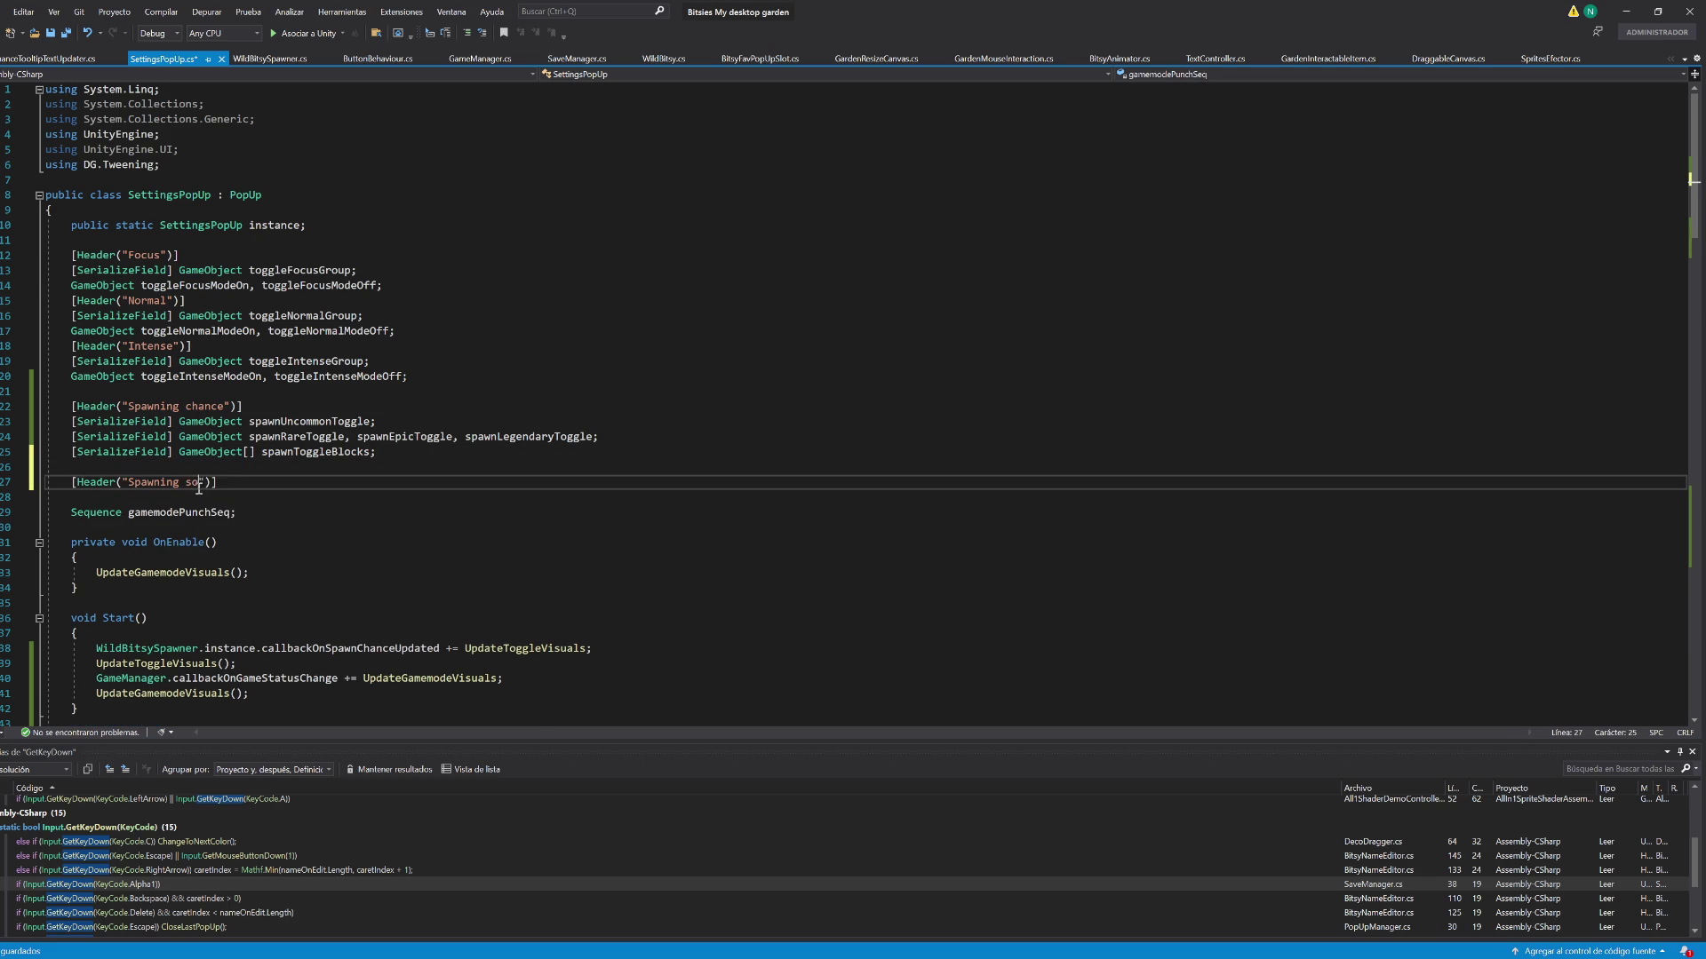
# Paste the toggle fields under it, renamed spawnSoundUncommonToggle, spawnSoundRareToggle, spawnSoundEpicToggle and spawnSoundLegendaryToggle
pyautogui.moveTo(400, 455)
pyautogui.mouseDown()
pyautogui.moveTo(302, 421)
pyautogui.moveTo(71, 406)
pyautogui.mouseUp()
pyautogui.click(258, 487)
pyautogui.hotkey('ctrl', 'v')
pyautogui.click(281, 497)
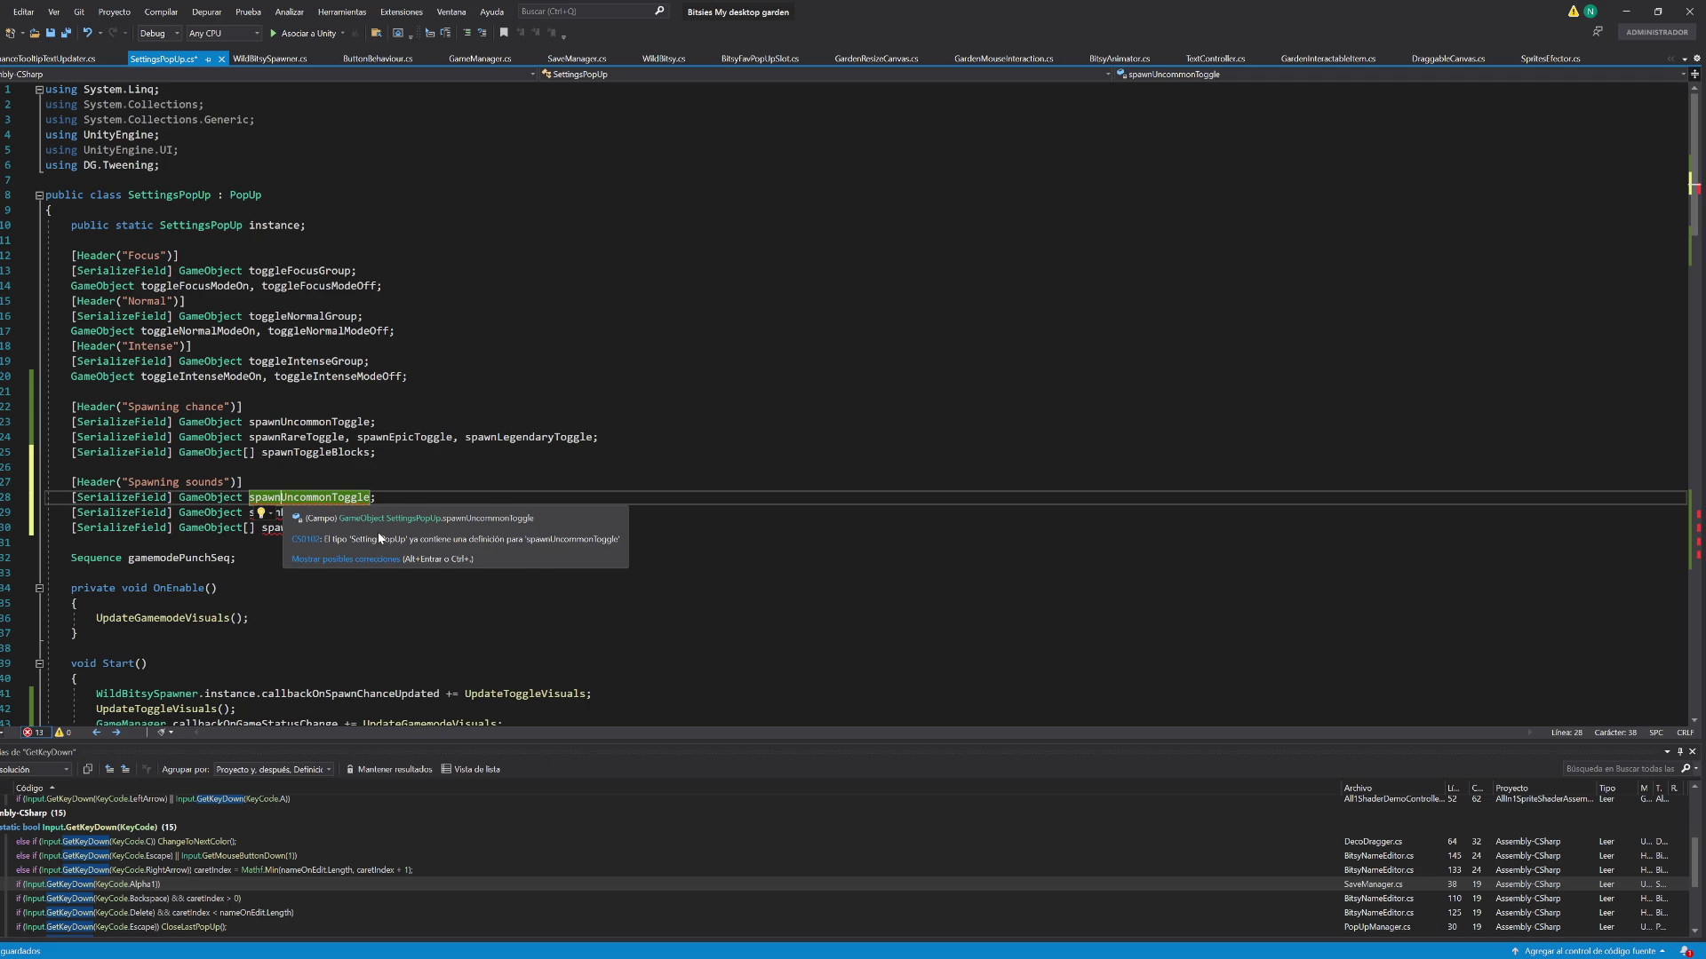
pyautogui.write('Sound')
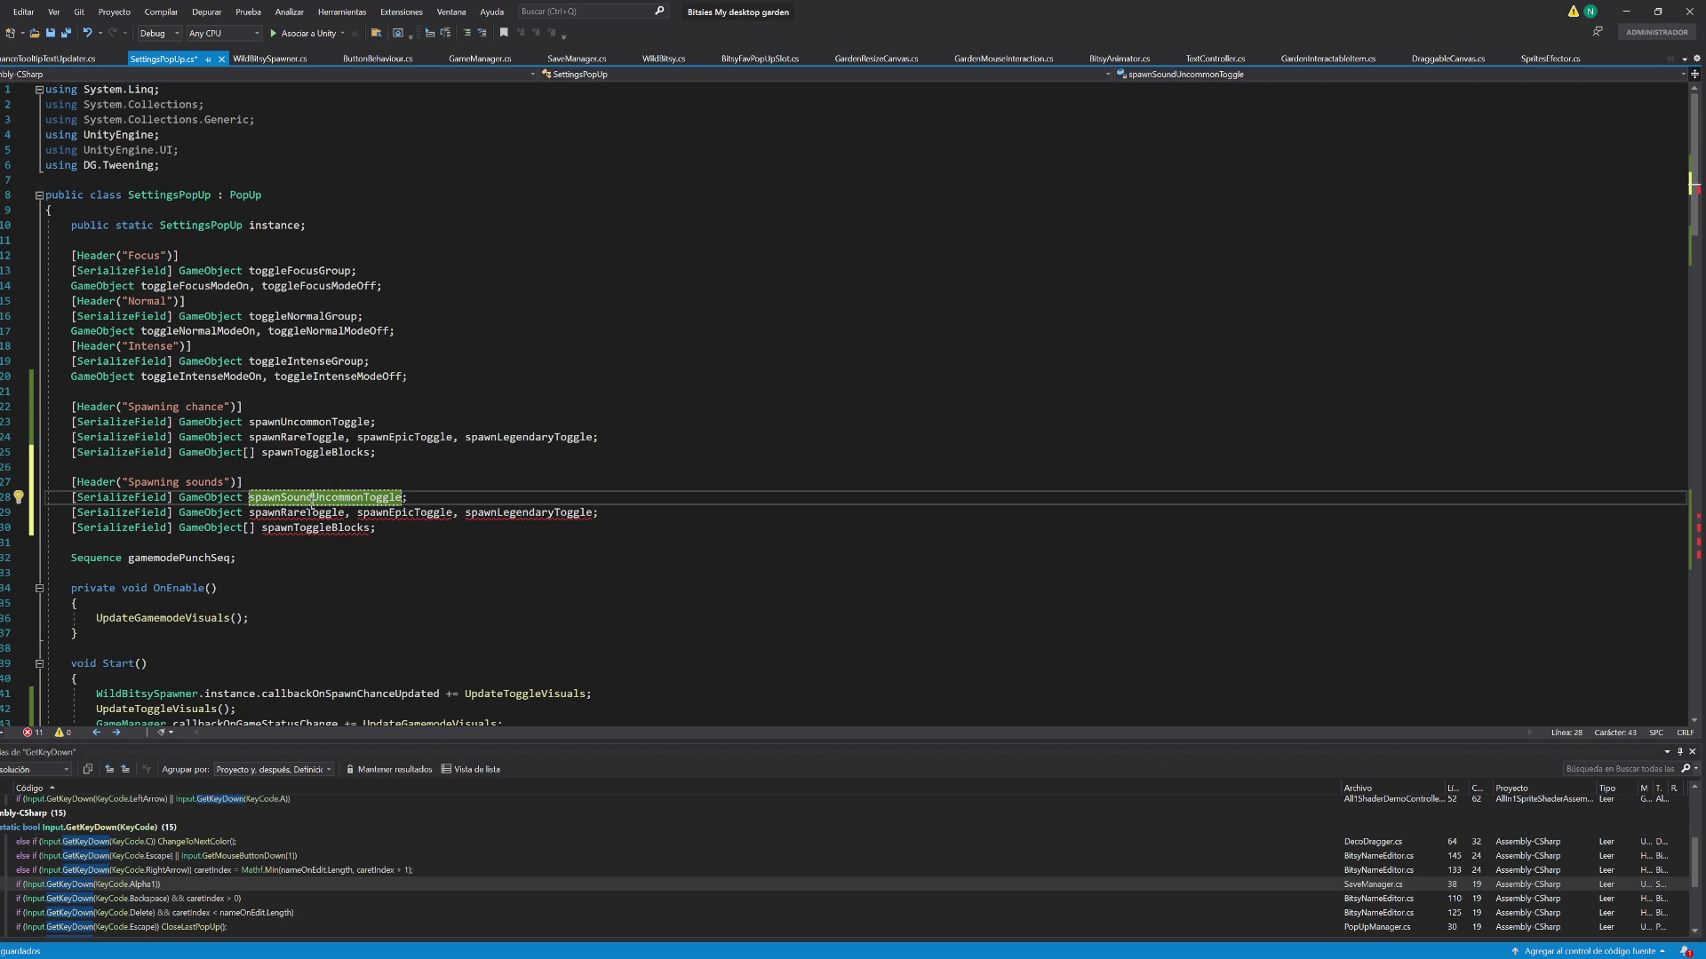
pyautogui.click(275, 498)
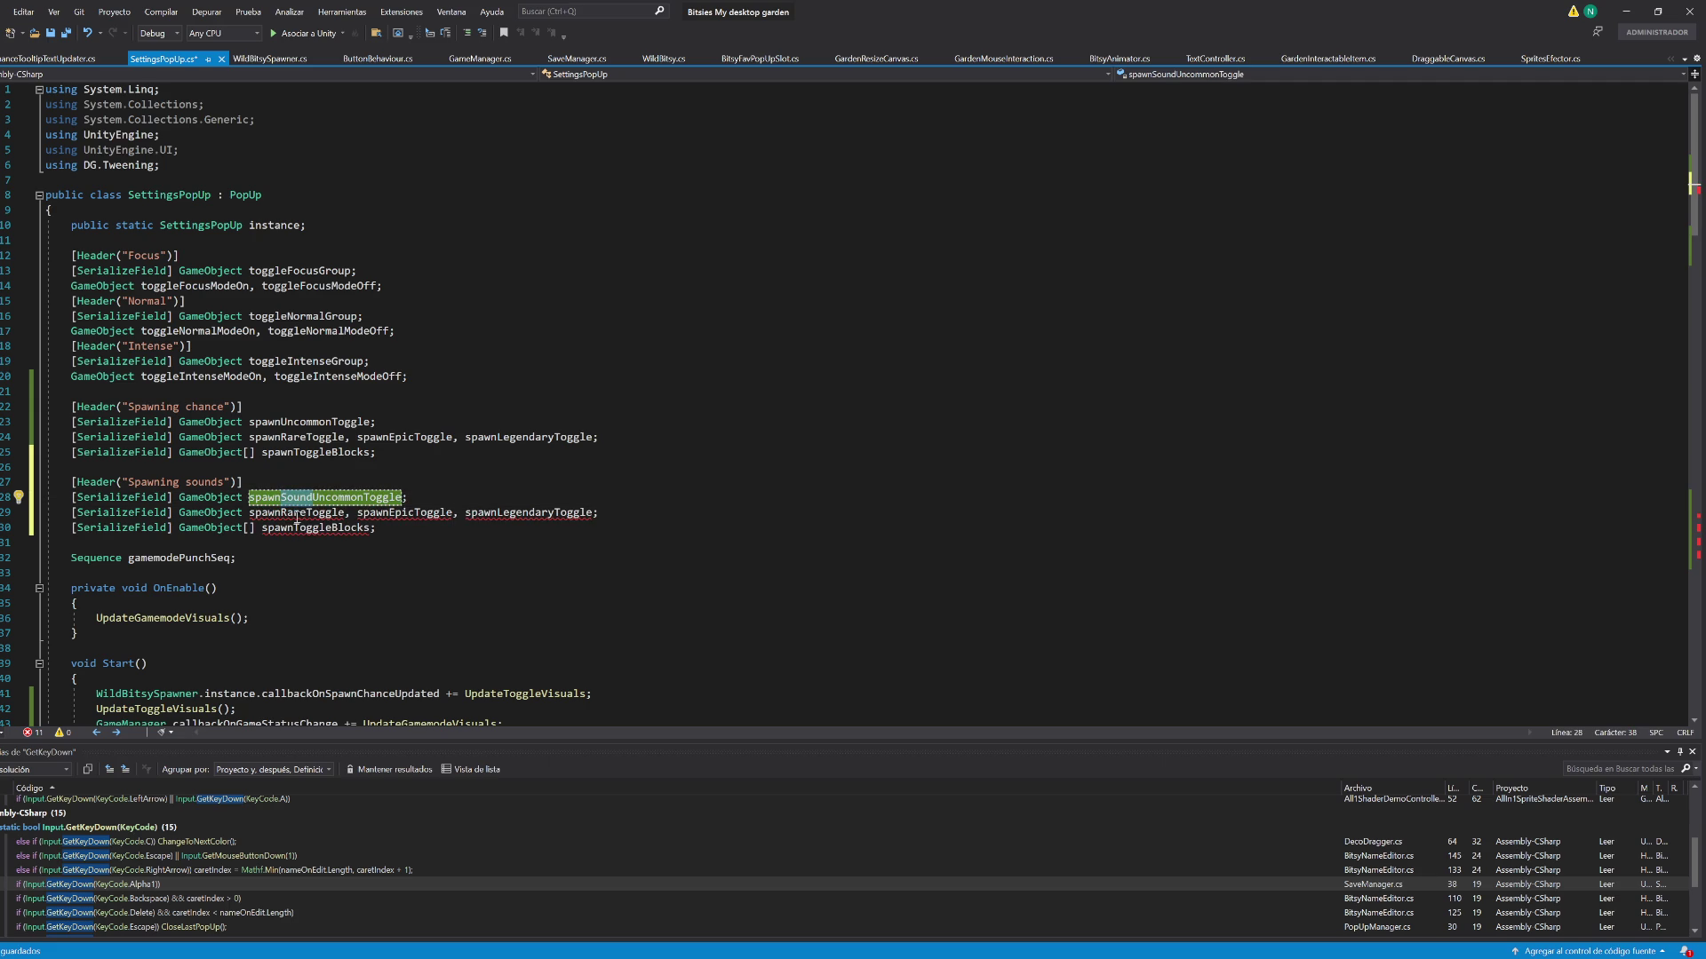
pyautogui.press('Down')
pyautogui.keyDown('ctrl'); pyautogui.keyDown('alt'); pyautogui.click(392, 514); pyautogui.keyUp('alt'); pyautogui.keyUp('ctrl')
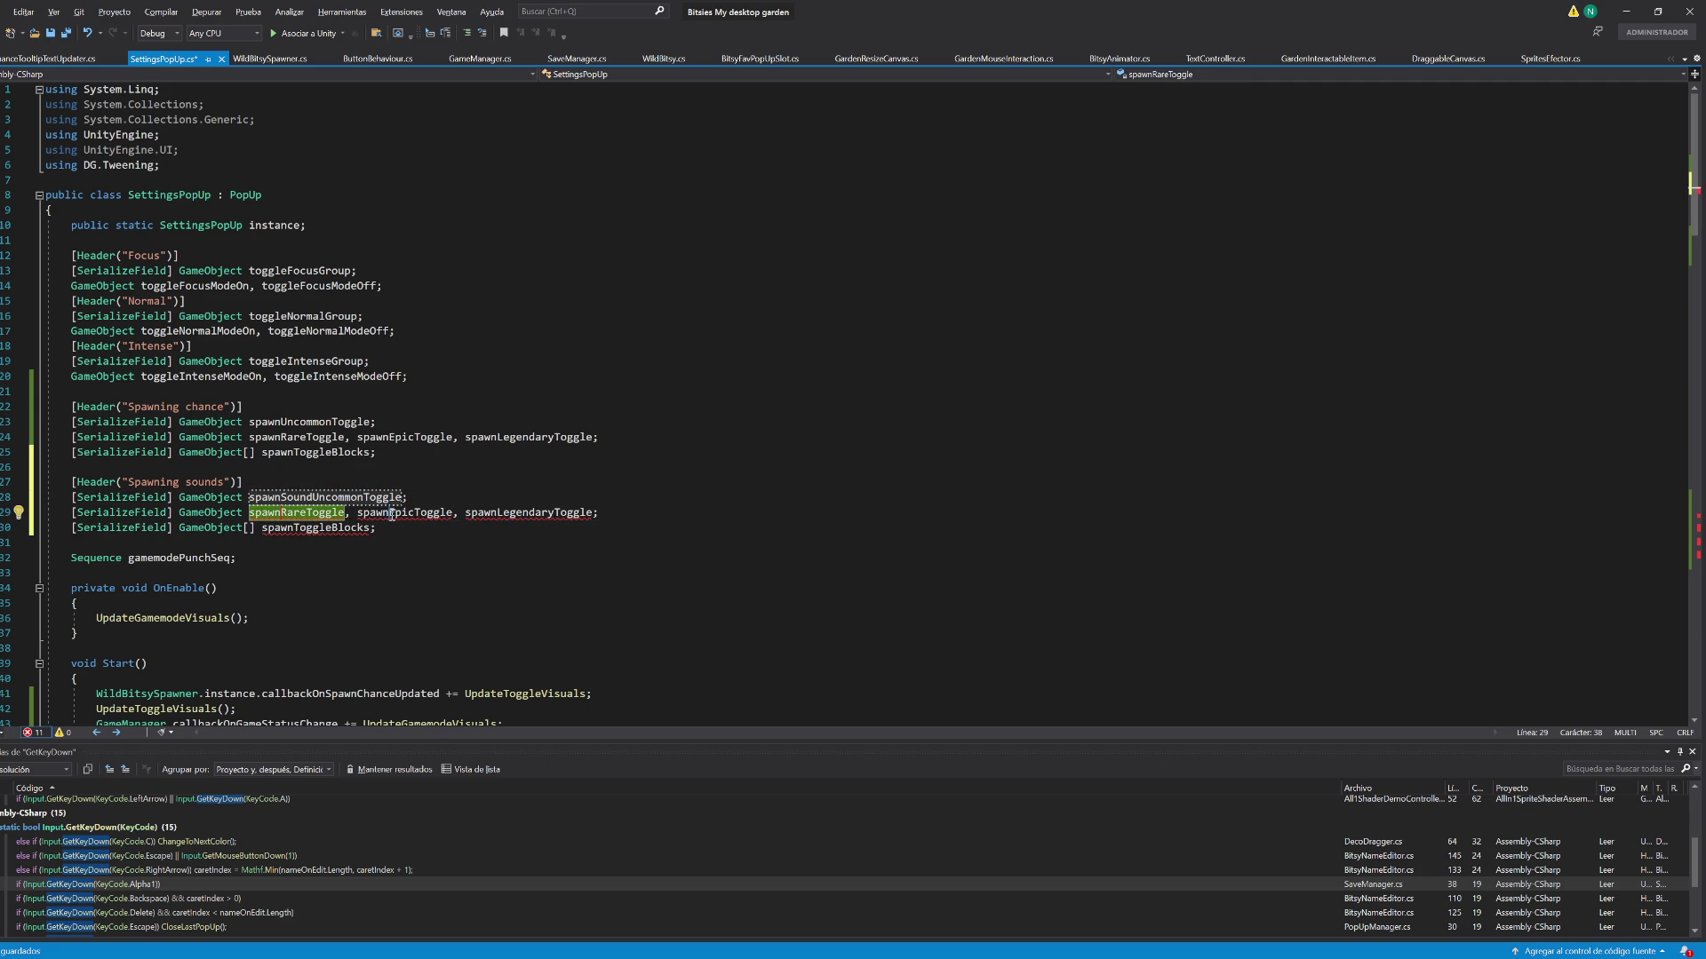
pyautogui.keyDown('ctrl'); pyautogui.keyDown('alt'); pyautogui.click(495, 515); pyautogui.keyUp('alt'); pyautogui.keyUp('ctrl')
pyautogui.write('Sound')
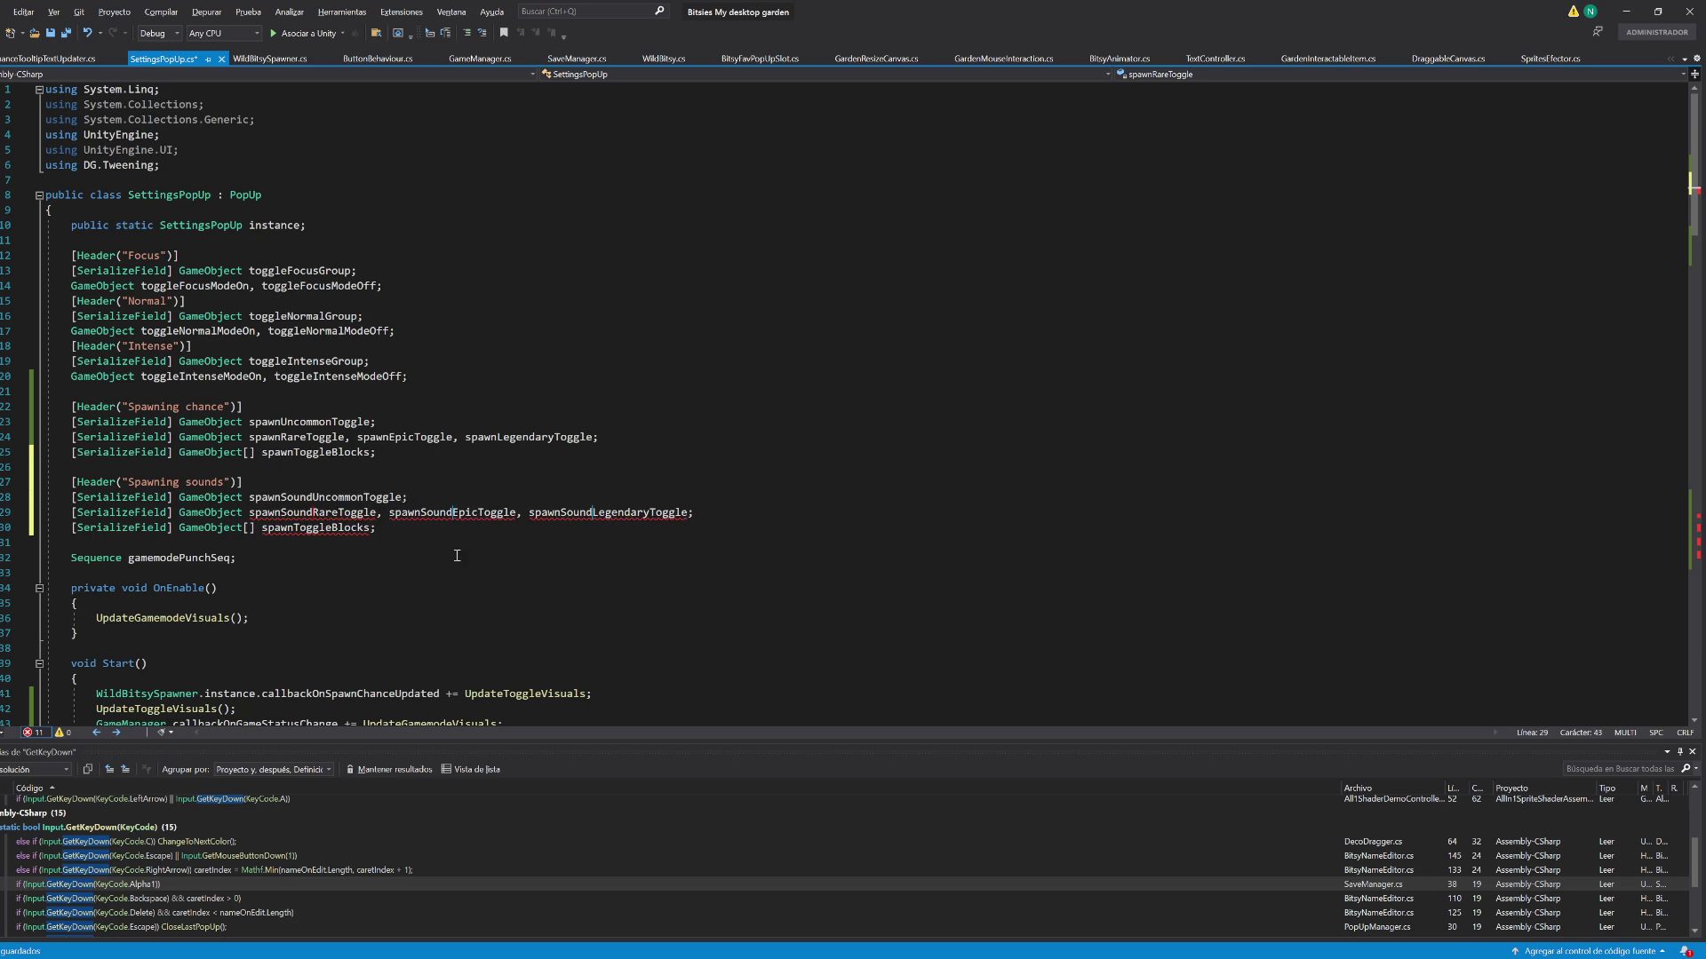
# Rename the copied blocks field to spawnSoundToggleBlocks and jump to UpdateToggleVisuals
pyautogui.click(322, 530)
pyautogui.write('Sound')
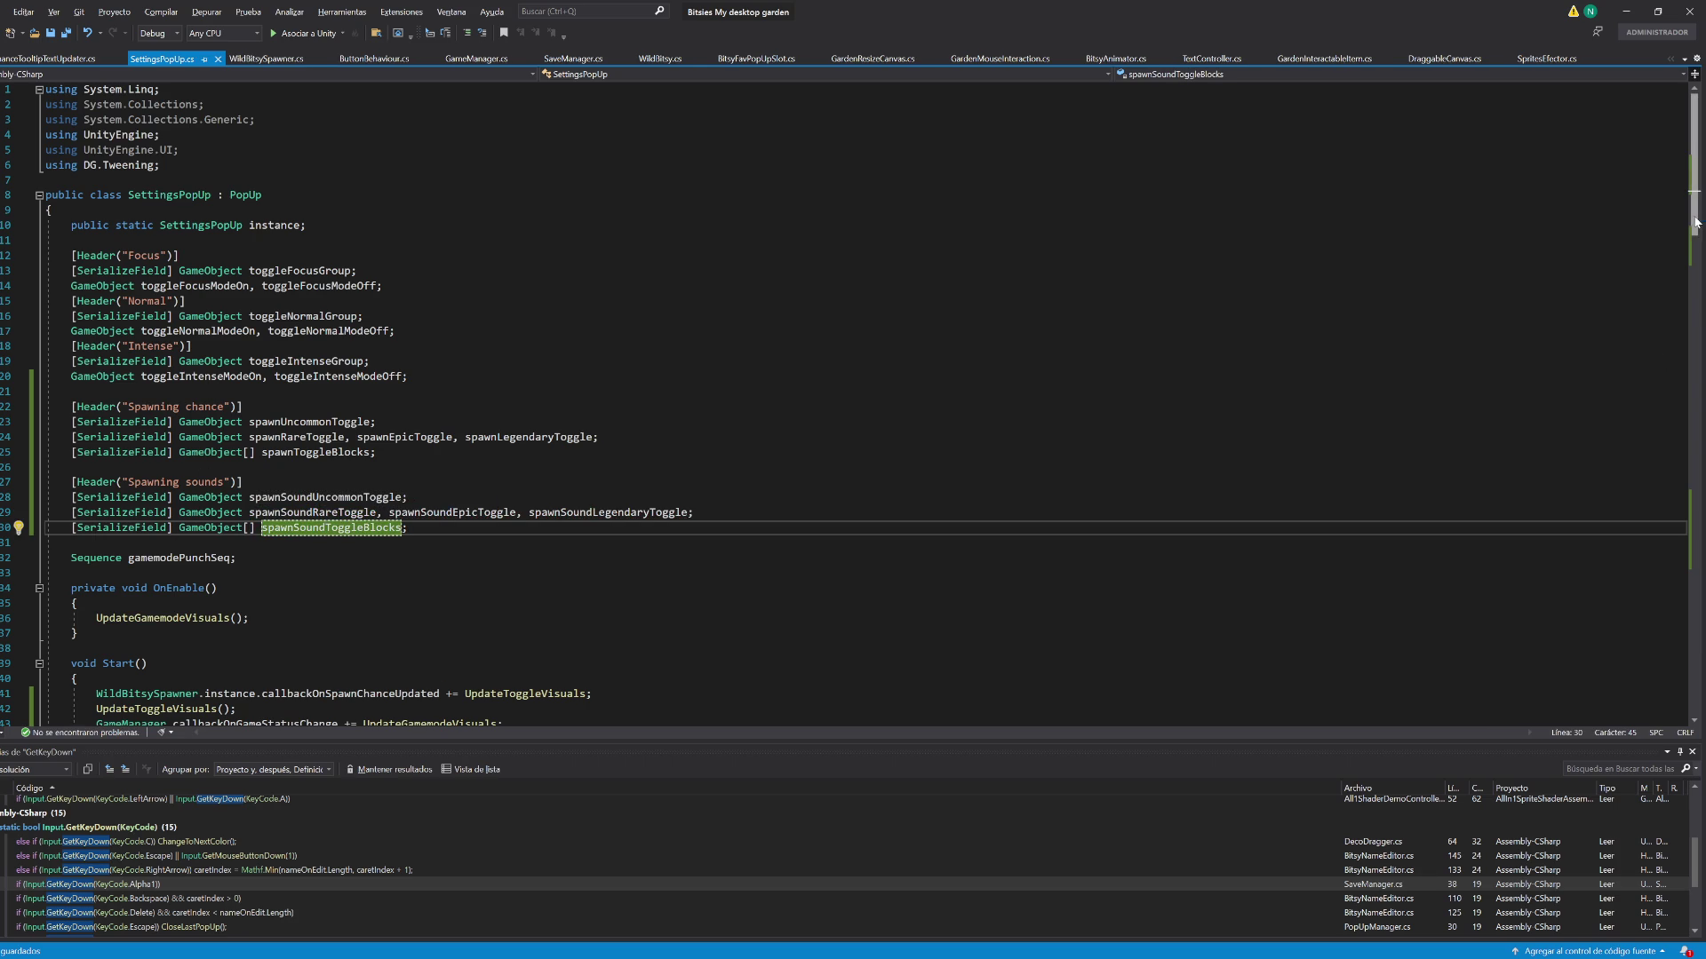
pyautogui.click(1681, 622)
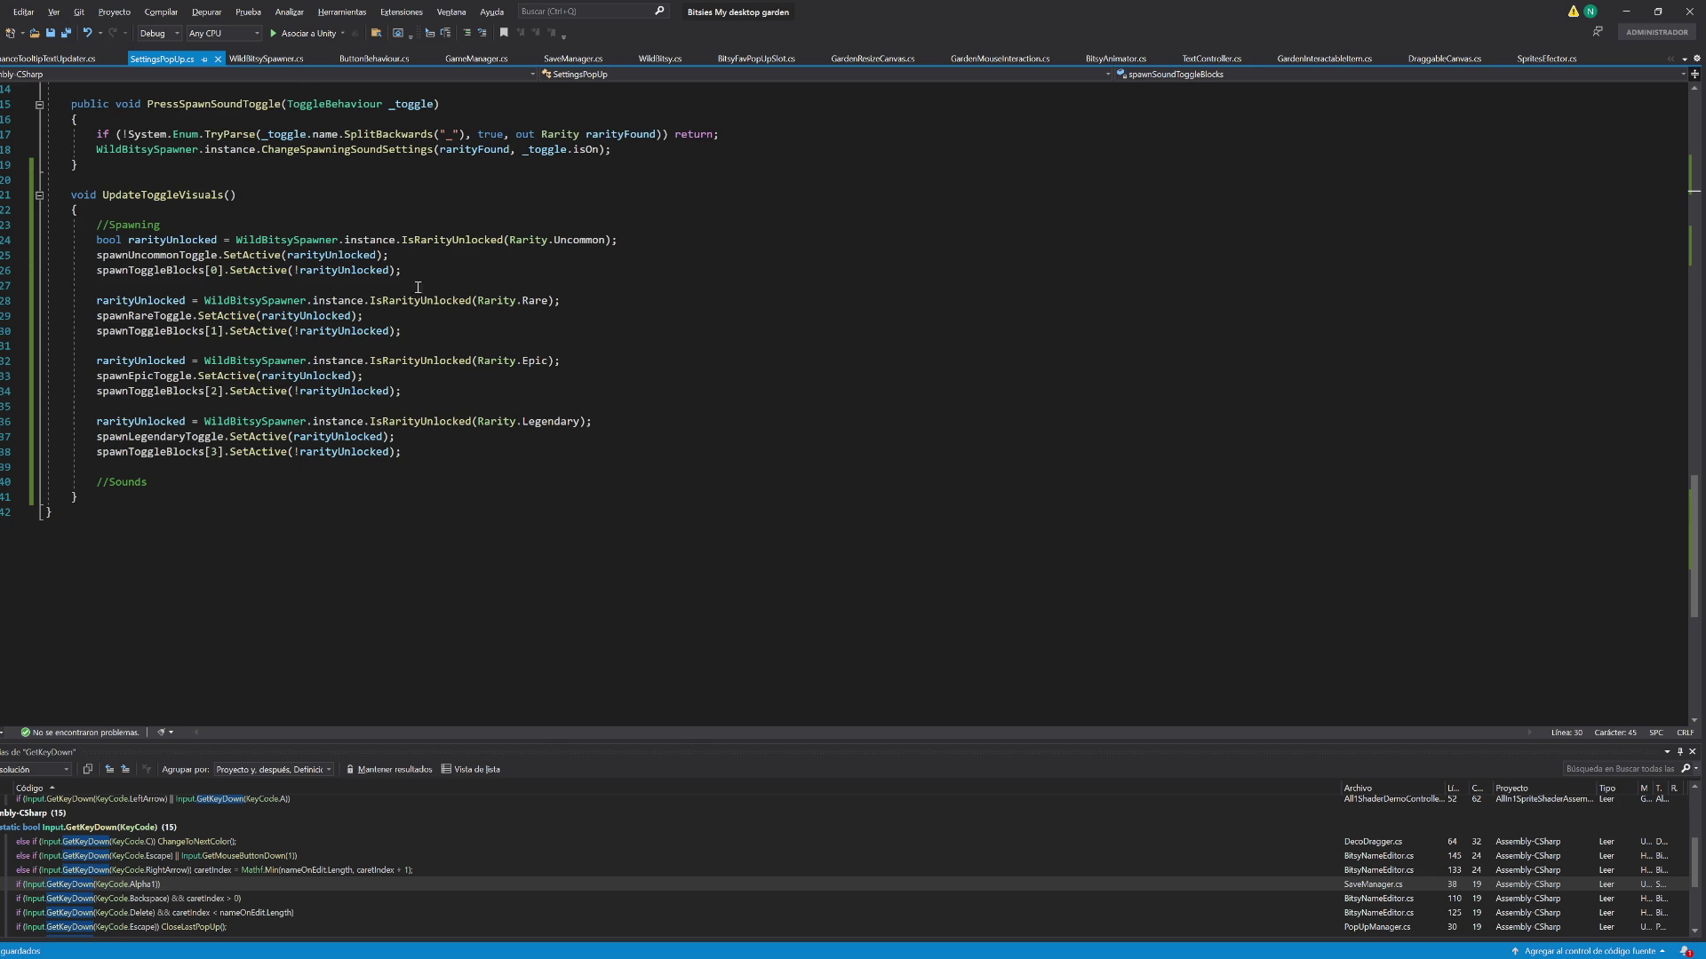
# Duplicate the spawnUncommonToggle line as a spawnSoundUncommonToggle line
pyautogui.click(424, 263)
pyautogui.hotkey('ctrl', 'd')
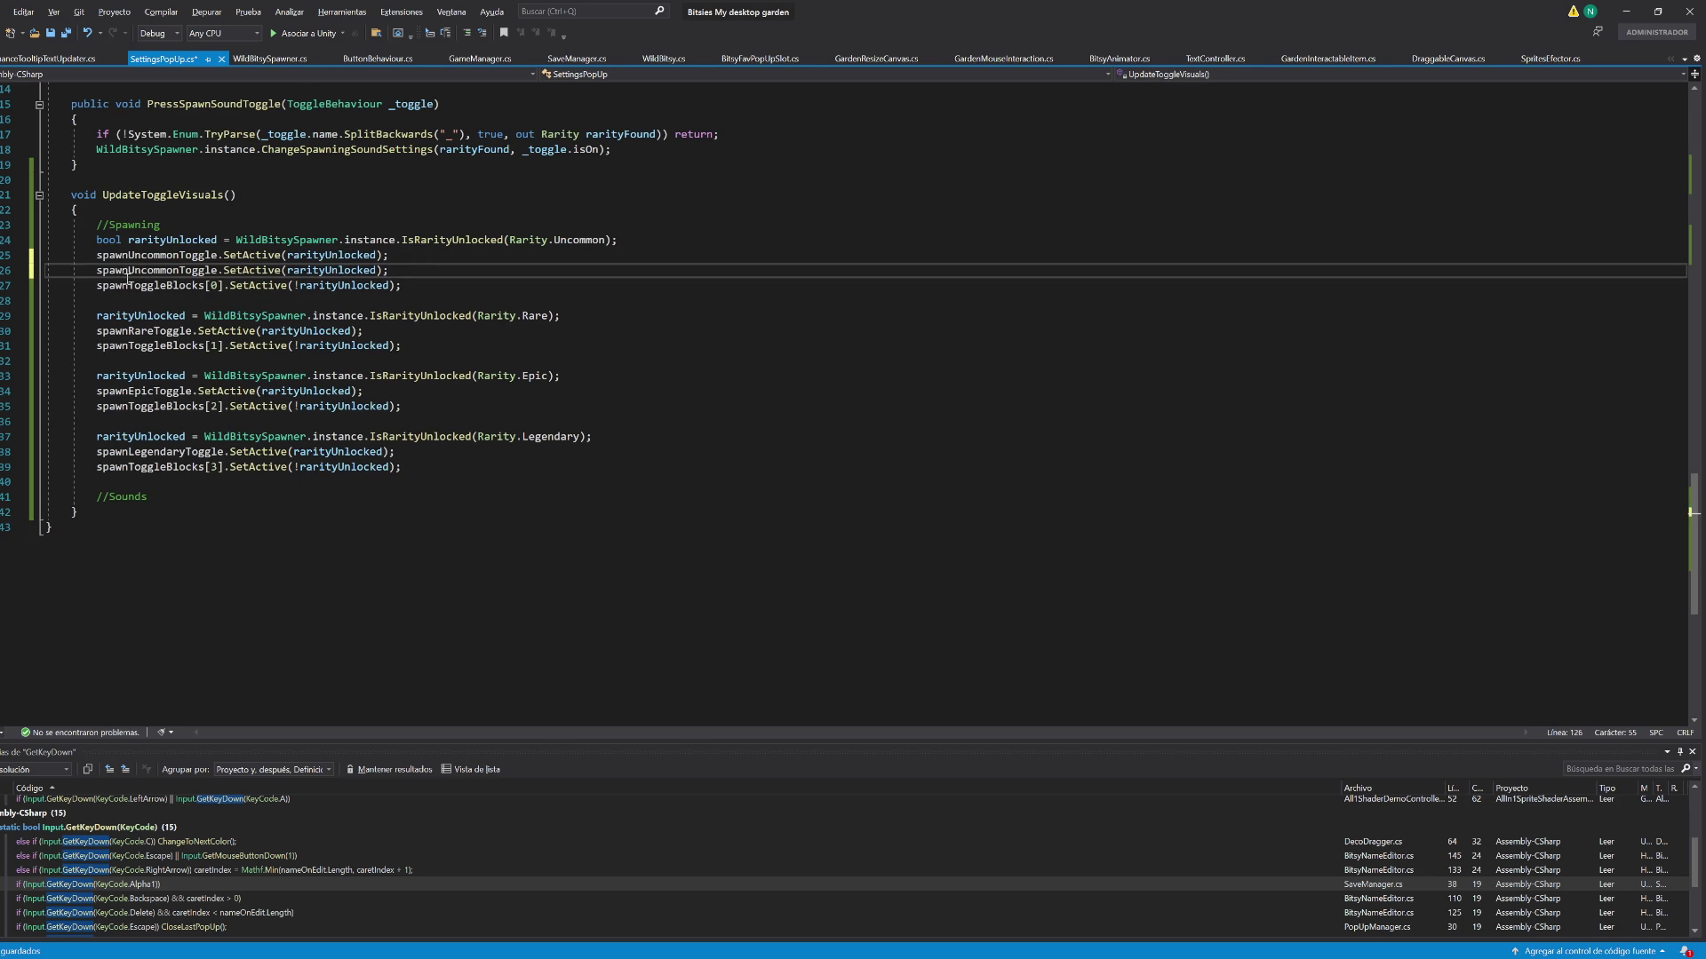
pyautogui.click(180, 271)
pyautogui.write('Sound')
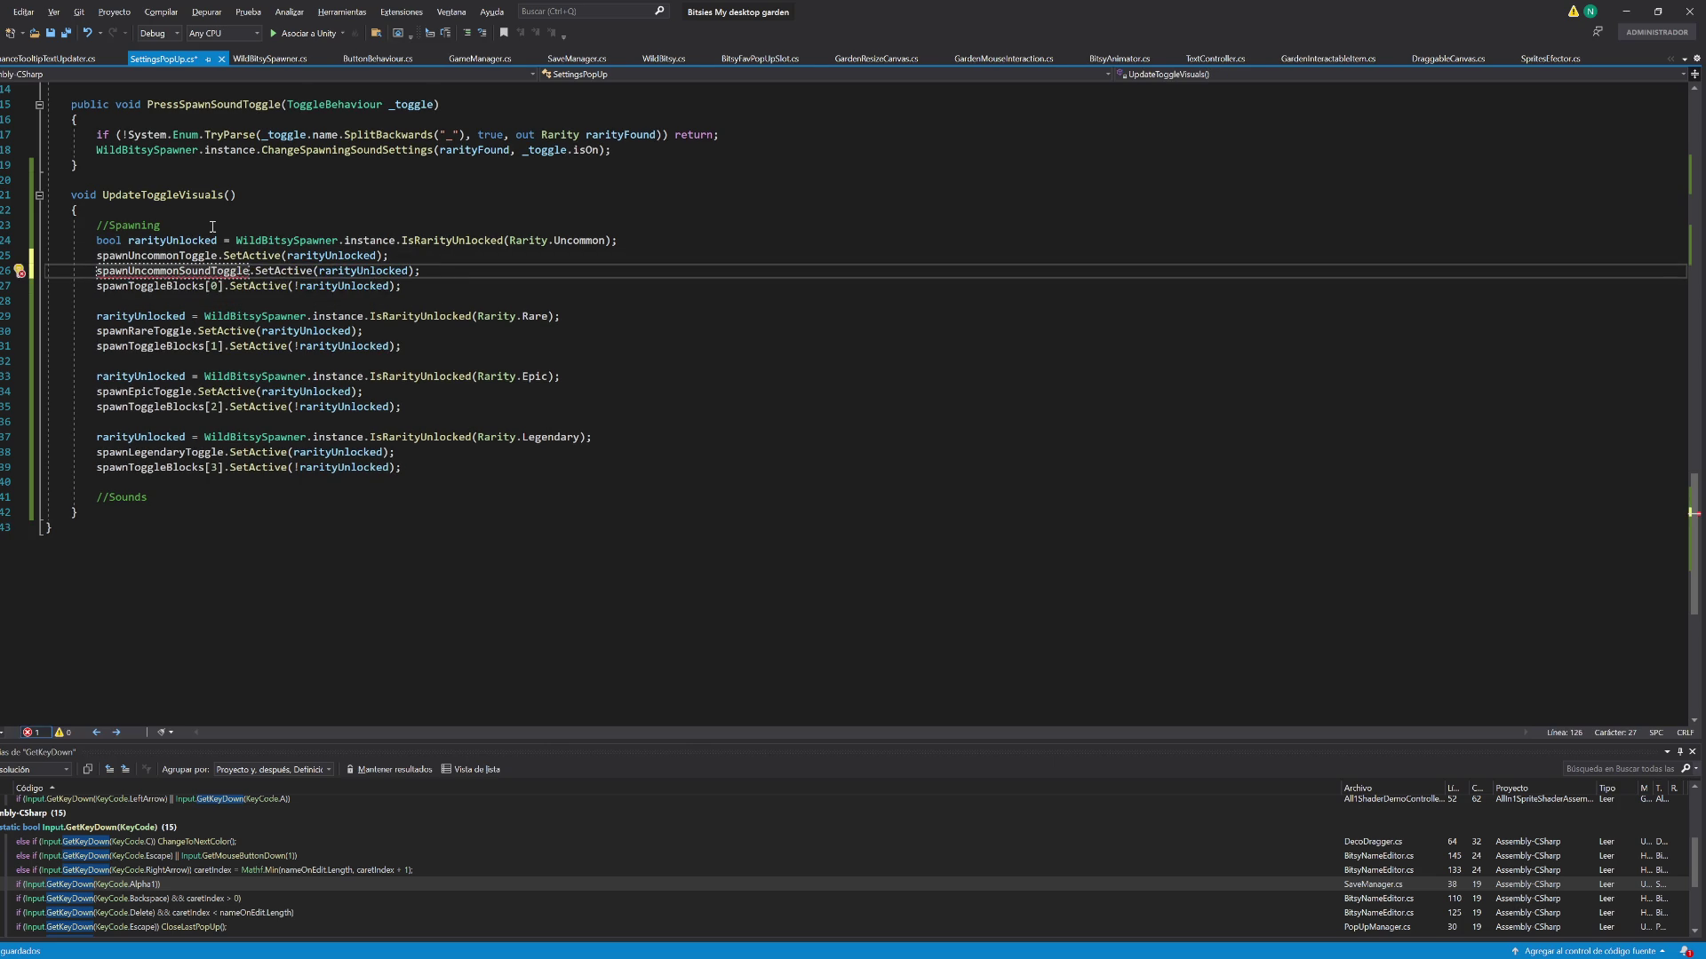
pyautogui.hotkey('ctrl', 'z')
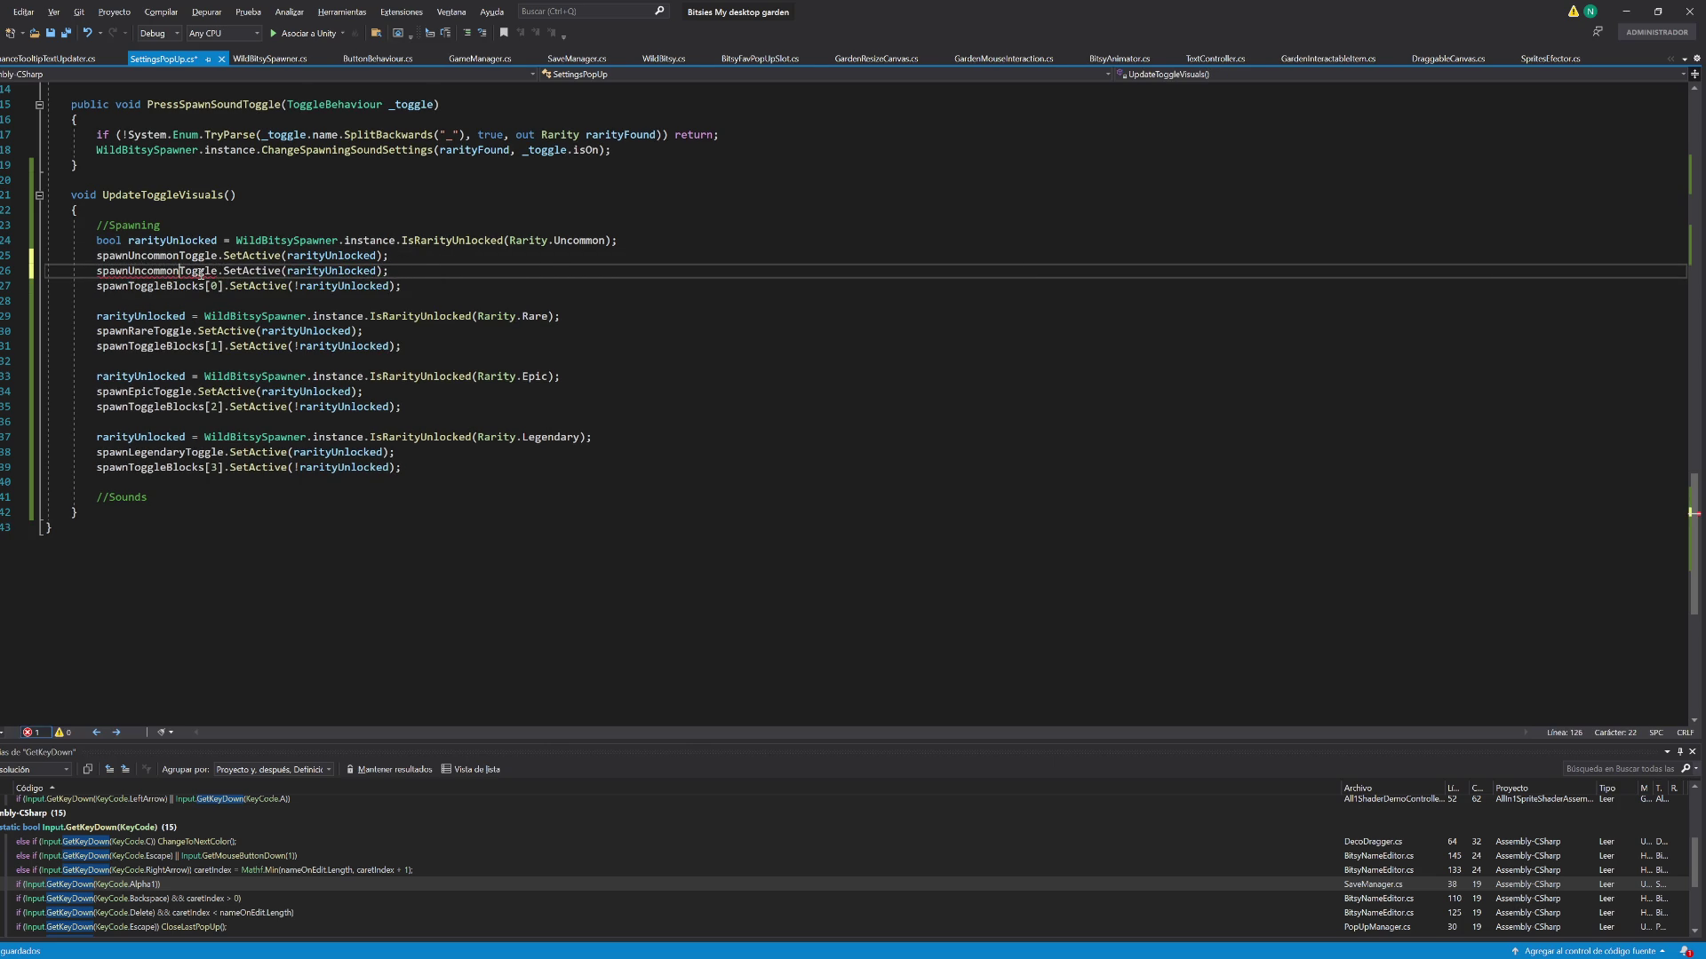
pyautogui.write('Sound')
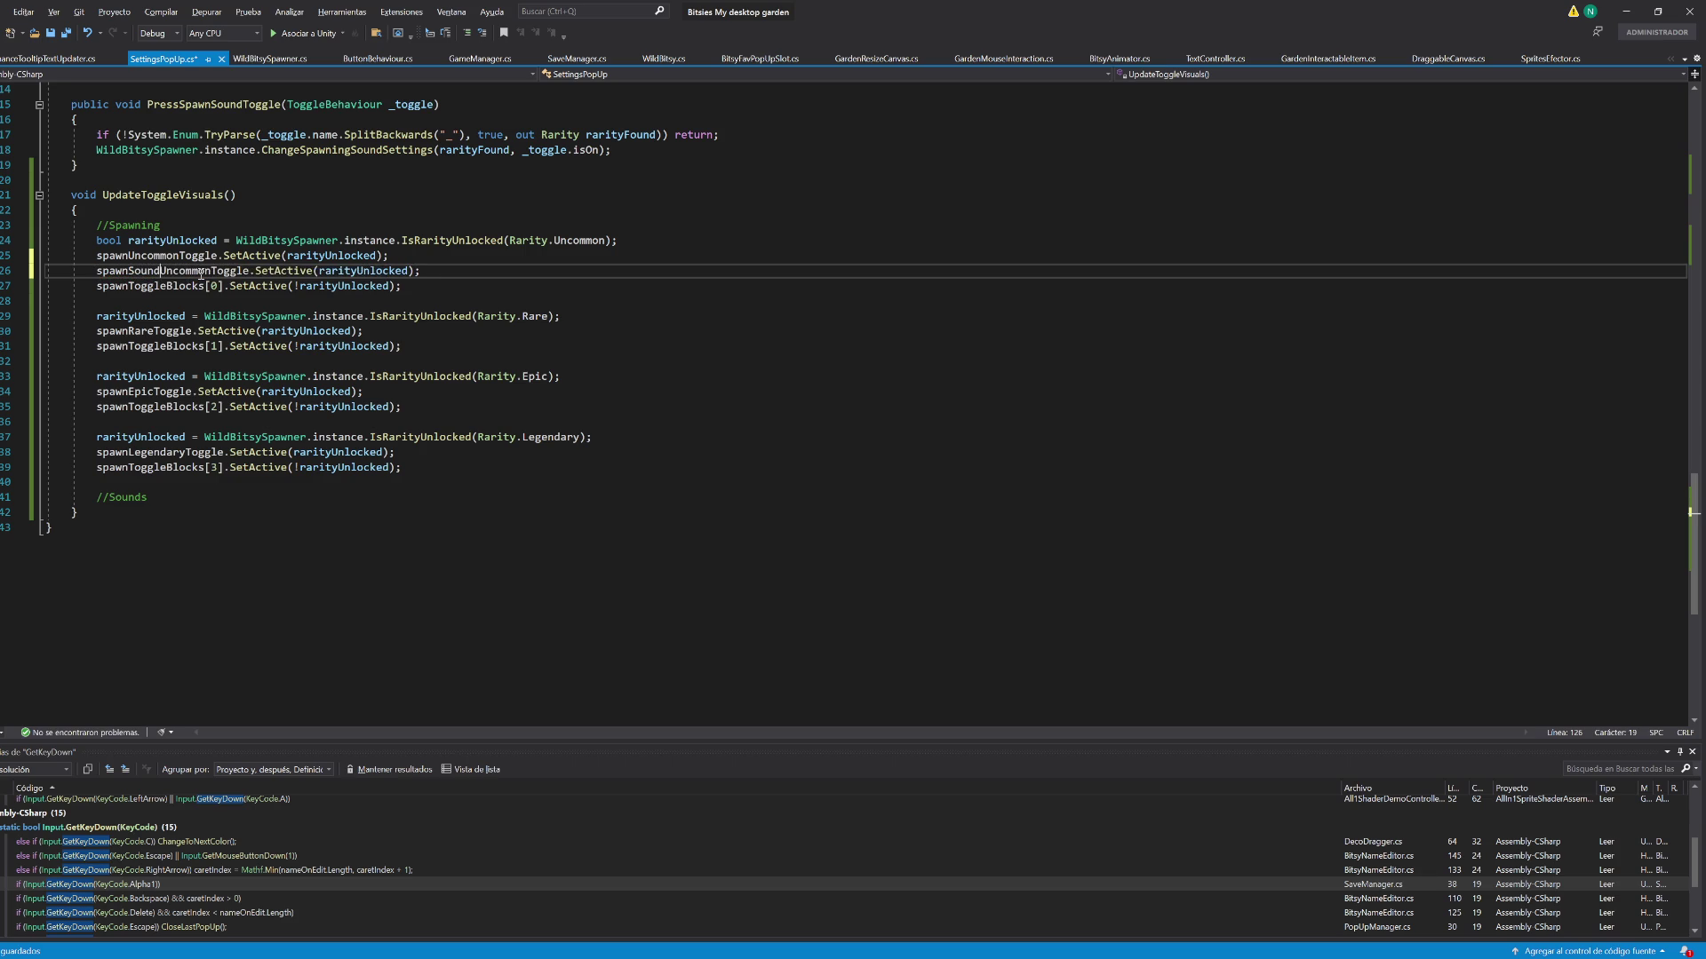
pyautogui.moveTo(421, 271); pyautogui.dragTo(396, 257)
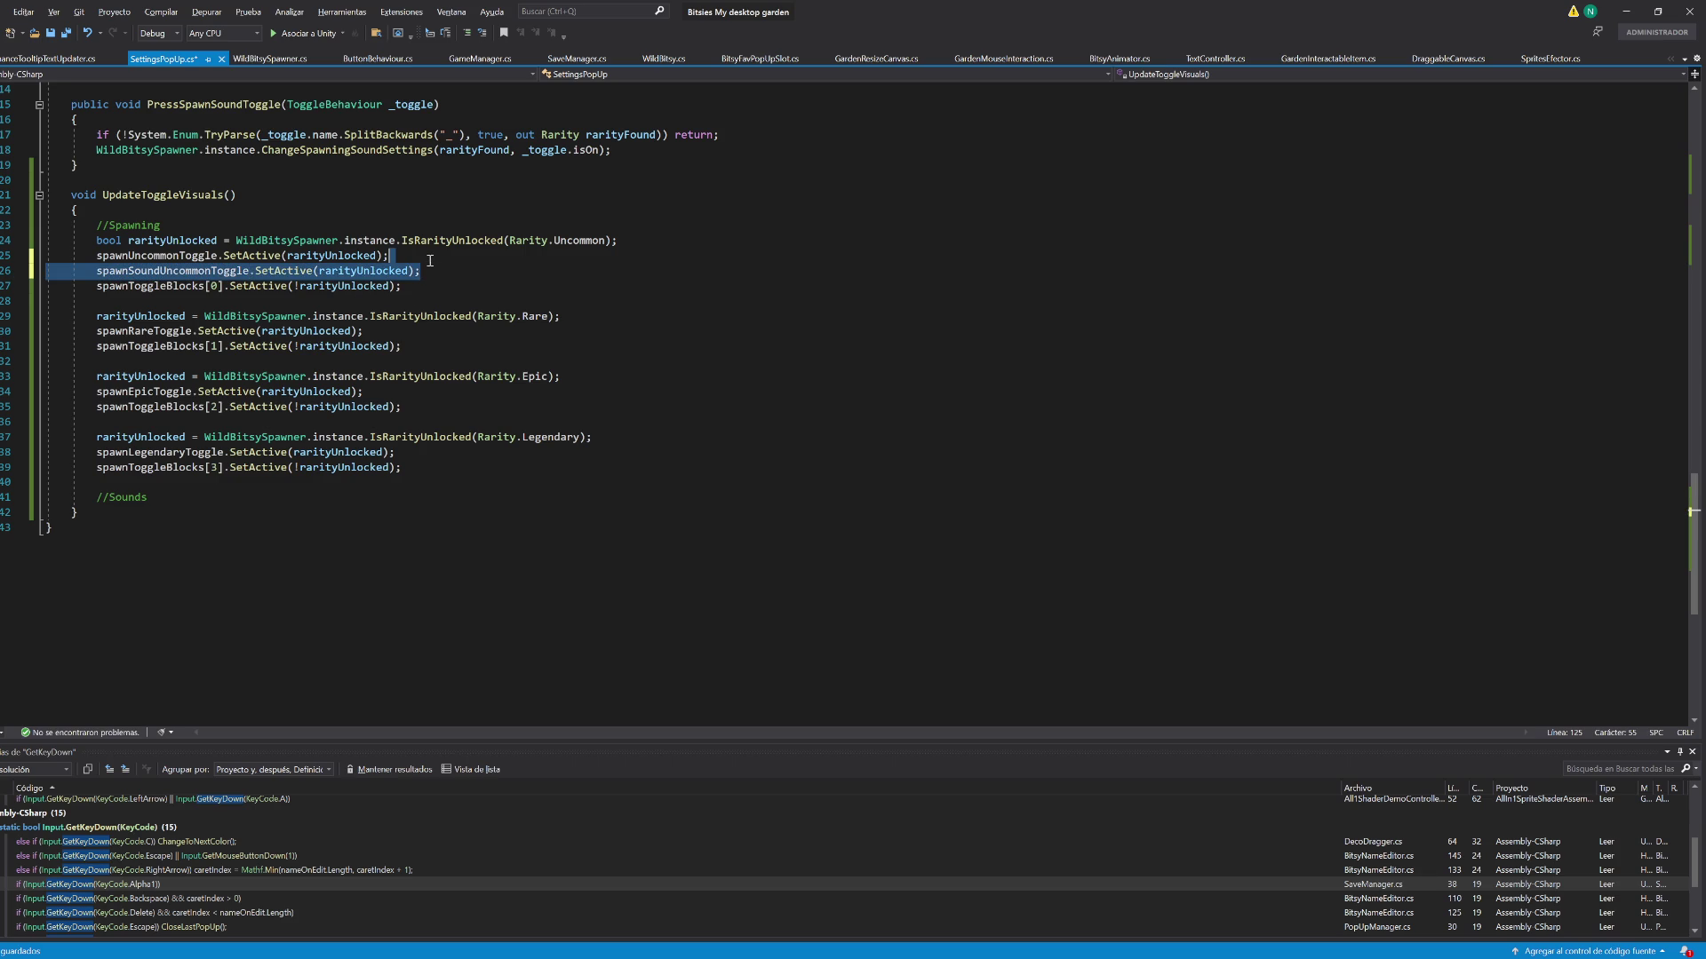
# Duplicate the spawnToggleBlocks[0–3] and Rare, Epic, Legendary toggle lines
pyautogui.click(418, 278)
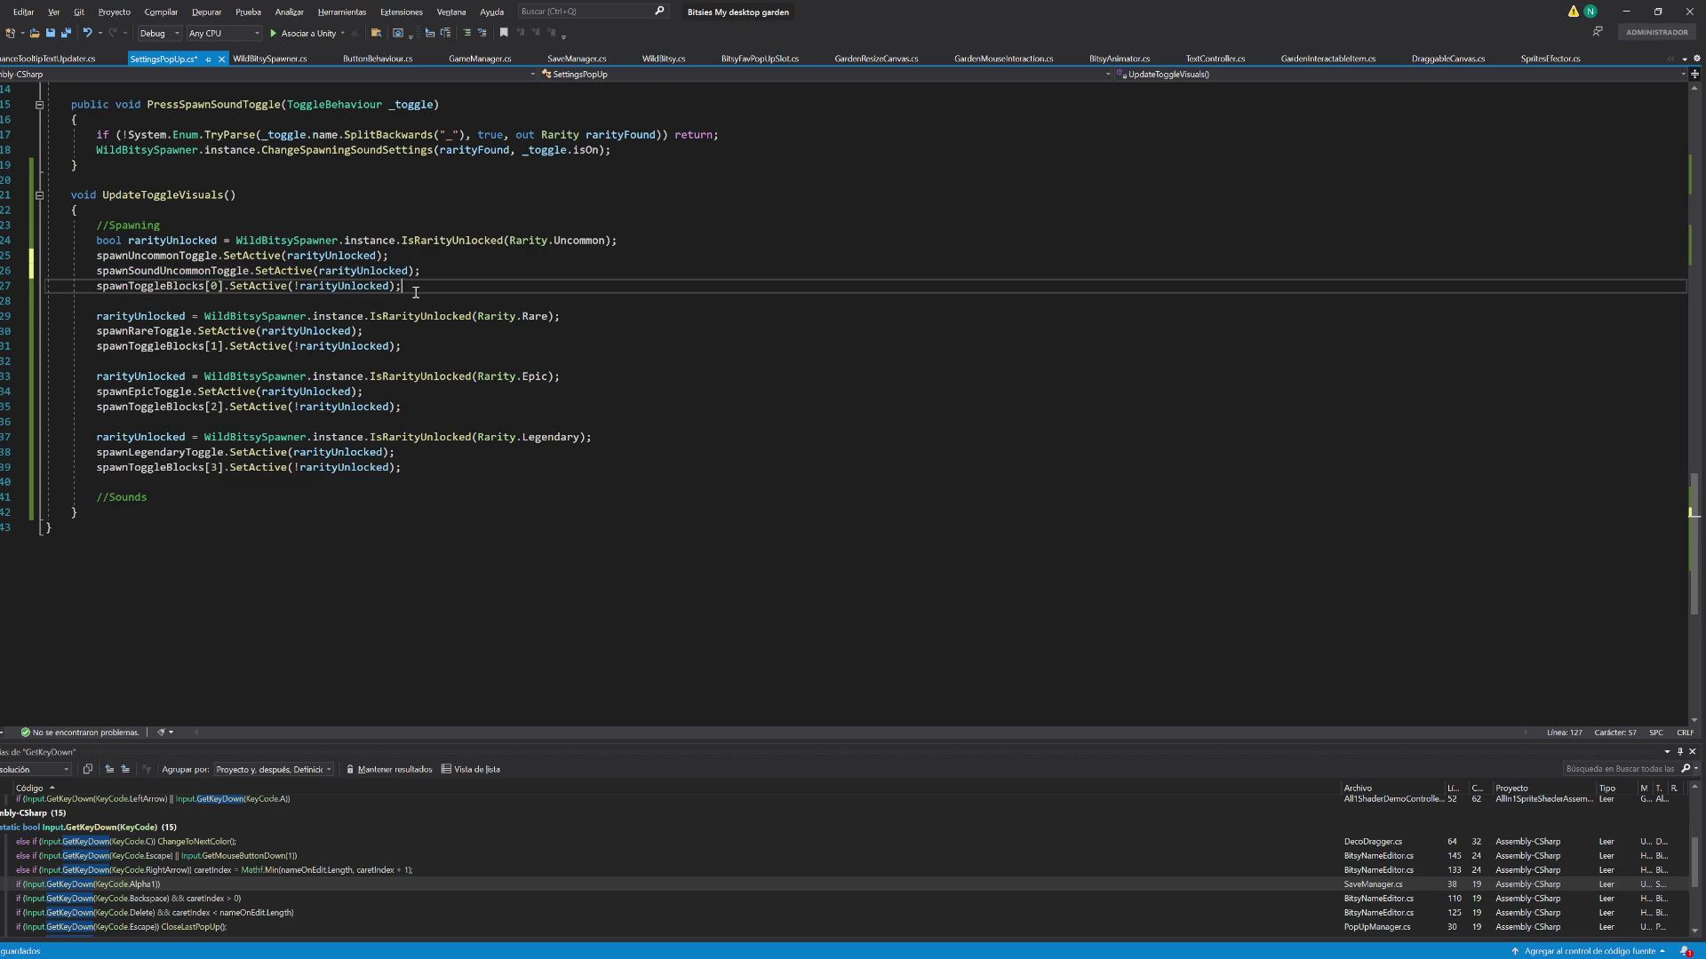
pyautogui.hotkey('ctrl', 'd')
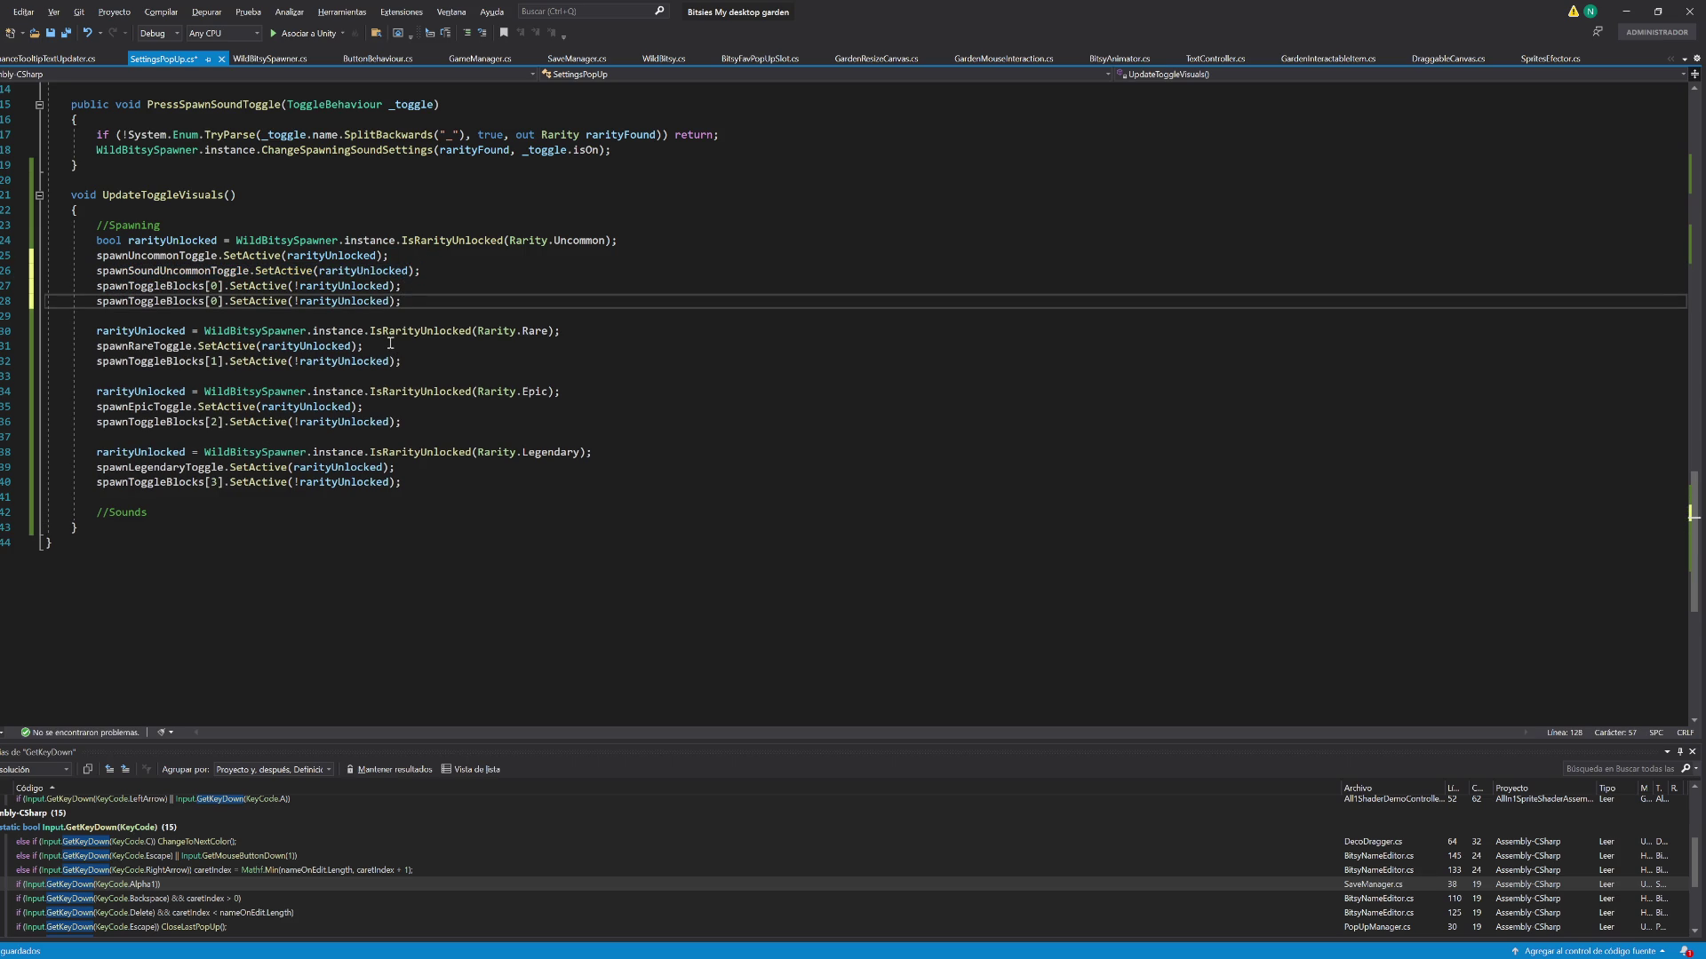
pyautogui.click(394, 350)
pyautogui.hotkey('ctrl', 'd')
pyautogui.click(401, 376)
pyautogui.hotkey('ctrl', 'd')
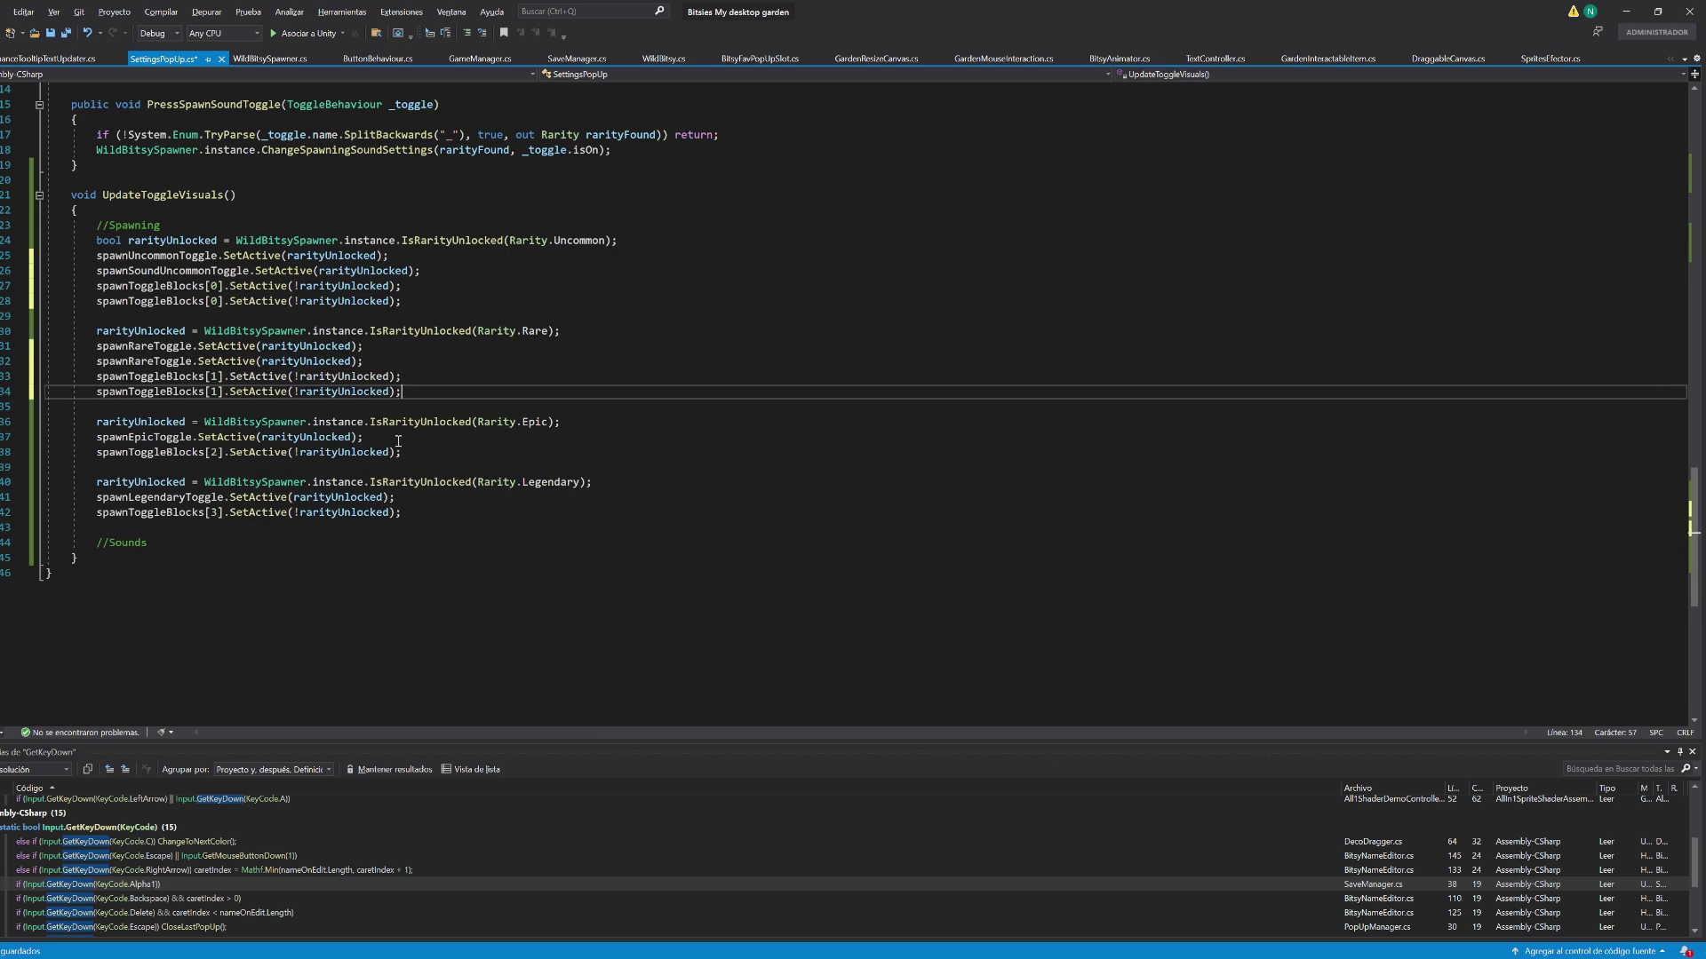
pyautogui.click(409, 437)
pyautogui.hotkey('ctrl', 'd')
pyautogui.click(404, 467)
pyautogui.hotkey('ctrl', 'd')
pyautogui.click(397, 528)
pyautogui.hotkey('ctrl', 'd')
pyautogui.click(404, 558)
pyautogui.hotkey('ctrl', 'd')
# Rename all duplicated lines to their Sound variants, including spawnSoundToggleBlocks, with multiple carets
pyautogui.click(129, 573)
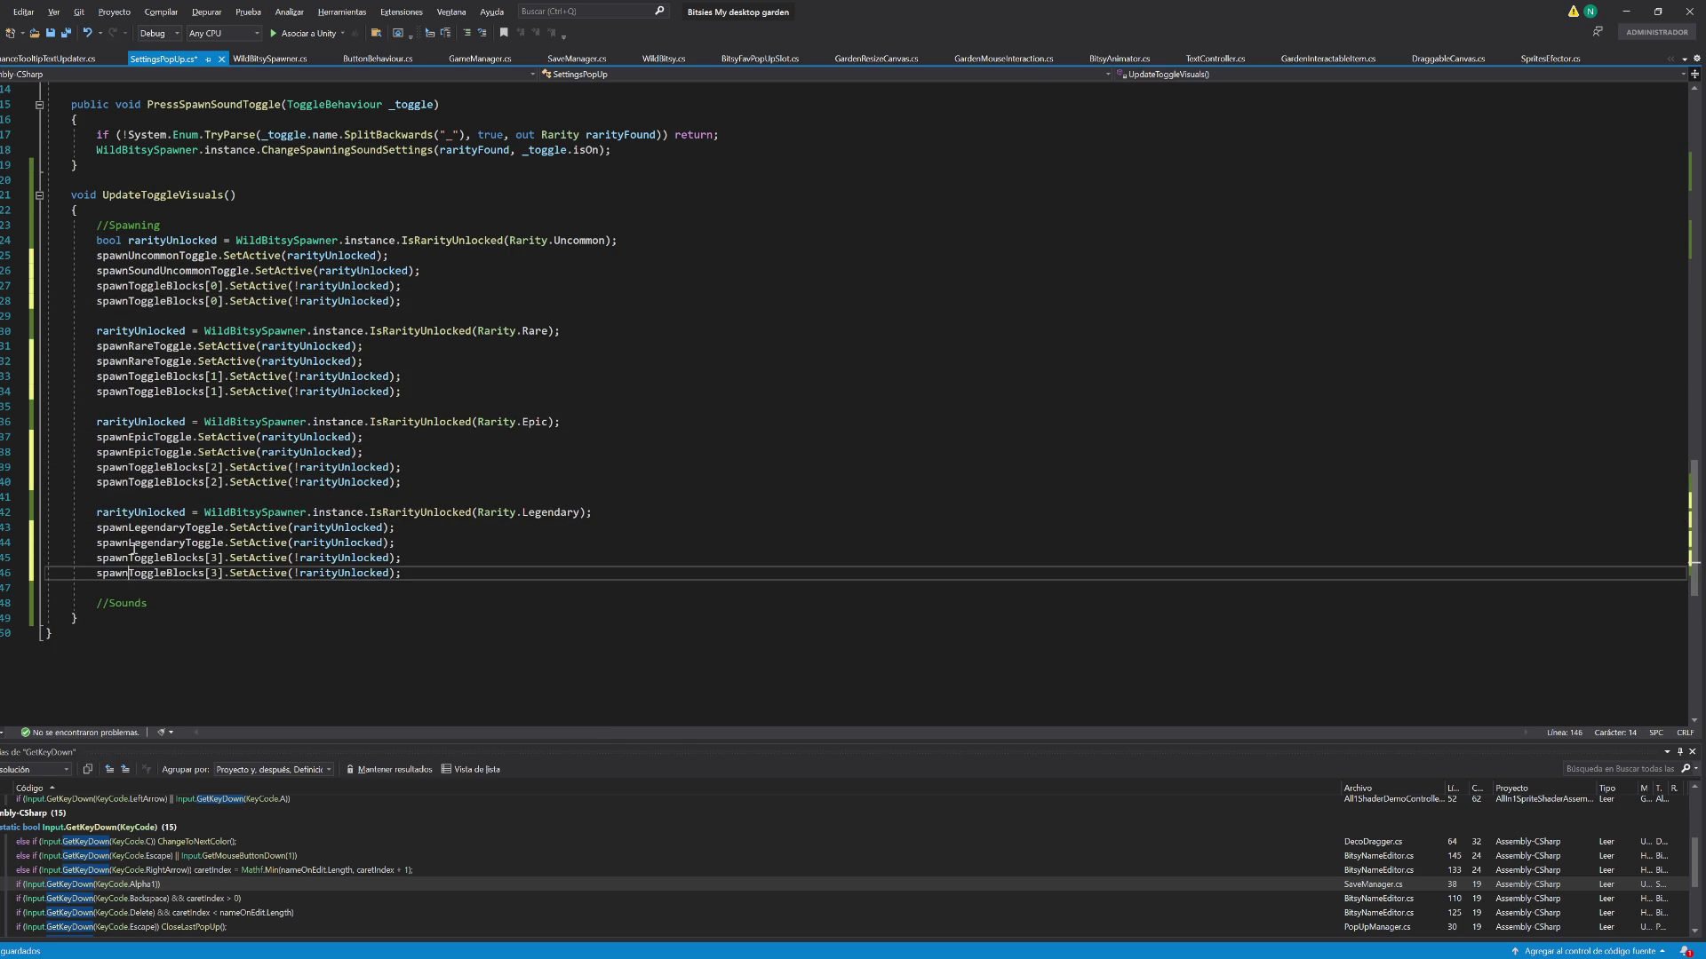
pyautogui.keyDown('ctrl'); pyautogui.keyDown('alt'); pyautogui.click(129, 543); pyautogui.keyUp('alt'); pyautogui.keyUp('ctrl')
pyautogui.keyDown('ctrl'); pyautogui.keyDown('alt'); pyautogui.click(128, 483); pyautogui.keyUp('alt'); pyautogui.keyUp('ctrl')
pyautogui.keyDown('ctrl'); pyautogui.keyDown('alt'); pyautogui.click(128, 452); pyautogui.keyUp('alt'); pyautogui.keyUp('ctrl')
pyautogui.keyDown('ctrl'); pyautogui.keyDown('alt'); pyautogui.click(129, 392); pyautogui.keyUp('alt'); pyautogui.keyUp('ctrl')
pyautogui.keyDown('ctrl'); pyautogui.keyDown('alt'); pyautogui.click(129, 360); pyautogui.keyUp('alt'); pyautogui.keyUp('ctrl')
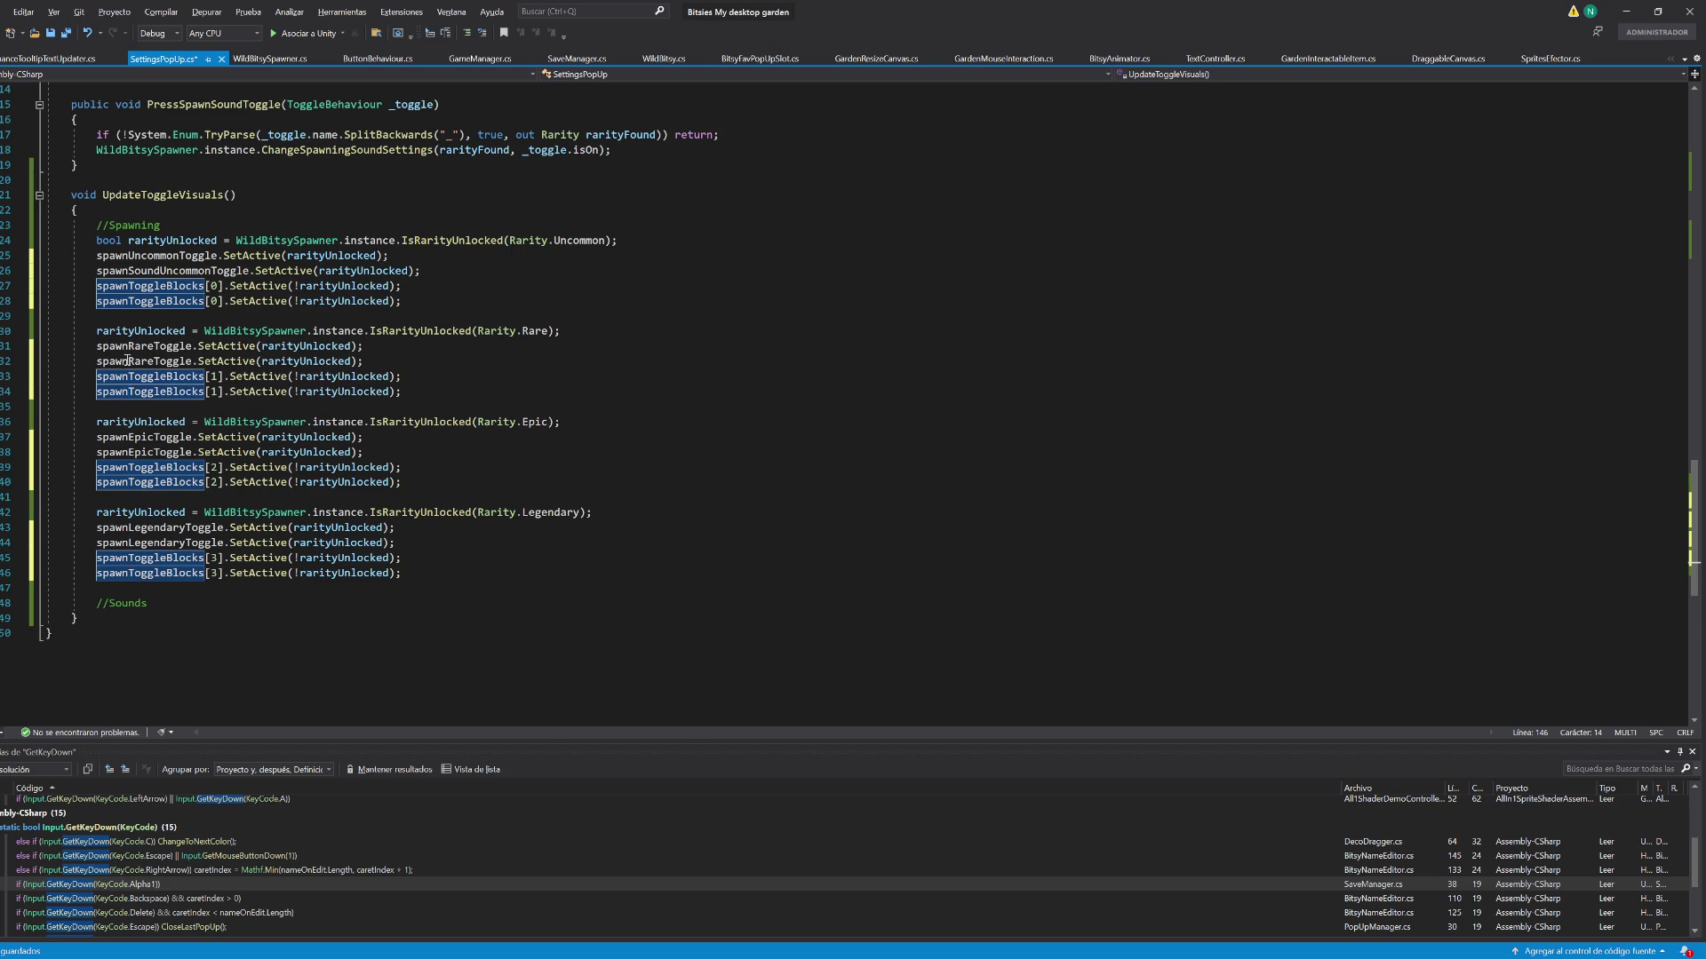
pyautogui.keyDown('ctrl'); pyautogui.keyDown('alt'); pyautogui.click(131, 303); pyautogui.keyUp('alt'); pyautogui.keyUp('ctrl')
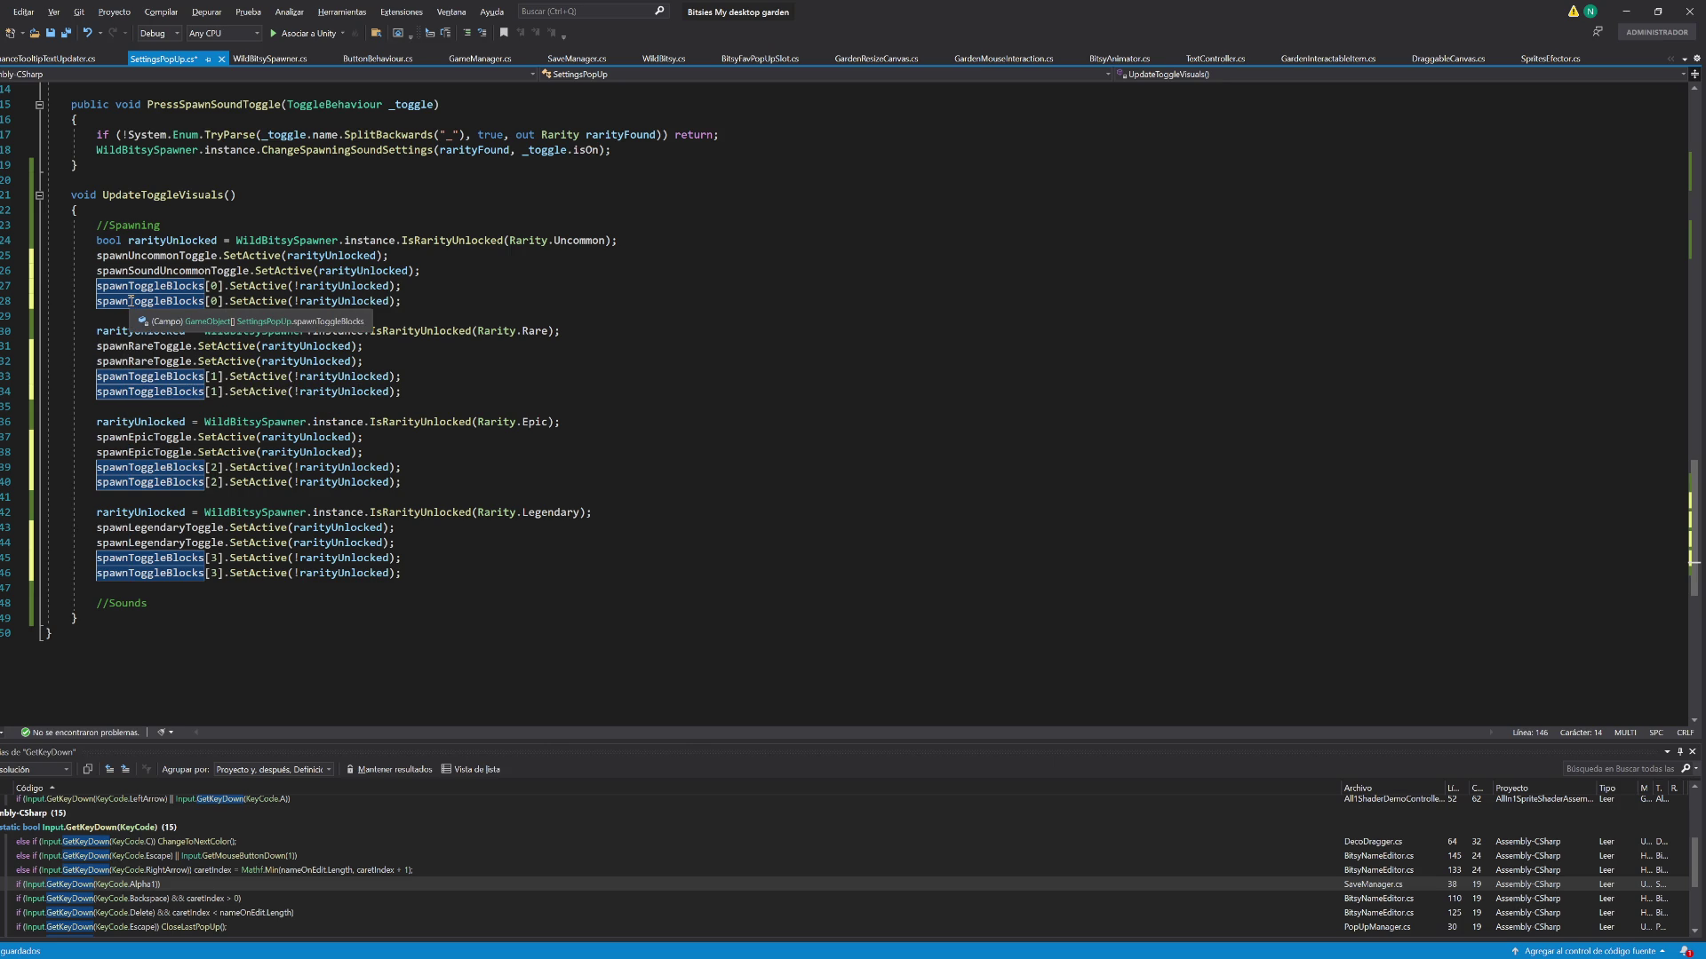
pyautogui.write('Sound')
pyautogui.click(763, 376)
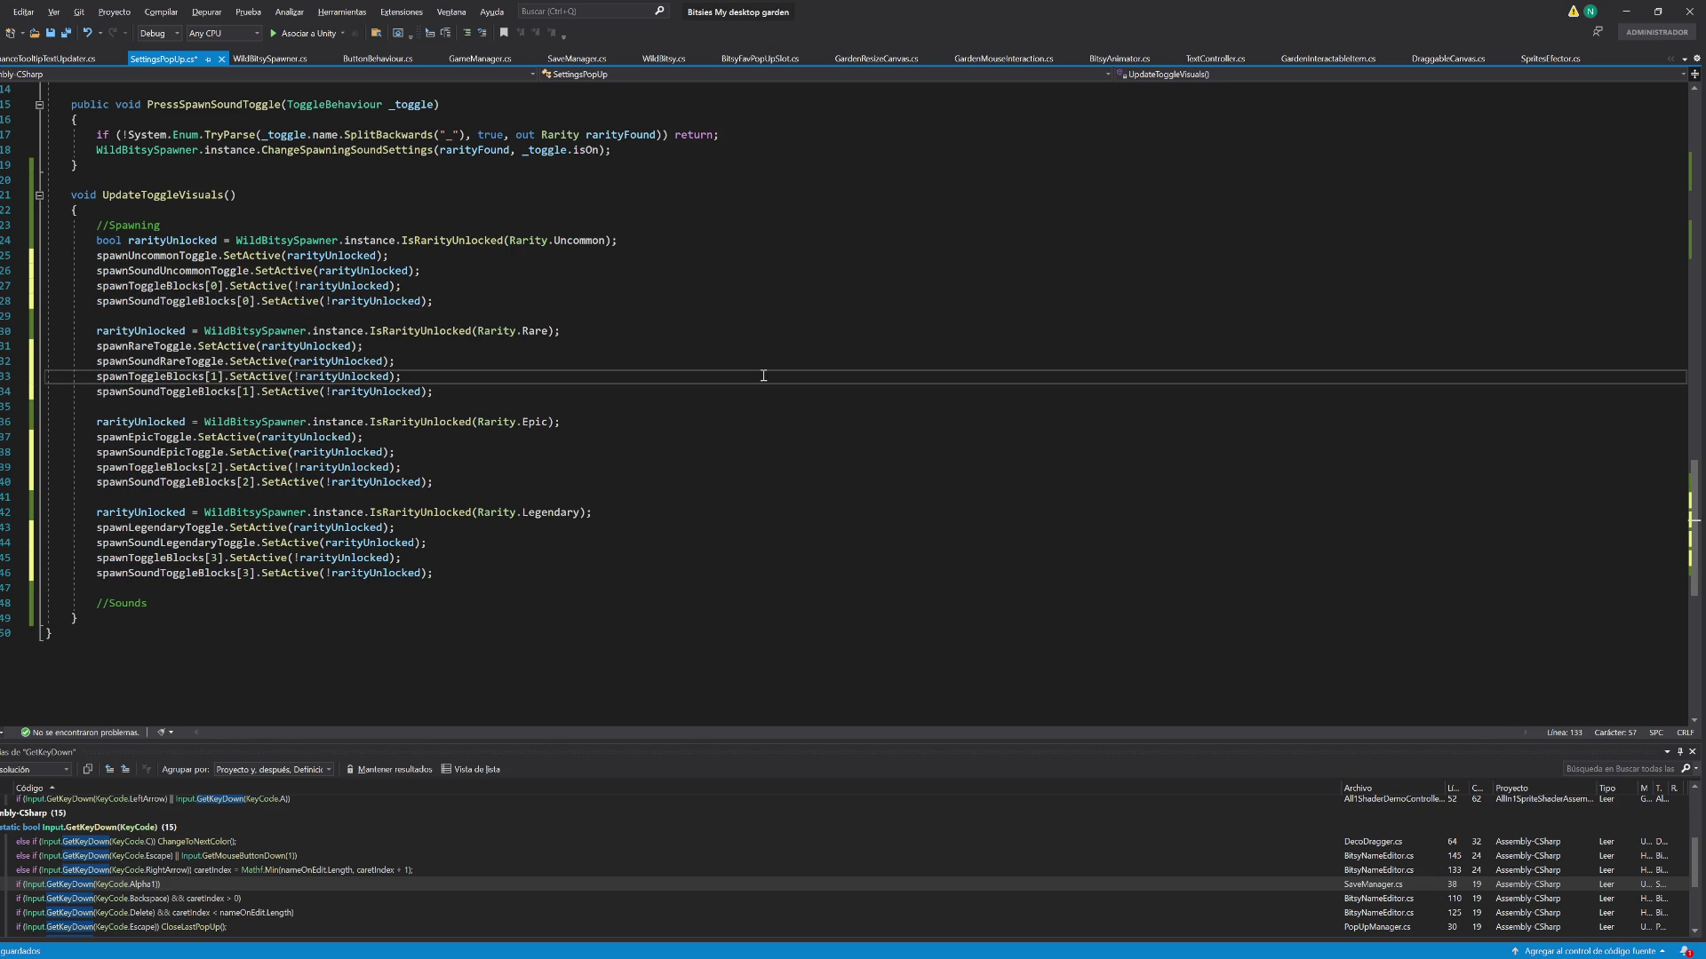
pyautogui.click(772, 400)
# Delete the leftover //Sounds comment and save the script
pyautogui.click(434, 574)
pyautogui.hotkey('shift', 'Down')
pyautogui.hotkey('shift', 'Down')
pyautogui.press('Delete')
pyautogui.hotkey('ctrl', 's')
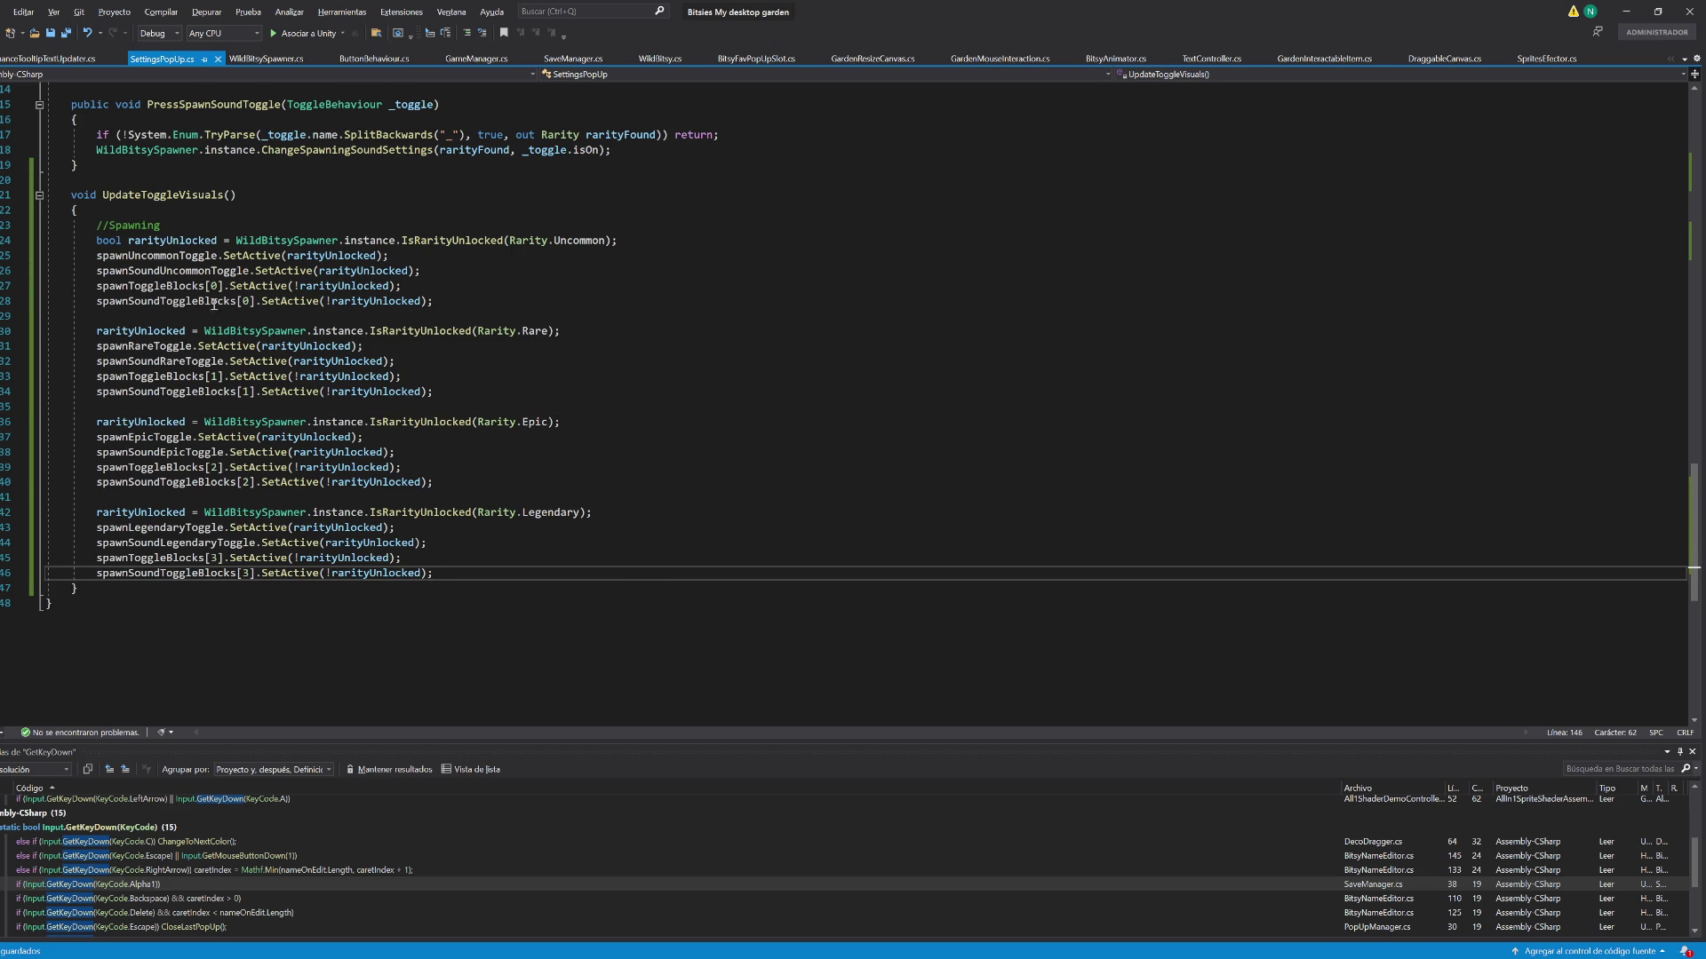
# Delete the //Spawning comment line and save again
pyautogui.click(174, 226)
pyautogui.hotkey('shift', 'Up')
pyautogui.press('Delete')
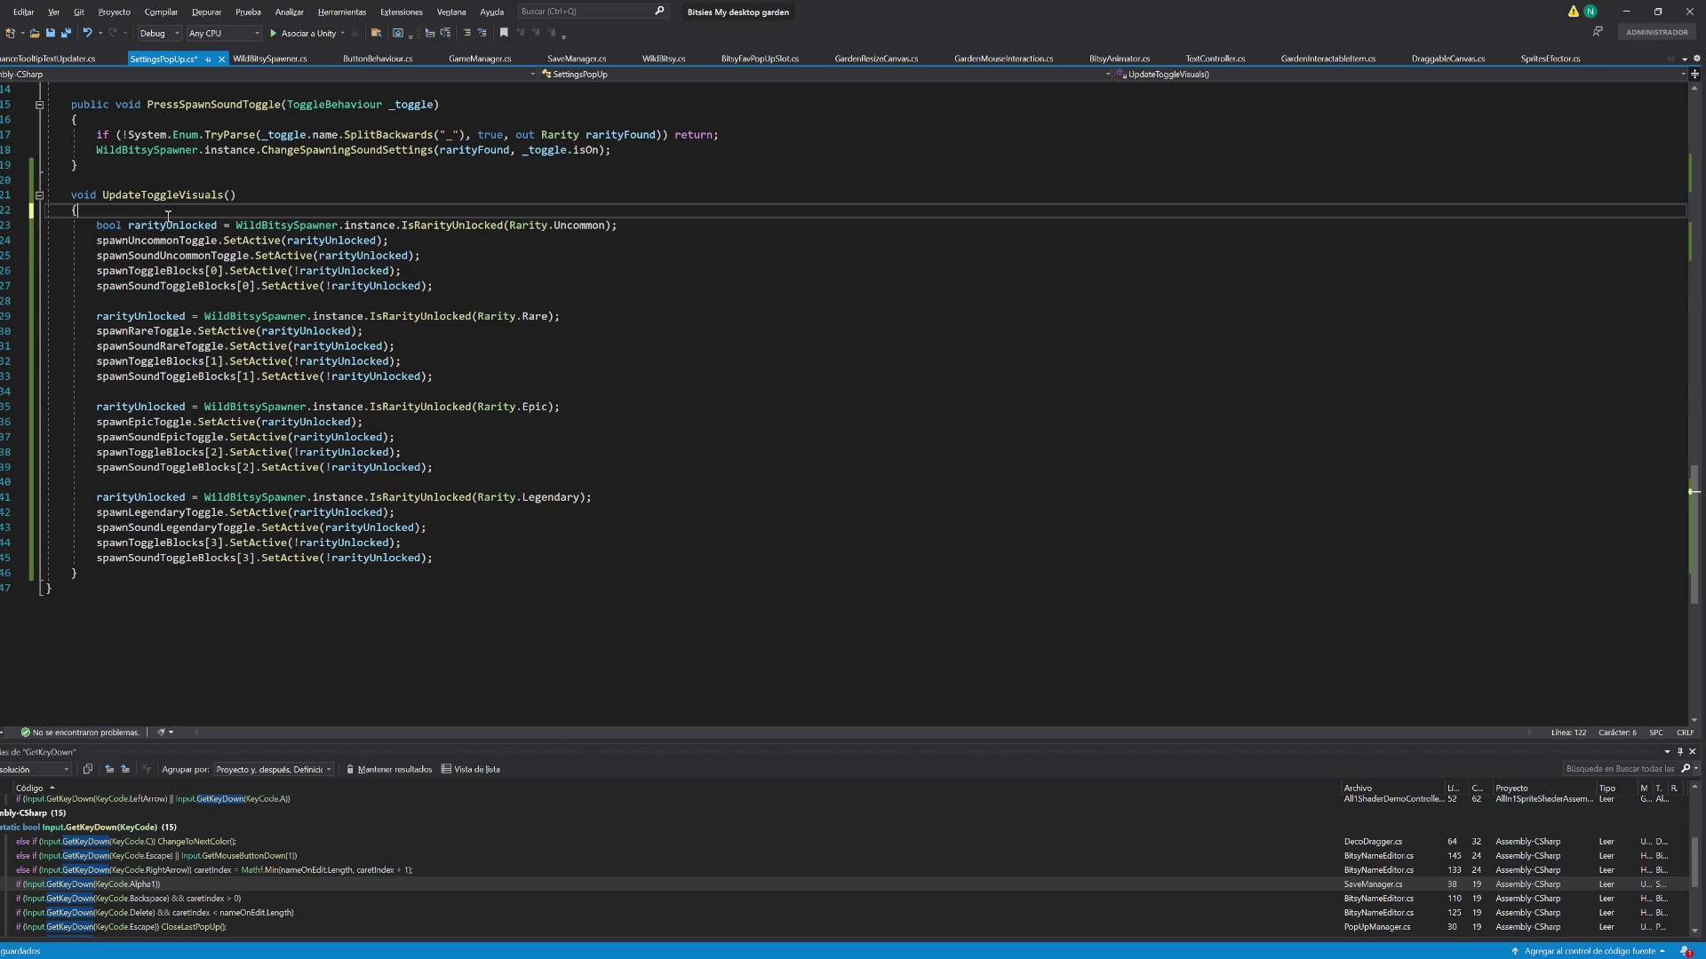
pyautogui.hotkey('ctrl', 's')
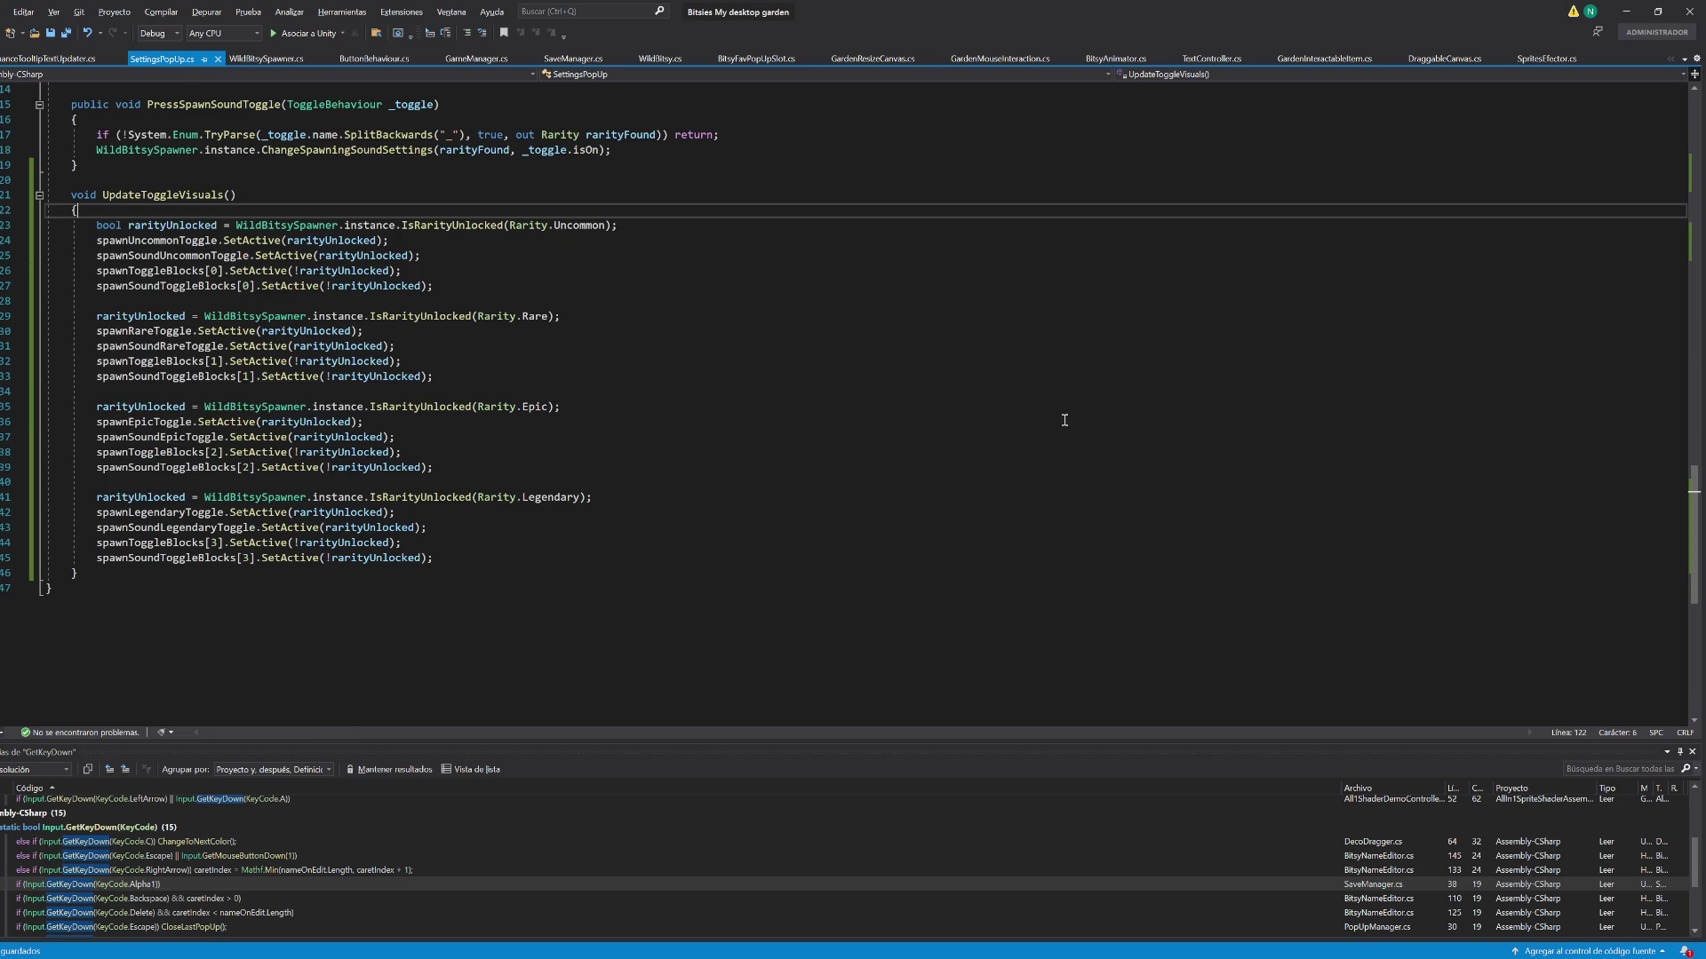
pyautogui.scroll(20, 1065, 419)
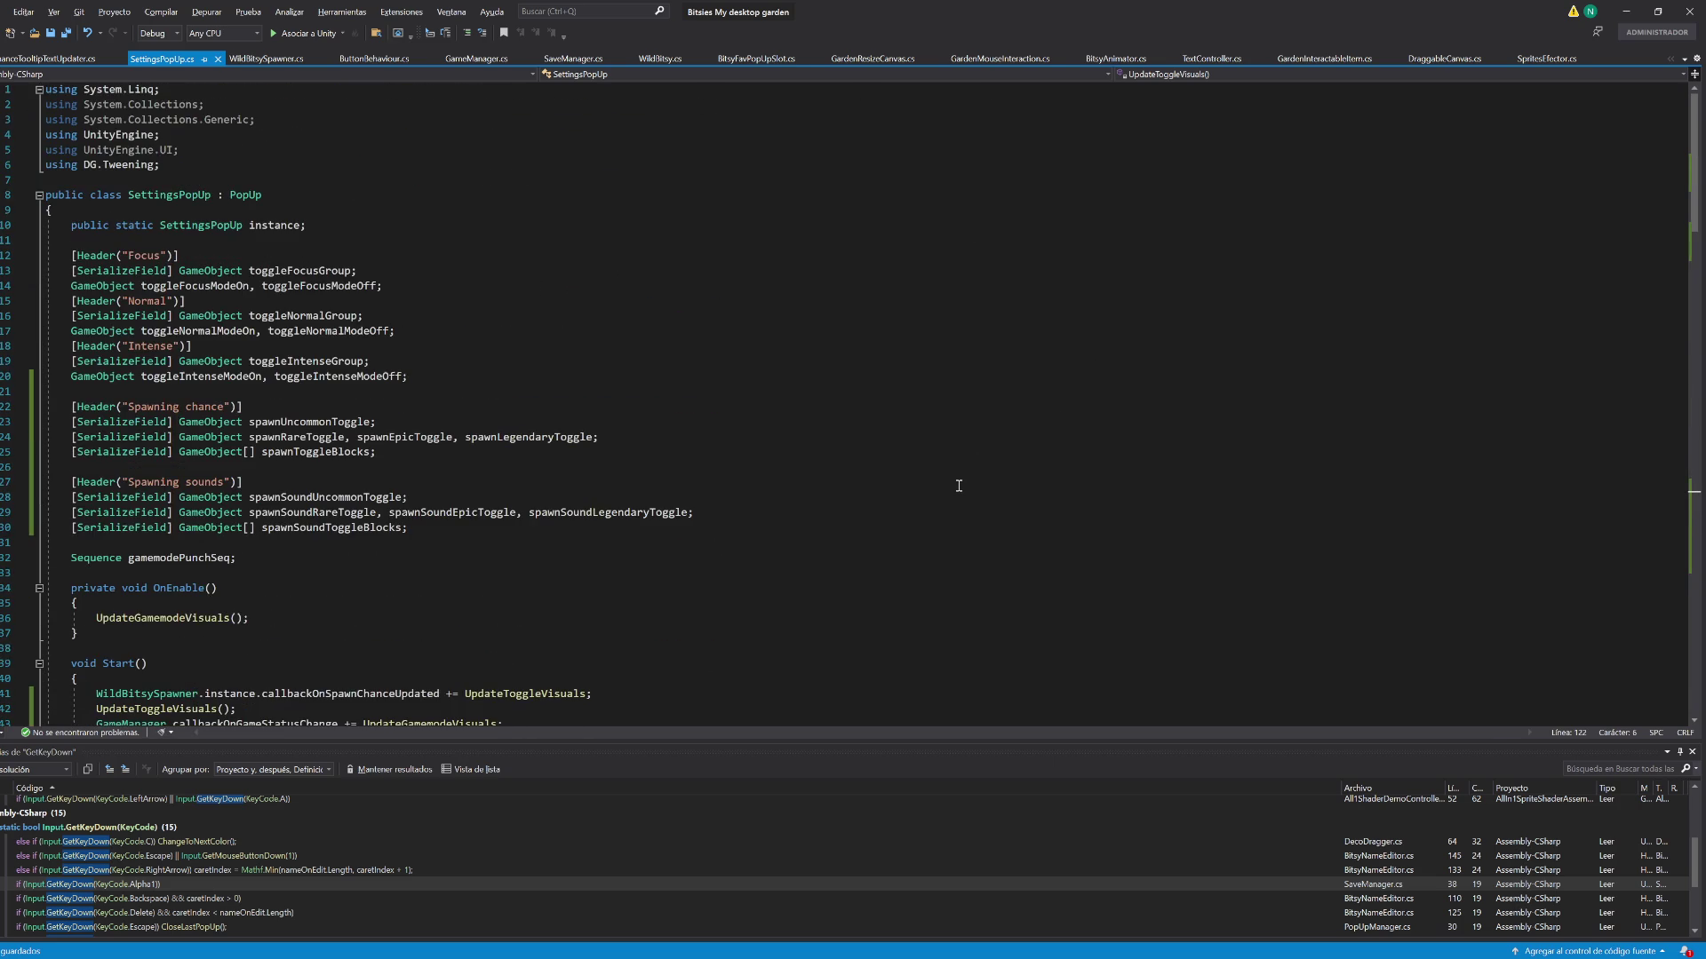
# Delete the unused usings, keeping System.Linq, UnityEngine and DG.Tweening, then return to Unity
pyautogui.moveTo(185, 151)
pyautogui.mouseDown()
pyautogui.moveTo(280, 103)
pyautogui.moveTo(263, 93)
pyautogui.mouseUp()
pyautogui.press('Delete')
pyautogui.press('Delete')
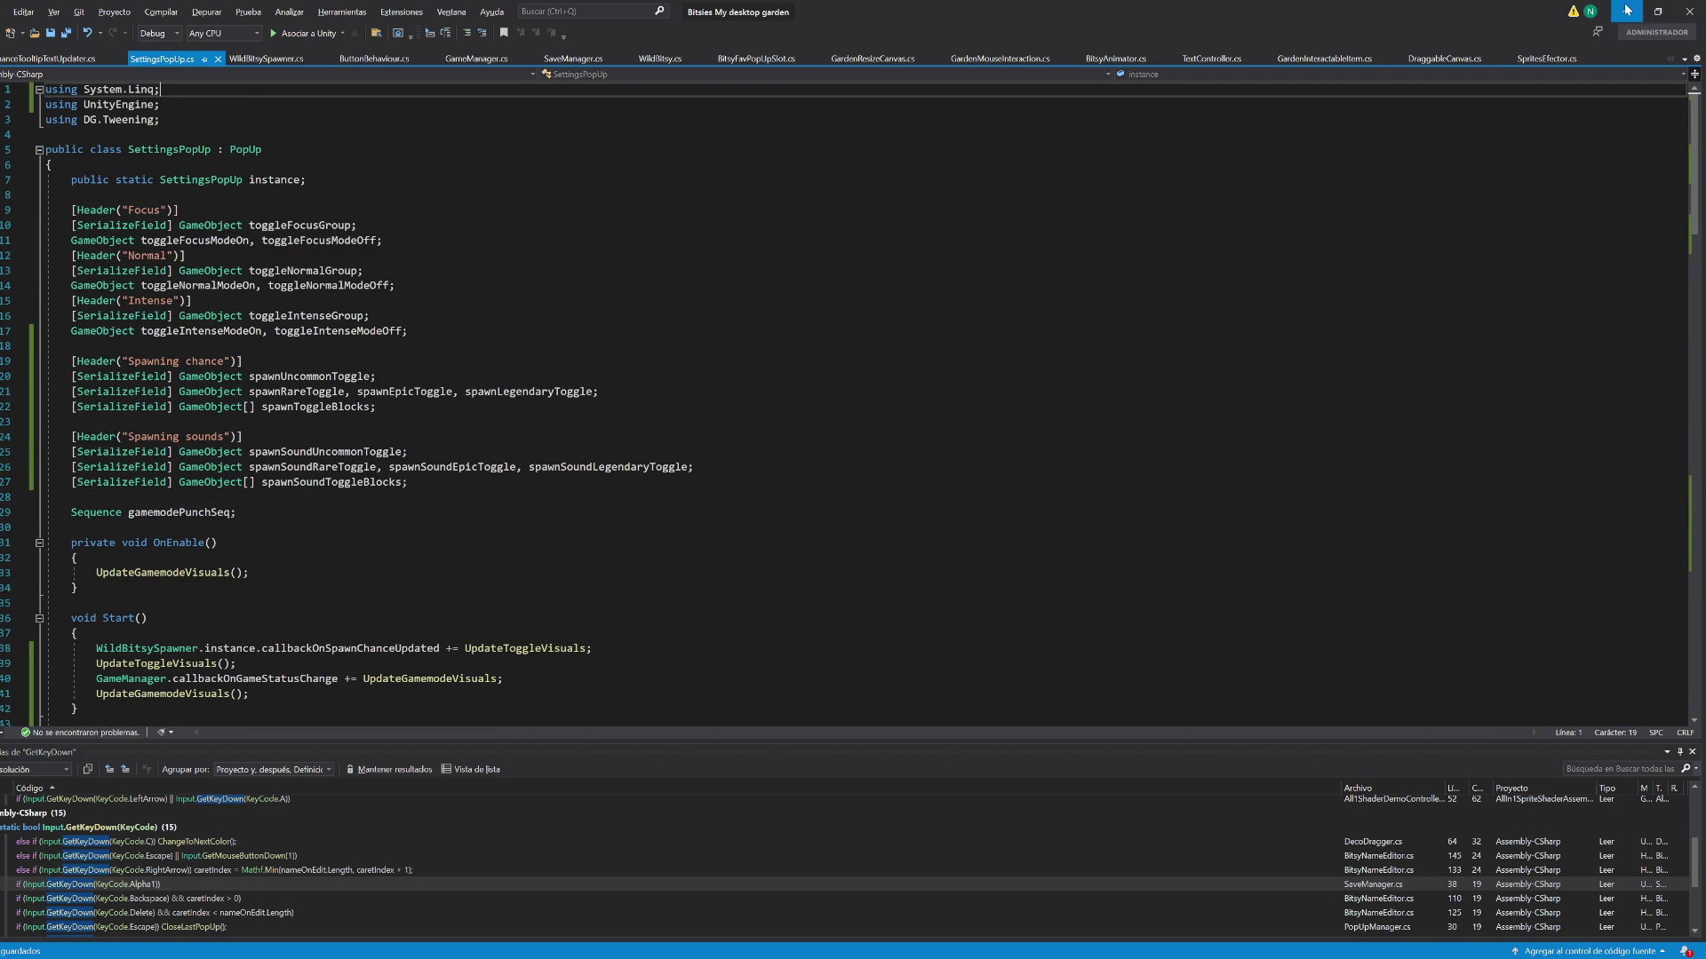
pyautogui.click(1626, 11)
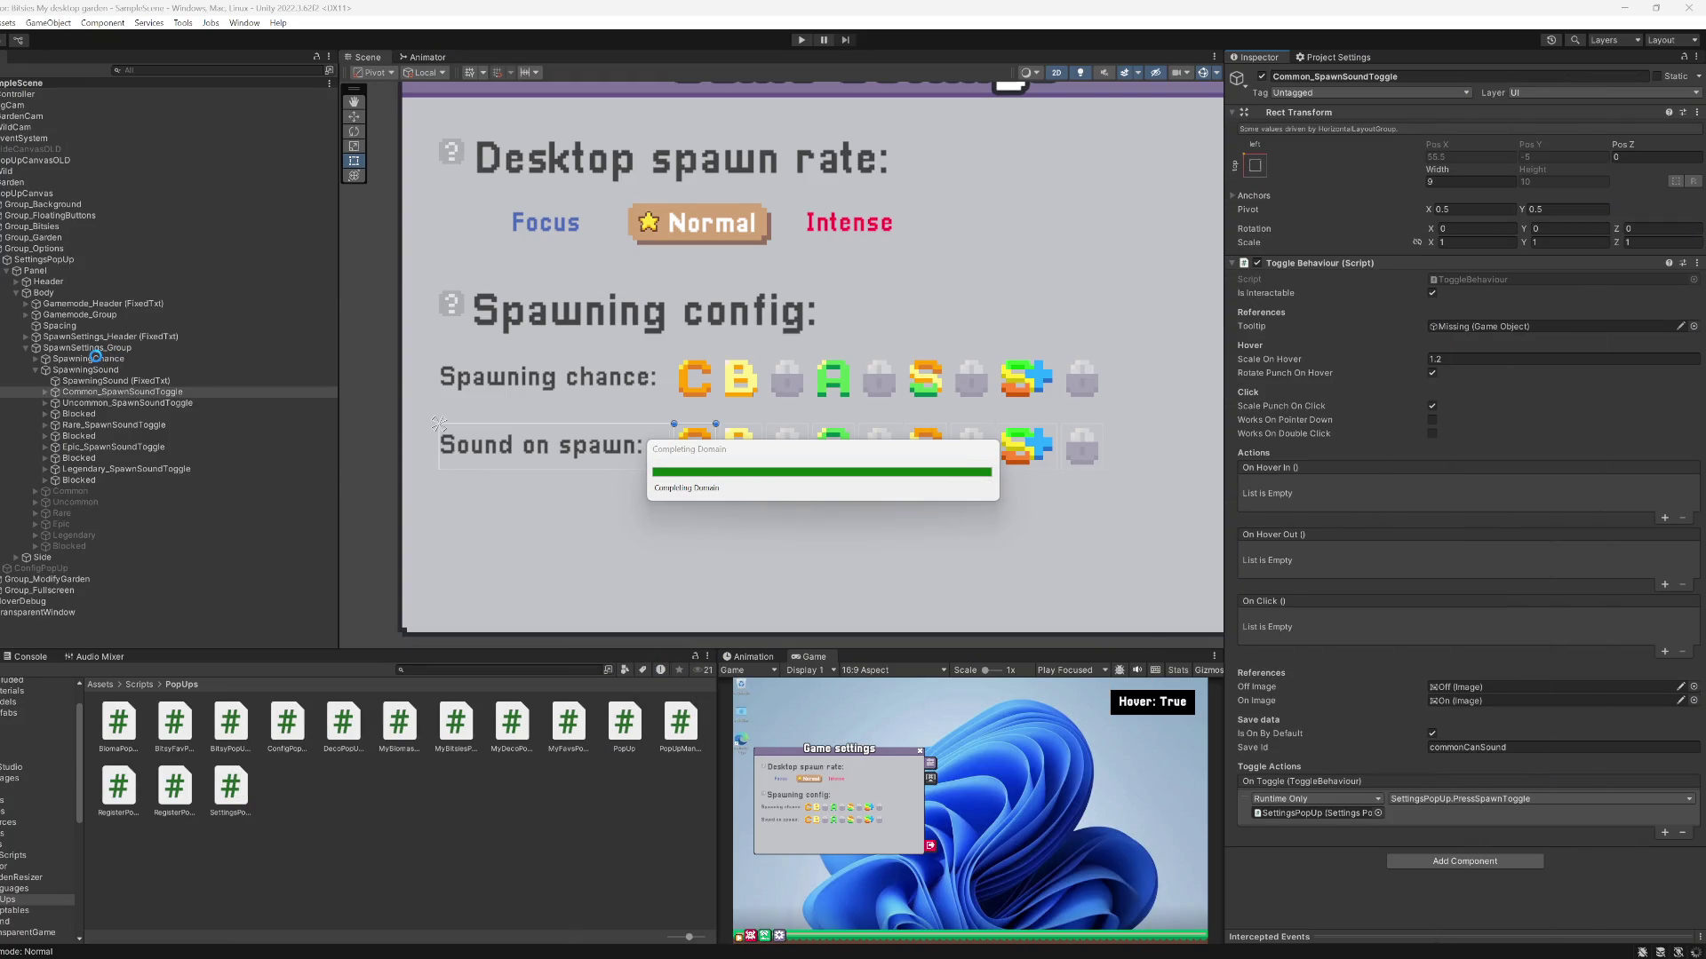
# Lock the Inspector on SettingsPopUp and assign the Uncommon, Rare, Epic and Legendary SpawnSoundToggle objects
pyautogui.click(41, 260)
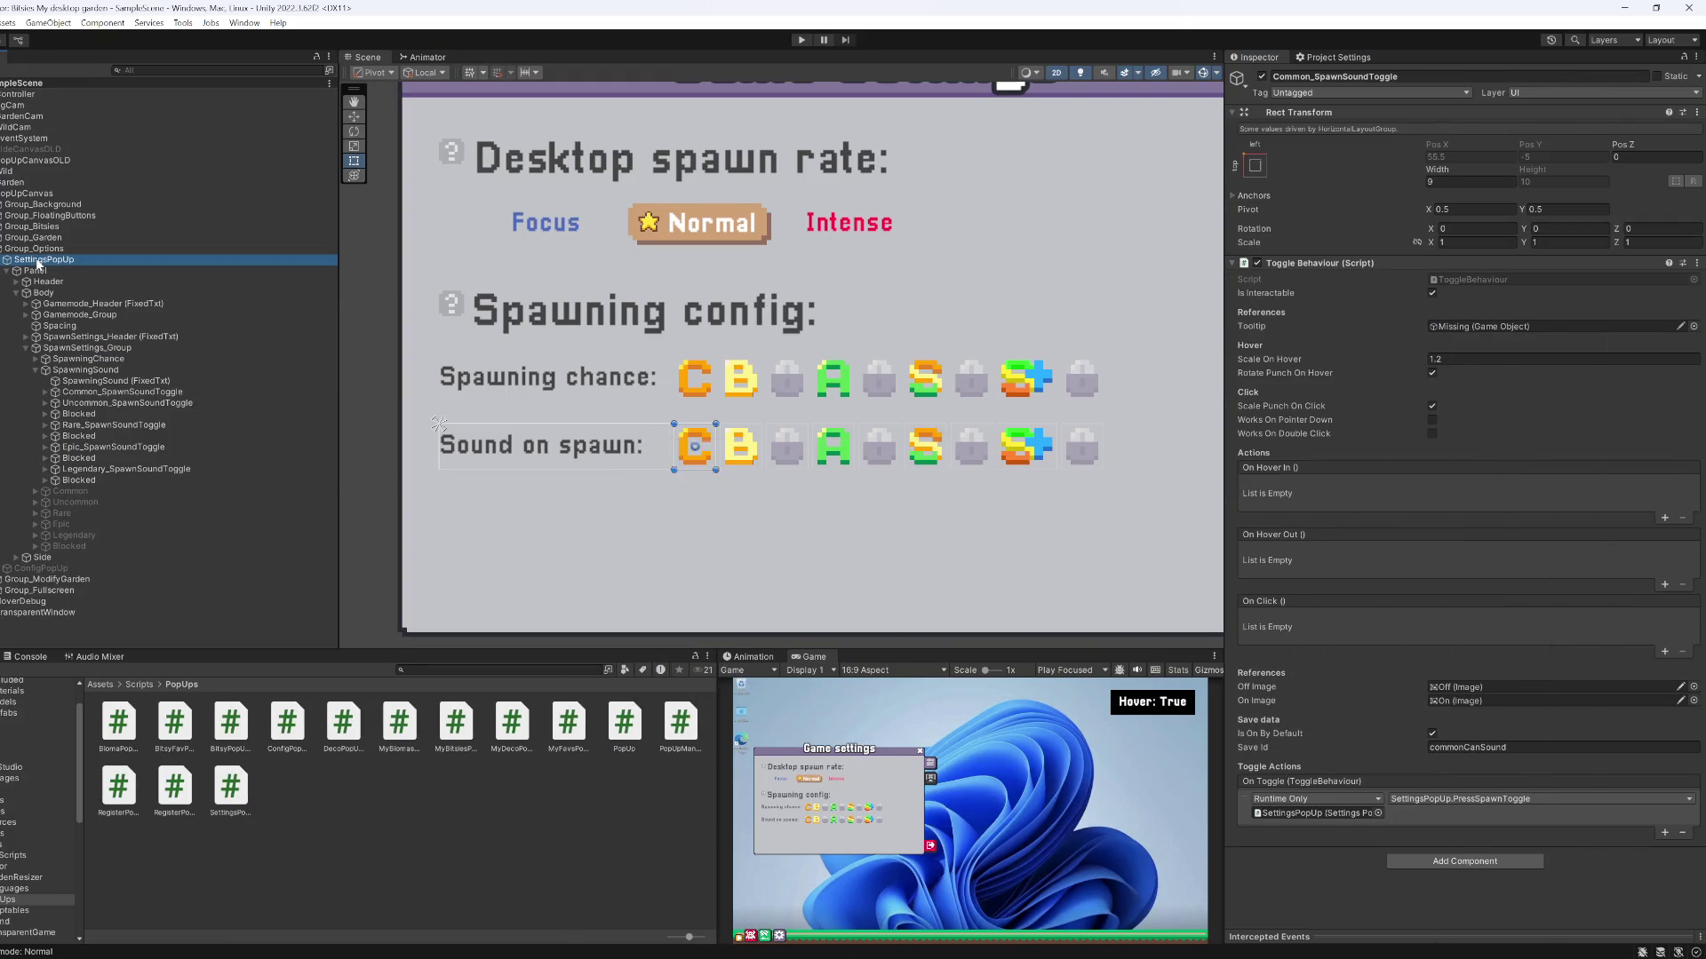
pyautogui.click(1683, 57)
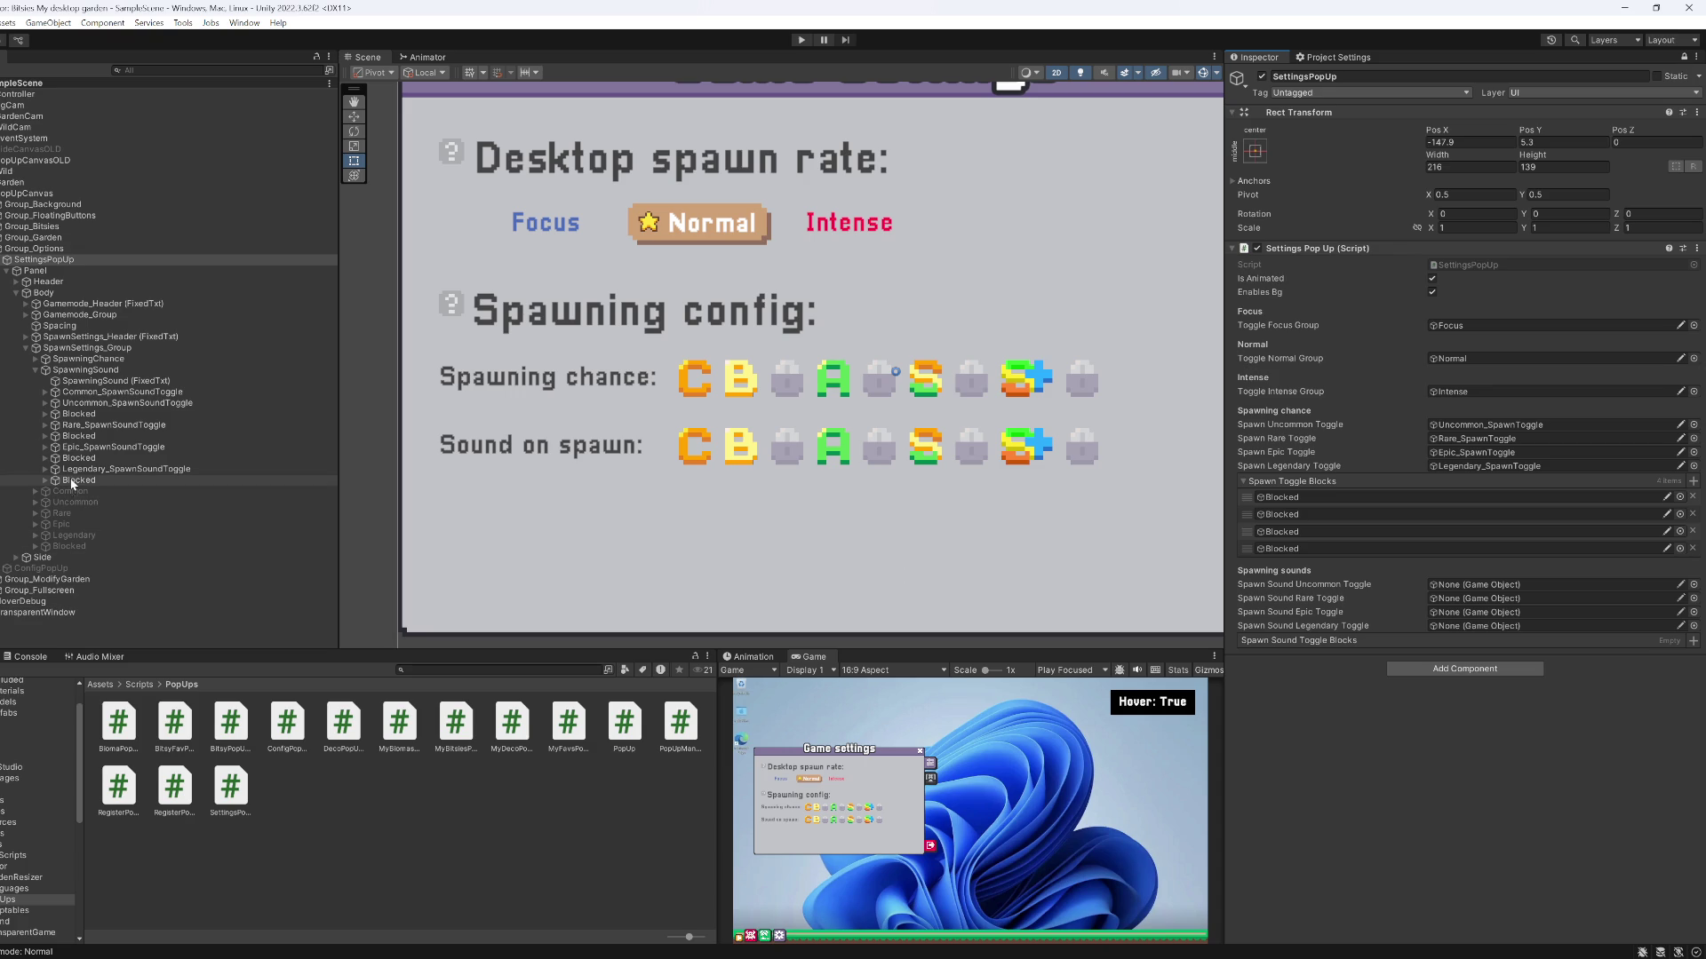
pyautogui.moveTo(91, 396)
pyautogui.mouseDown()
pyautogui.moveTo(711, 533)
pyautogui.moveTo(1466, 587)
pyautogui.mouseUp()
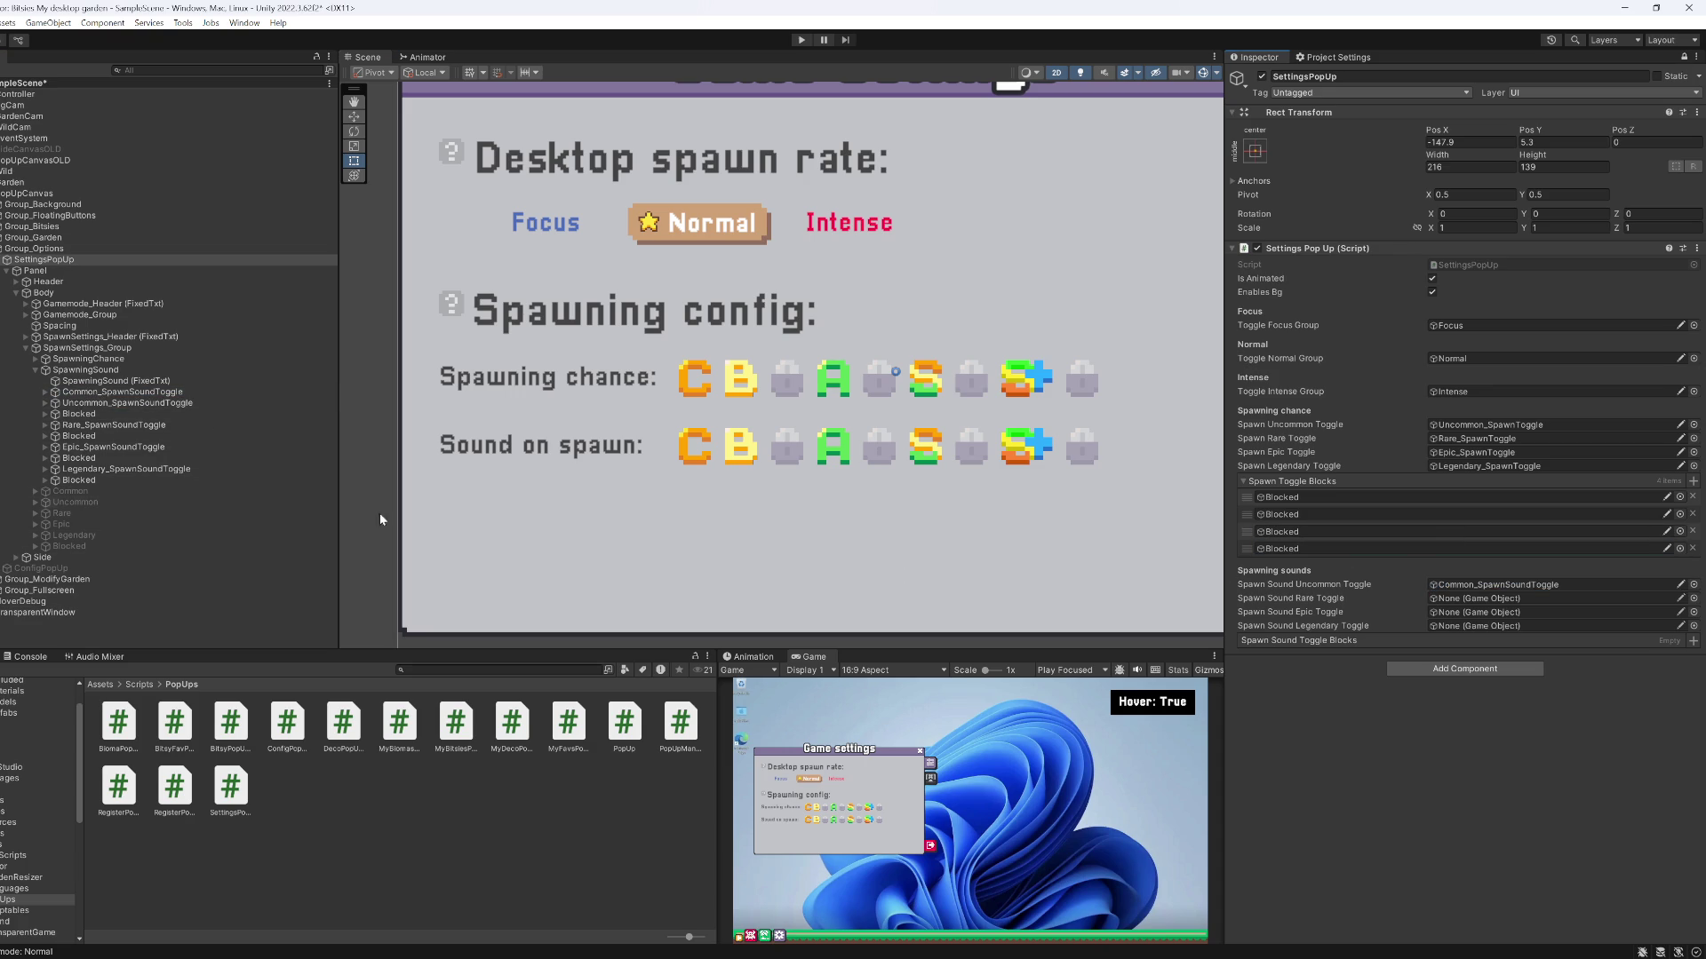
pyautogui.moveTo(133, 401); pyautogui.dragTo(1455, 599)
pyautogui.moveTo(116, 401)
pyautogui.mouseDown()
pyautogui.moveTo(1485, 541)
pyautogui.moveTo(1461, 587)
pyautogui.mouseUp()
pyautogui.moveTo(129, 428); pyautogui.dragTo(1497, 604)
pyautogui.moveTo(112, 451); pyautogui.dragTo(1453, 613)
pyautogui.click(1248, 482)
pyautogui.moveTo(98, 472)
pyautogui.mouseDown()
pyautogui.moveTo(1419, 526)
pyautogui.moveTo(1466, 557)
pyautogui.mouseUp()
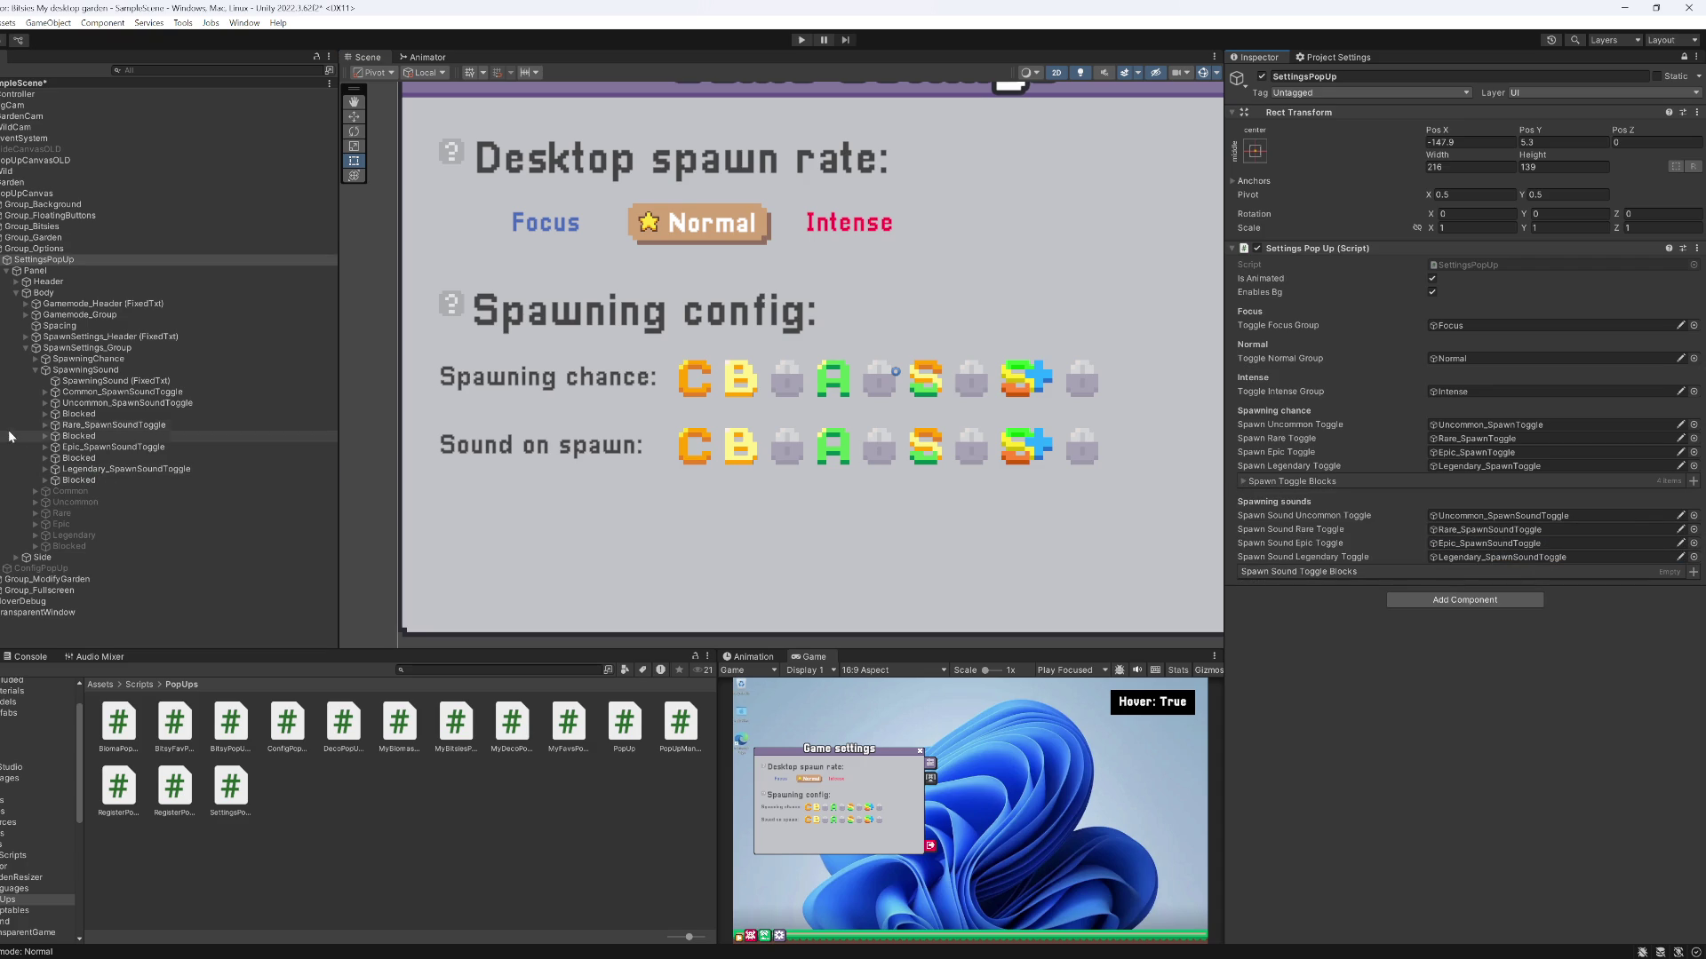
# Fill Spawn Sound Toggle Blocks with the four Blocked slots under SpawningSound, then maximize the game view
pyautogui.click(89, 414)
pyautogui.keyDown('ctrl'); pyautogui.click(89, 436); pyautogui.keyUp('ctrl')
pyautogui.keyDown('ctrl'); pyautogui.click(88, 458); pyautogui.keyUp('ctrl')
pyautogui.keyDown('ctrl'); pyautogui.click(89, 479); pyautogui.keyUp('ctrl')
pyautogui.moveTo(93, 416)
pyautogui.mouseDown()
pyautogui.moveTo(1085, 578)
pyautogui.moveTo(1335, 579)
pyautogui.mouseUp()
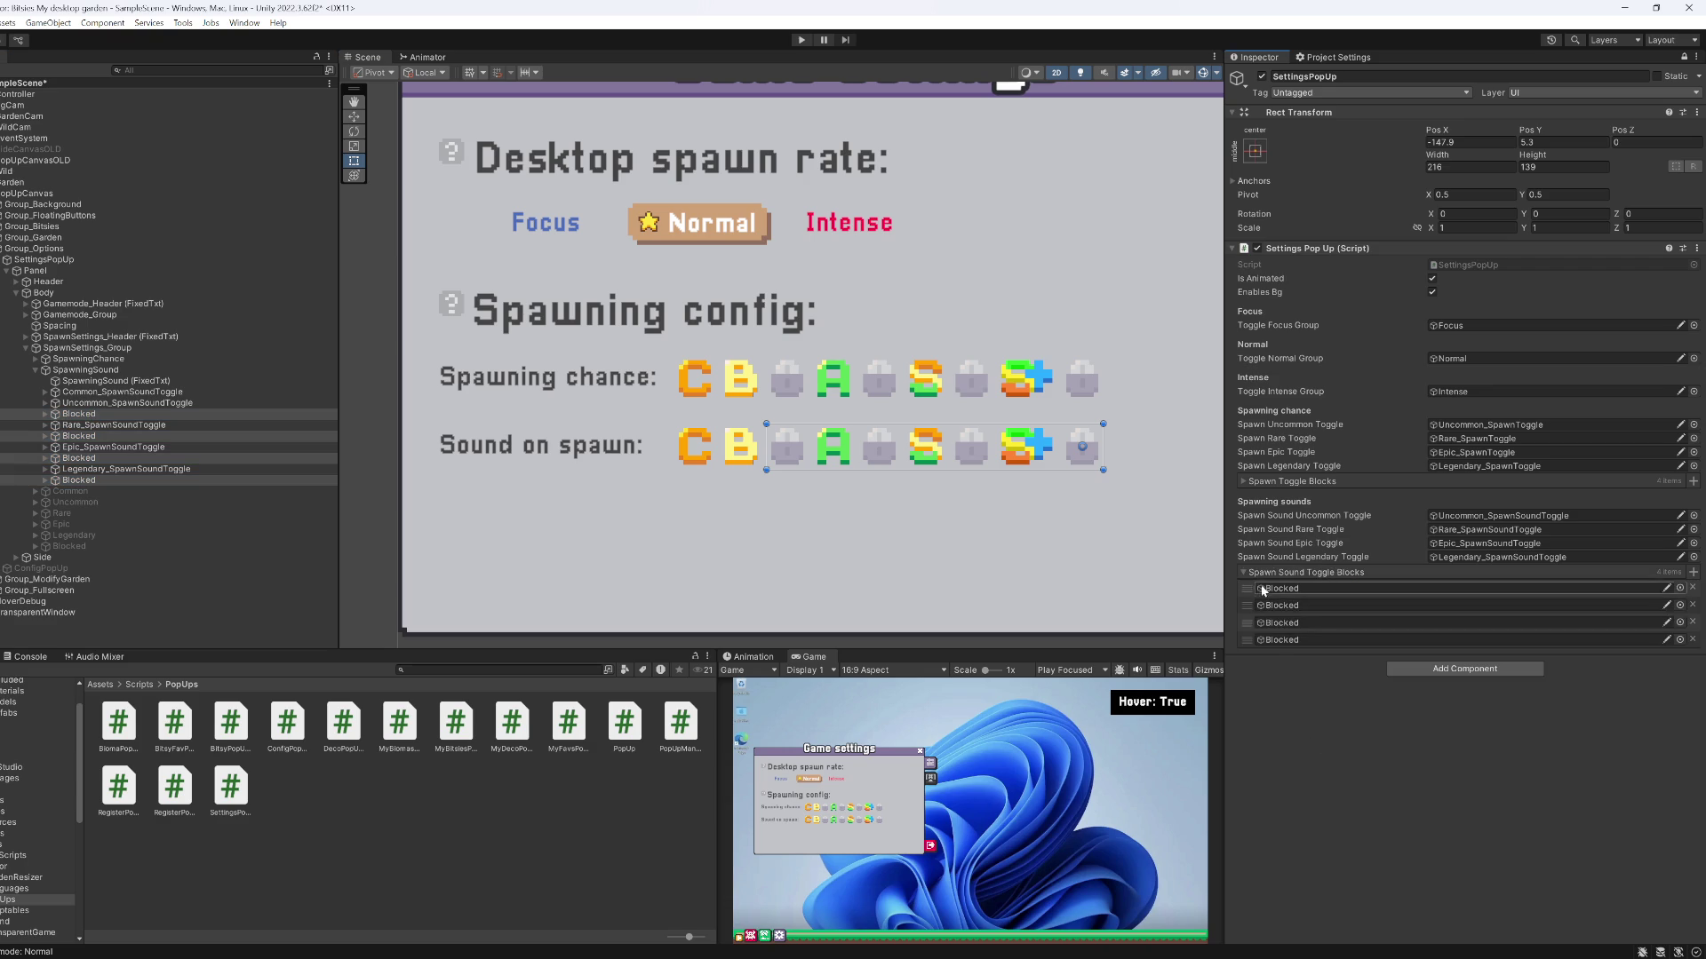
pyautogui.hotkey('shift', 'space')
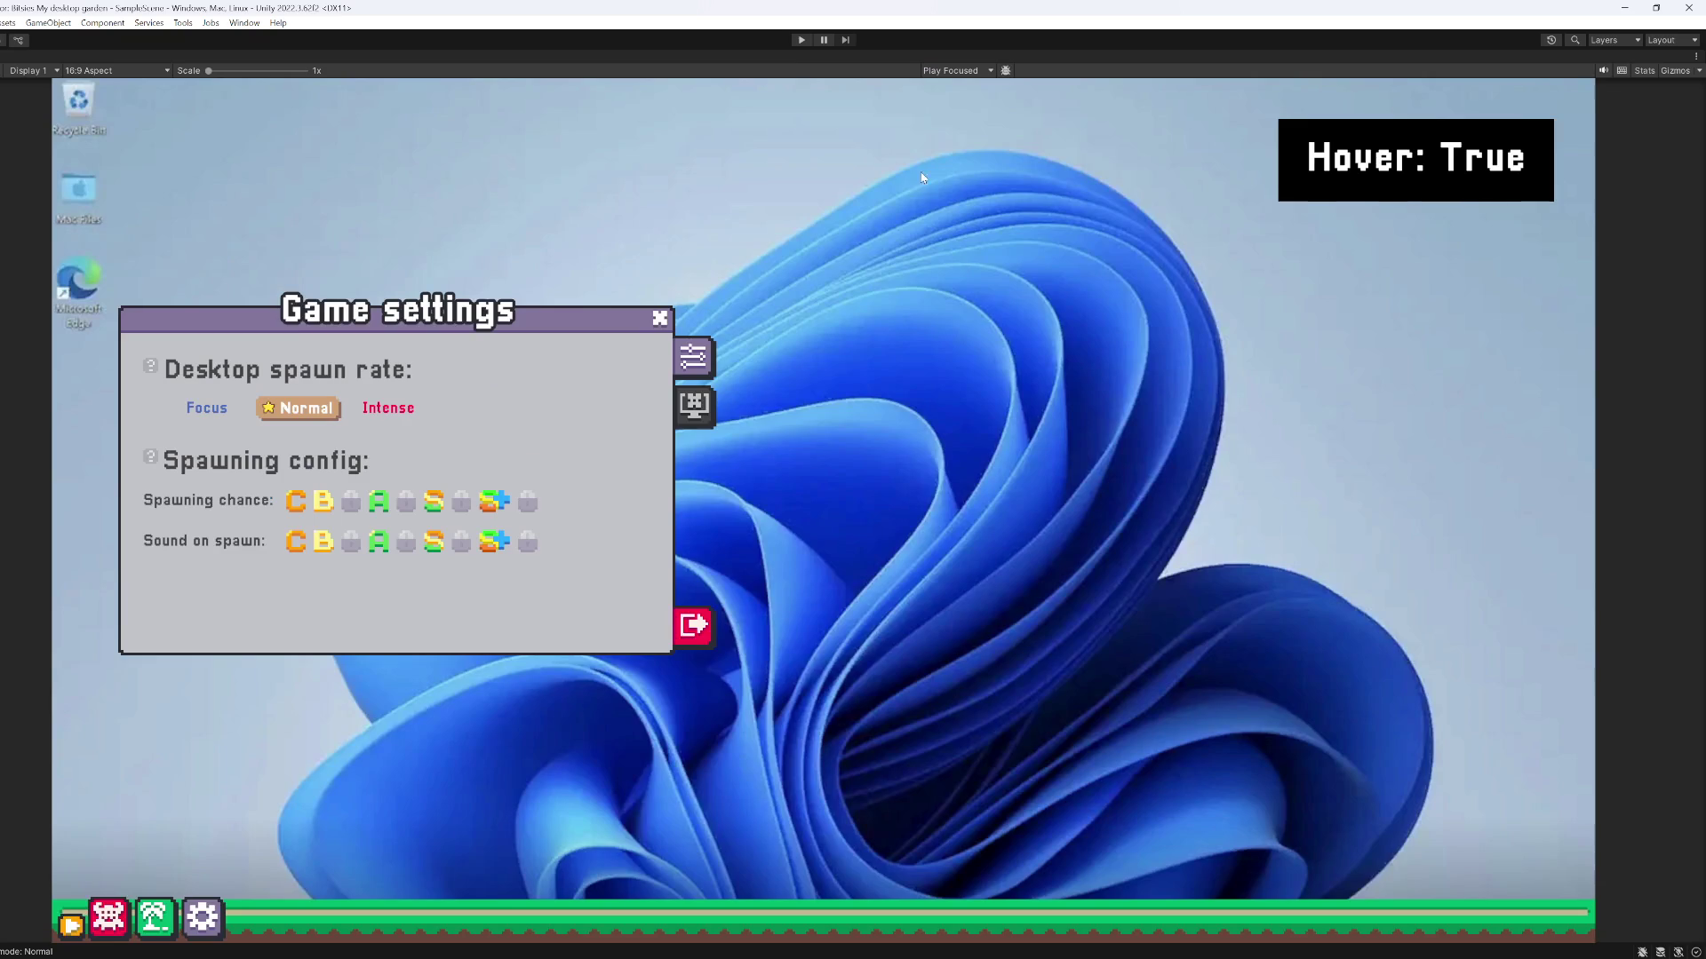
# Run the game and open the settings popup from the garden bar's gear icon
pyautogui.click(802, 40)
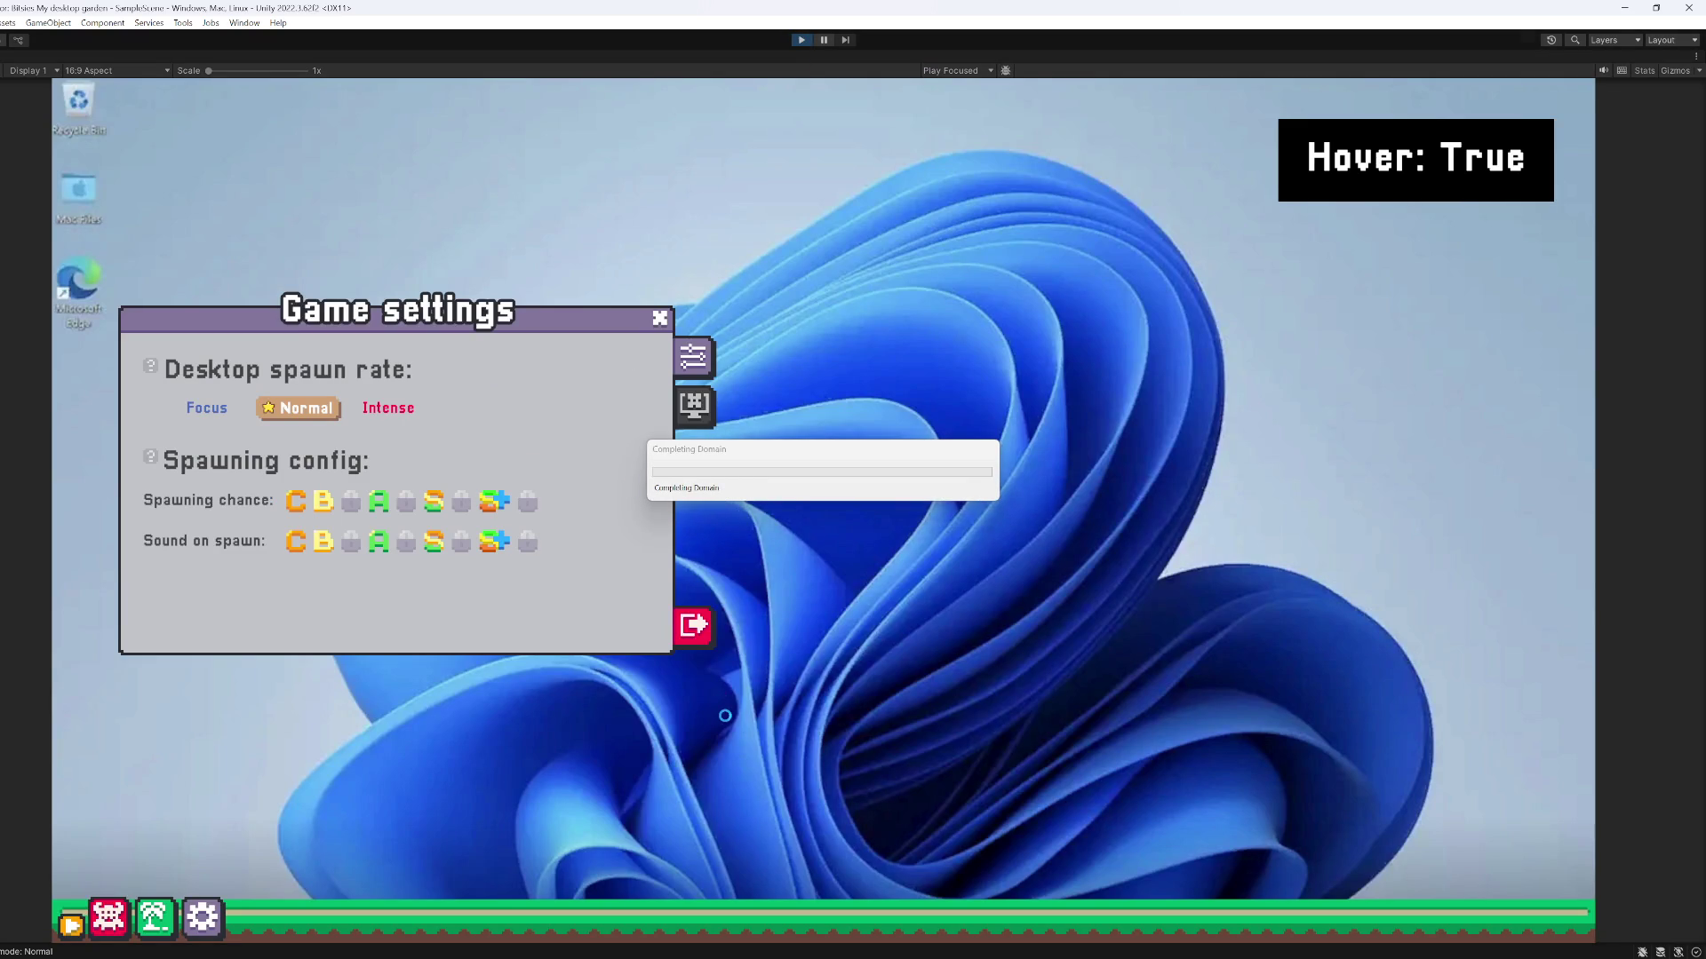
pyautogui.moveTo(115, 880)
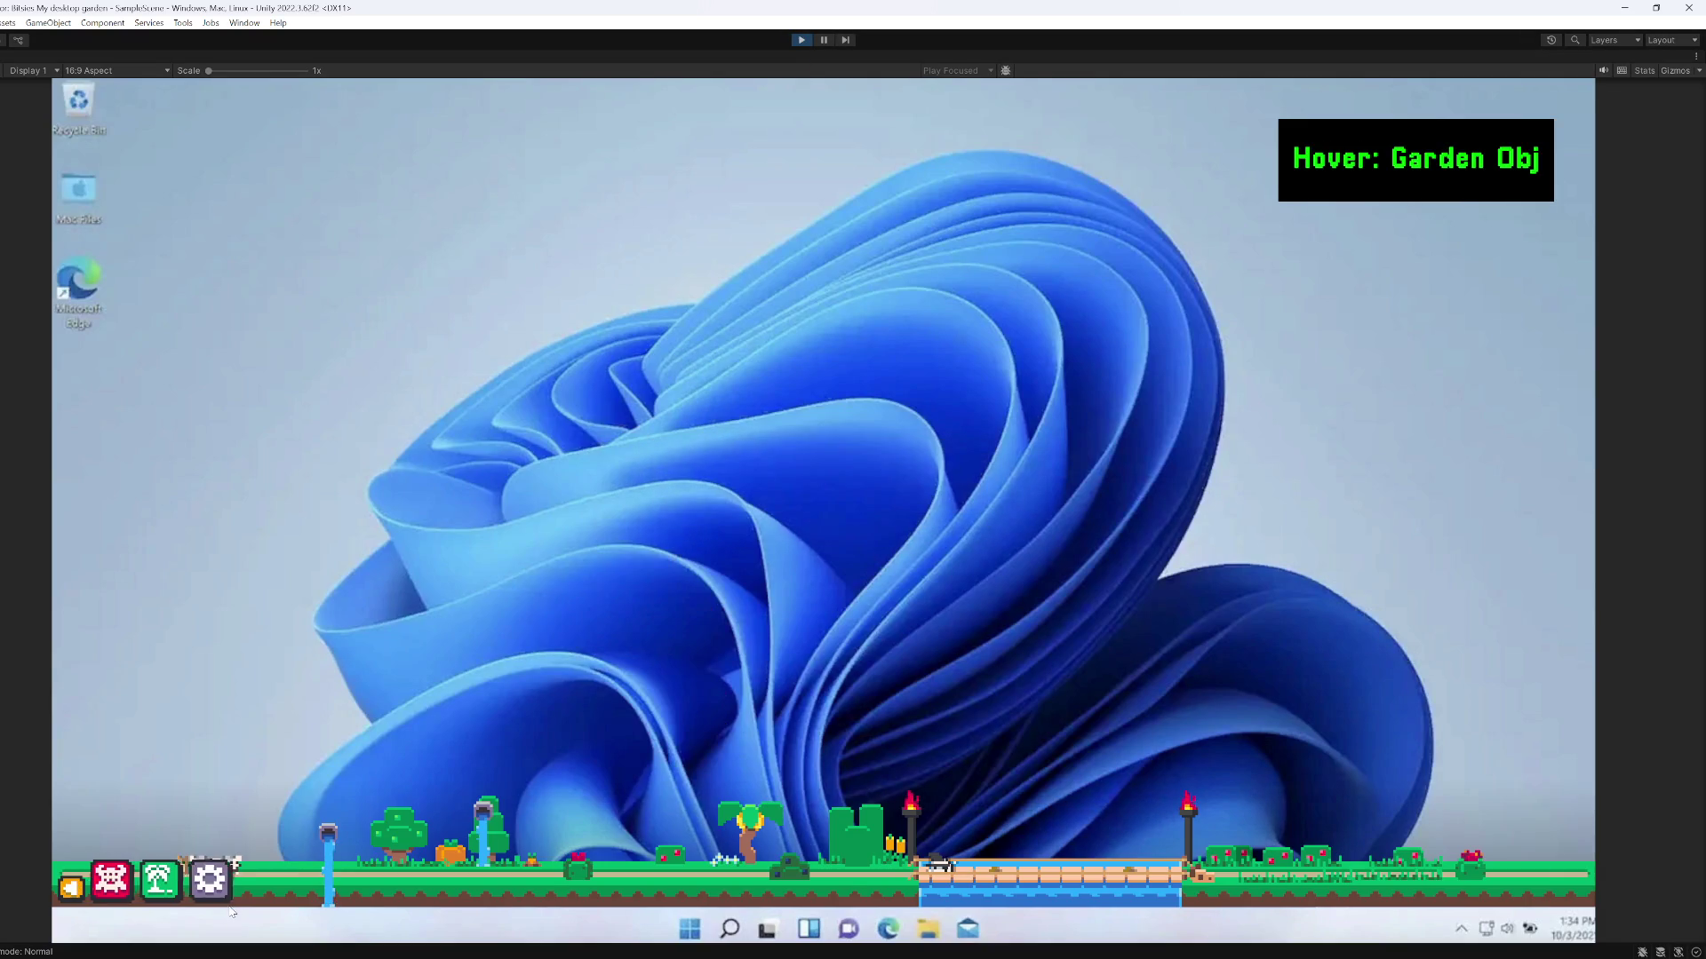
pyautogui.click(201, 880)
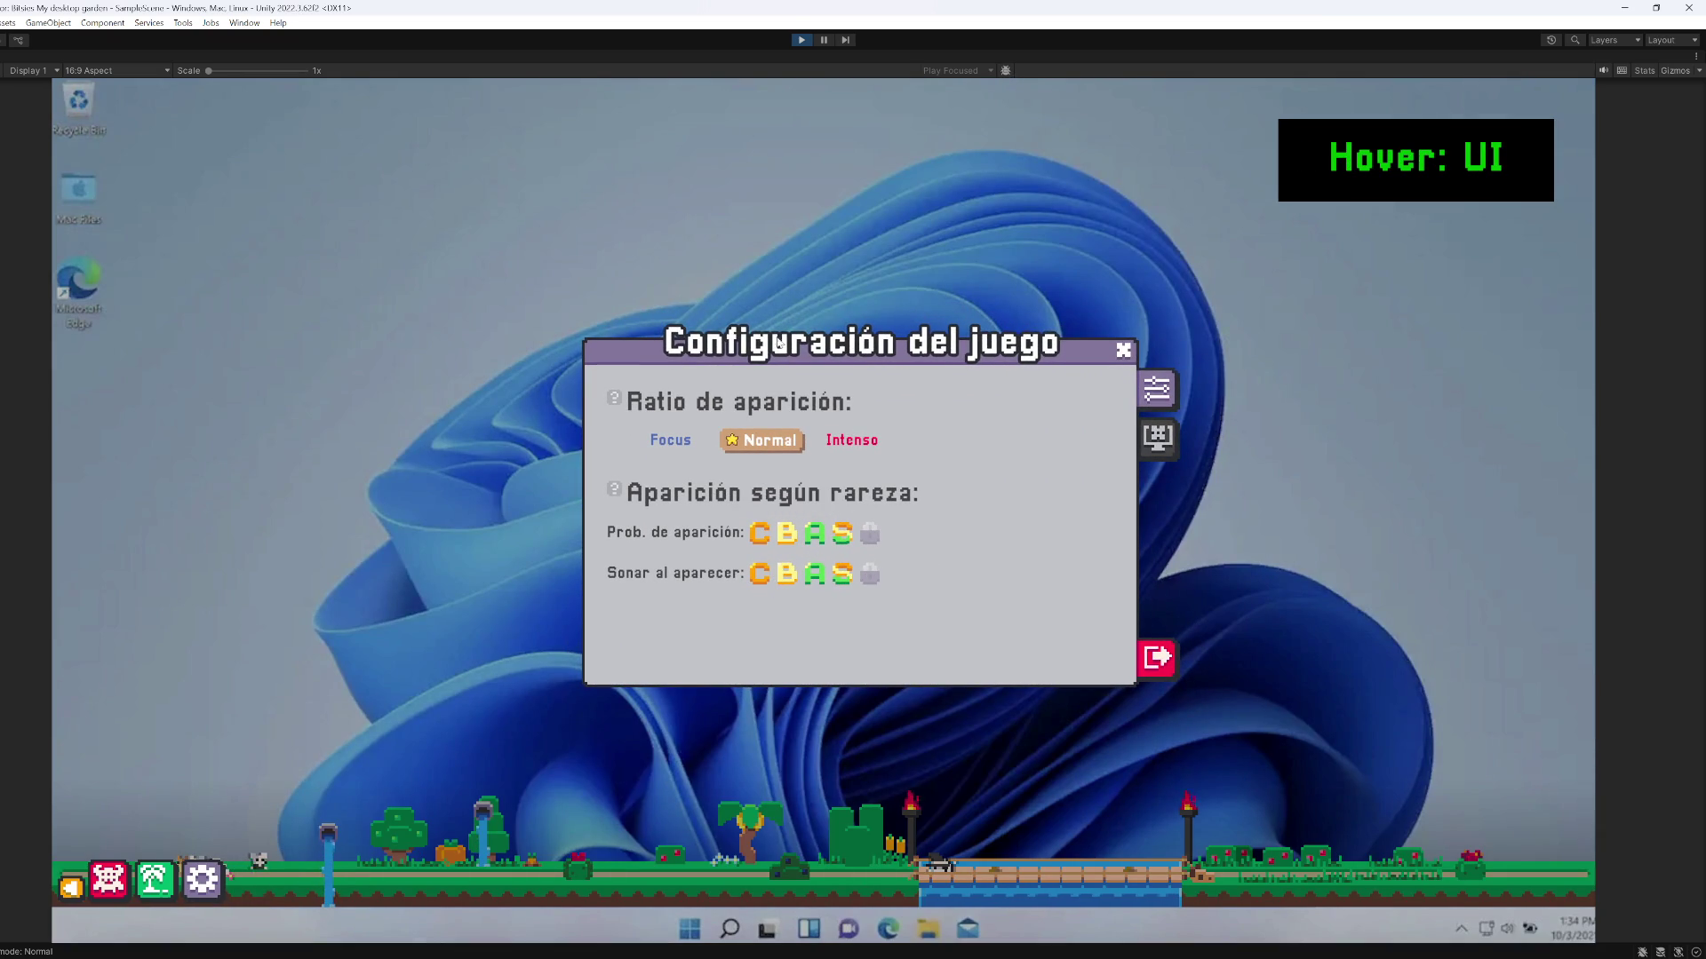
# Stop the game and select the five SpawnSoundToggles to show their shared toggle-event settings
pyautogui.click(800, 39)
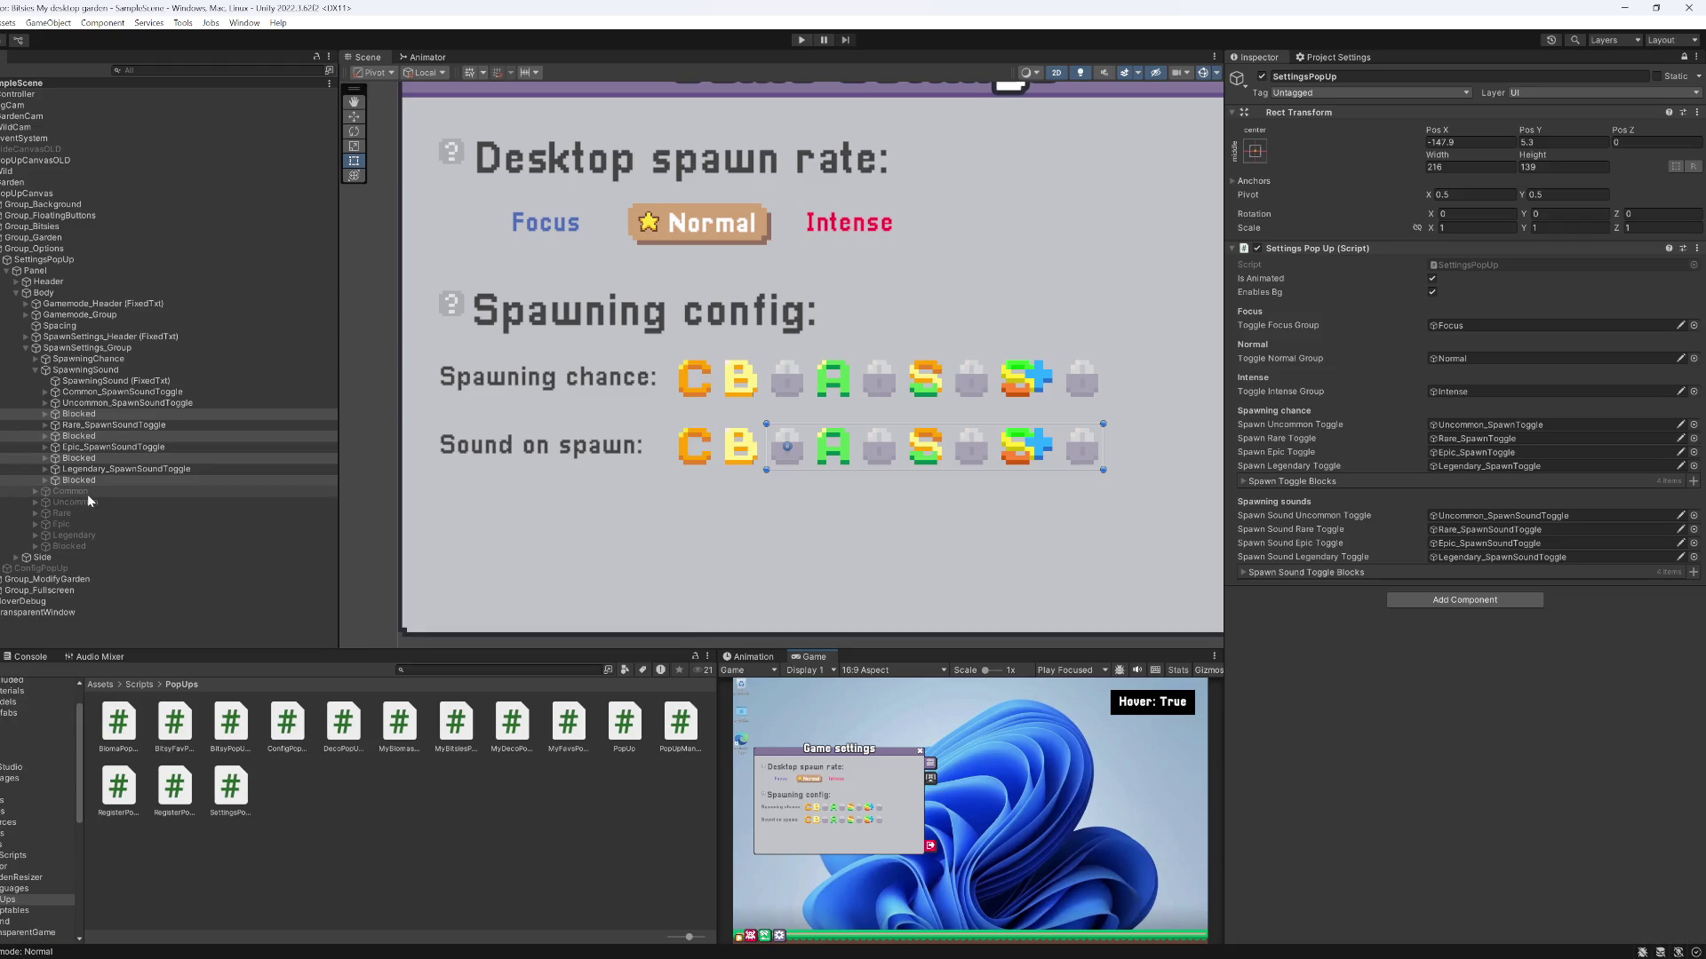
pyautogui.click(92, 469)
pyautogui.keyDown('ctrl'); pyautogui.click(98, 447); pyautogui.keyUp('ctrl')
pyautogui.keyDown('ctrl'); pyautogui.click(98, 425); pyautogui.keyUp('ctrl')
pyautogui.keyDown('ctrl'); pyautogui.click(97, 402); pyautogui.keyUp('ctrl')
pyautogui.keyDown('ctrl'); pyautogui.click(98, 392); pyautogui.keyUp('ctrl')
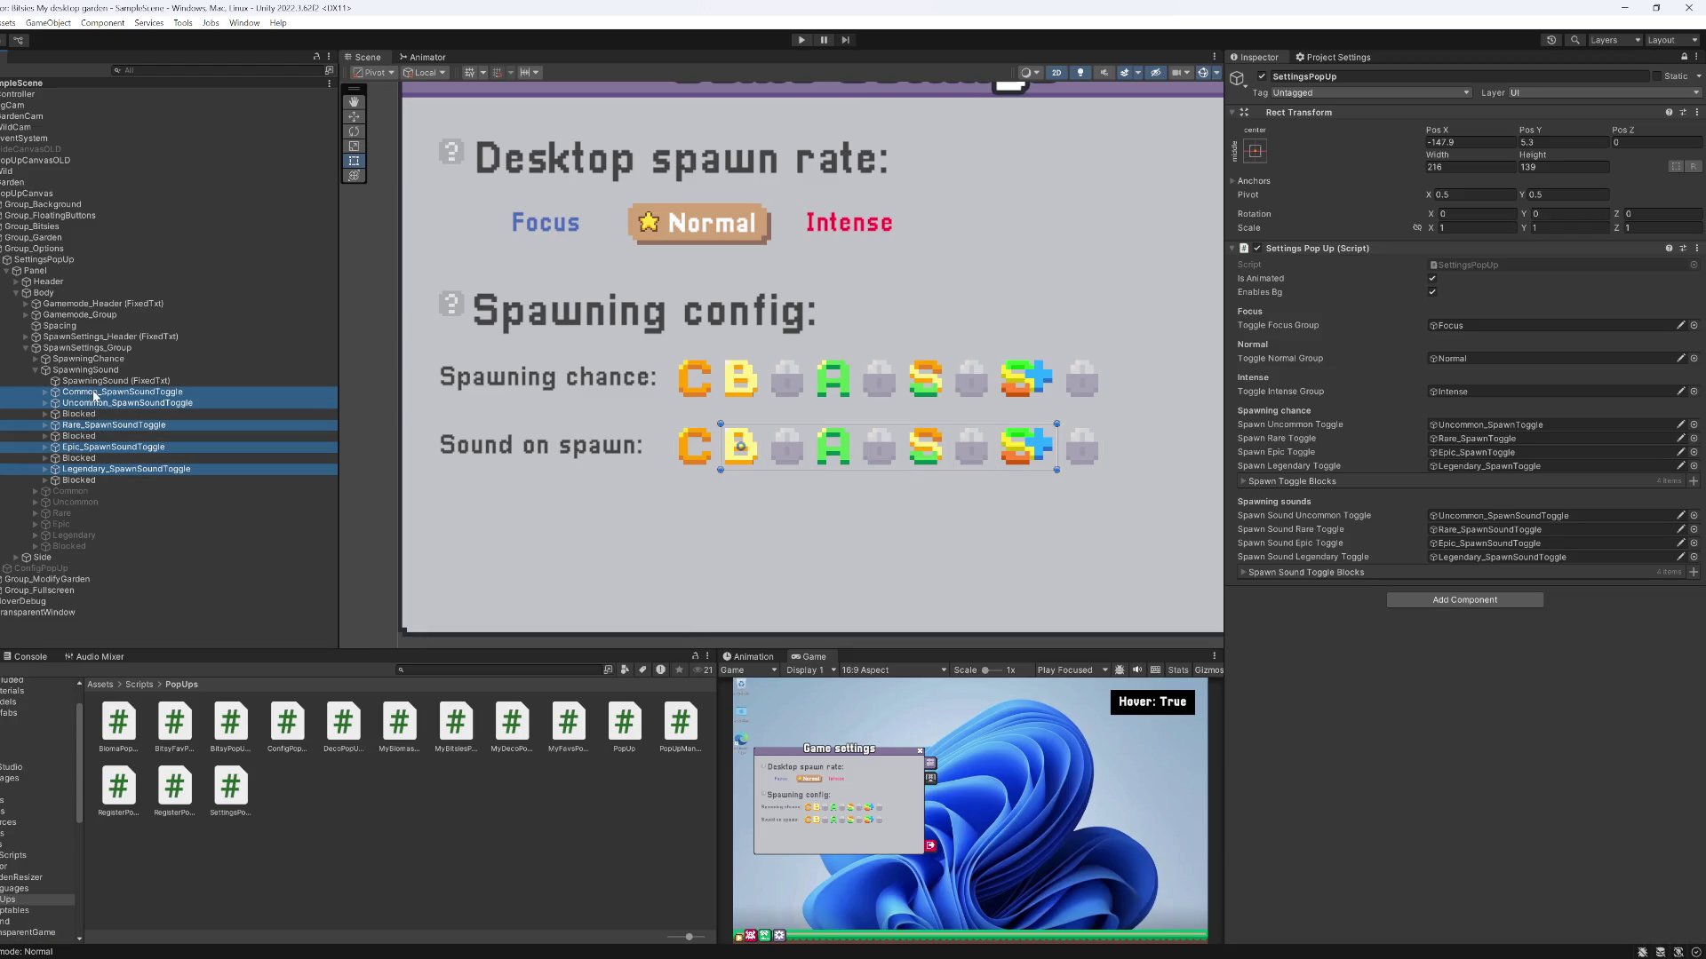
pyautogui.click(1683, 56)
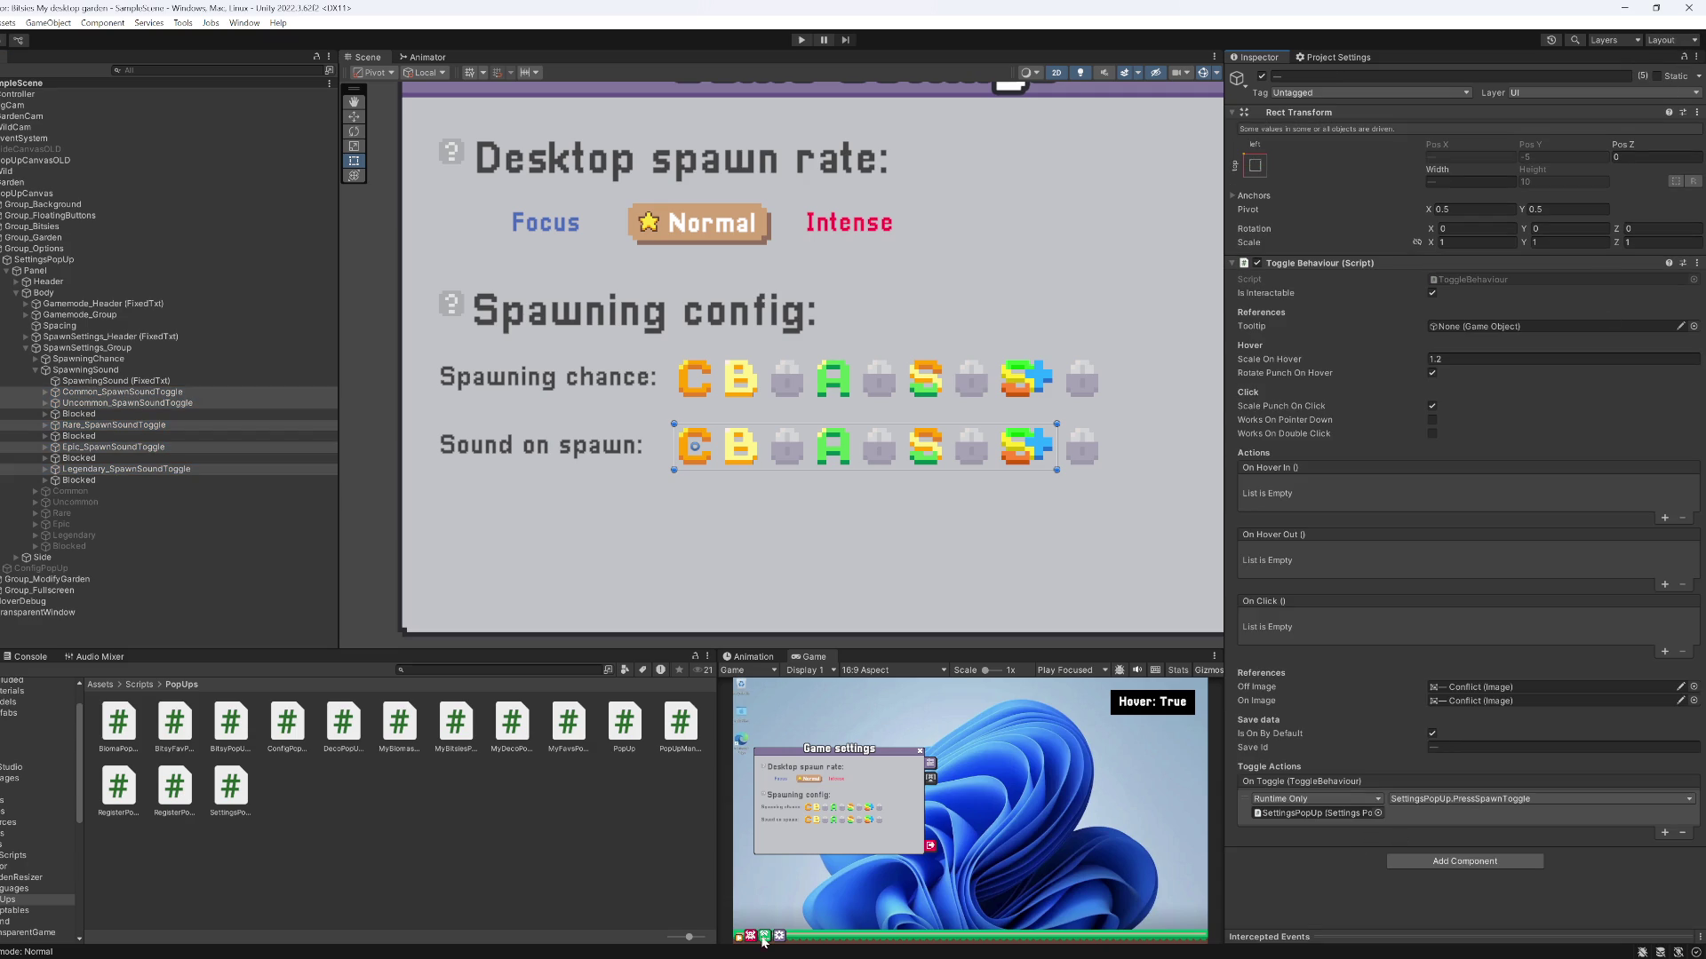
# Search SettingsPopUp.cs in Visual Studio for 'pressspawn' to find the press-spawn methods
pyautogui.hotkey('alt', 'Tab')
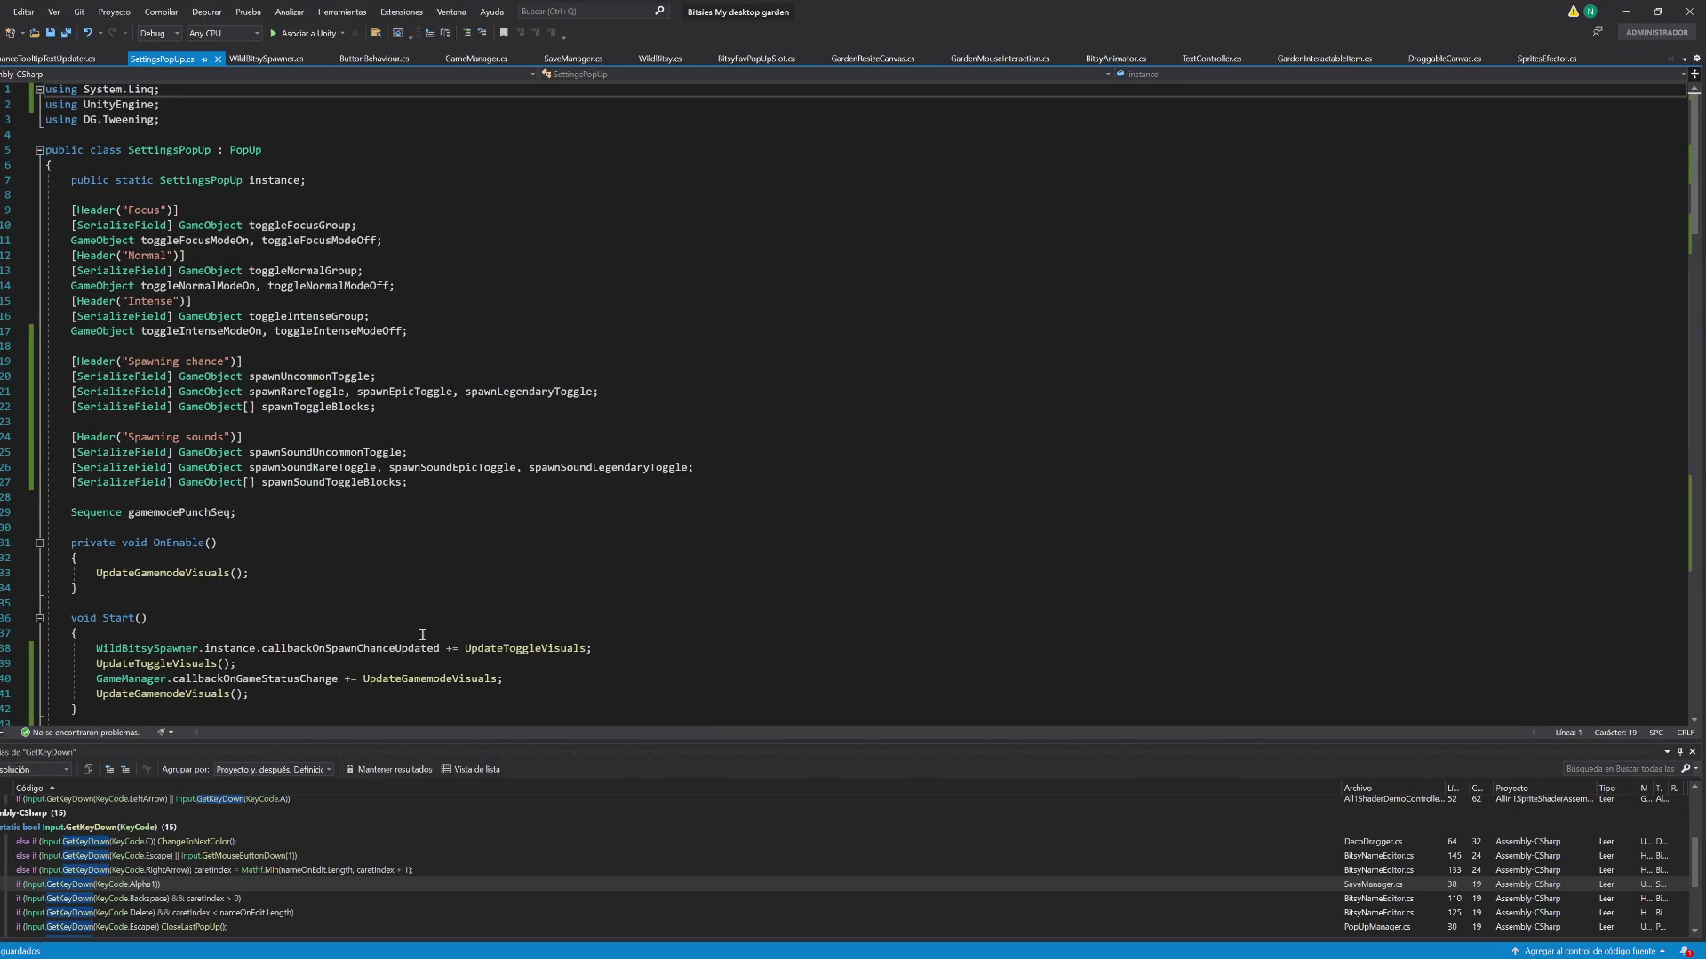
pyautogui.hotkey('ctrl', 'f')
pyautogui.write('presspawn')
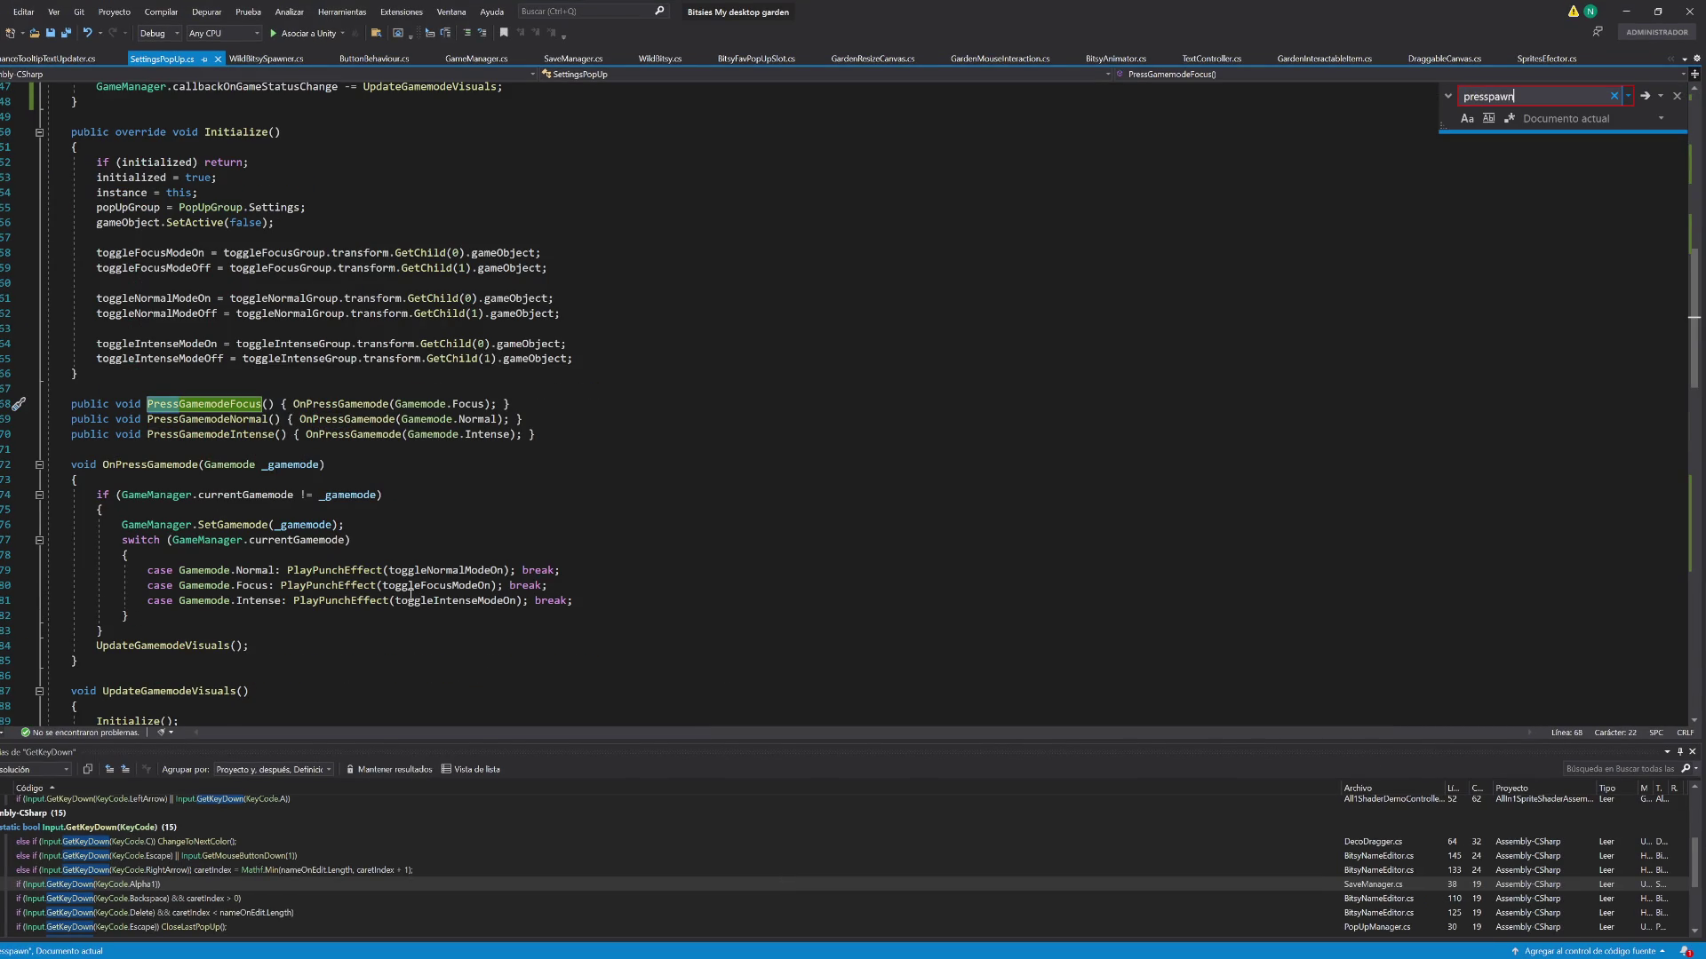
pyautogui.press('Escape')
pyautogui.hotkey('alt', 'Tab')
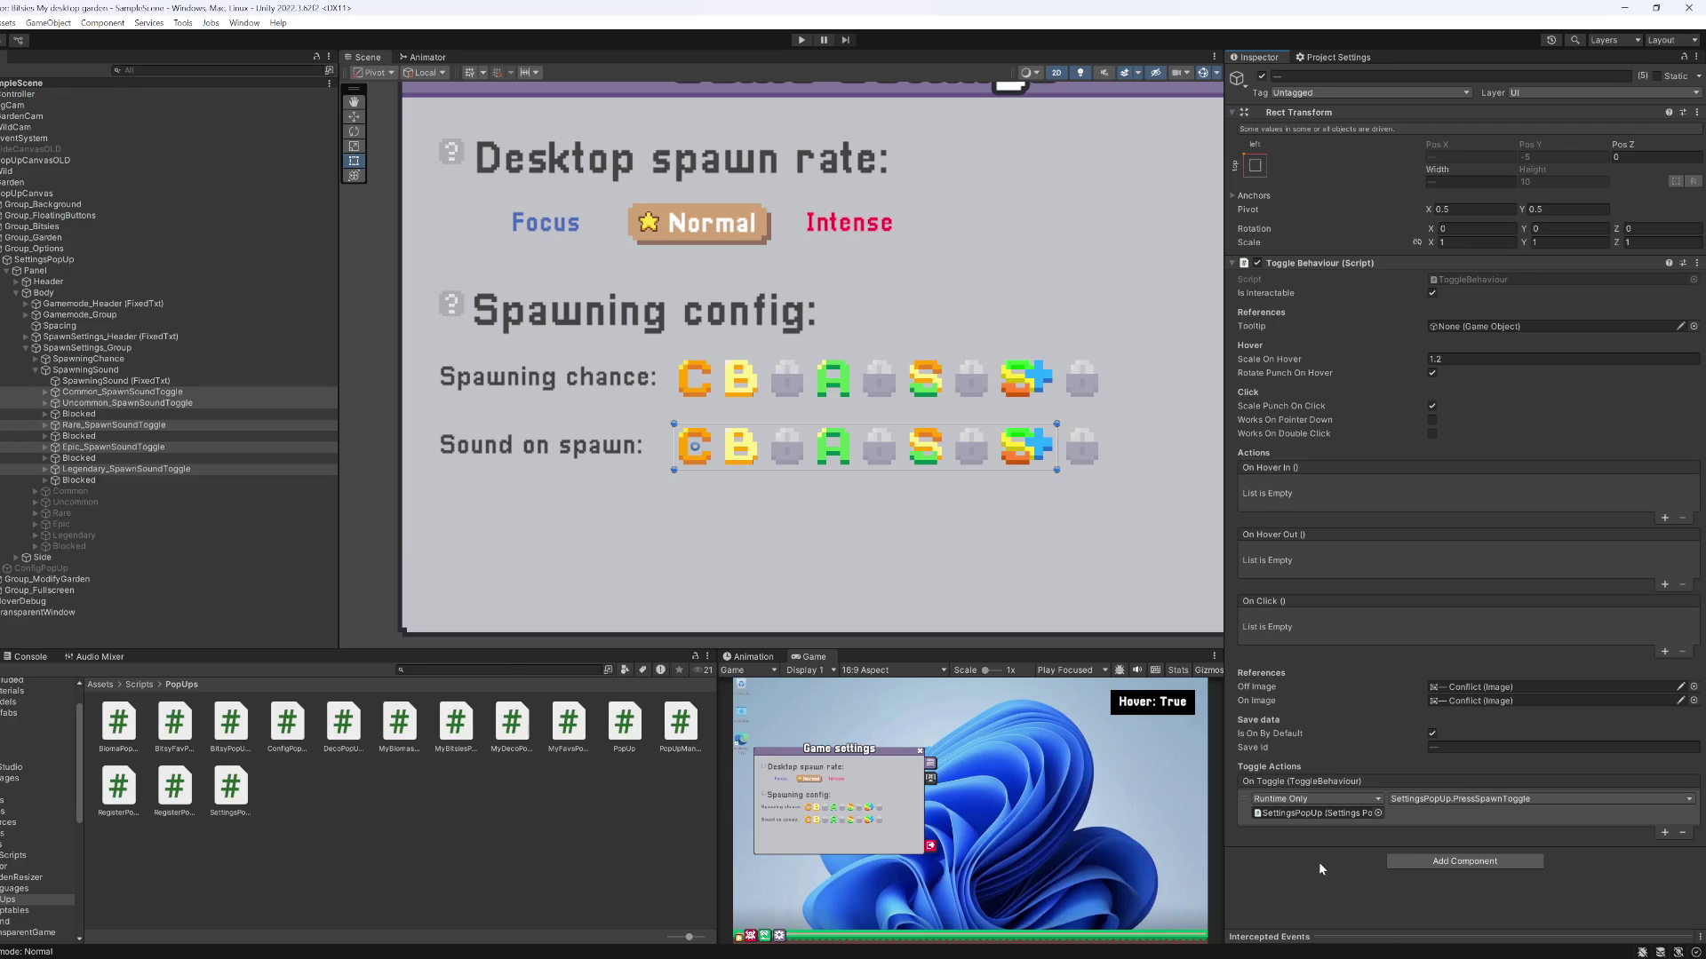
pyautogui.hotkey('alt', 'Tab')
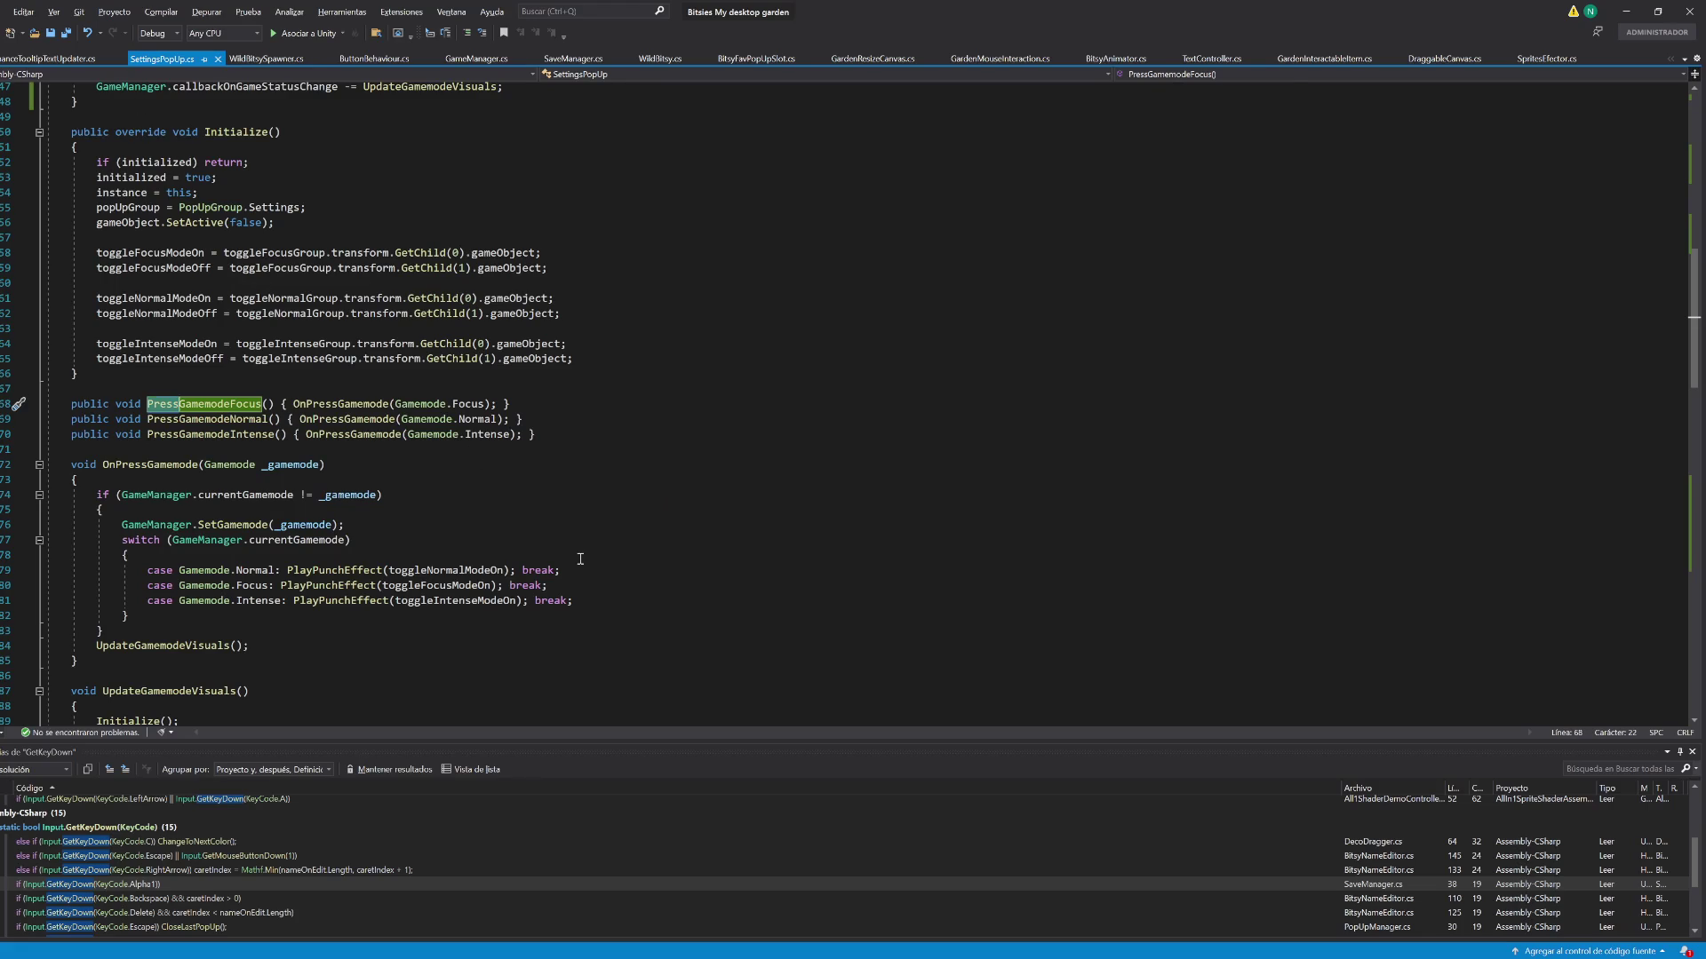
pyautogui.hotkey('ctrl', 'f')
pyautogui.write('press')
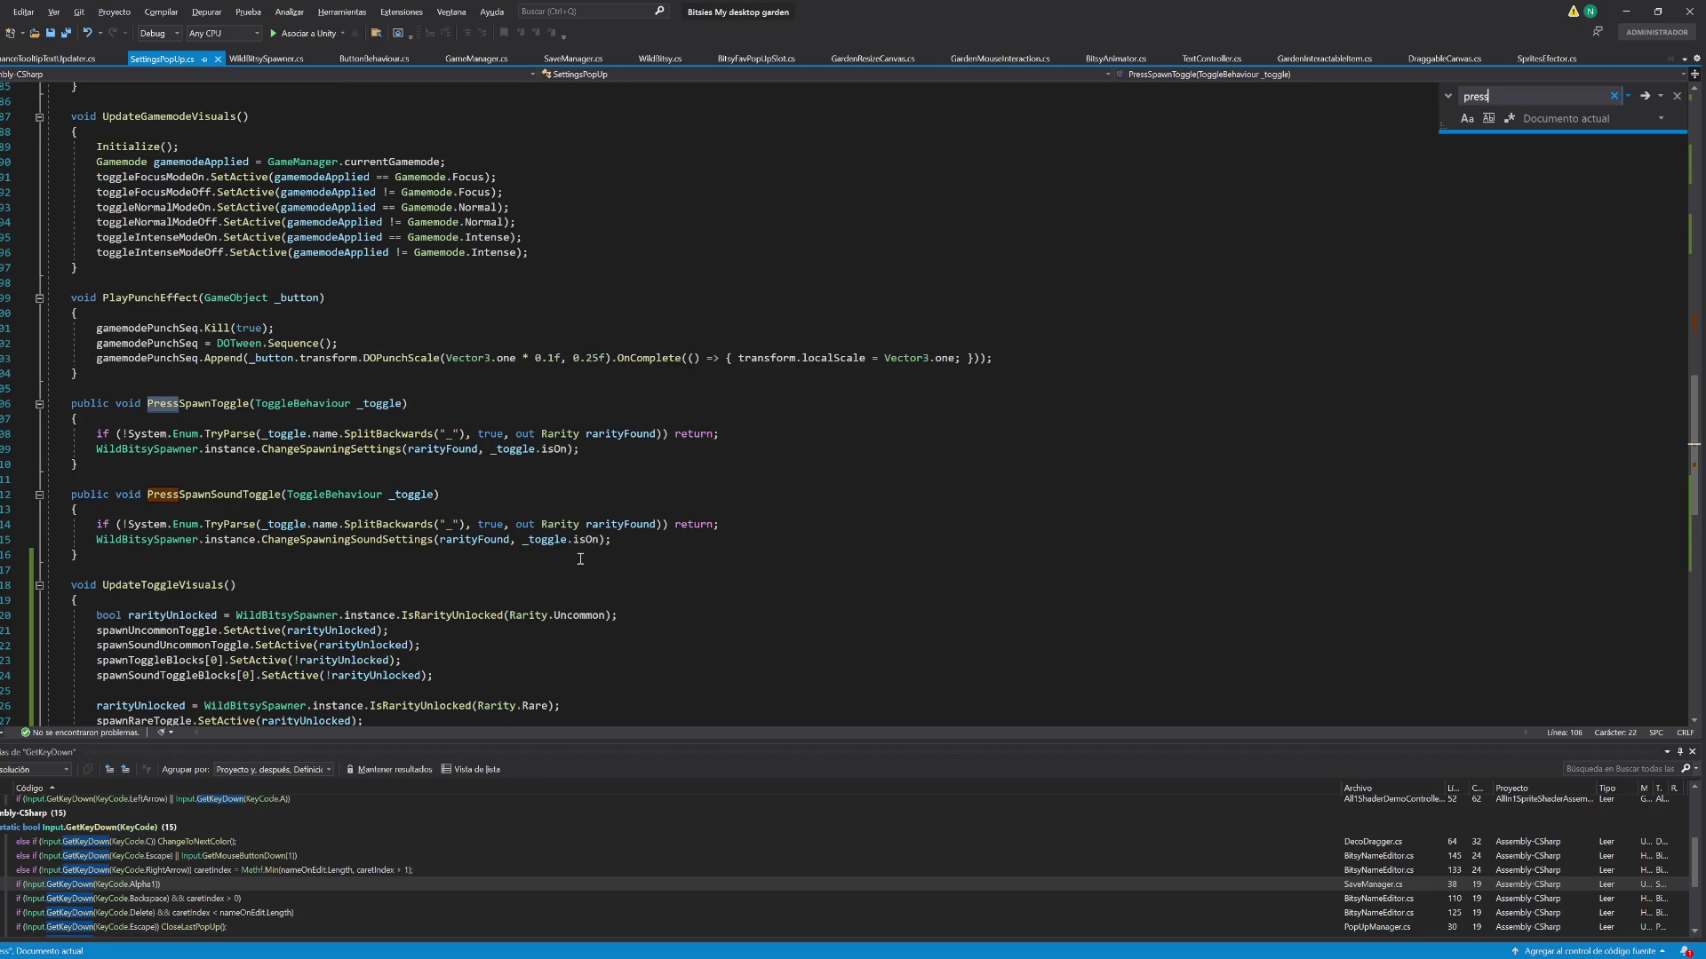
pyautogui.write('spawn')
pyautogui.hotkey('alt', 'Tab')
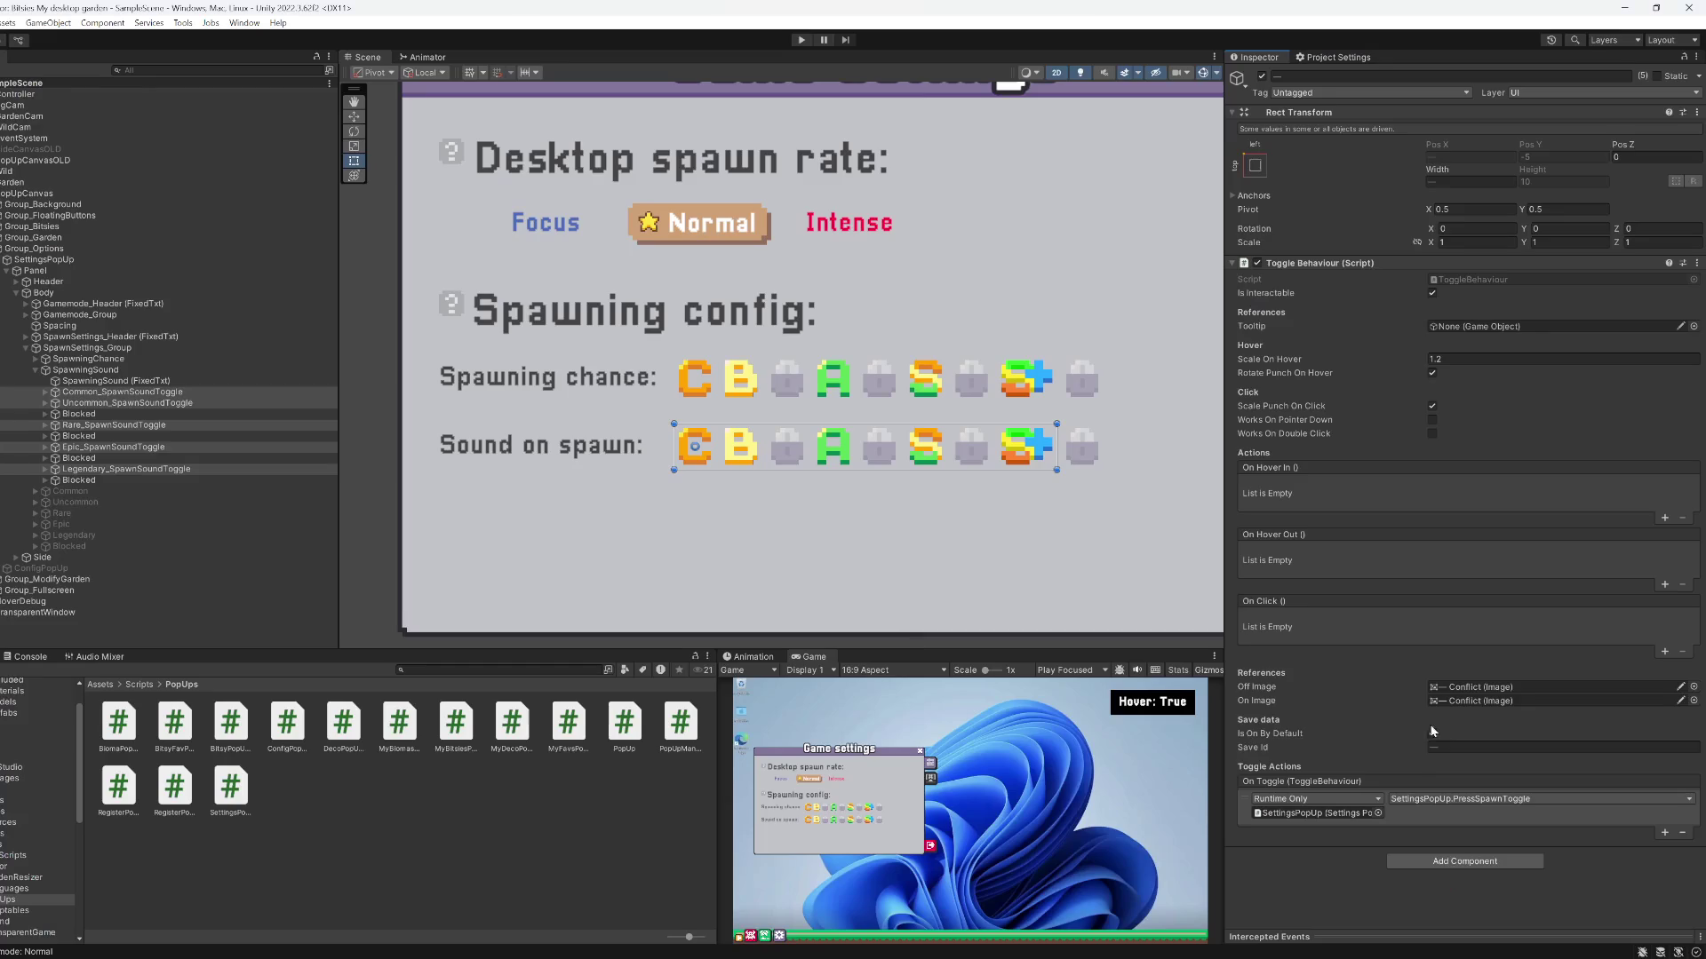
# Set the On Toggle function to SettingsPopUp.PressSpawnSoundToggle and check it against the script
pyautogui.click(1422, 803)
pyautogui.moveTo(1441, 868)
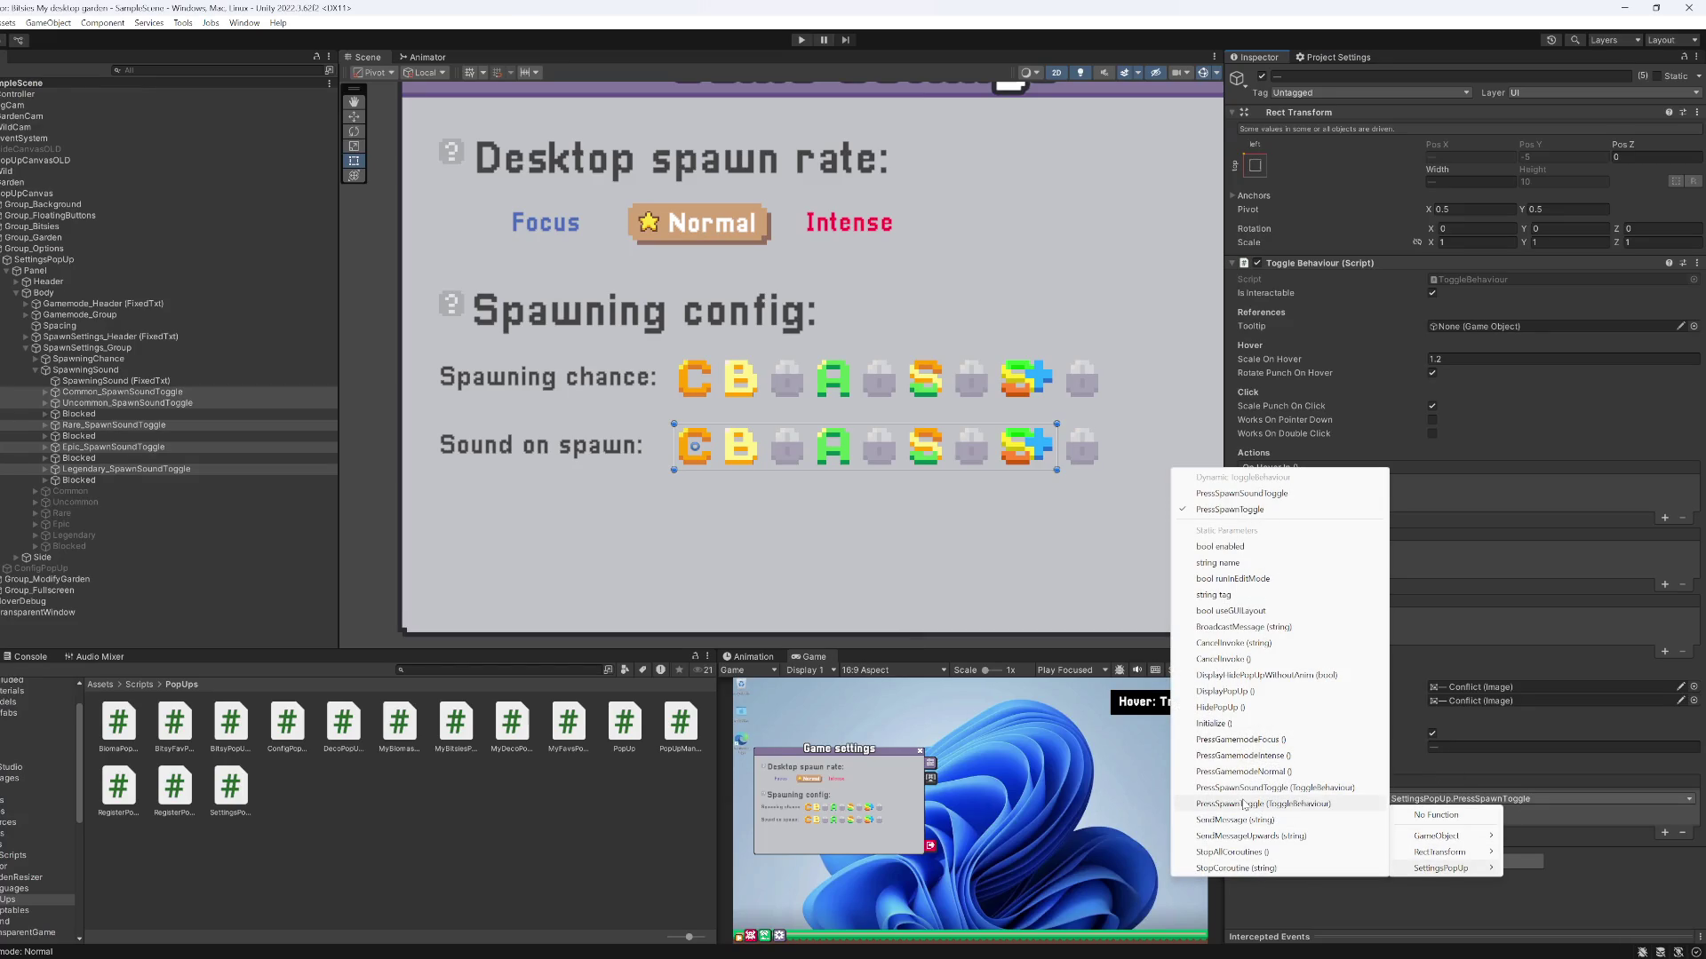
pyautogui.click(1242, 788)
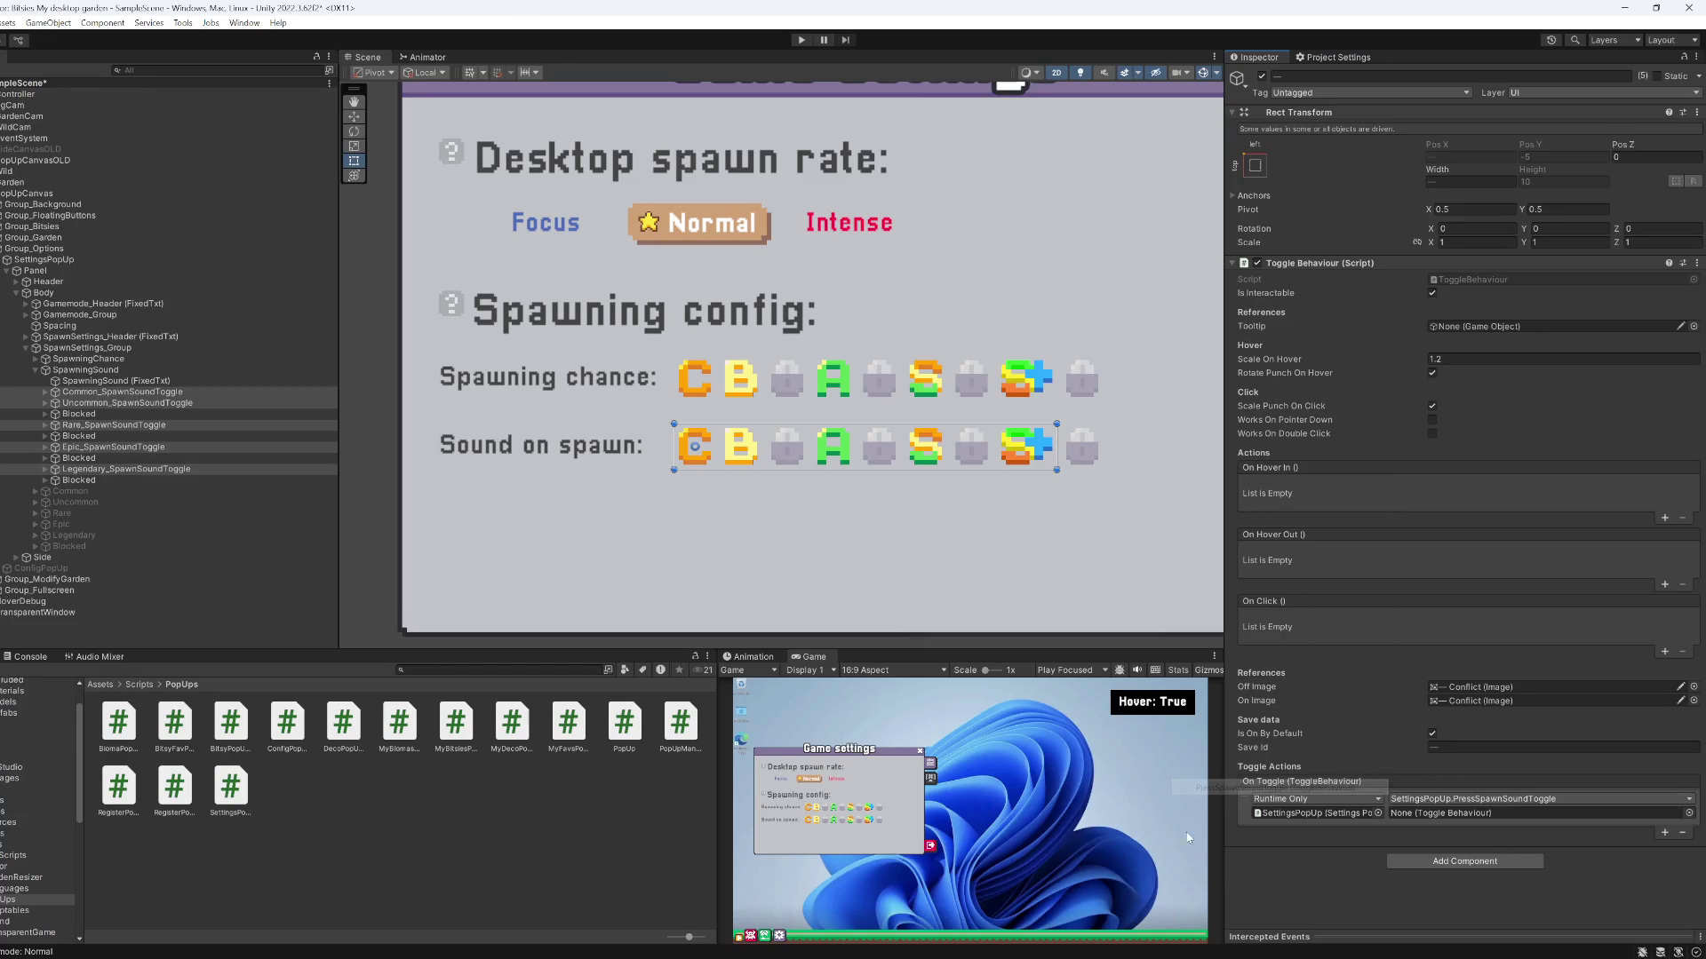
pyautogui.hotkey('alt', 'Tab')
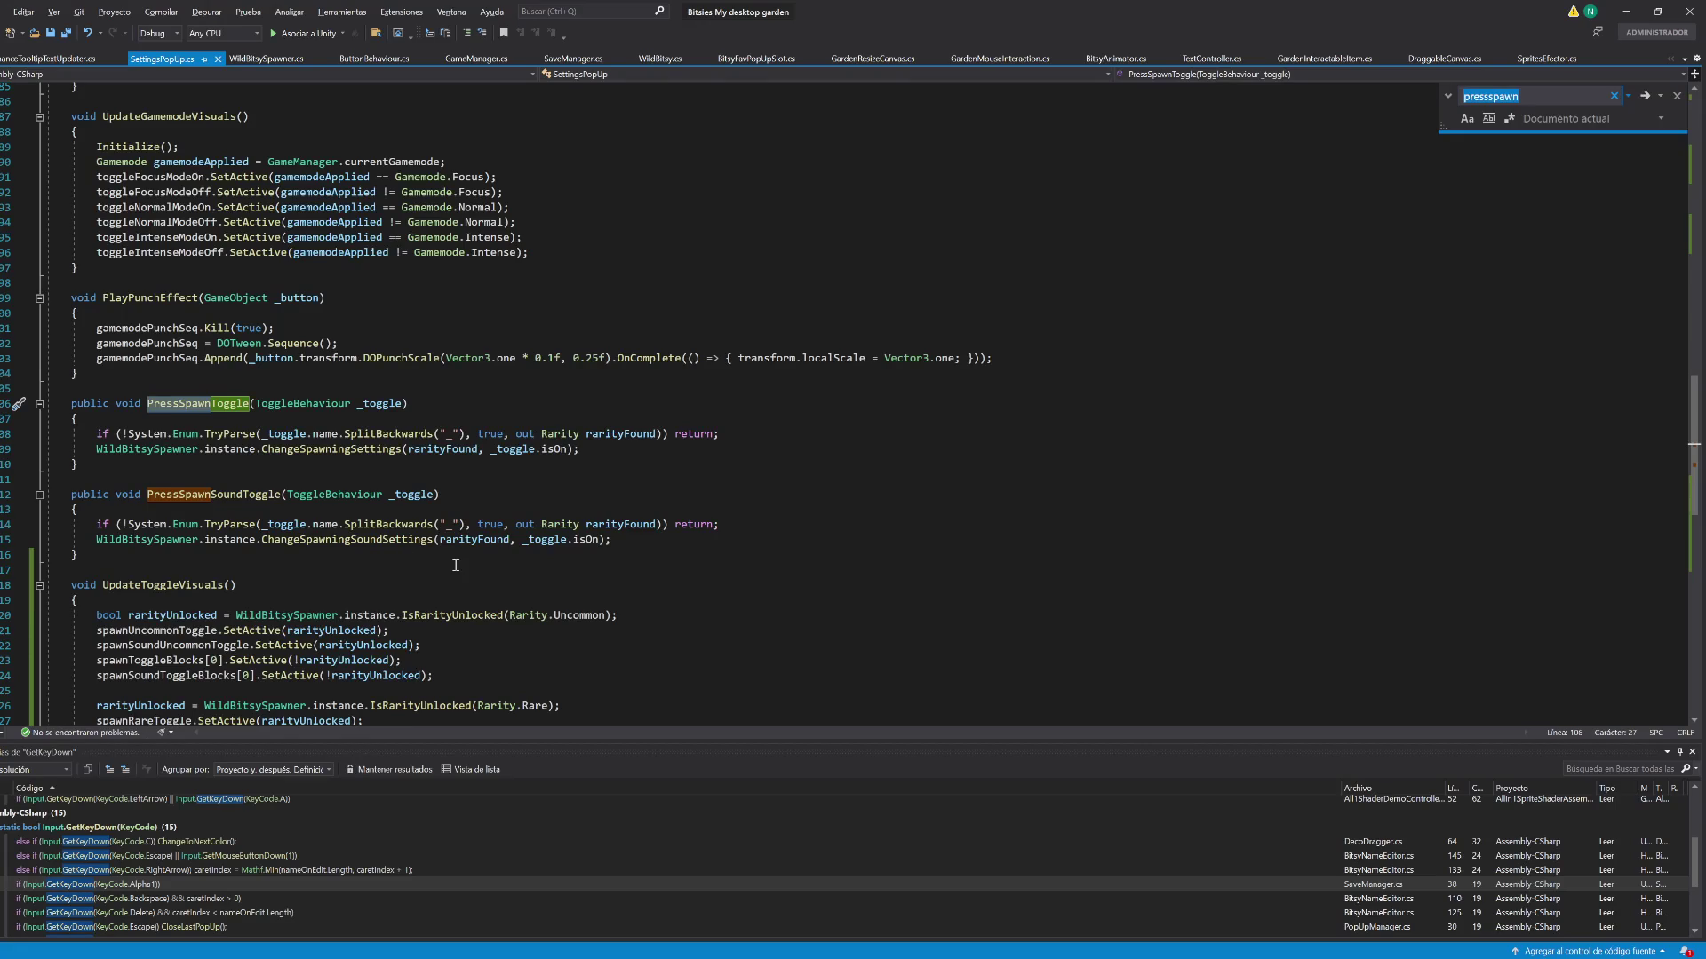
pyautogui.moveTo(364, 535)
pyautogui.hotkey('alt', 'Tab')
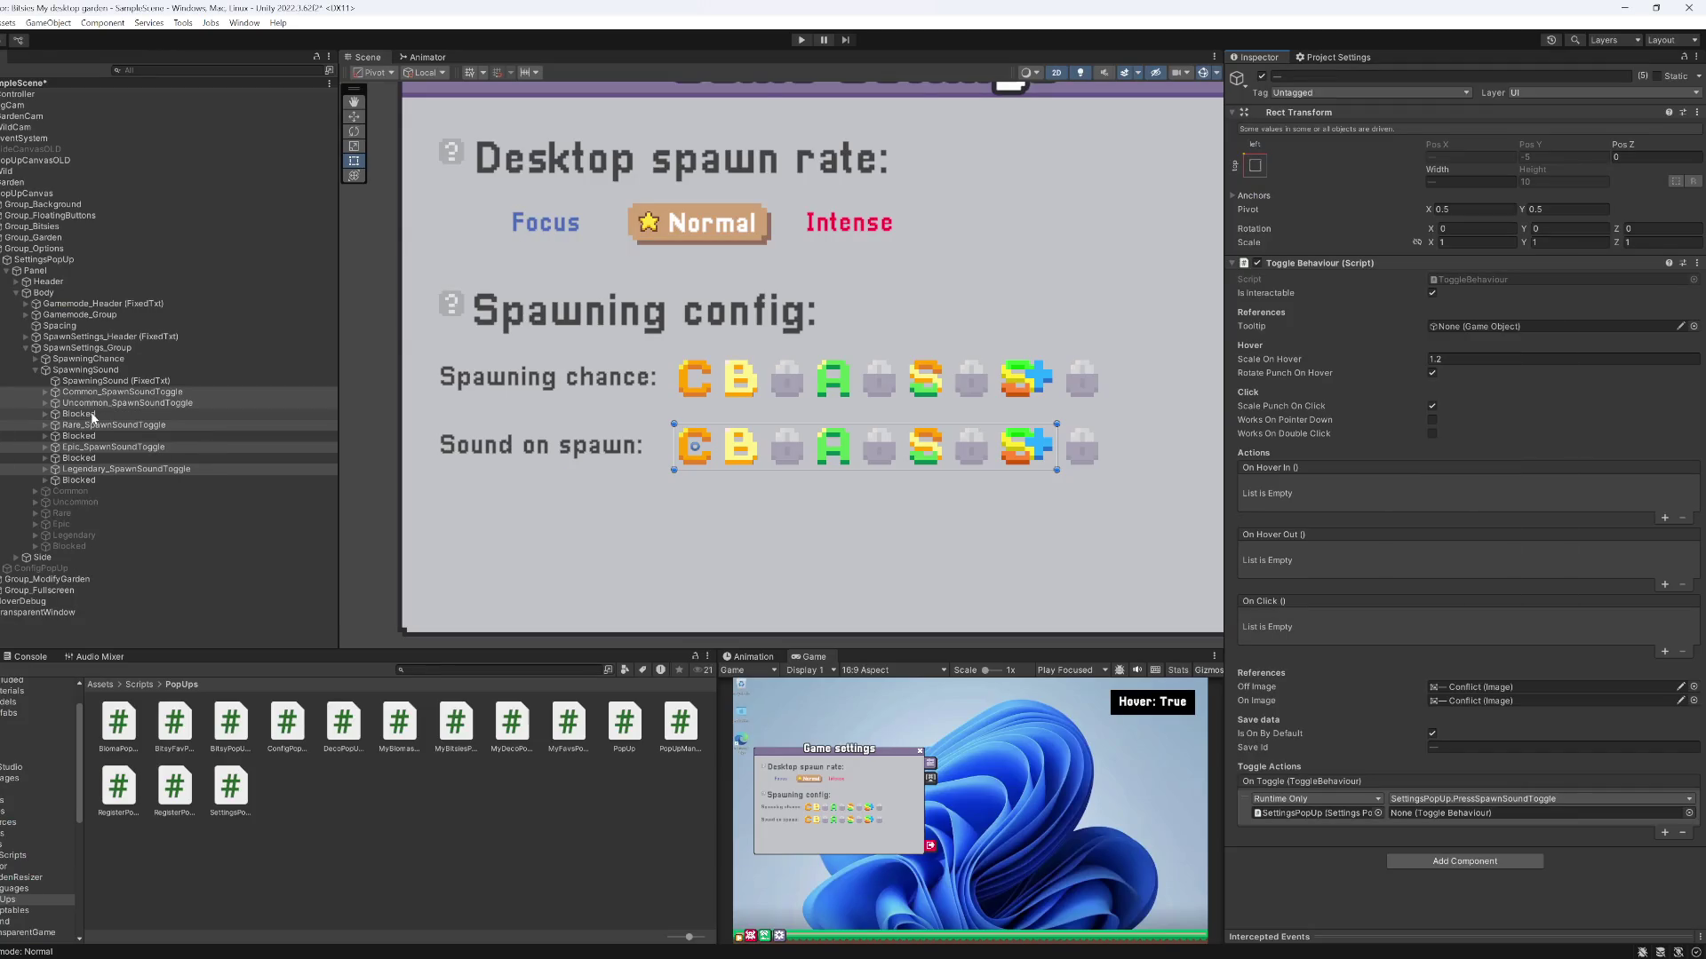
# Compare the event setups of Common_SpawnToggle, Uncommon_SpawnToggle and Common_SpawnSoundToggle
pyautogui.click(92, 361)
pyautogui.press('Right')
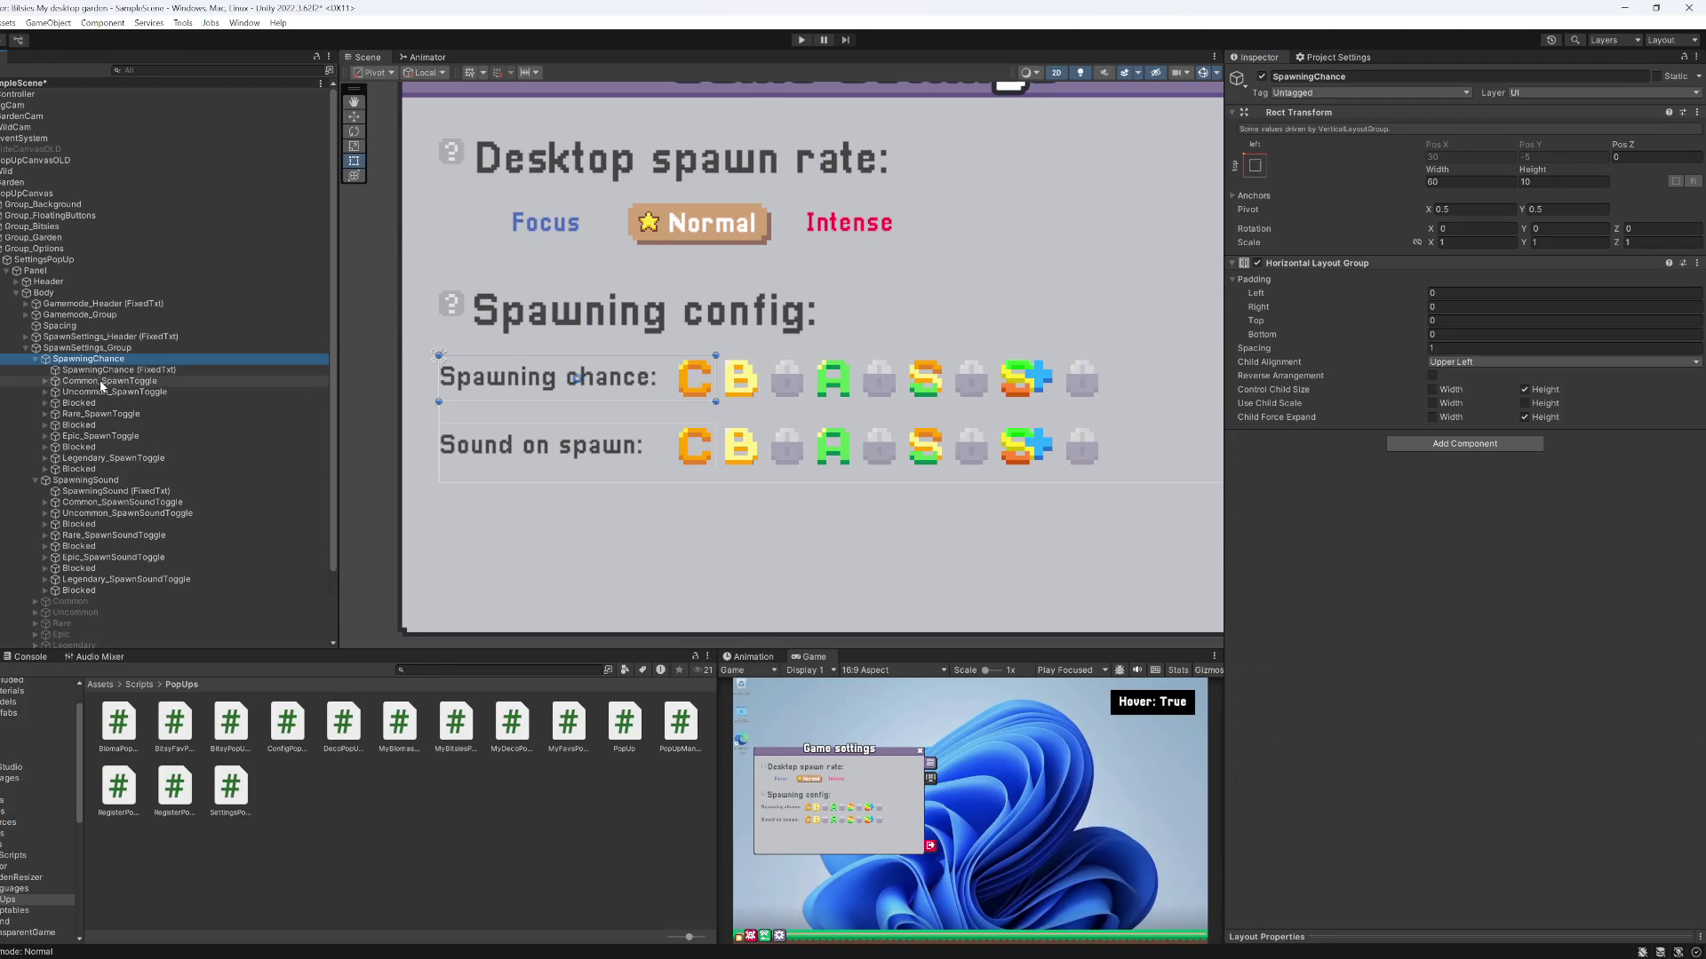
pyautogui.click(102, 383)
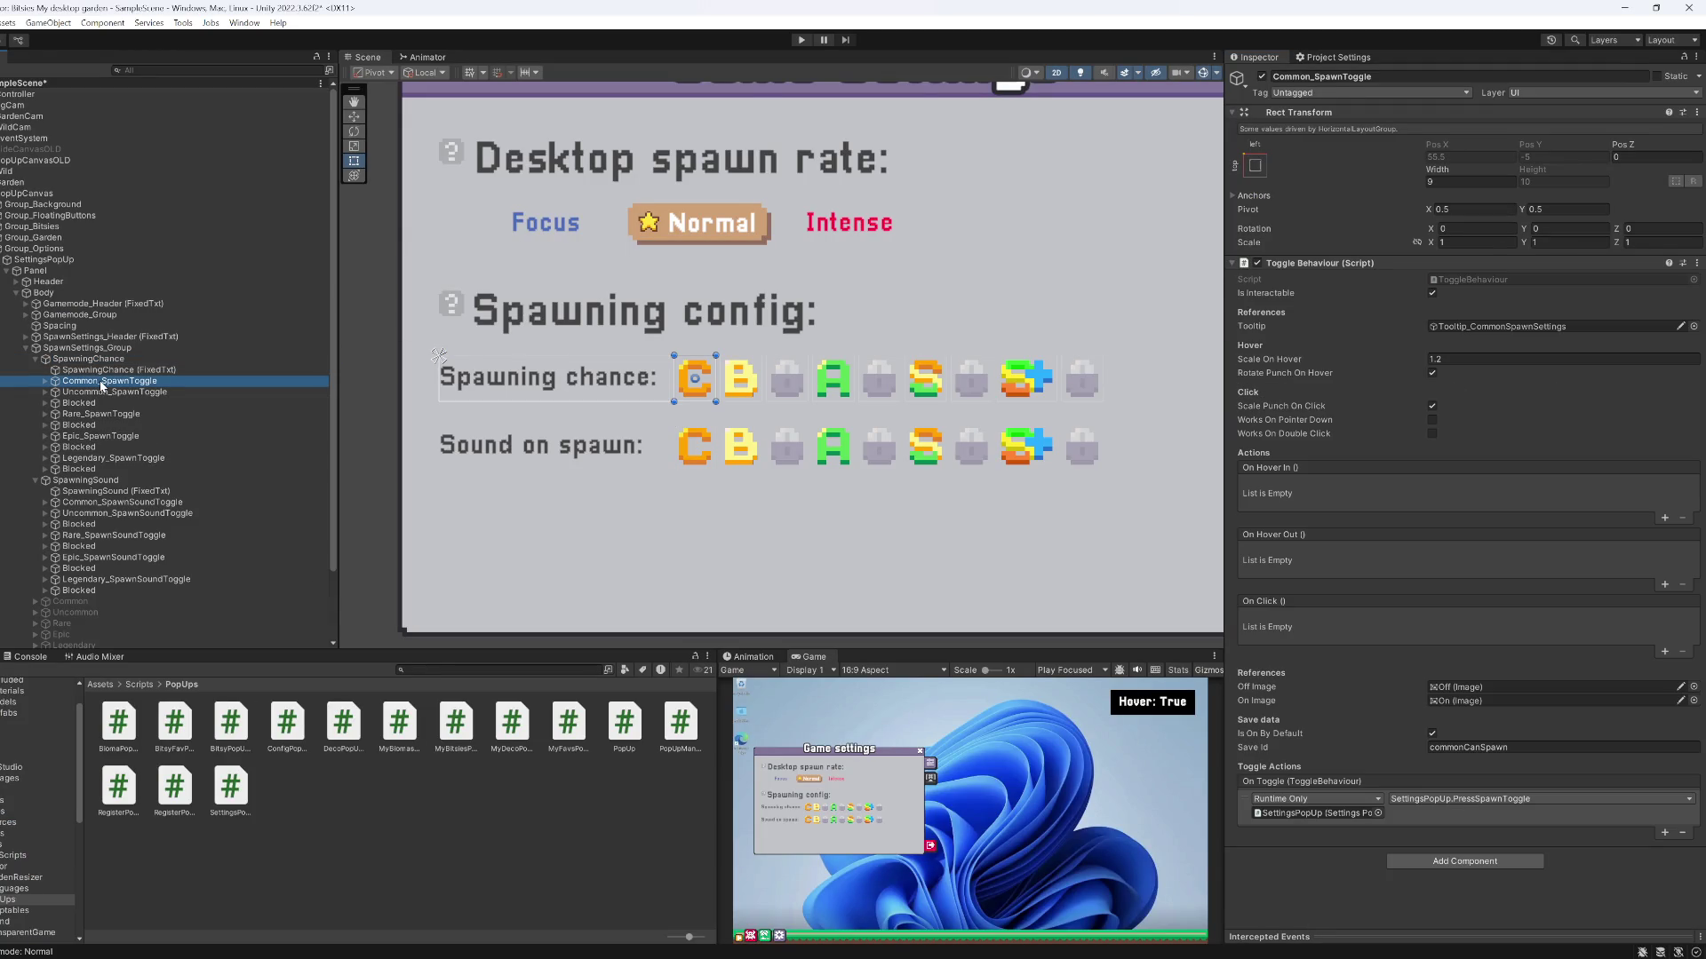
pyautogui.click(110, 392)
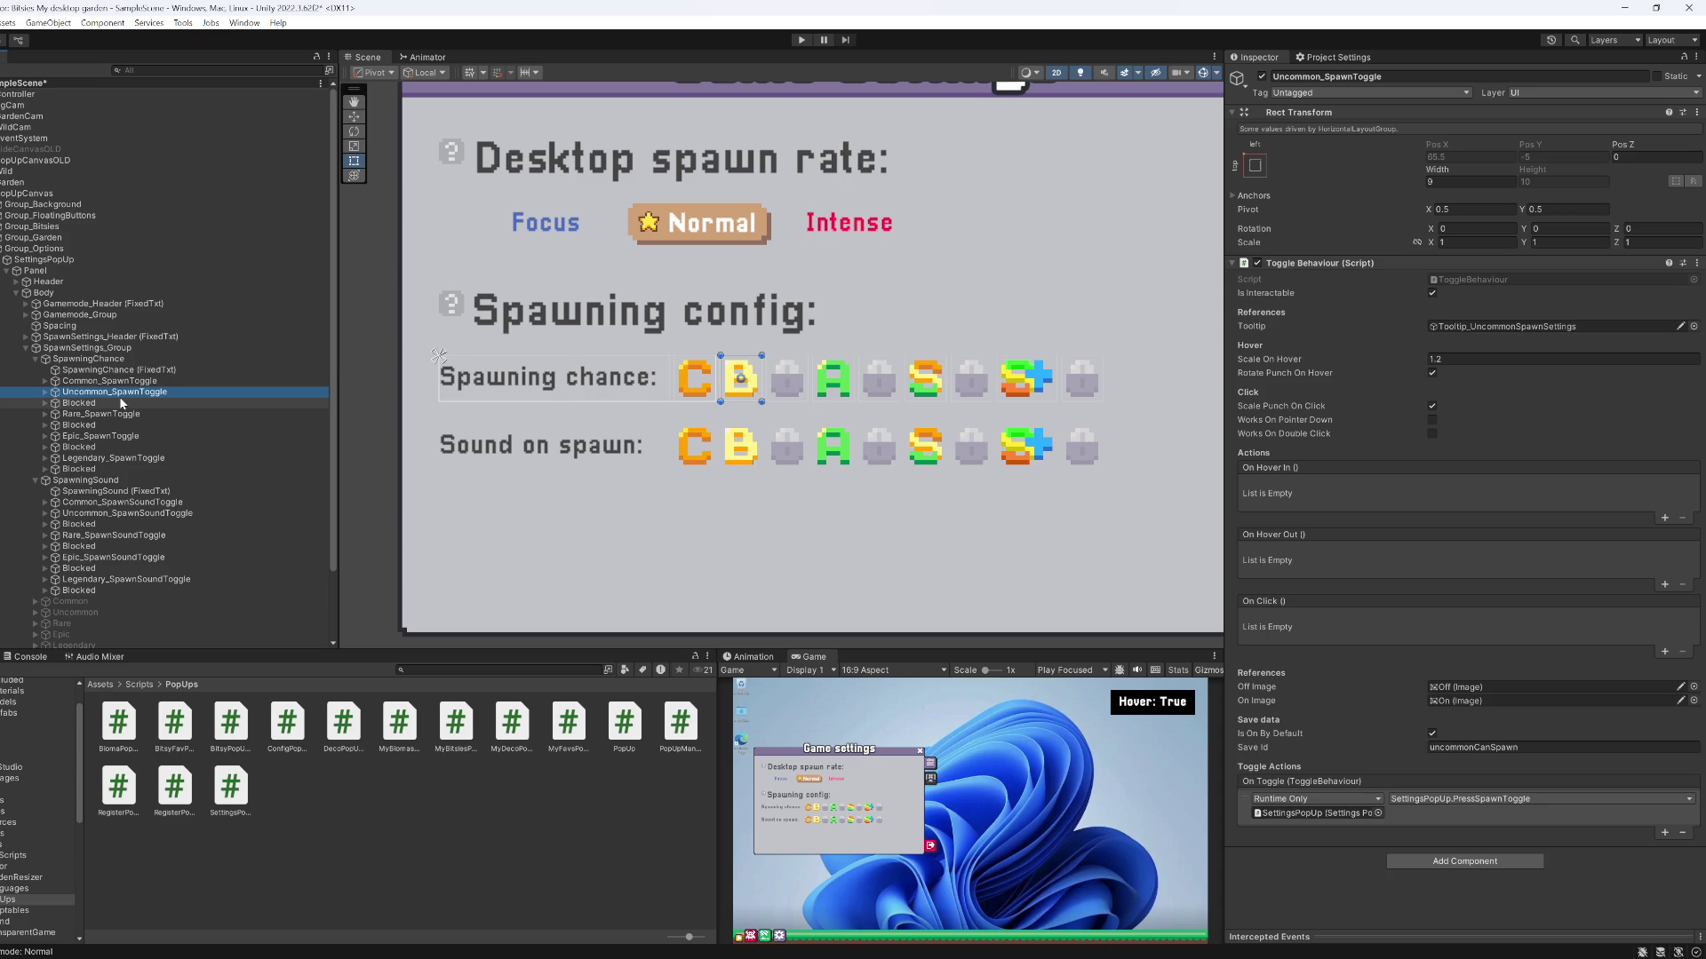
pyautogui.press('Left')
pyautogui.press('Left')
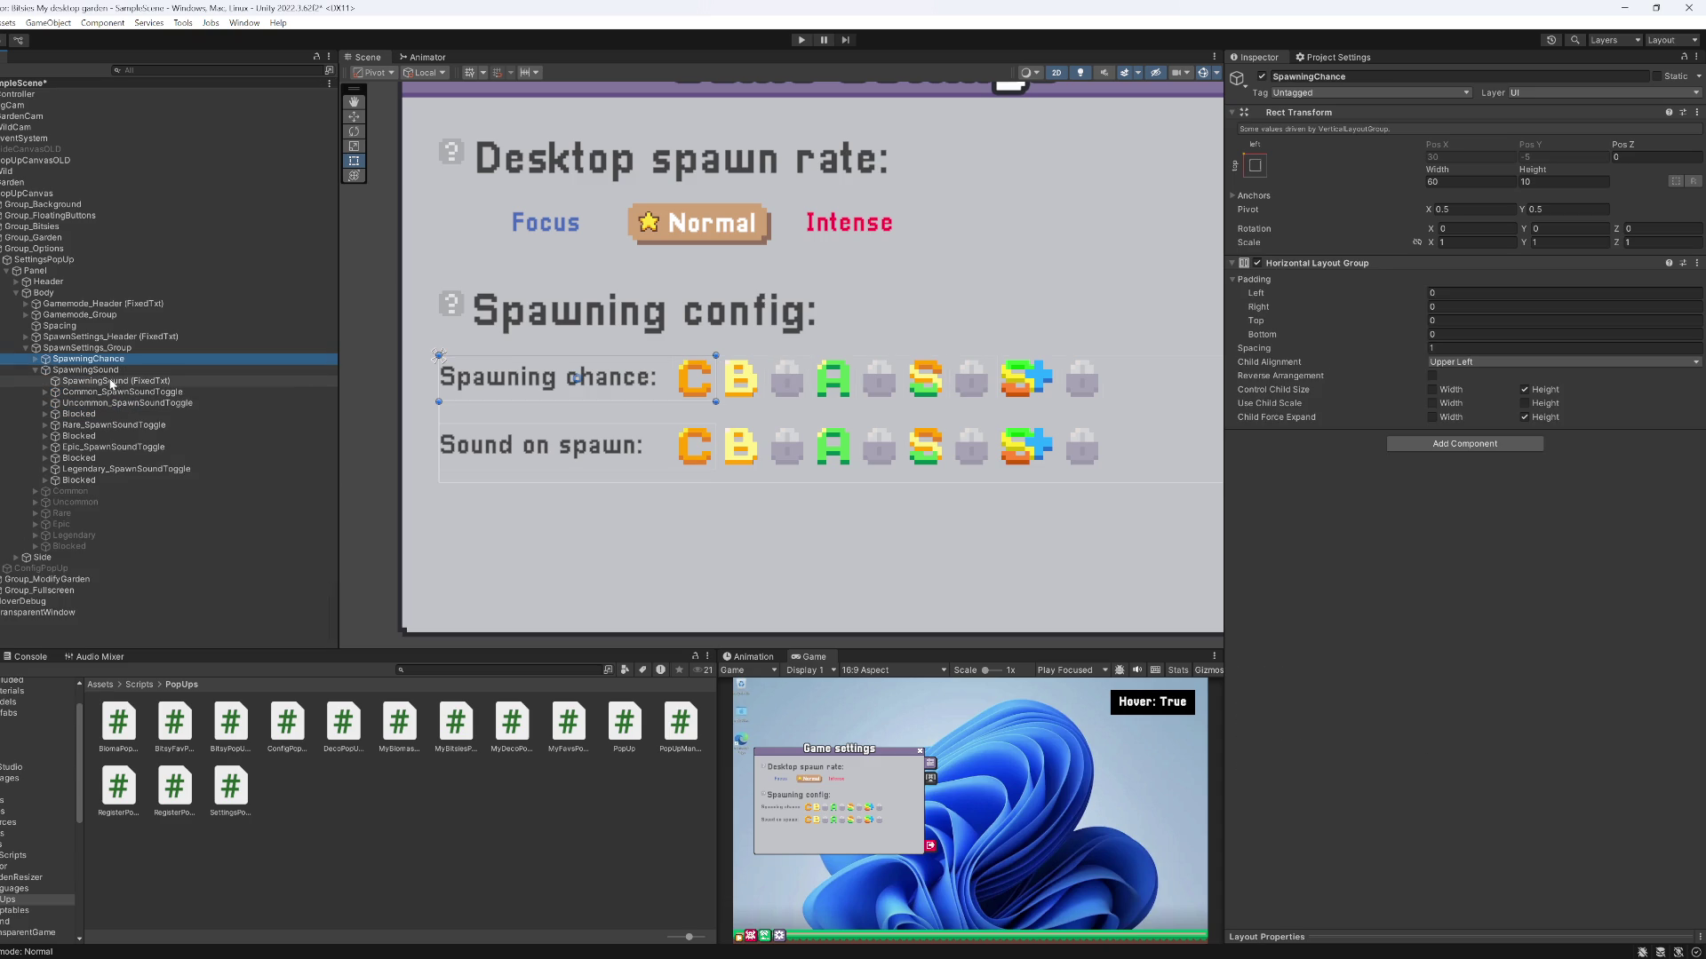
pyautogui.click(109, 394)
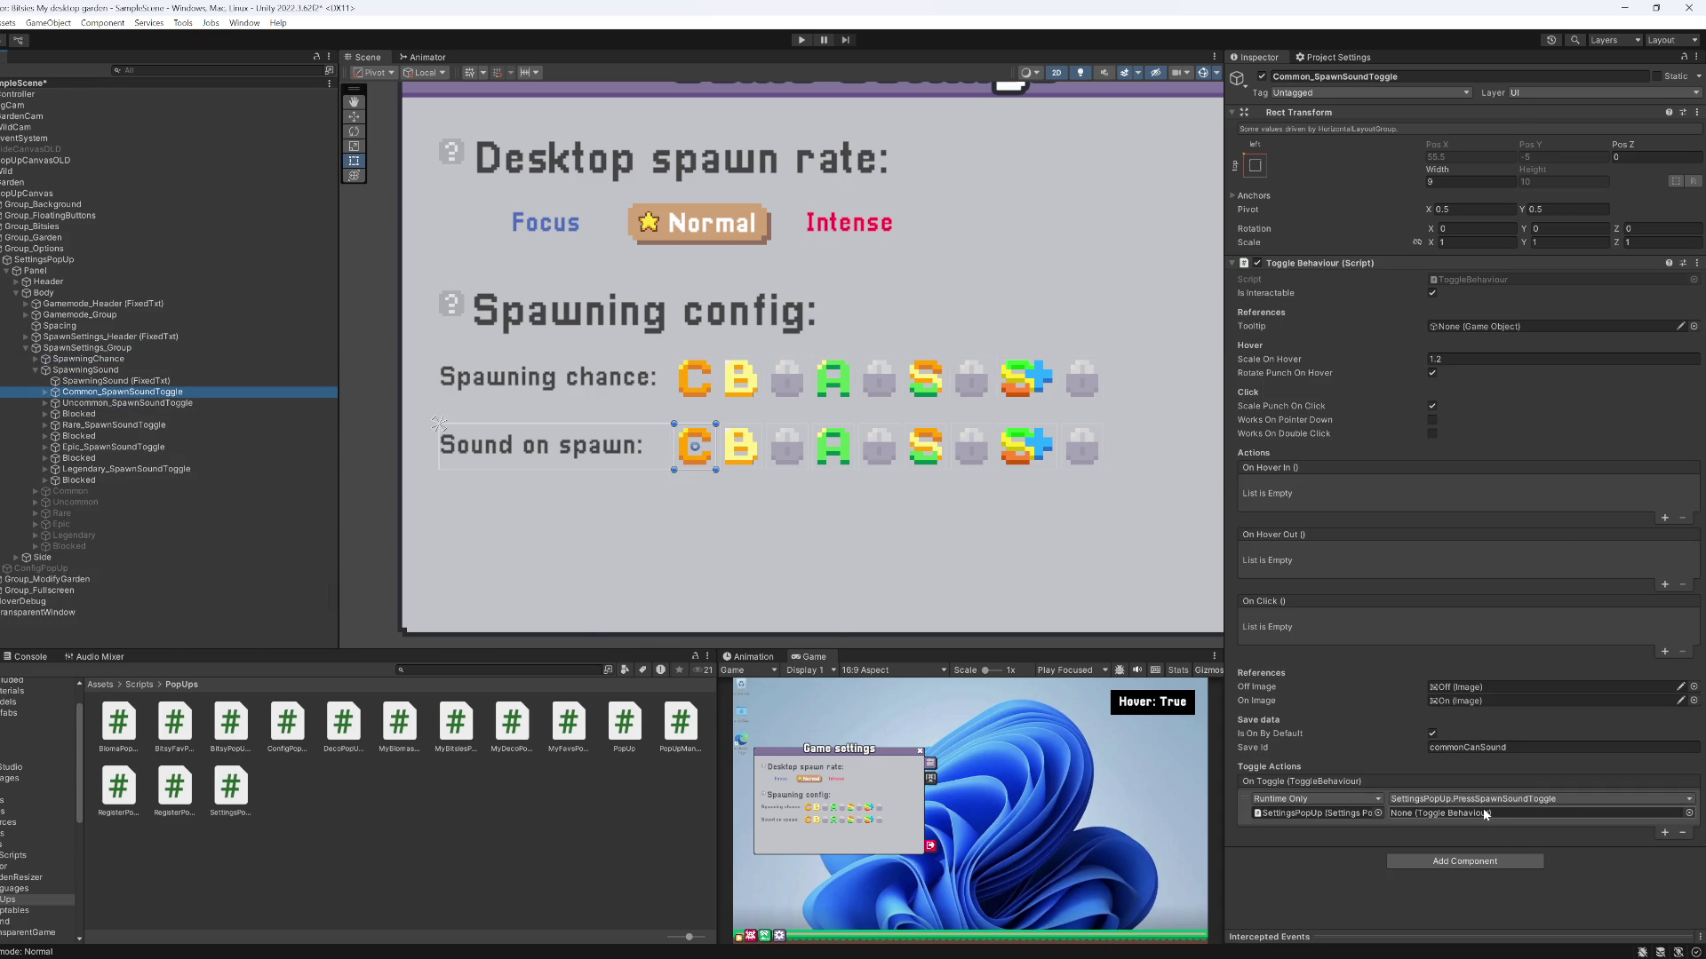
# Check the PressSpawnSoundToggle method name, then select all five SpawnSoundToggles
pyautogui.hotkey('alt', 'Tab')
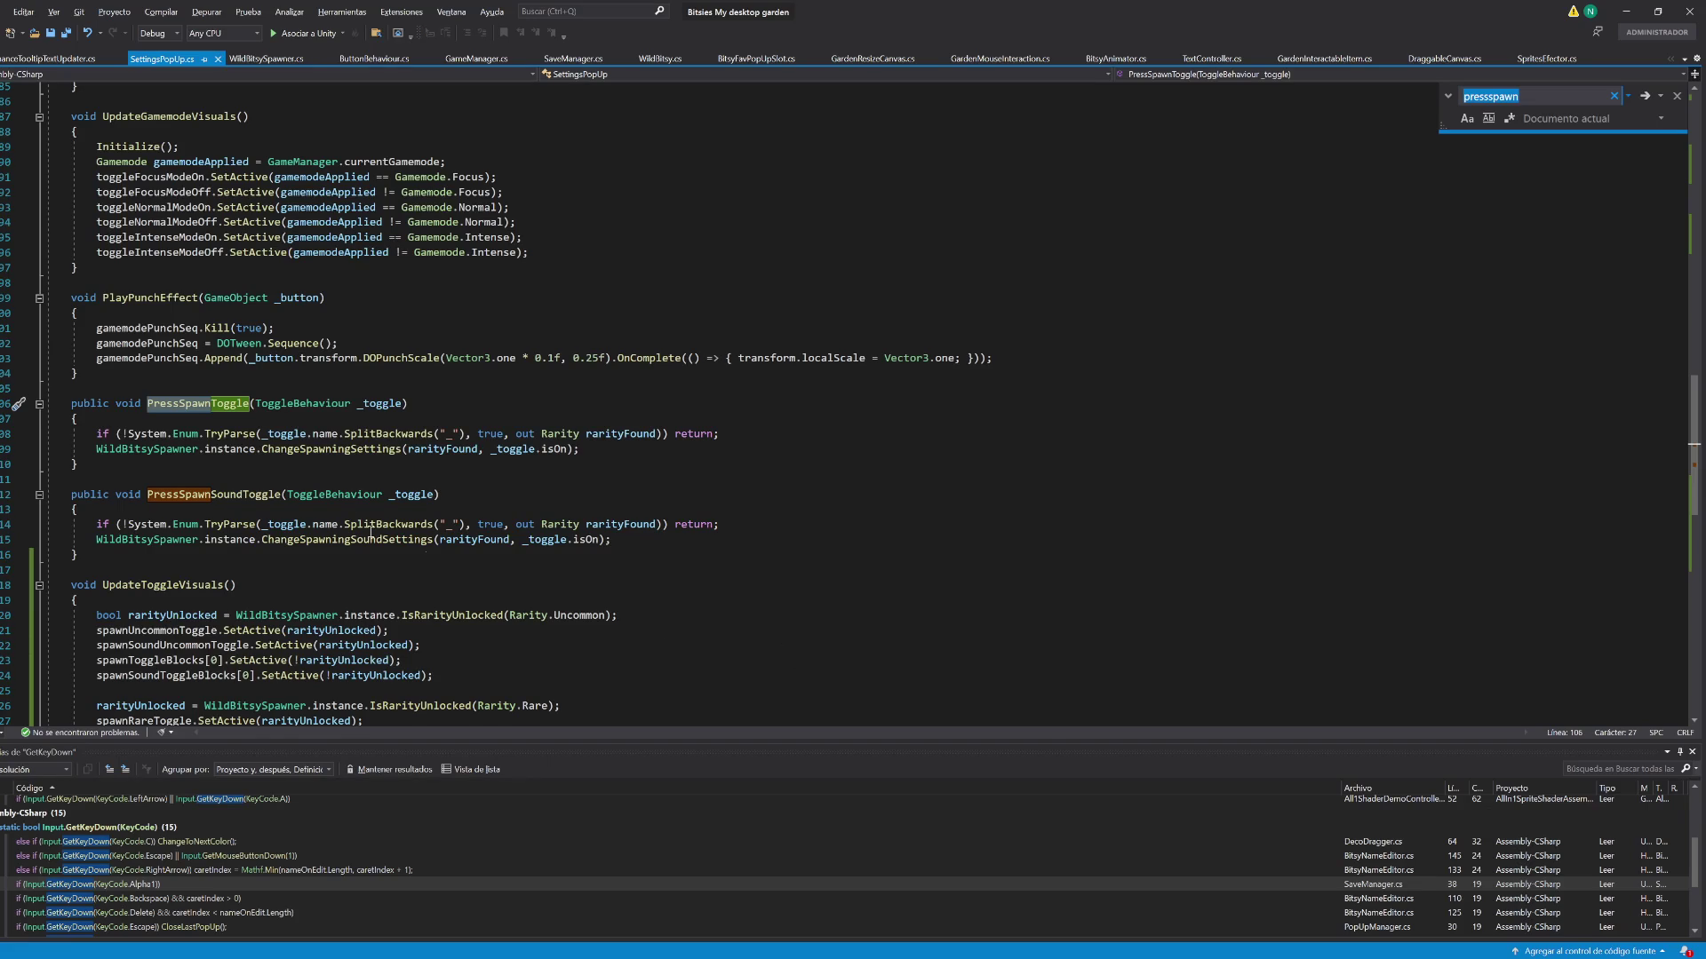
pyautogui.doubleClick(231, 495)
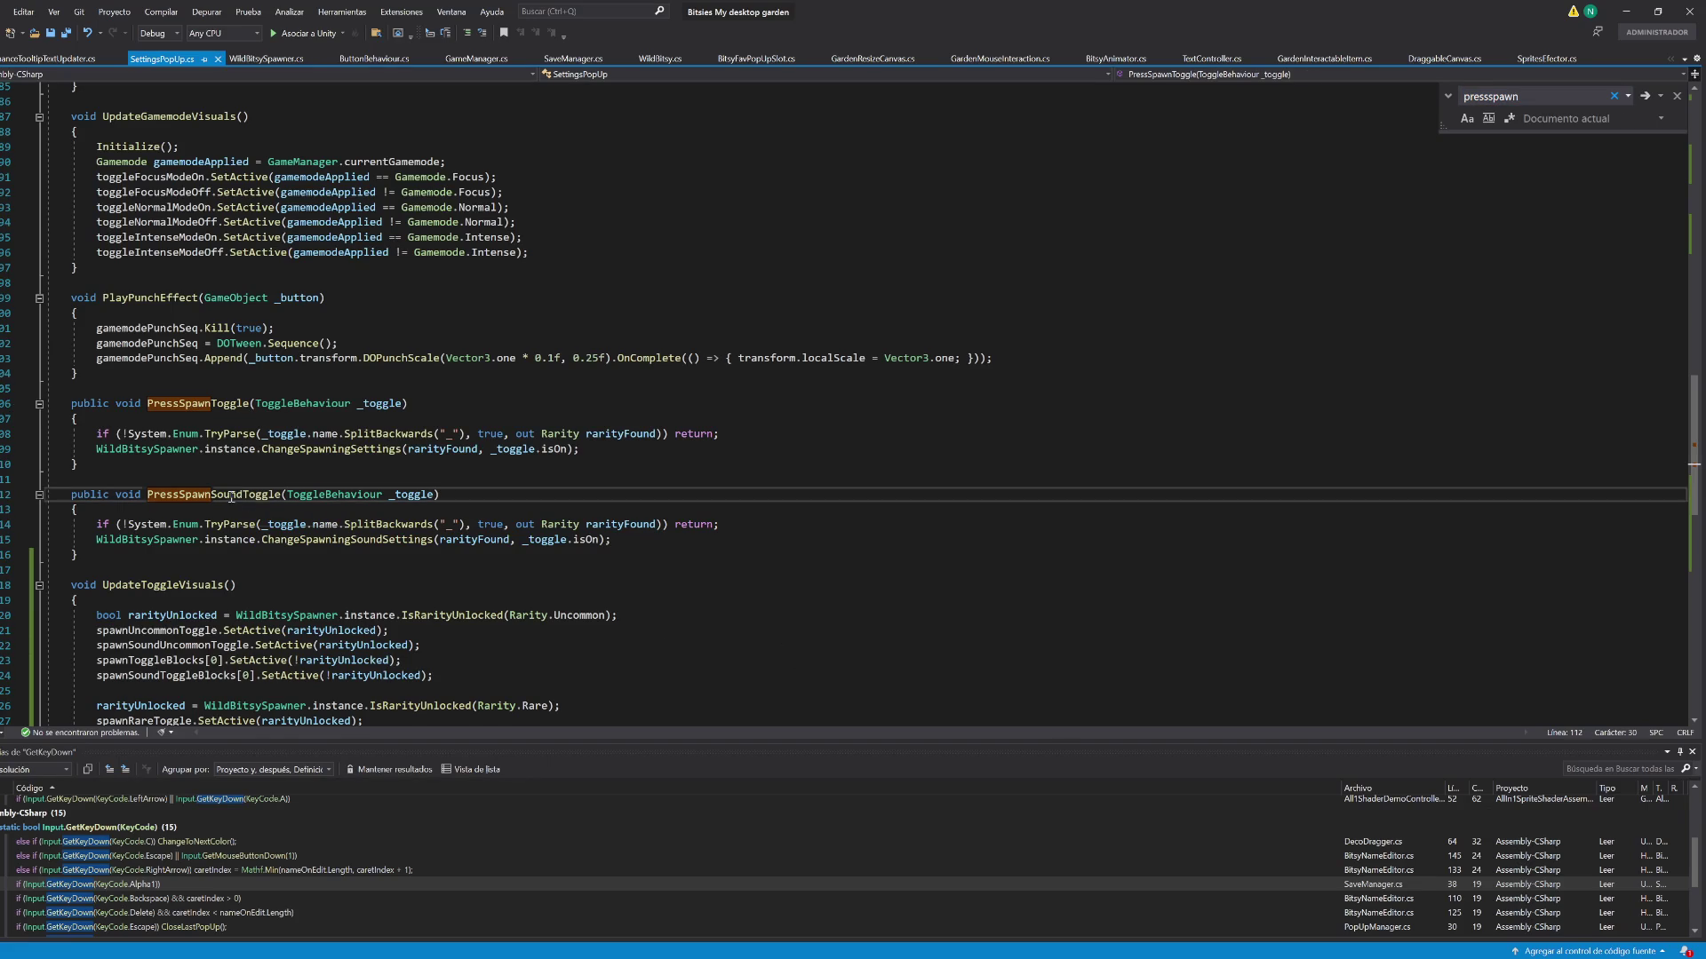
pyautogui.hotkey('alt', 'Tab')
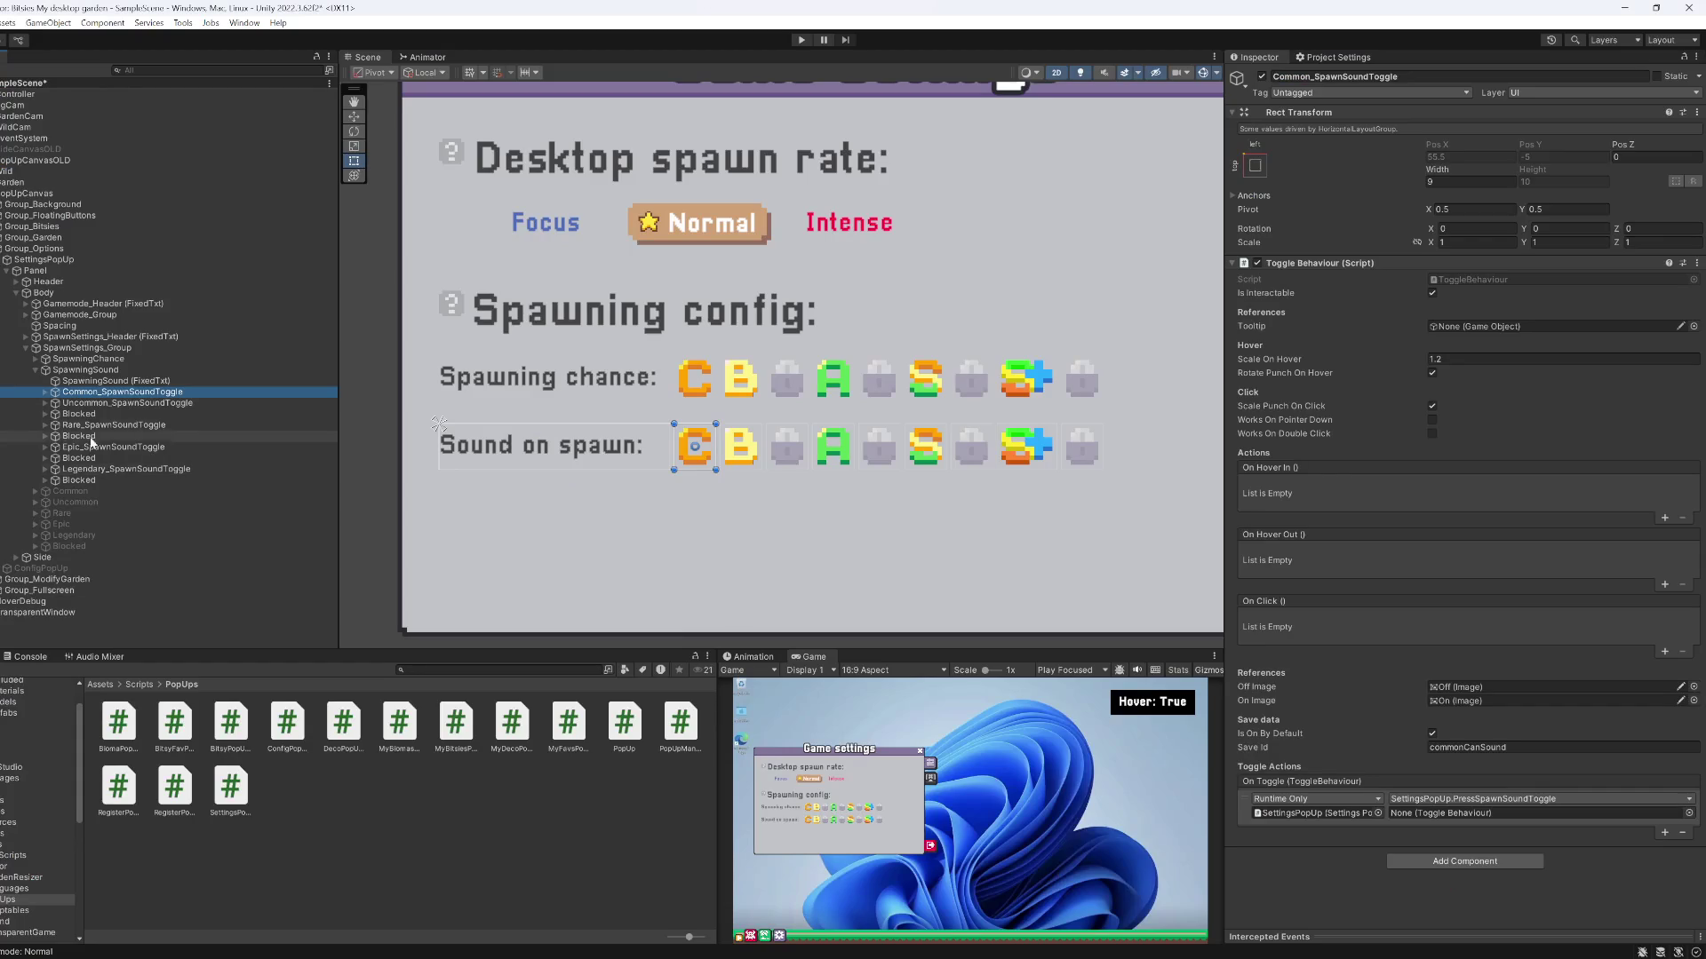
pyautogui.keyDown('ctrl'); pyautogui.click(98, 402); pyautogui.keyUp('ctrl')
pyautogui.keyDown('ctrl'); pyautogui.click(96, 425); pyautogui.keyUp('ctrl')
pyautogui.keyDown('ctrl'); pyautogui.click(100, 447); pyautogui.keyUp('ctrl')
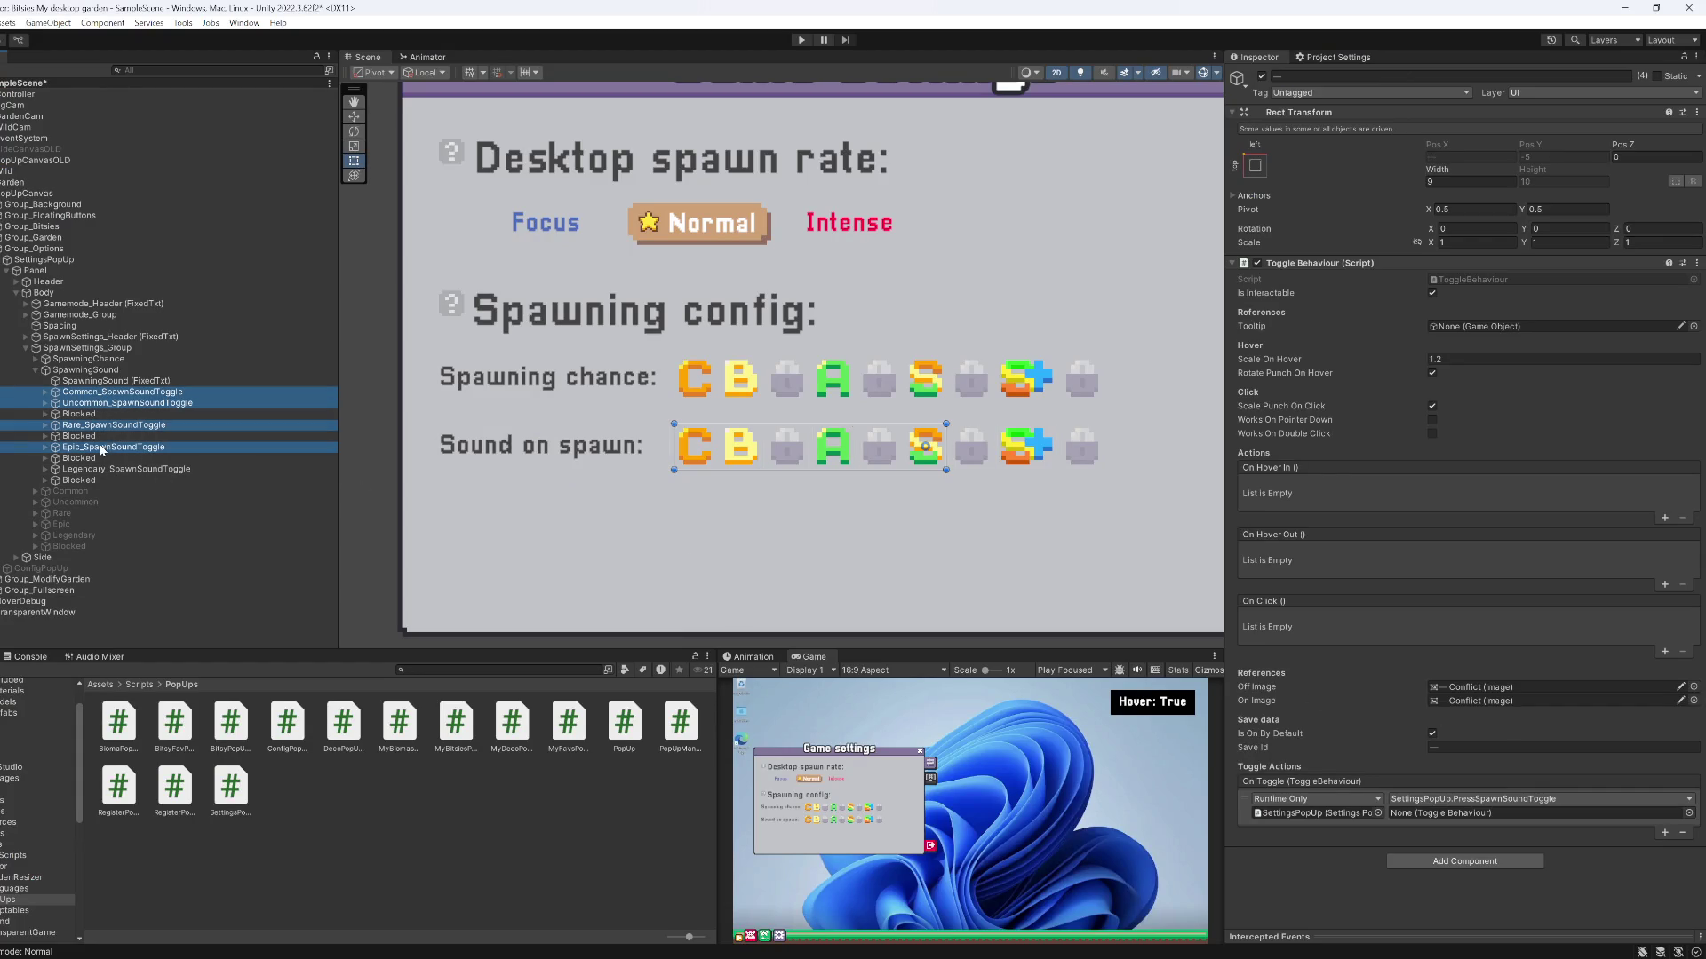
pyautogui.keyDown('ctrl'); pyautogui.click(105, 468); pyautogui.keyUp('ctrl')
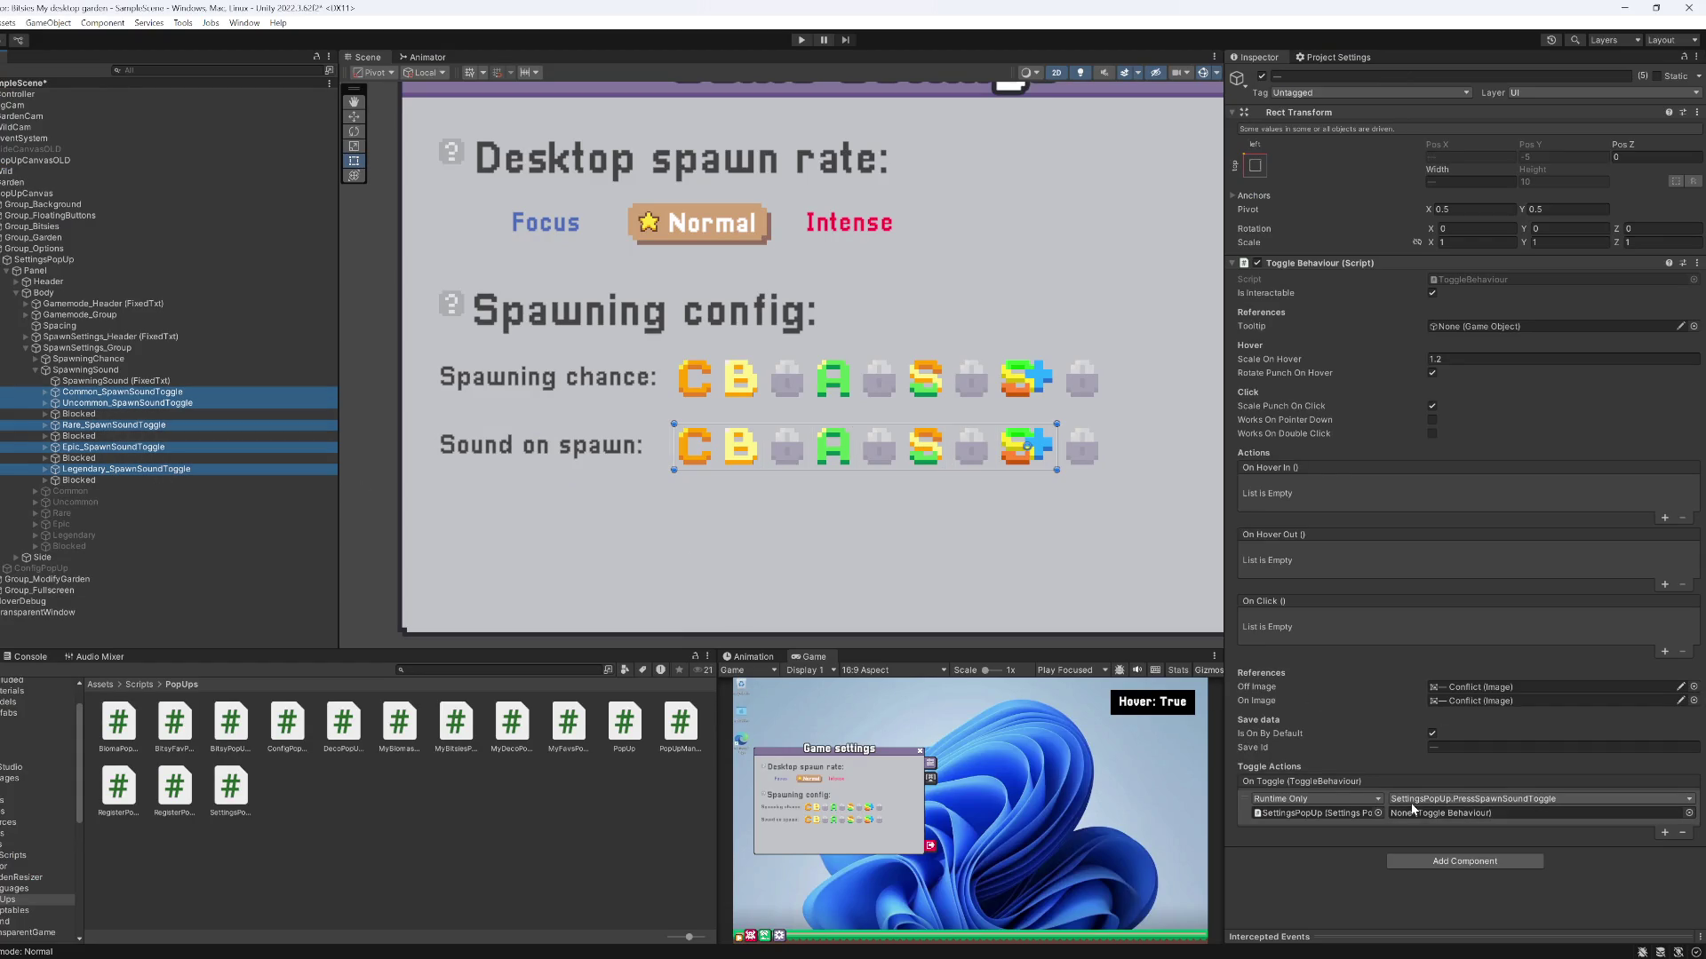
# Choose the dynamic PressSpawnSoundToggle (ToggleBehaviour) handler, then play the game maximized
pyautogui.click(1457, 799)
pyautogui.moveTo(1422, 872)
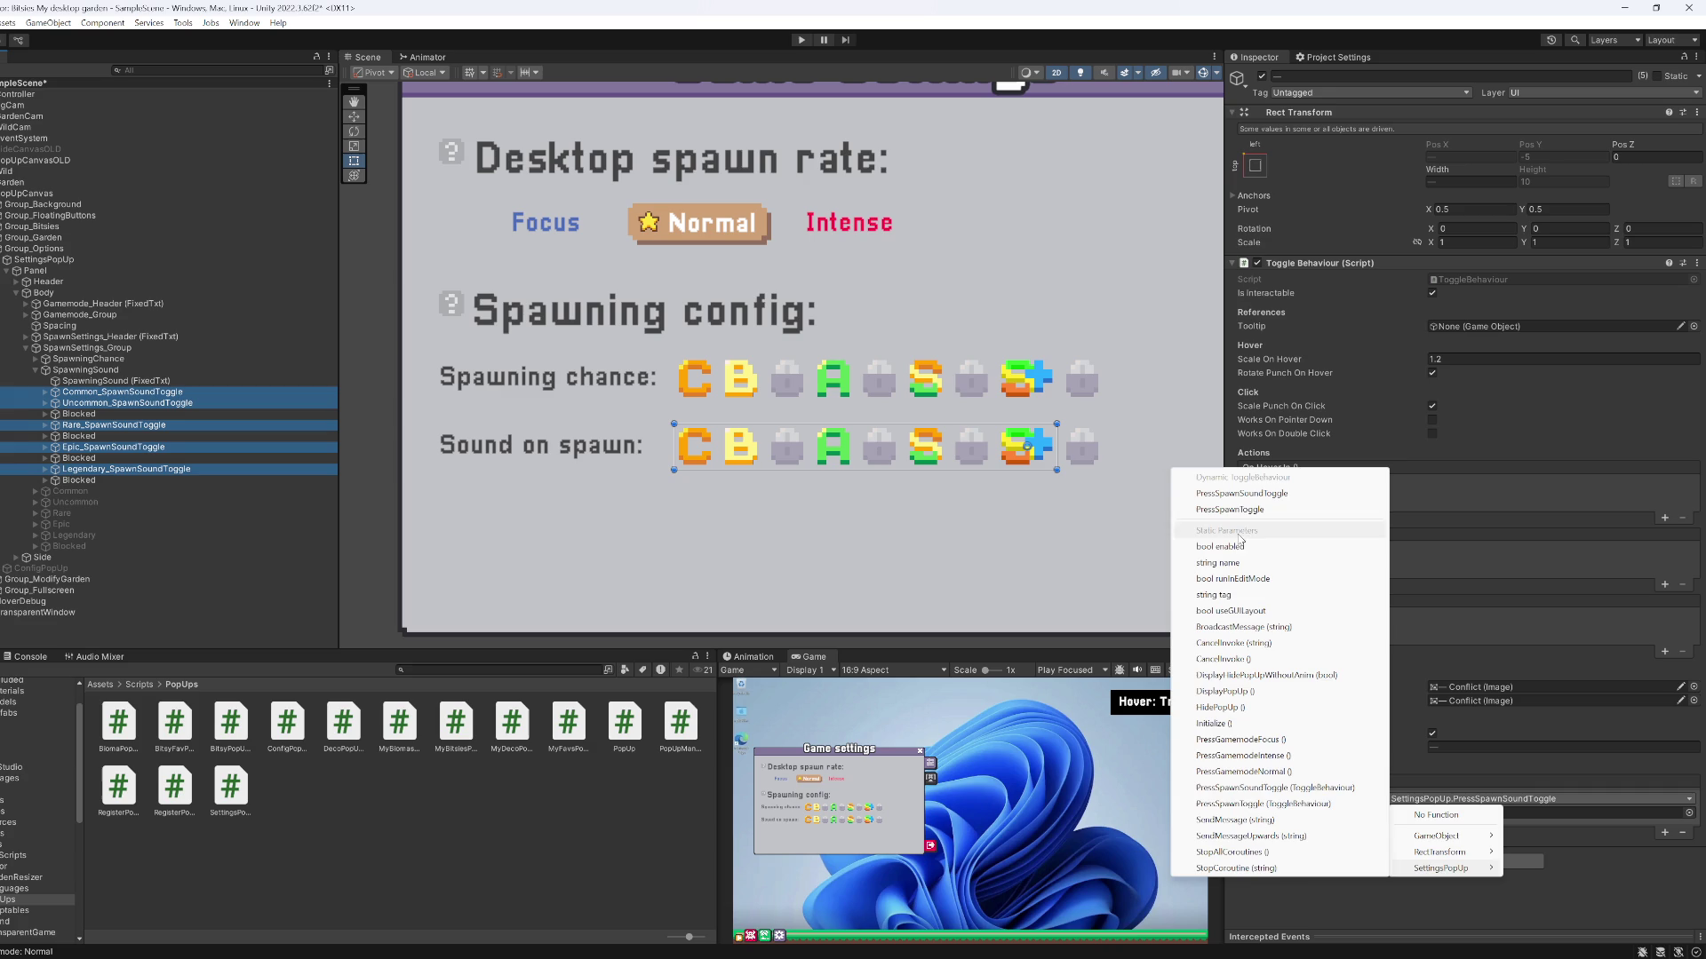
pyautogui.click(1240, 495)
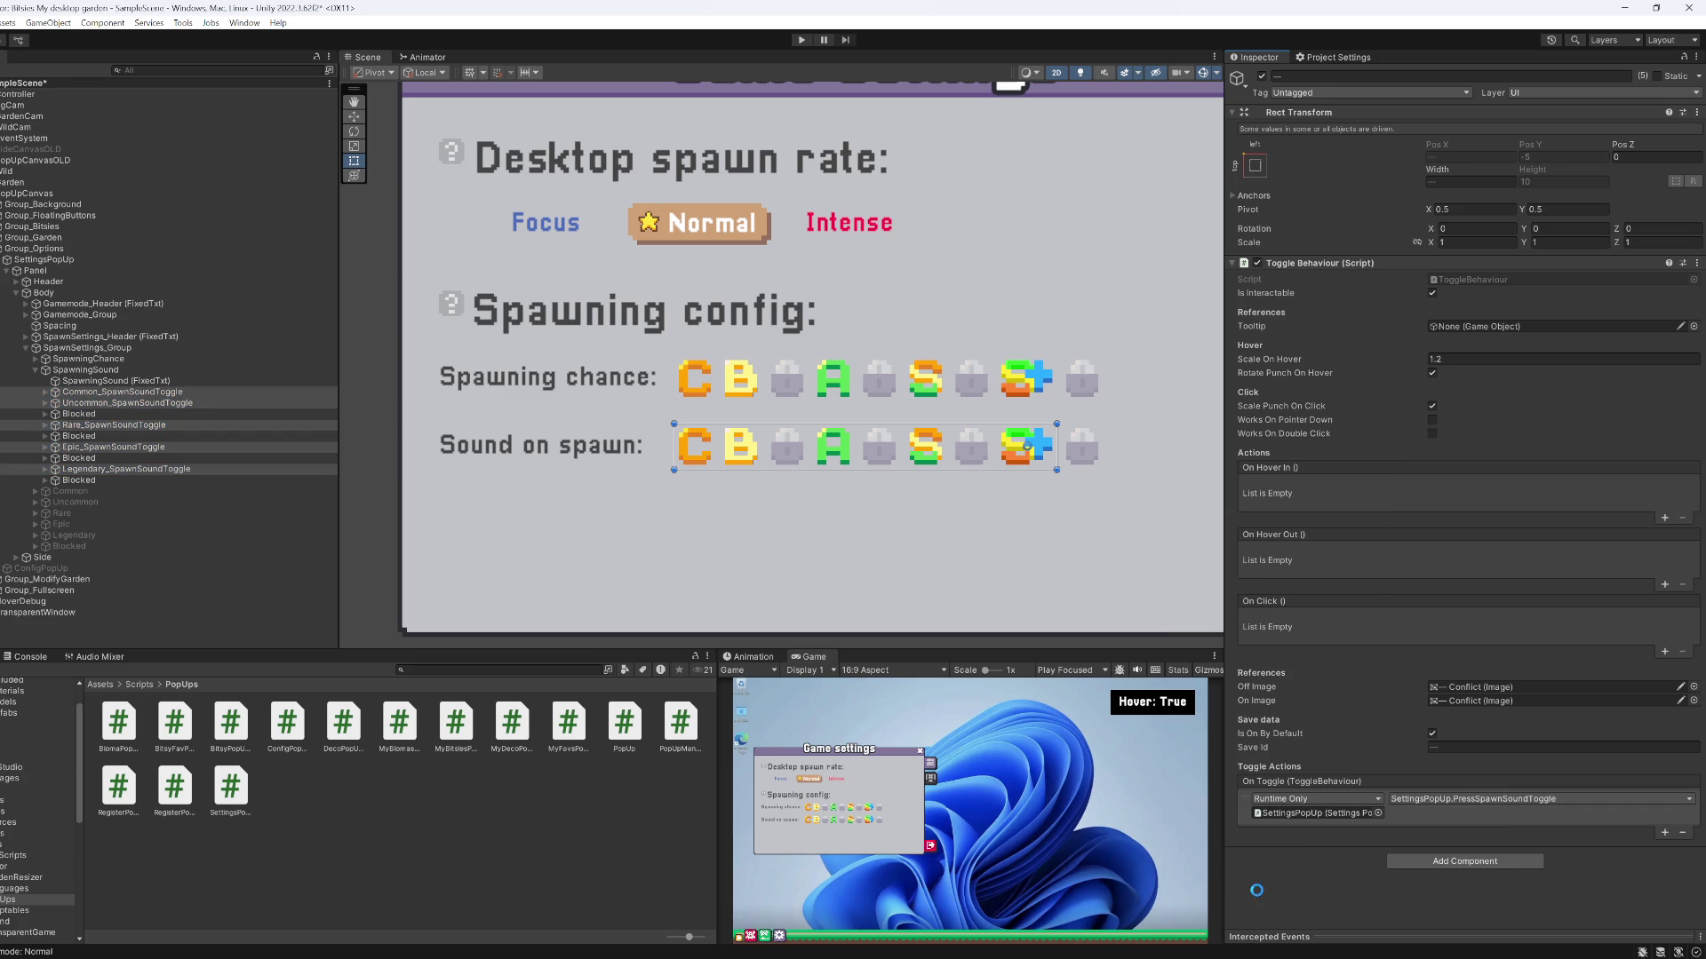
pyautogui.hotkey('shift', 'space')
pyautogui.click(802, 45)
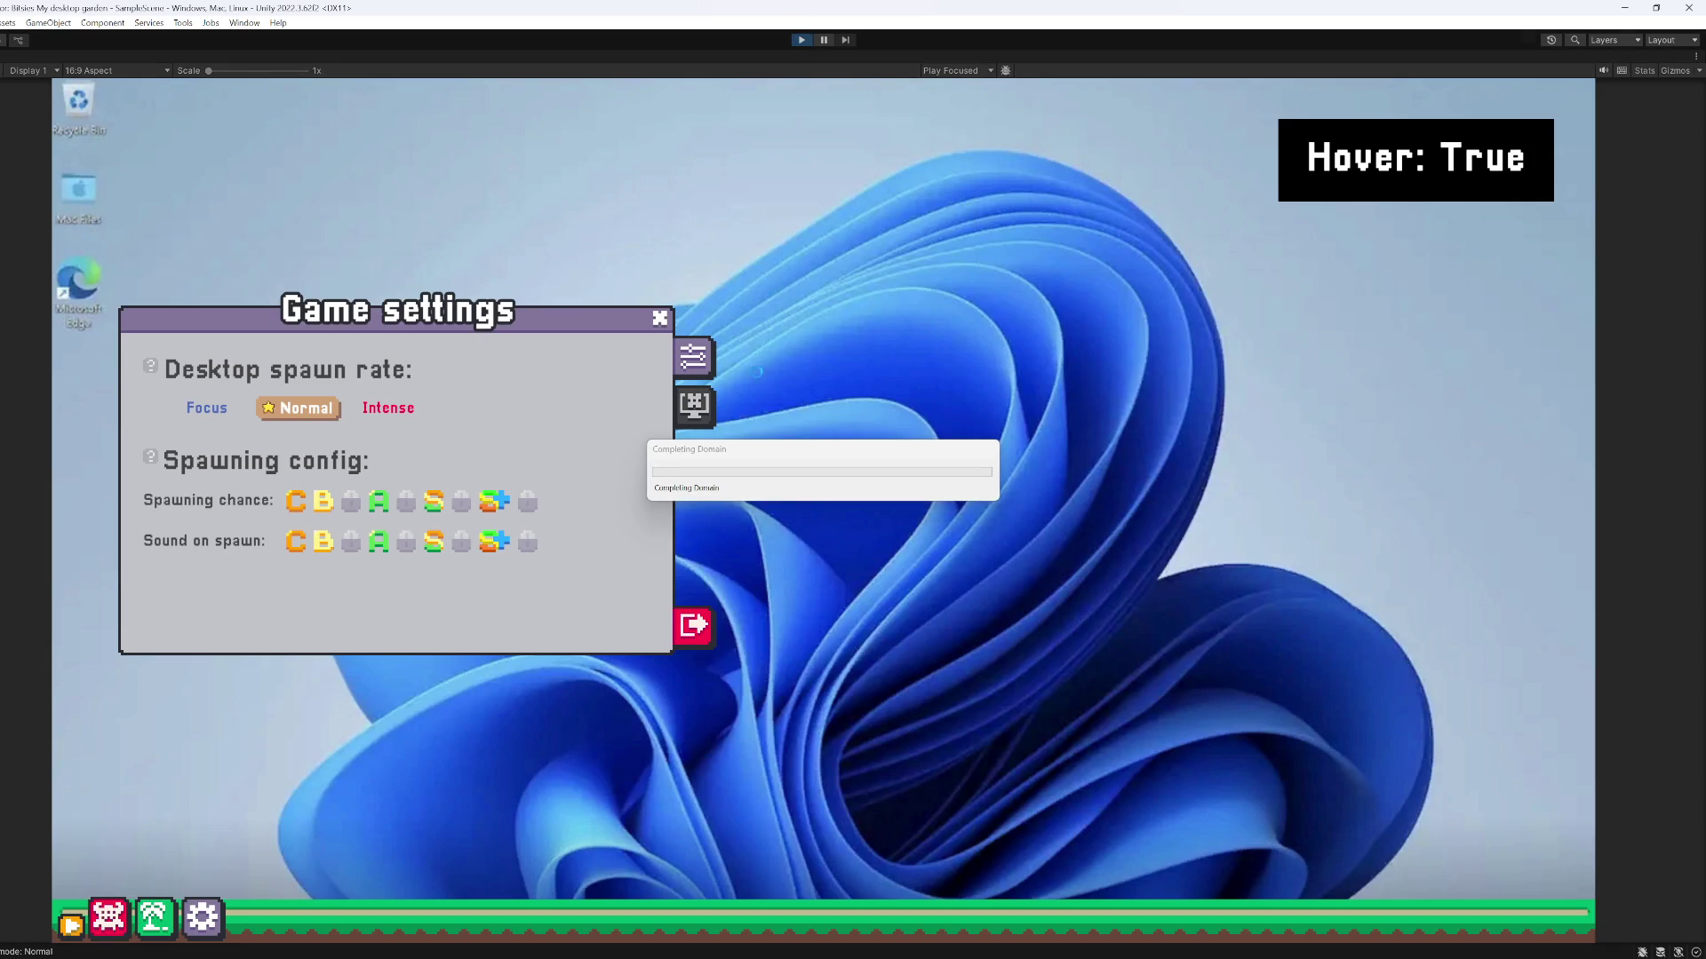
# Switch off the B, C and S spawn sounds in the game's settings popup, then restore the editor layout
pyautogui.click(203, 882)
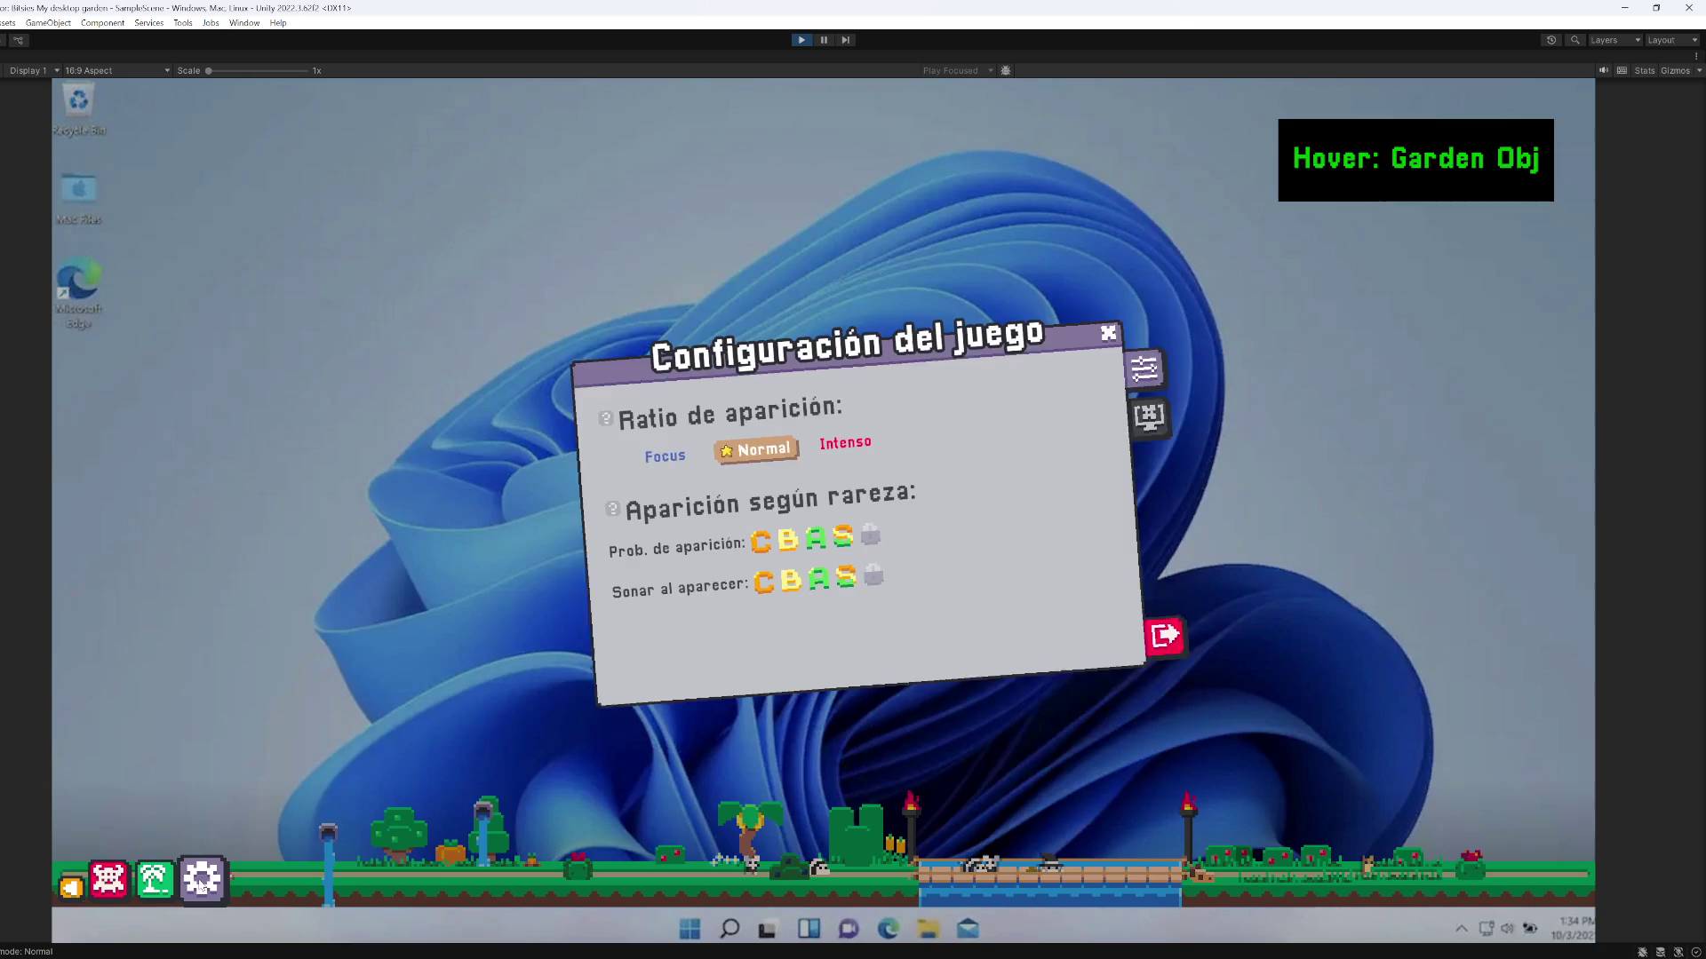
pyautogui.click(785, 577)
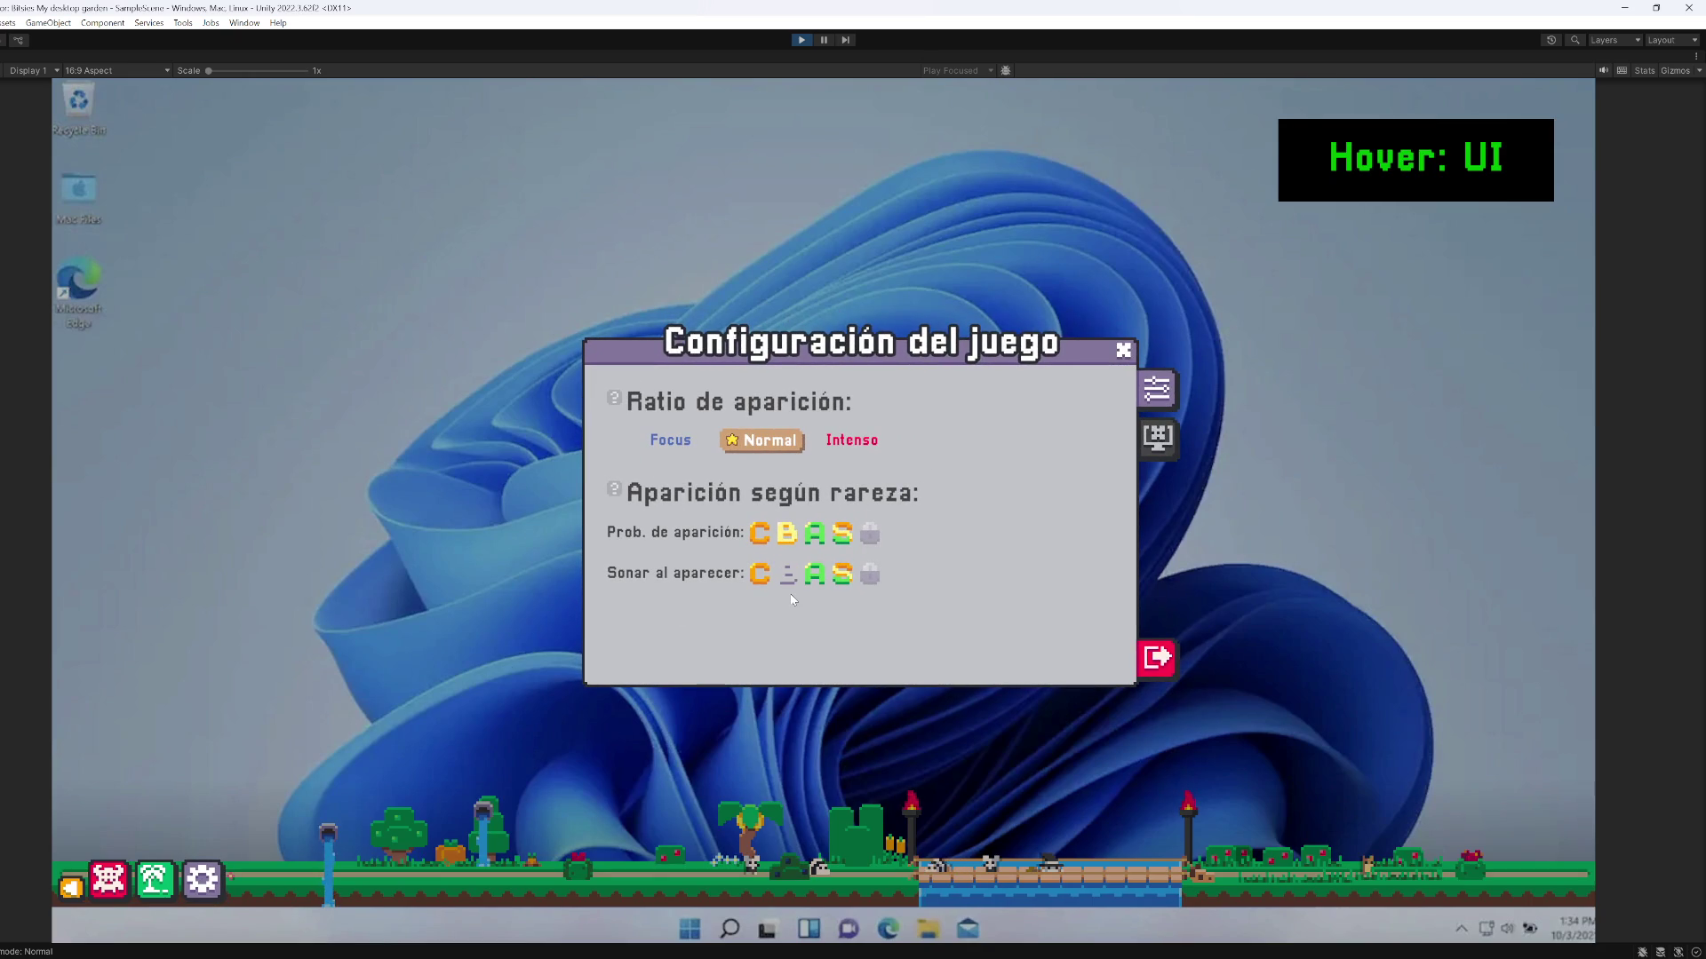
pyautogui.click(760, 574)
pyautogui.click(842, 574)
pyautogui.rightClick(3, 58)
pyautogui.click(53, 114)
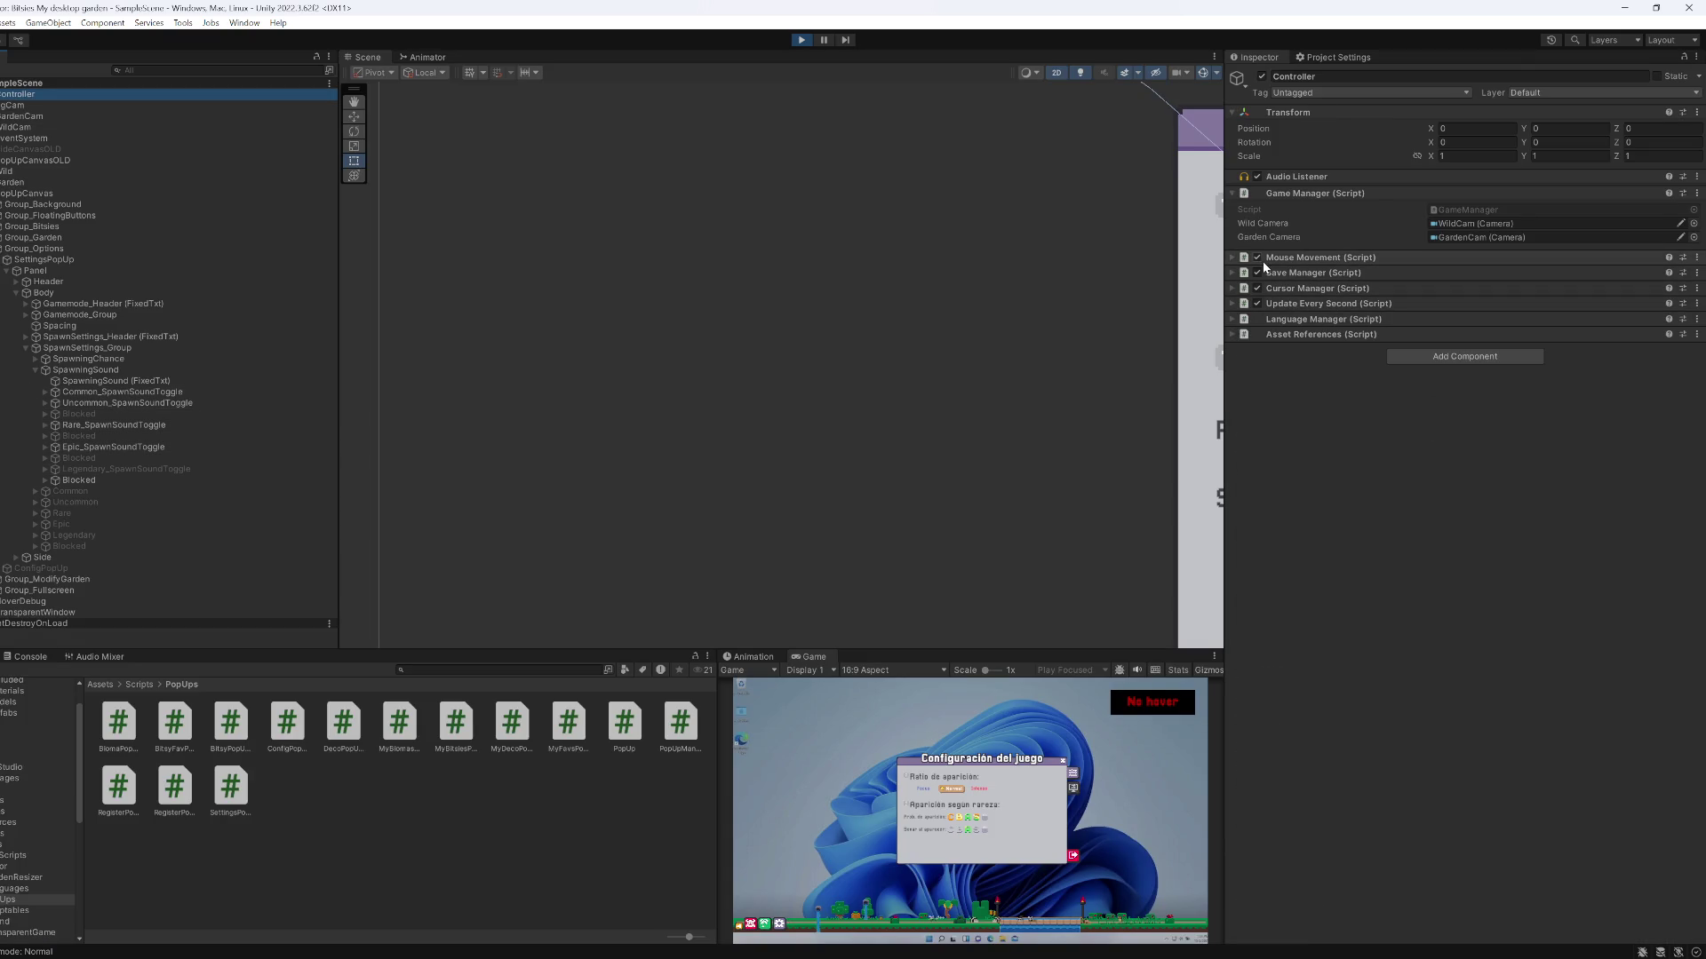
# Show the Wild object in Debug Inspector mode, then view ChangeSpawningSoundSettings in SettingsPopUp.cs
pyautogui.click(1235, 194)
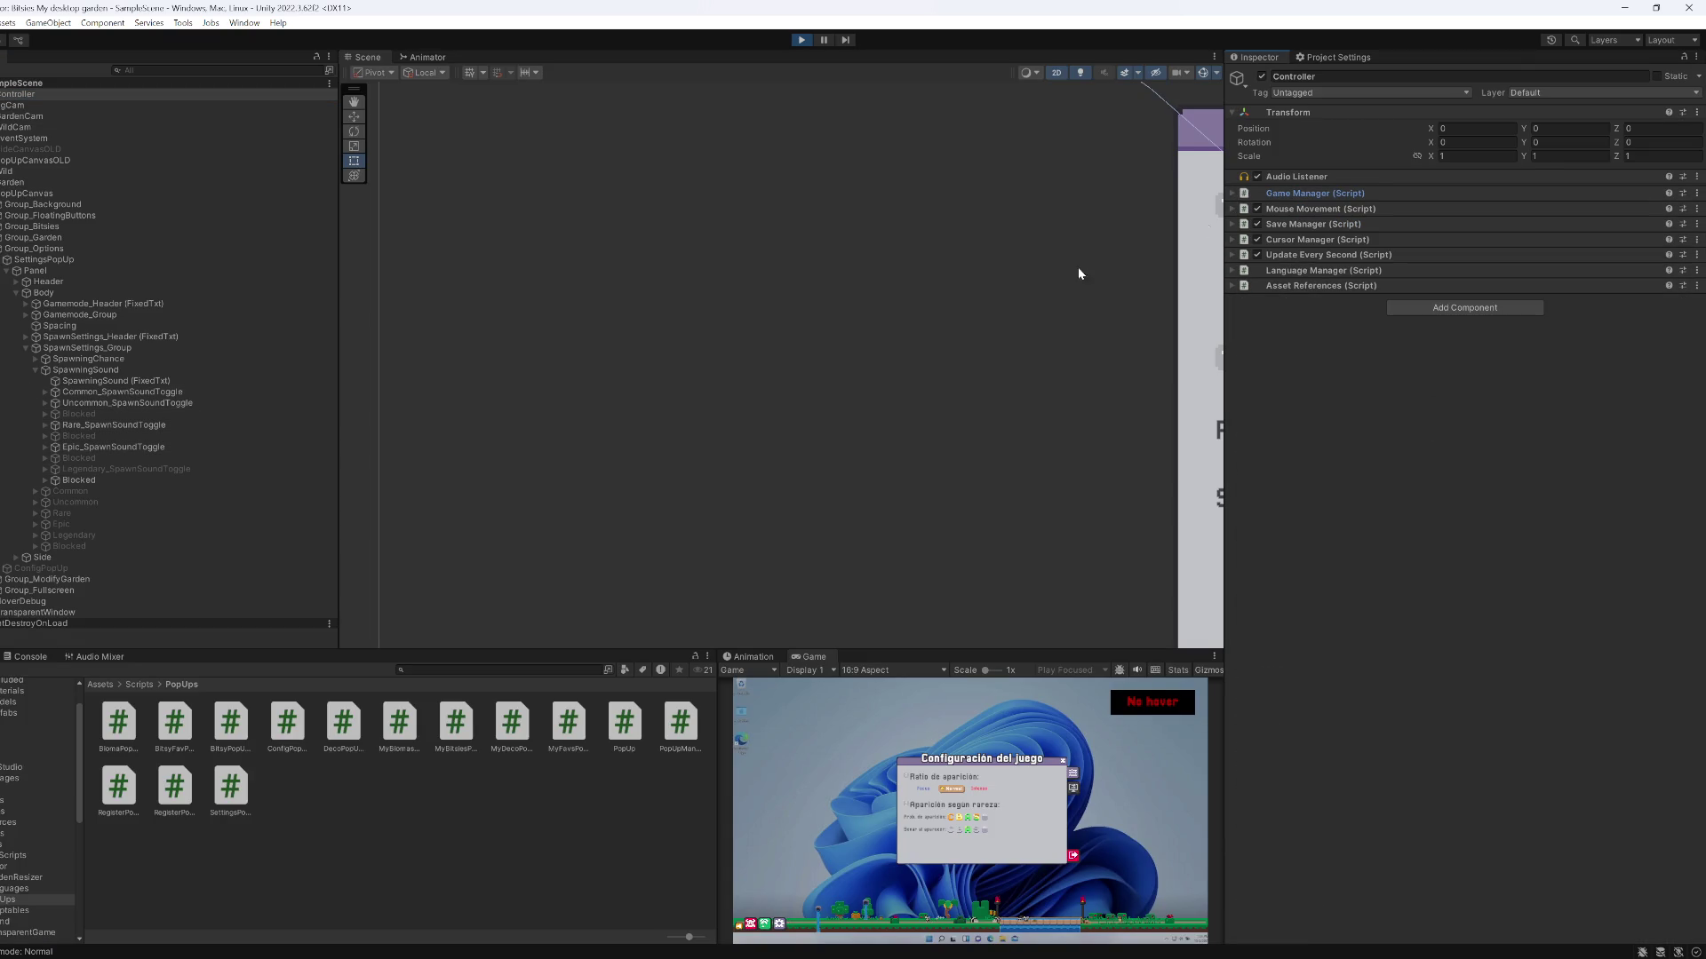
pyautogui.click(29, 251)
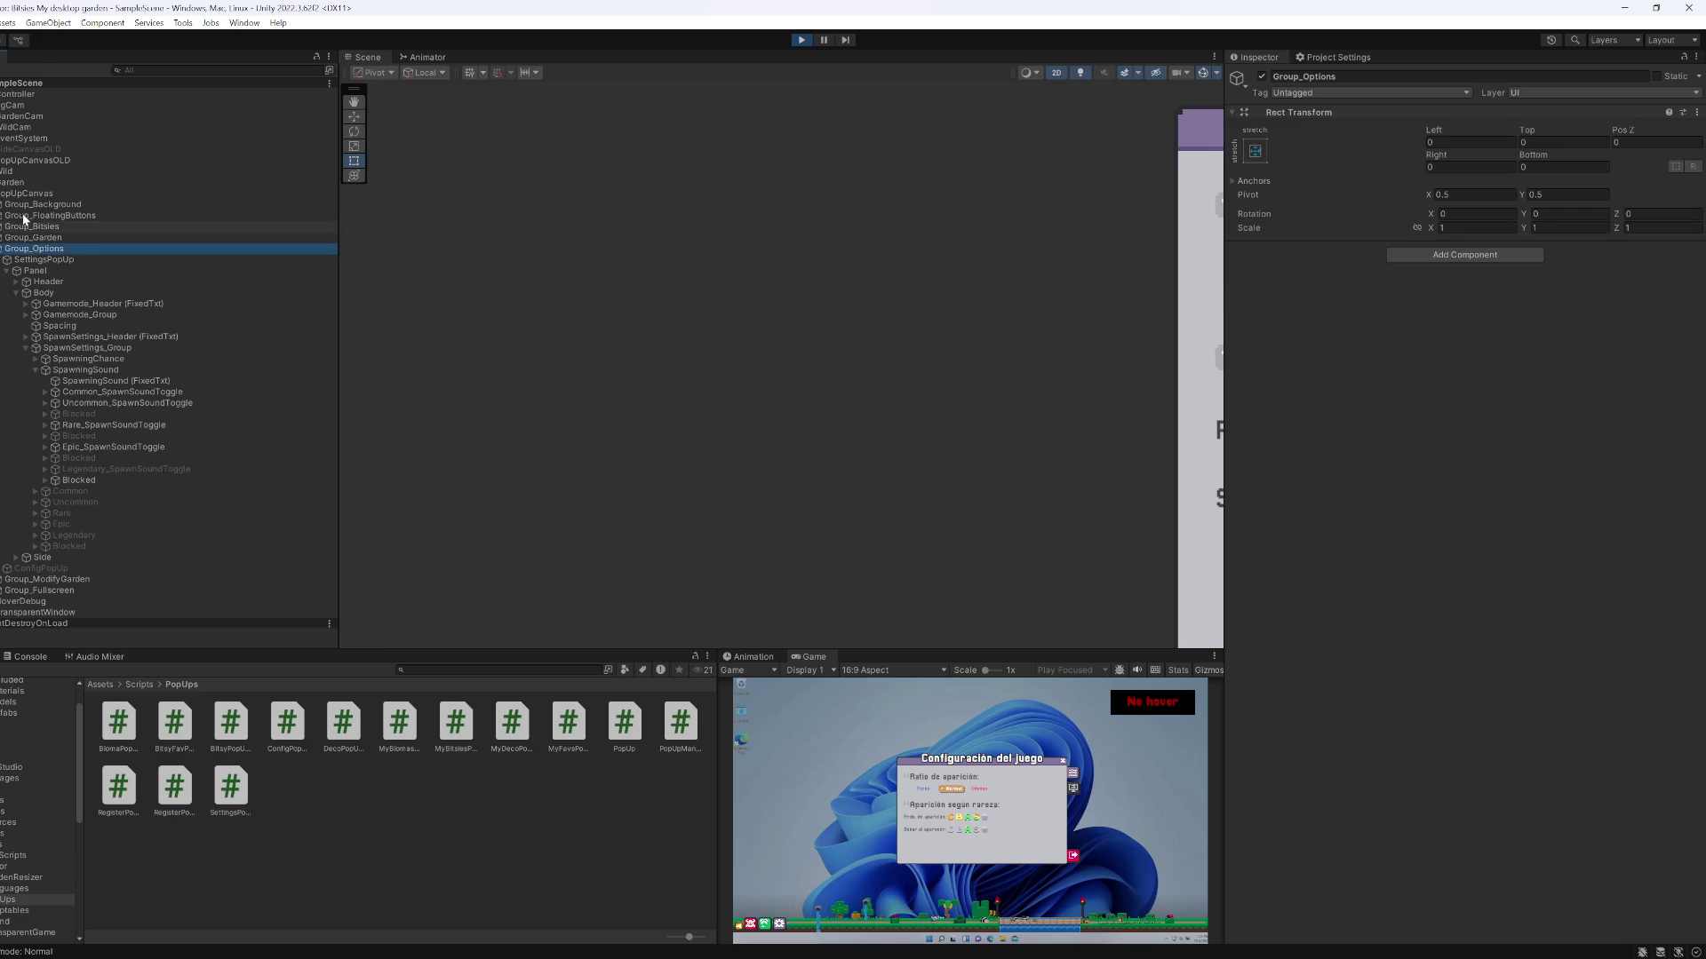
pyautogui.click(19, 172)
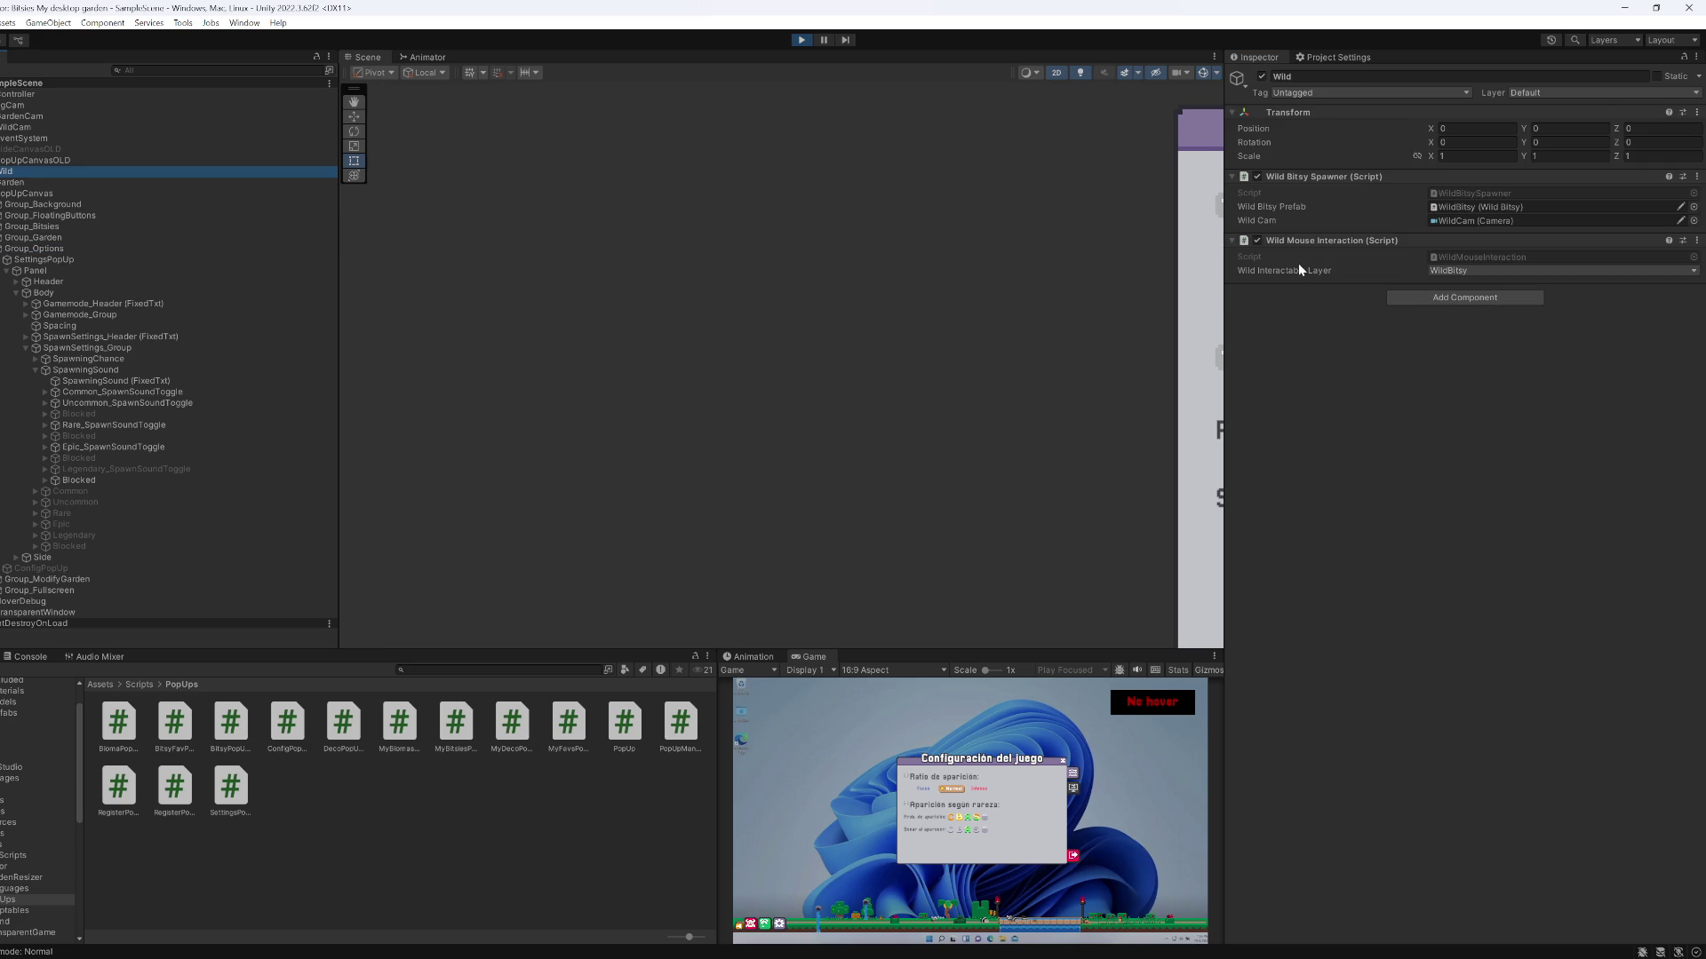
pyautogui.click(1697, 56)
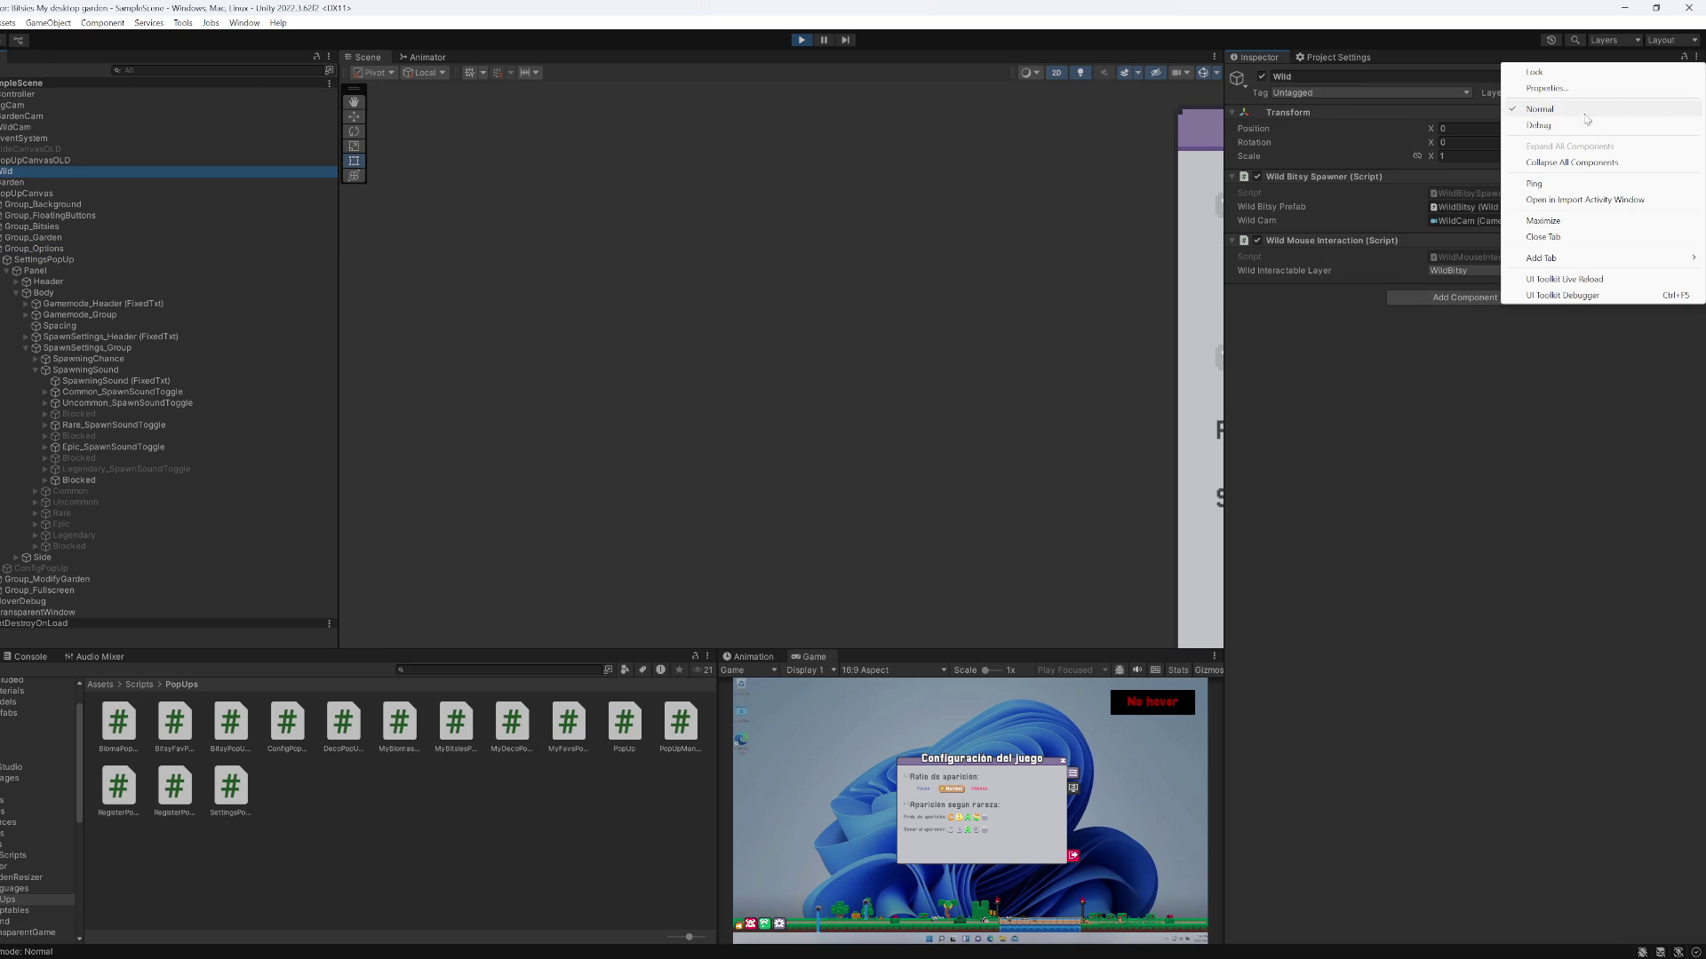
pyautogui.click(1536, 125)
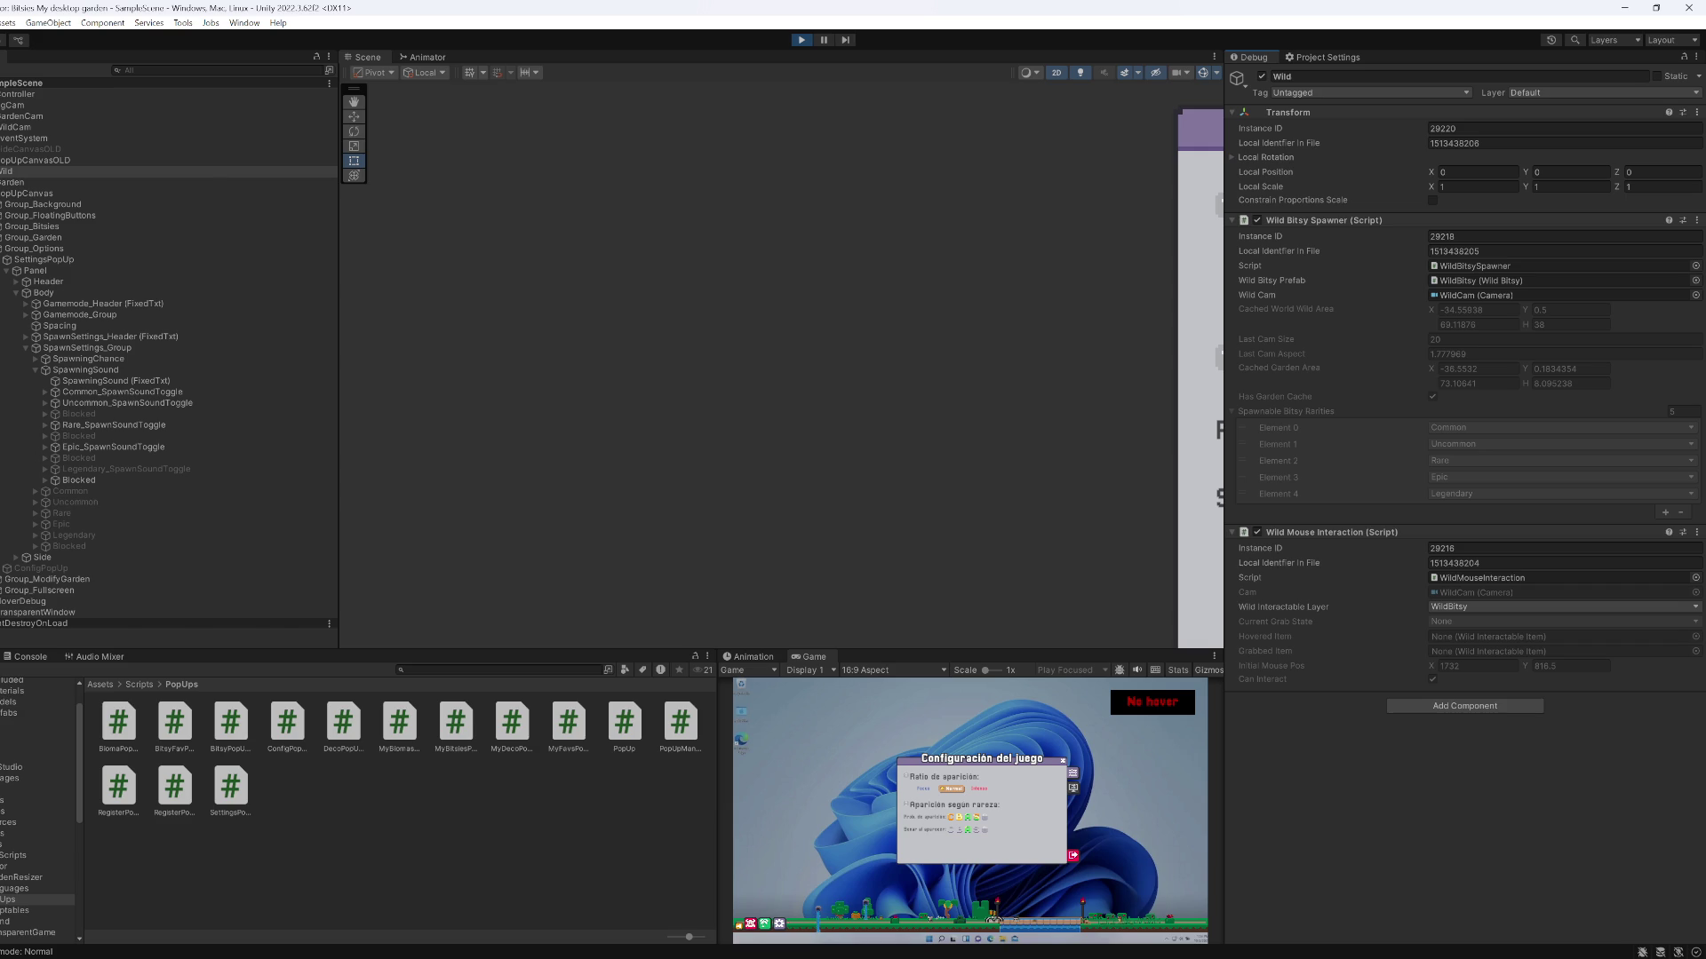
pyautogui.hotkey('alt', 'Tab')
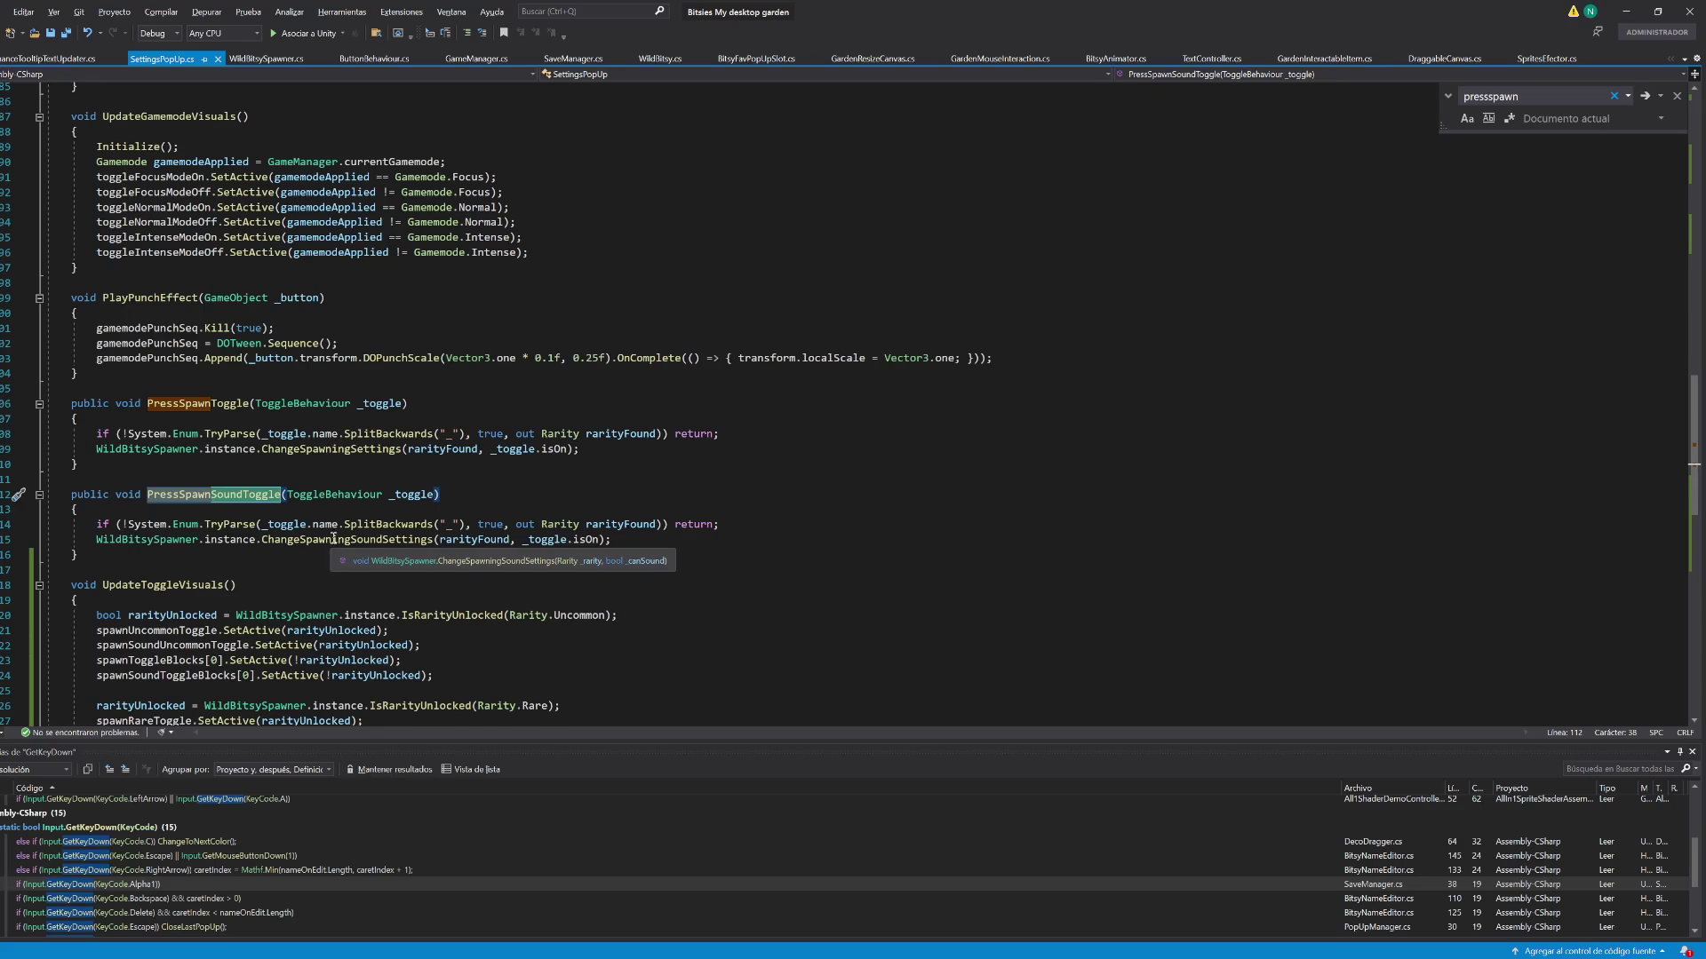
pyautogui.press('ctrl')
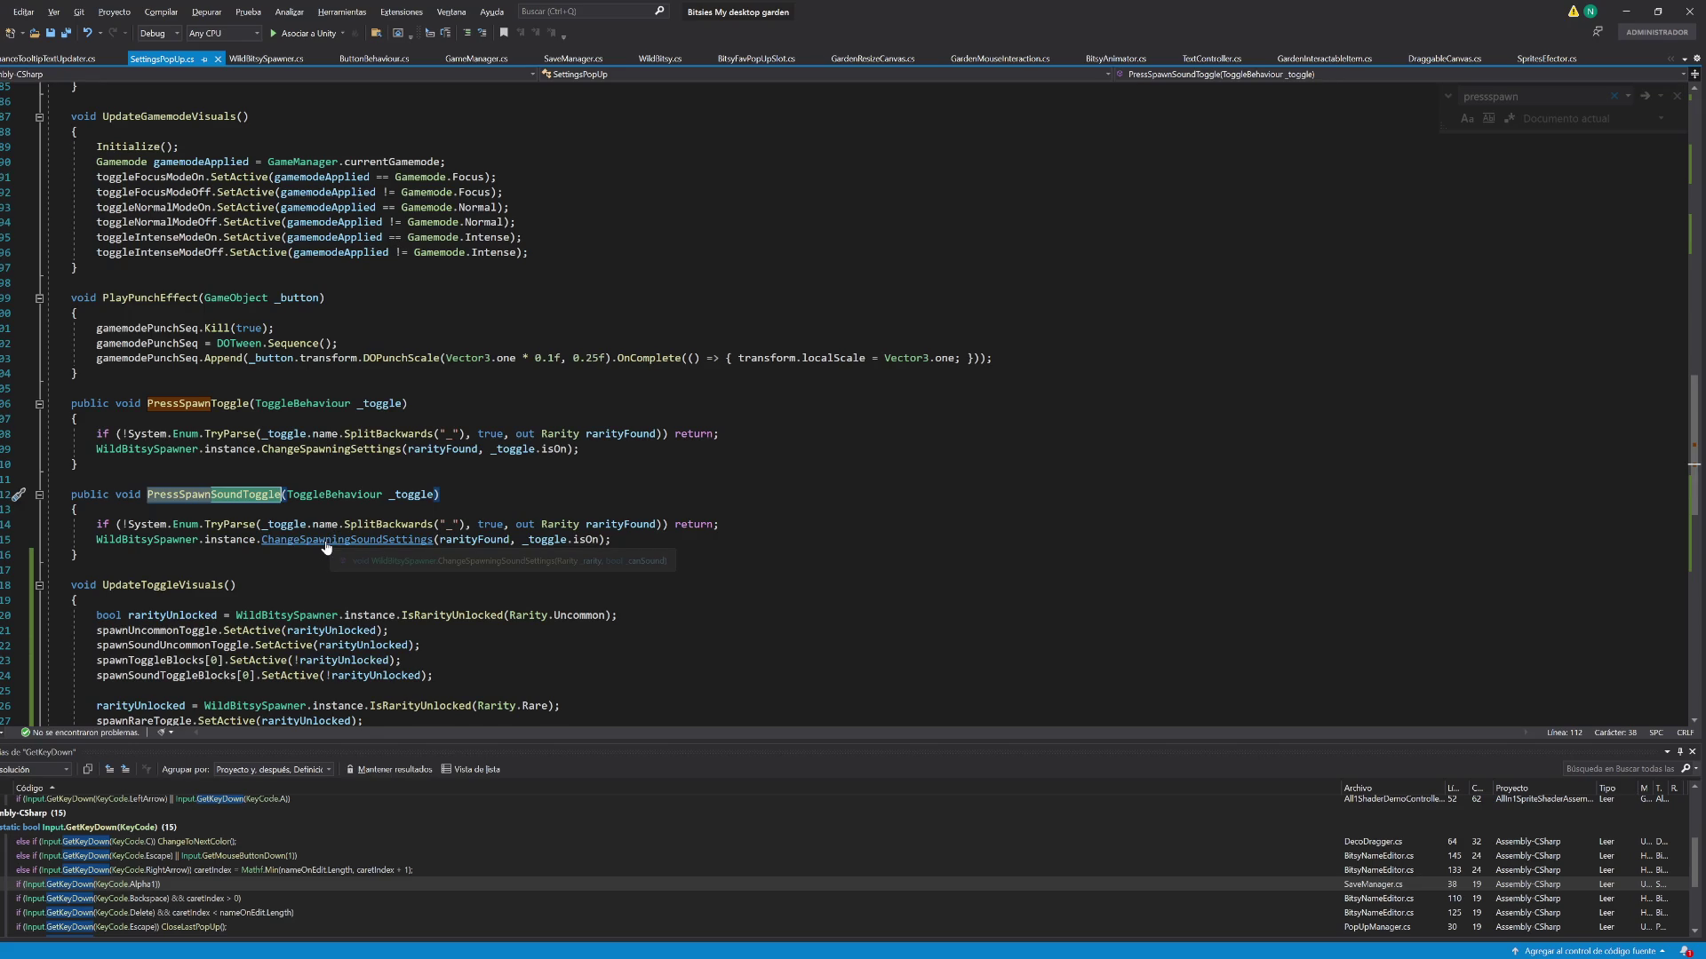
# Jump to ChangeSpawningSoundSettings and locate spawnableBitsyRaritiesSound in WildBitsySpawner.cs
pyautogui.keyDown('ctrl'); pyautogui.click(325, 542); pyautogui.keyUp('ctrl')
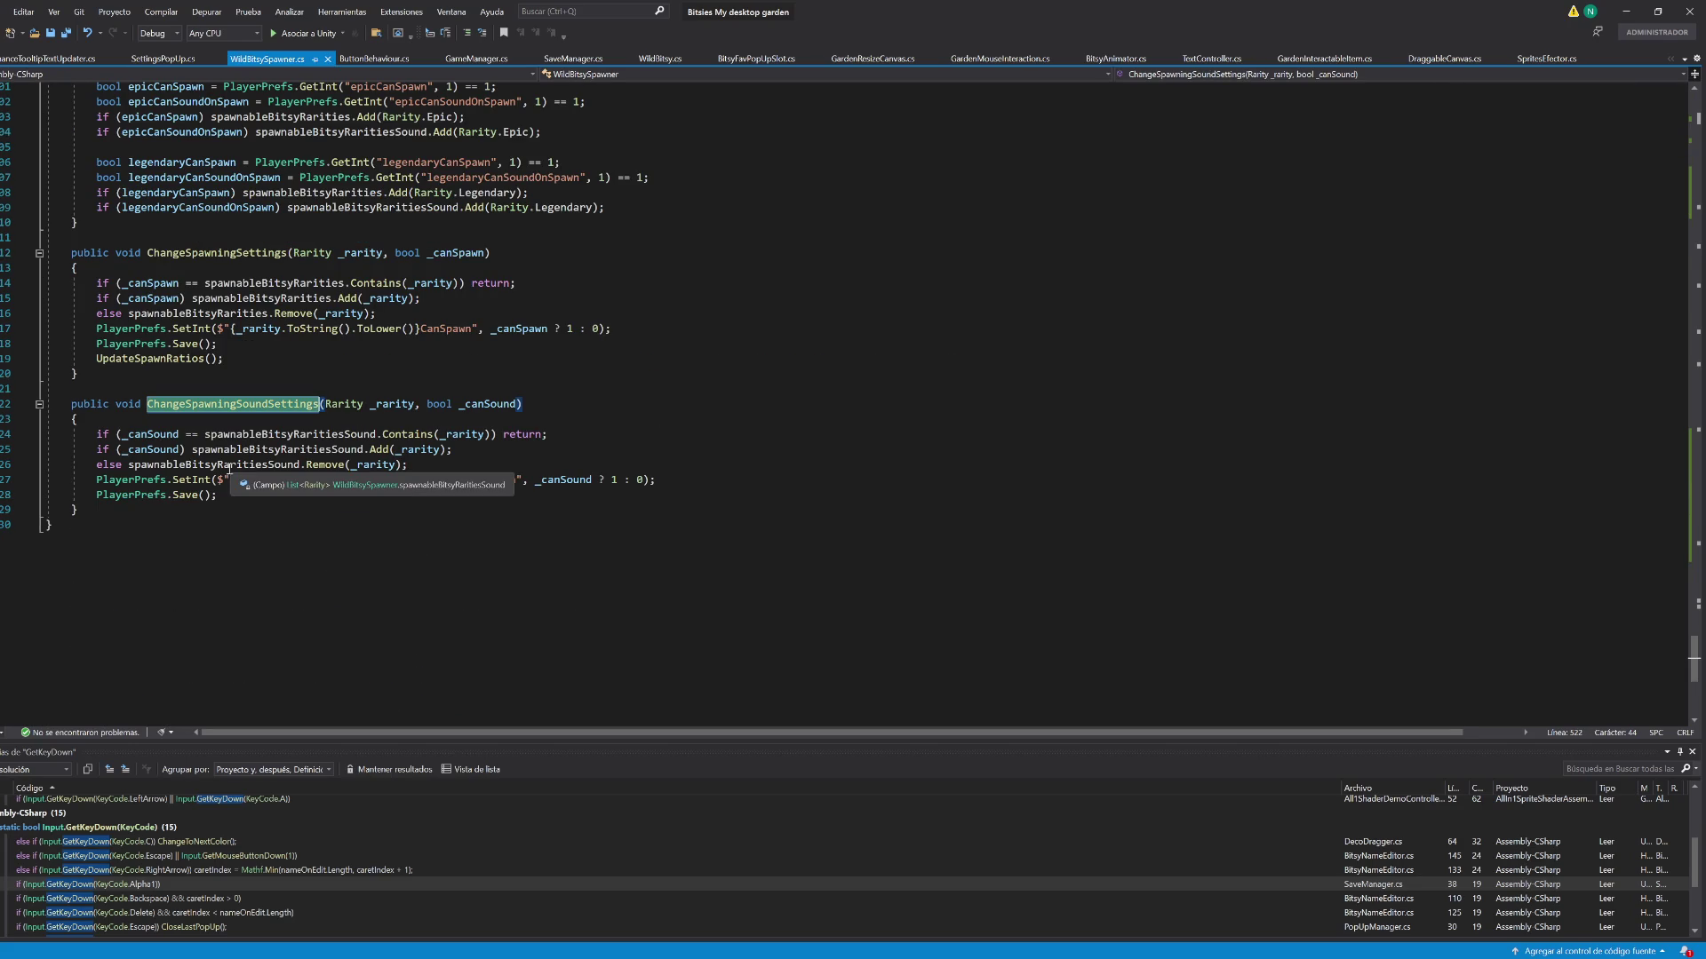
pyautogui.click(229, 466)
pyautogui.hotkey('ctrl', 'f')
pyautogui.moveTo(1694, 638); pyautogui.dragTo(1694, 107)
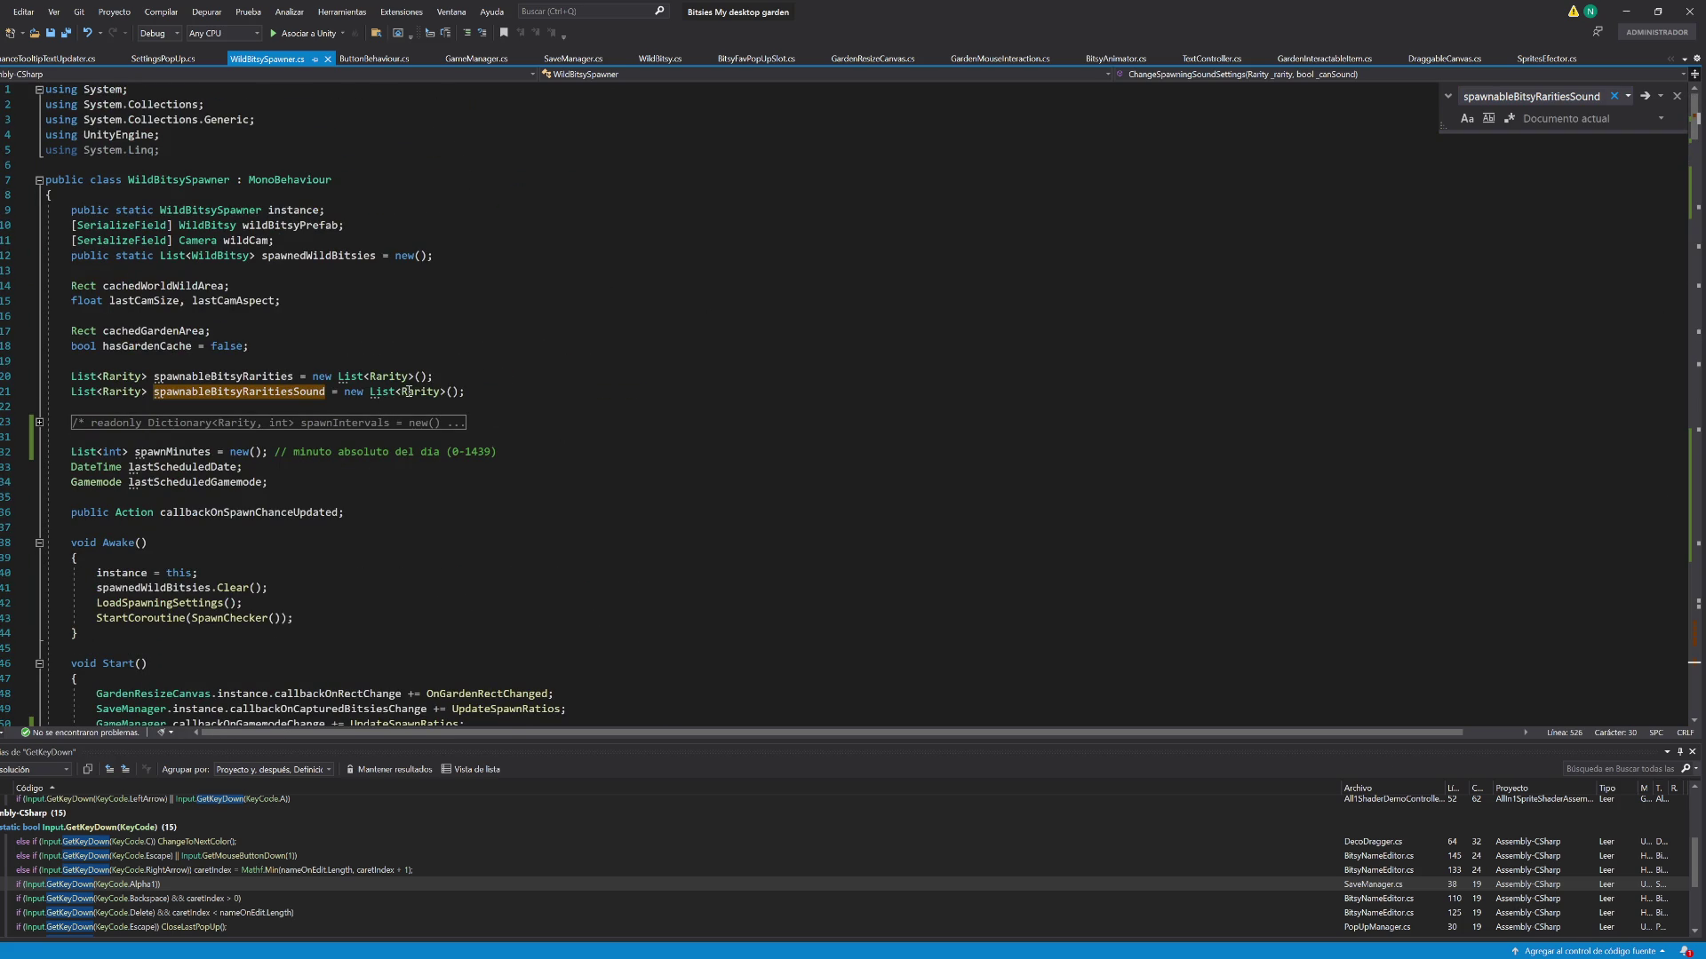
# Back in Unity, collapse the Wild object's Spawnable Bitsy Rarities list
pyautogui.hotkey('alt', 'Tab')
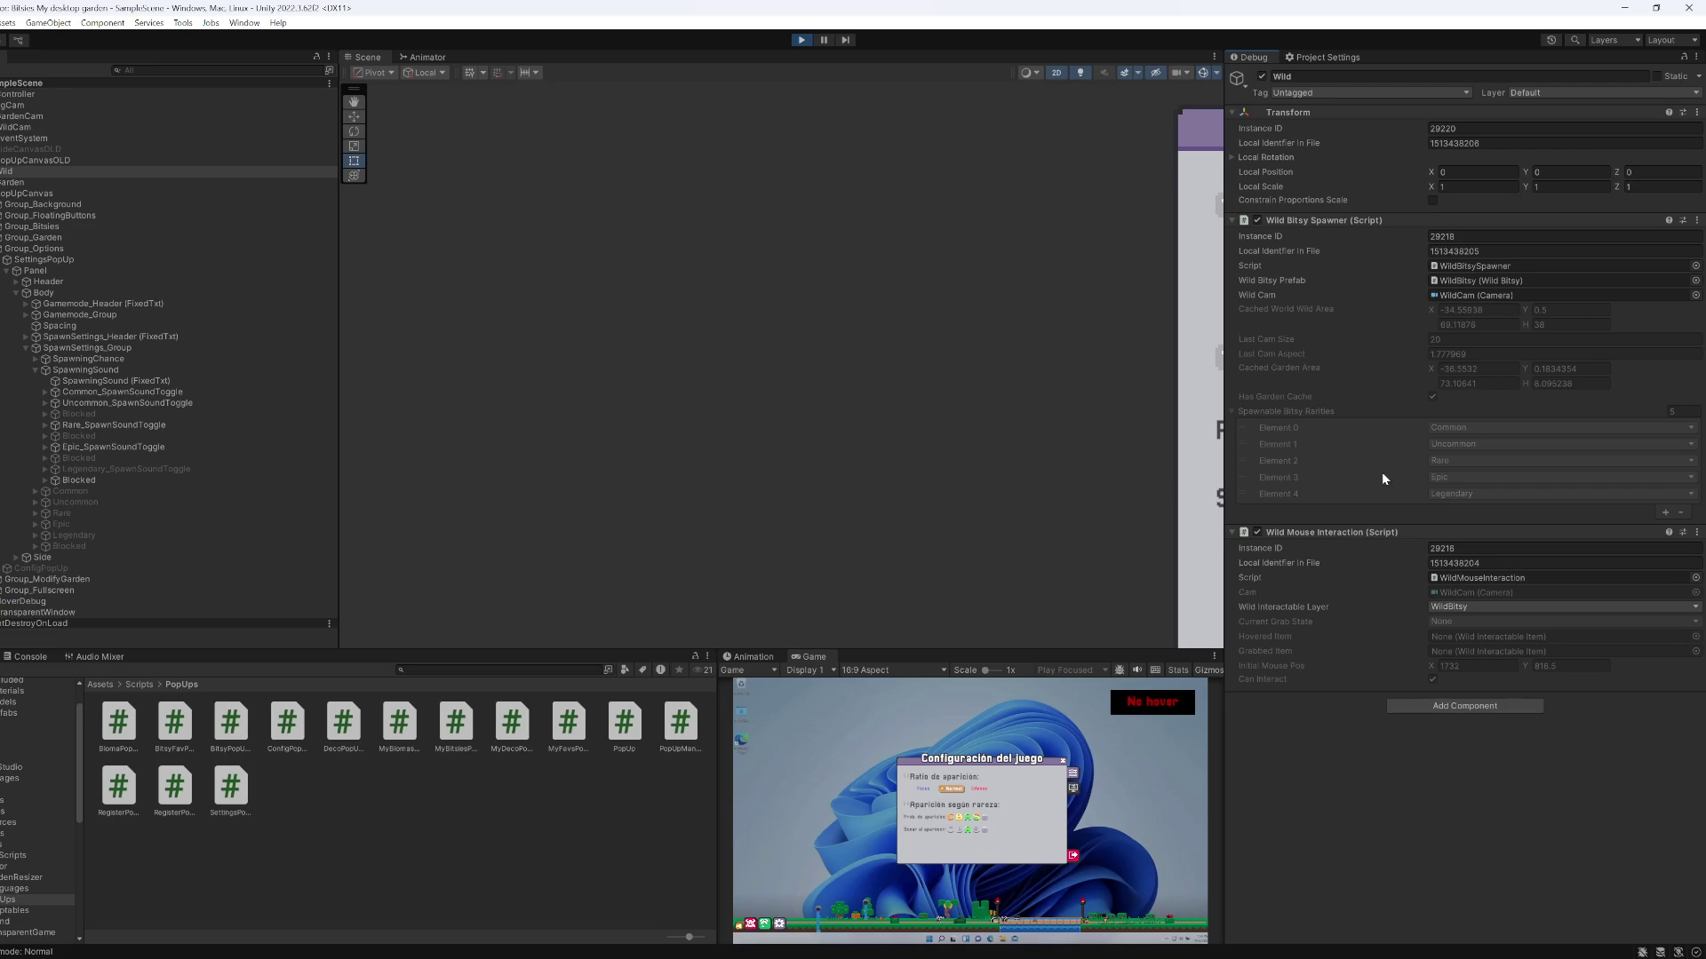
pyautogui.click(1245, 410)
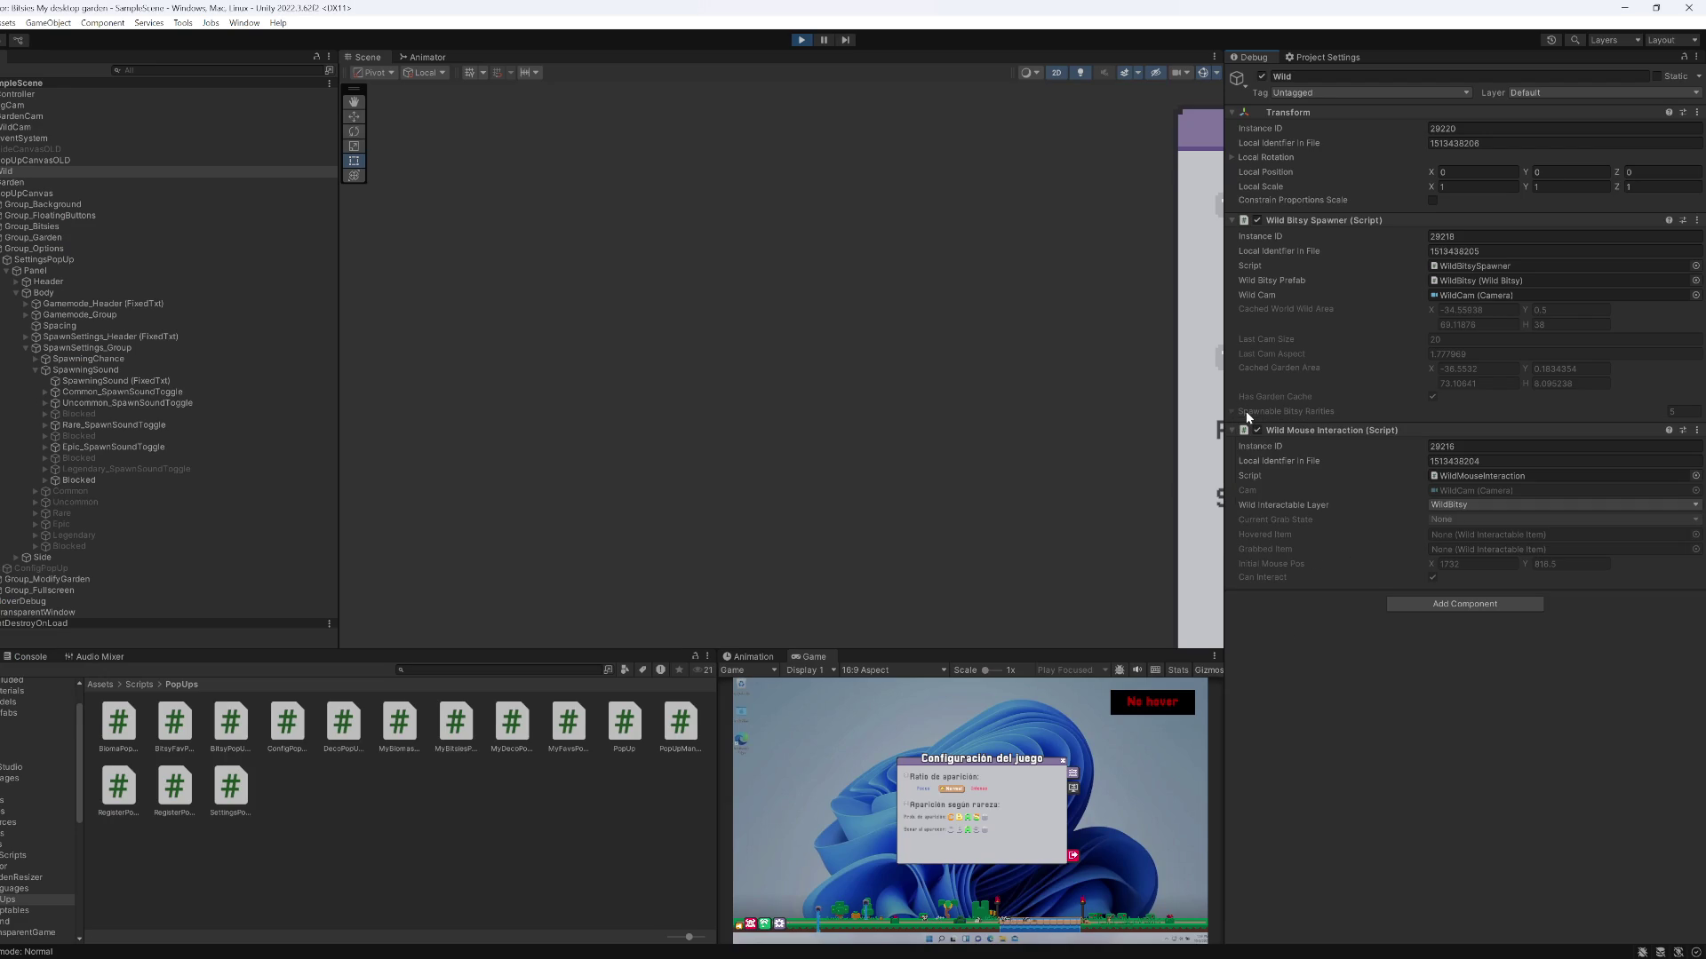
pyautogui.click(1245, 411)
pyautogui.doubleClick(1288, 220)
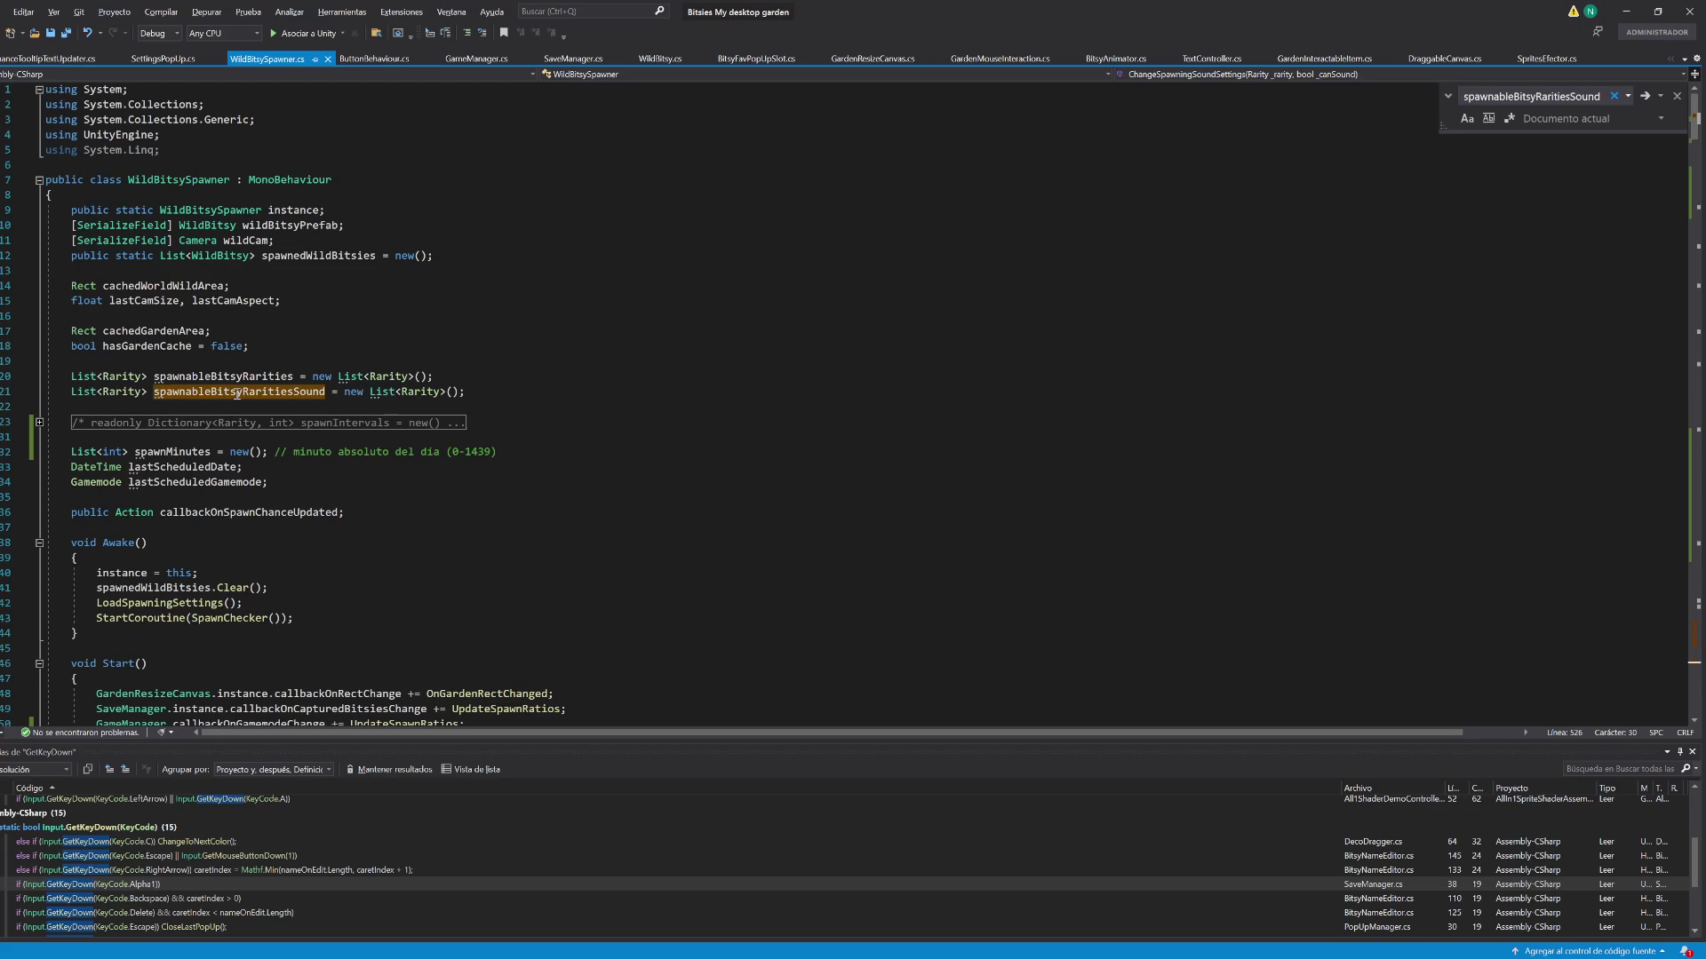
pyautogui.hotkey('alt', 'Tab')
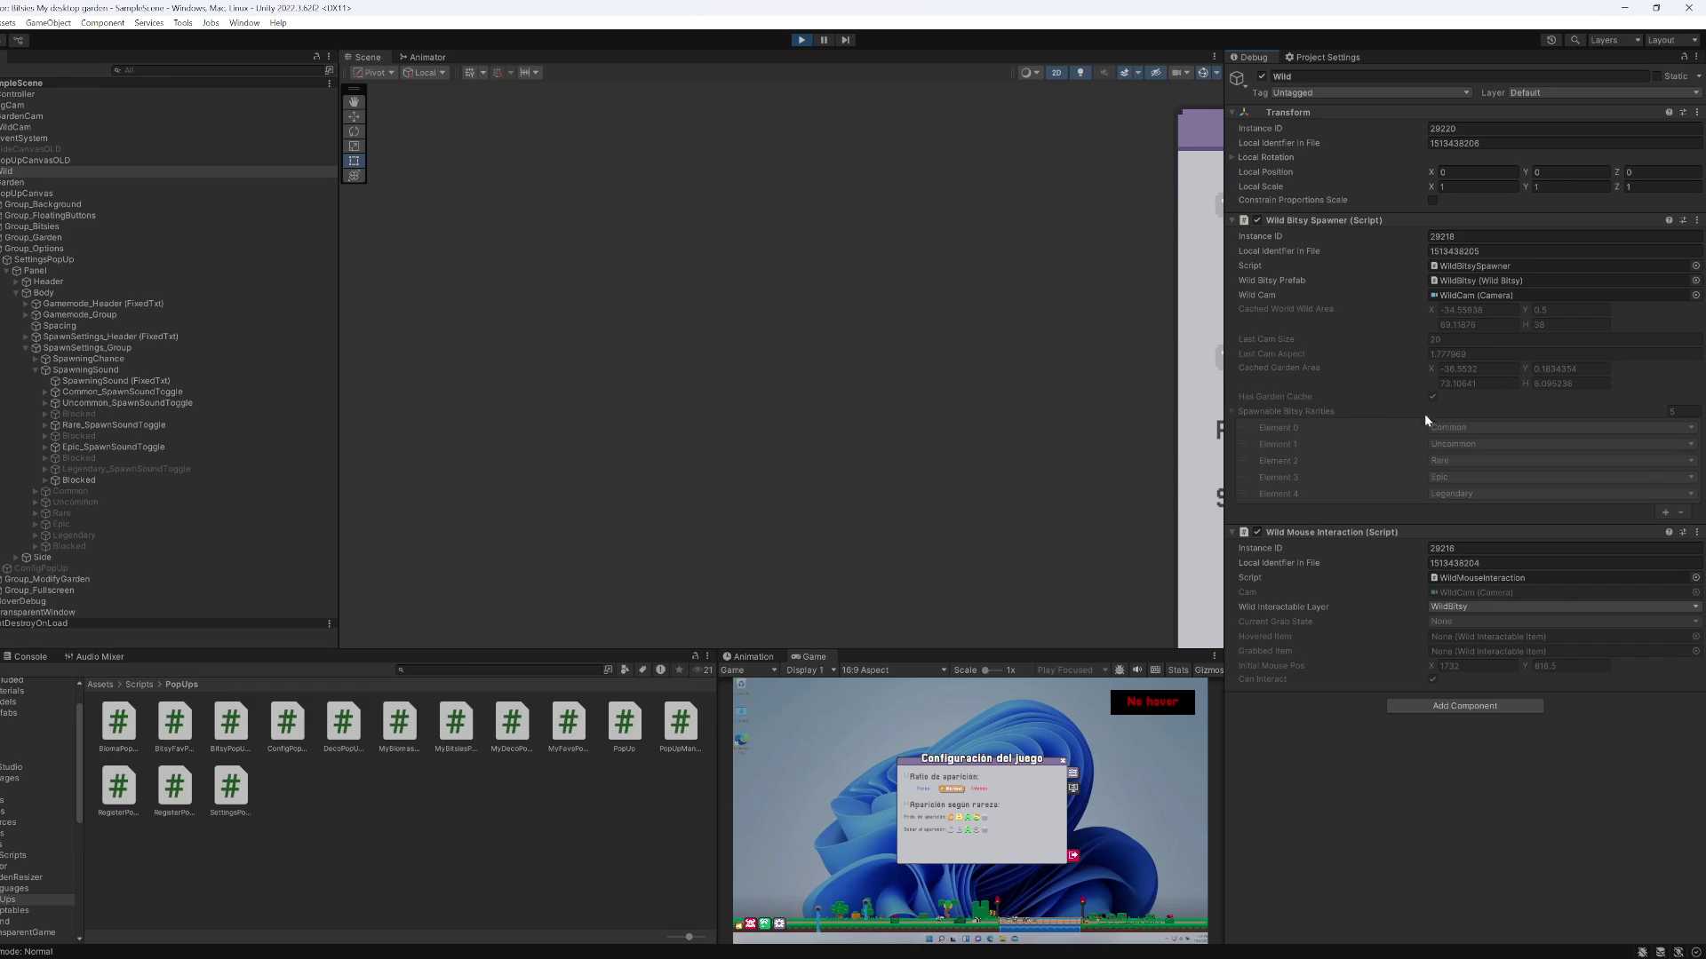
pyautogui.click(1249, 414)
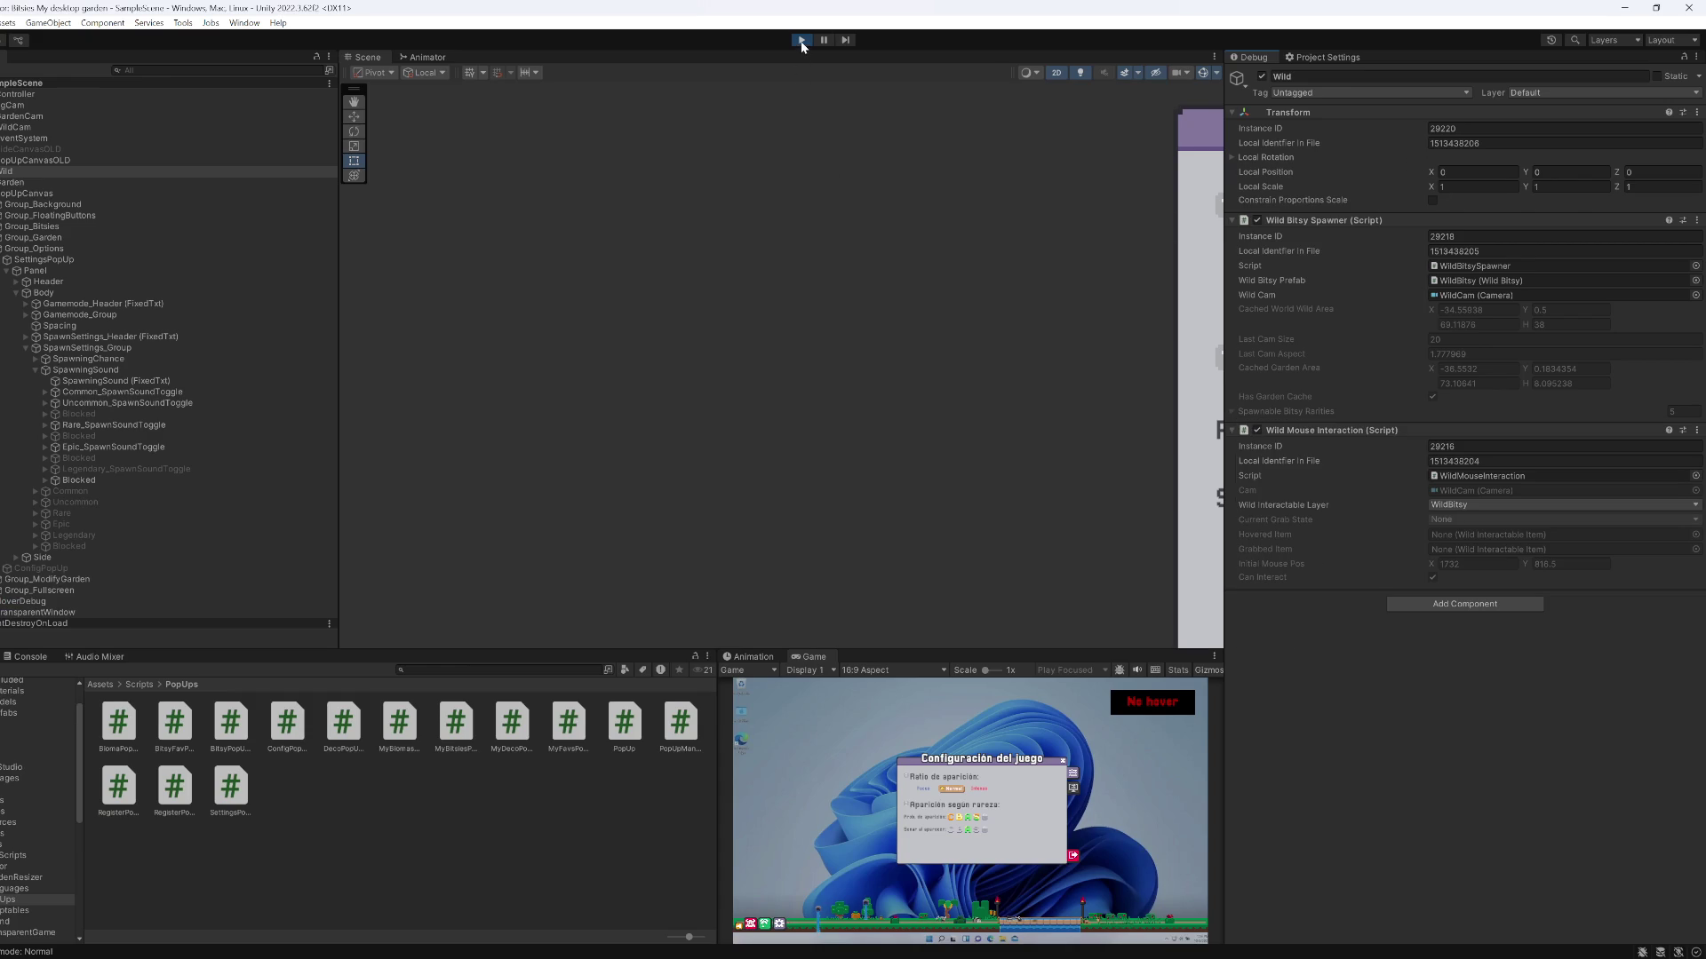
# Add [SerializeField] to the spawnableBitsyRaritiesSound declaration and save the script
pyautogui.hotkey('alt', 'Tab')
pyautogui.click(72, 392)
pyautogui.write('[serializeF')
pyautogui.press('Tab')
pyautogui.write(']')
pyautogui.hotkey('ctrl', 's')
pyautogui.hotkey('alt', 'Tab')
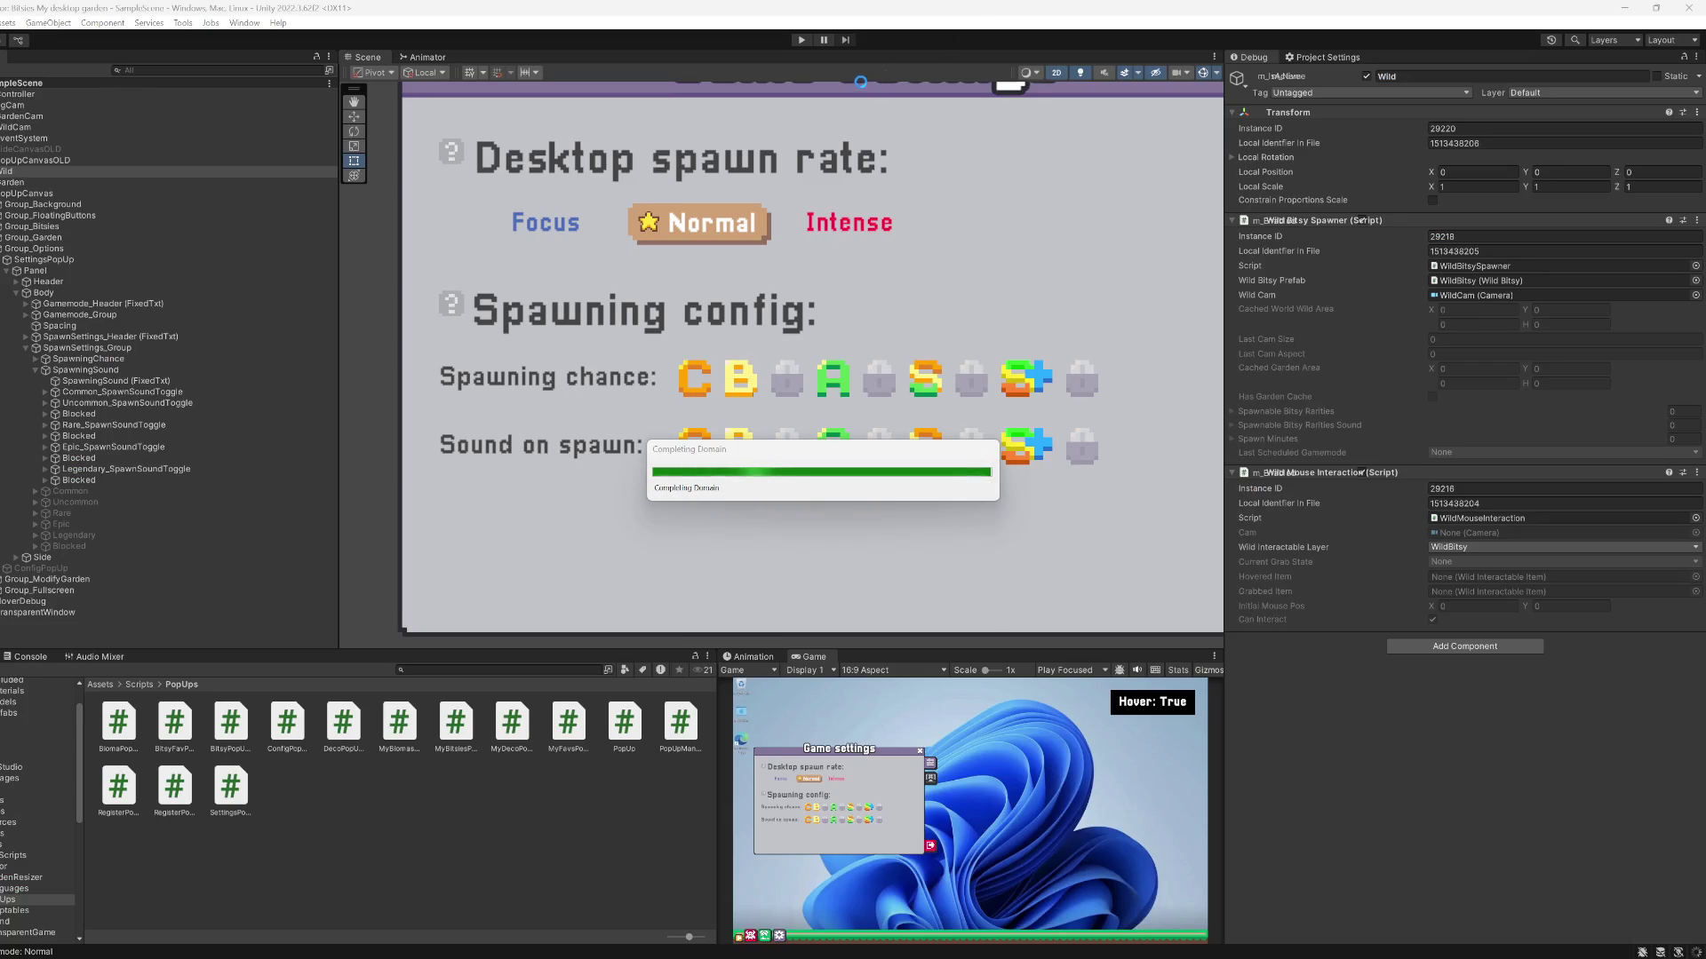
# Play the game, expand Spawnable Bitsy Rarities Sound, and return the Inspector to Normal mode
pyautogui.click(801, 41)
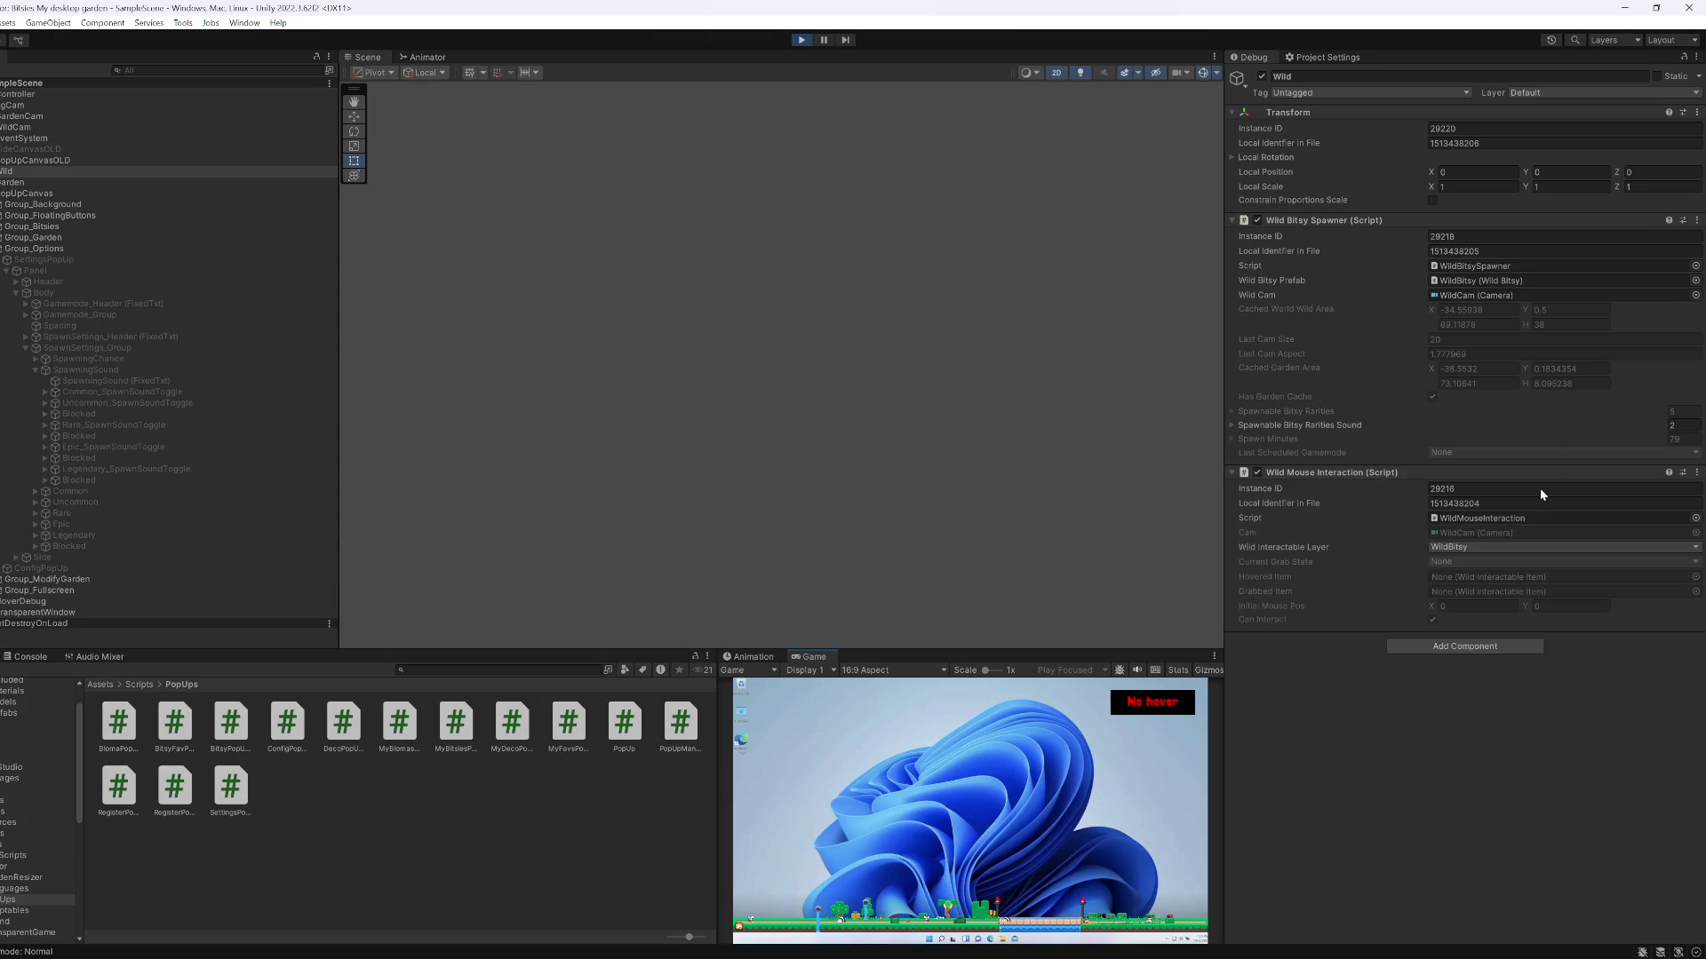
pyautogui.click(1330, 425)
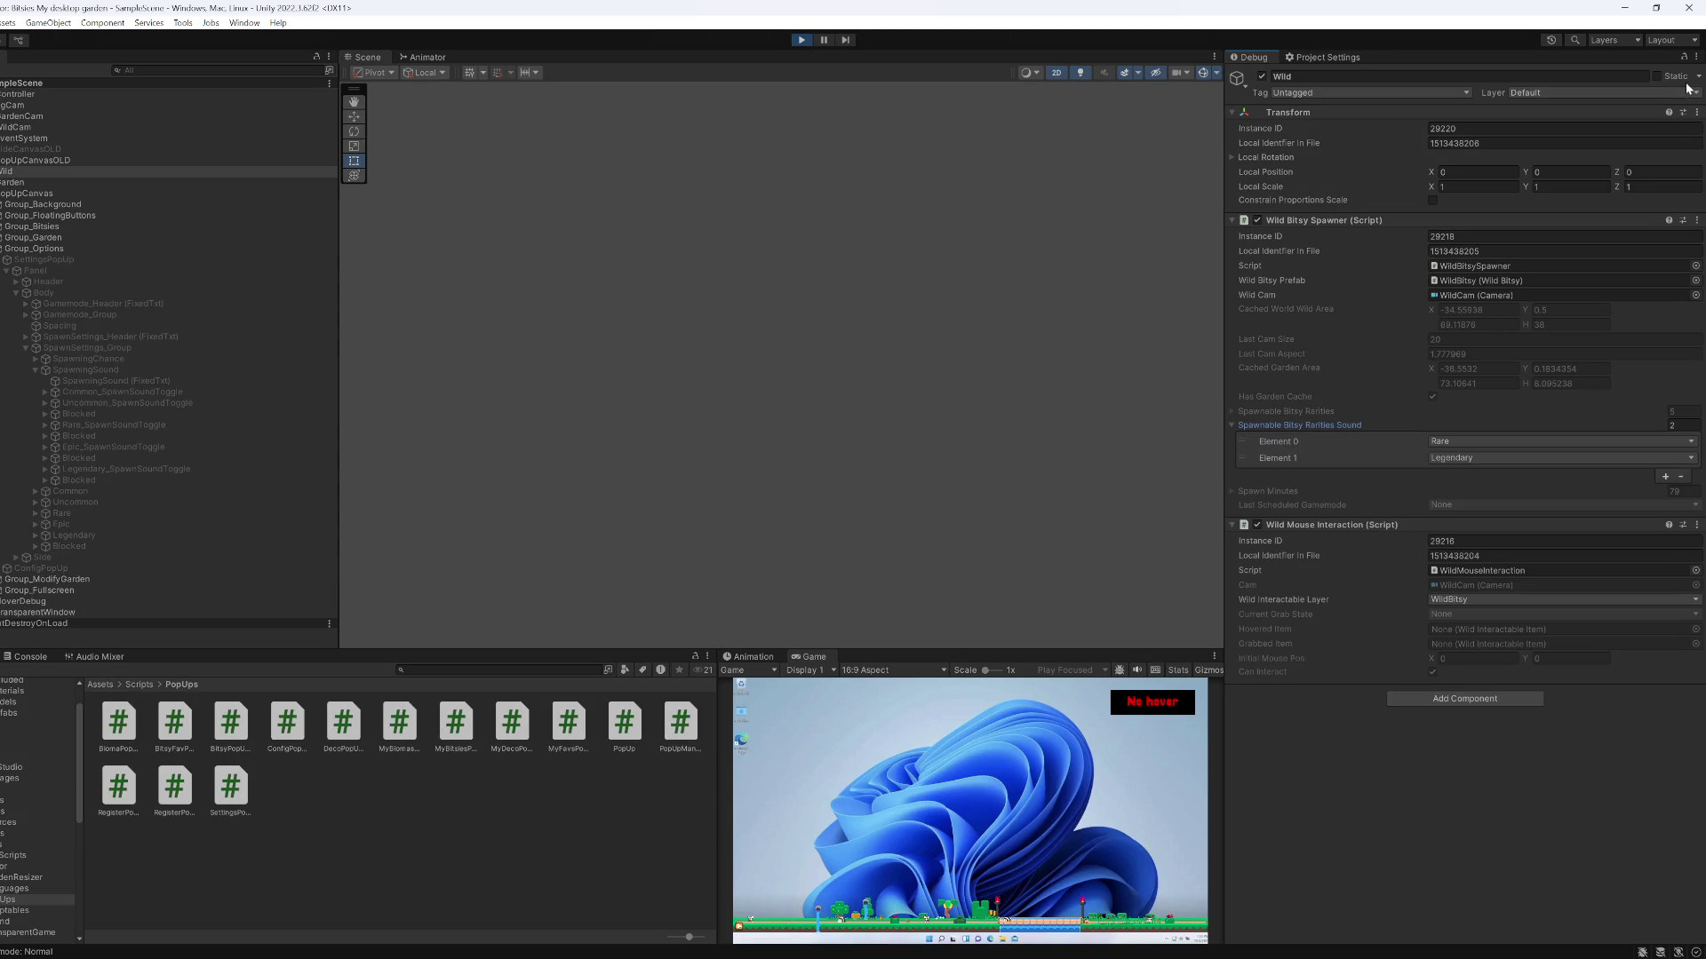
pyautogui.click(1697, 57)
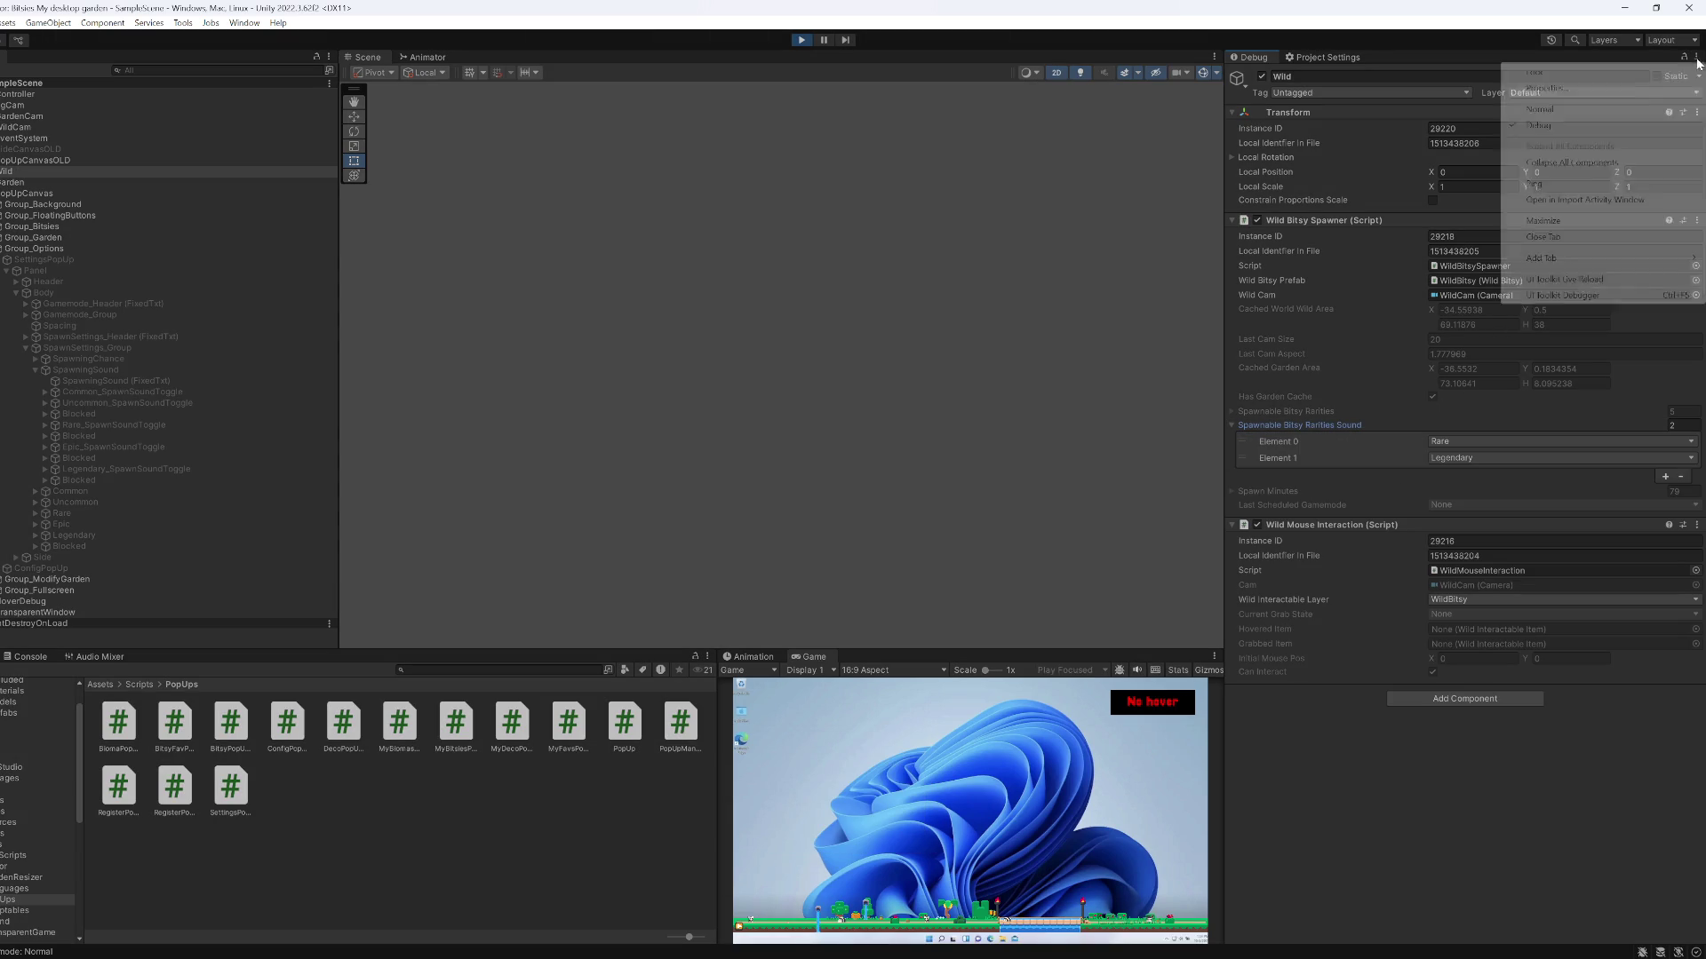
pyautogui.click(1595, 108)
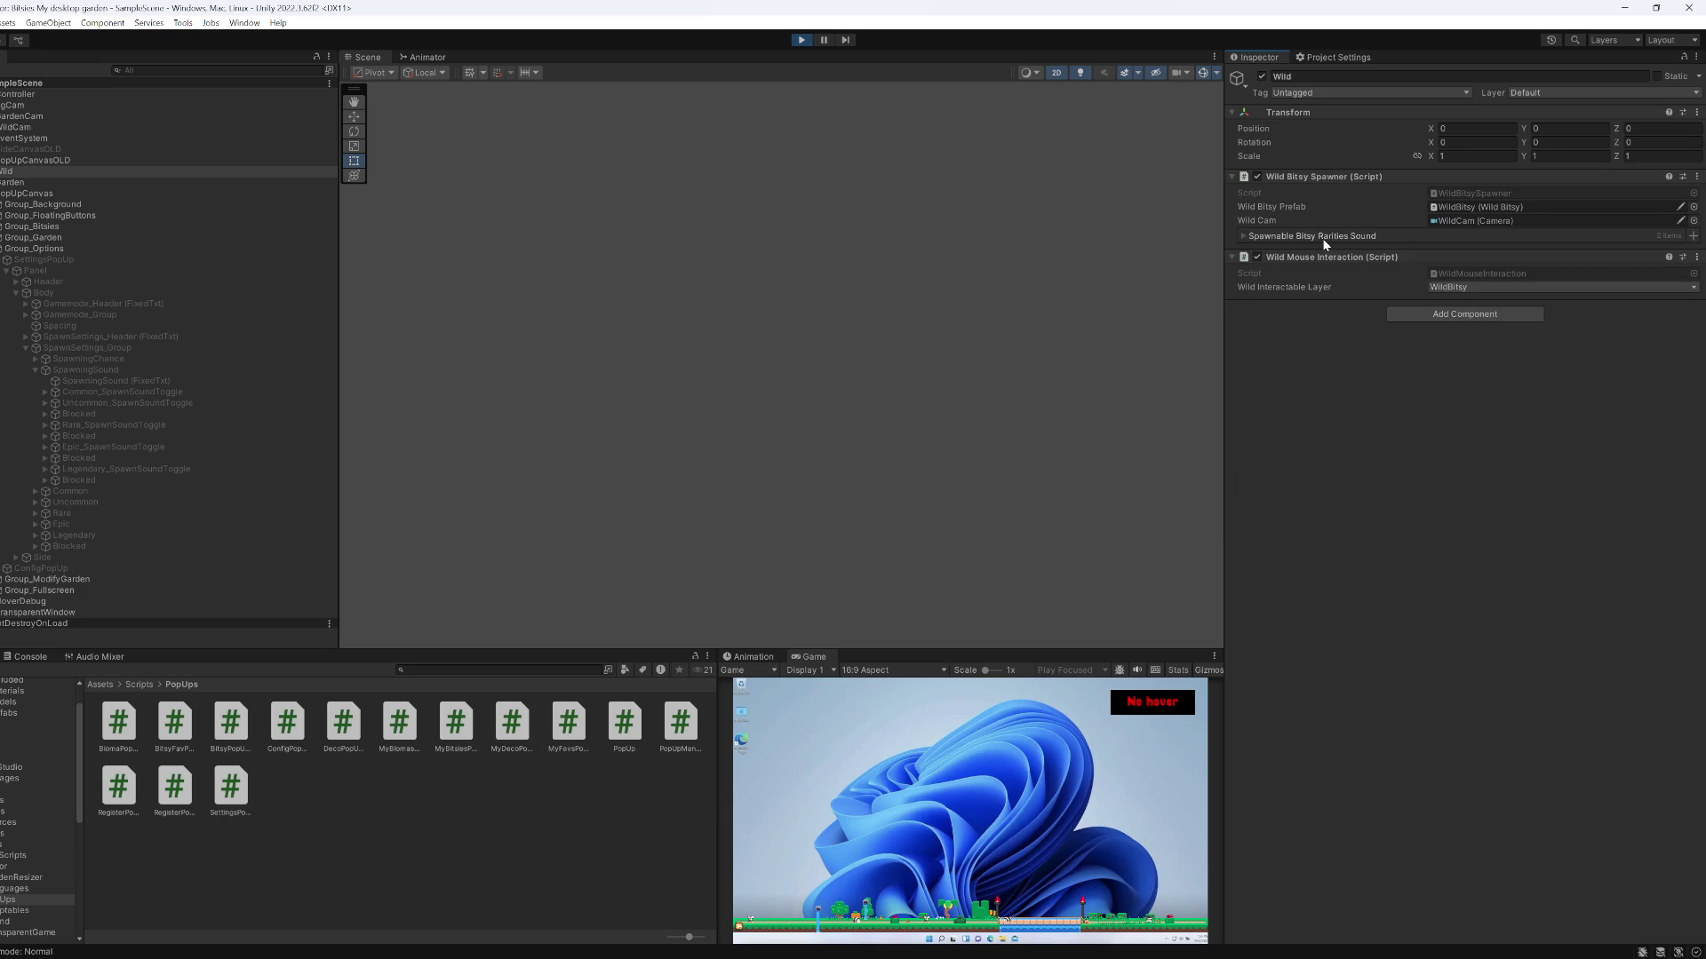
# Turn the Epic, Common and Uncommon spawn sounds back on in-game, then maximize the Game view
pyautogui.click(1324, 236)
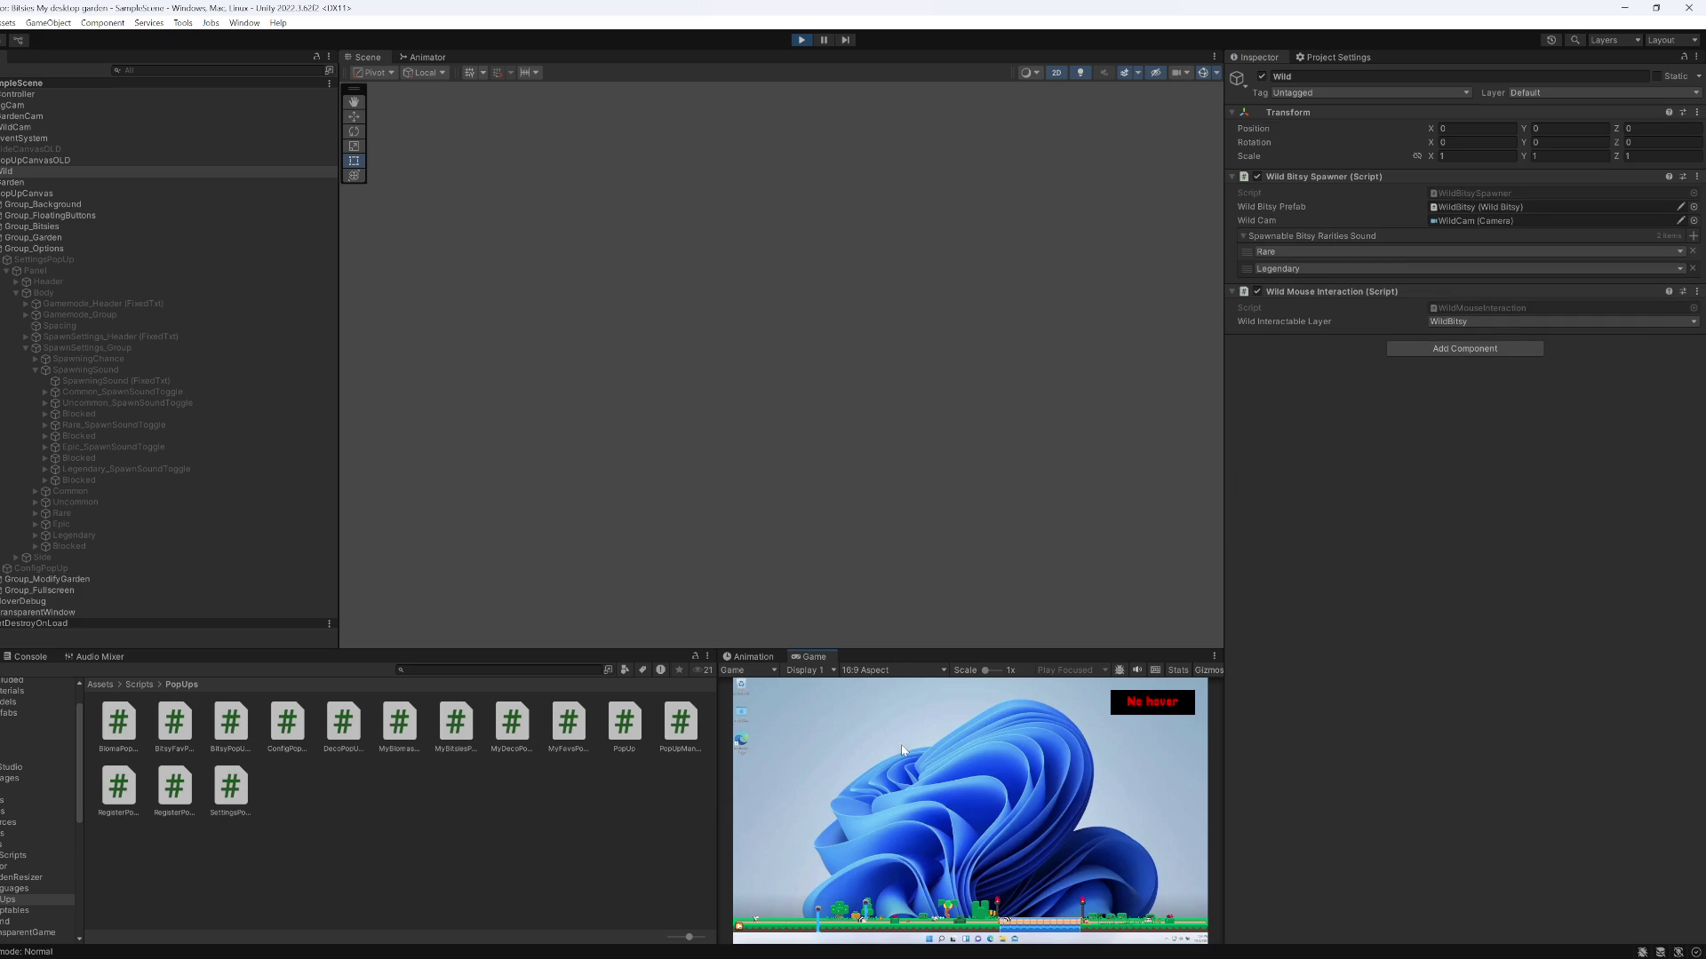
pyautogui.click(779, 924)
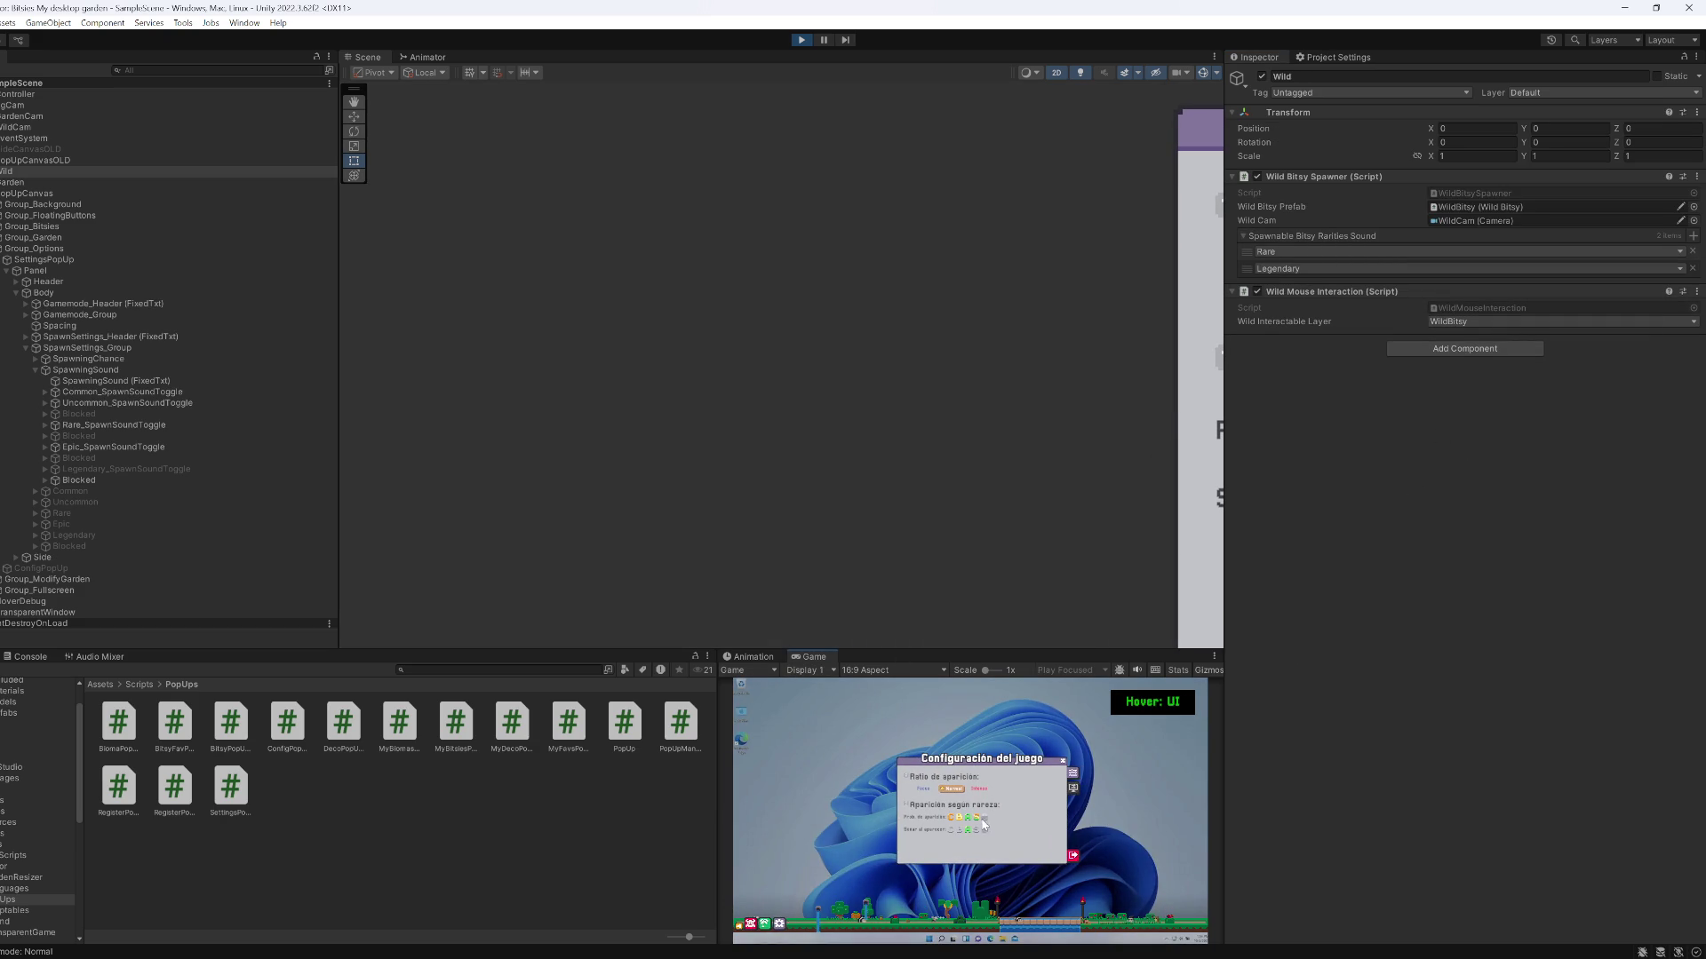
pyautogui.click(974, 834)
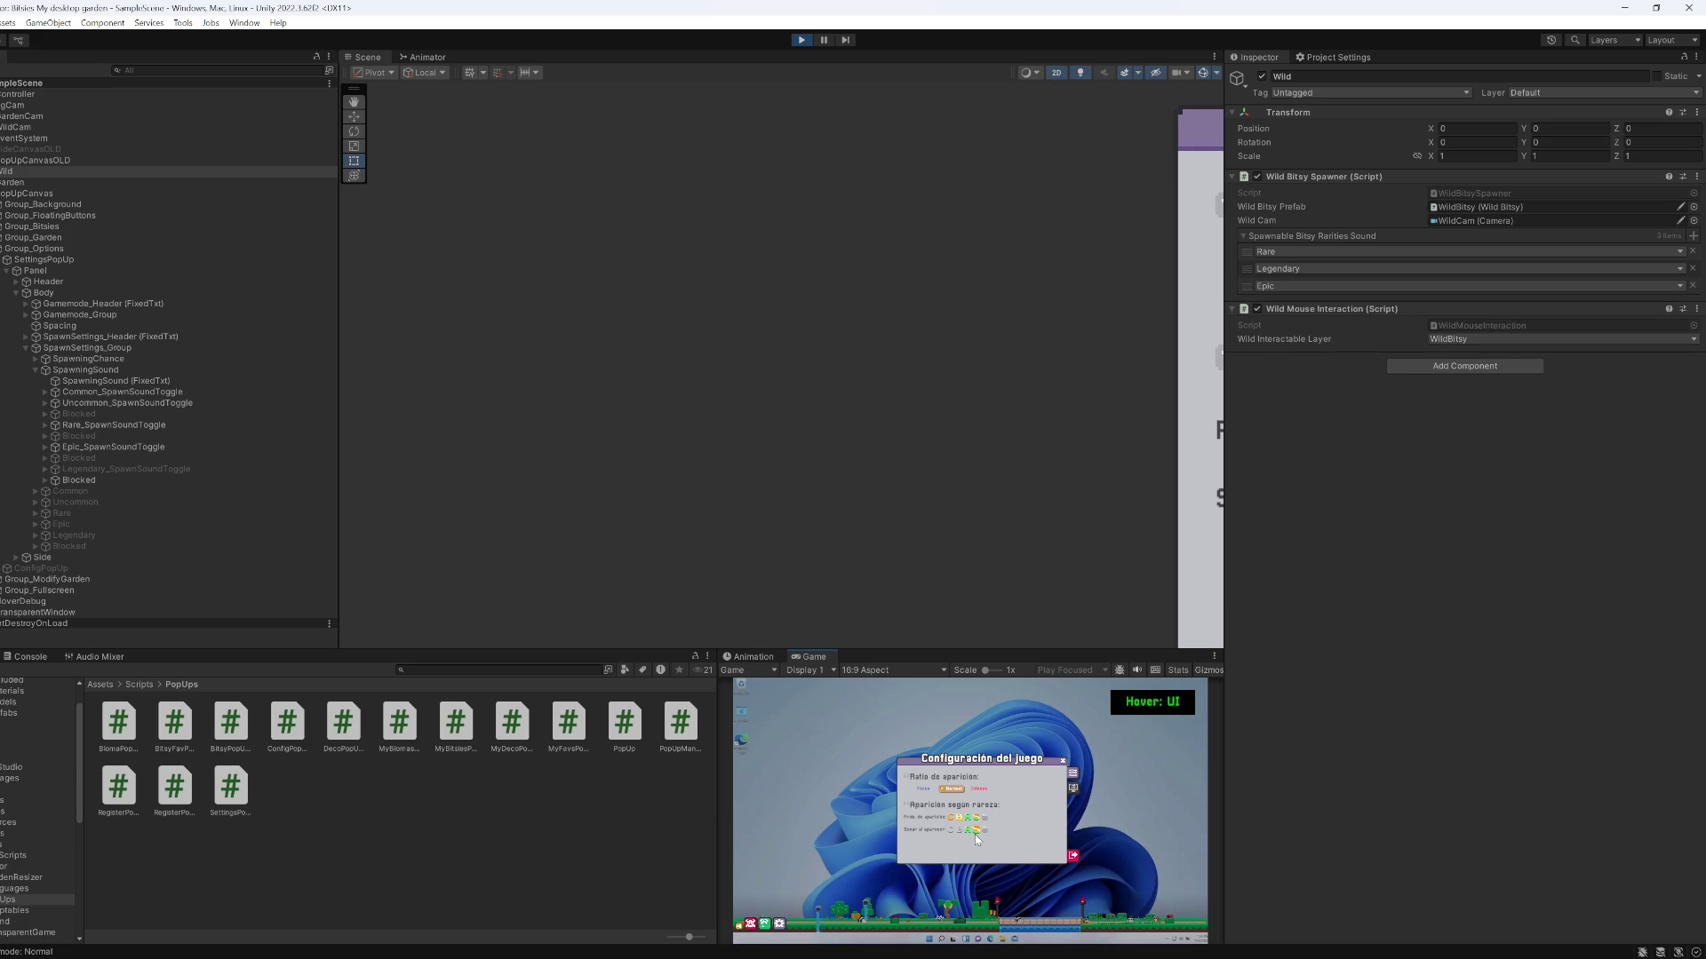
pyautogui.click(951, 832)
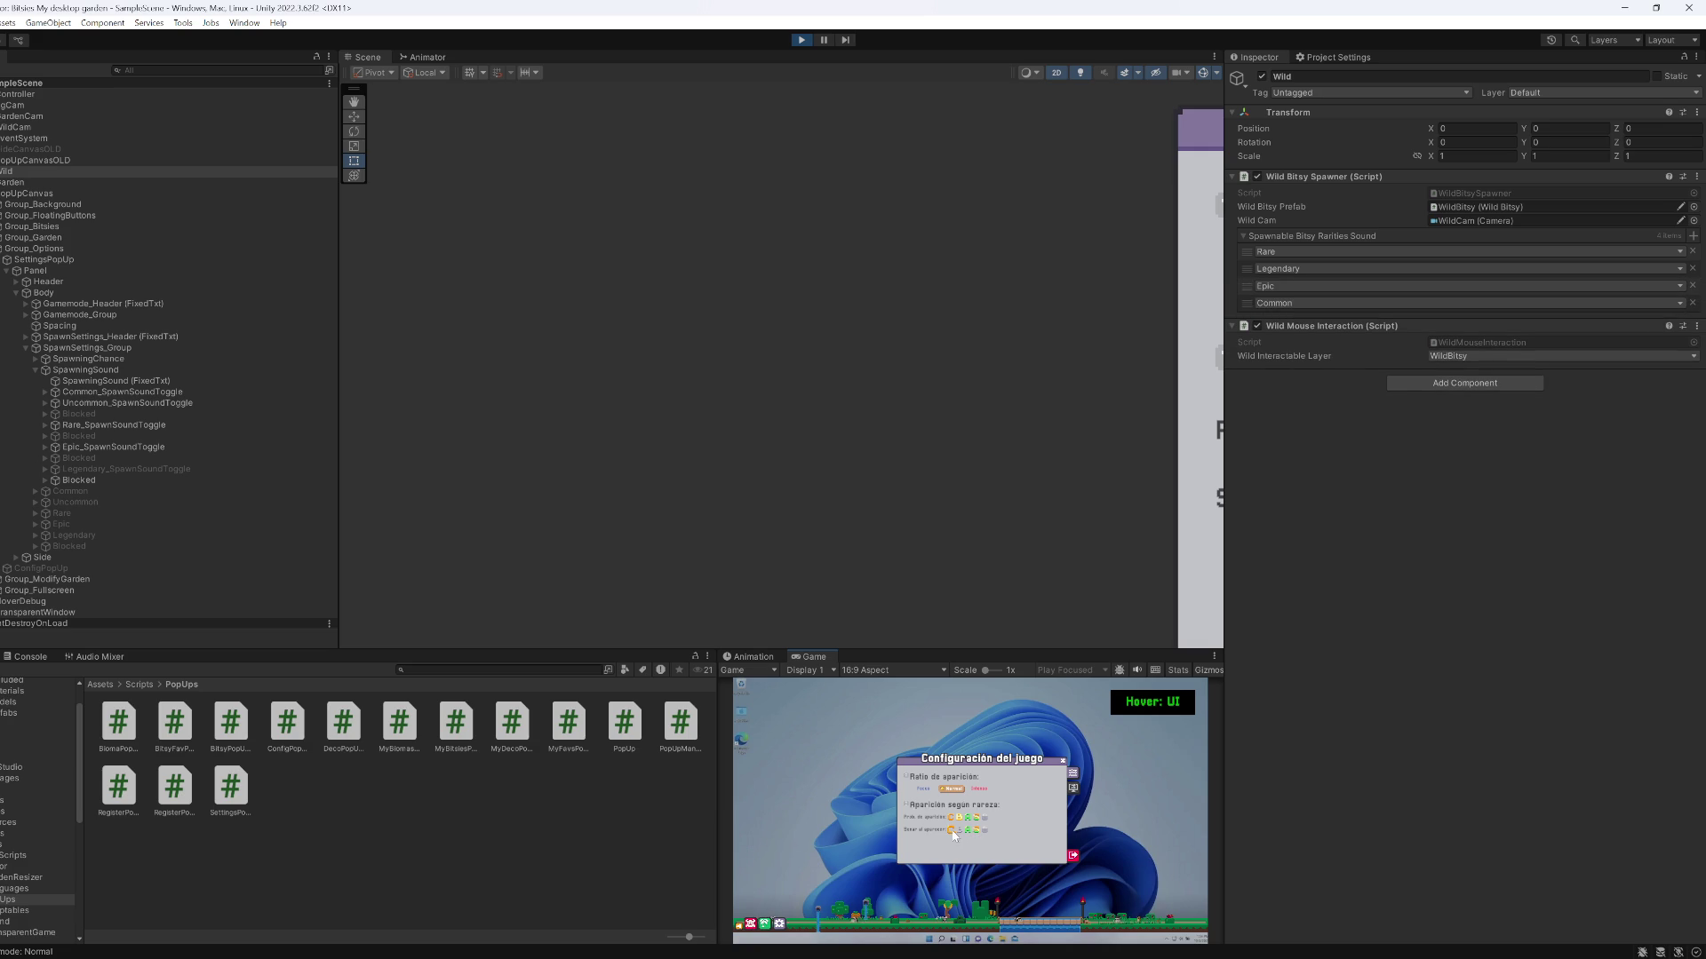
pyautogui.click(959, 831)
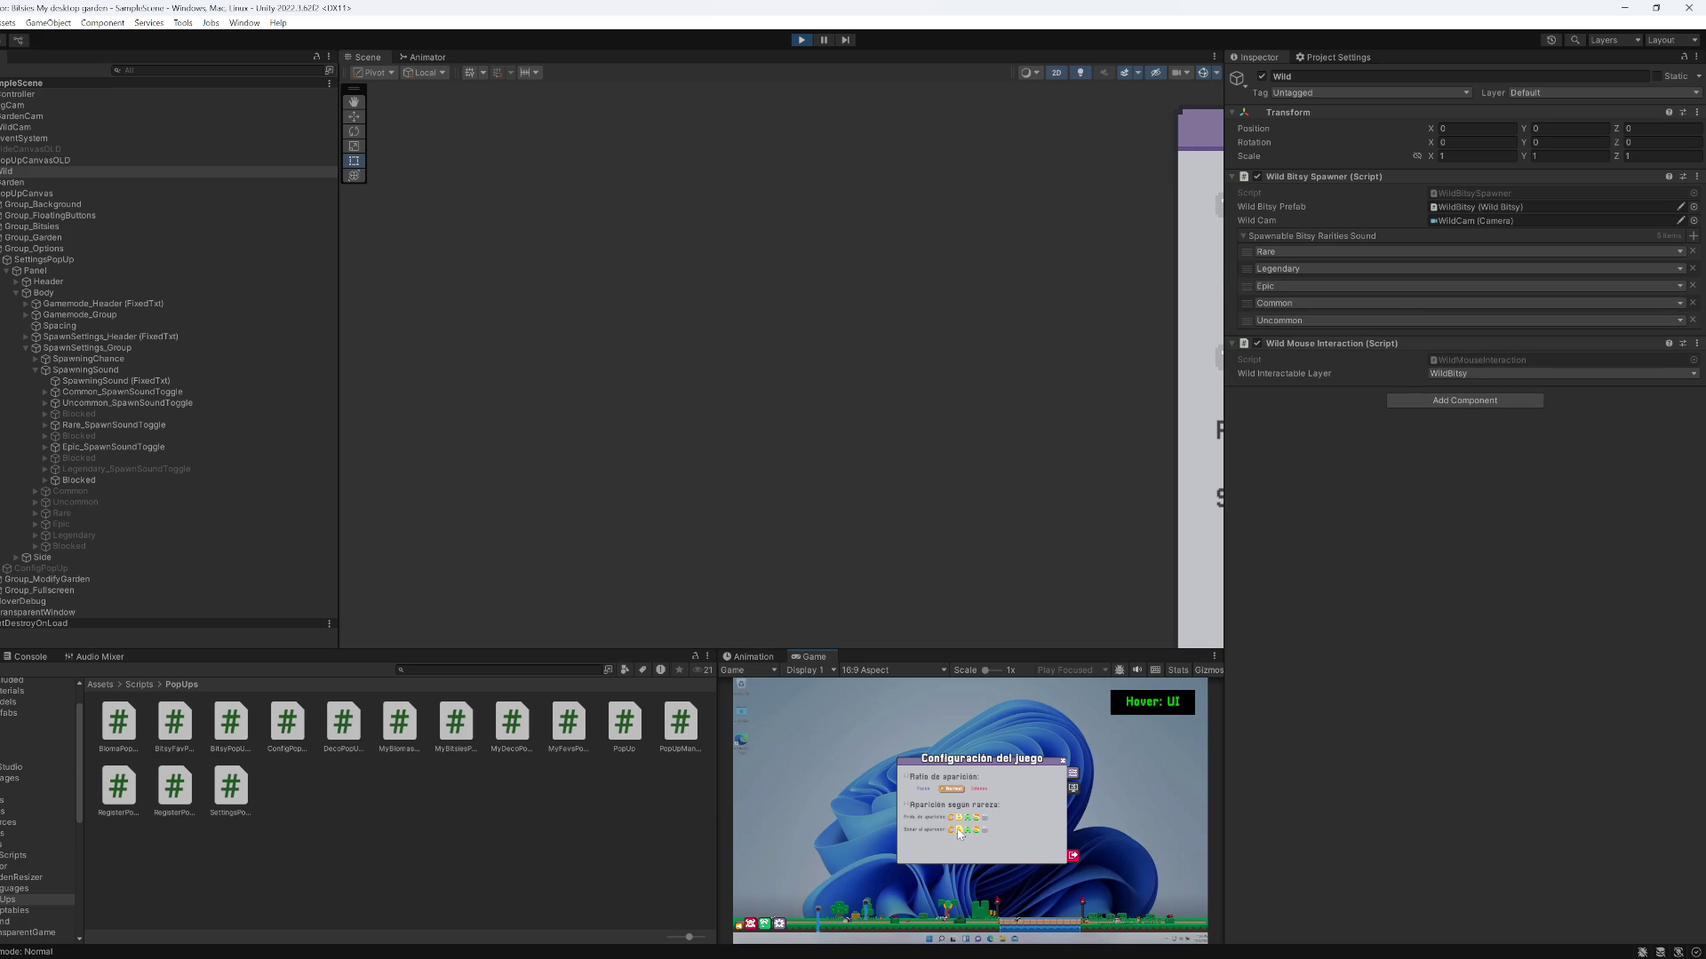
pyautogui.click(960, 833)
pyautogui.click(960, 834)
pyautogui.rightClick(814, 658)
pyautogui.click(844, 700)
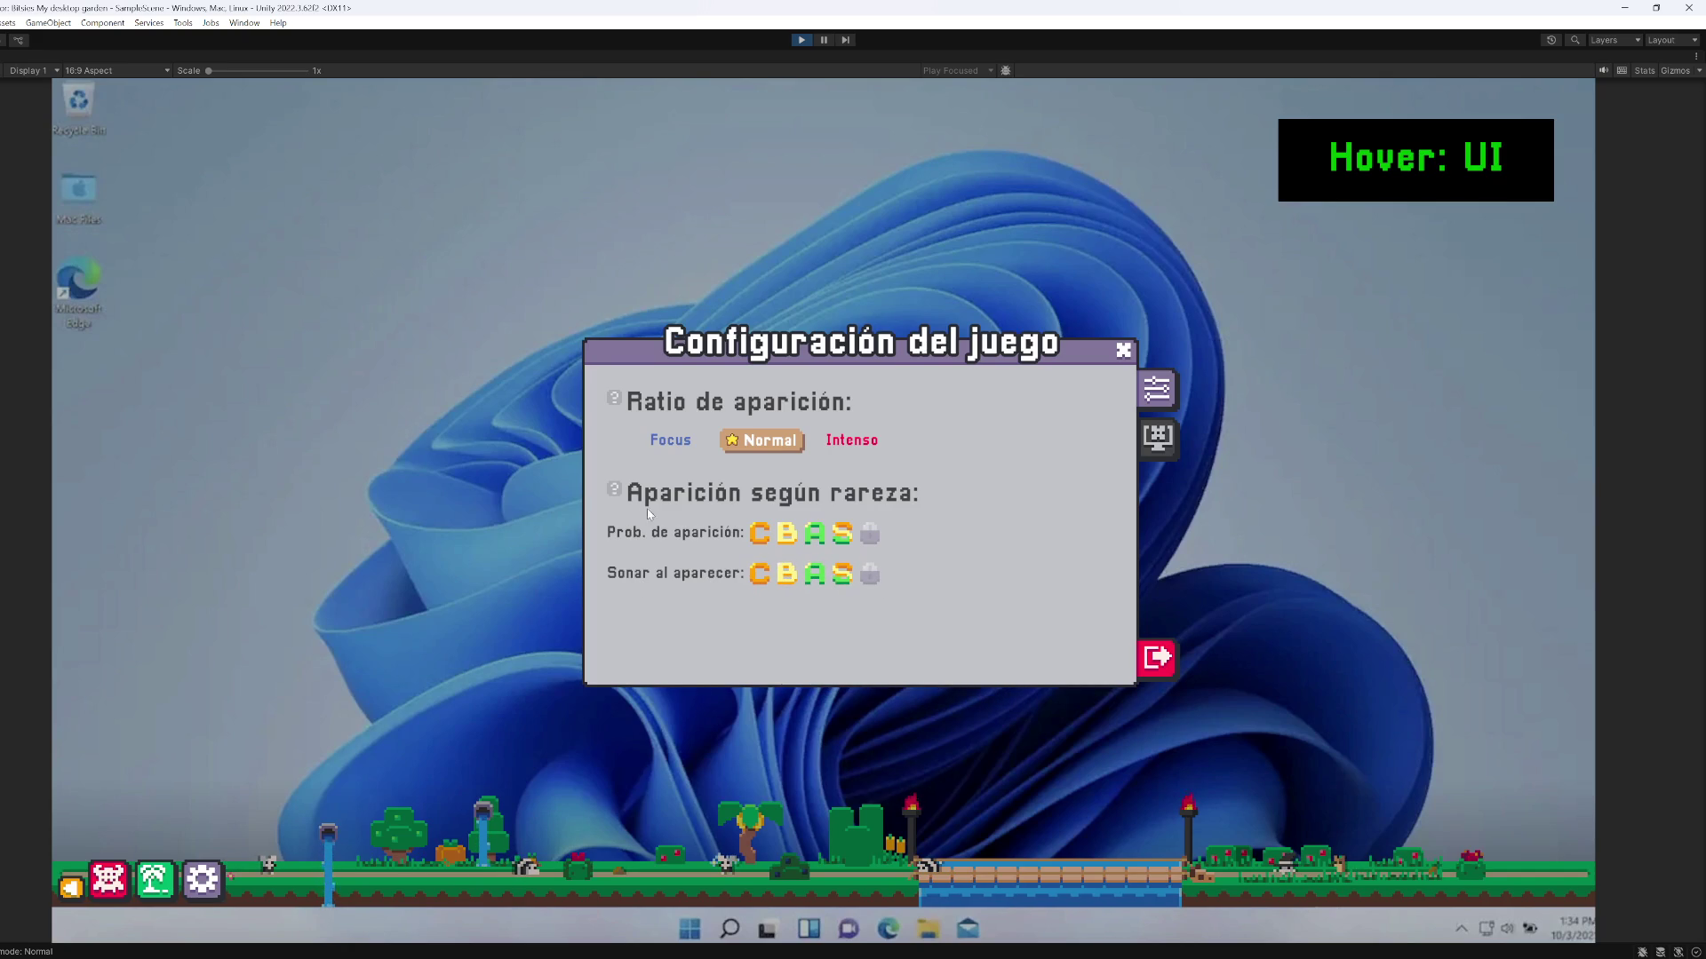
# Exit Play mode to get back to the Scene view of the settings popup
pyautogui.moveTo(616, 490)
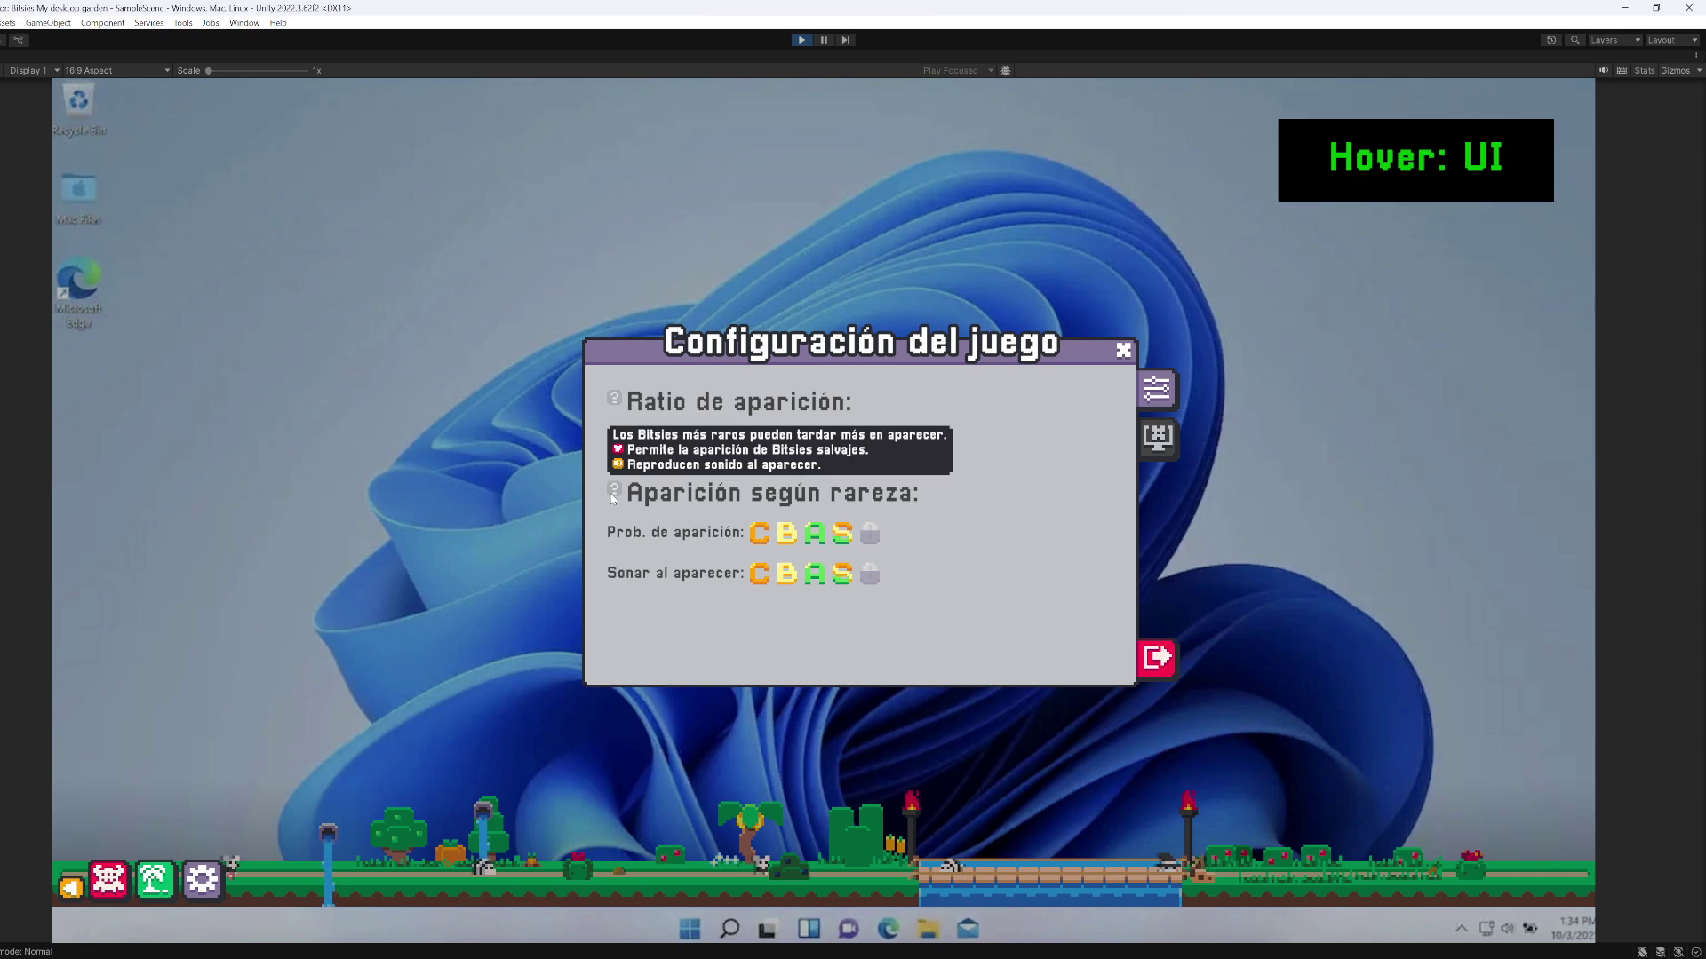
pyautogui.click(798, 41)
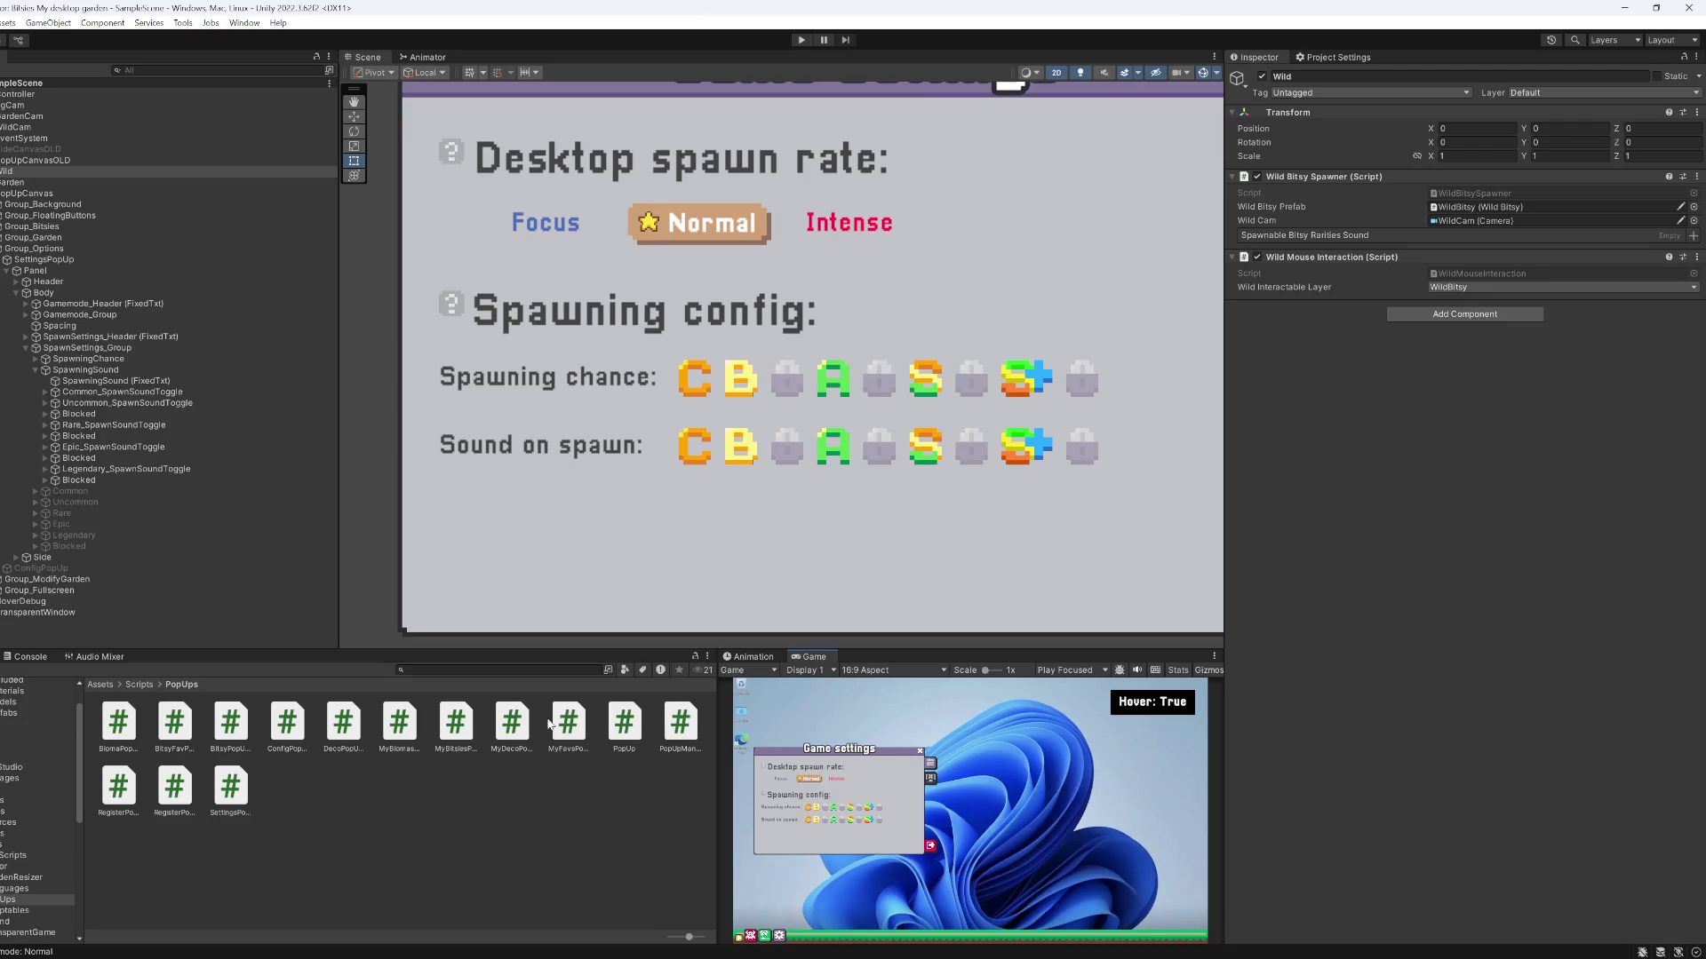
# Delete the TooltipIcon help icon from the SpawnSettings_Header
pyautogui.click(155, 391)
pyautogui.press('Left')
pyautogui.press('Left')
pyautogui.press('Left')
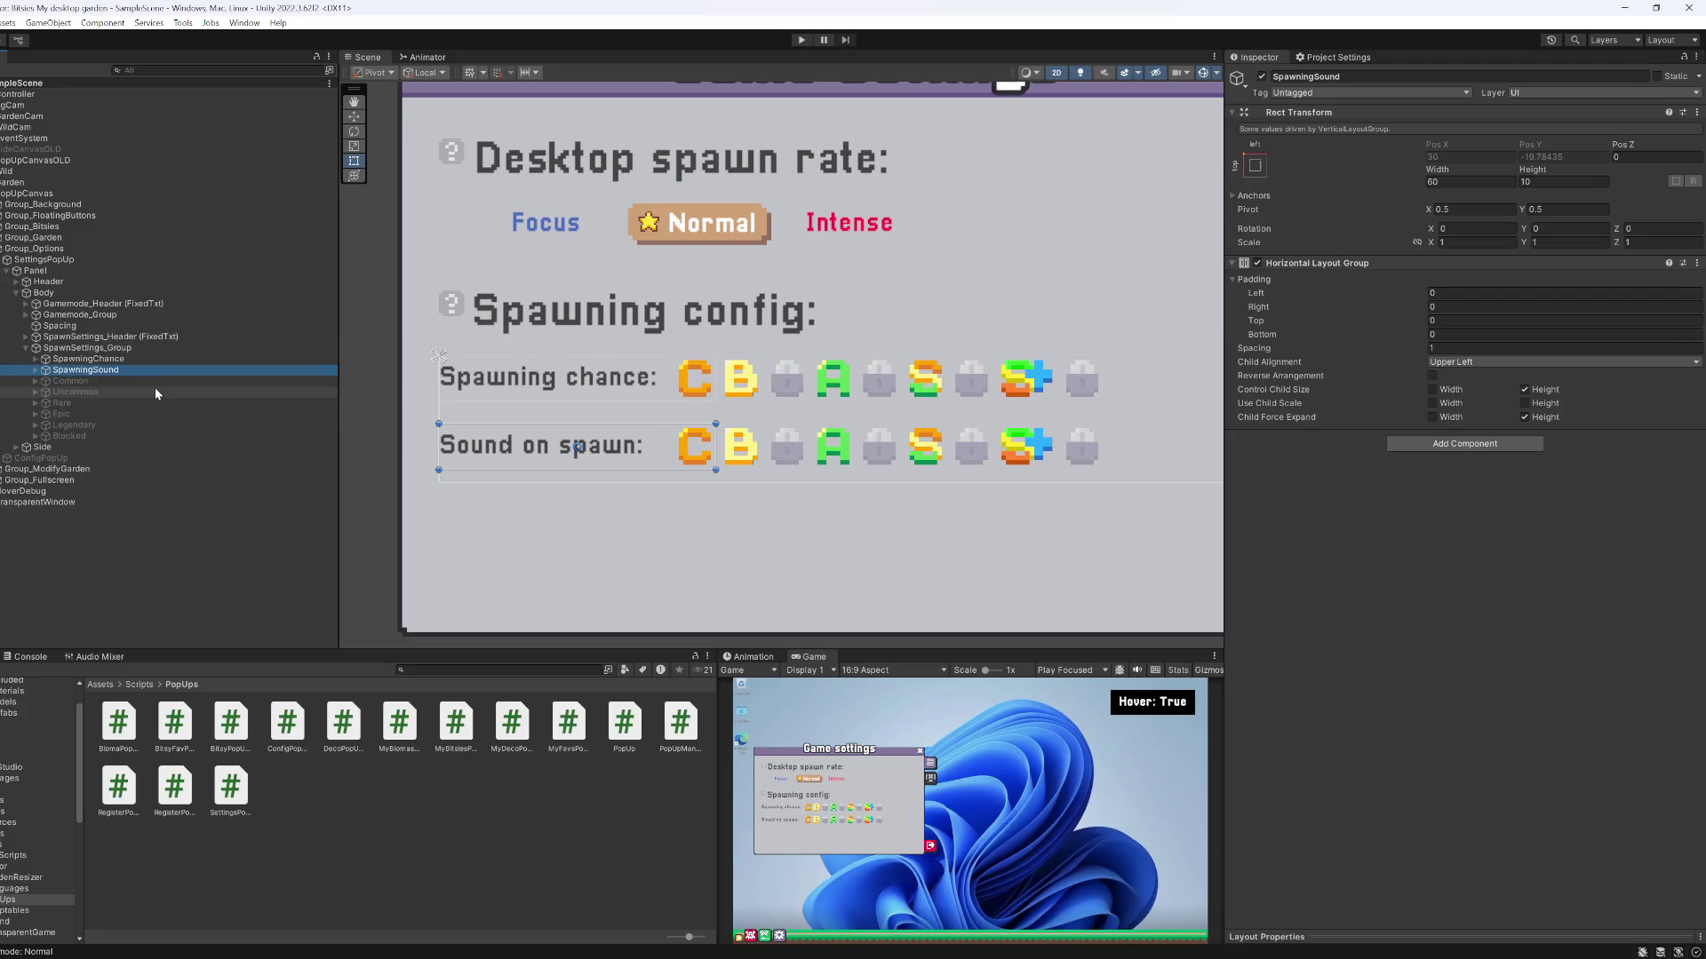
pyautogui.press('Up')
pyautogui.press('Up')
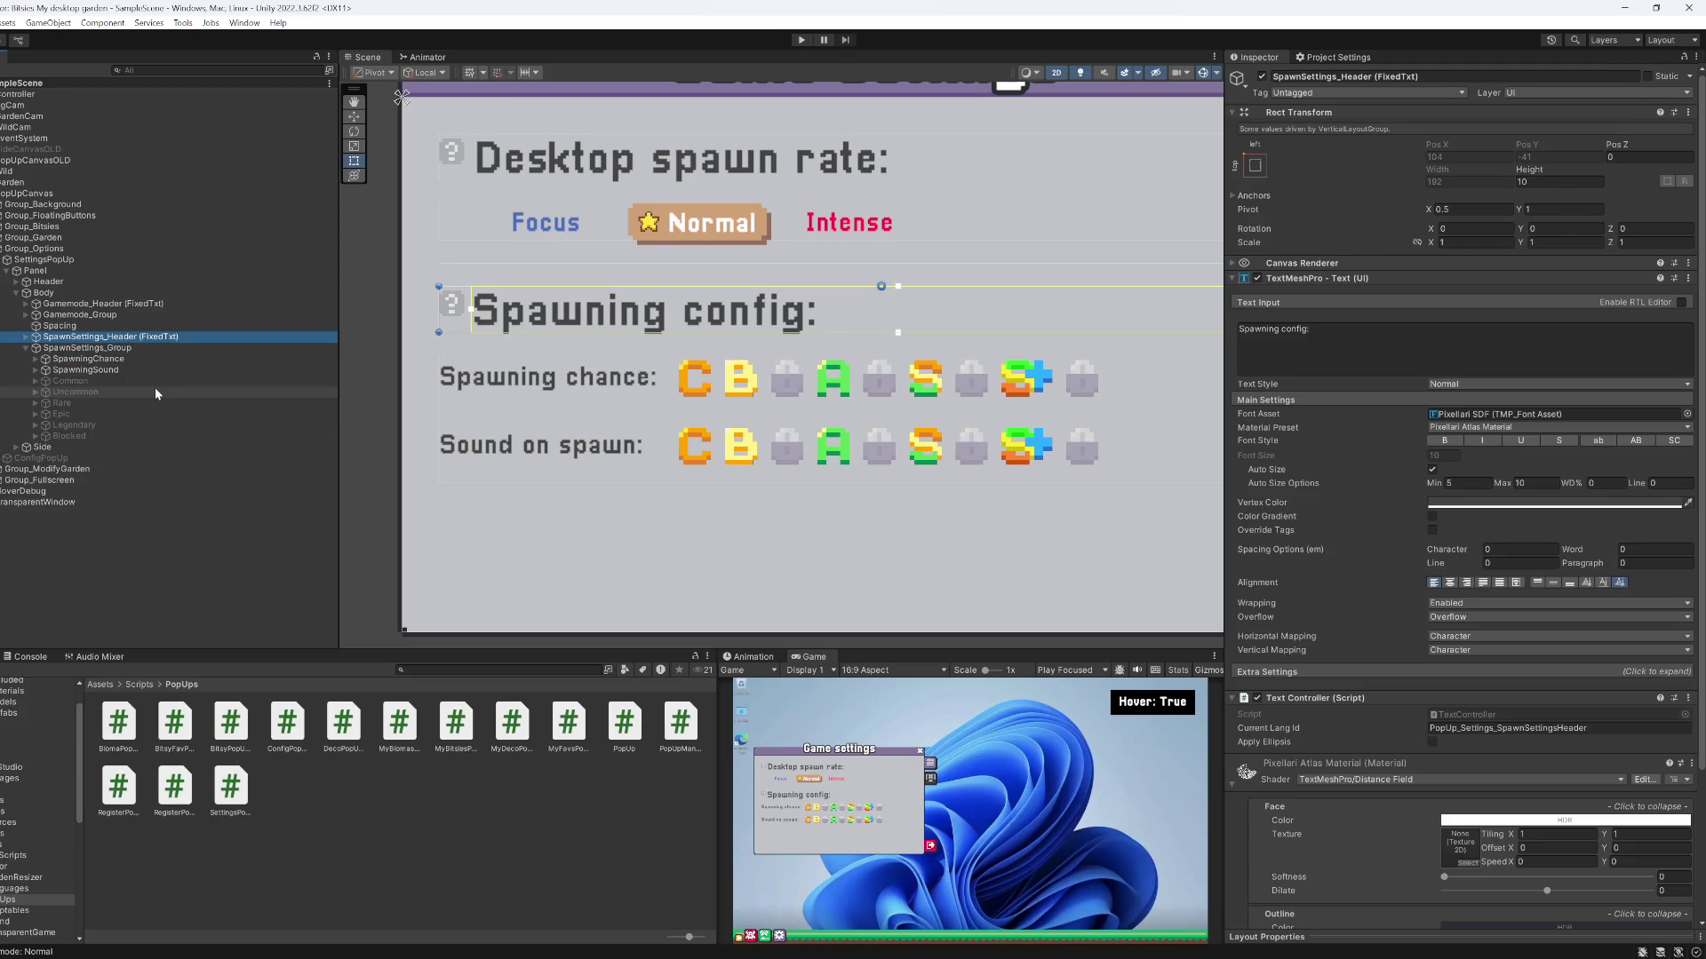
pyautogui.press('Down')
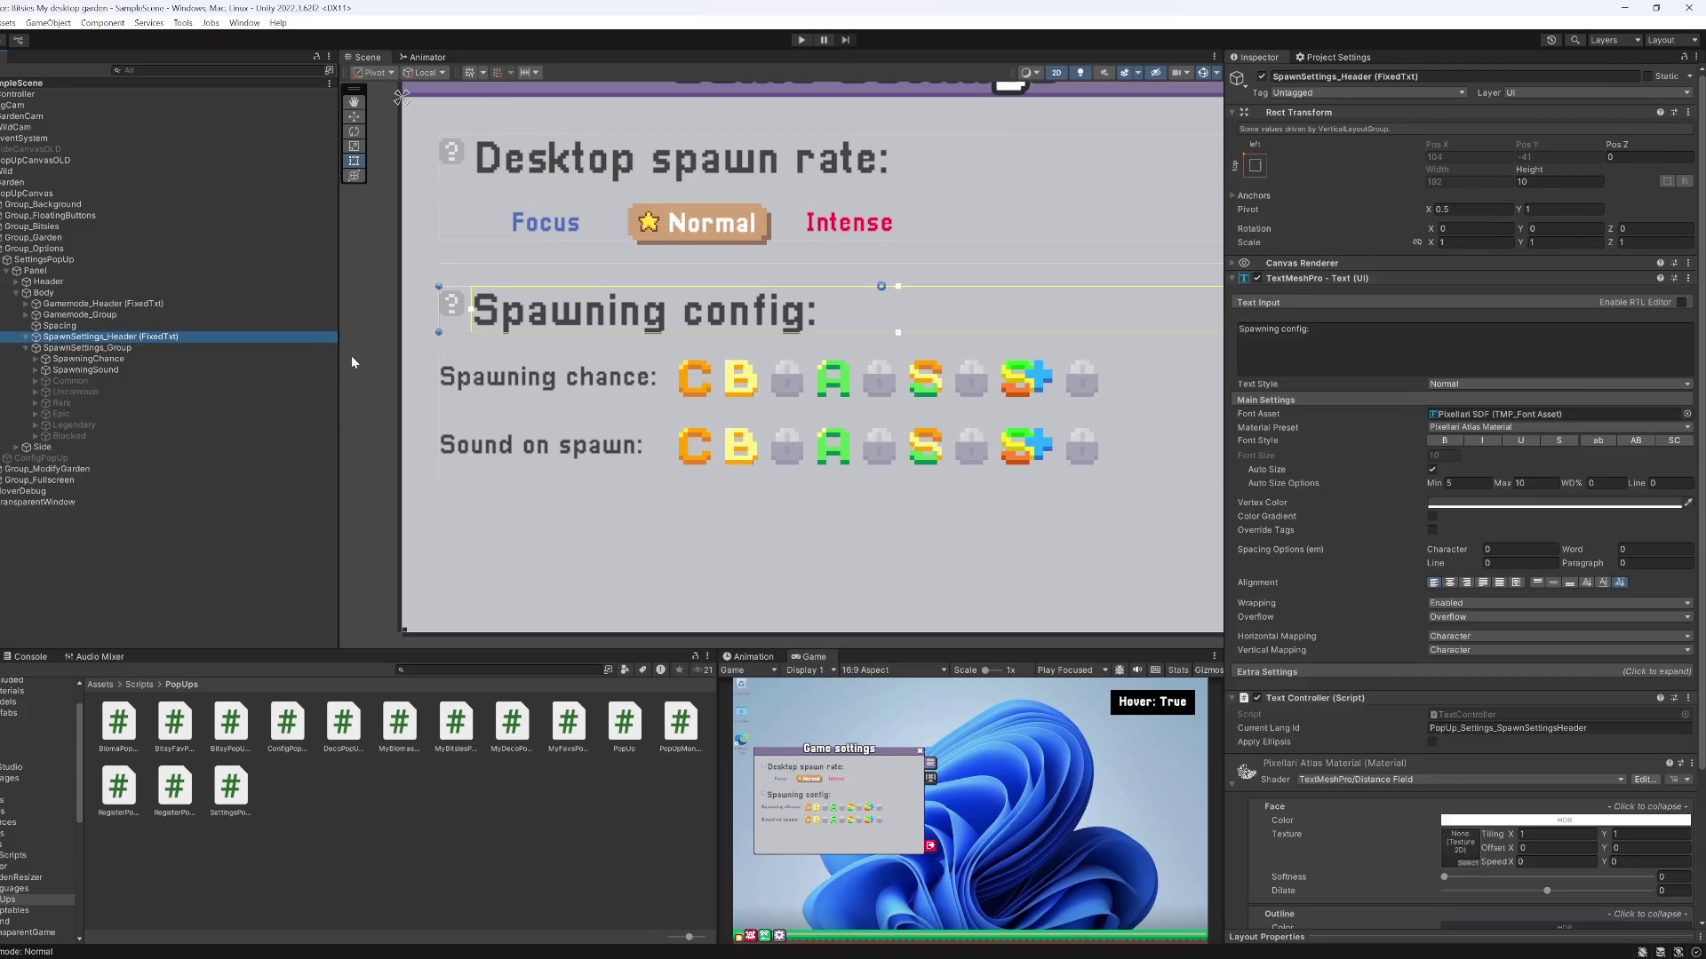
pyautogui.press('Right')
pyautogui.press('Down')
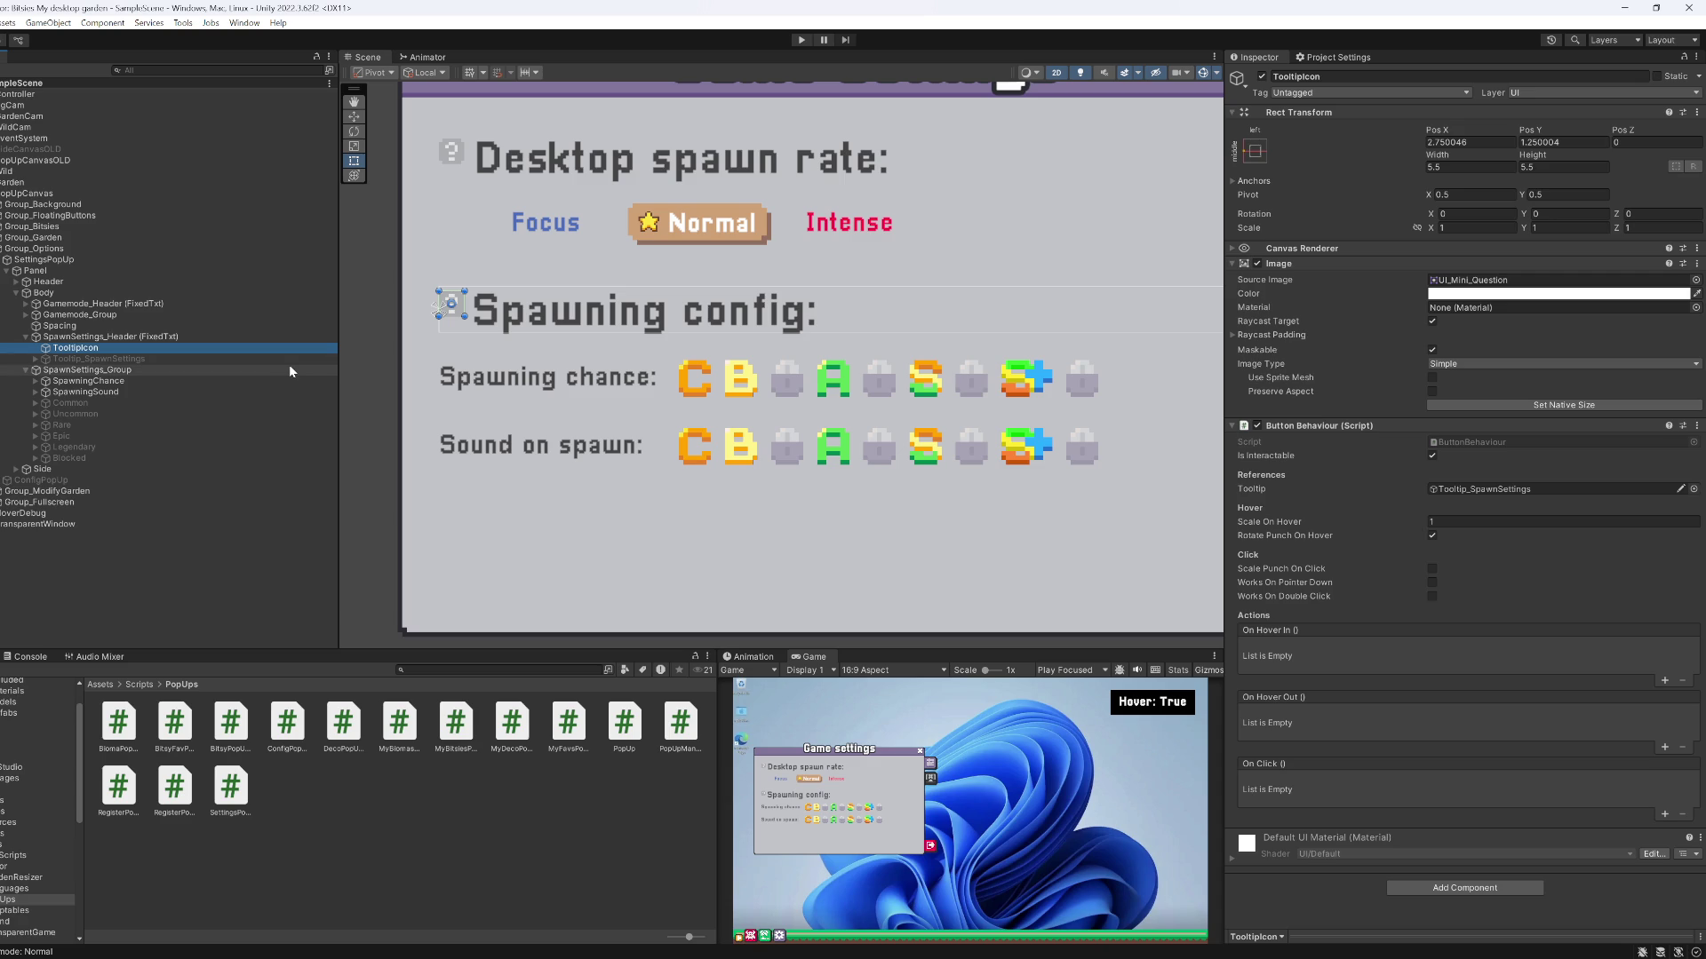
pyautogui.click(120, 336)
pyautogui.press('Left')
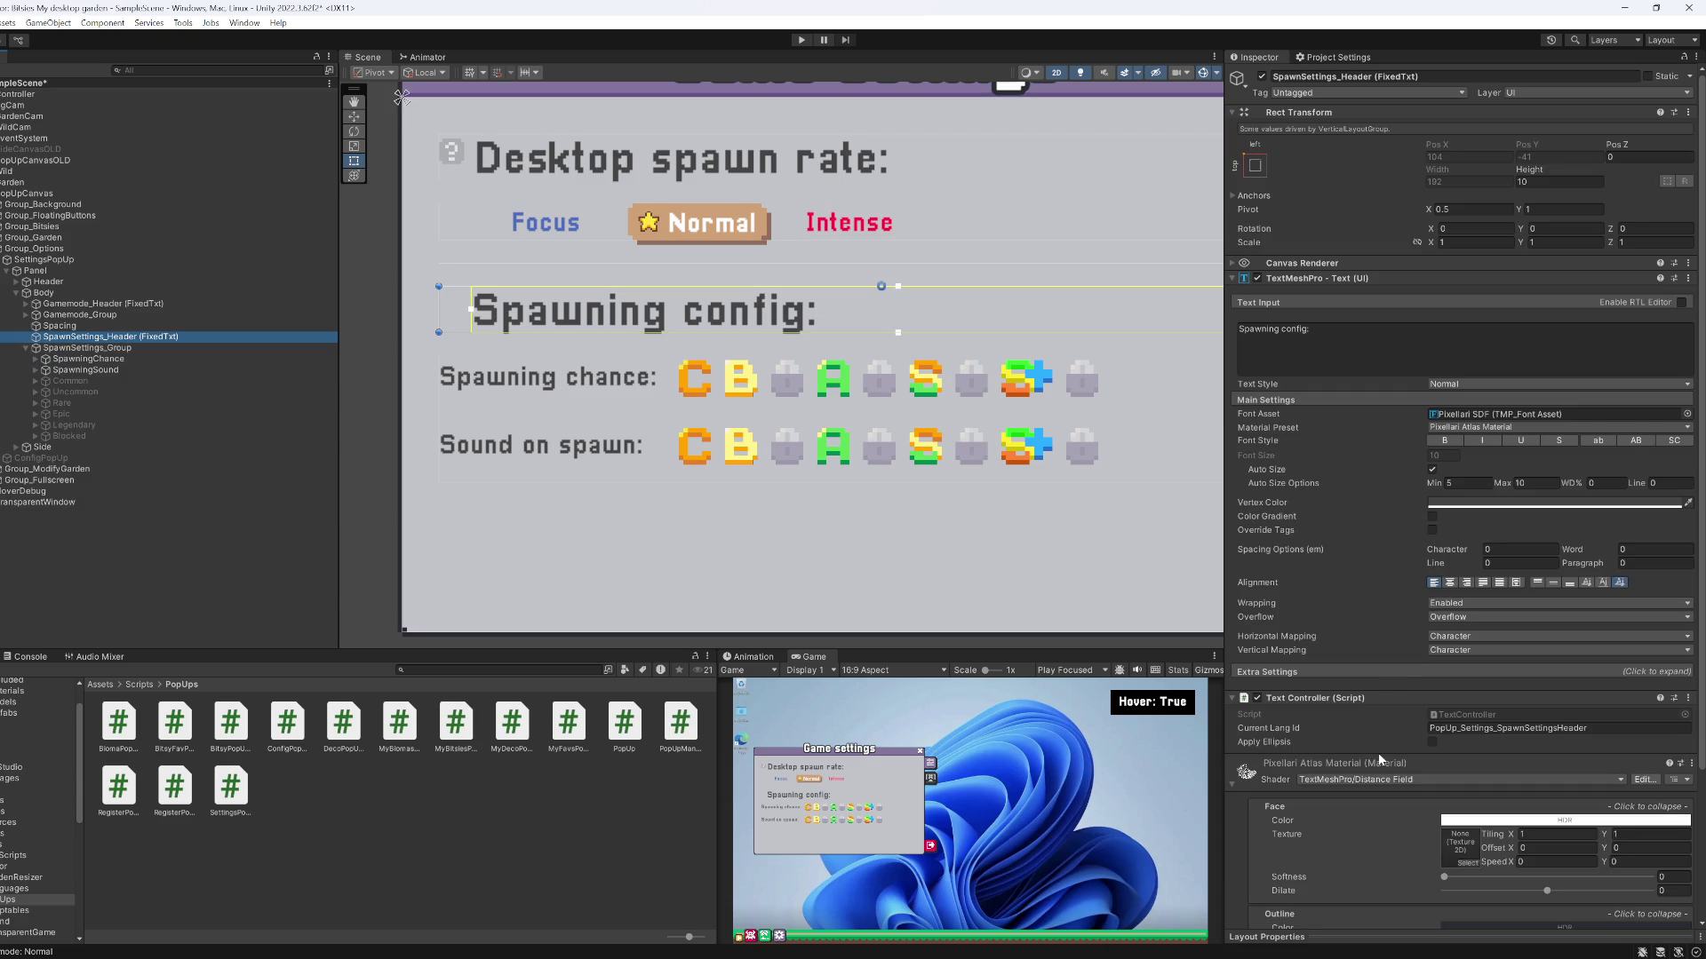
# Set the header text's left margin to 0 and SpawnSettings_Group's left padding to 10
pyautogui.click(1293, 673)
pyautogui.click(1434, 701)
pyautogui.write('70')
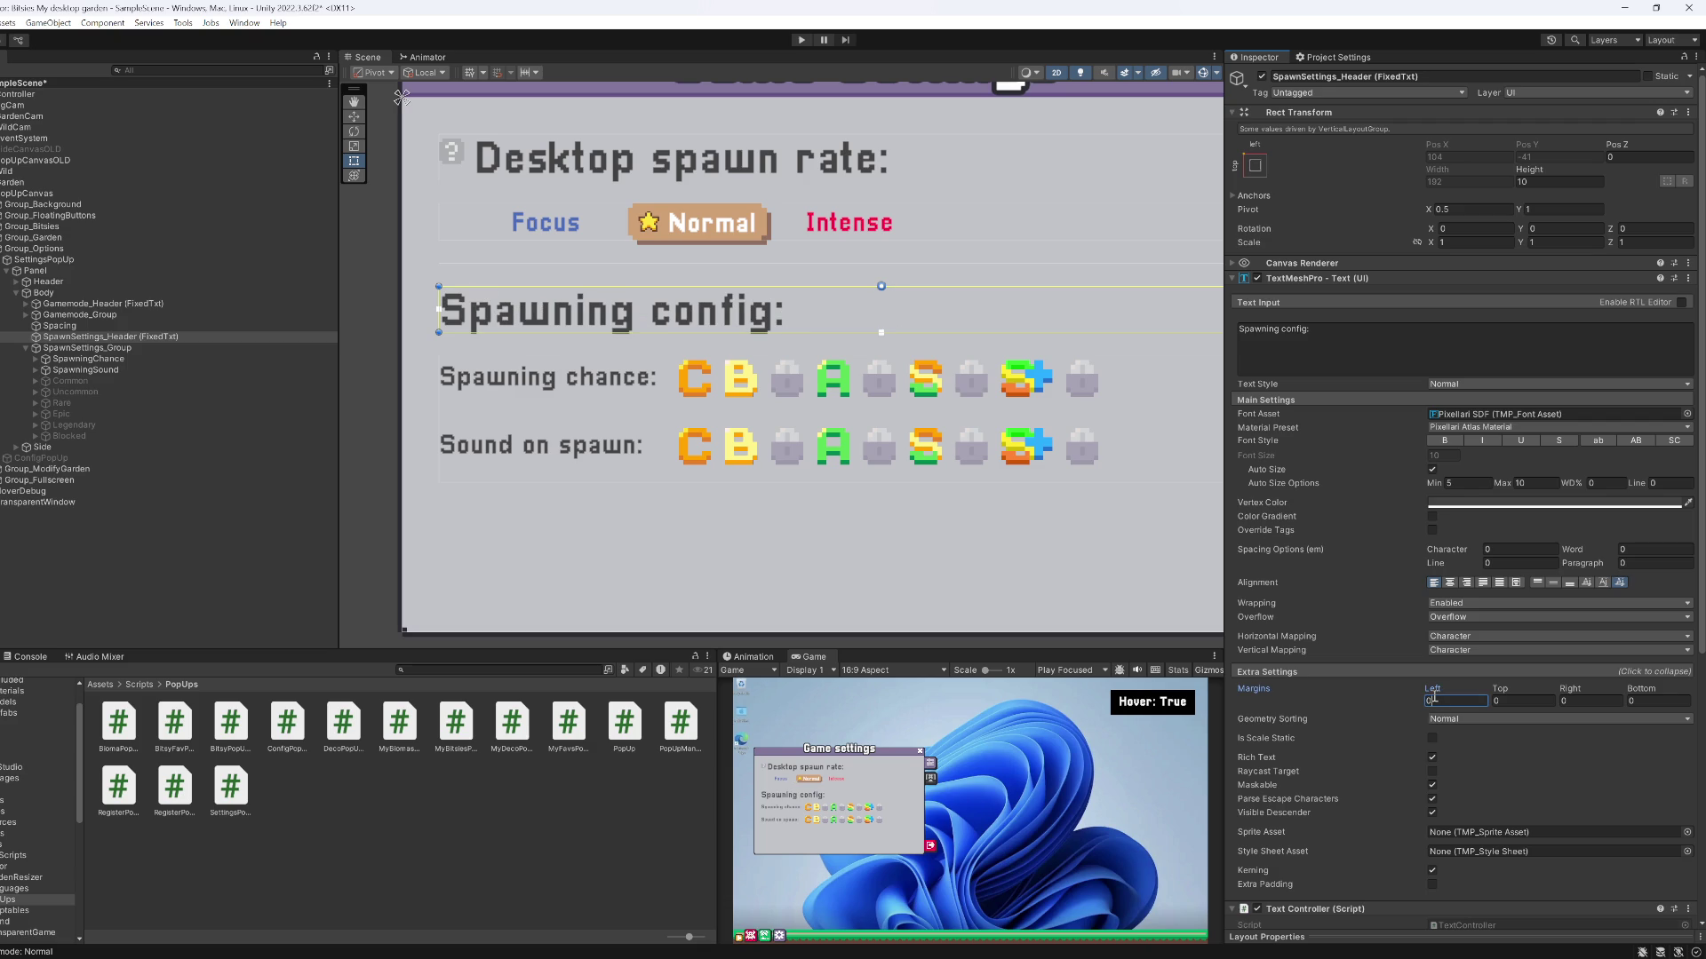
pyautogui.click(94, 348)
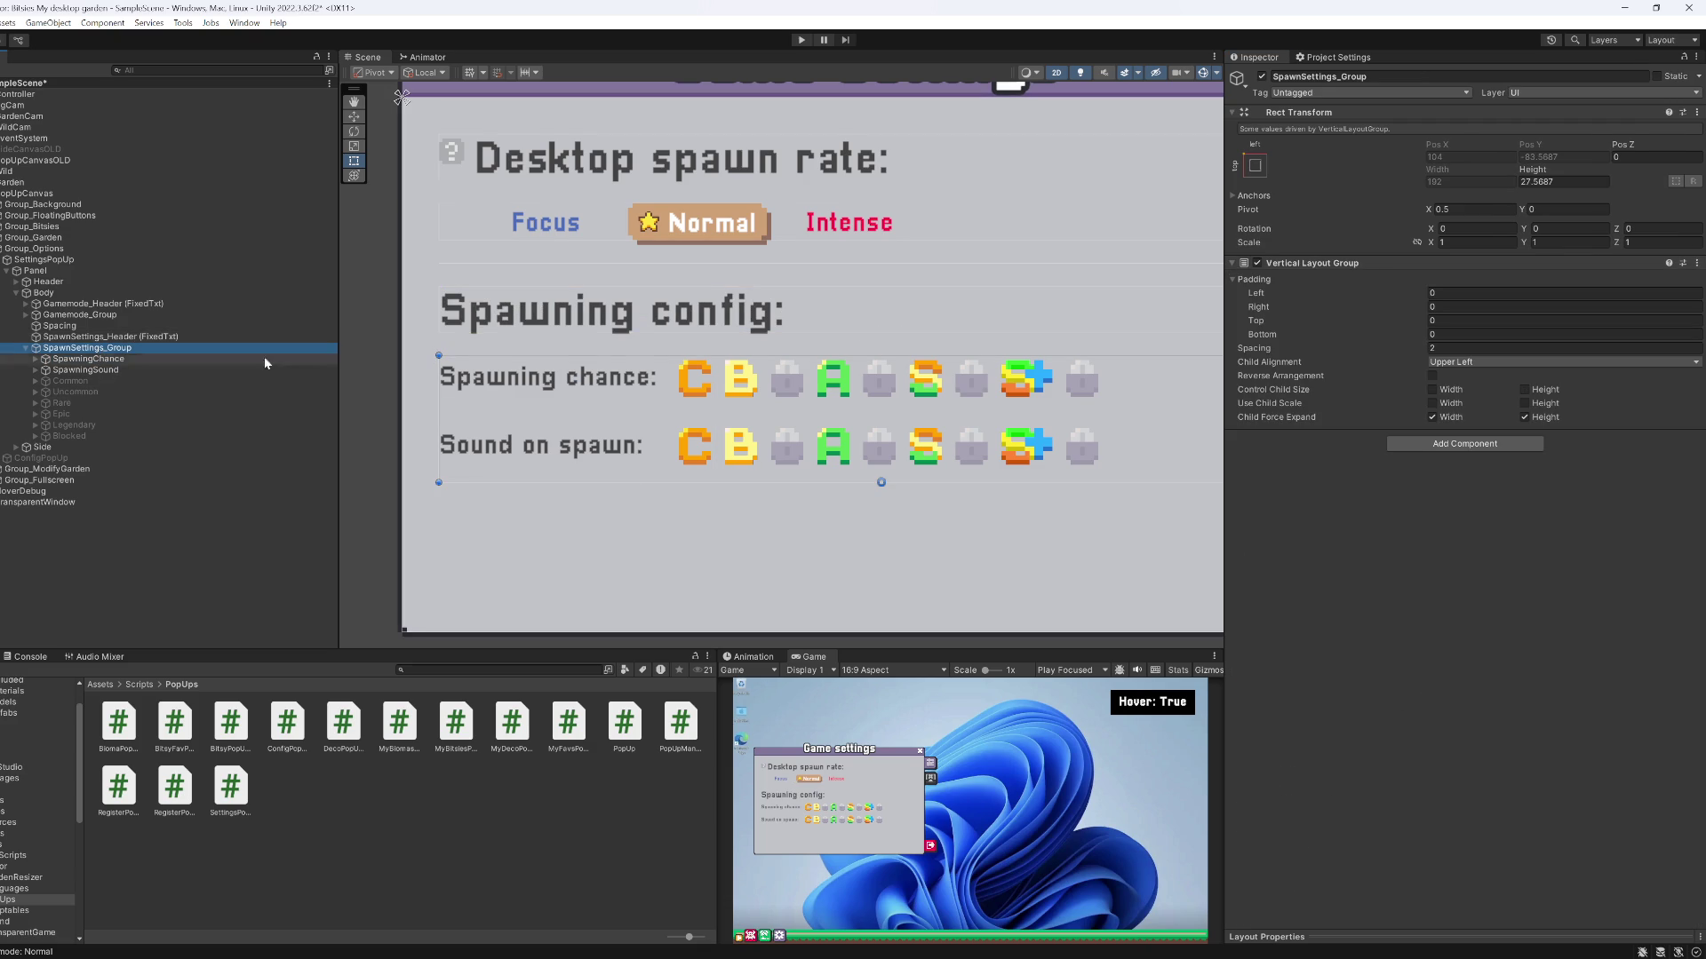
pyautogui.click(1470, 292)
pyautogui.write('2')
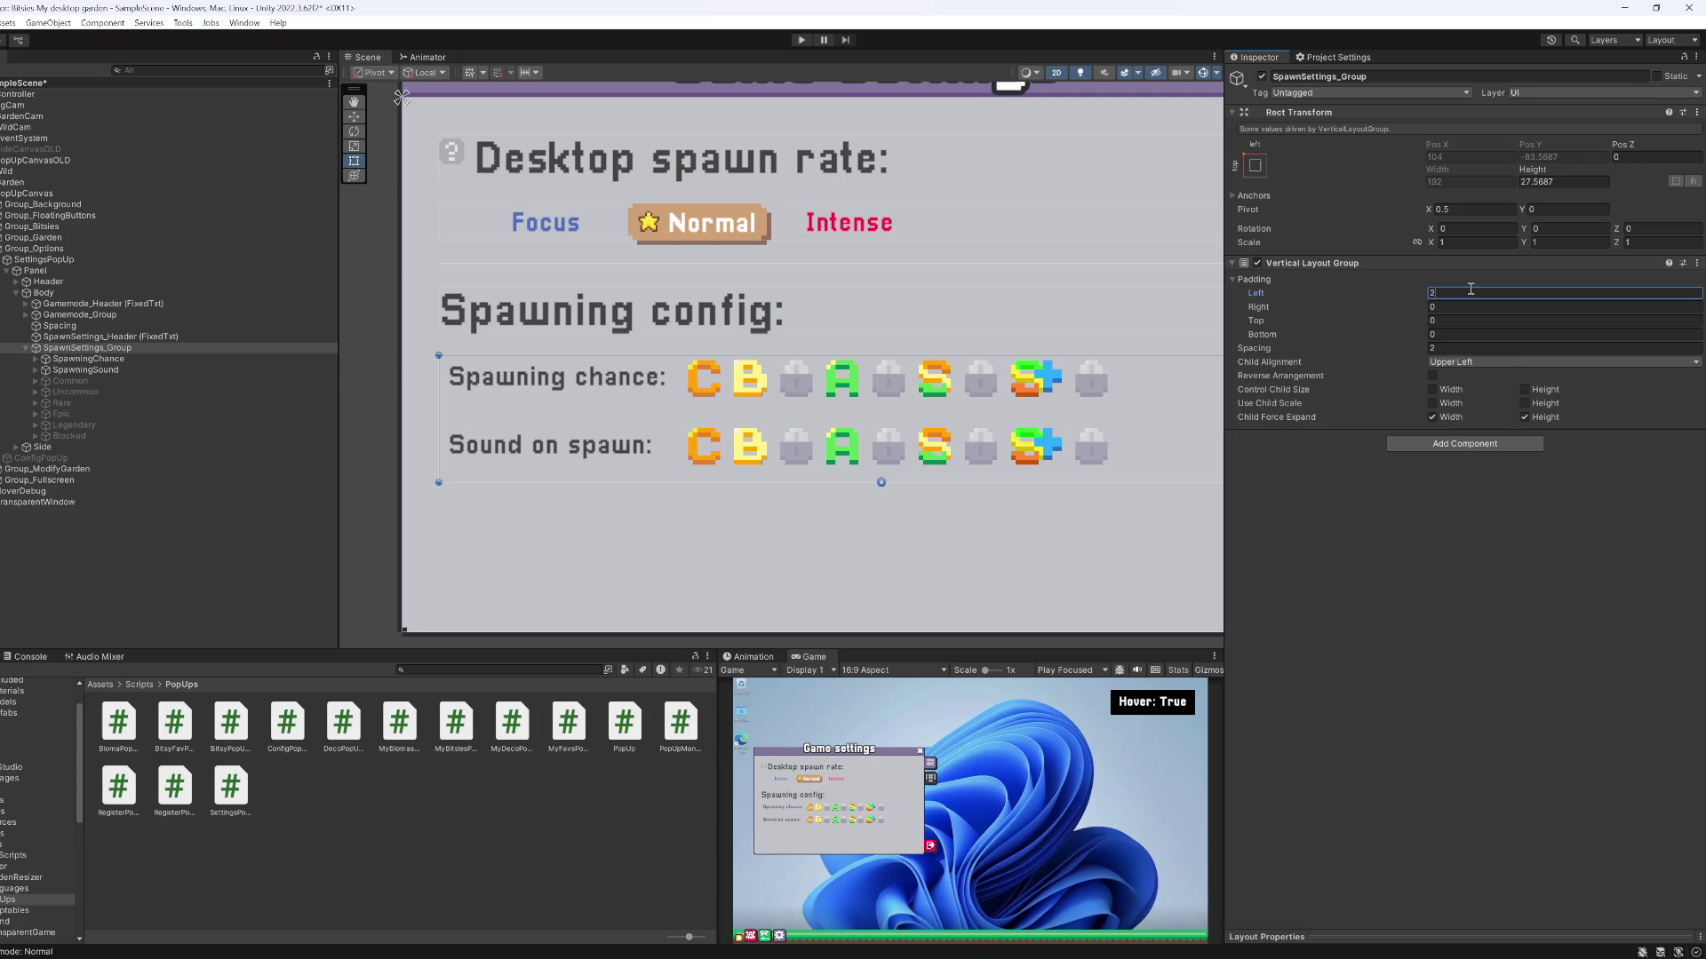
pyautogui.write('5')
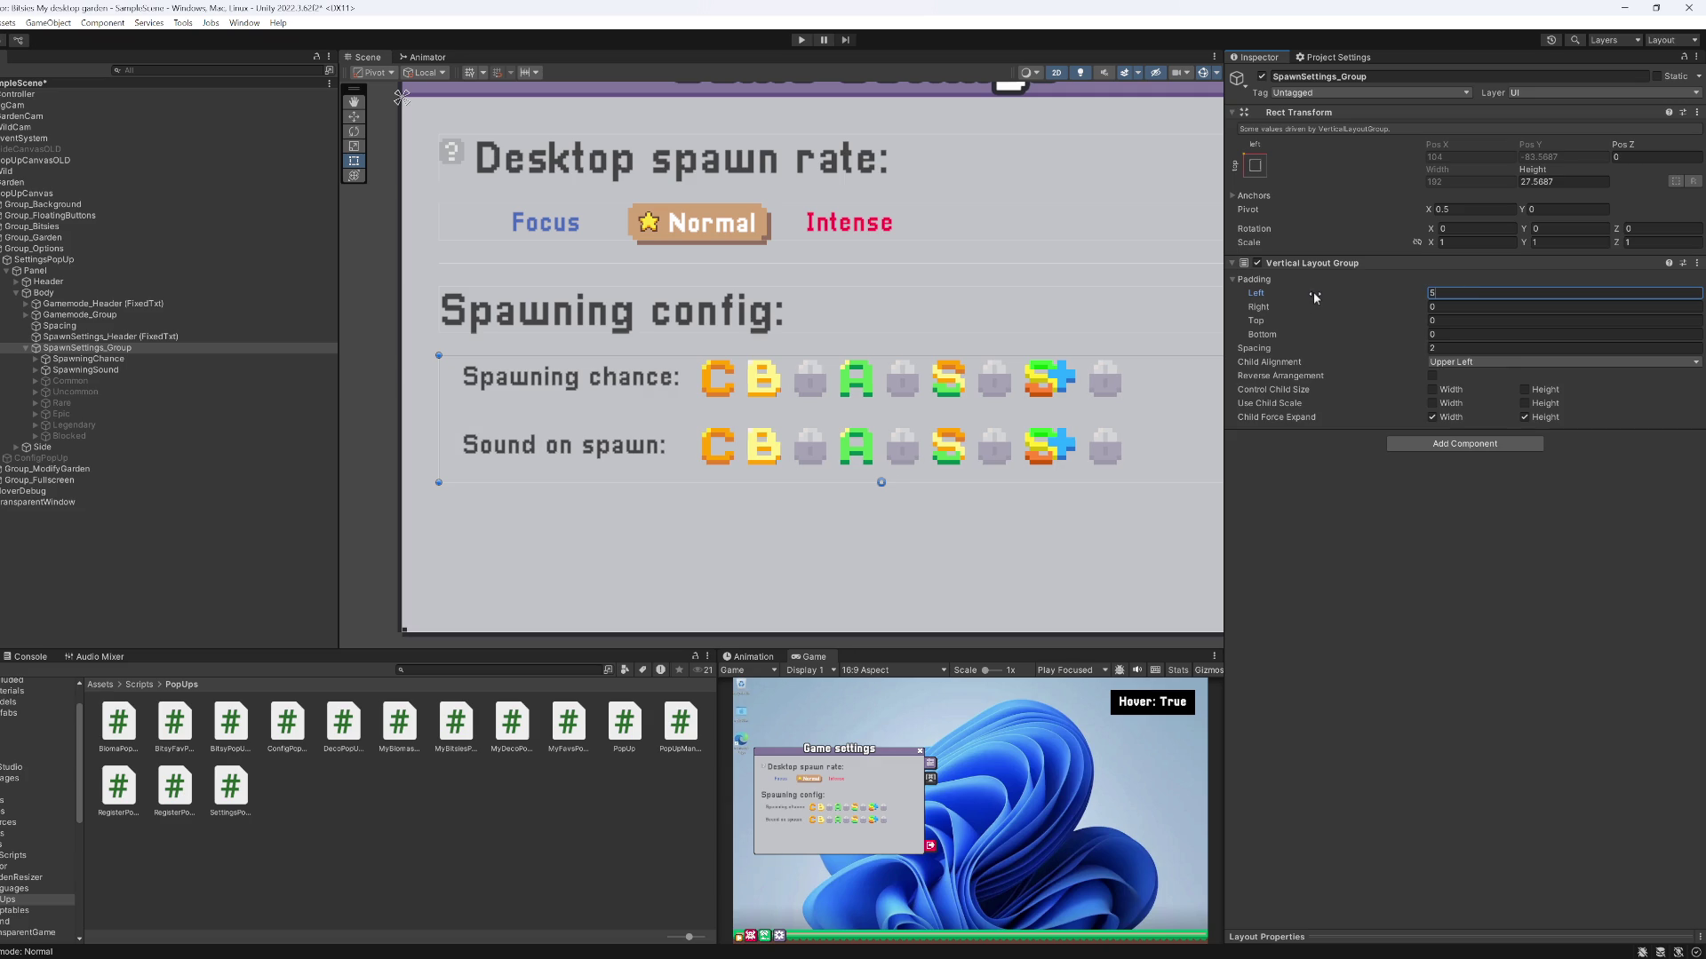
pyautogui.write('10')
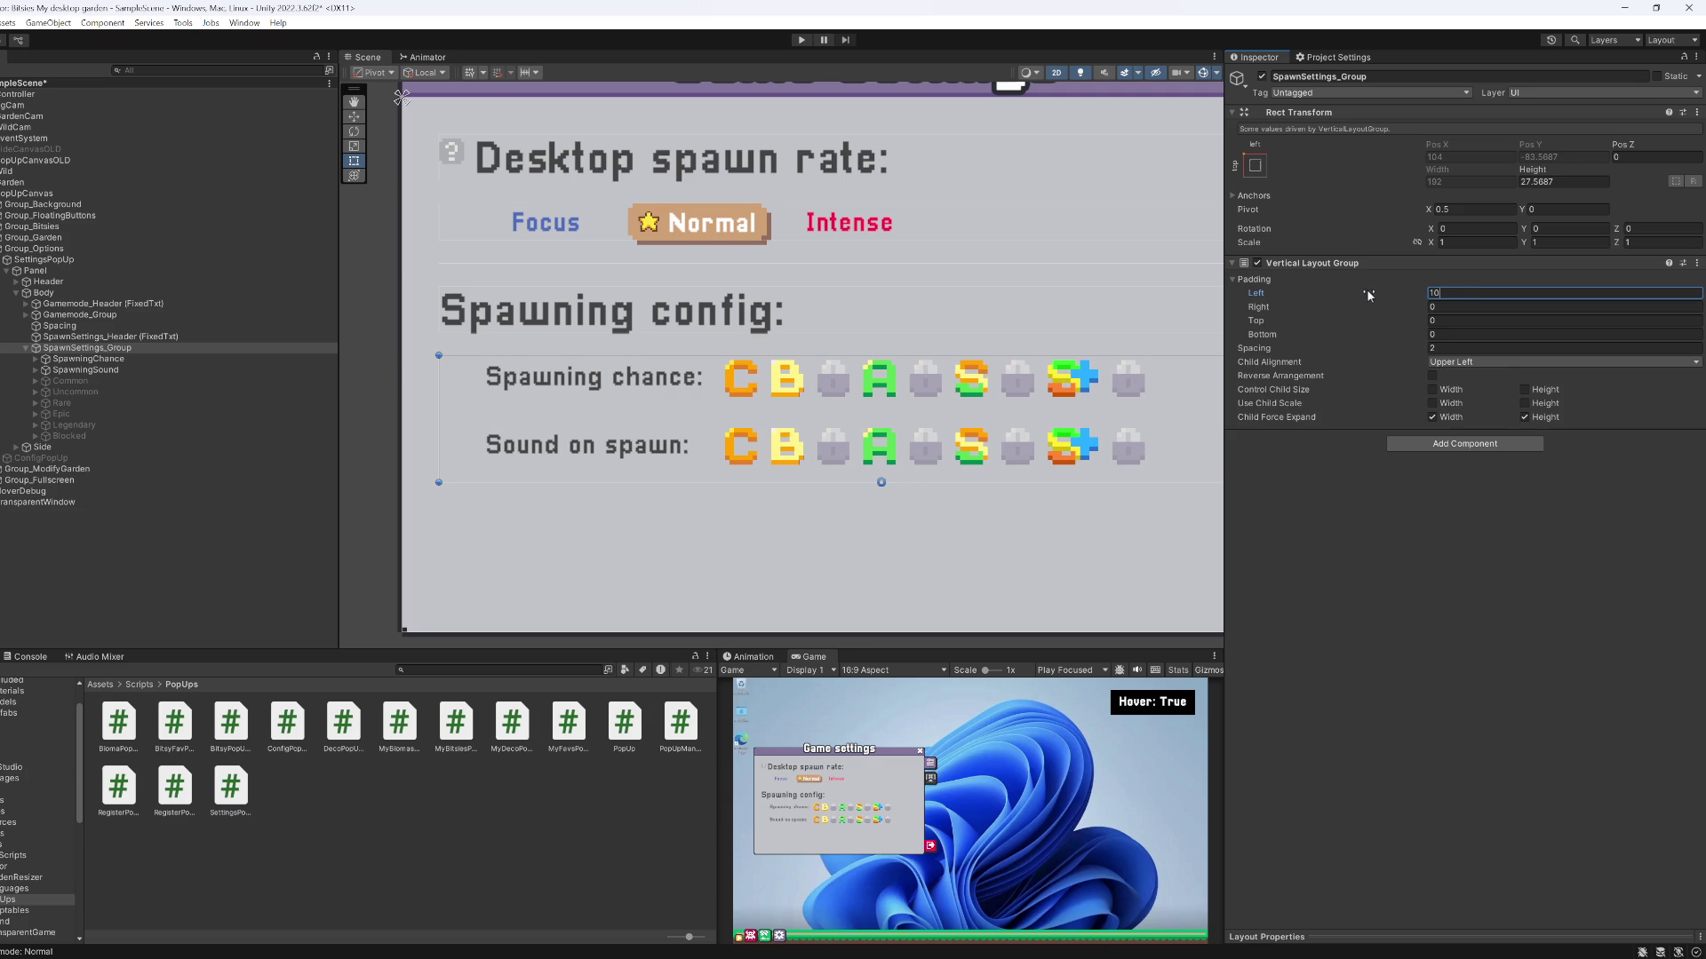
pyautogui.doubleClick(811, 656)
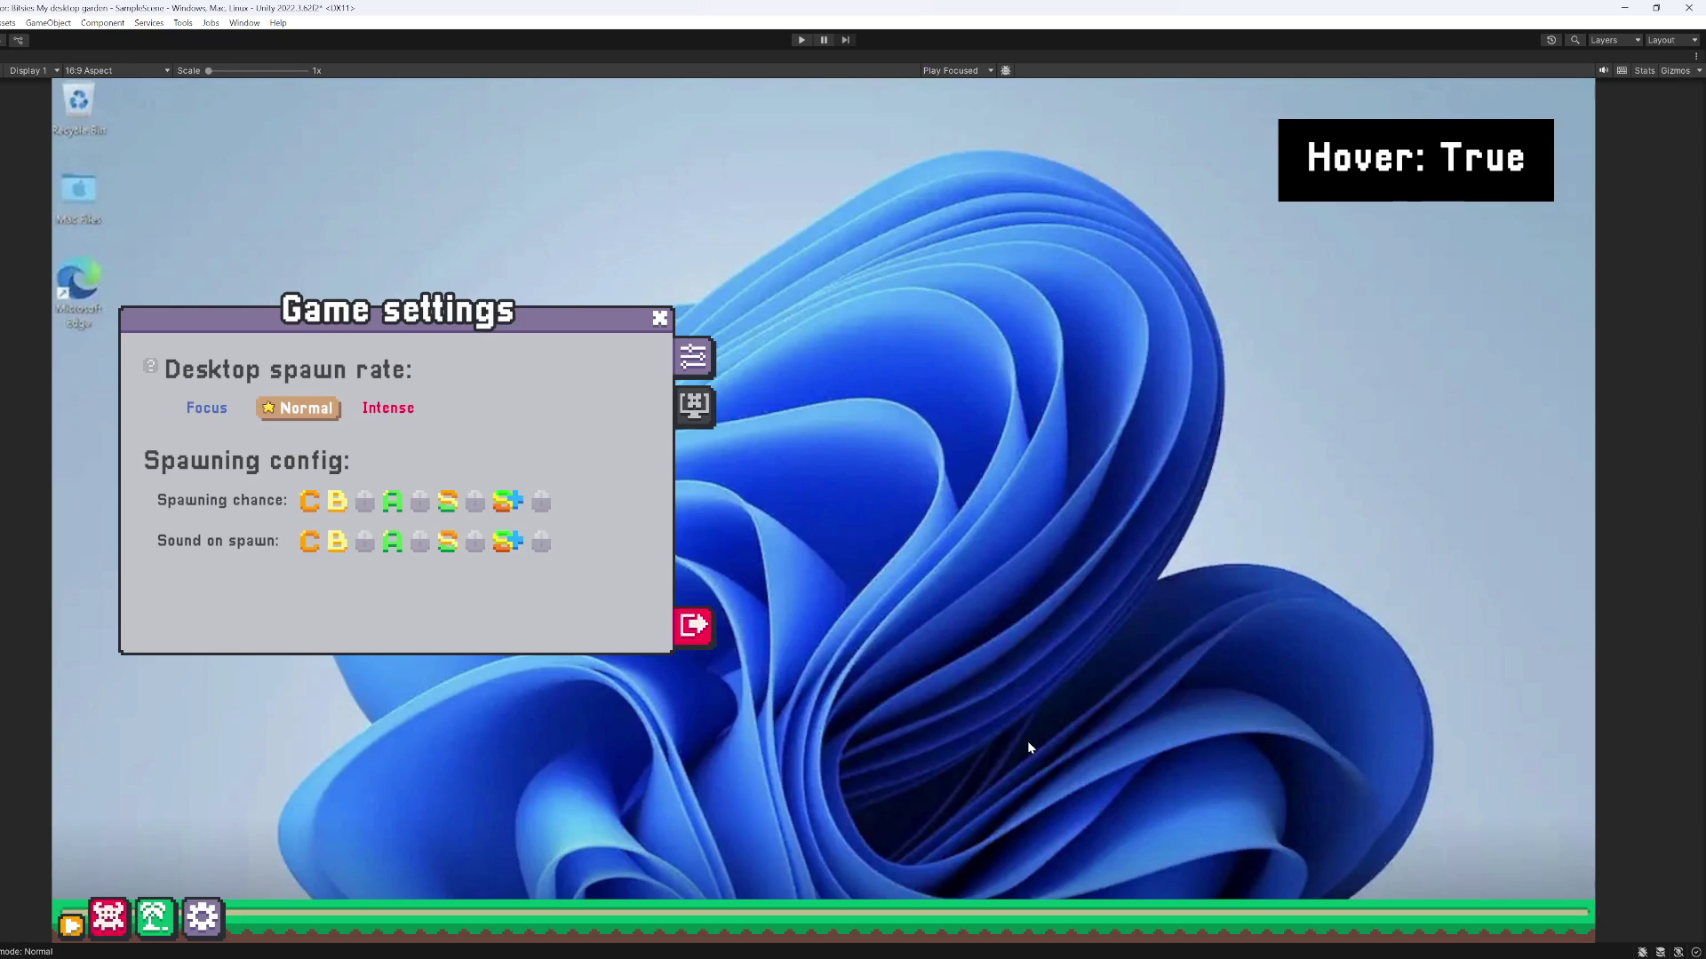
# Restore the editor layout and set the Vertical Layout Group's left padding to 6
pyautogui.hotkey('shift', 'space')
pyautogui.click(1439, 292)
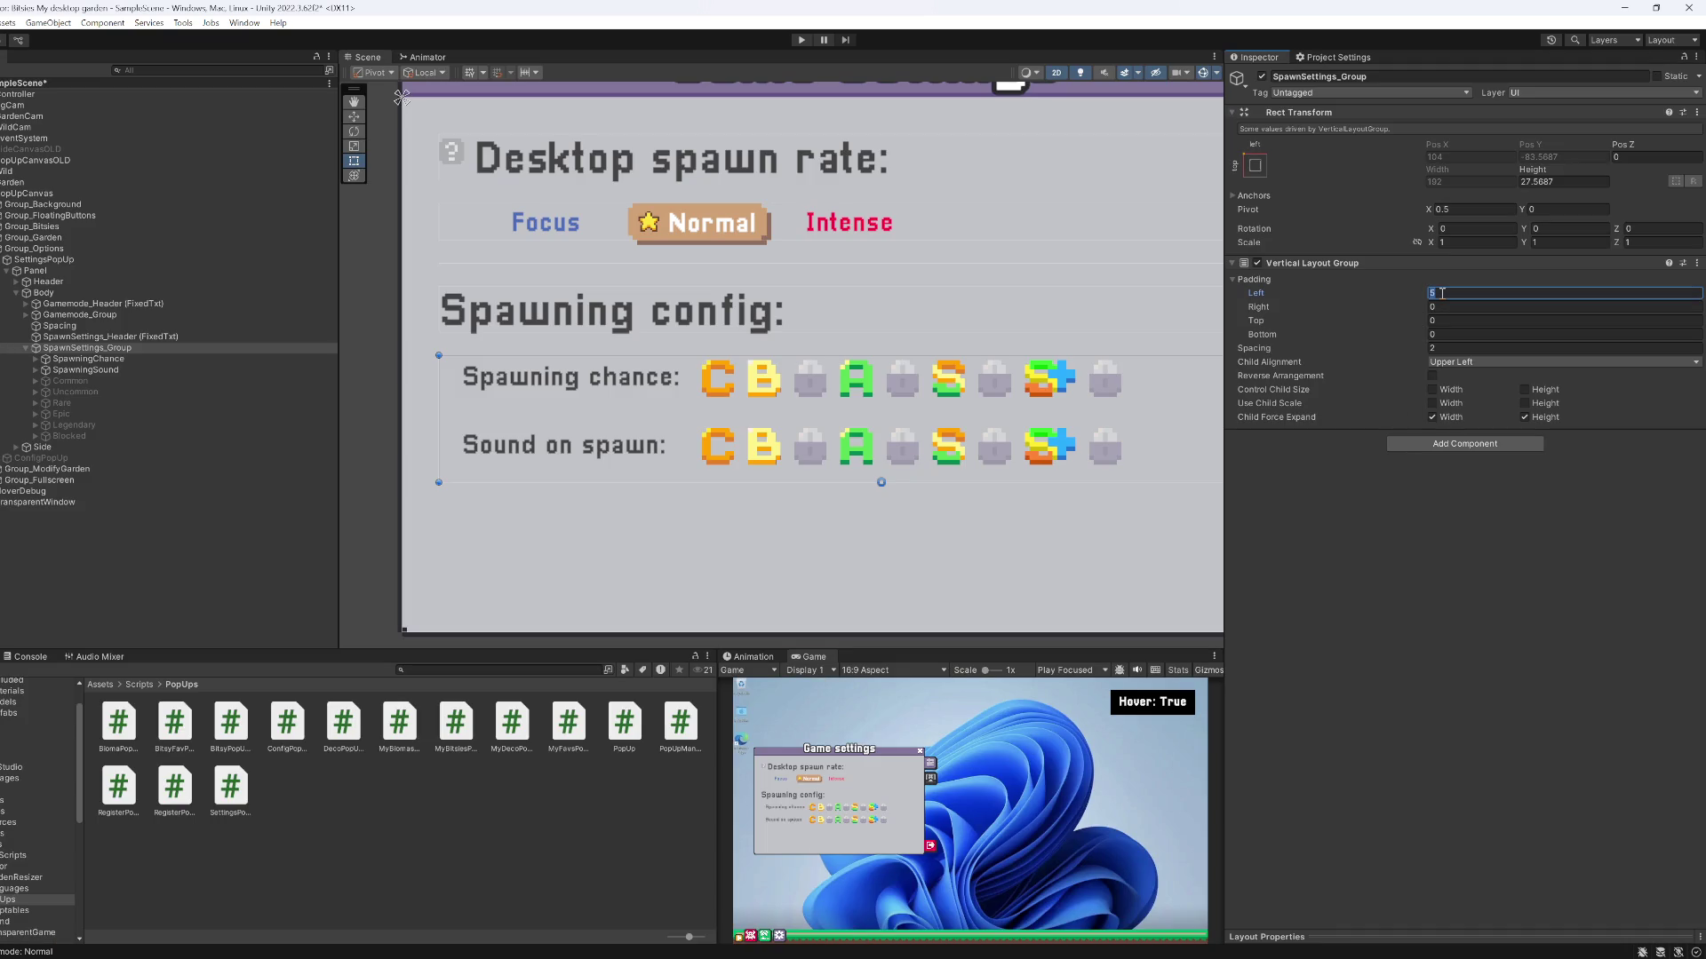
pyautogui.write('6')
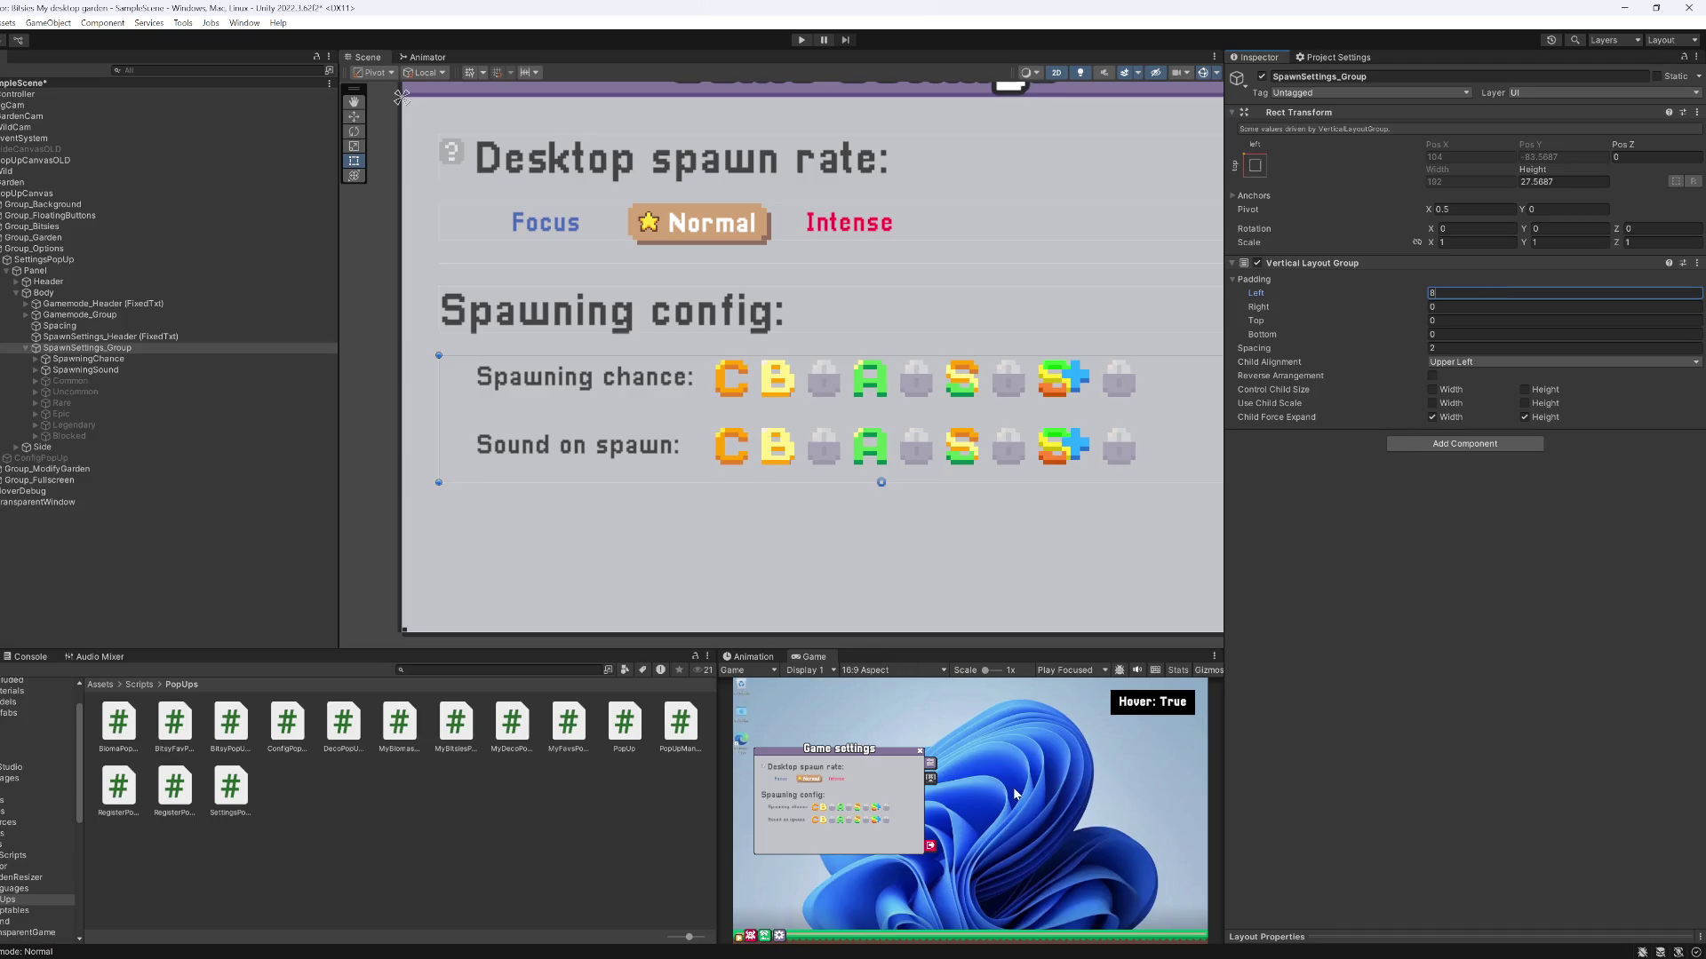
pyautogui.press('Return')
# Run the game in a maximized Game view, check the settings popup, then stop
pyautogui.hotkey('shift', 'space')
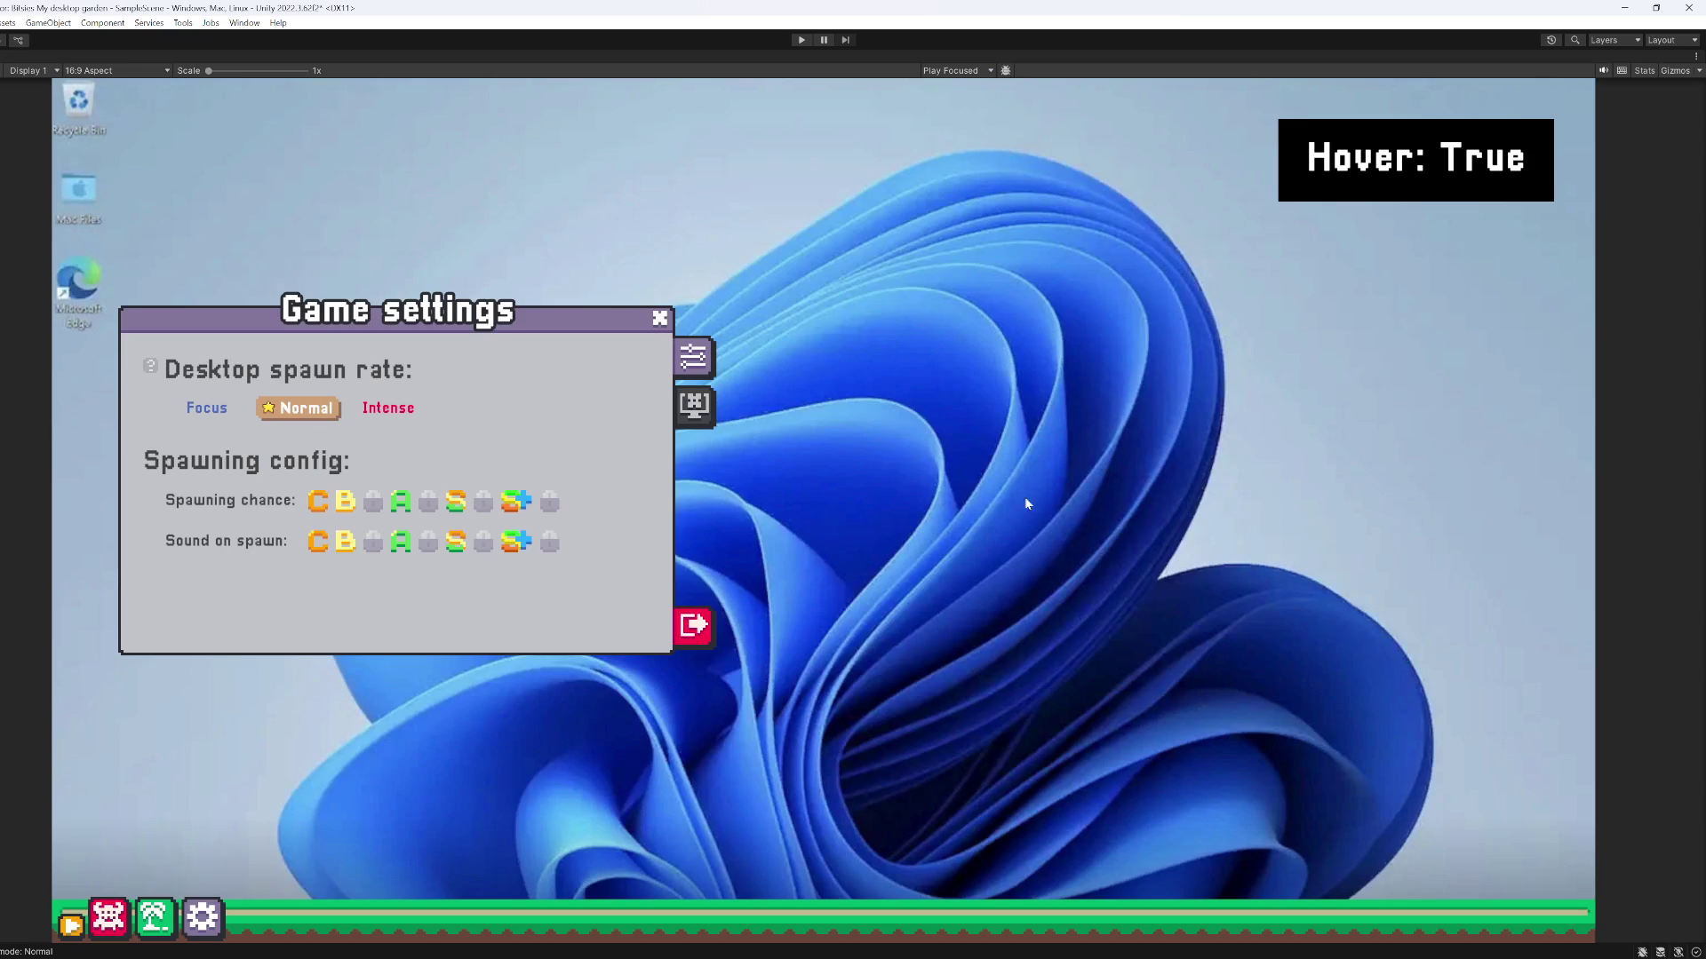
pyautogui.click(800, 40)
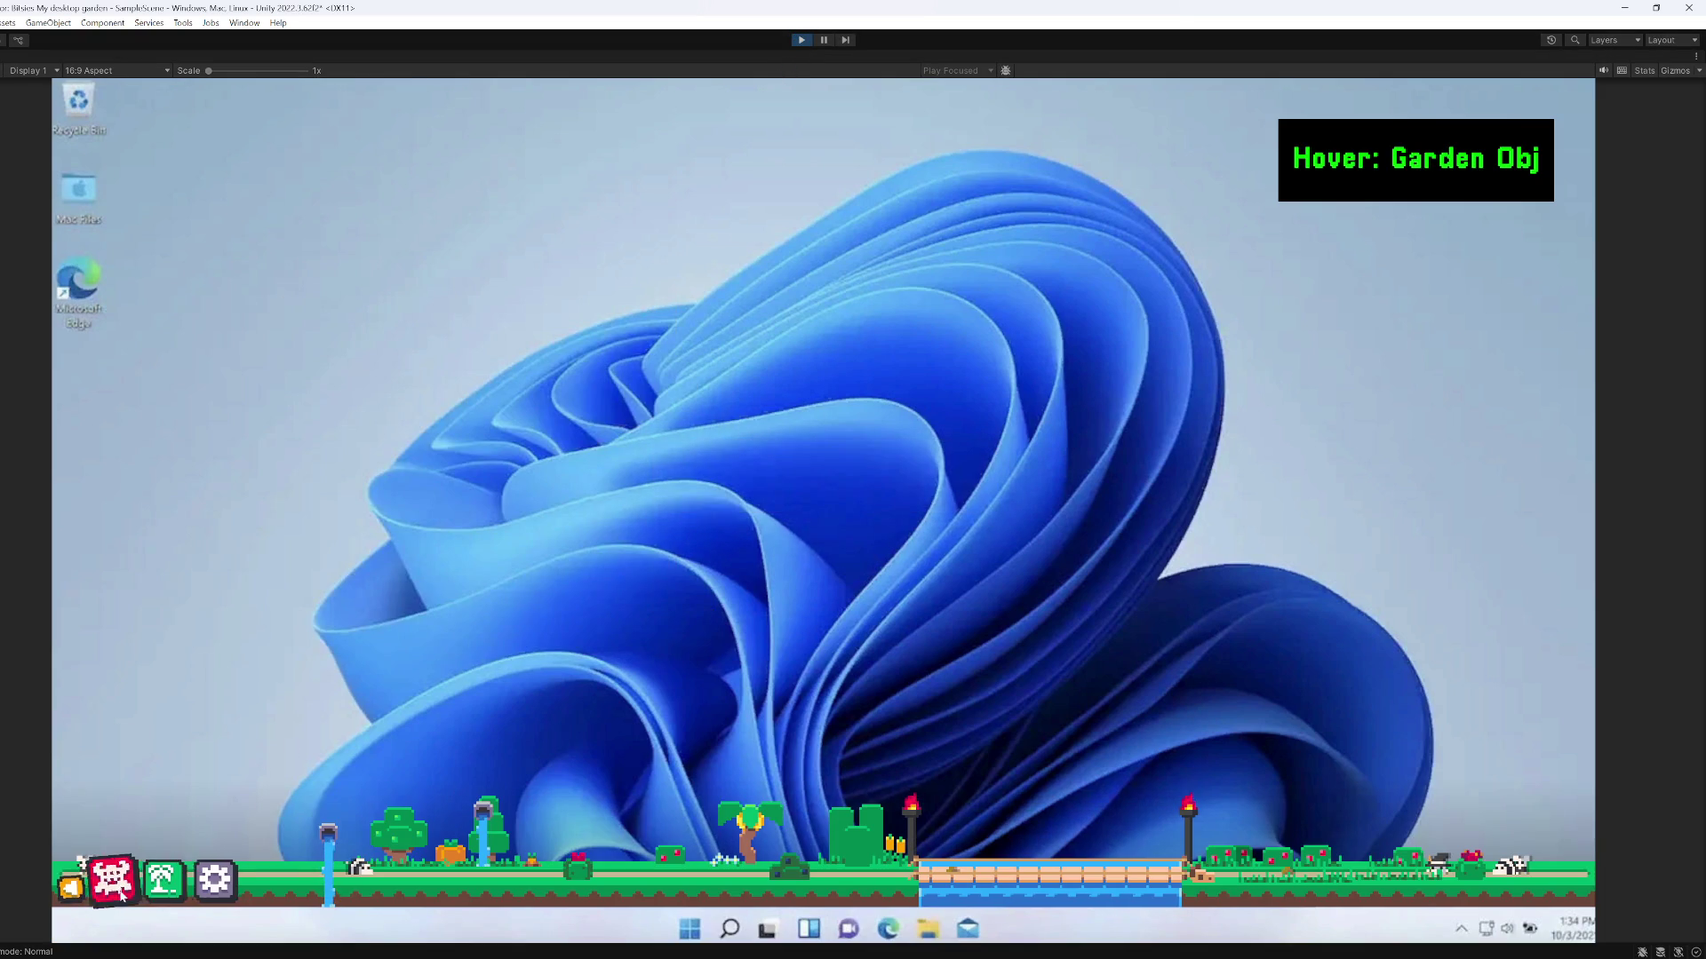
pyautogui.click(205, 896)
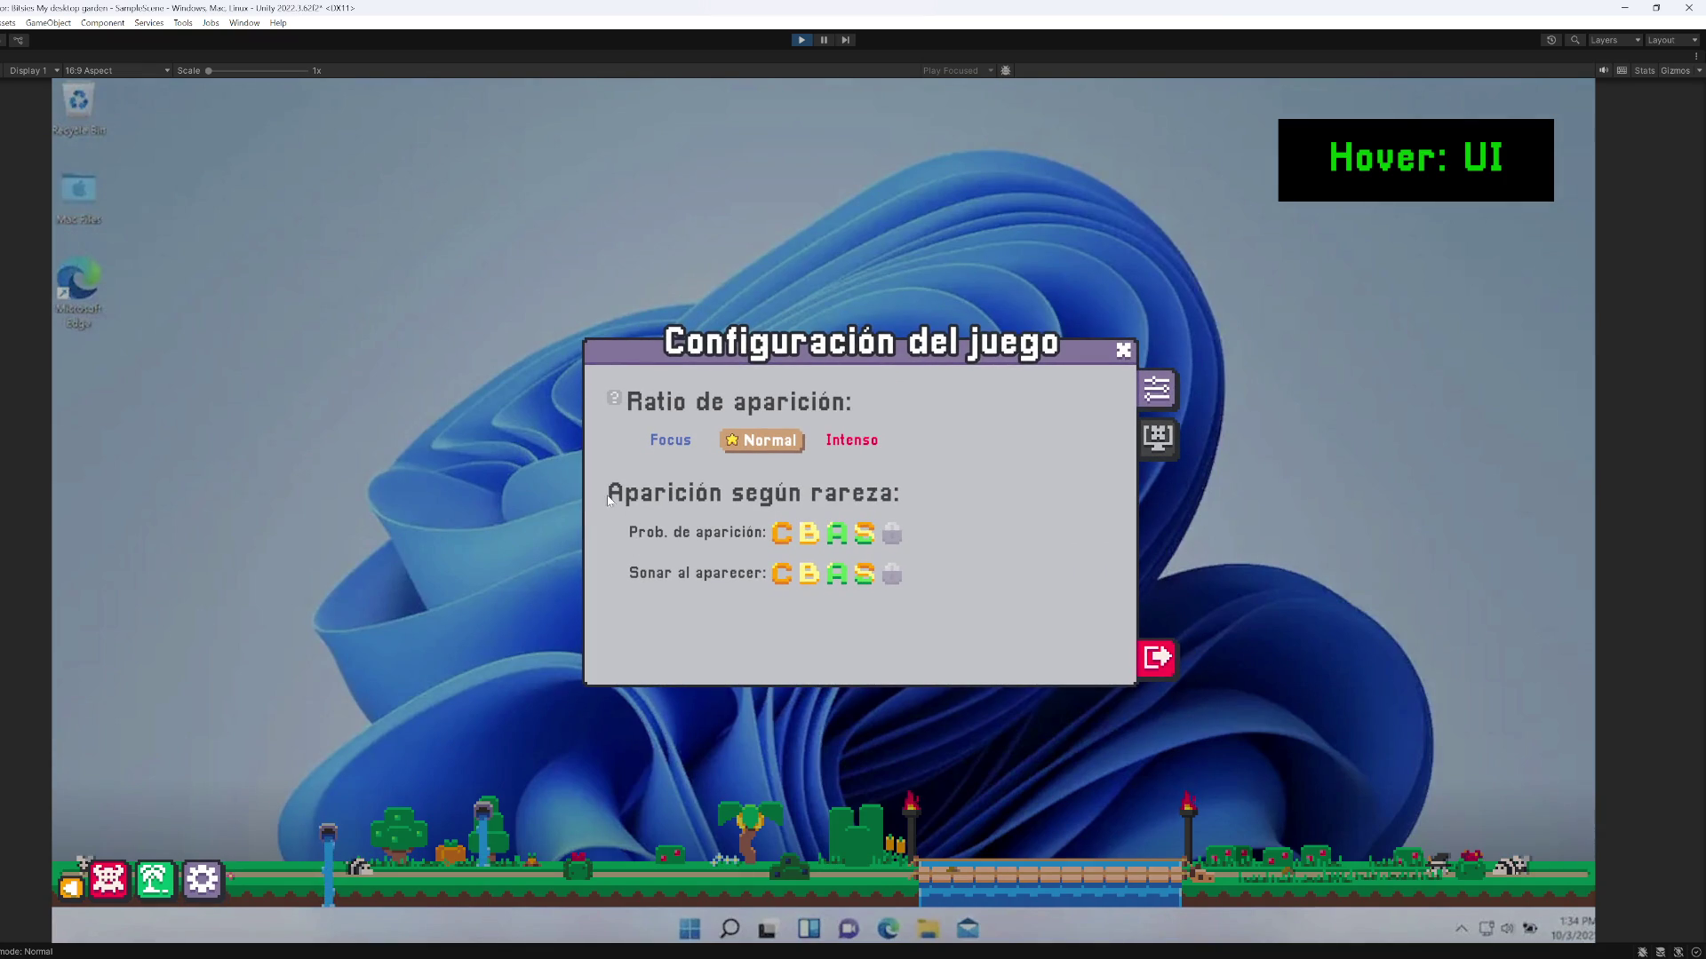
pyautogui.moveTo(618, 409)
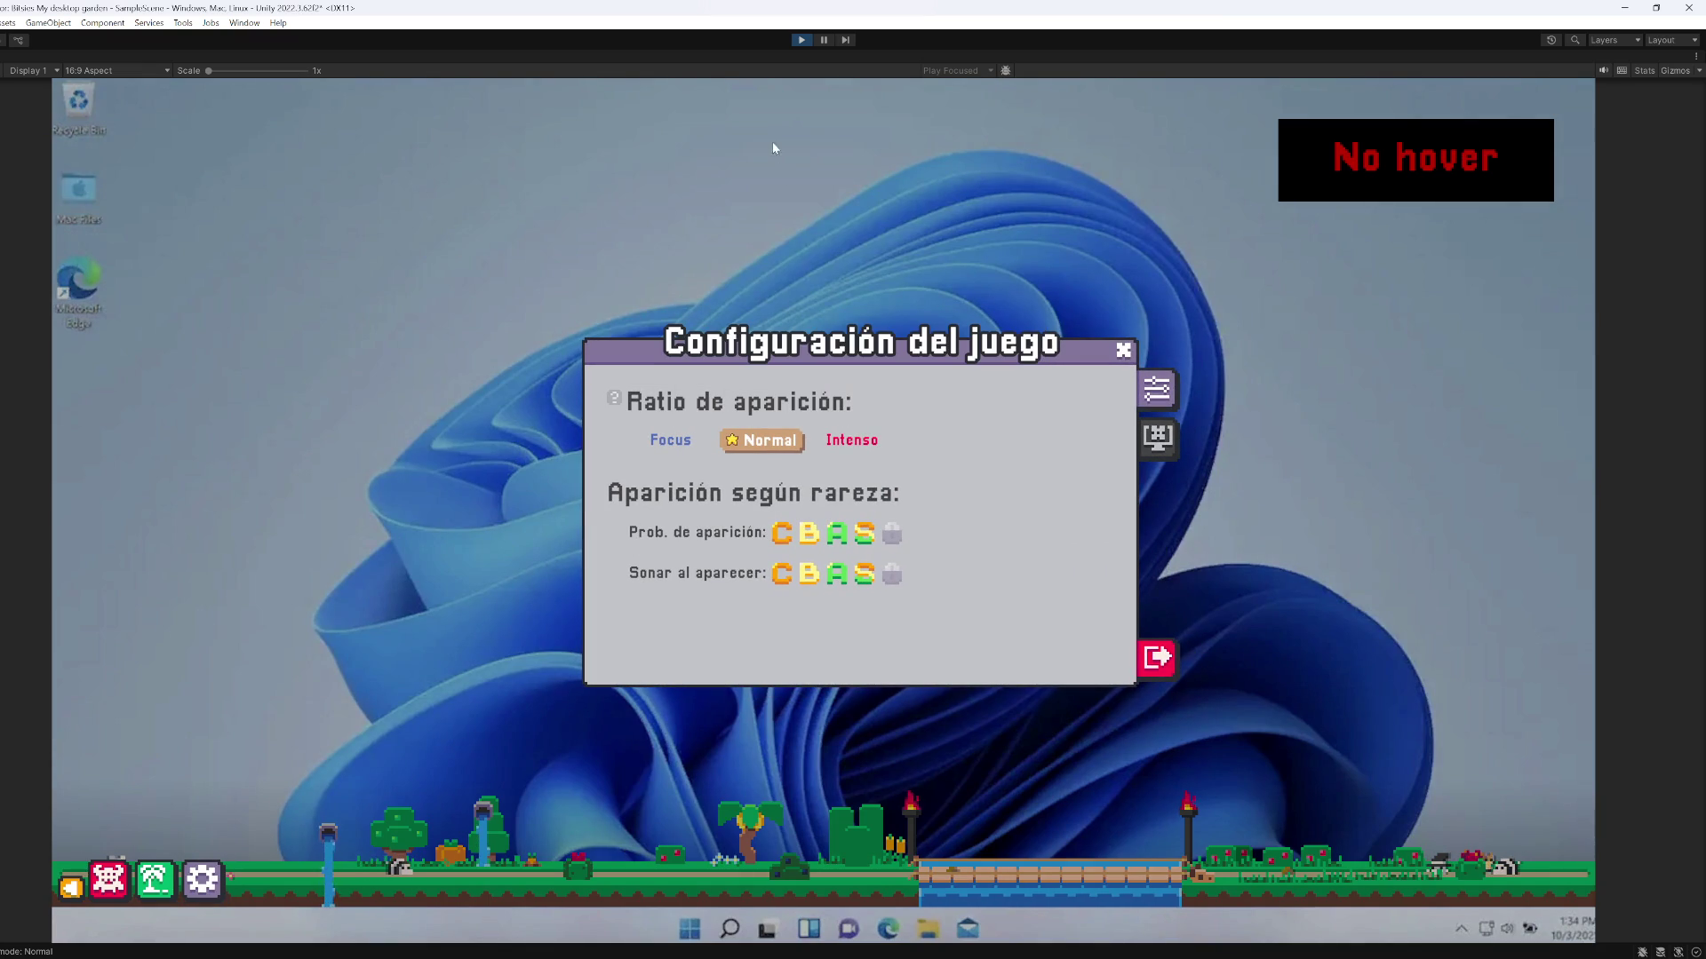
pyautogui.click(799, 40)
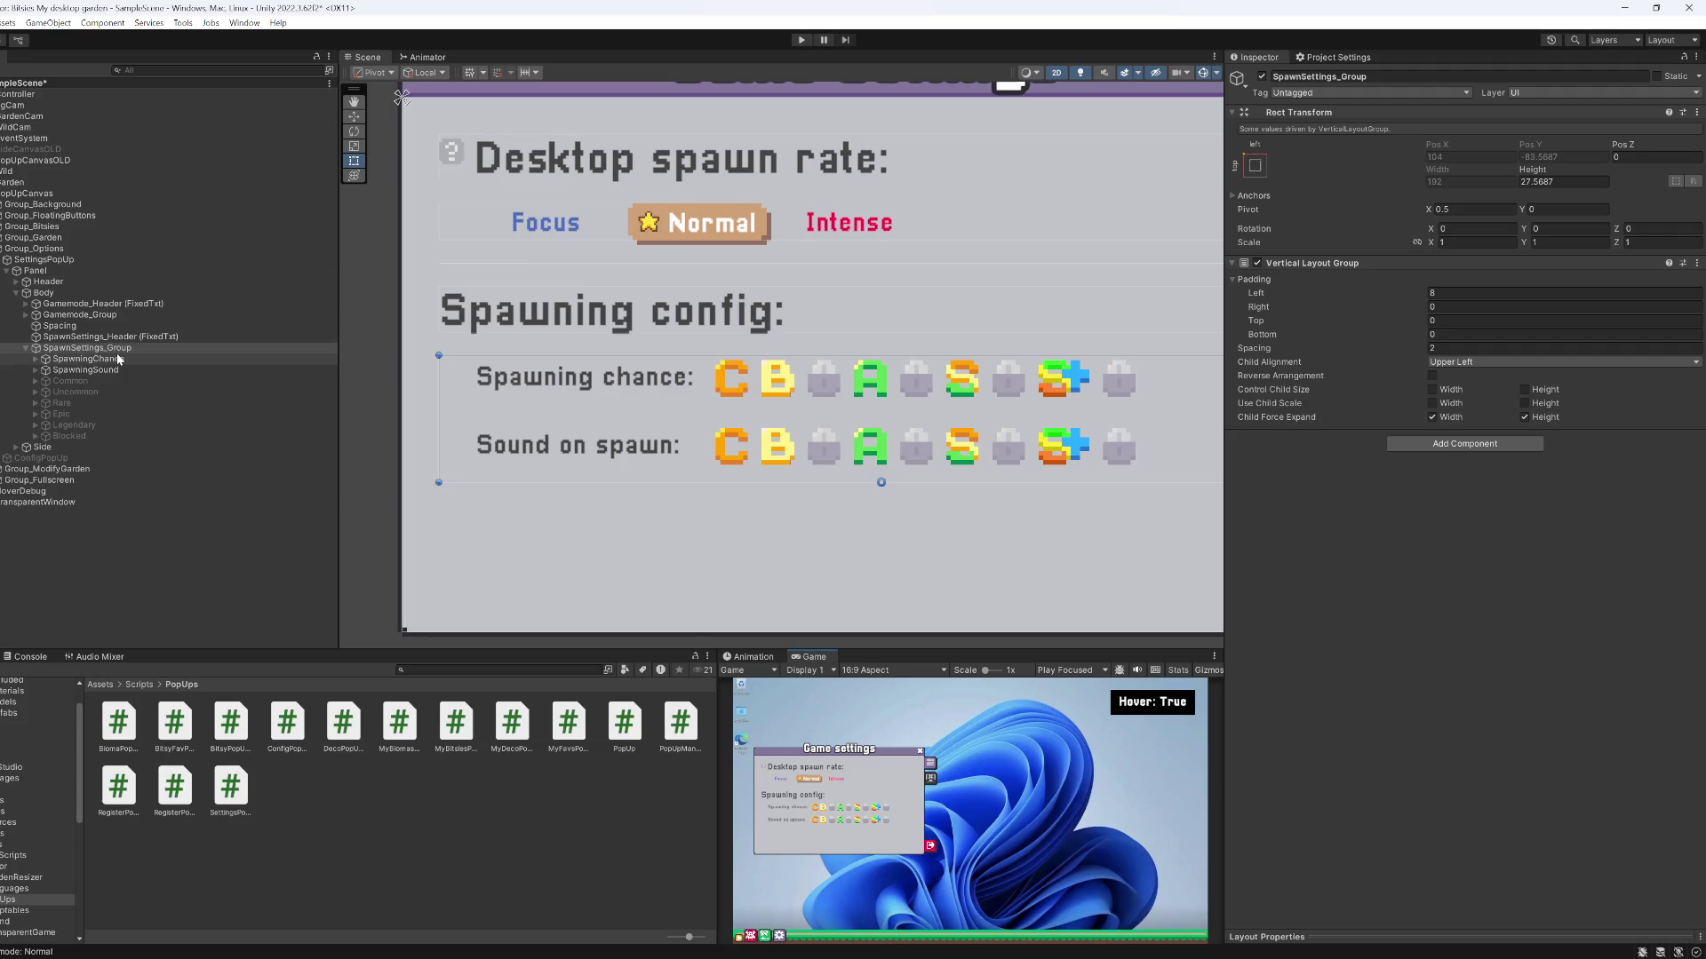
# Select the Gamemode_Header text and set its Extra Settings left margin to 0
pyautogui.click(112, 358)
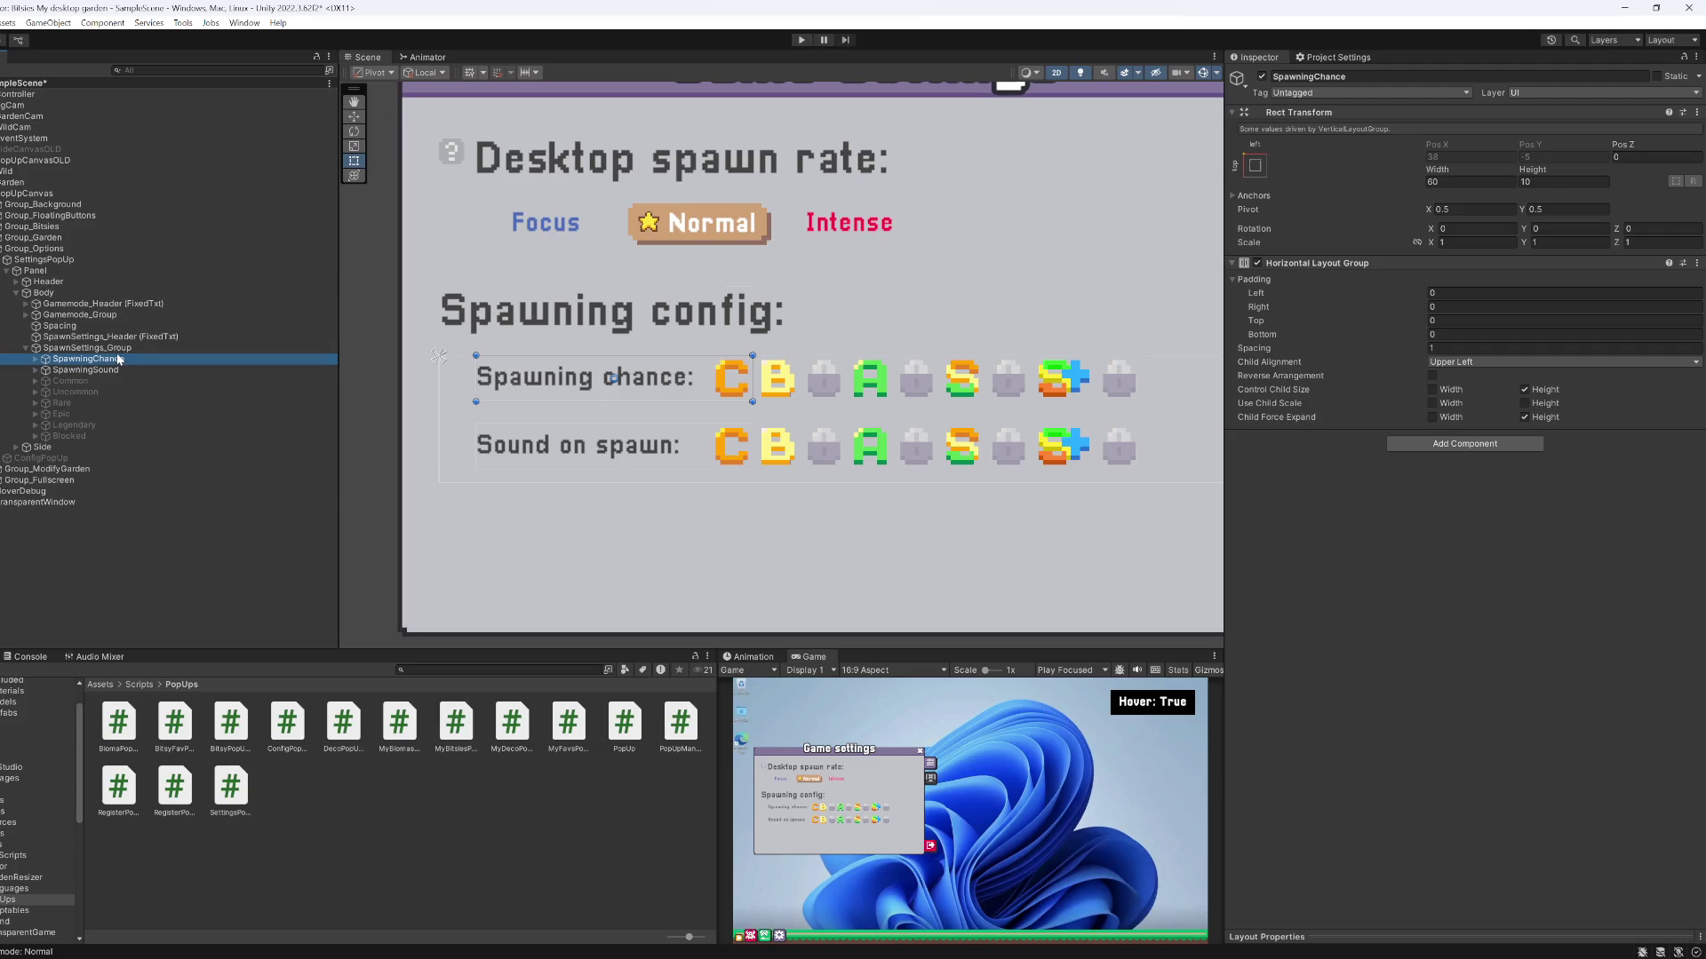
pyautogui.click(102, 338)
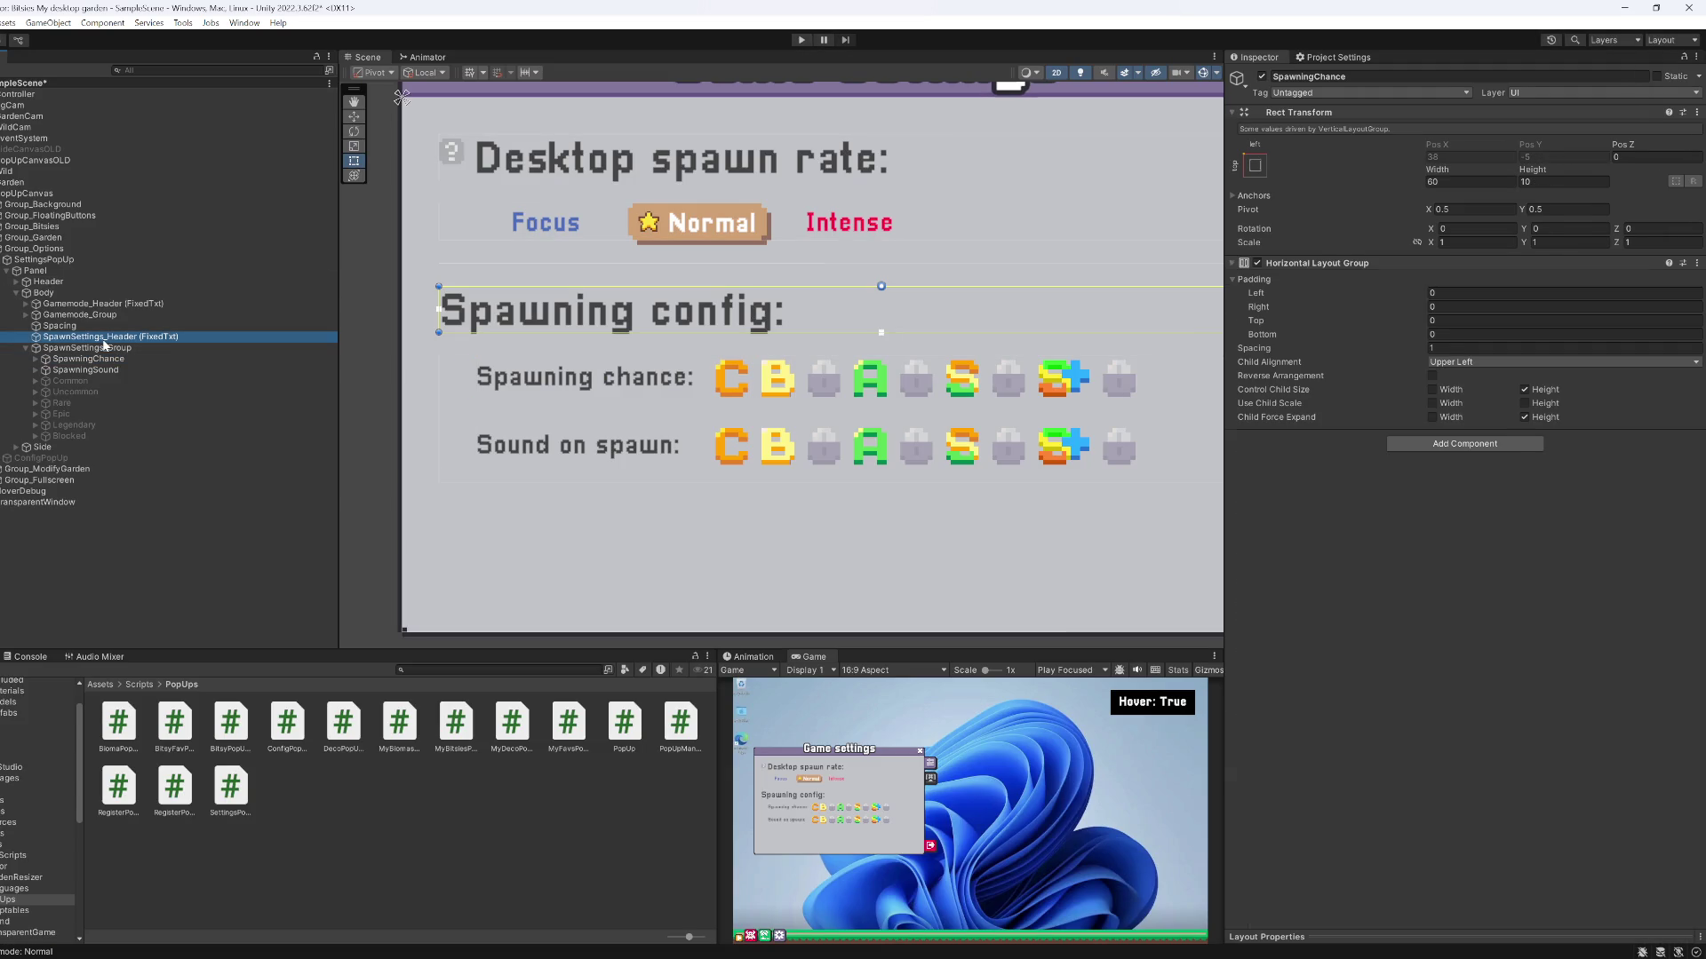
pyautogui.click(80, 314)
pyautogui.click(82, 304)
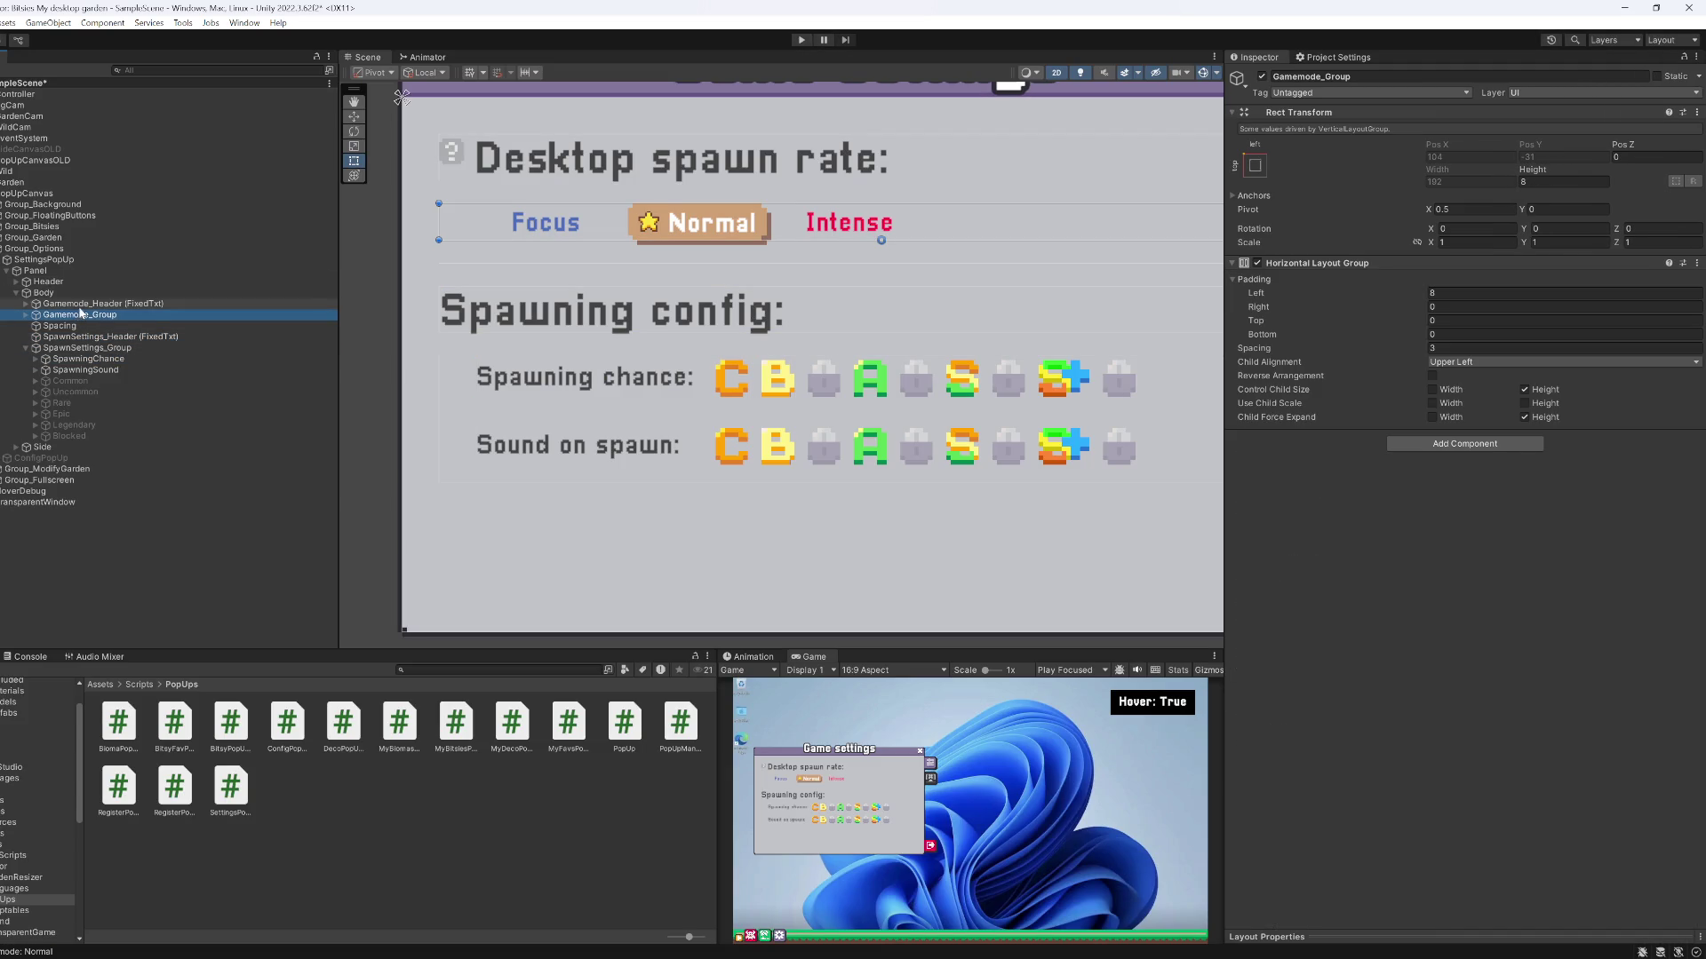
pyautogui.press('Right')
pyautogui.click(83, 314)
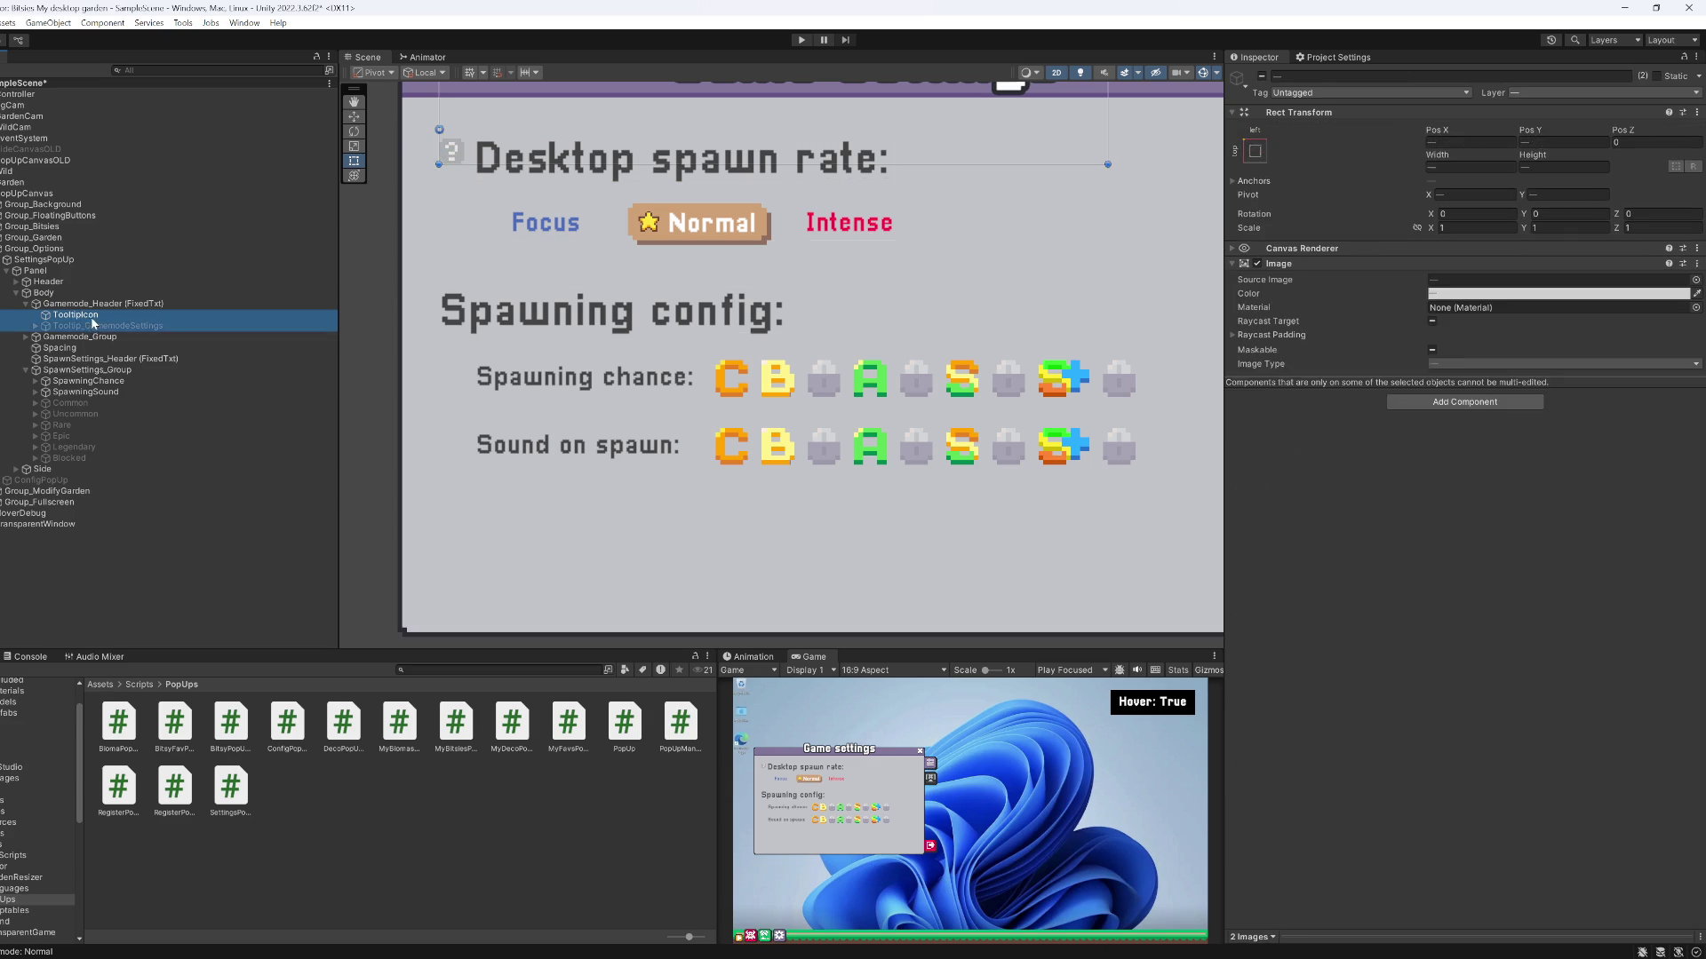
pyautogui.press('Left')
pyautogui.press('Left')
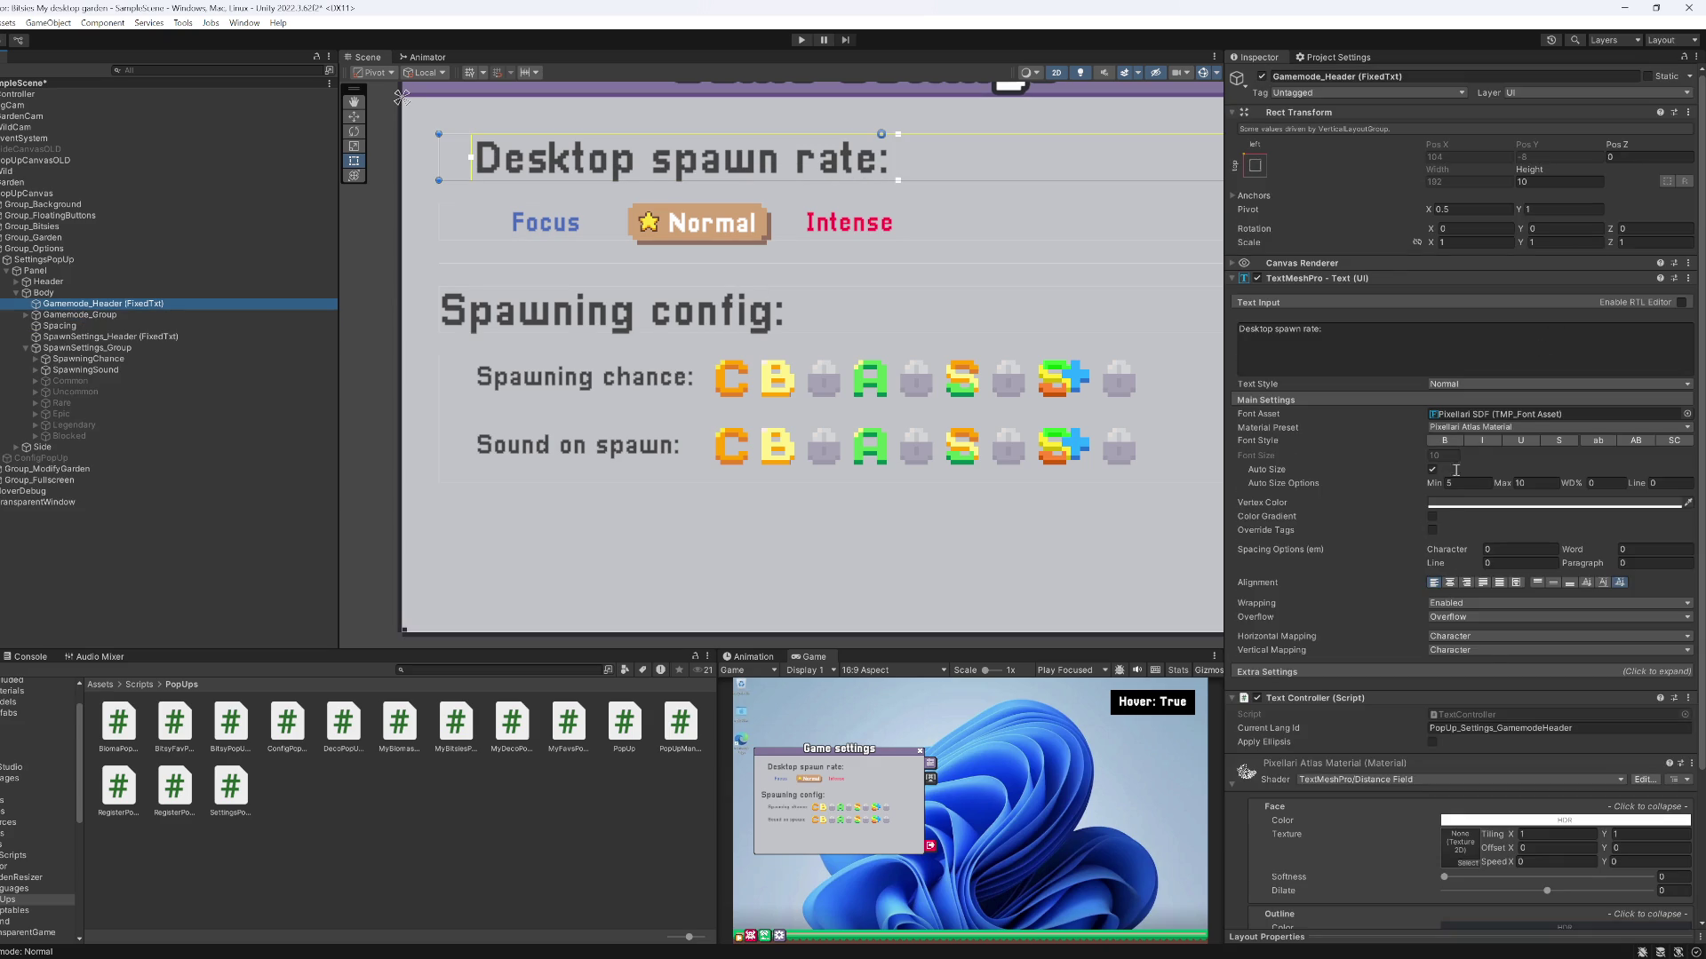
pyautogui.click(1439, 672)
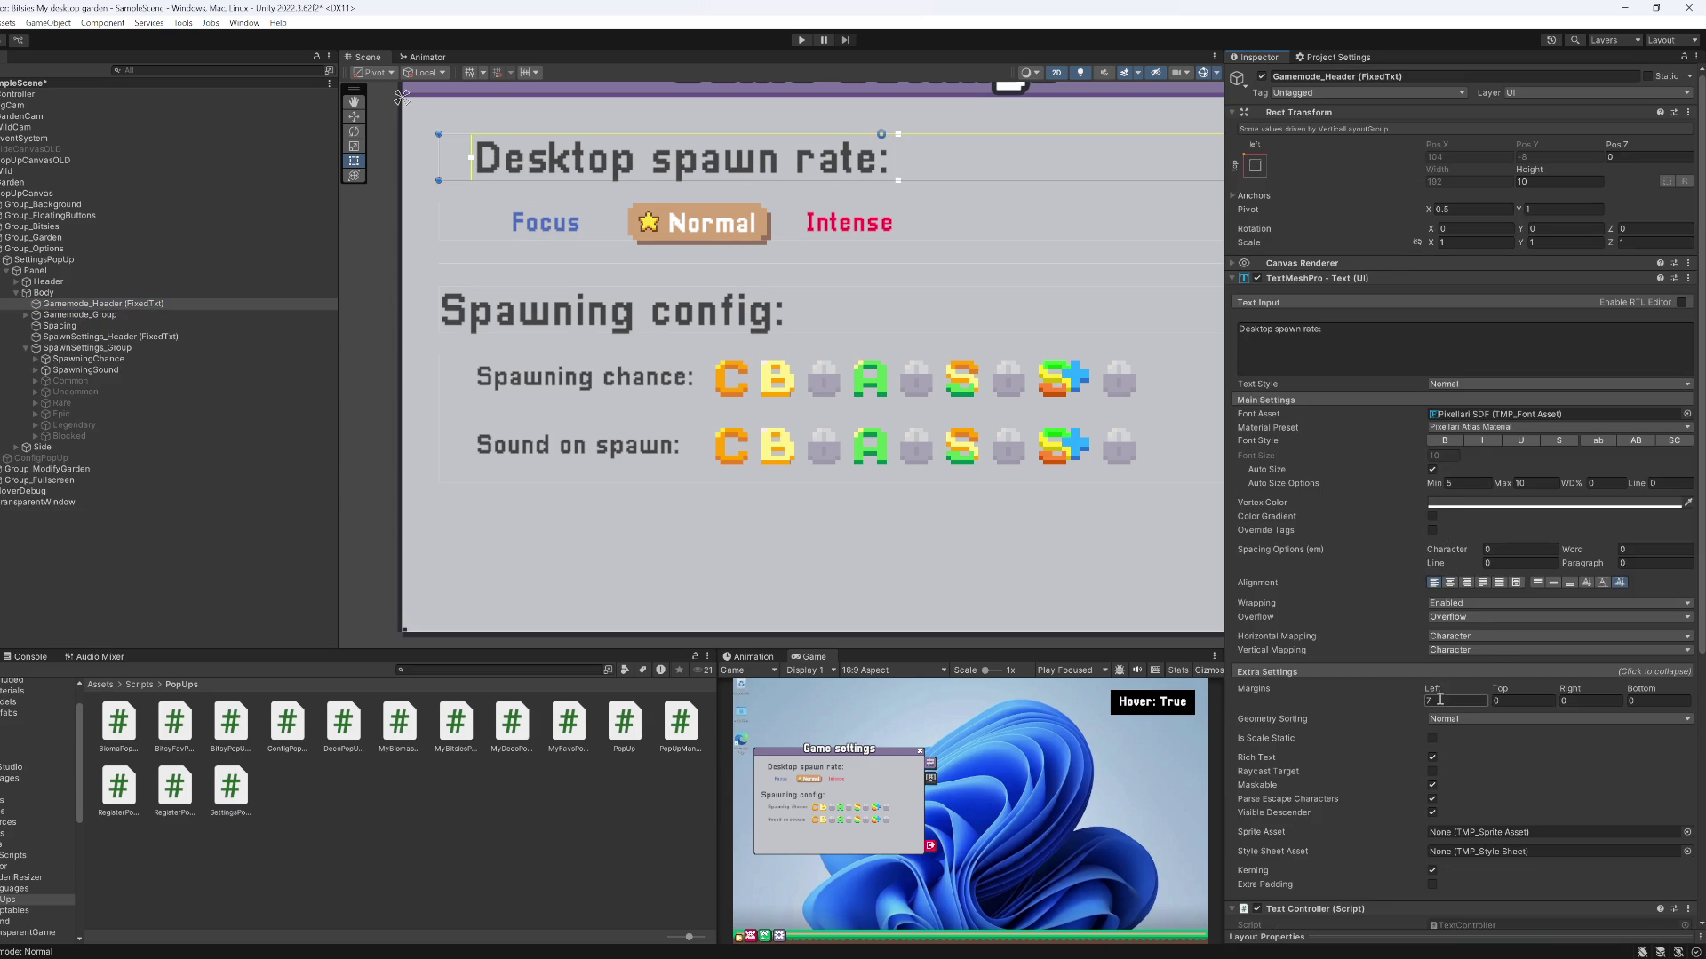
pyautogui.click(1442, 701)
pyautogui.write('0')
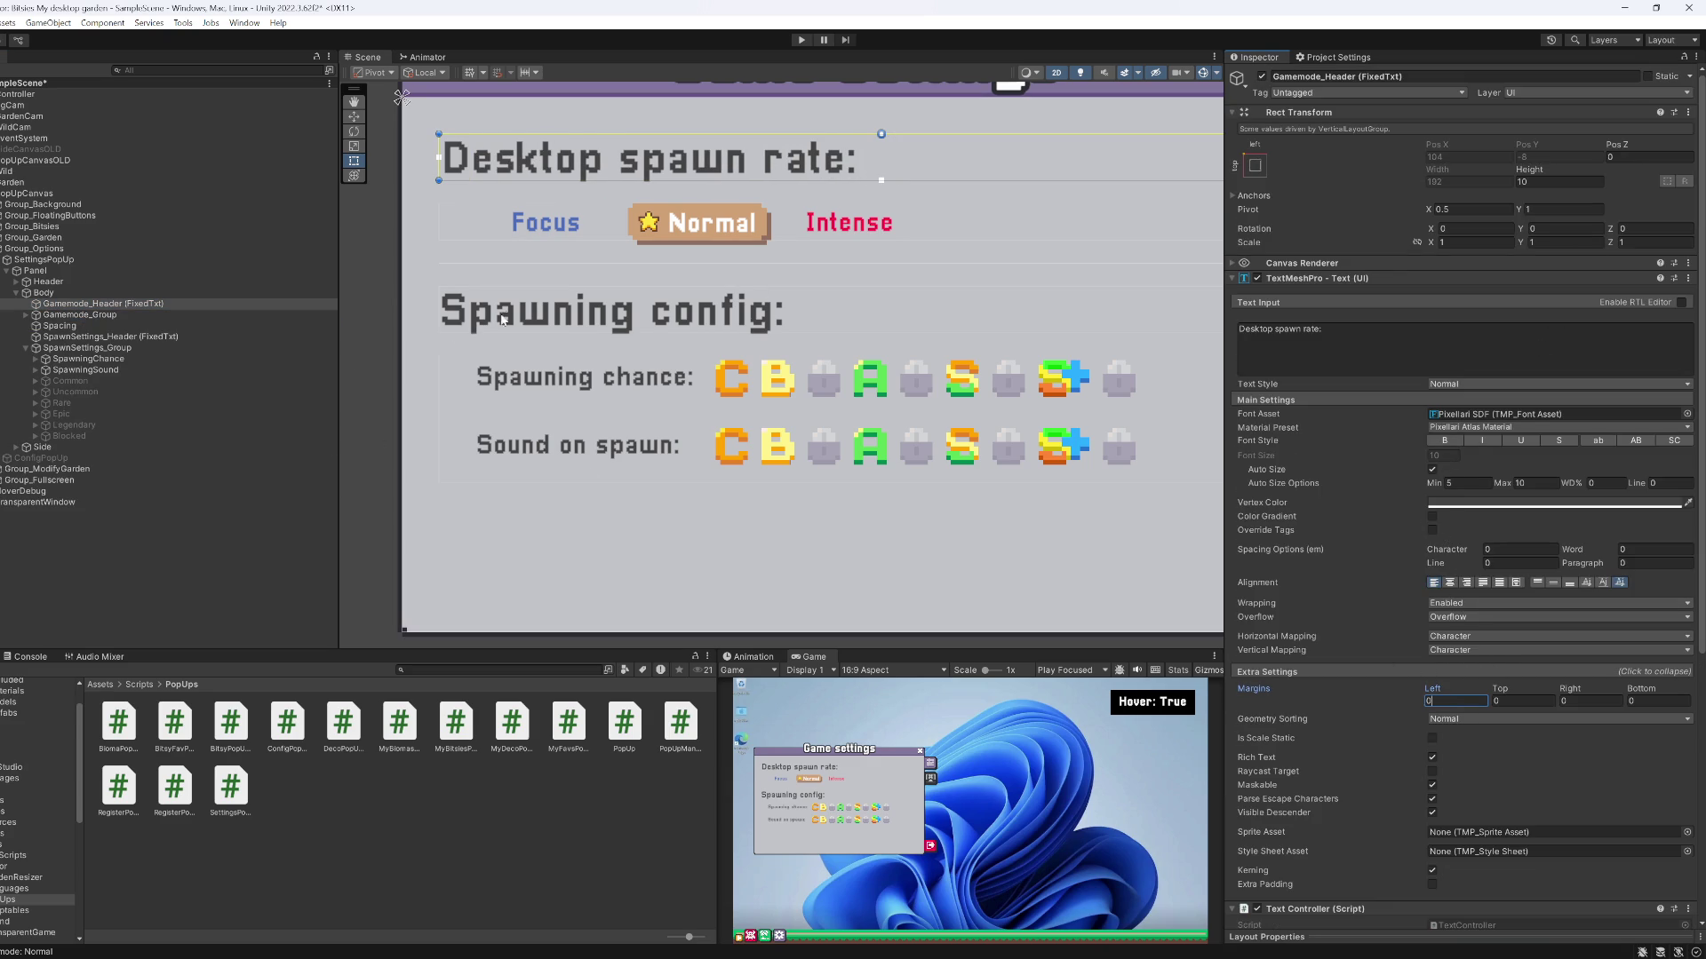
# Activate the Focus_On object under Gamemode_Group to show the Focus button's active look
pyautogui.click(107, 336)
pyautogui.press('Up')
pyautogui.press('Up')
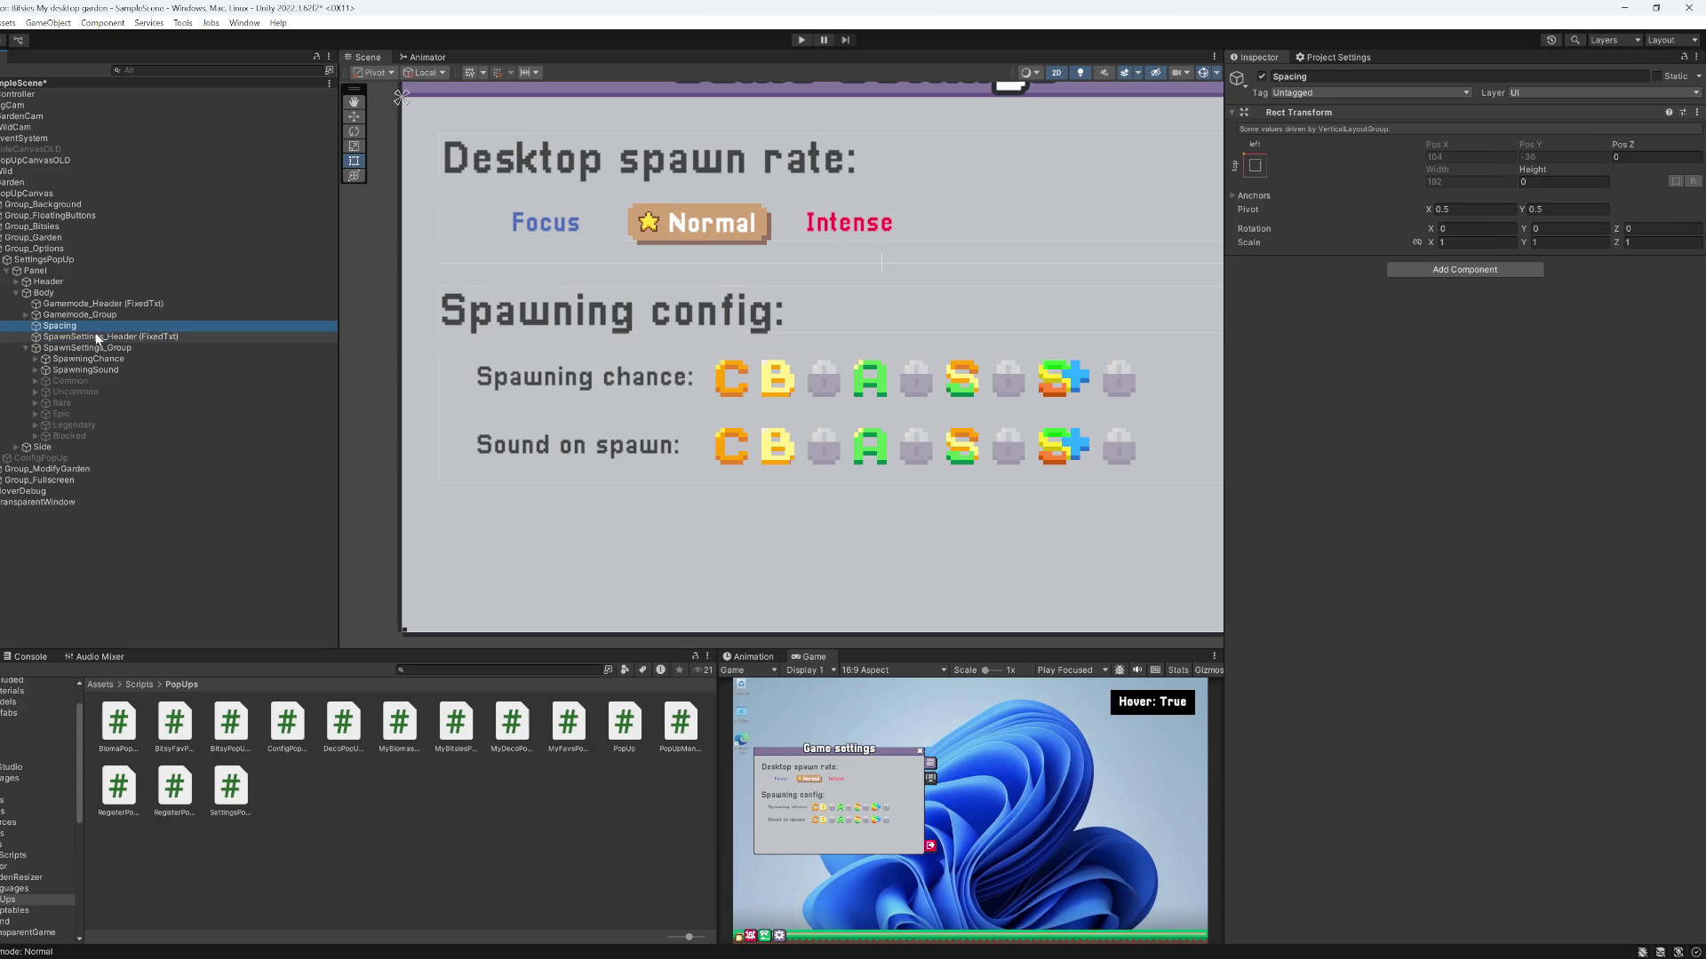
pyautogui.press('Right')
pyautogui.press('Down')
pyautogui.press('Right')
pyautogui.press('Down')
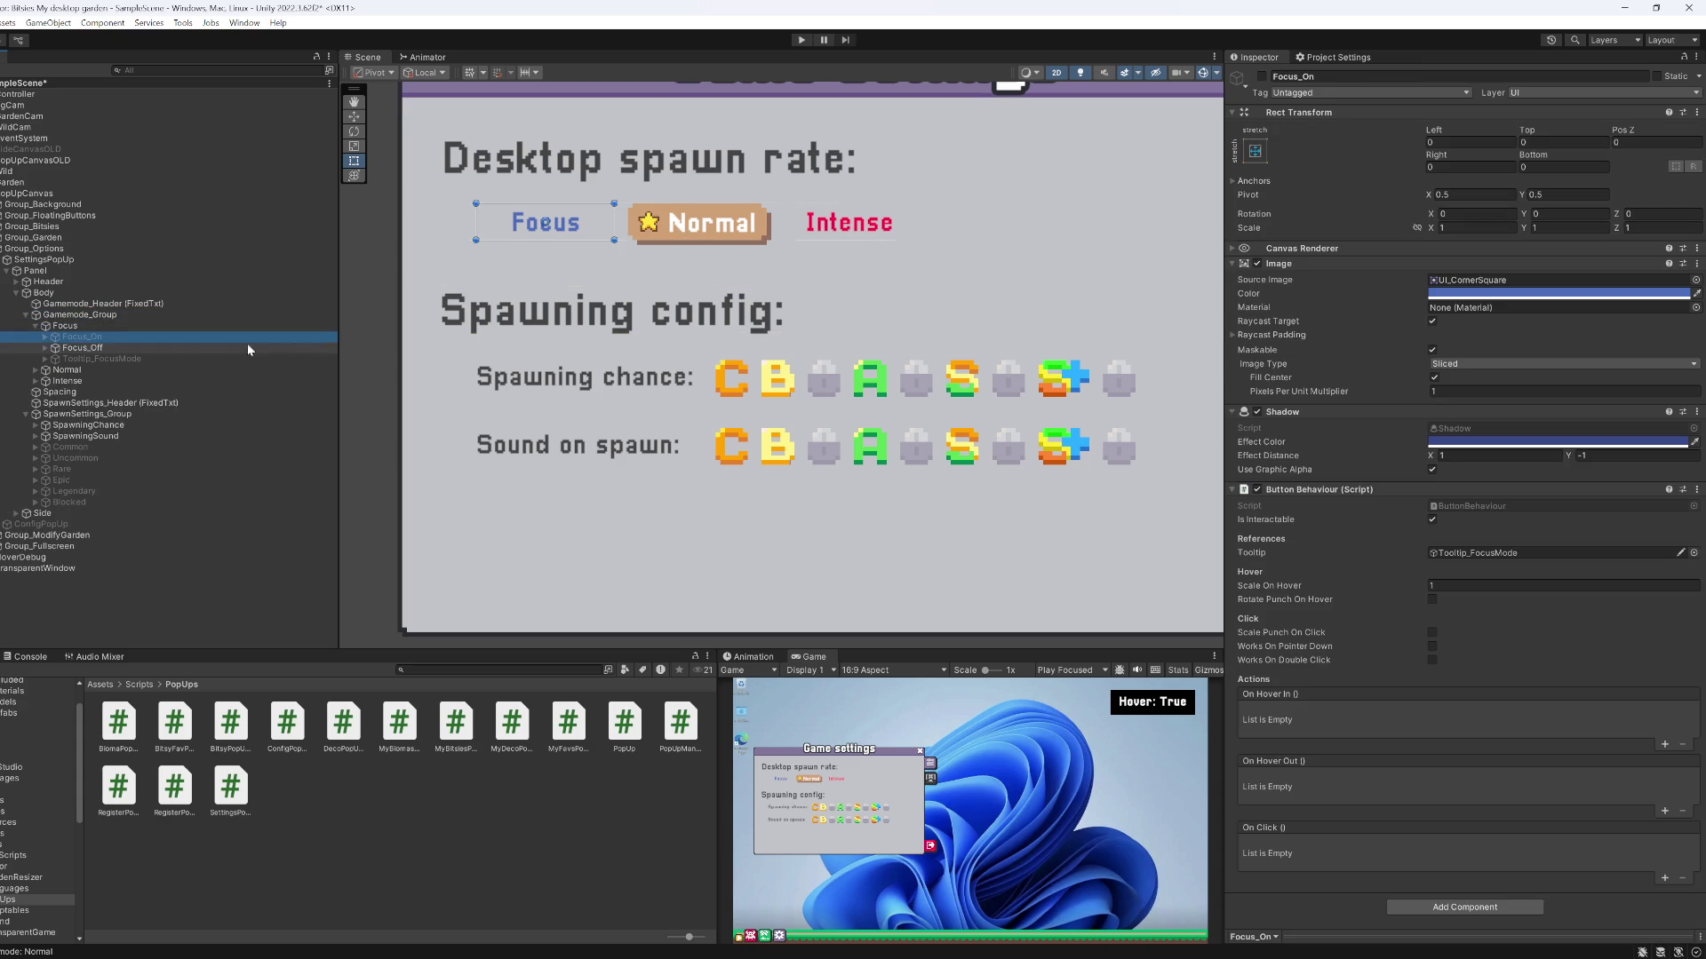
pyautogui.click(1262, 77)
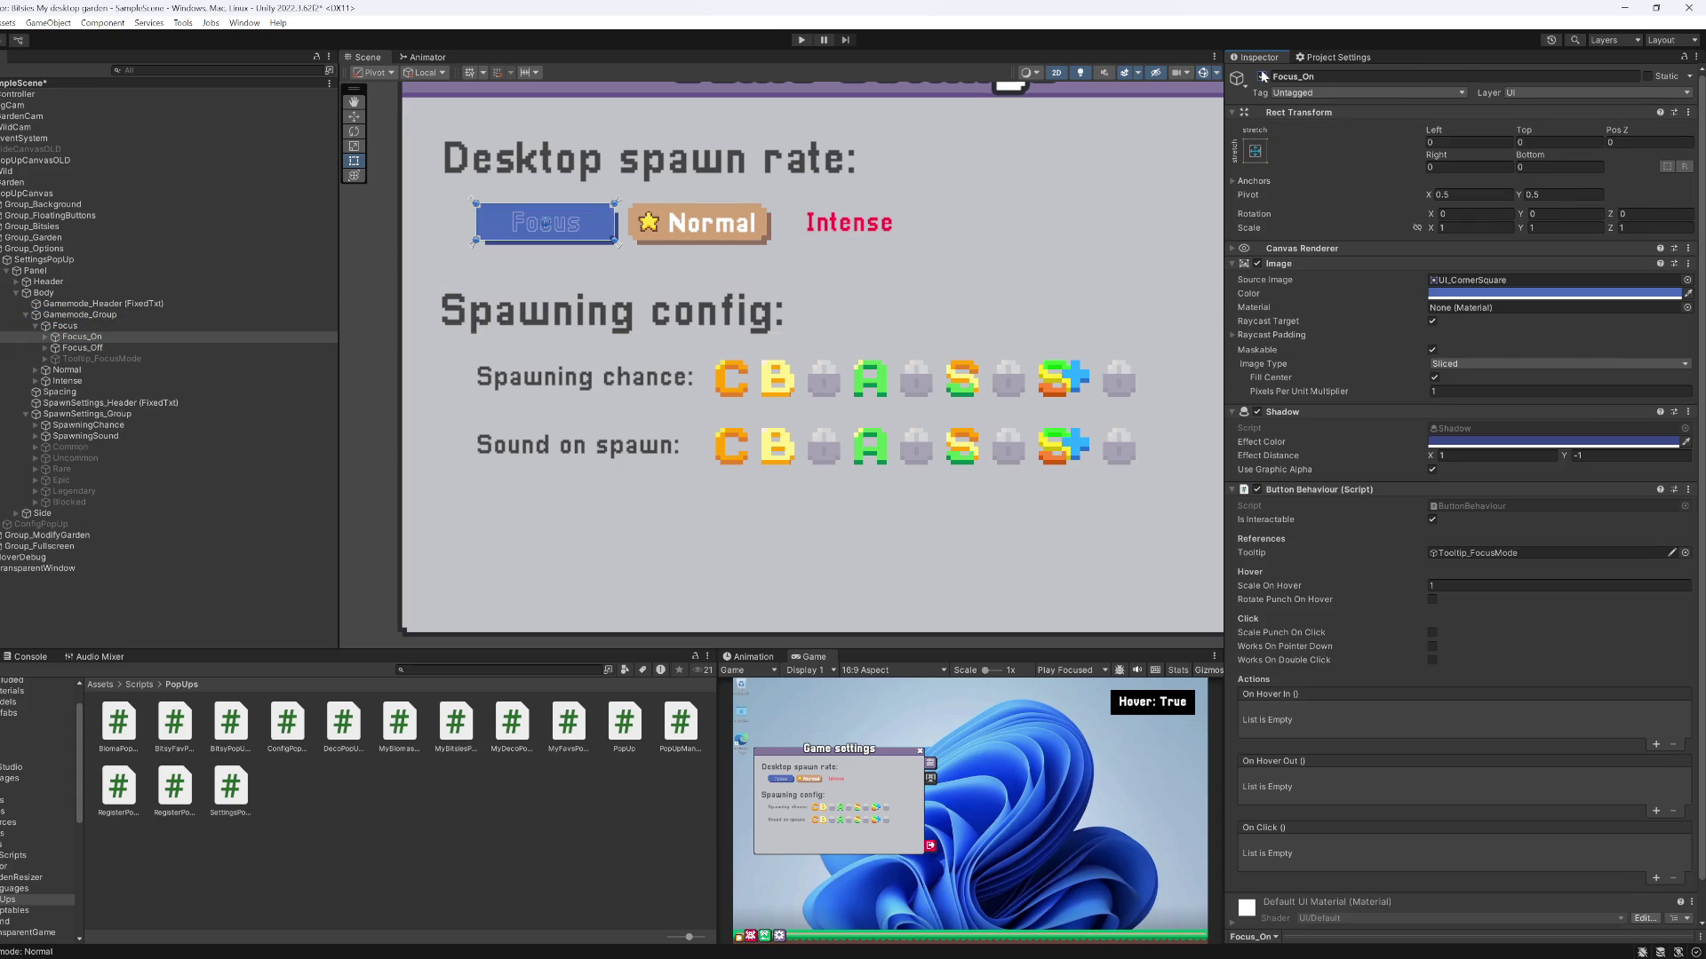
# Maximize the Game view and start the game in Play mode
pyautogui.scroll(4, 608, 336)
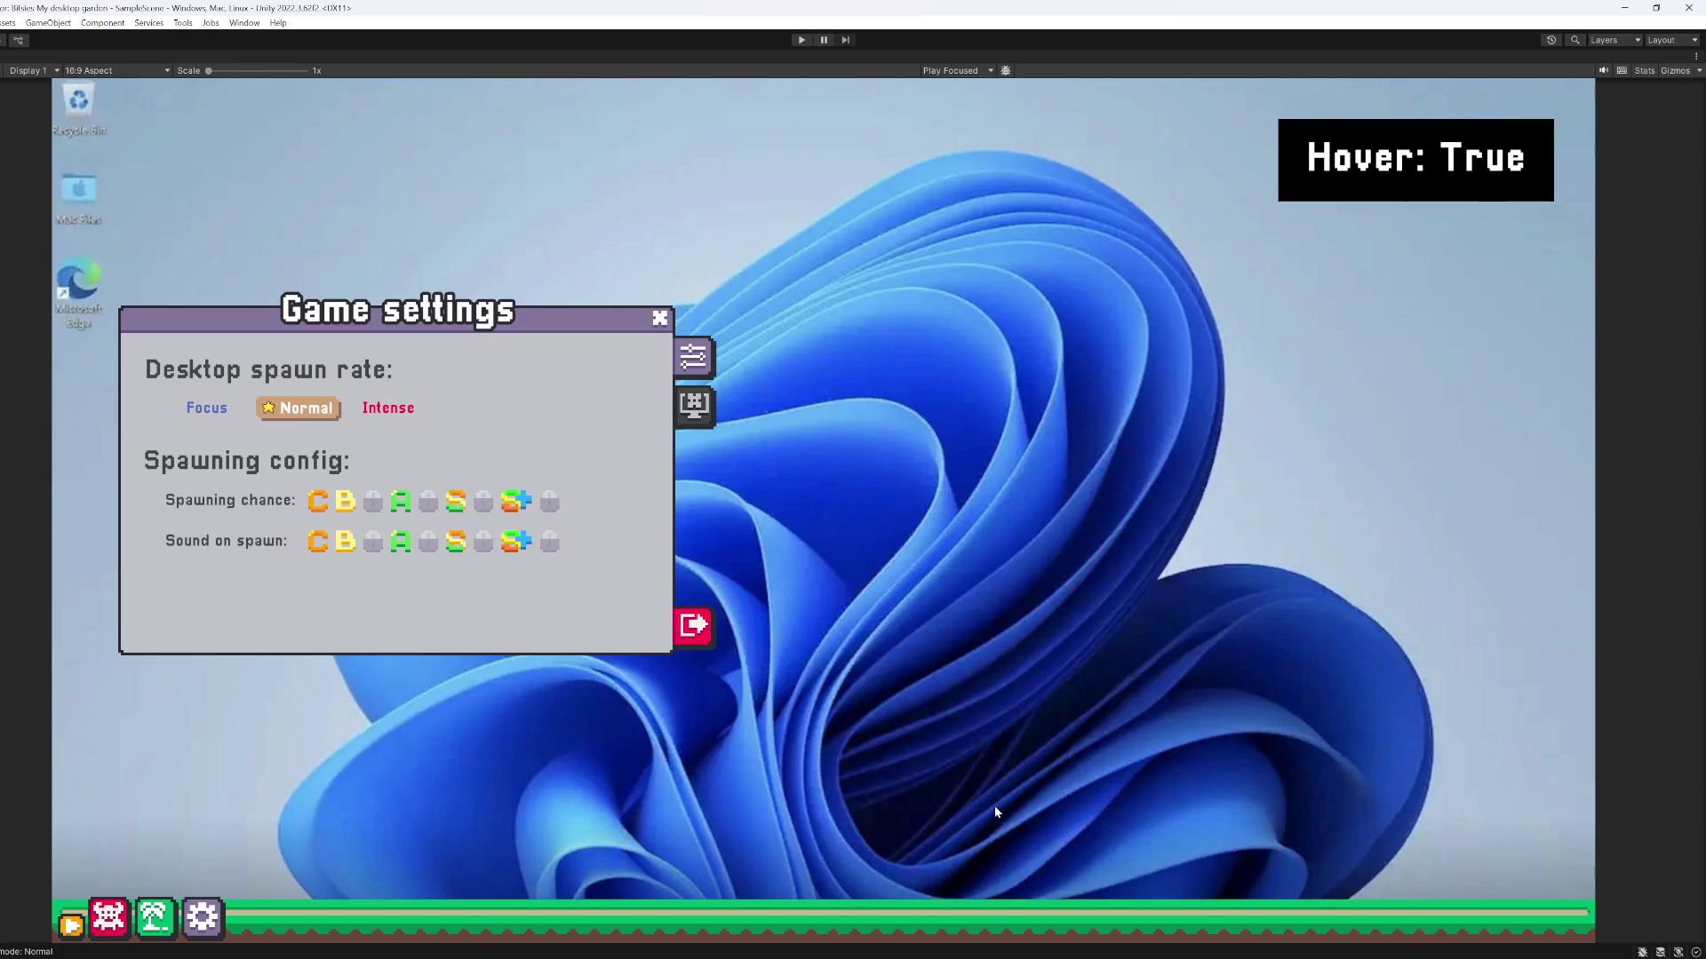
pyautogui.doubleClick(813, 657)
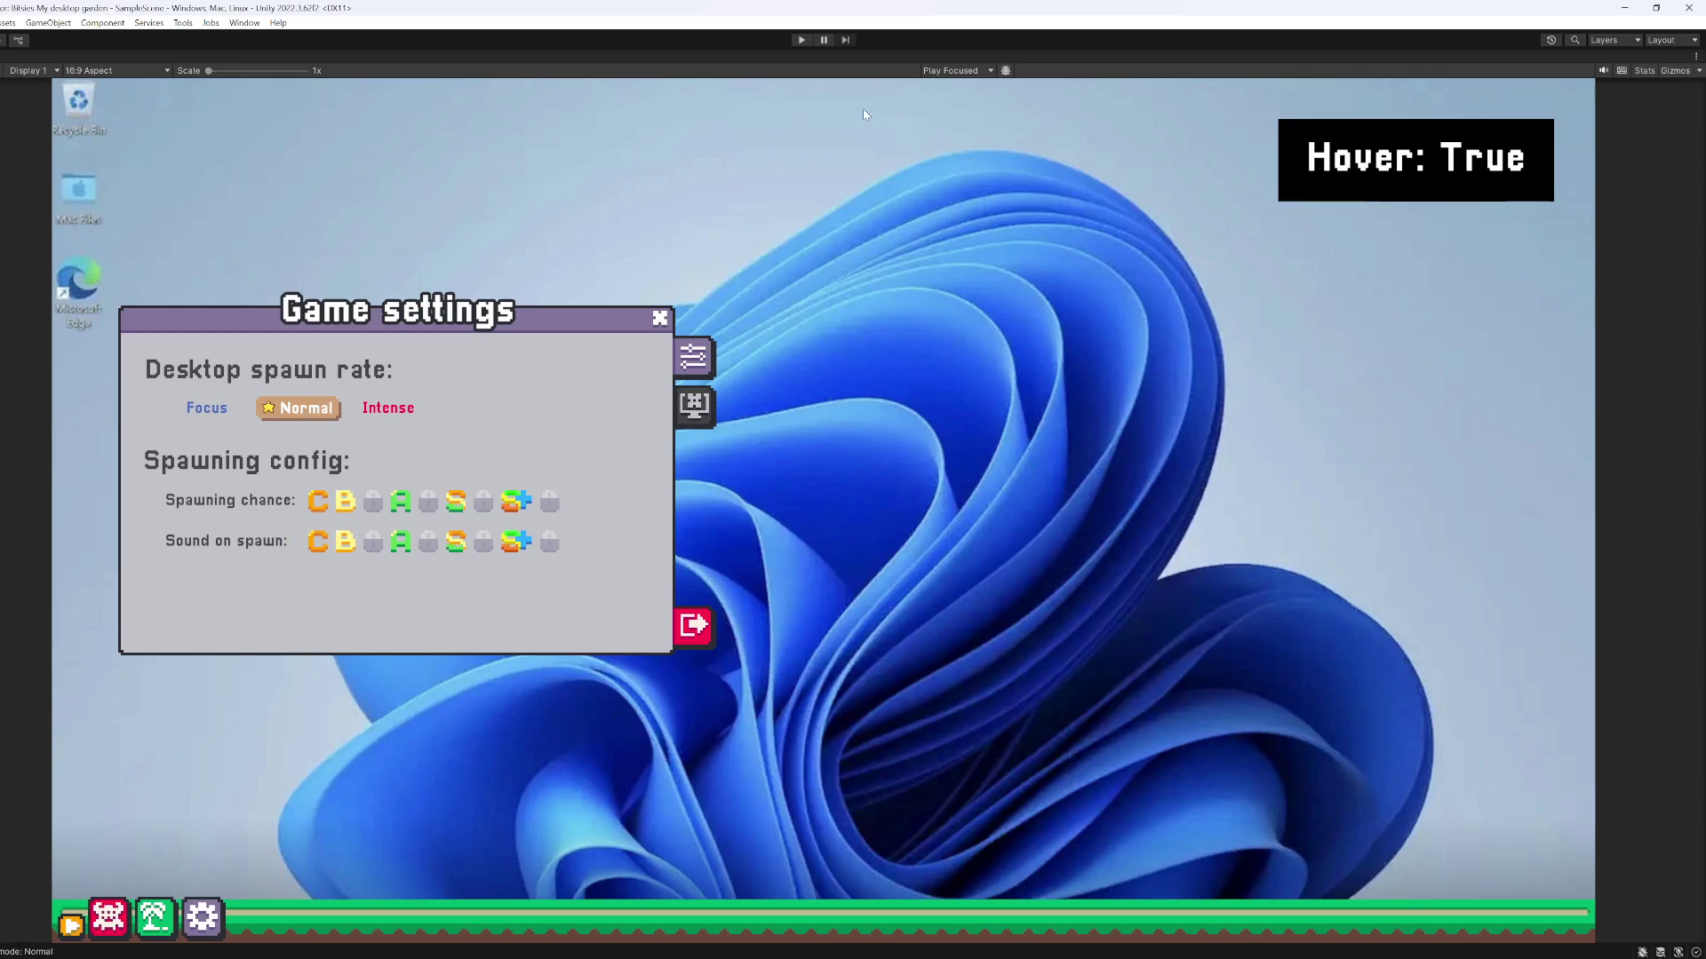
pyautogui.click(801, 40)
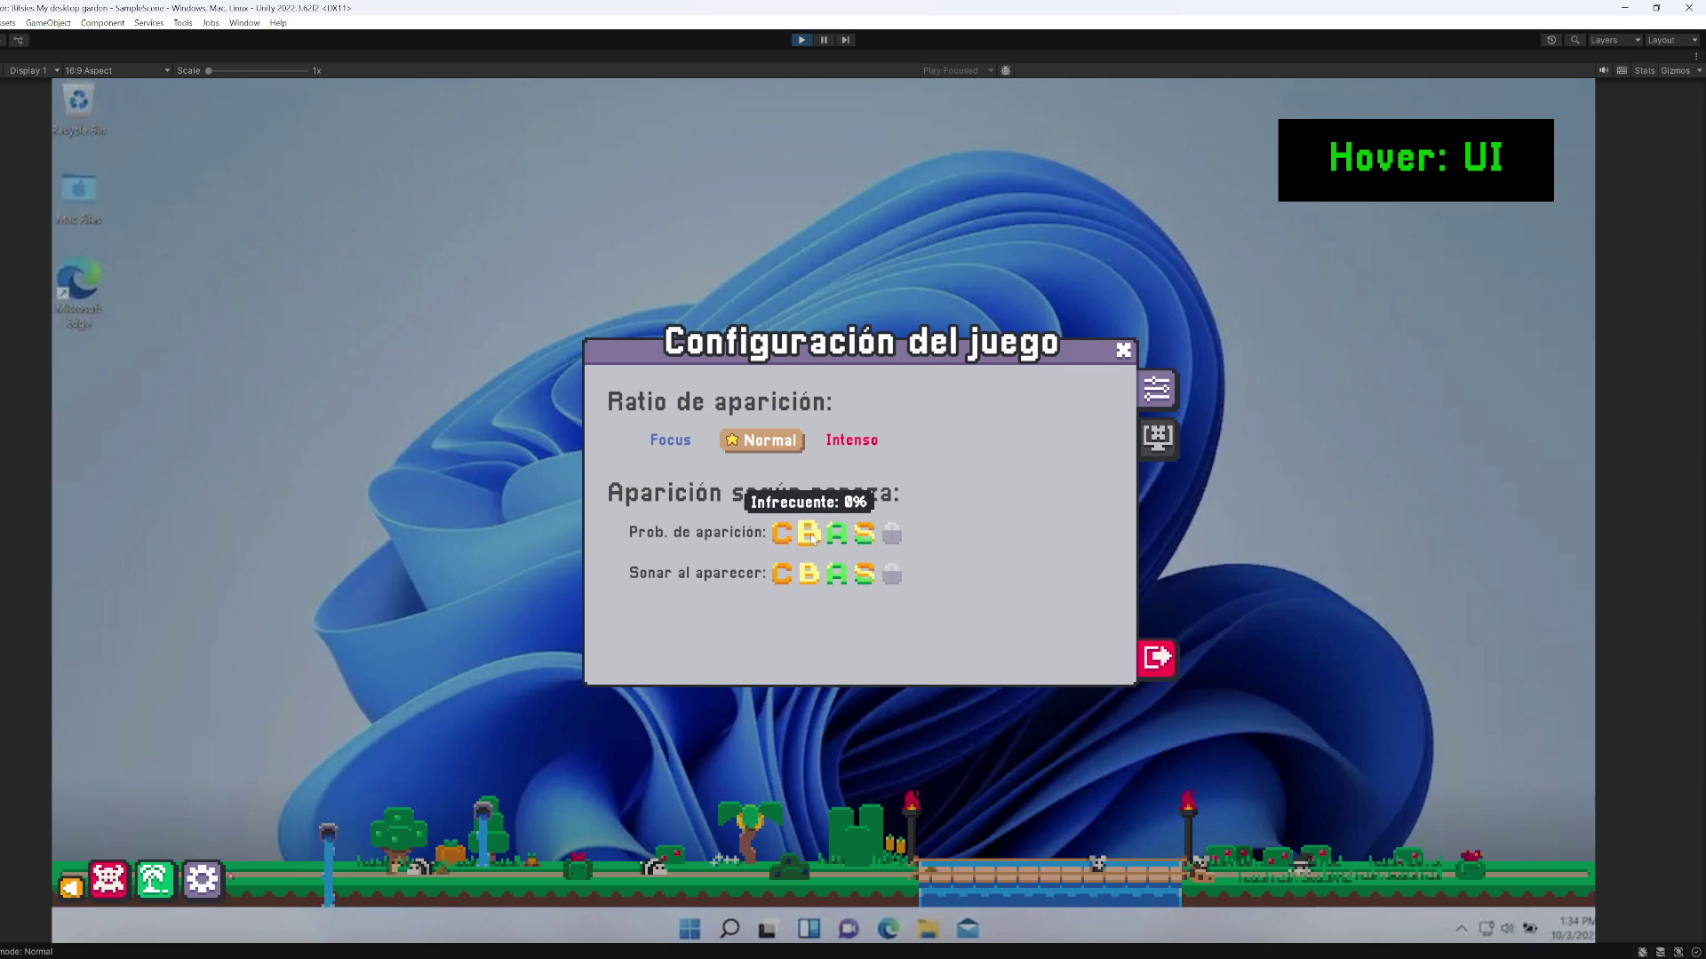
# Toggle the S, A, B and C rarities off and back on, then choose Intenso spawn rate
pyautogui.click(864, 535)
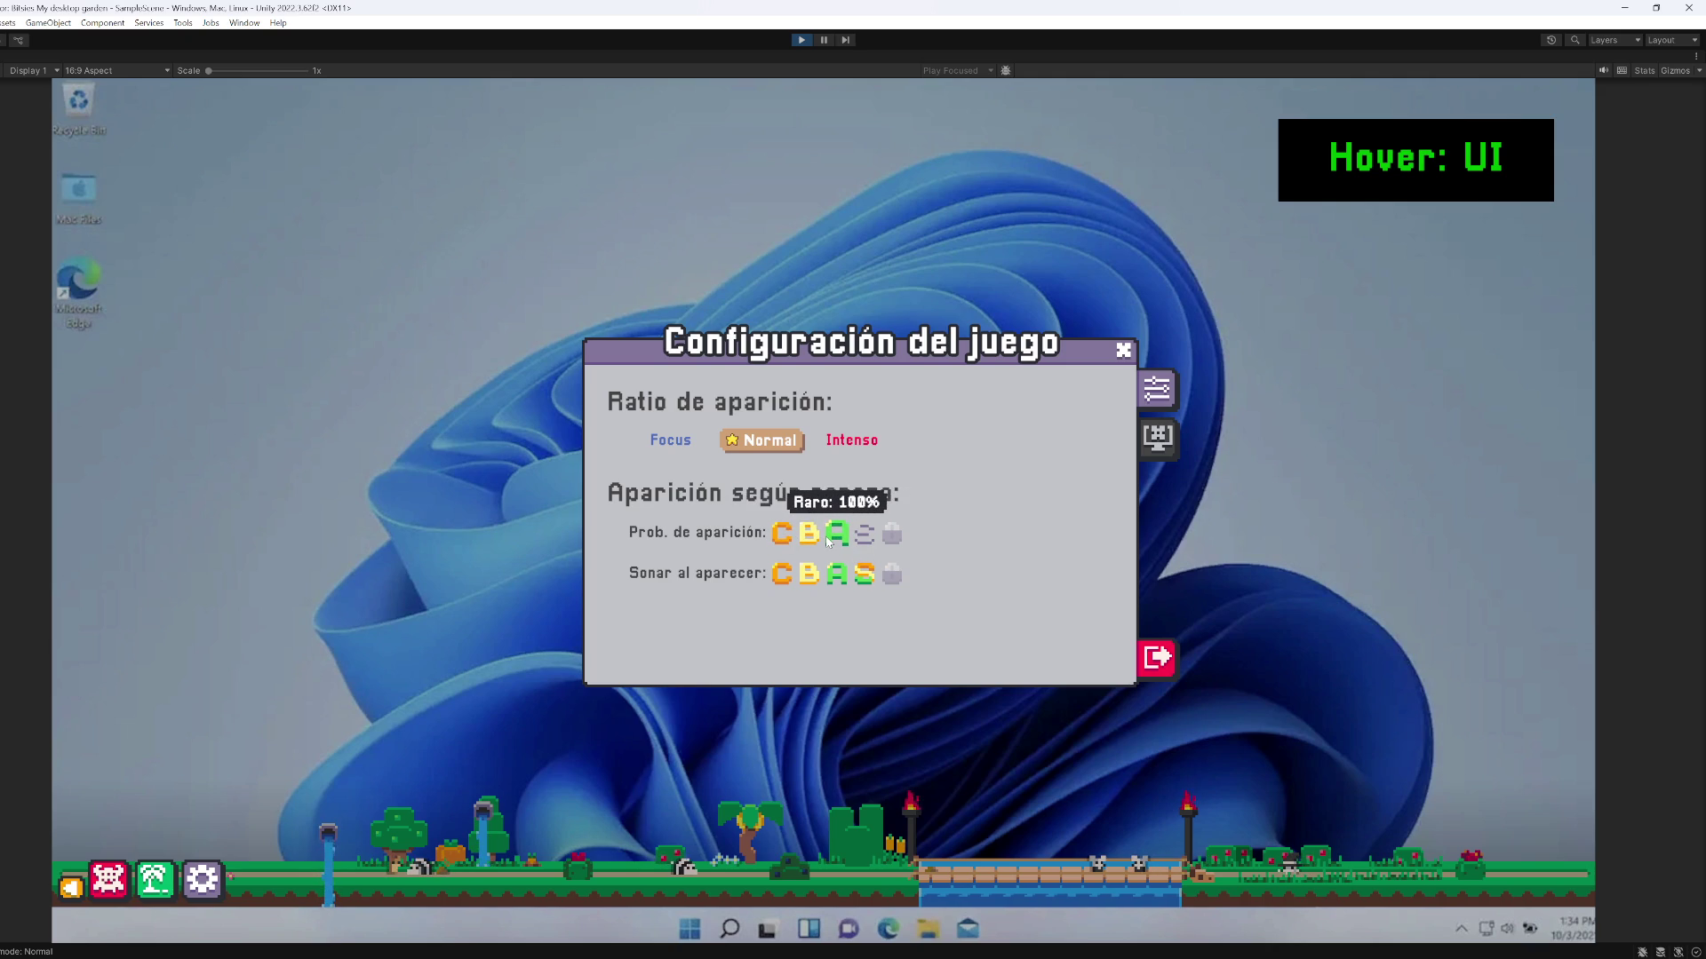
pyautogui.click(835, 534)
pyautogui.click(808, 535)
pyautogui.click(781, 535)
pyautogui.click(782, 535)
pyautogui.click(809, 535)
pyautogui.click(835, 535)
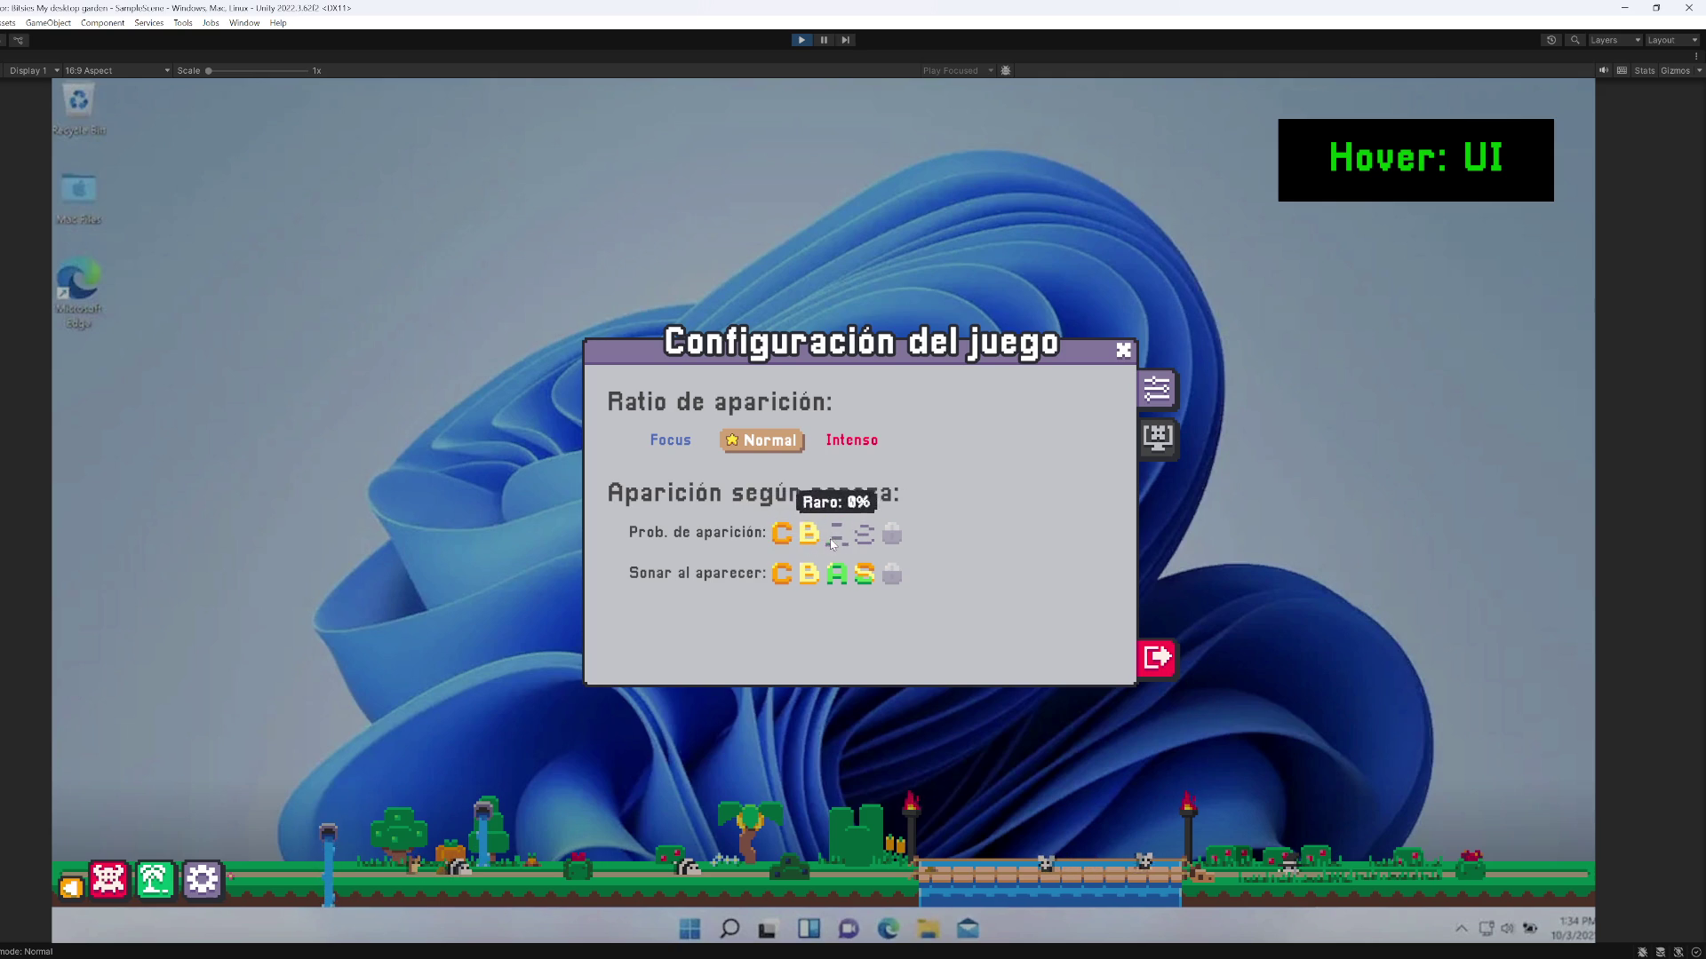
pyautogui.click(864, 535)
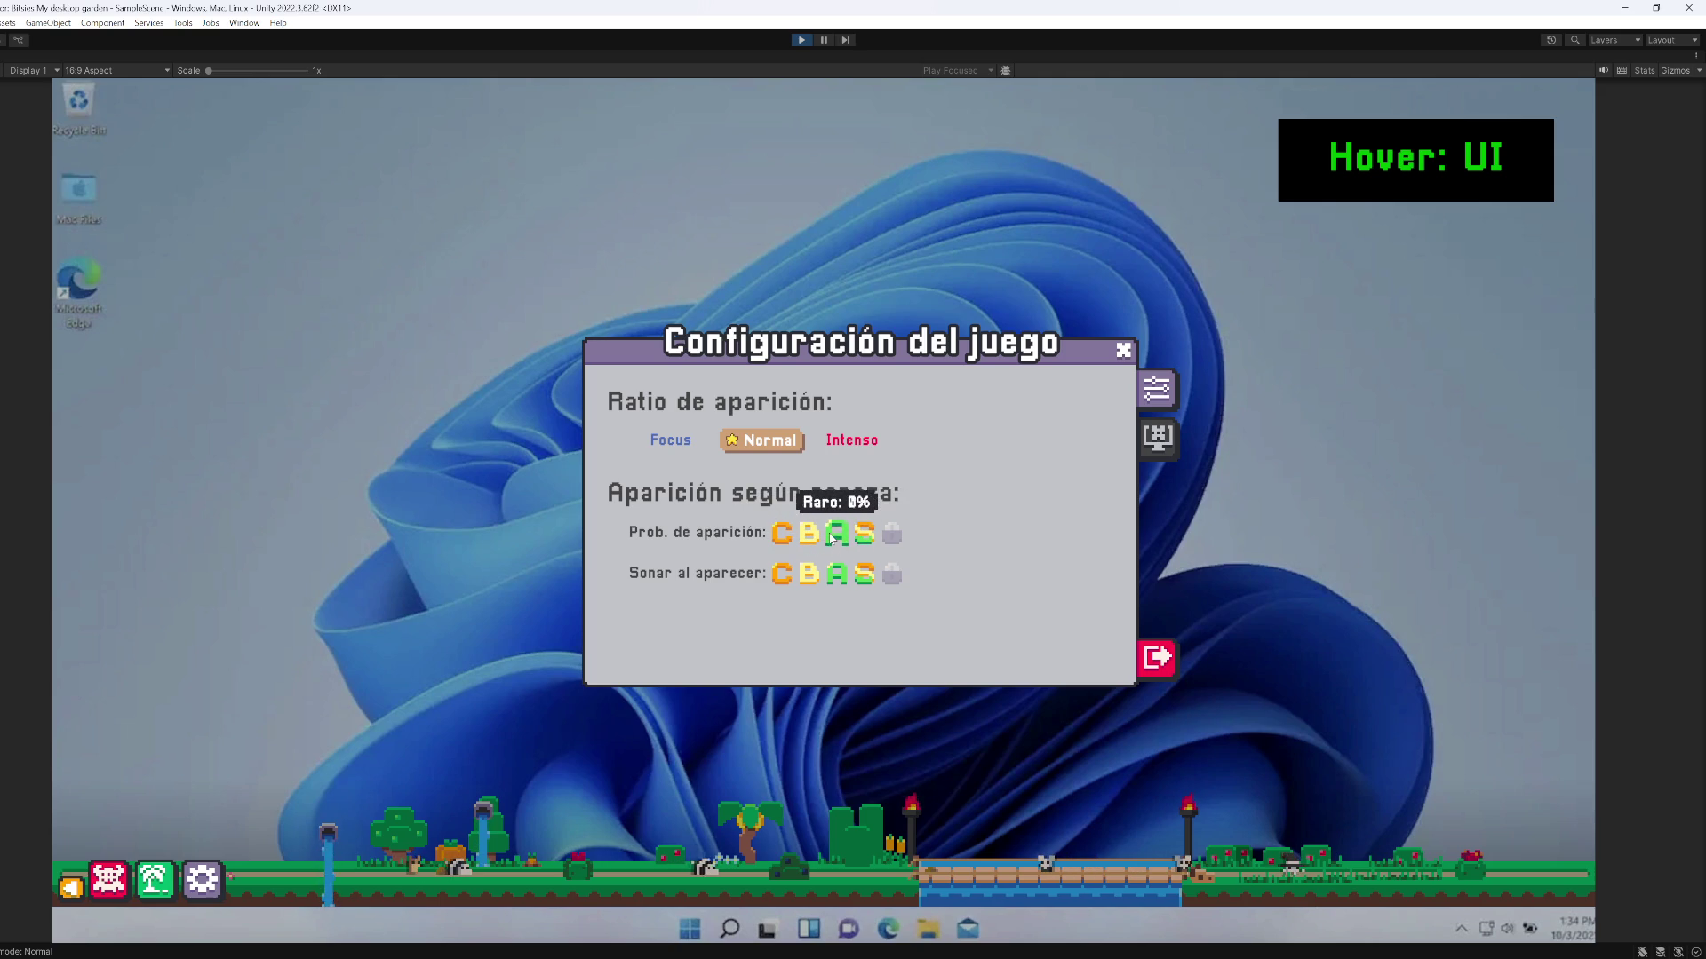
pyautogui.click(841, 442)
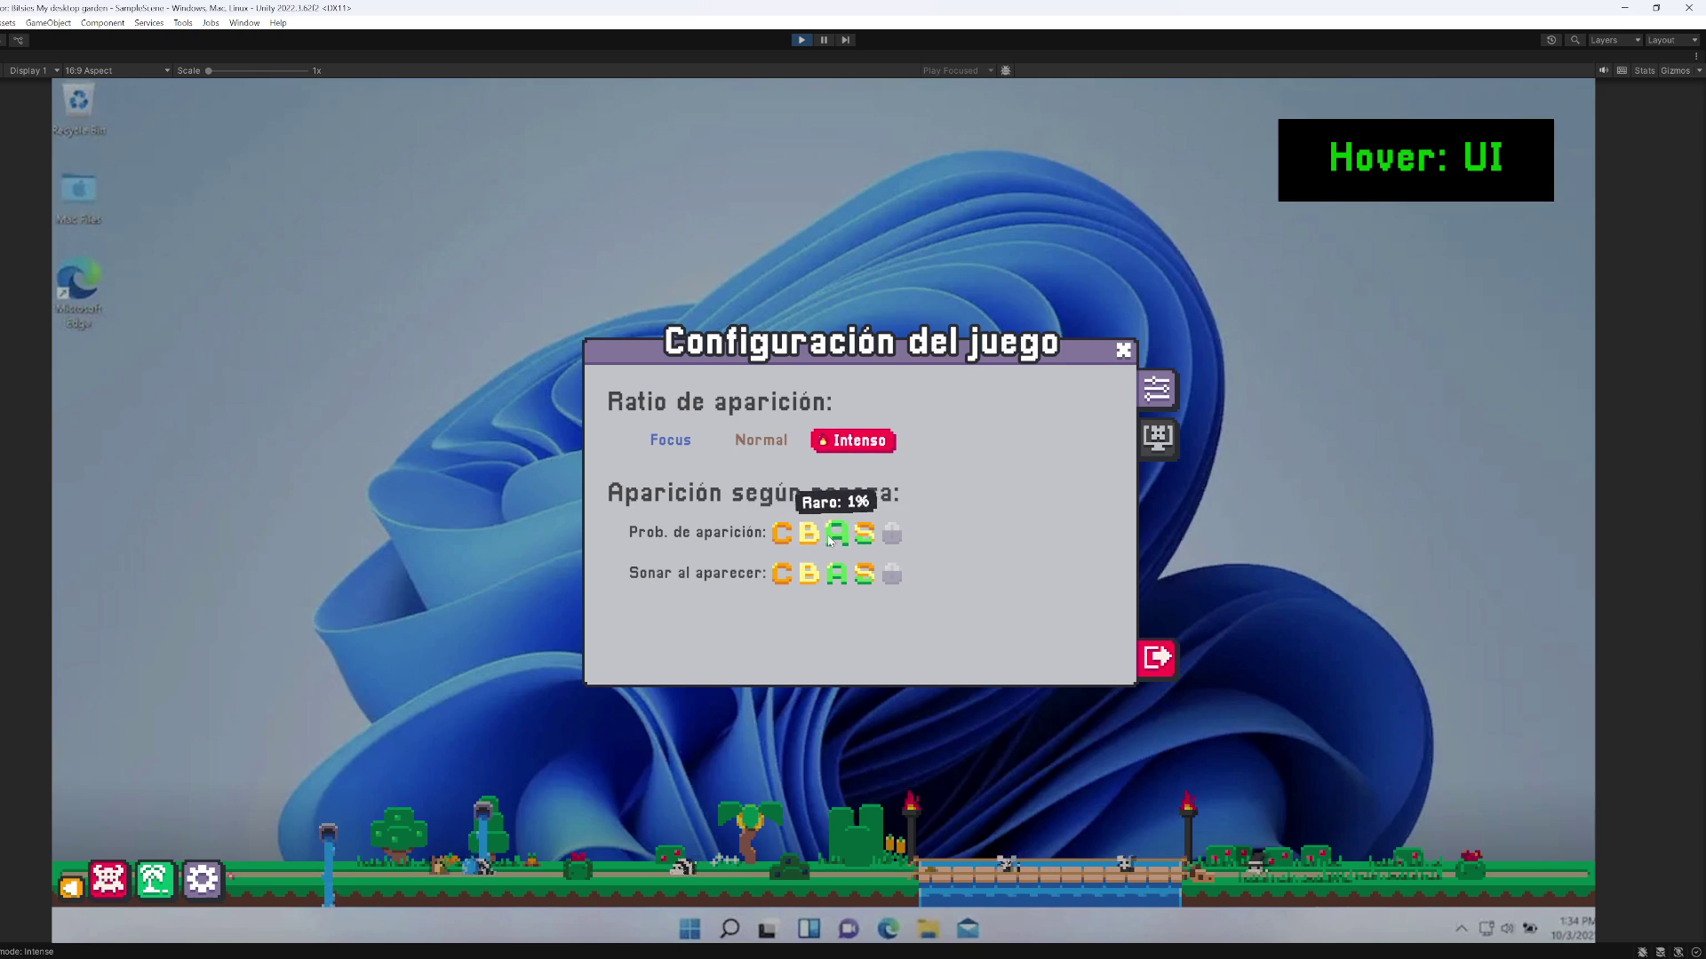
# Under Intenso, switch the rarities off one by one, then re-enable all four
pyautogui.click(836, 533)
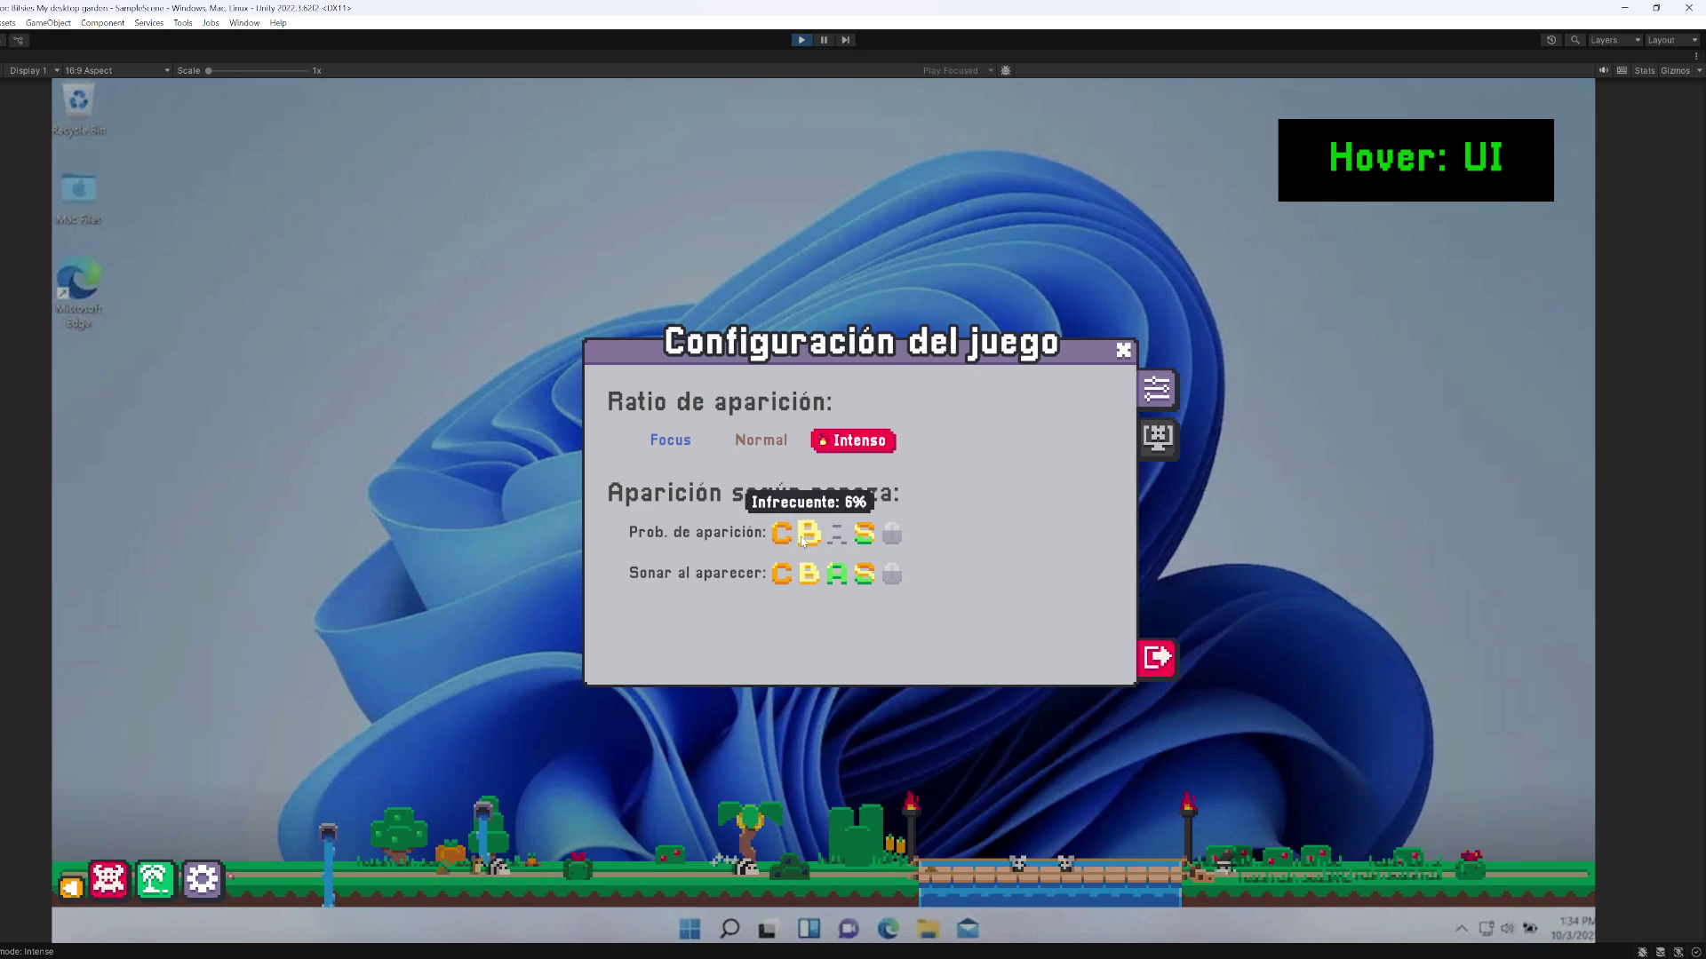
pyautogui.click(809, 535)
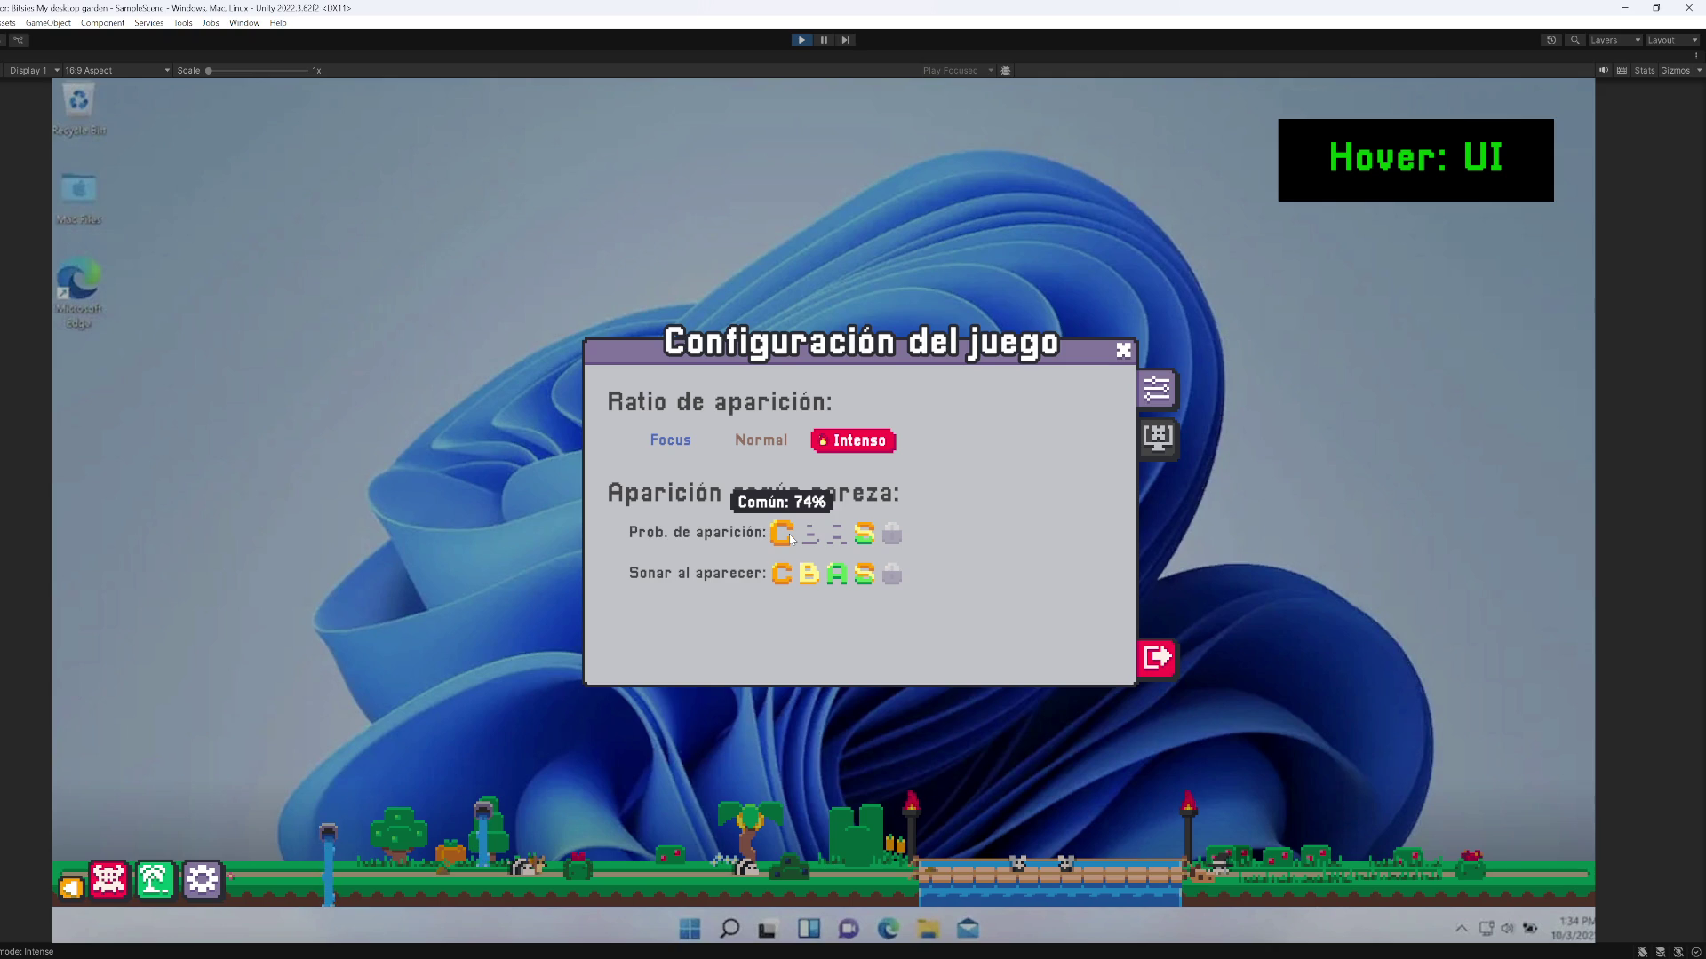
pyautogui.click(864, 535)
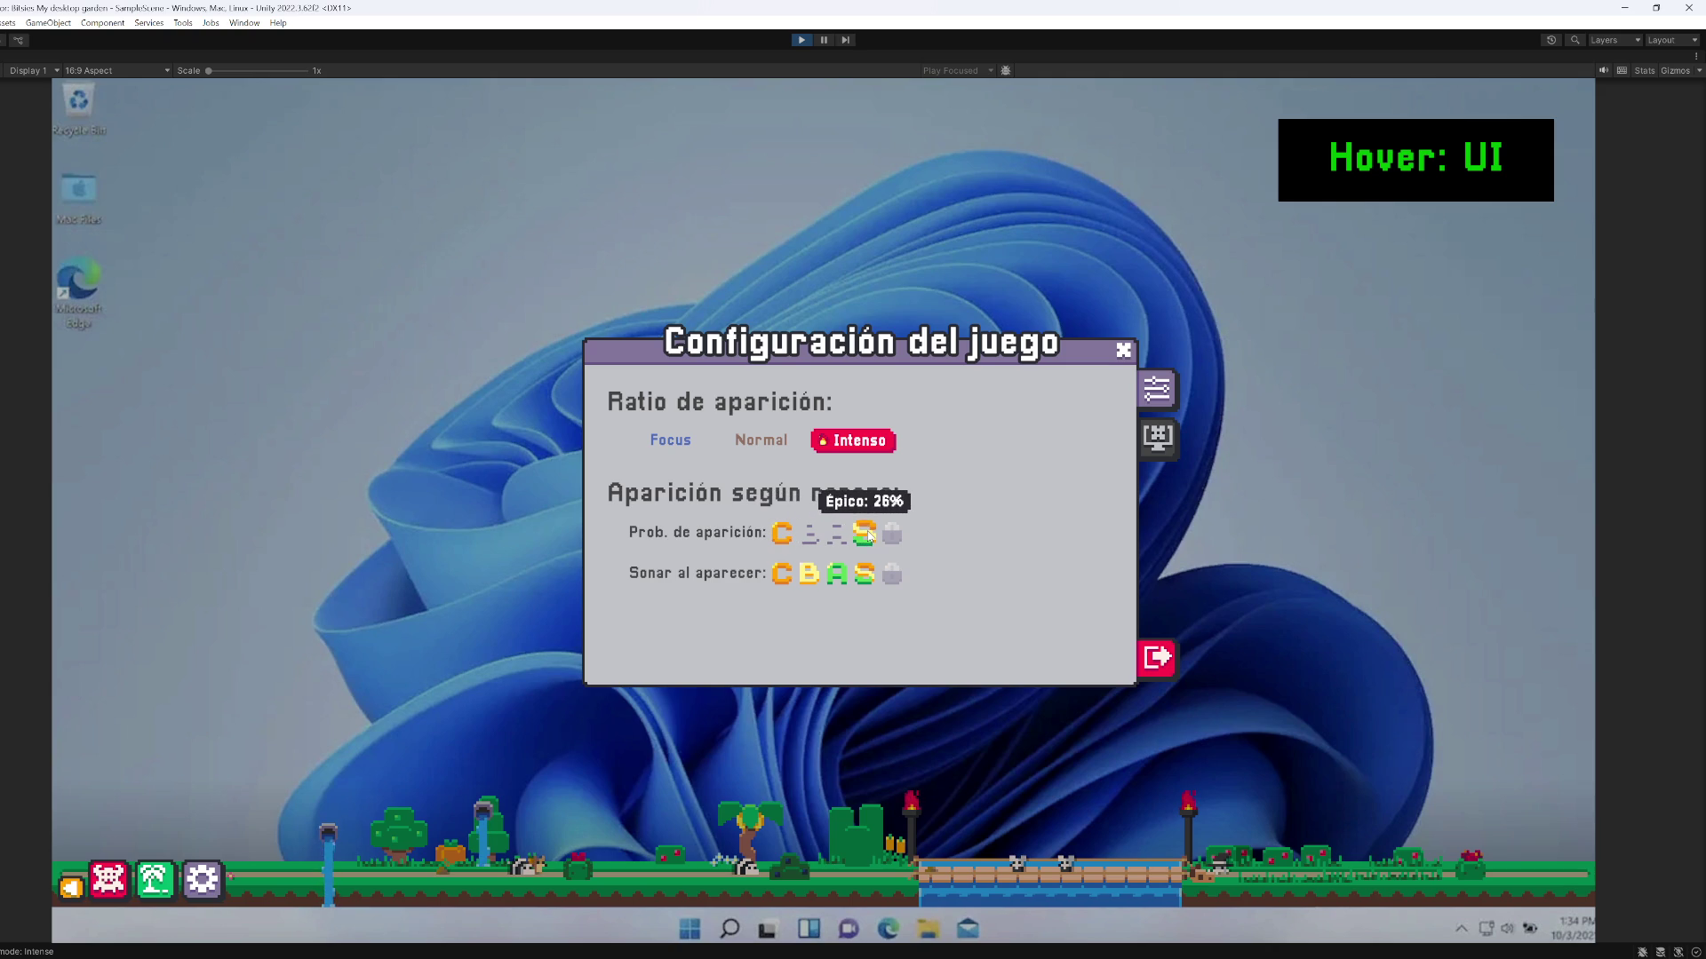
pyautogui.click(808, 536)
pyautogui.click(785, 535)
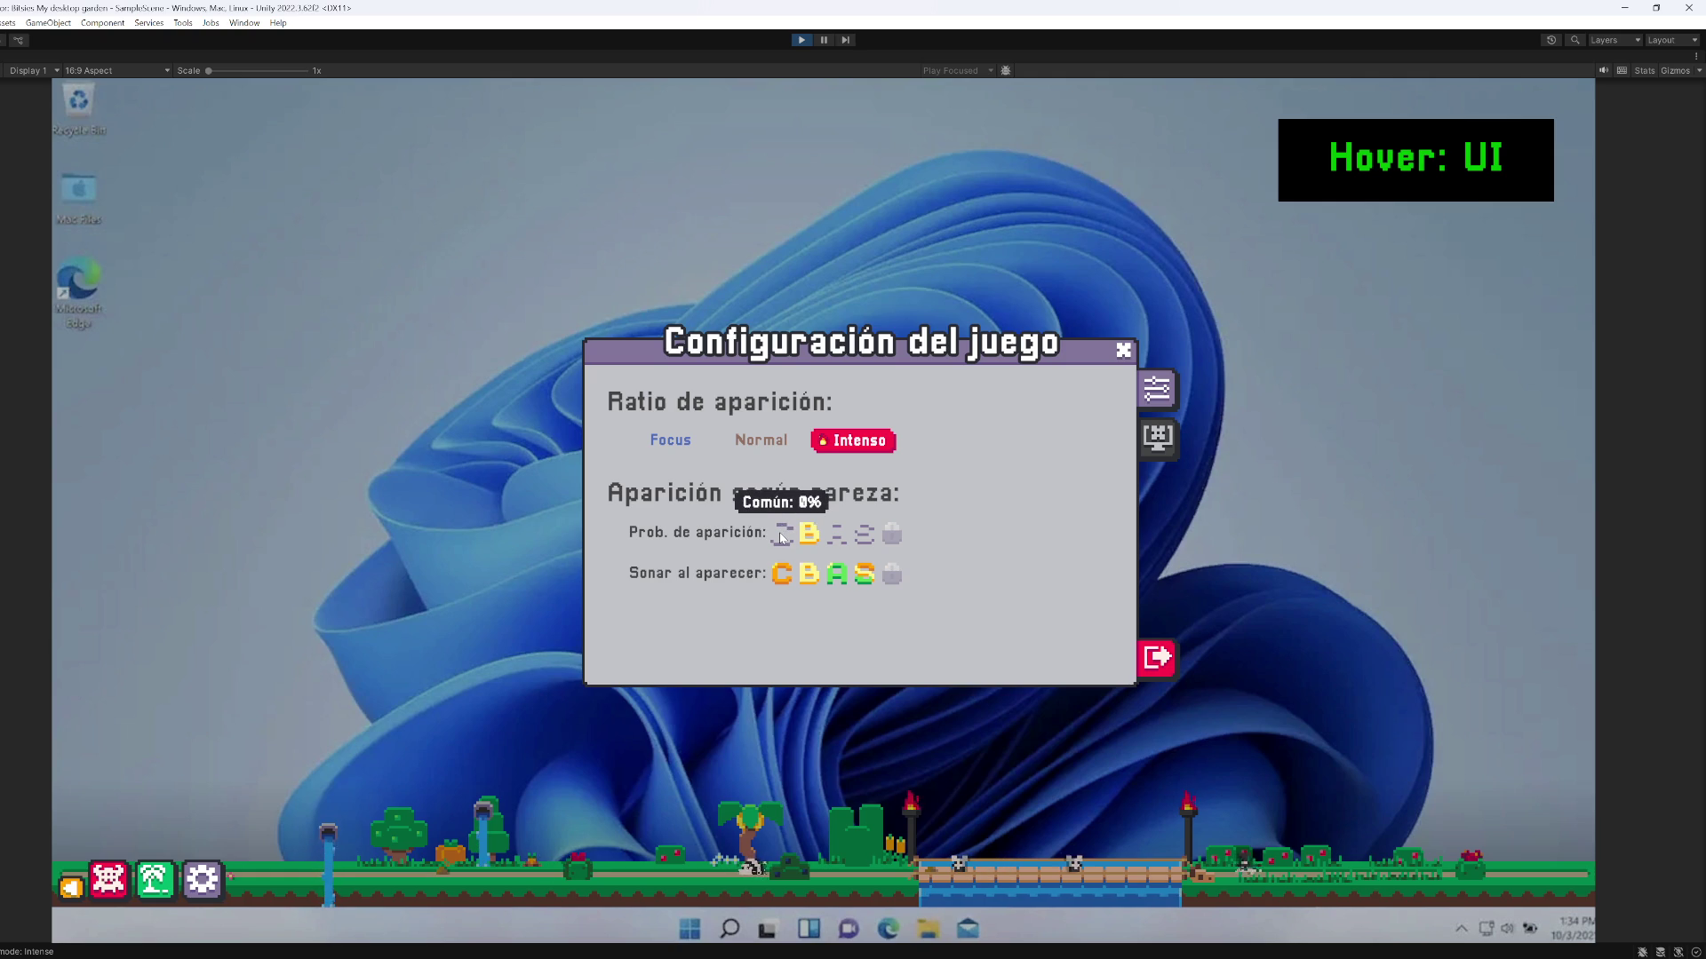
pyautogui.click(809, 533)
pyautogui.click(869, 530)
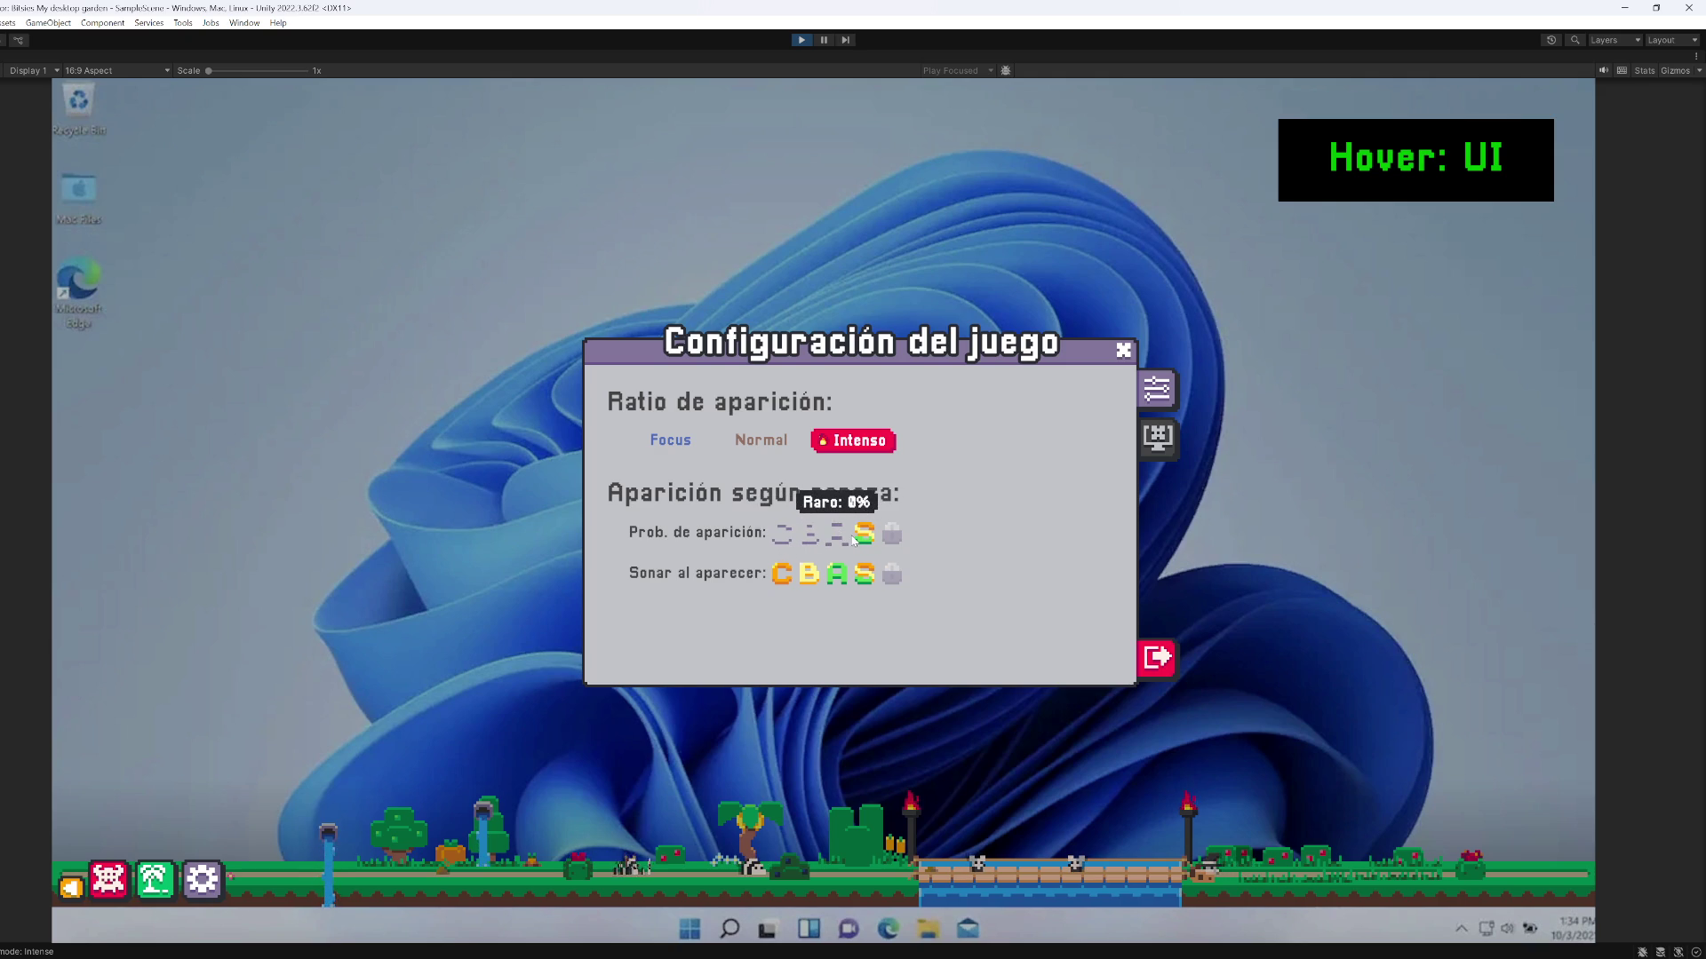
pyautogui.click(836, 533)
pyautogui.click(810, 535)
pyautogui.click(782, 536)
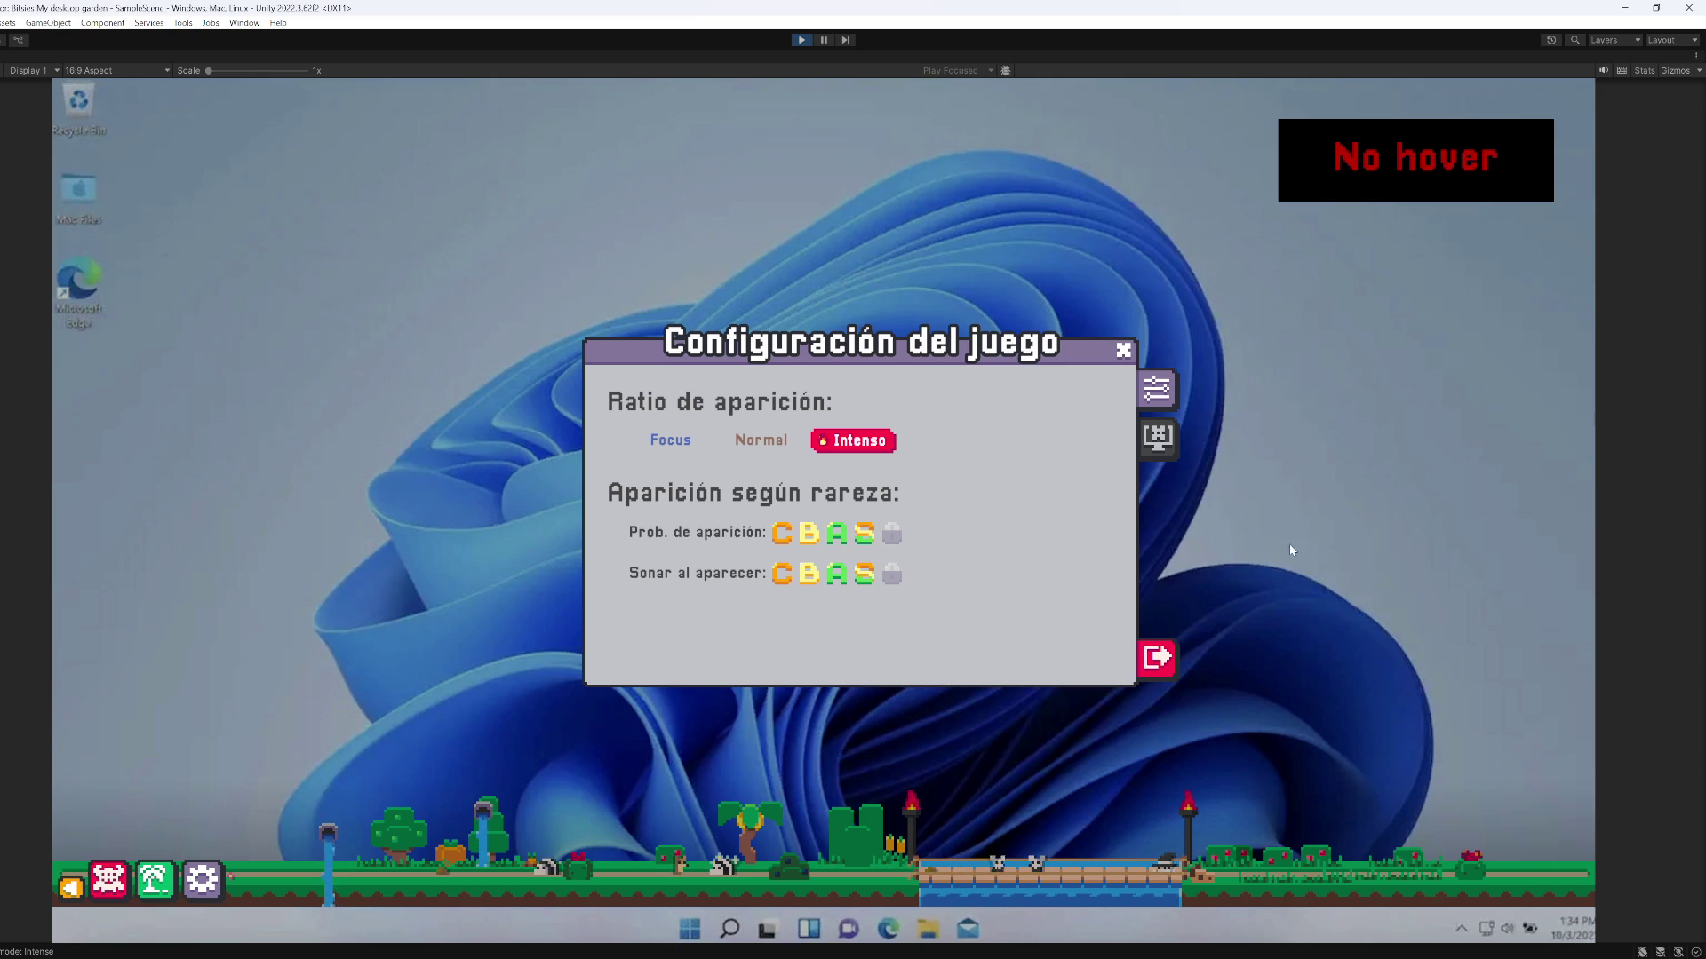
pyautogui.click(1155, 444)
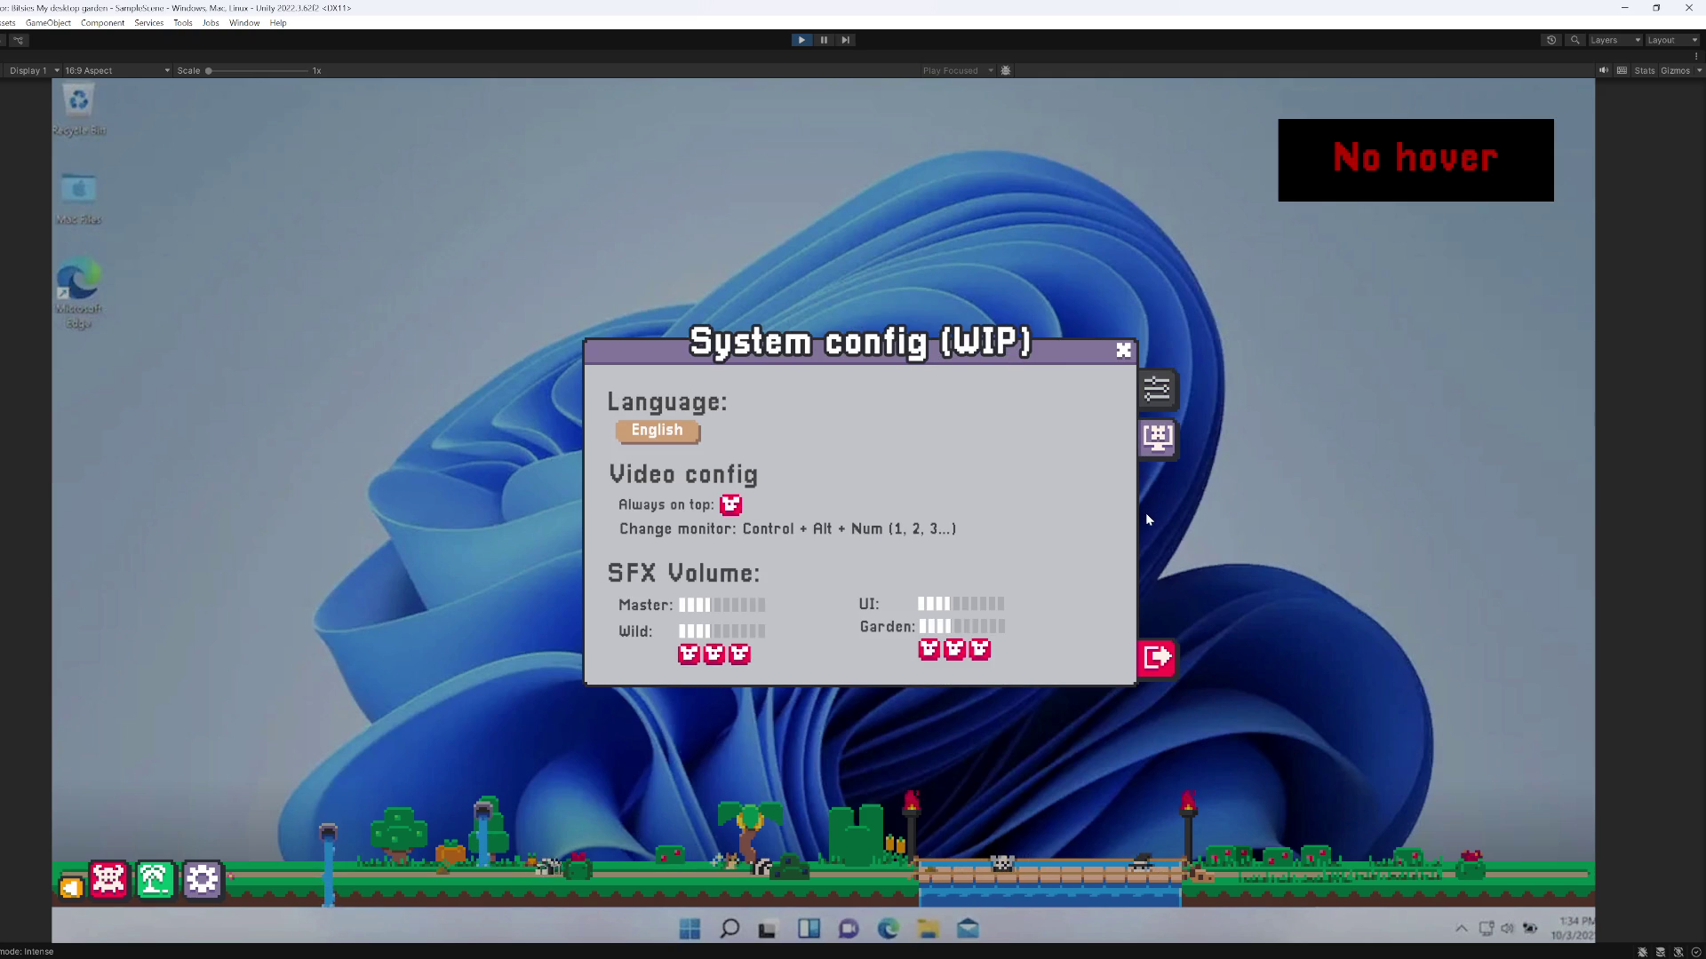
pyautogui.click(1159, 391)
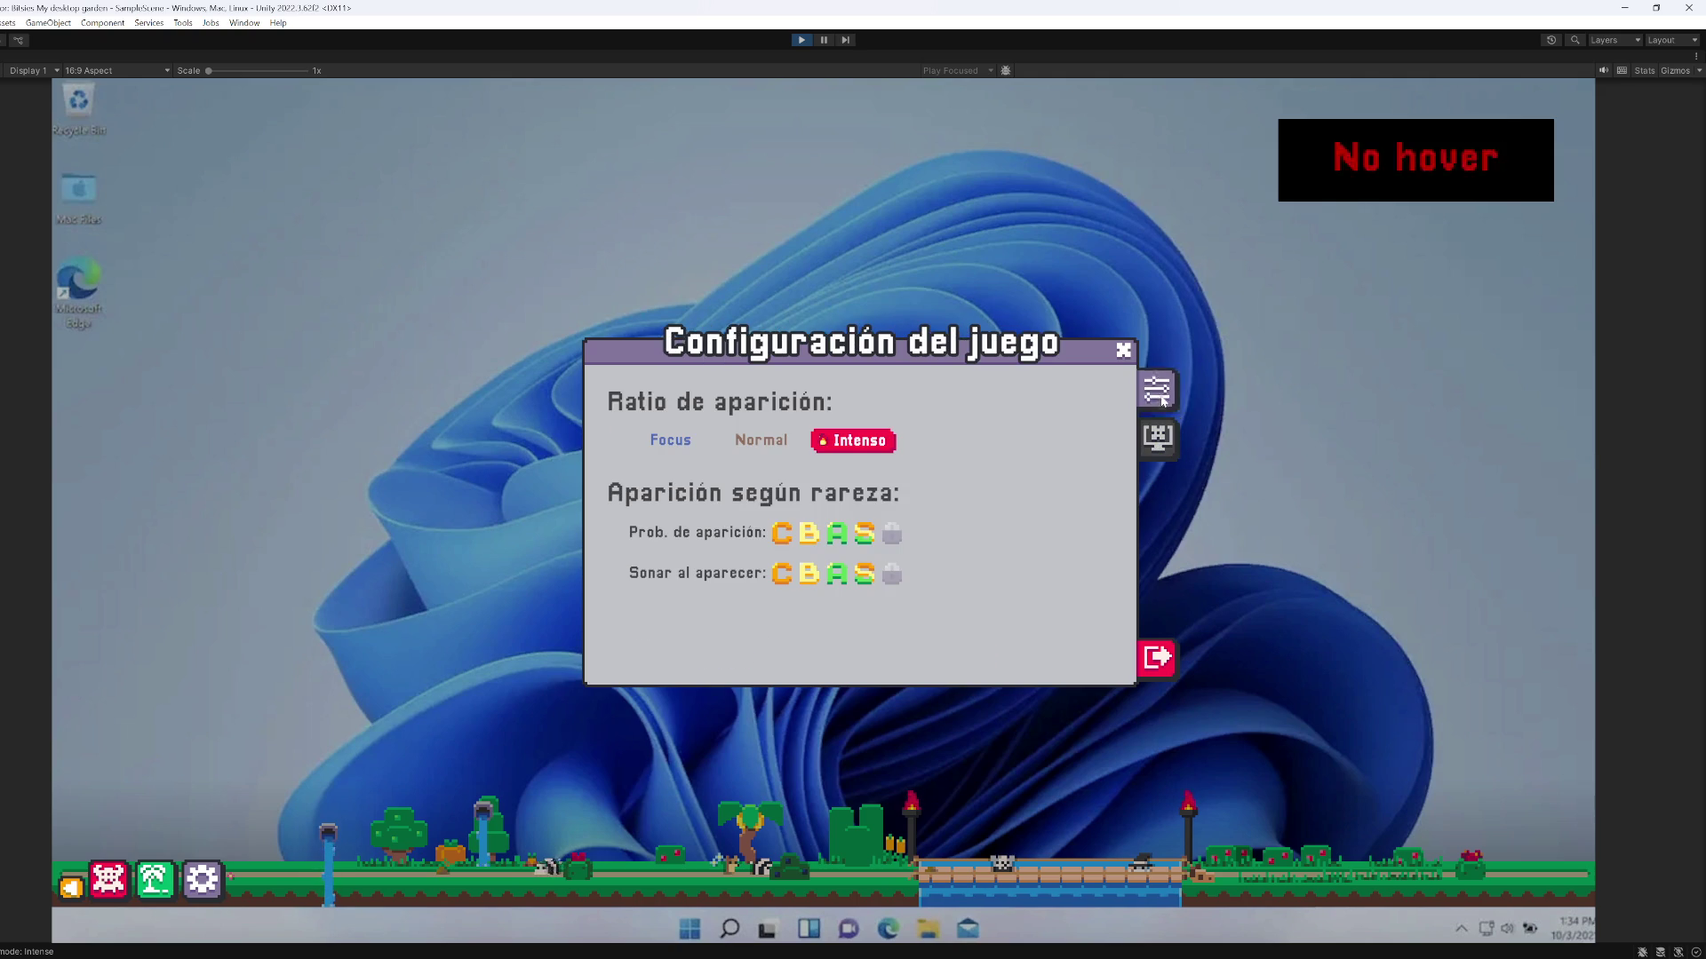
pyautogui.click(783, 578)
pyautogui.click(785, 582)
pyautogui.click(807, 578)
pyautogui.click(807, 577)
pyautogui.click(835, 578)
pyautogui.click(835, 578)
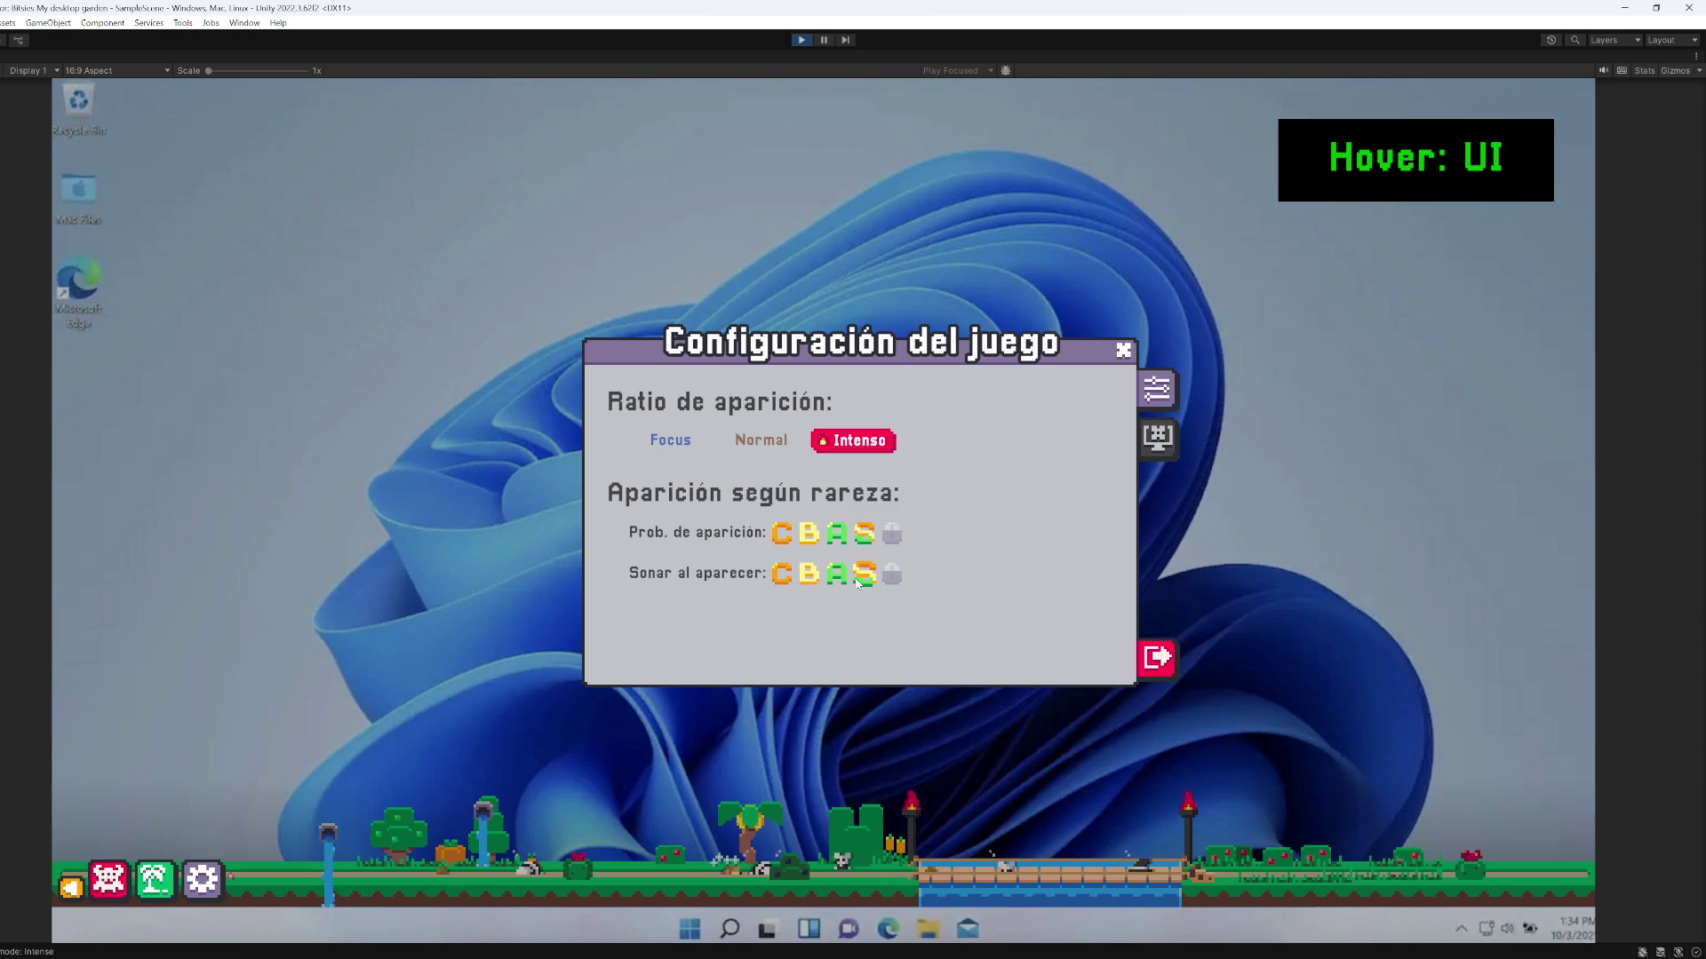
pyautogui.click(1156, 437)
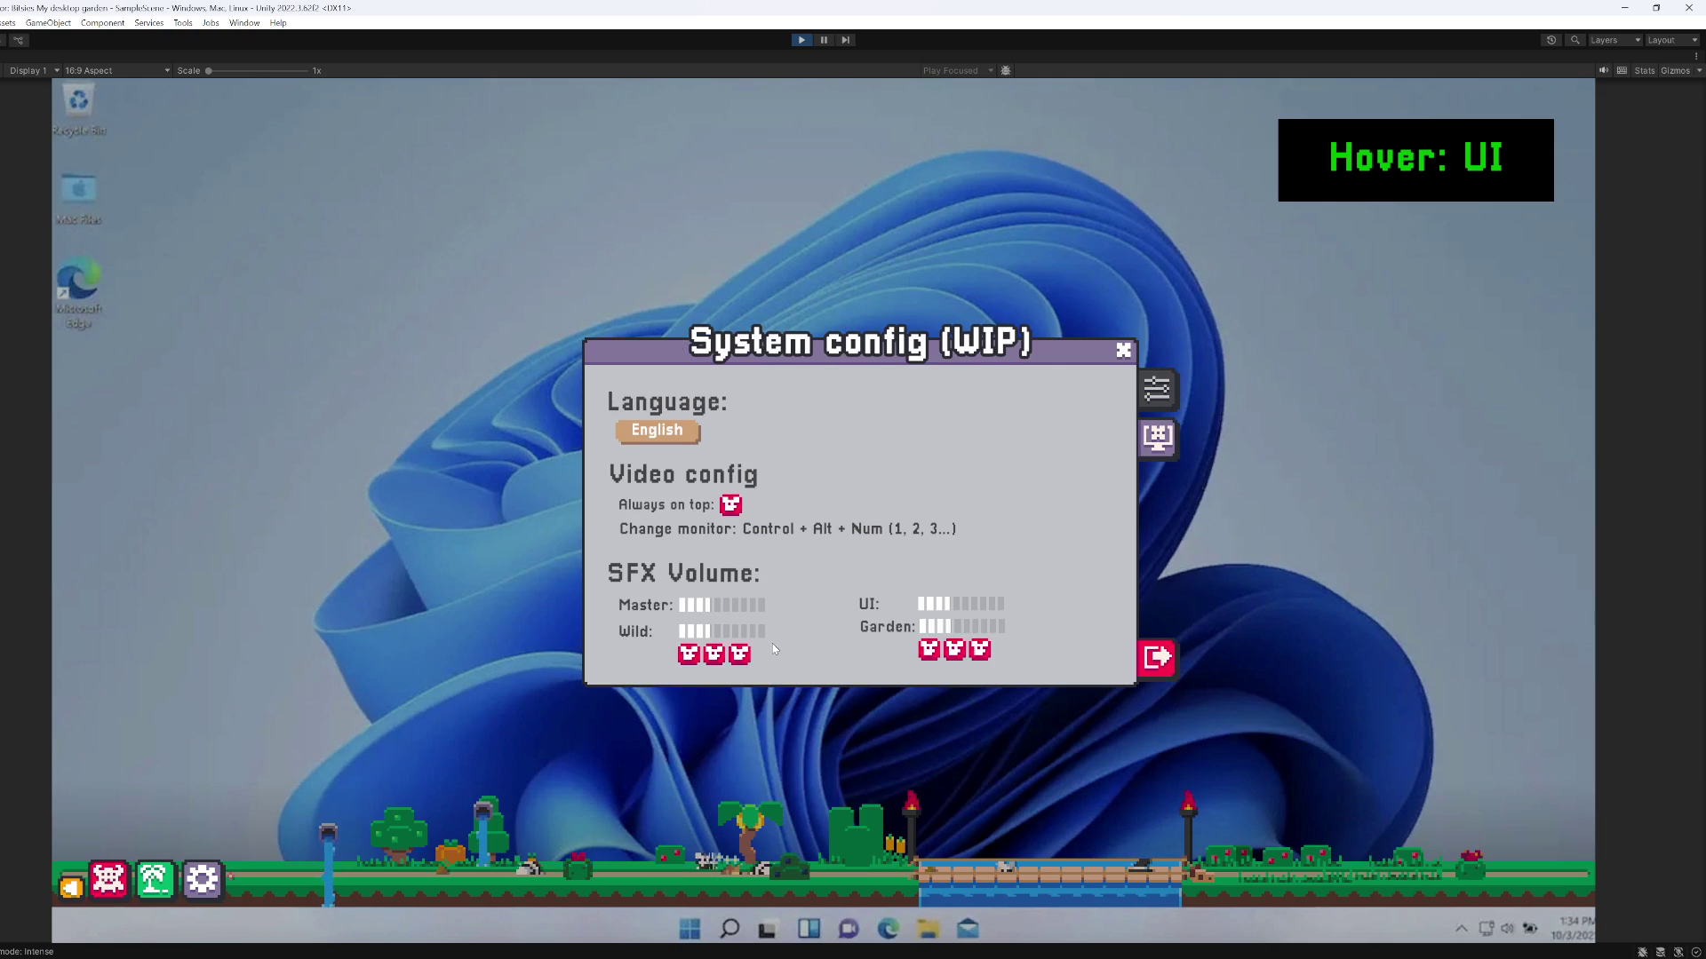
pyautogui.click(1163, 388)
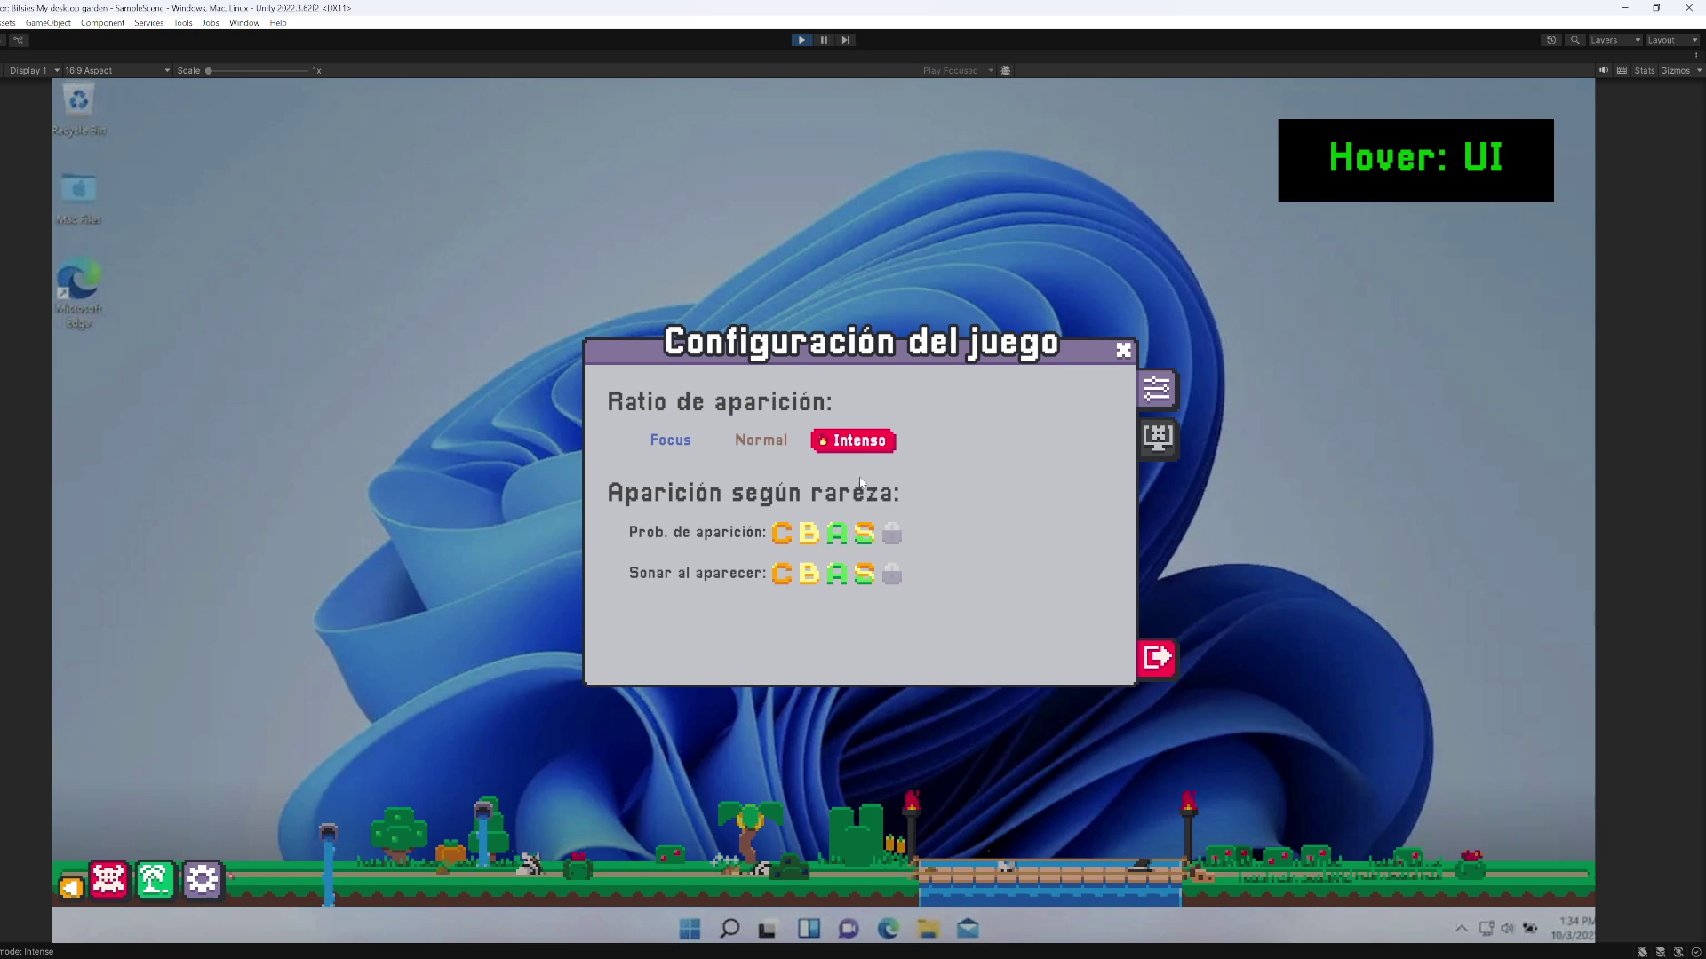
pyautogui.moveTo(831, 456)
pyautogui.click(1156, 436)
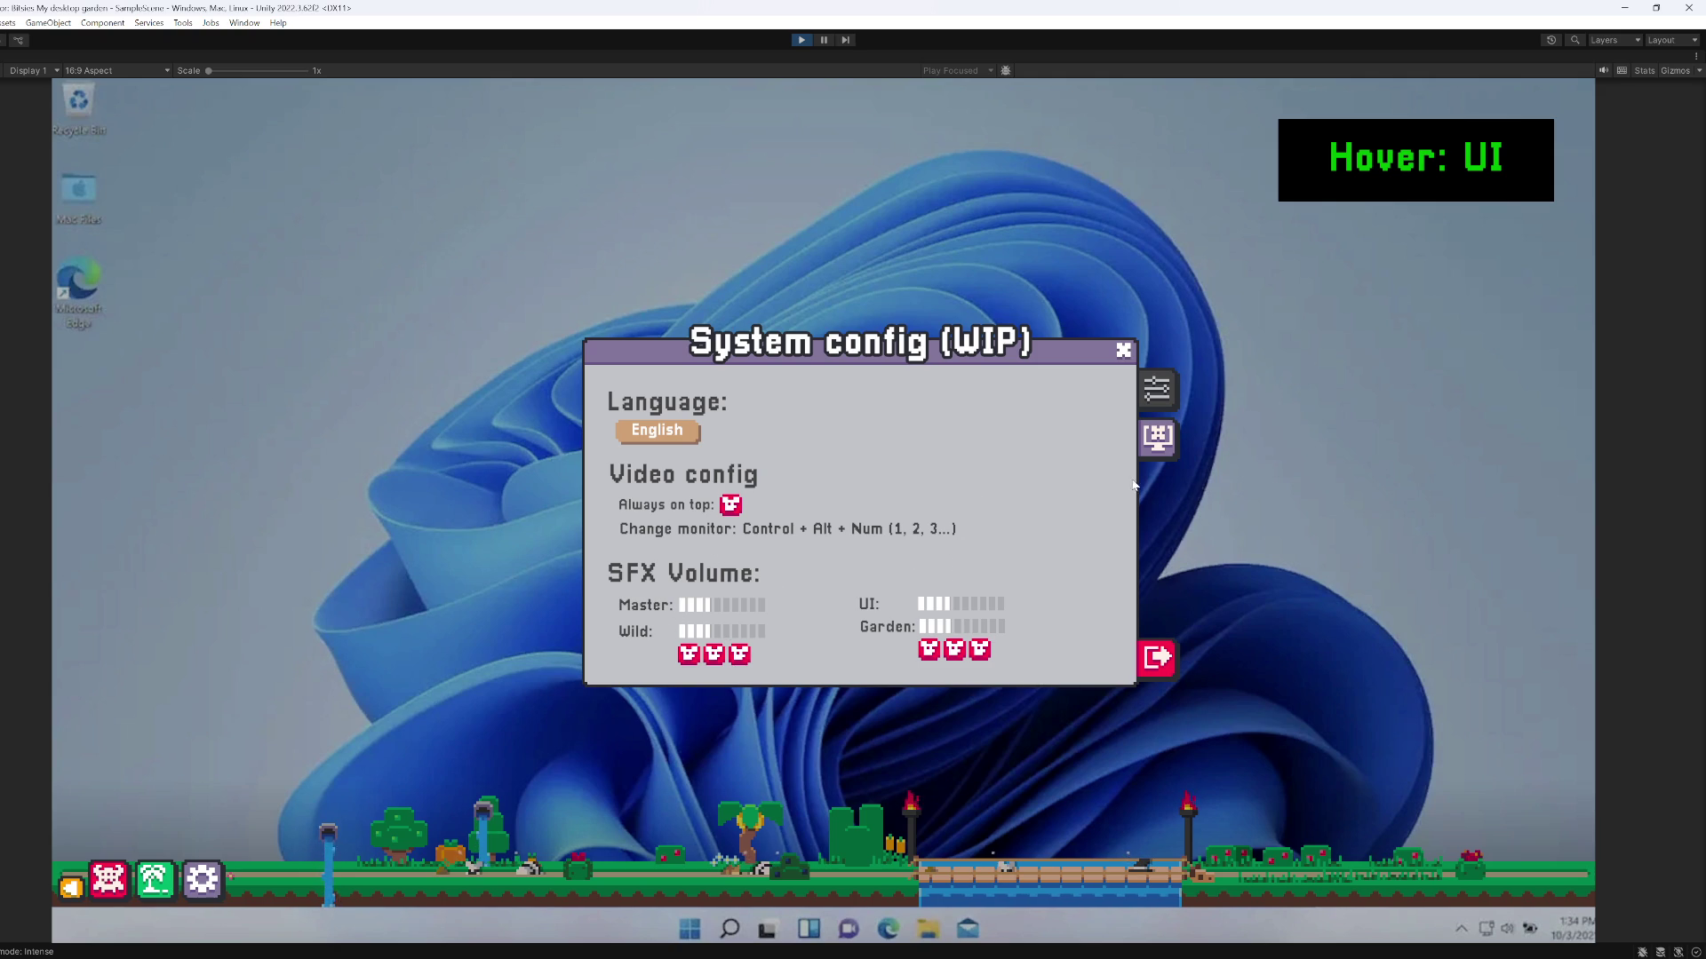
pyautogui.click(1163, 401)
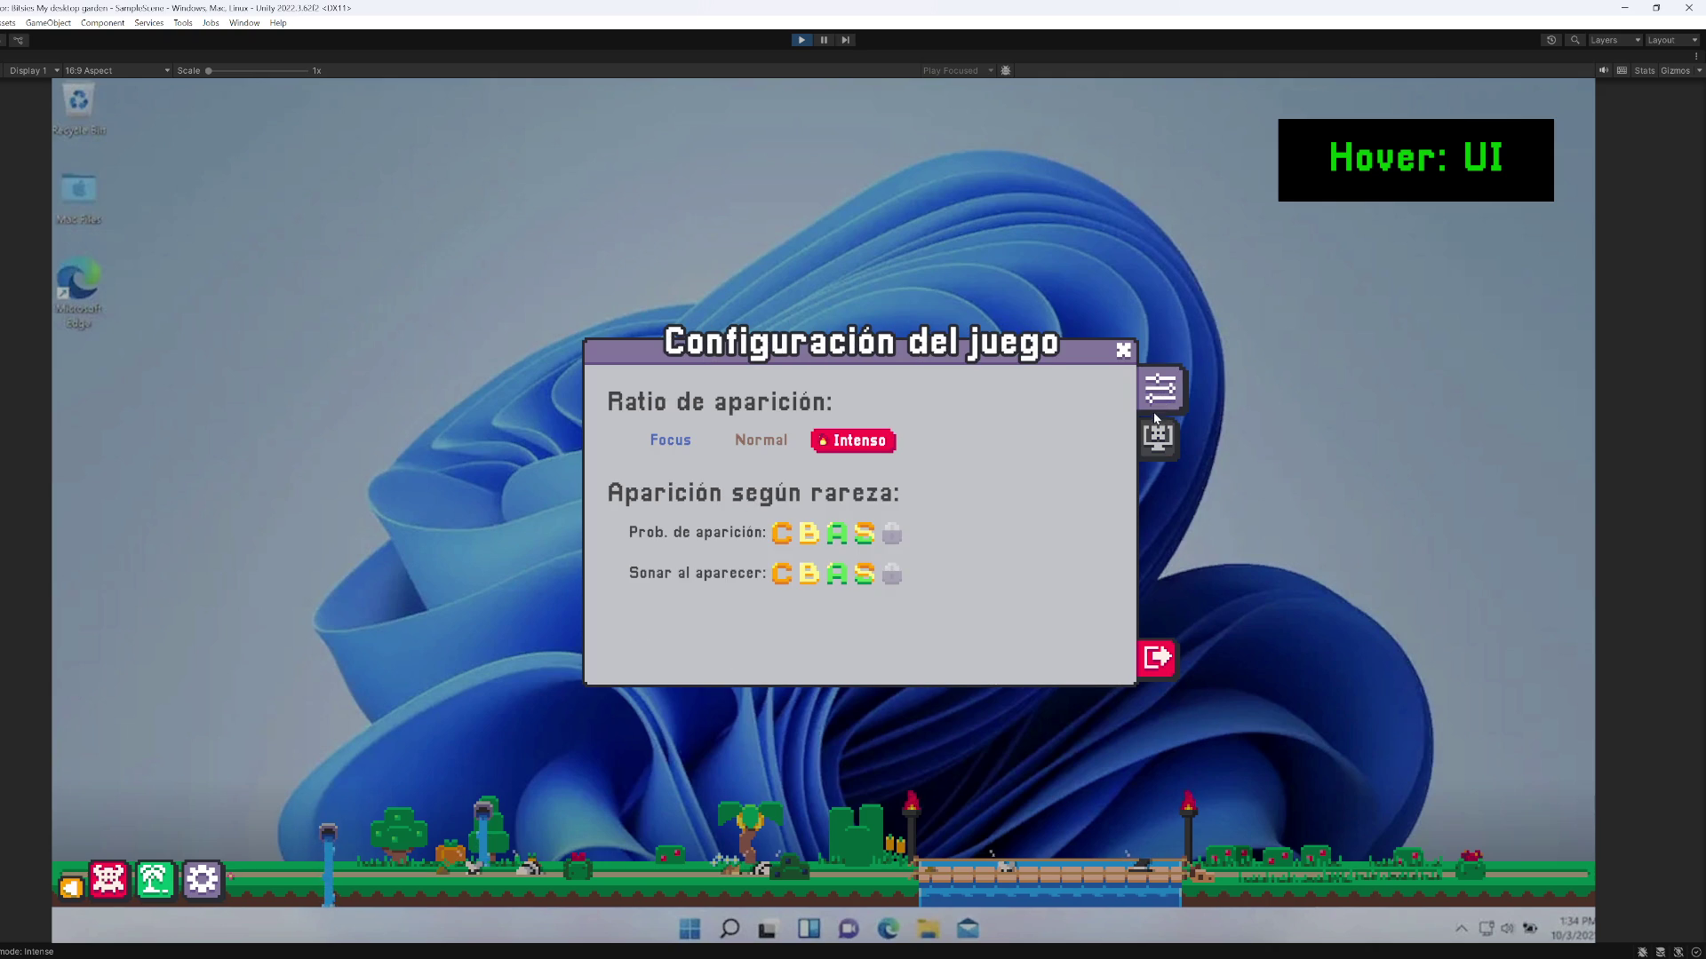
pyautogui.click(1155, 434)
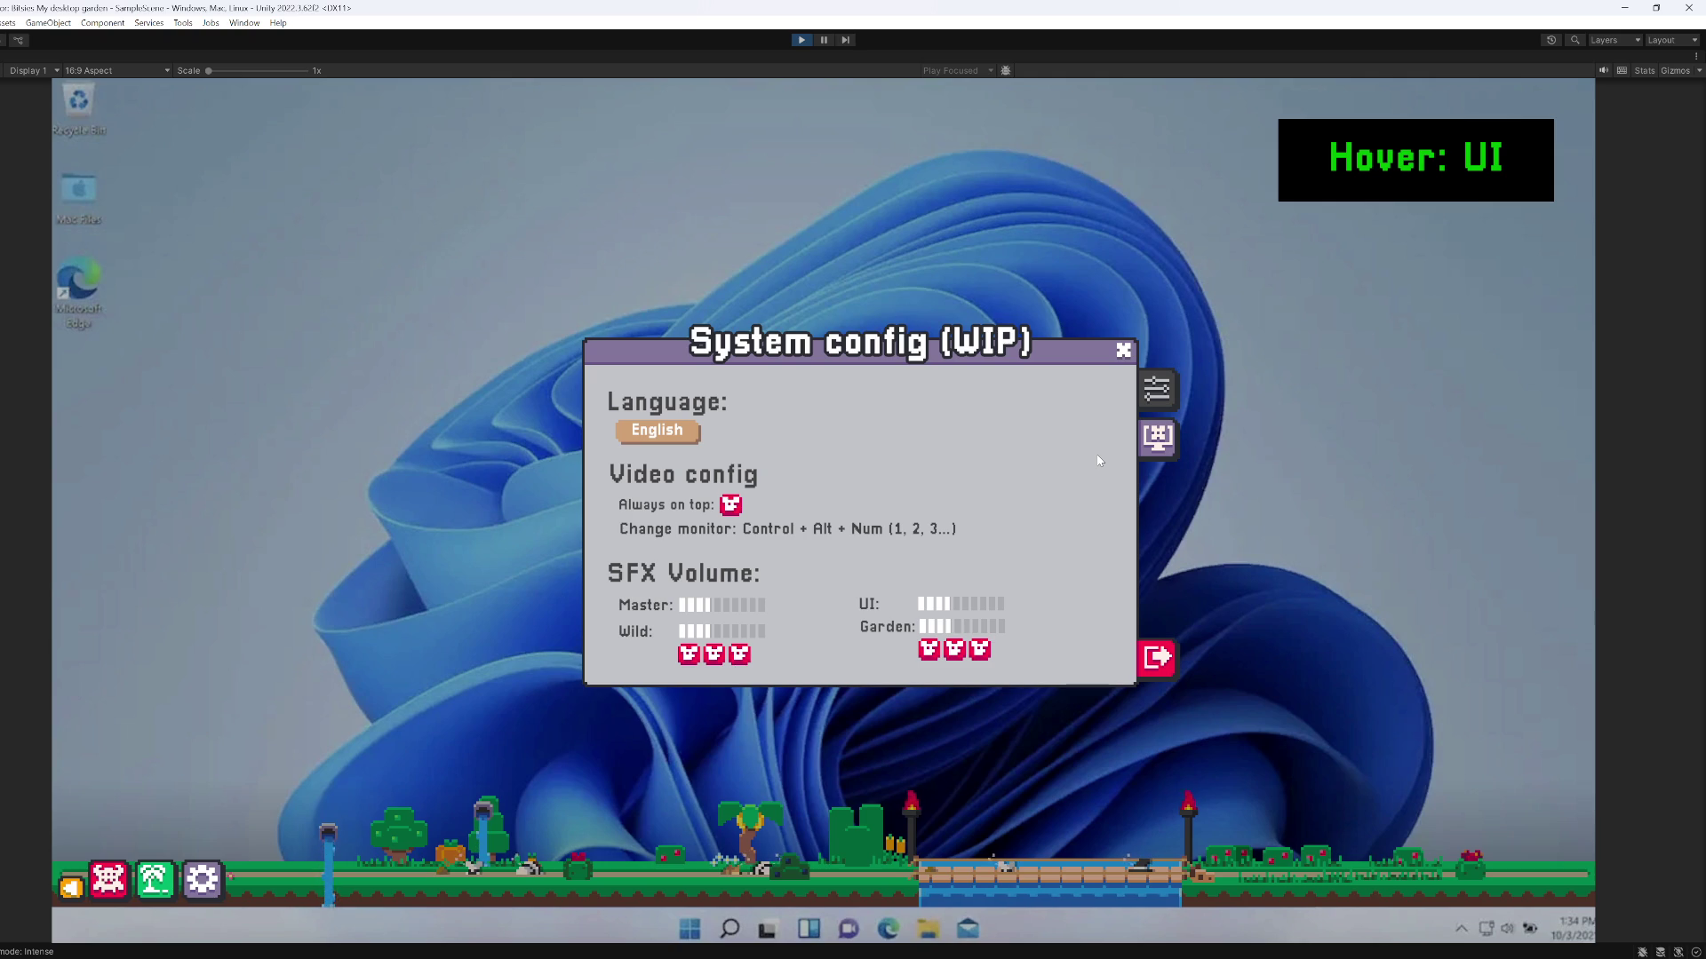
pyautogui.click(1155, 389)
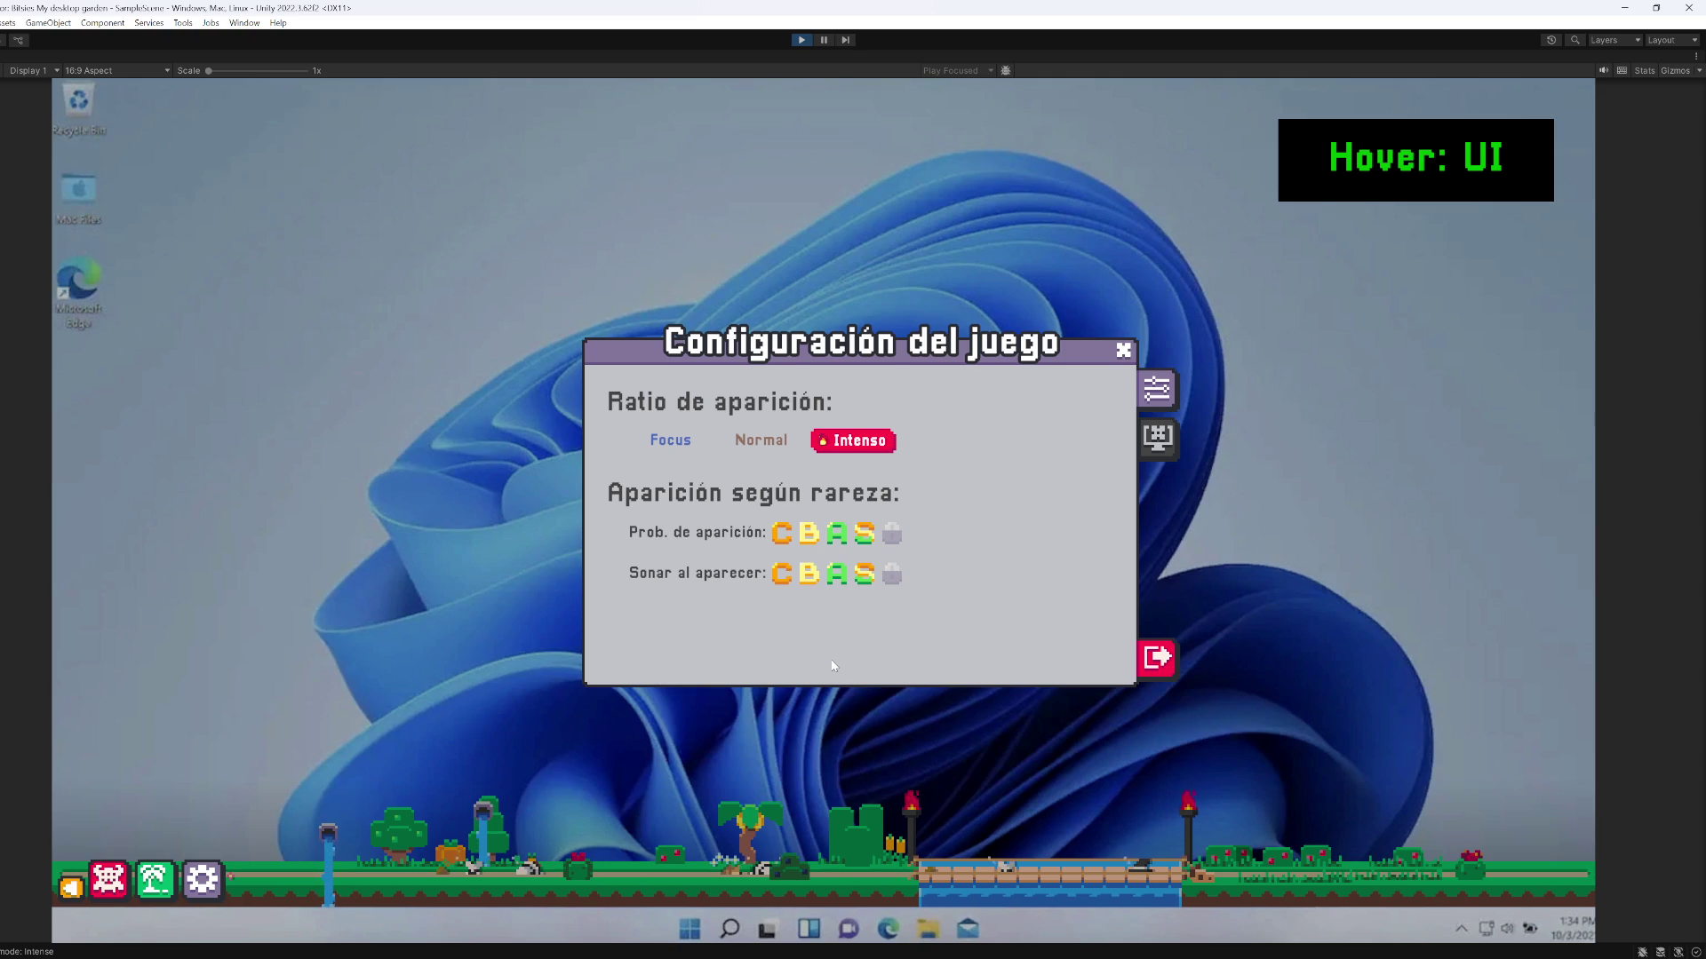
pyautogui.click(1160, 444)
pyautogui.click(1162, 387)
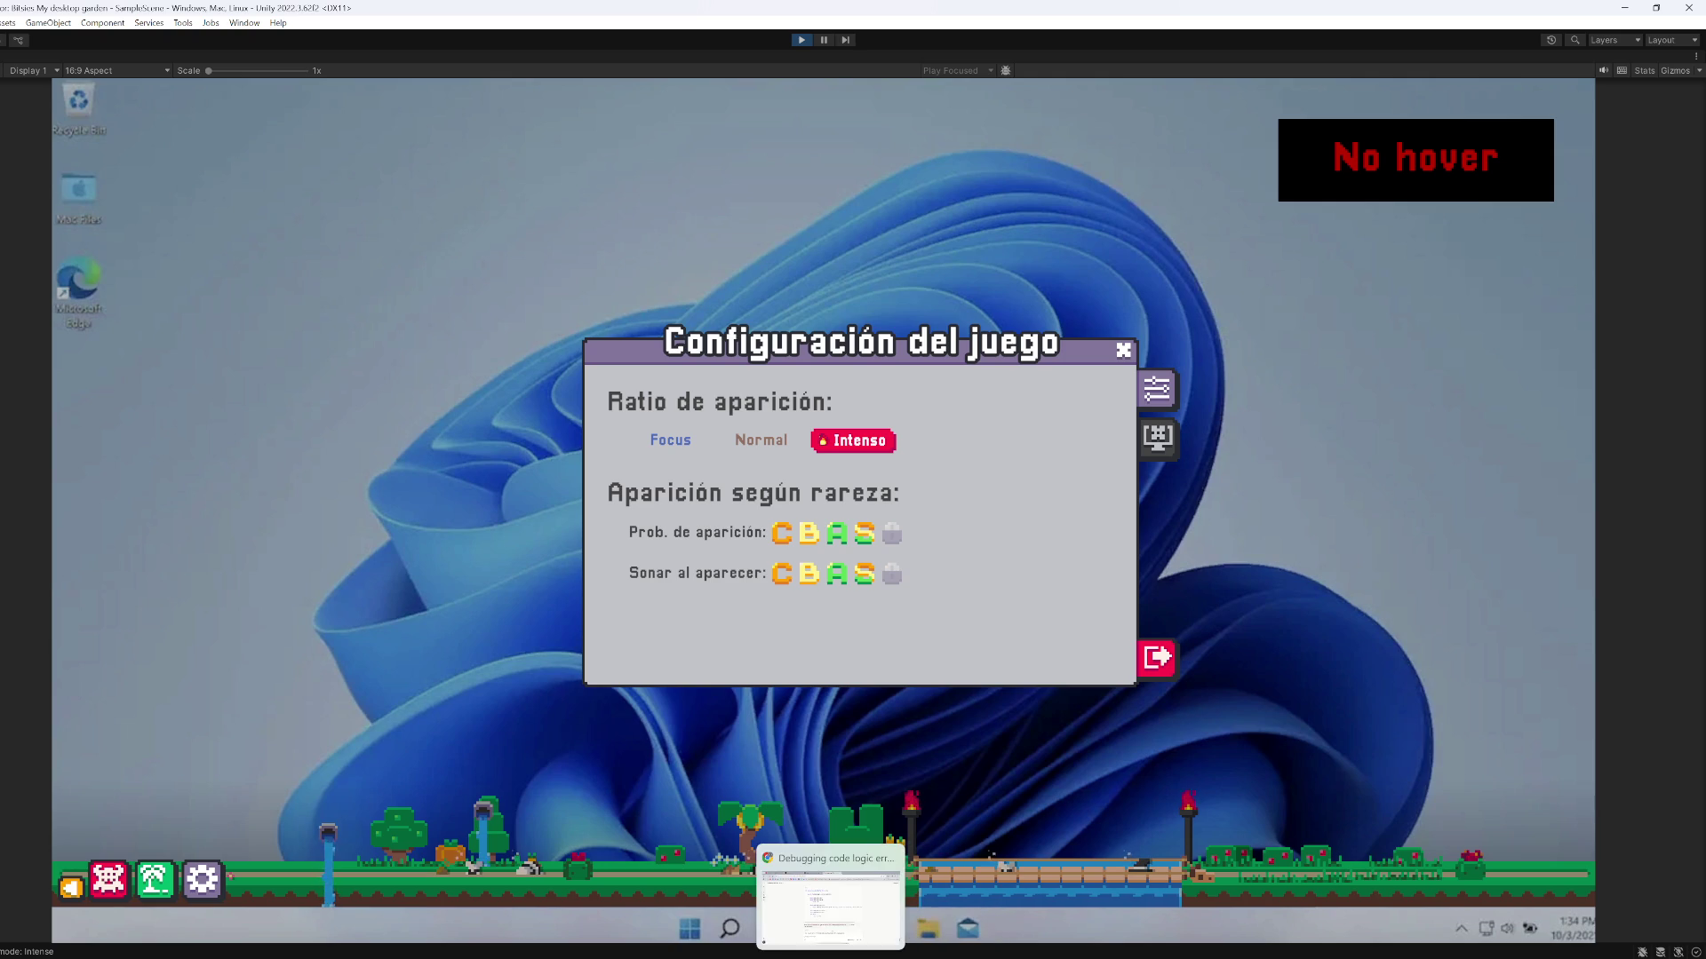
pyautogui.press('super+s')
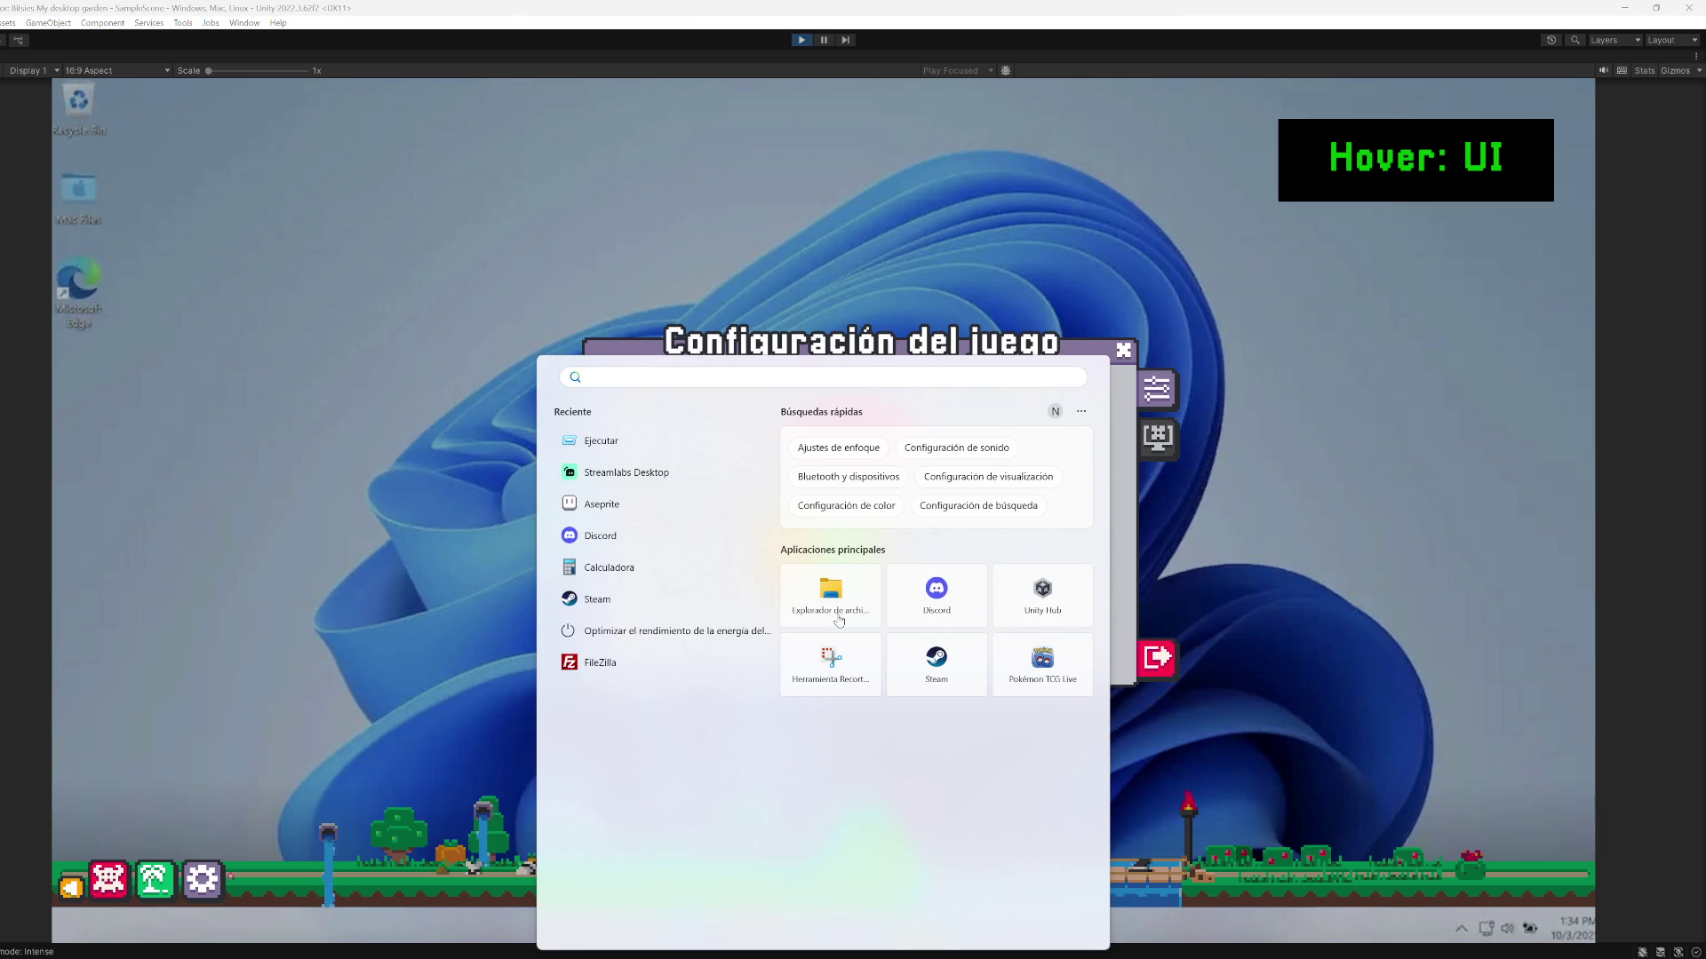
# Switch to Languages.csv in Calc and locate the 'Game settings' header cell
pyautogui.press('Escape')
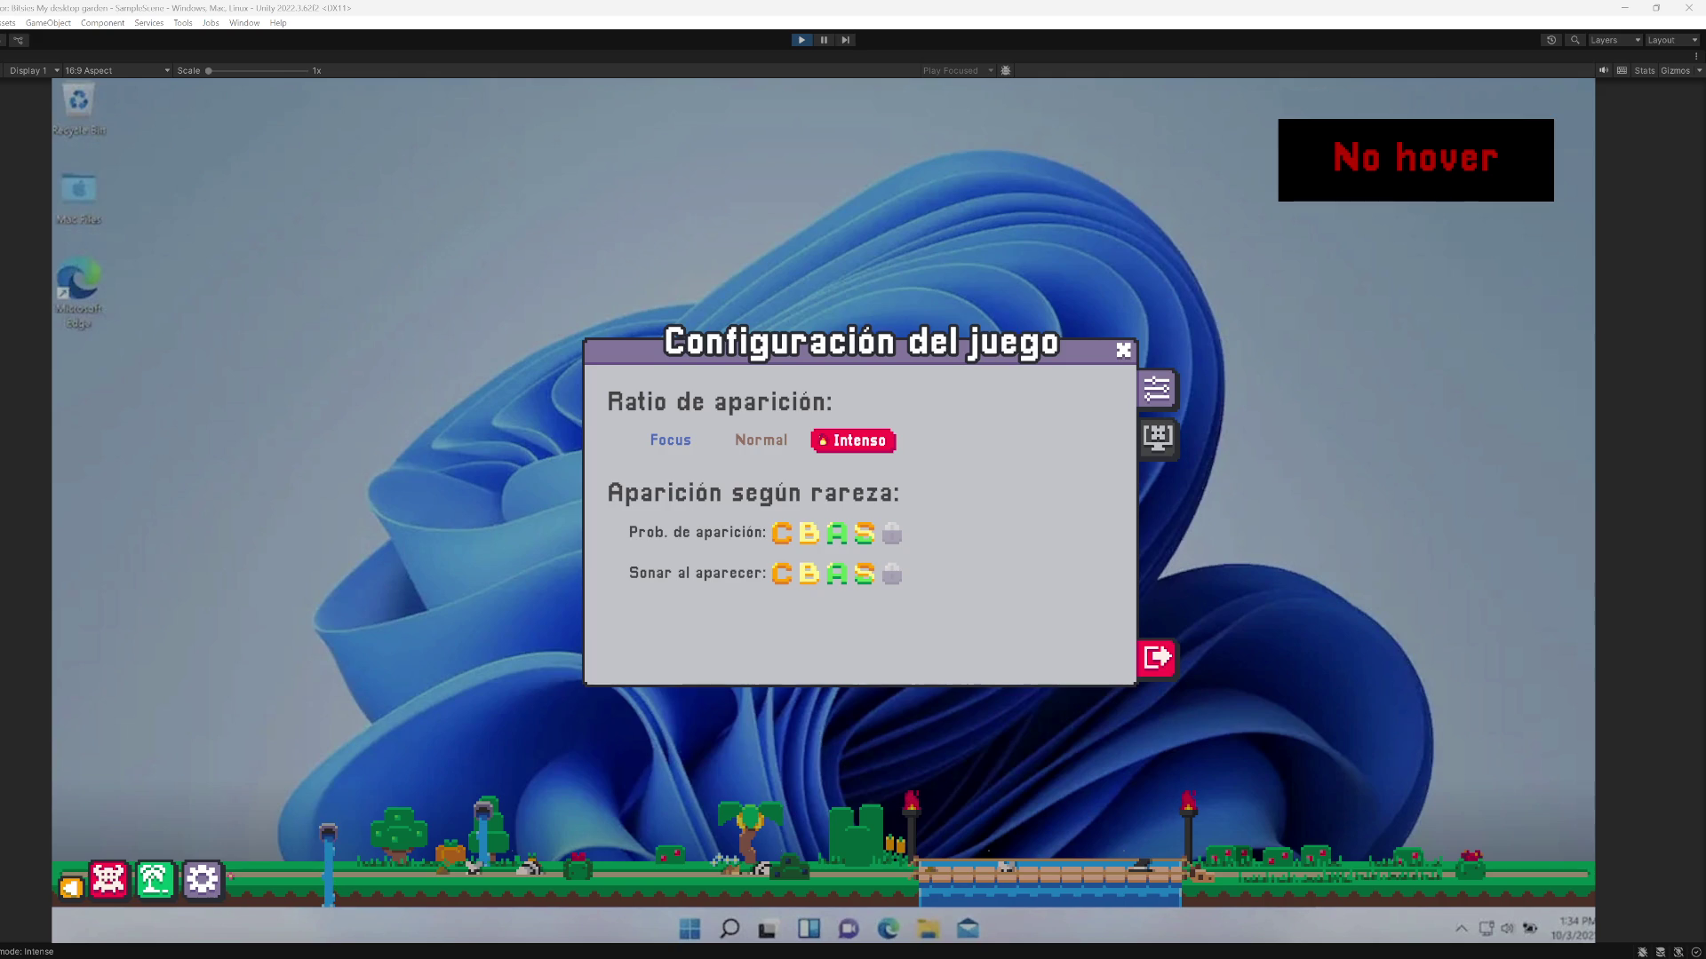
pyautogui.hotkey('alt', 'Tab')
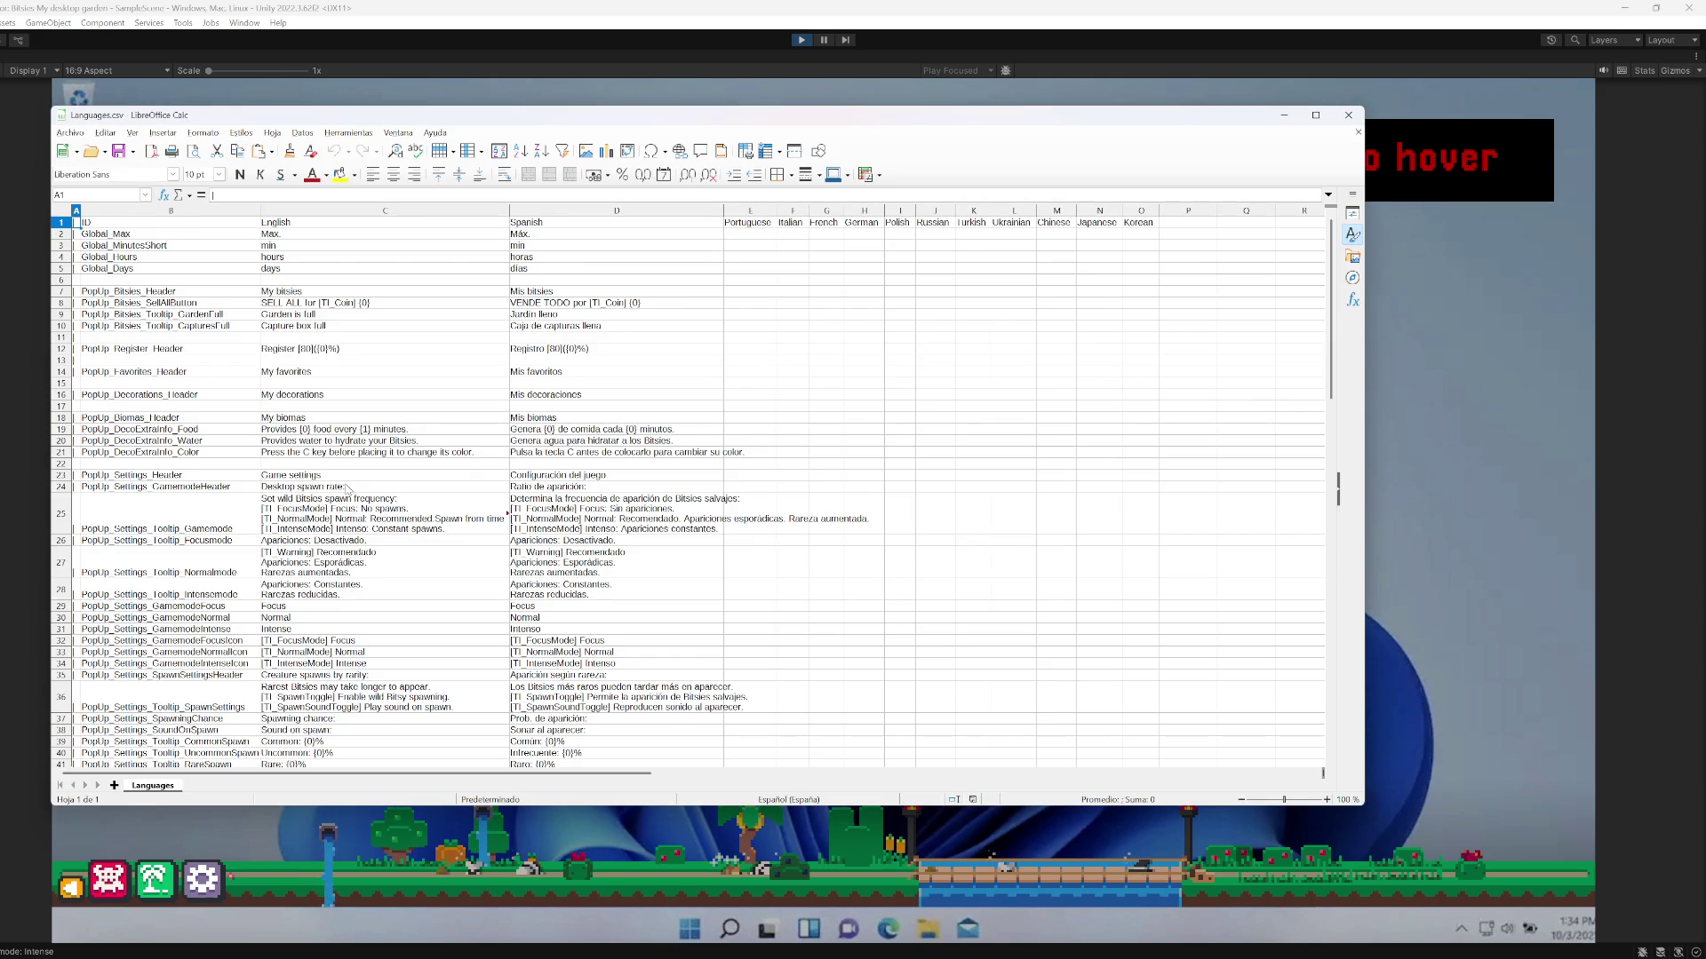
pyautogui.scroll(-4, 382, 499)
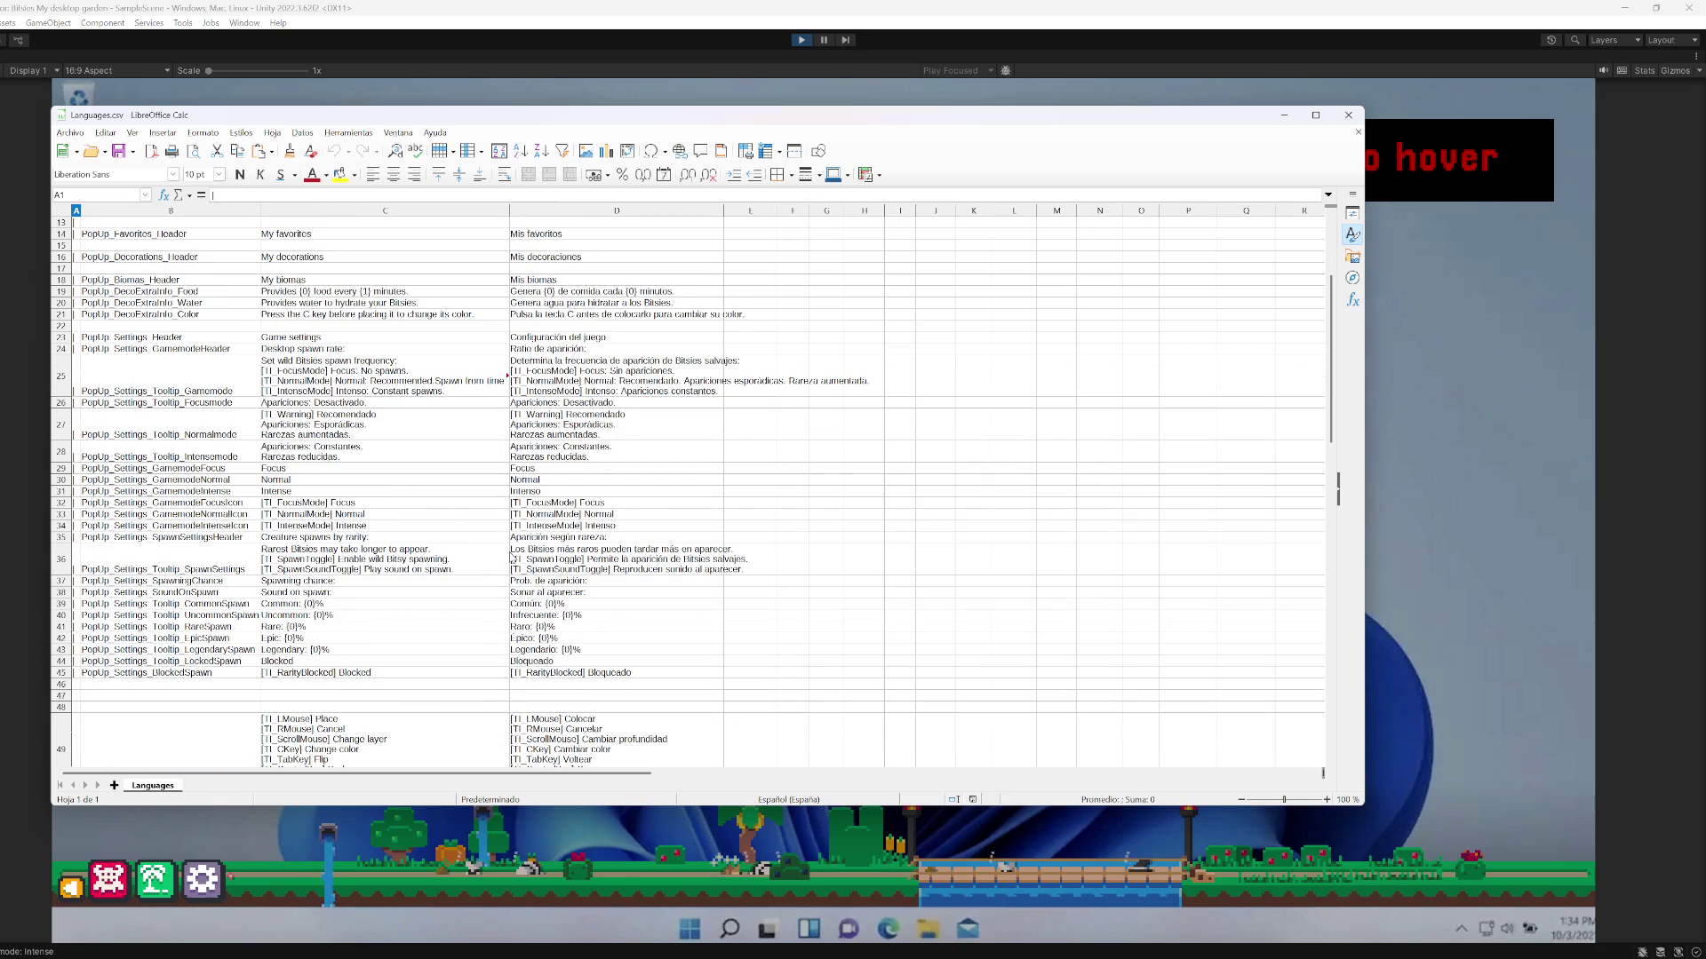
pyautogui.scroll(-3, 388, 553)
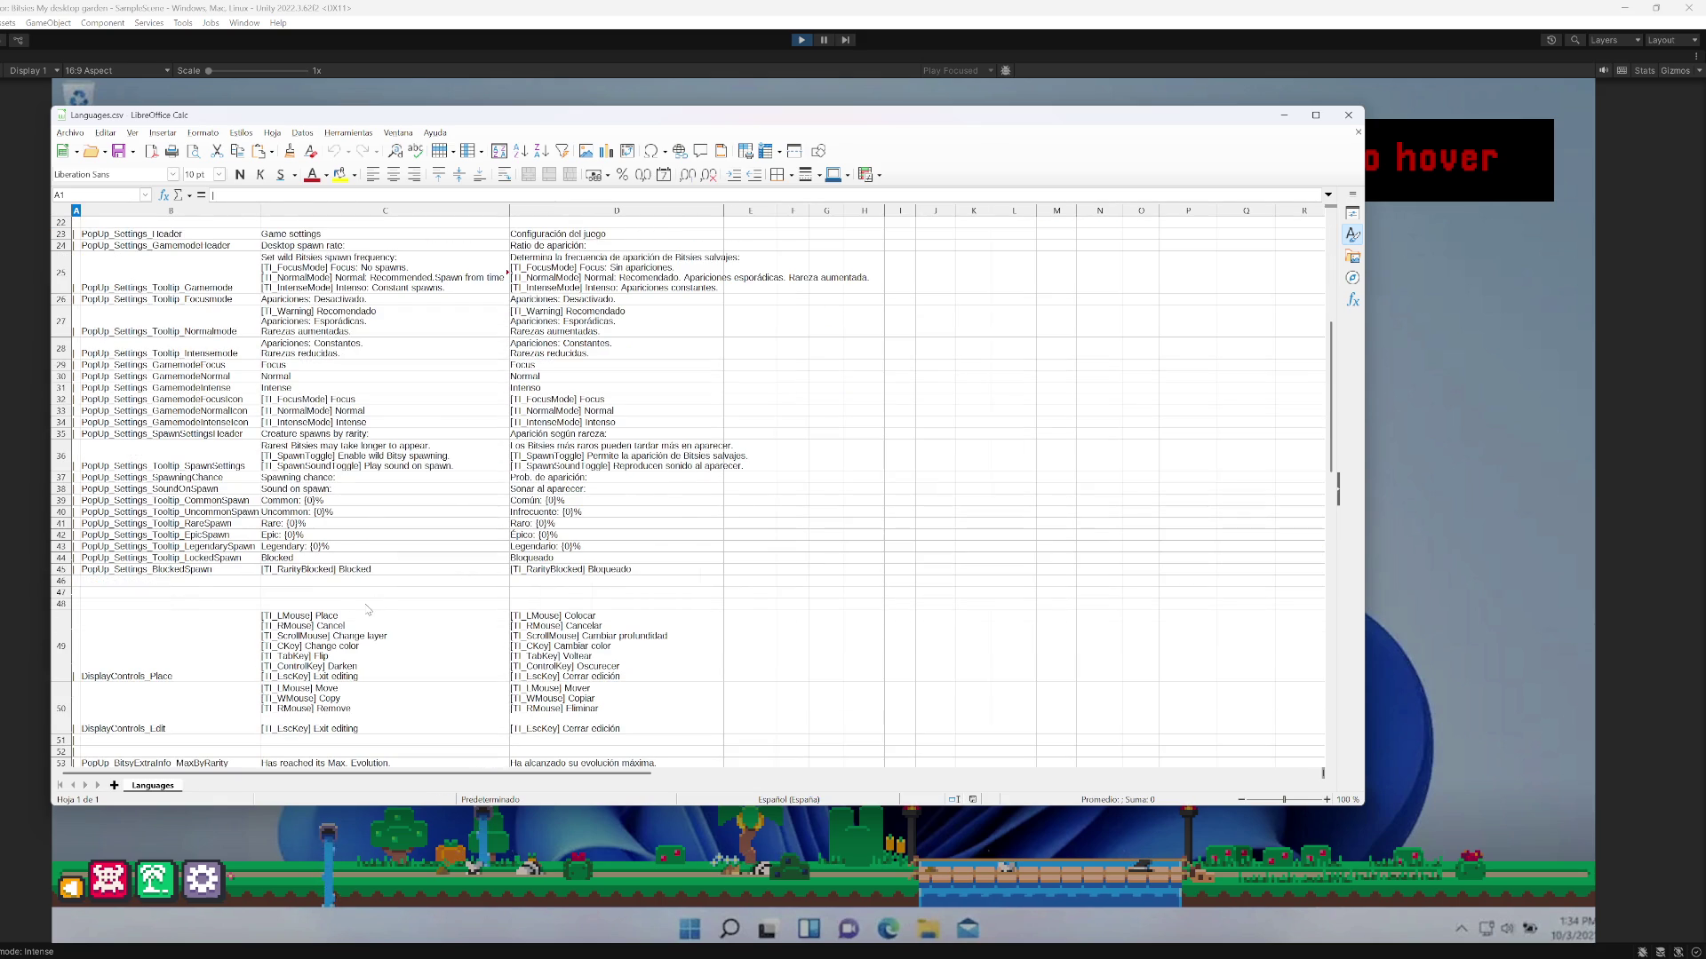
pyautogui.scroll(-9, 346, 615)
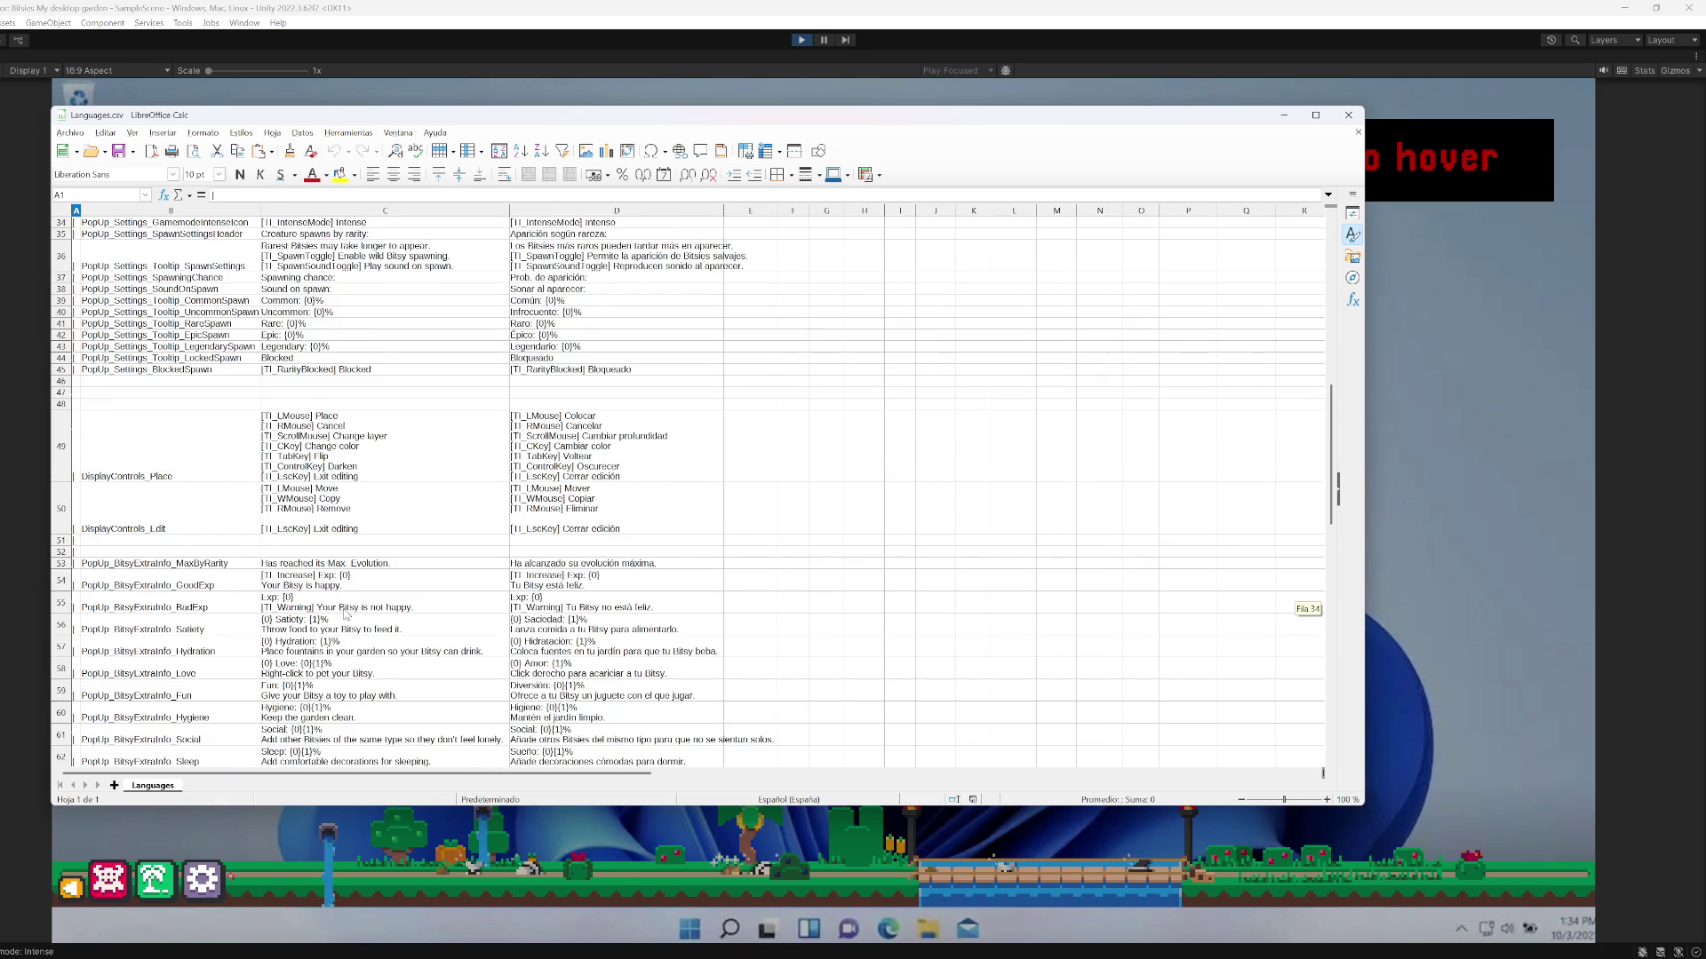
pyautogui.scroll(11, 346, 615)
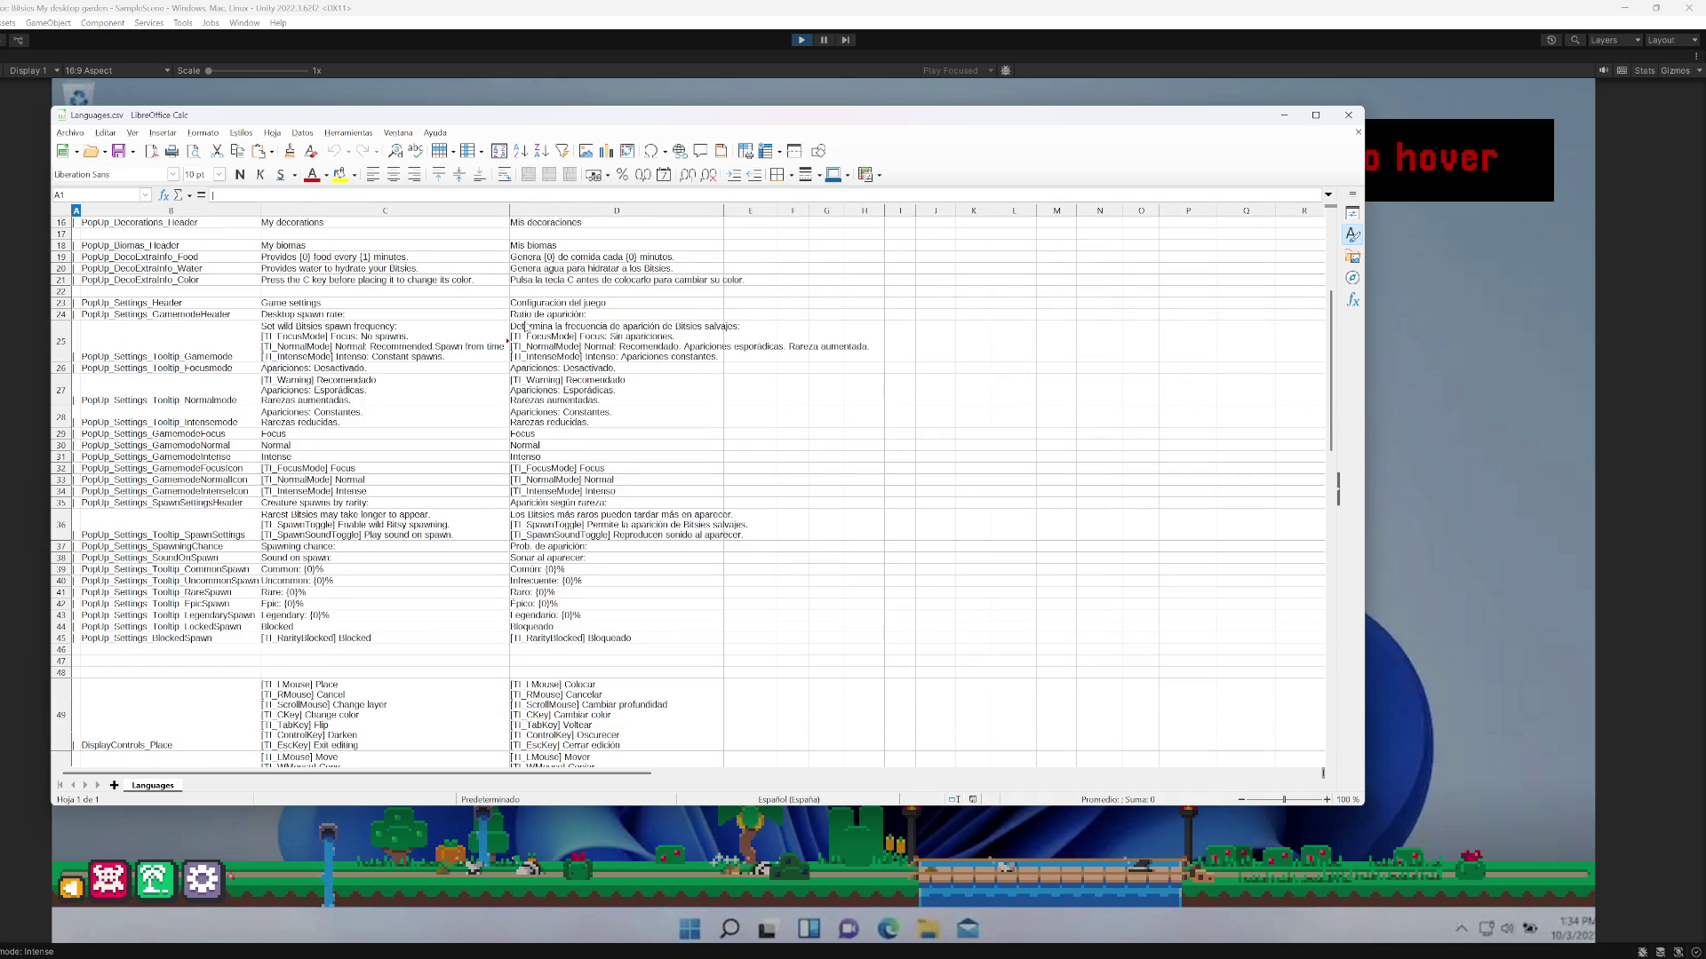
pyautogui.click(399, 305)
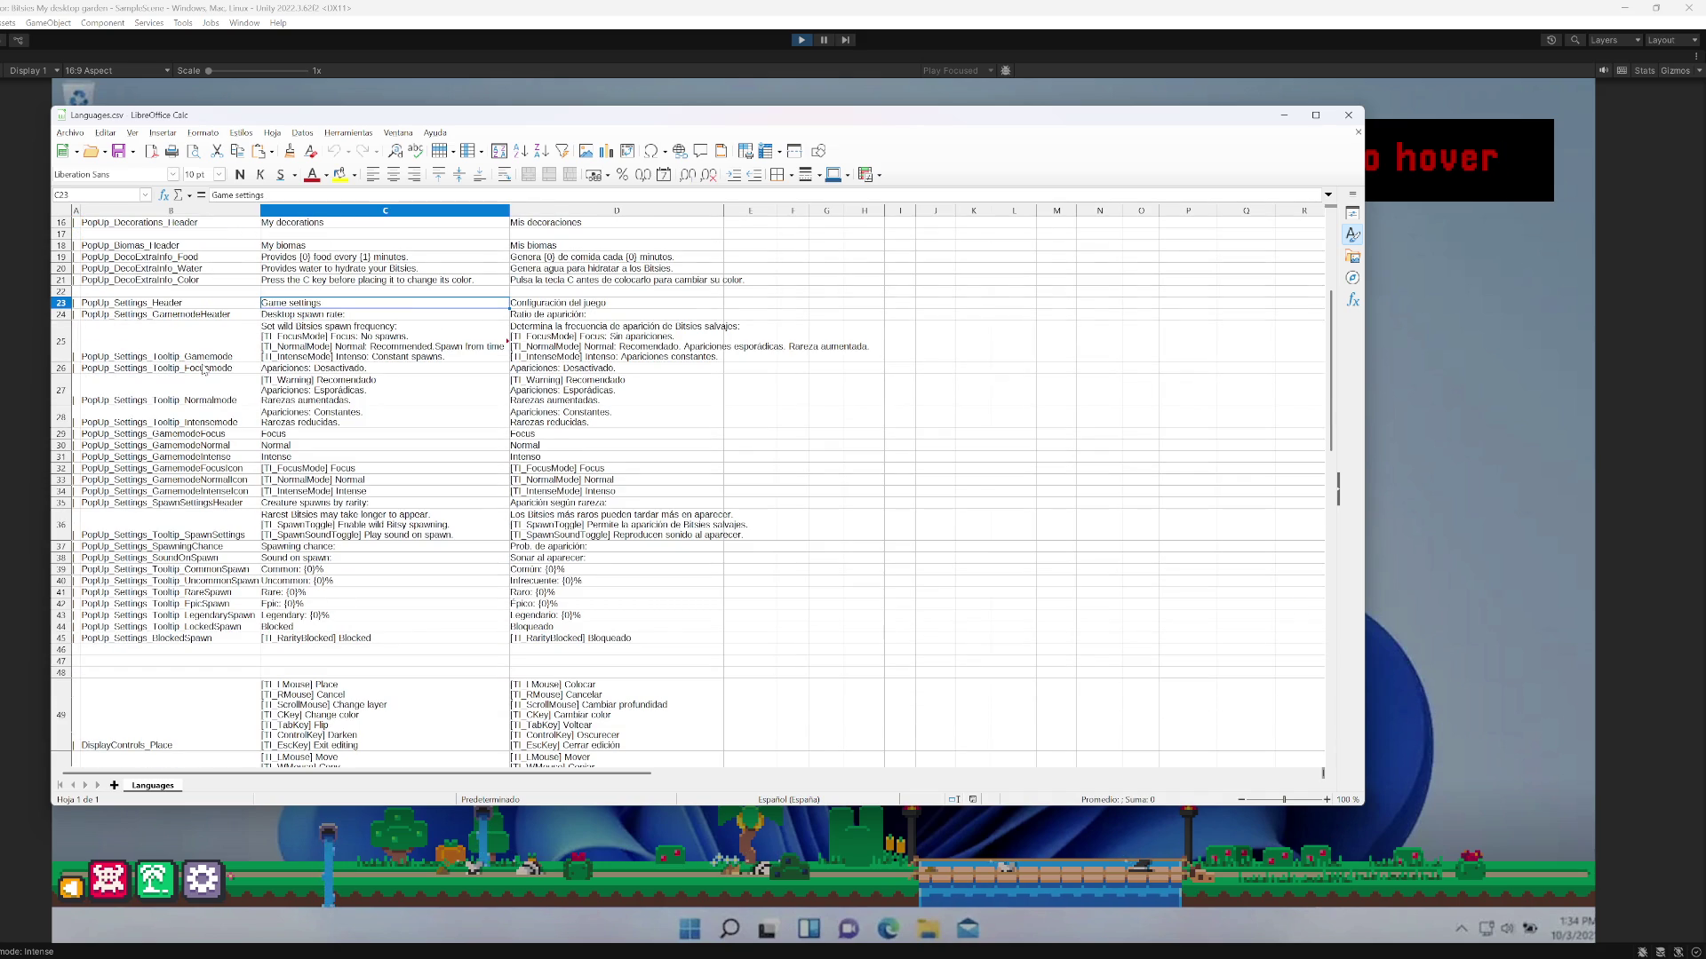
# Rewrite C23 with 'Spawning' and set D23 to 'Ajustes de apariciones salvajes'
pyautogui.doubleClick(272, 306)
pyautogui.doubleClick(272, 305)
pyautogui.write('Spawning')
pyautogui.press('Return')
pyautogui.press('Up')
pyautogui.press('Right')
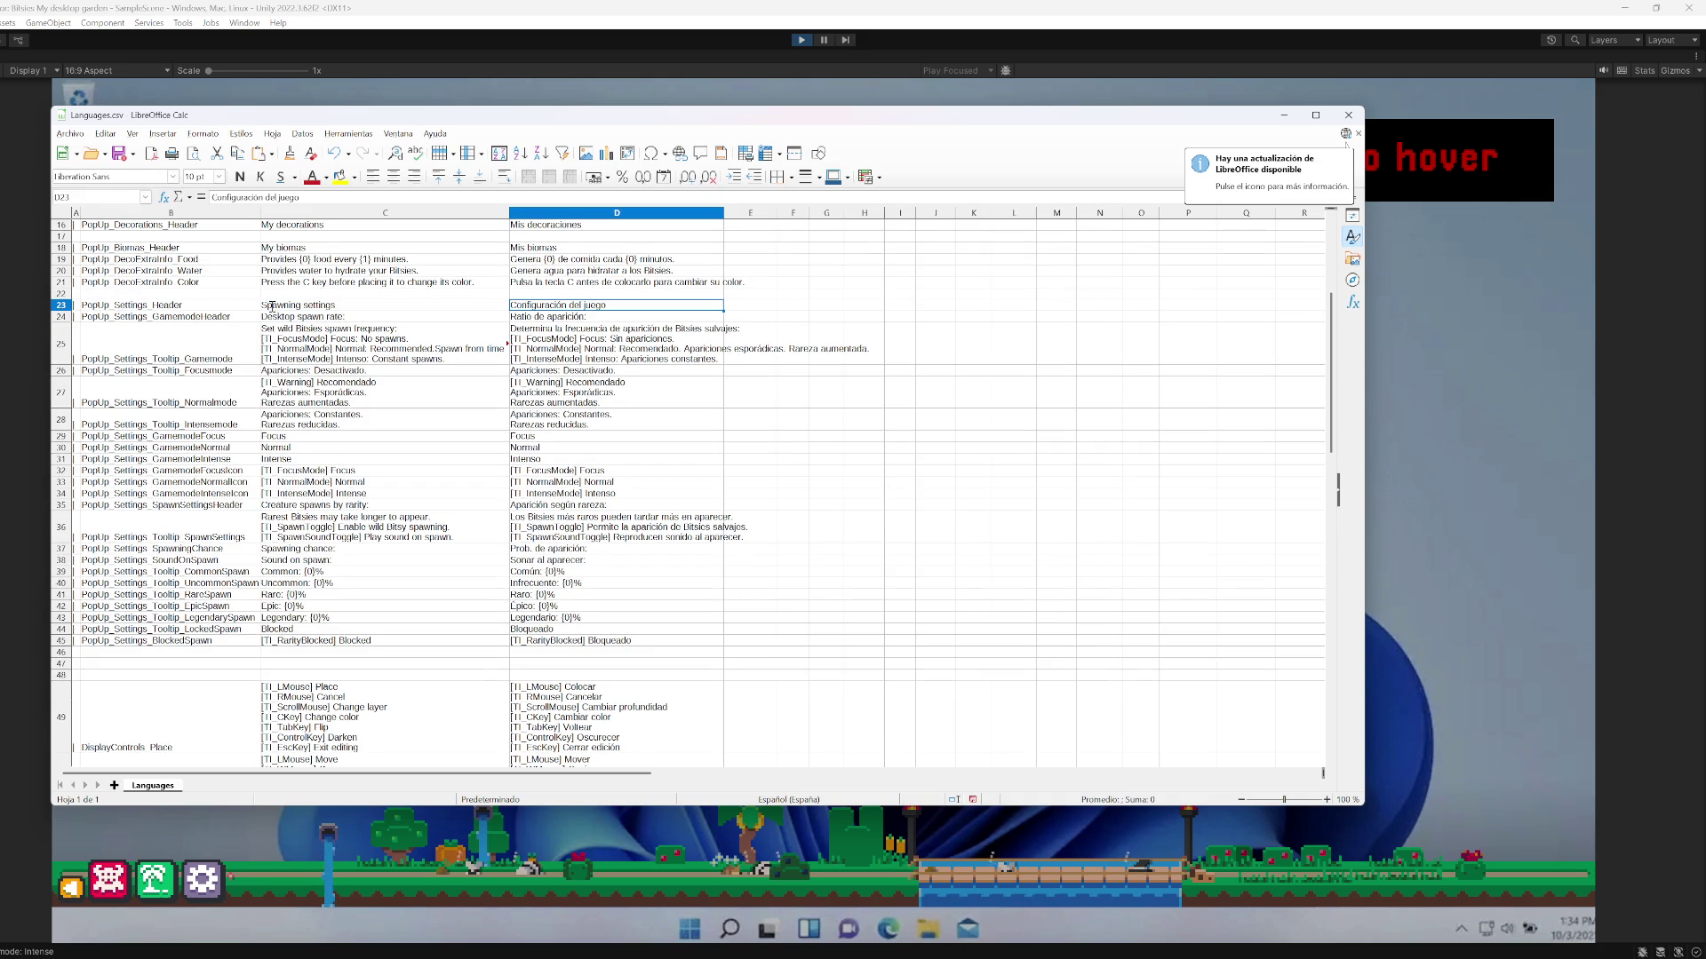
pyautogui.write('Ajustes de aparici')
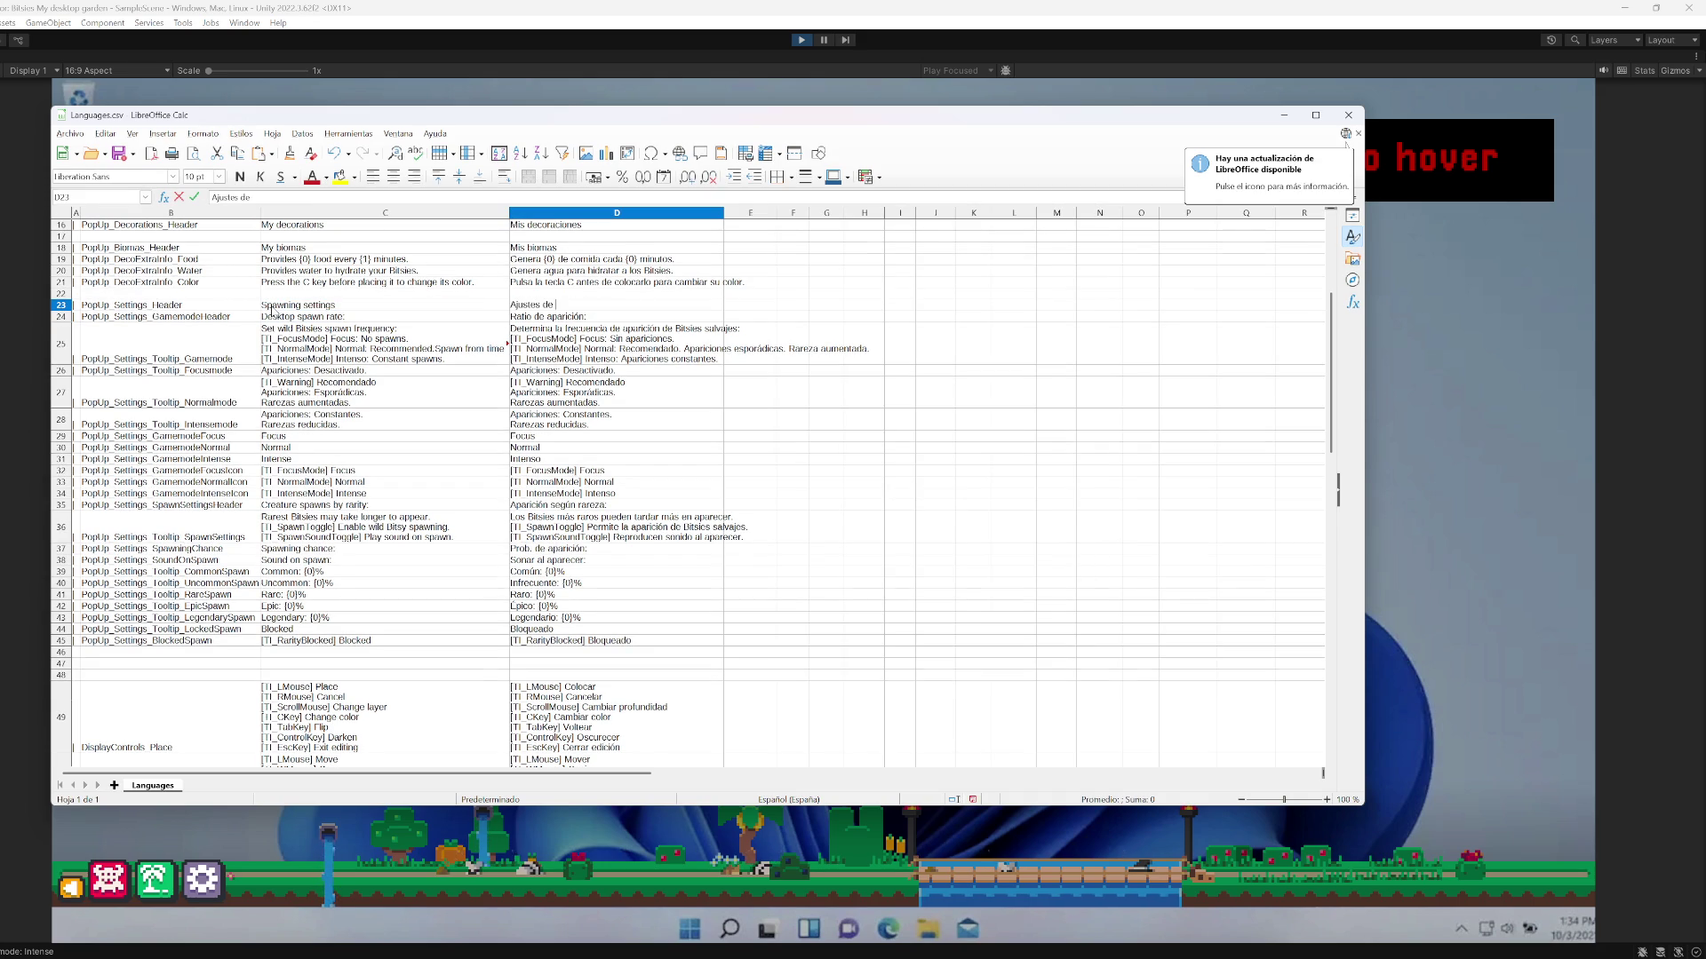
pyautogui.write('ones salvajes')
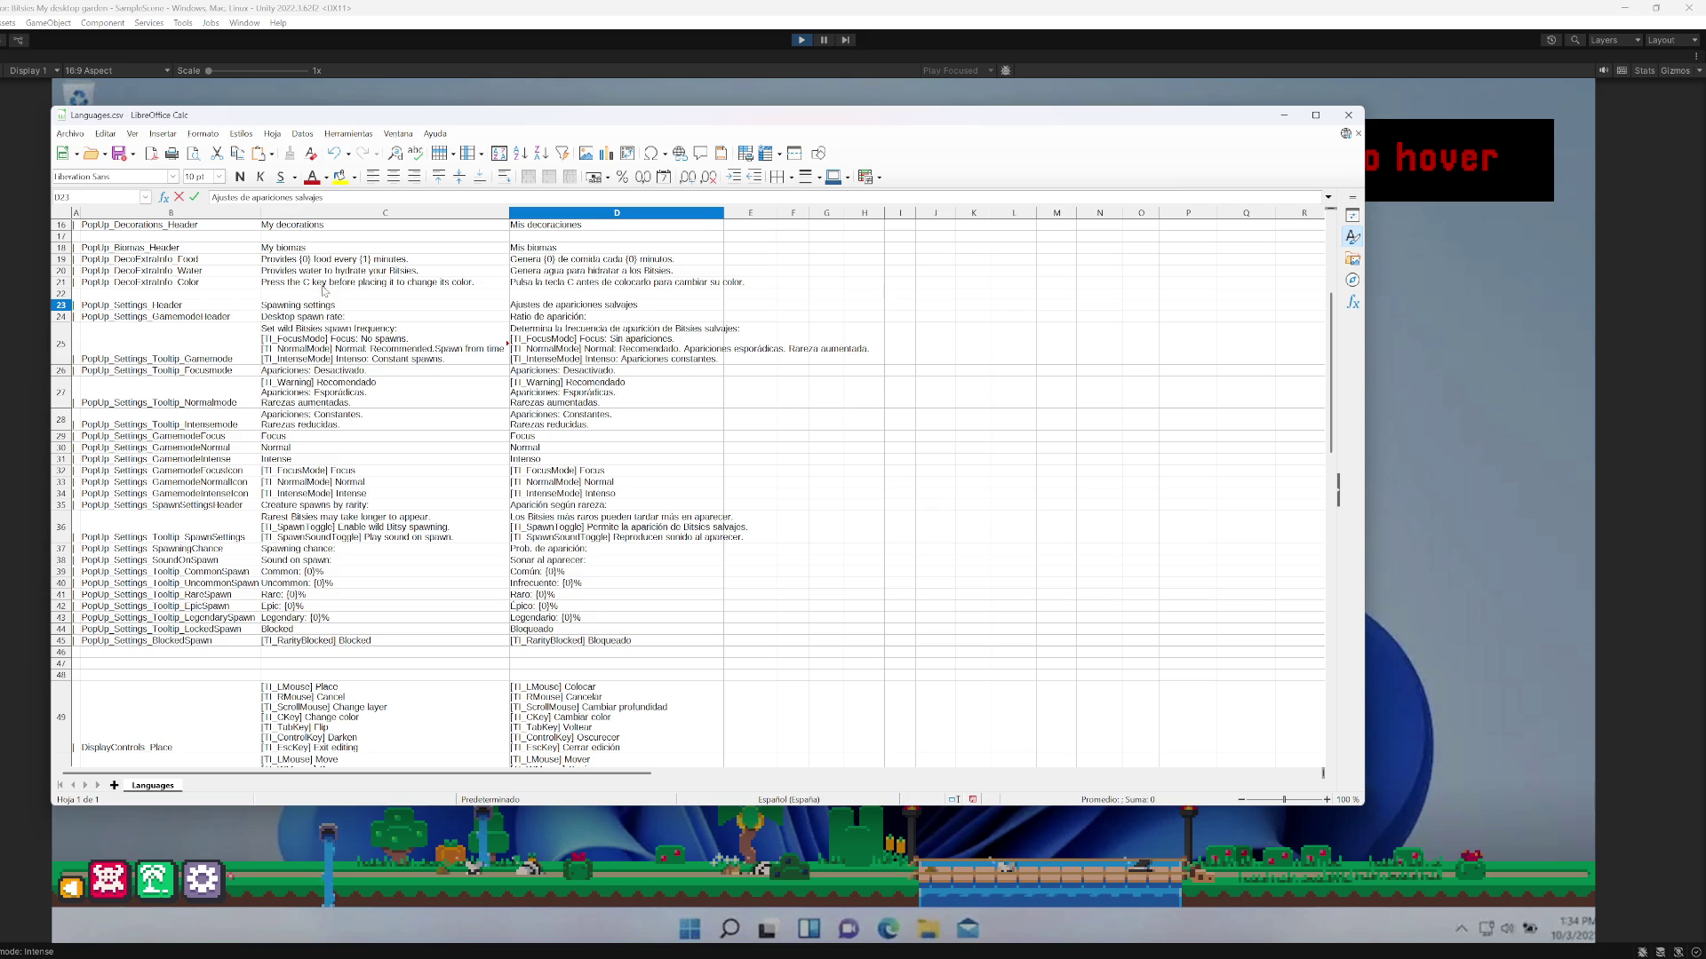
pyautogui.click(376, 320)
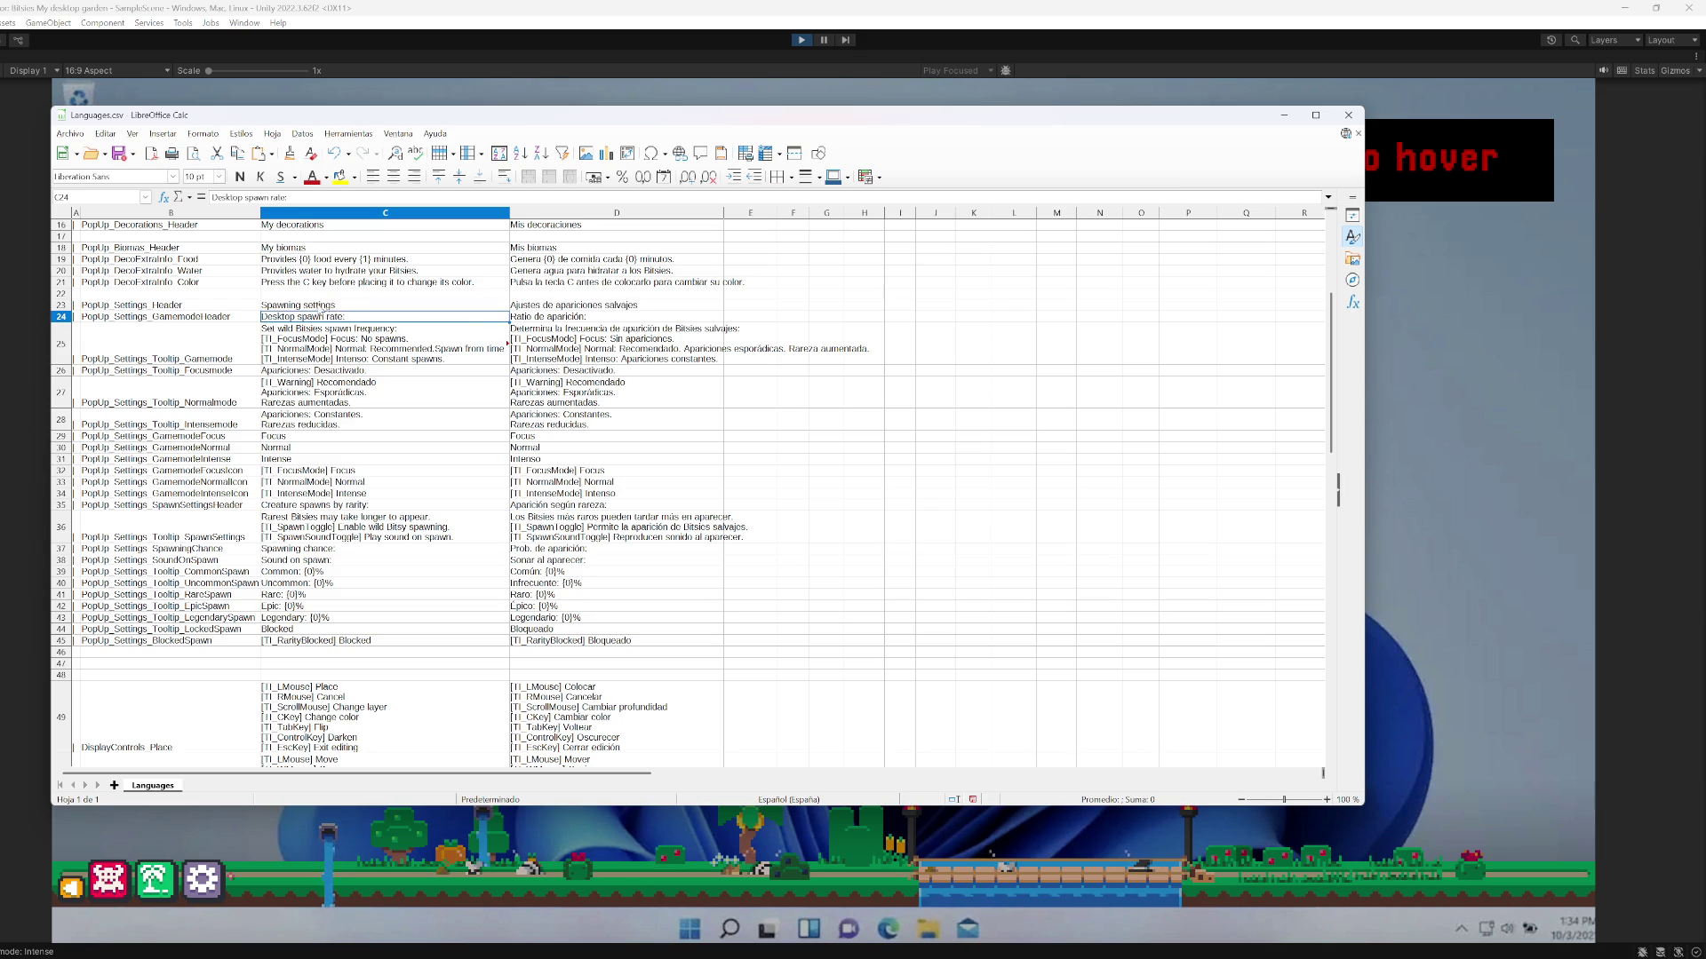
# Change C23 to 'Wild spawning settings' and return to Unity
pyautogui.doubleClick(265, 306)
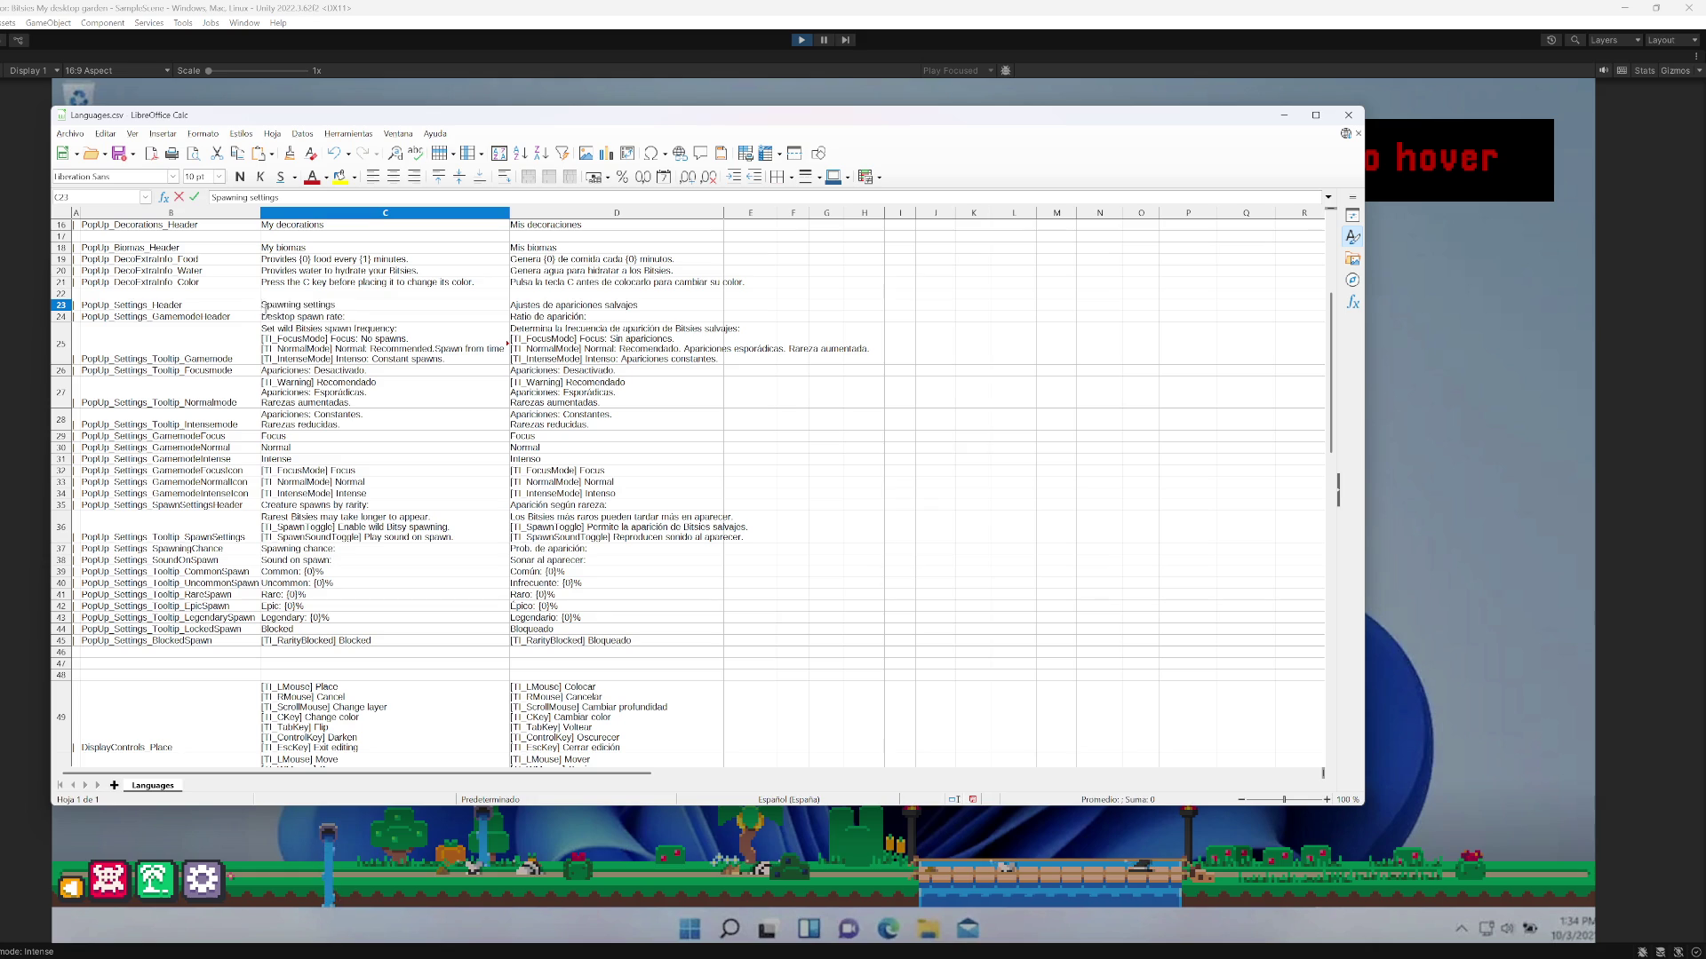
pyautogui.write('Wild s')
pyautogui.press('Return')
pyautogui.click(799, 56)
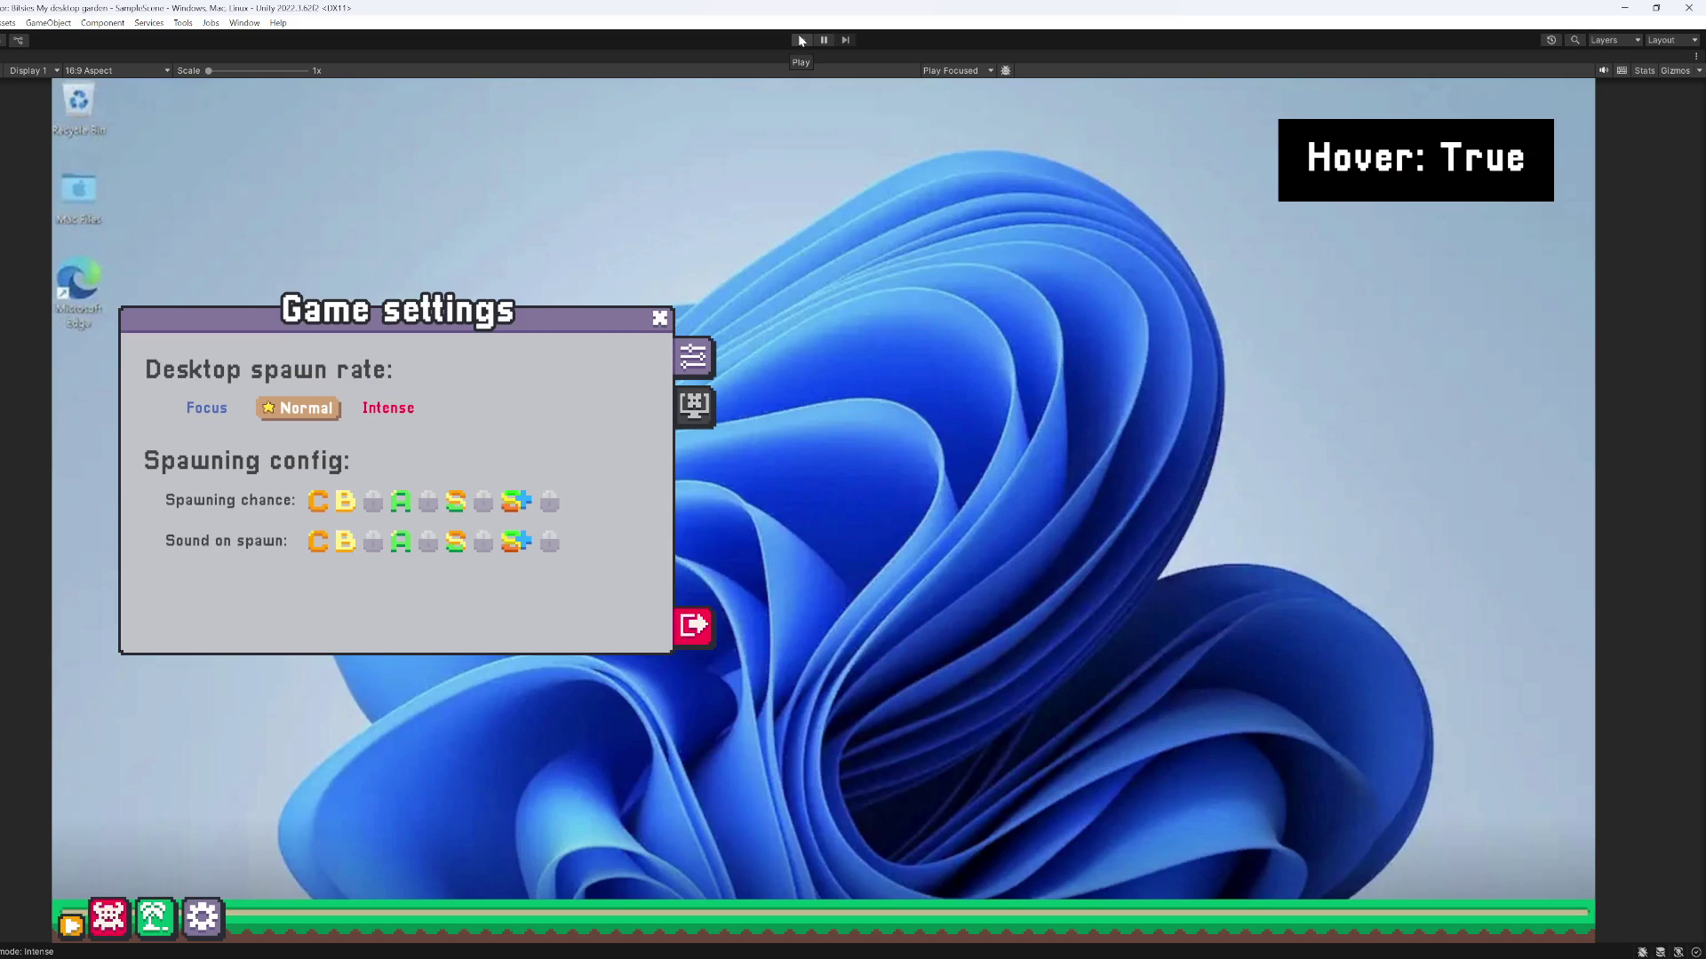
# Run the game, check the 'Ajustes de apariciones salvajes' popup header, then un-maximize the Game view
pyautogui.click(799, 40)
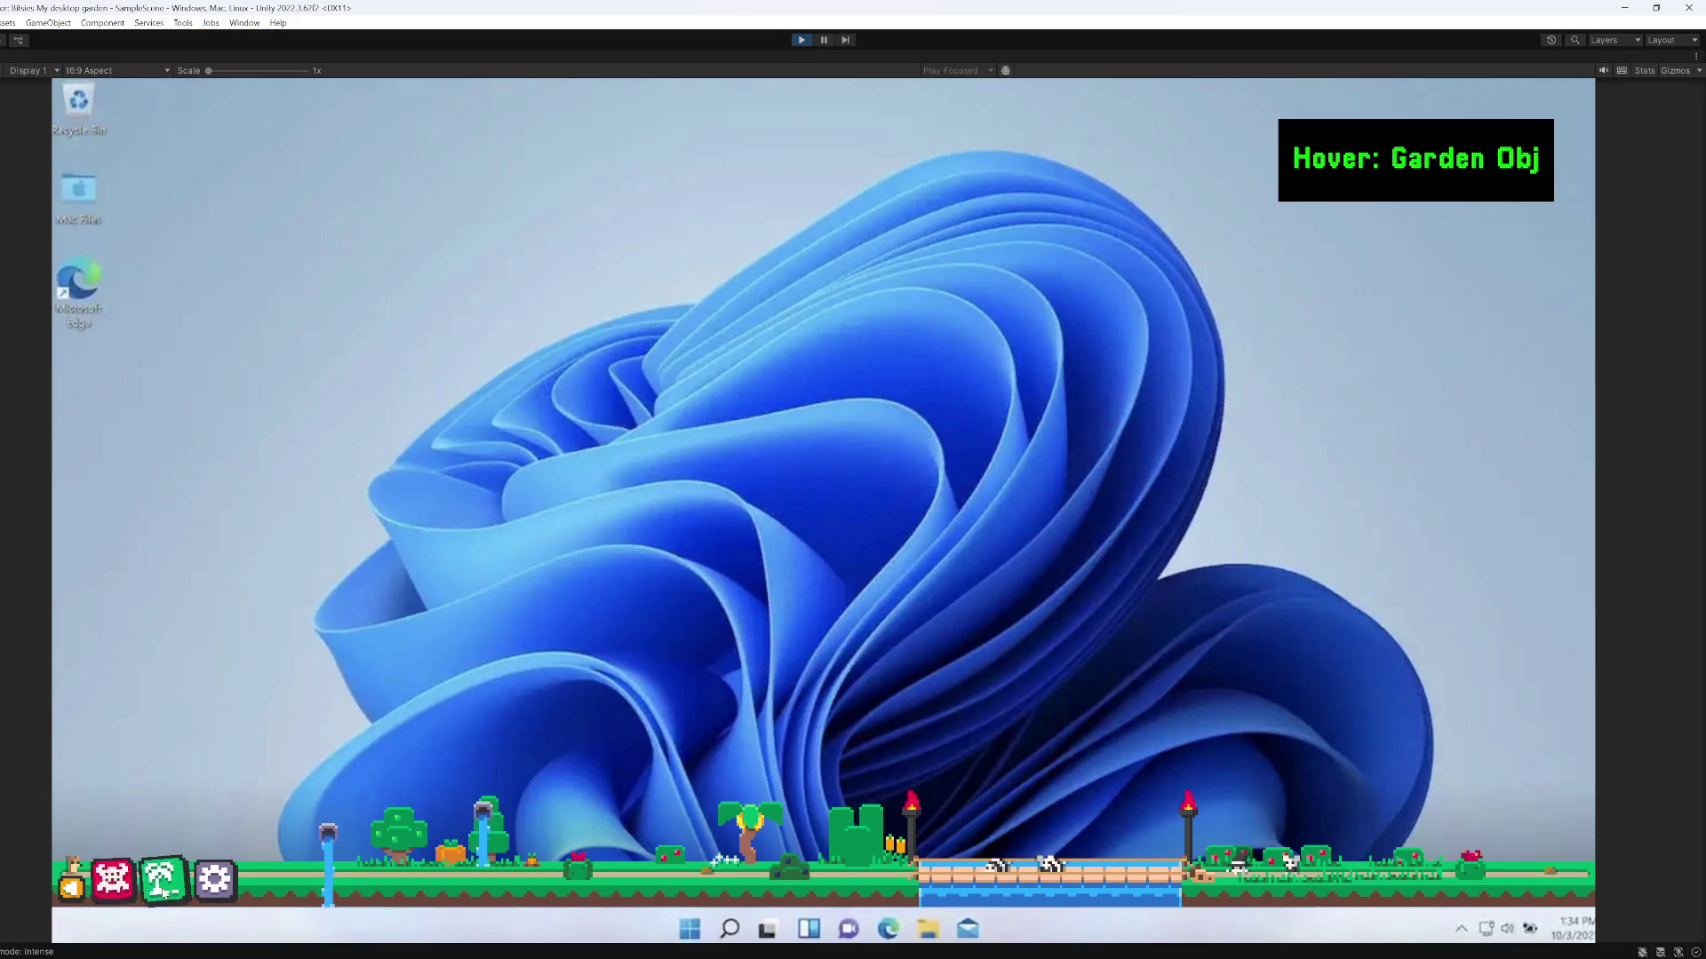
pyautogui.click(201, 878)
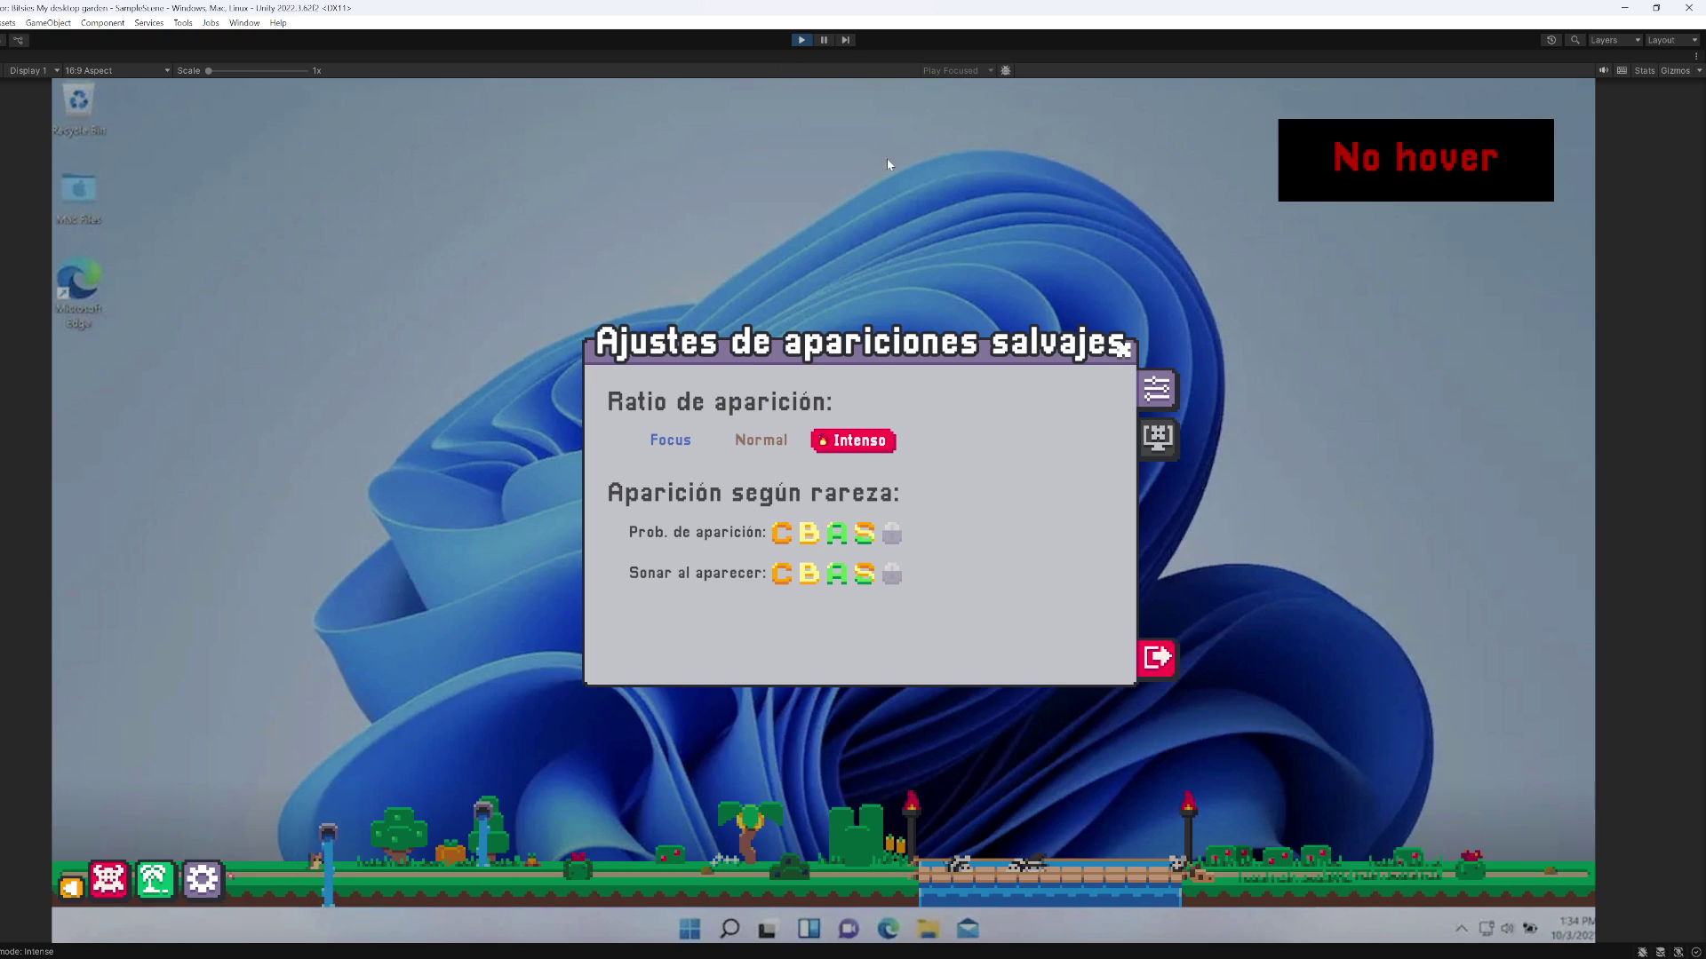
pyautogui.rightClick(766, 62)
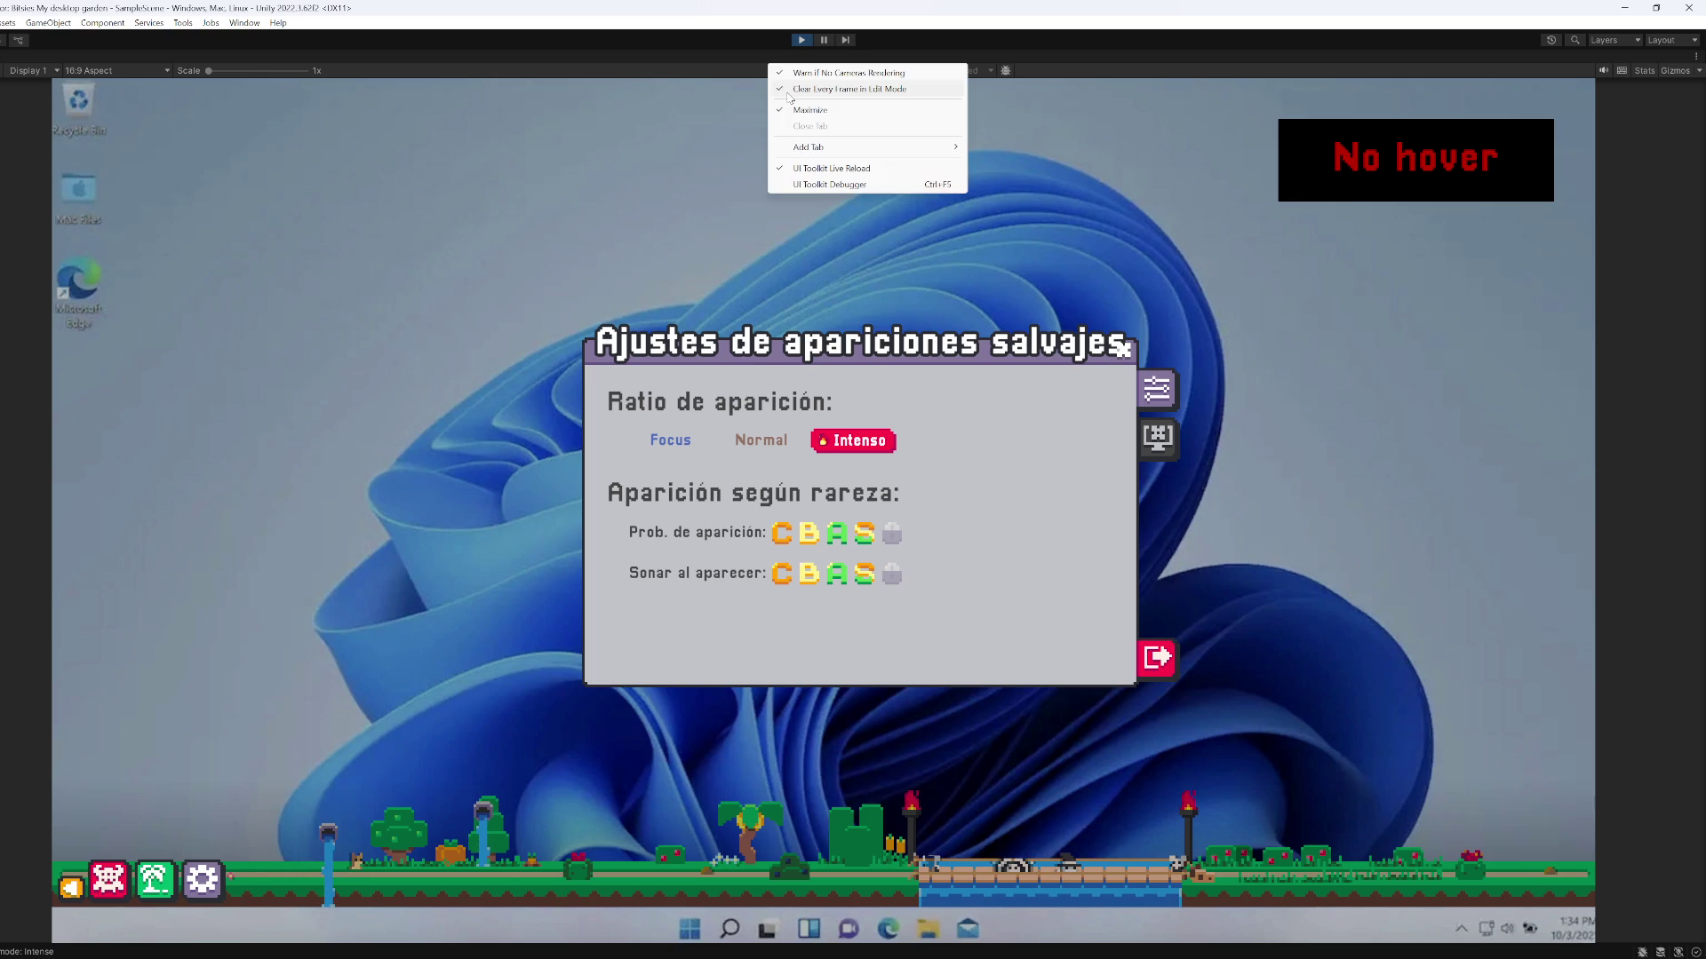
pyautogui.click(810, 109)
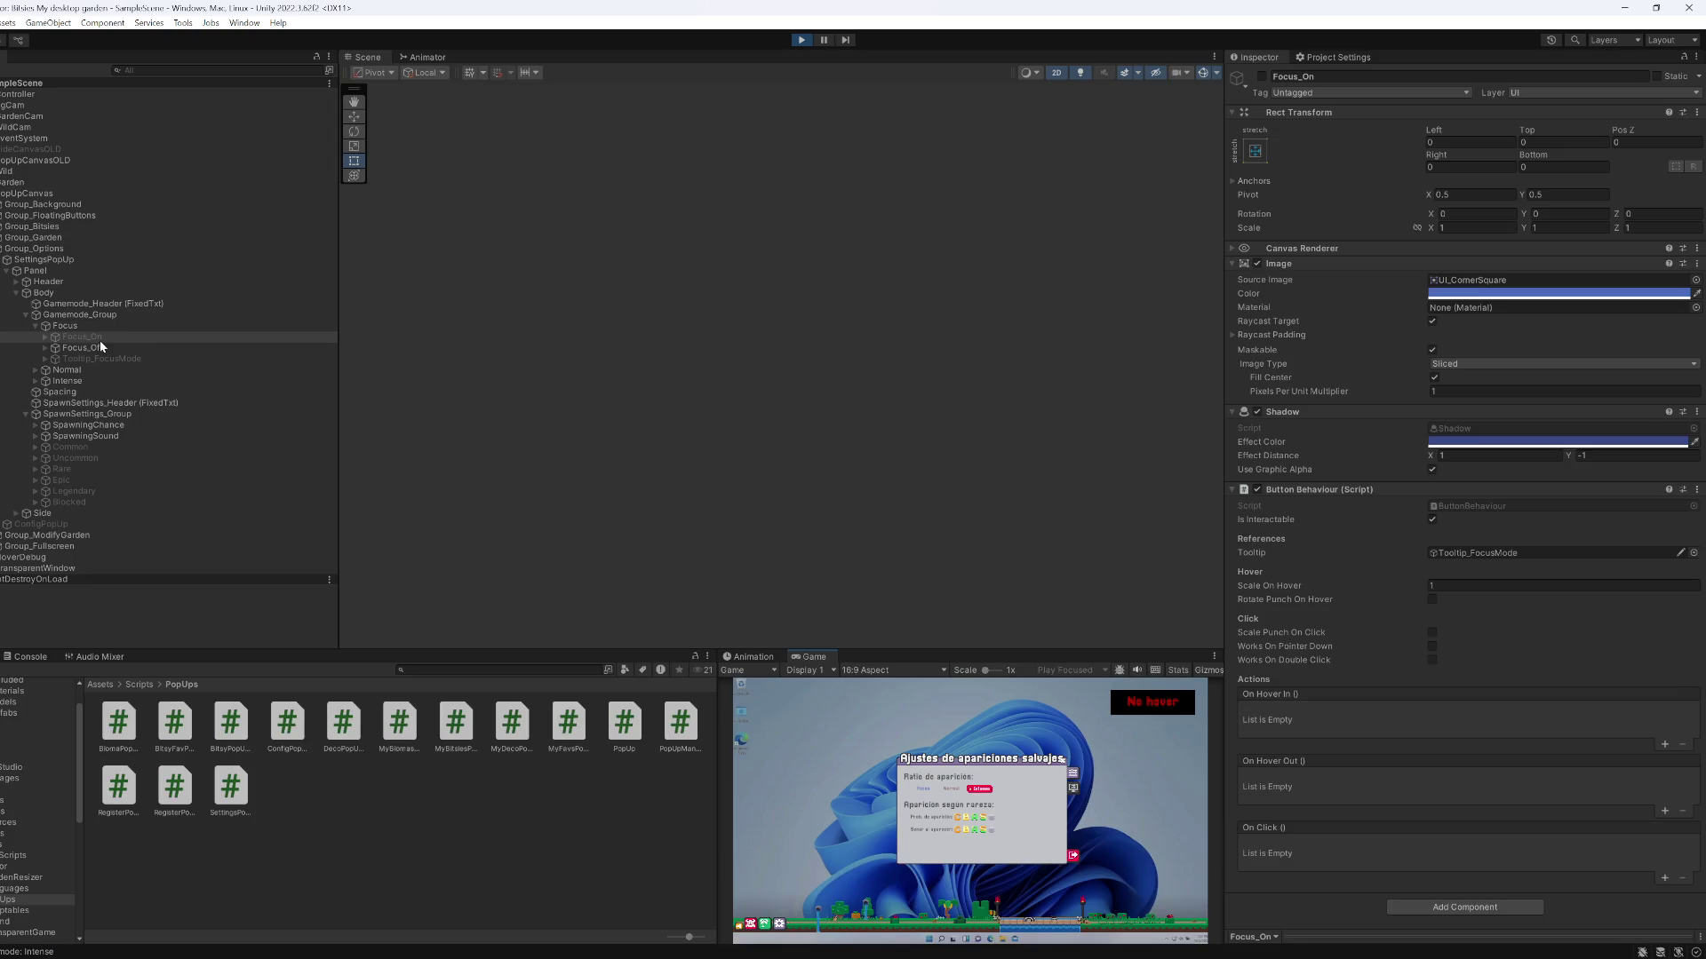
# Frame the settings popup in the Scene view and select its Header text object
pyautogui.doubleClick(100, 345)
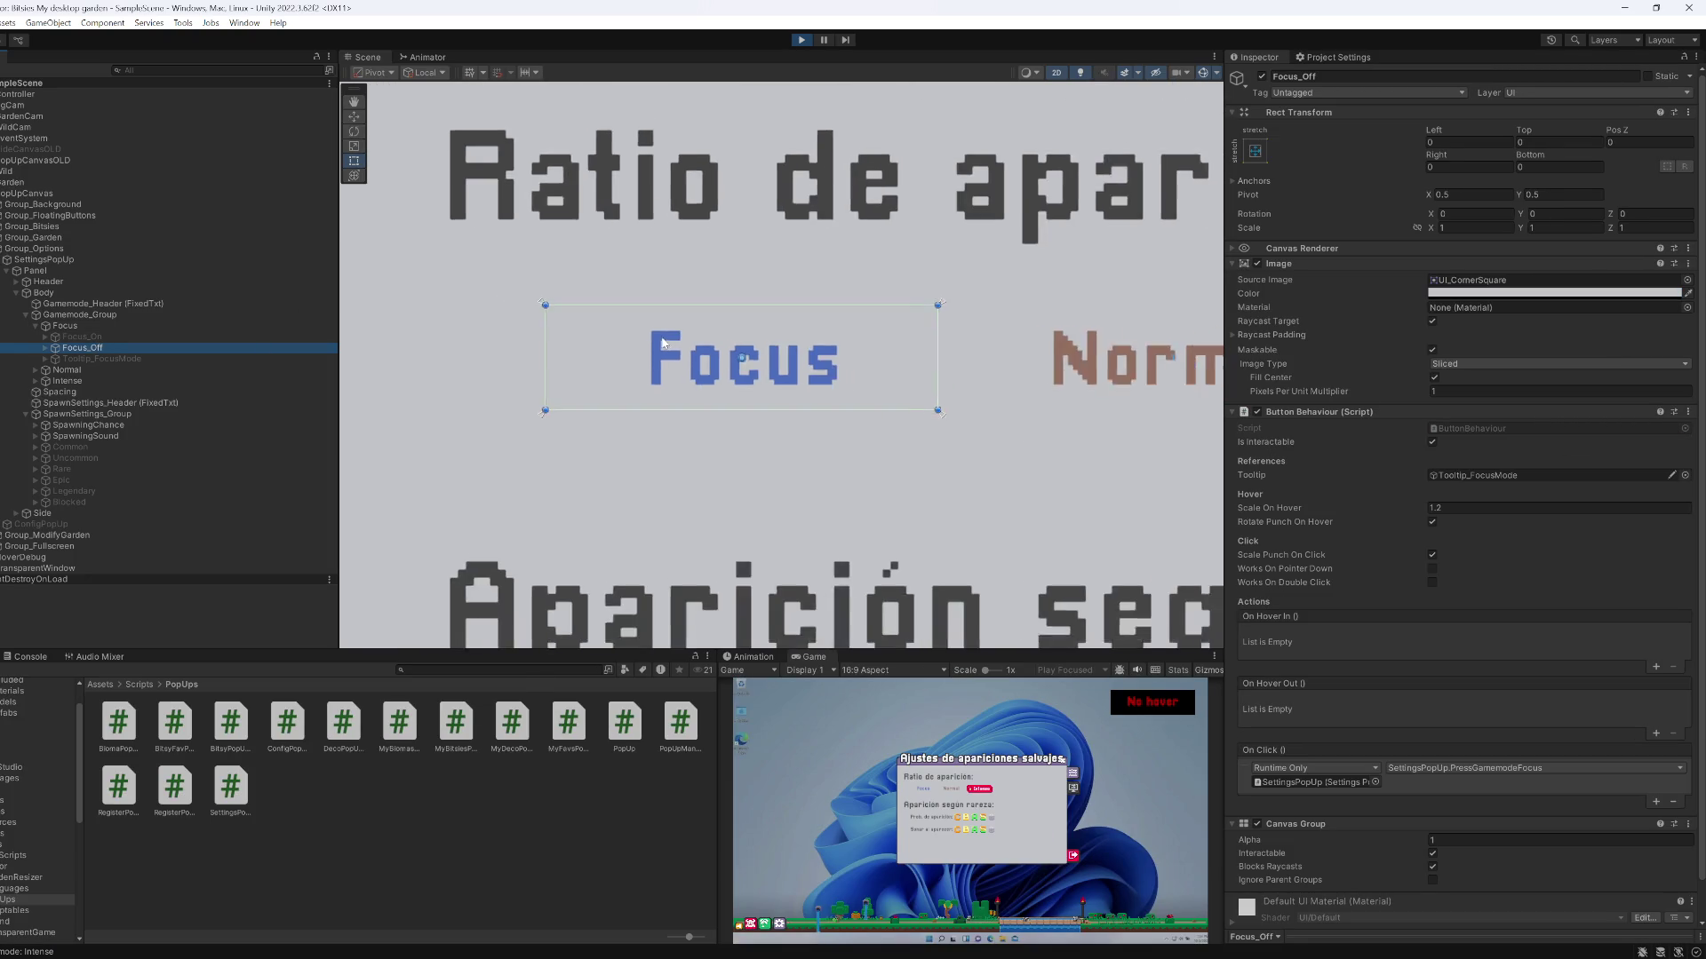
pyautogui.scroll(-5, 662, 344)
pyautogui.moveTo(948, 217)
pyautogui.mouseDown()
pyautogui.moveTo(673, 308)
pyautogui.moveTo(532, 319)
pyautogui.mouseUp()
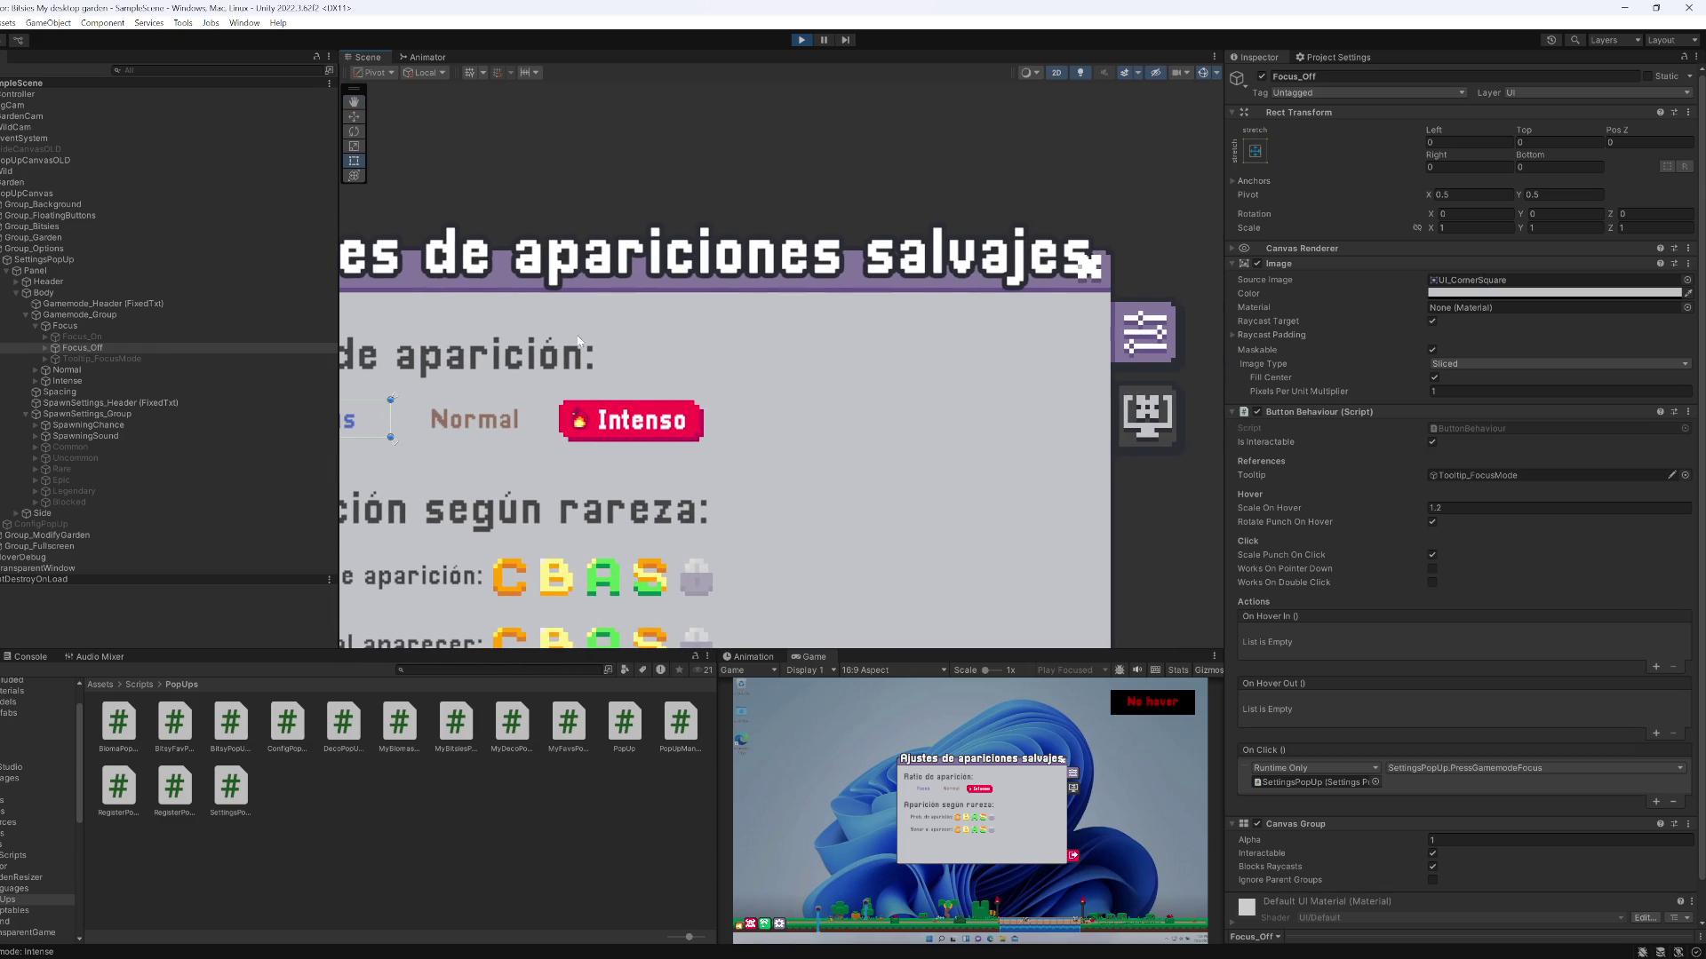
pyautogui.click(1066, 261)
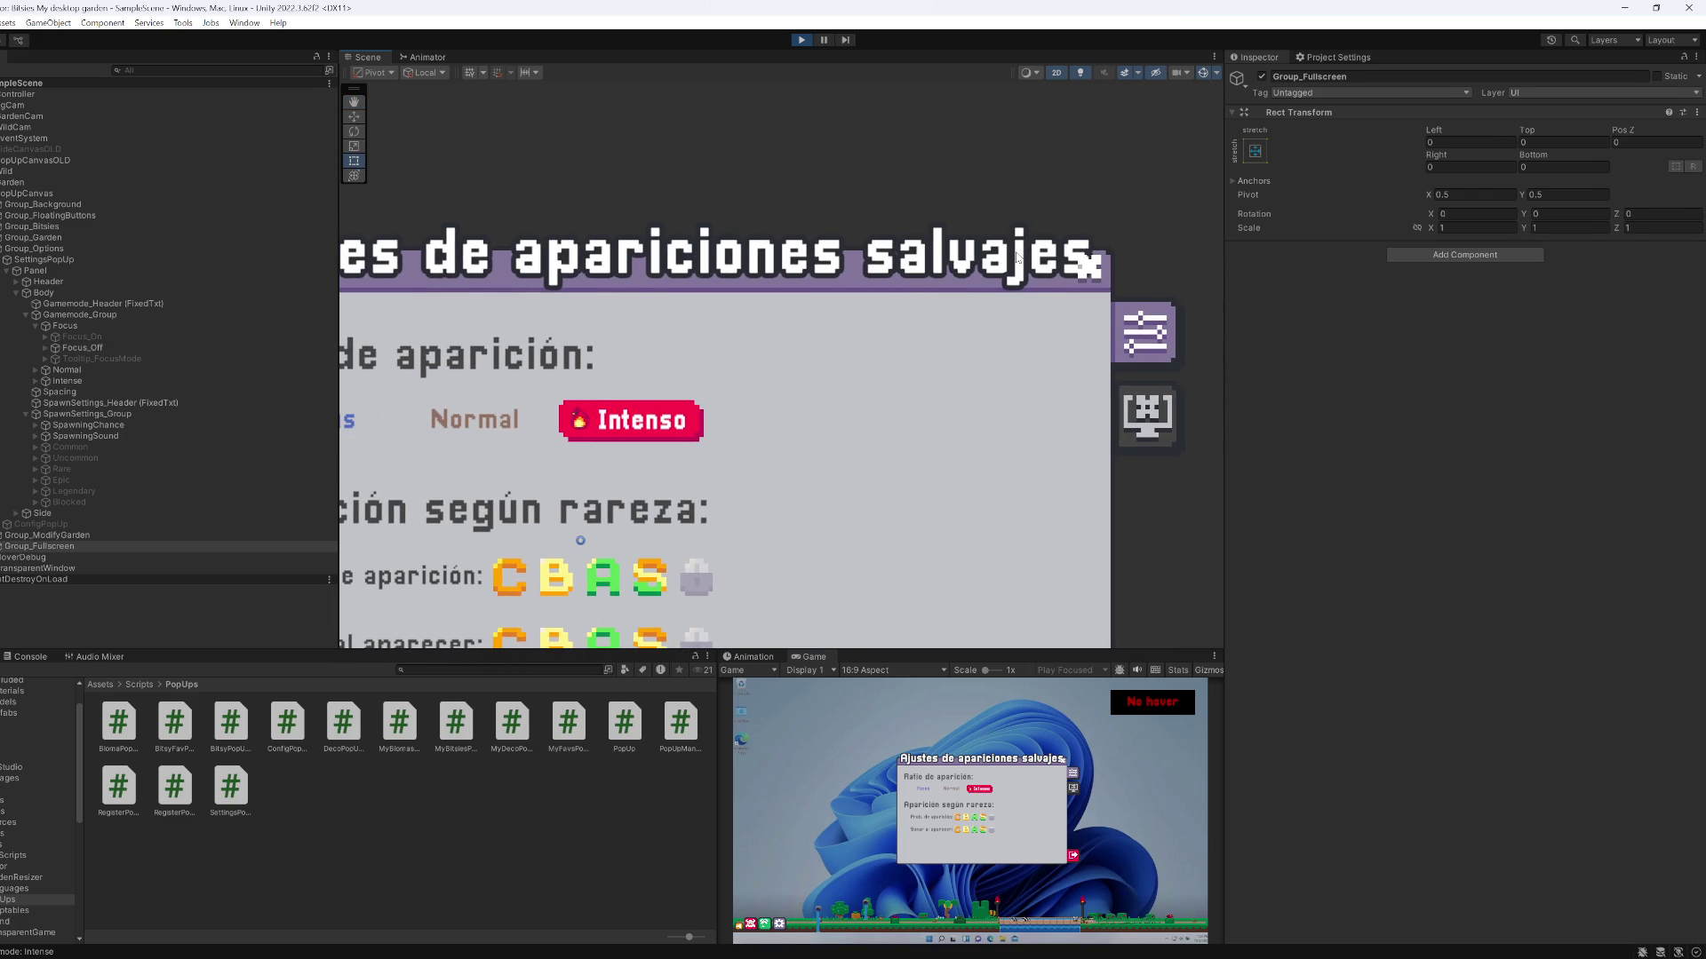
pyautogui.click(1018, 257)
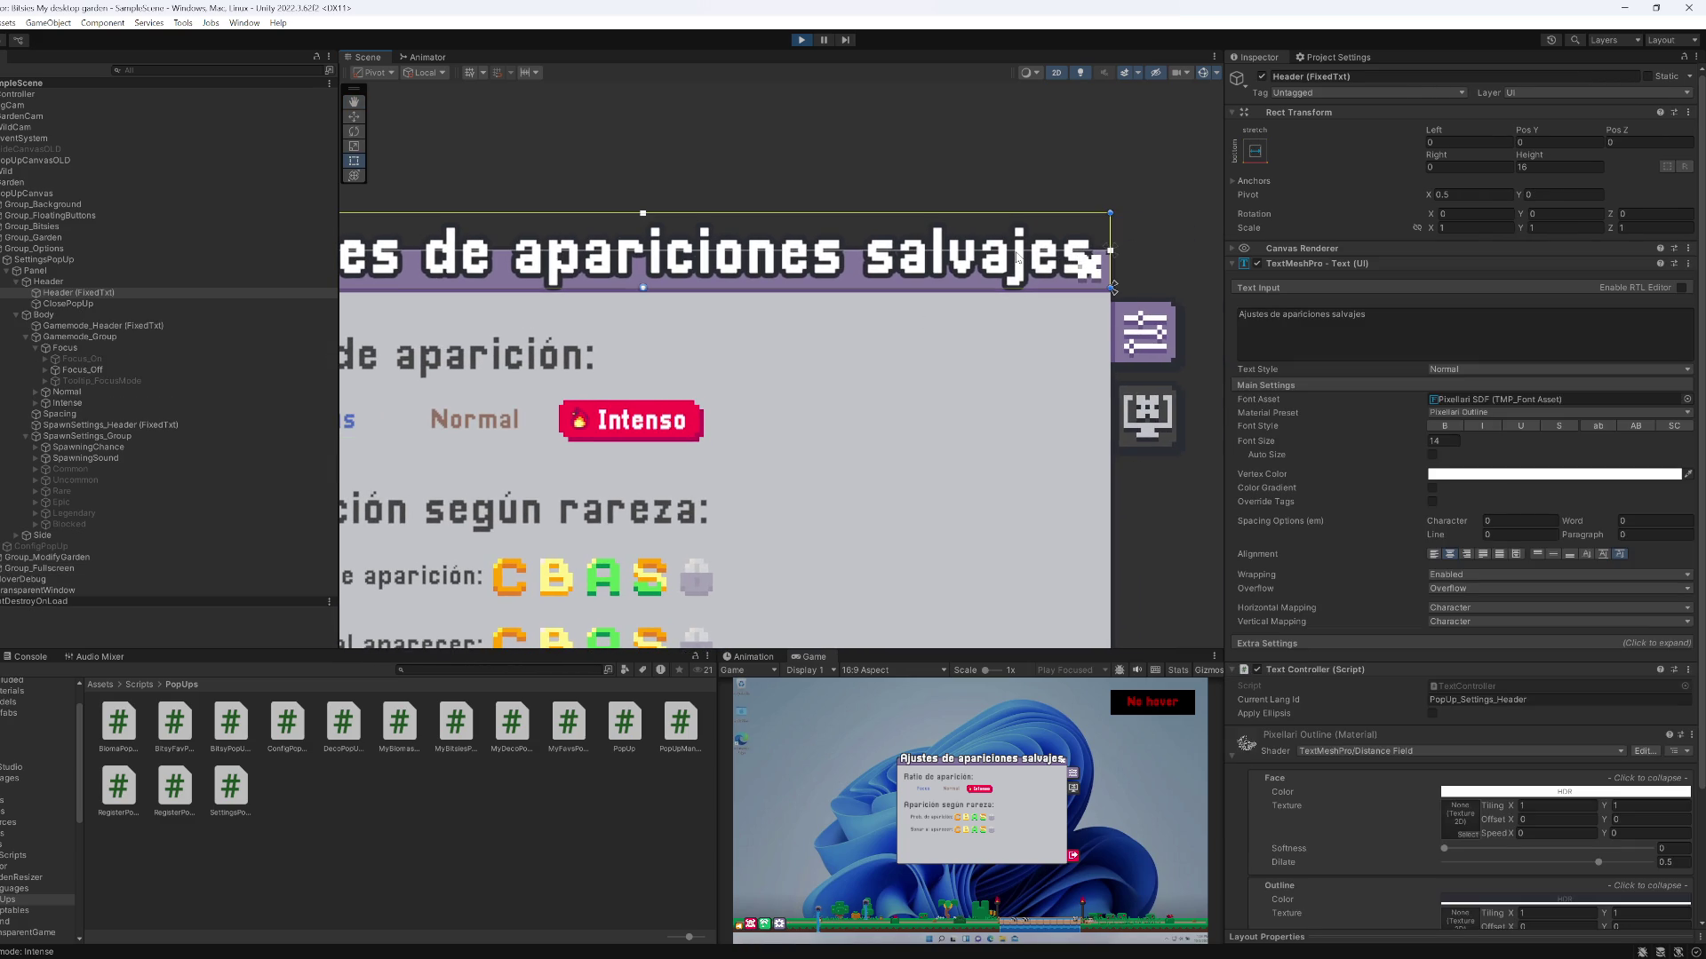
pyautogui.click(1306, 641)
# Set the Header text's left and right margins to 8, after trying 10 and 5
pyautogui.click(1469, 673)
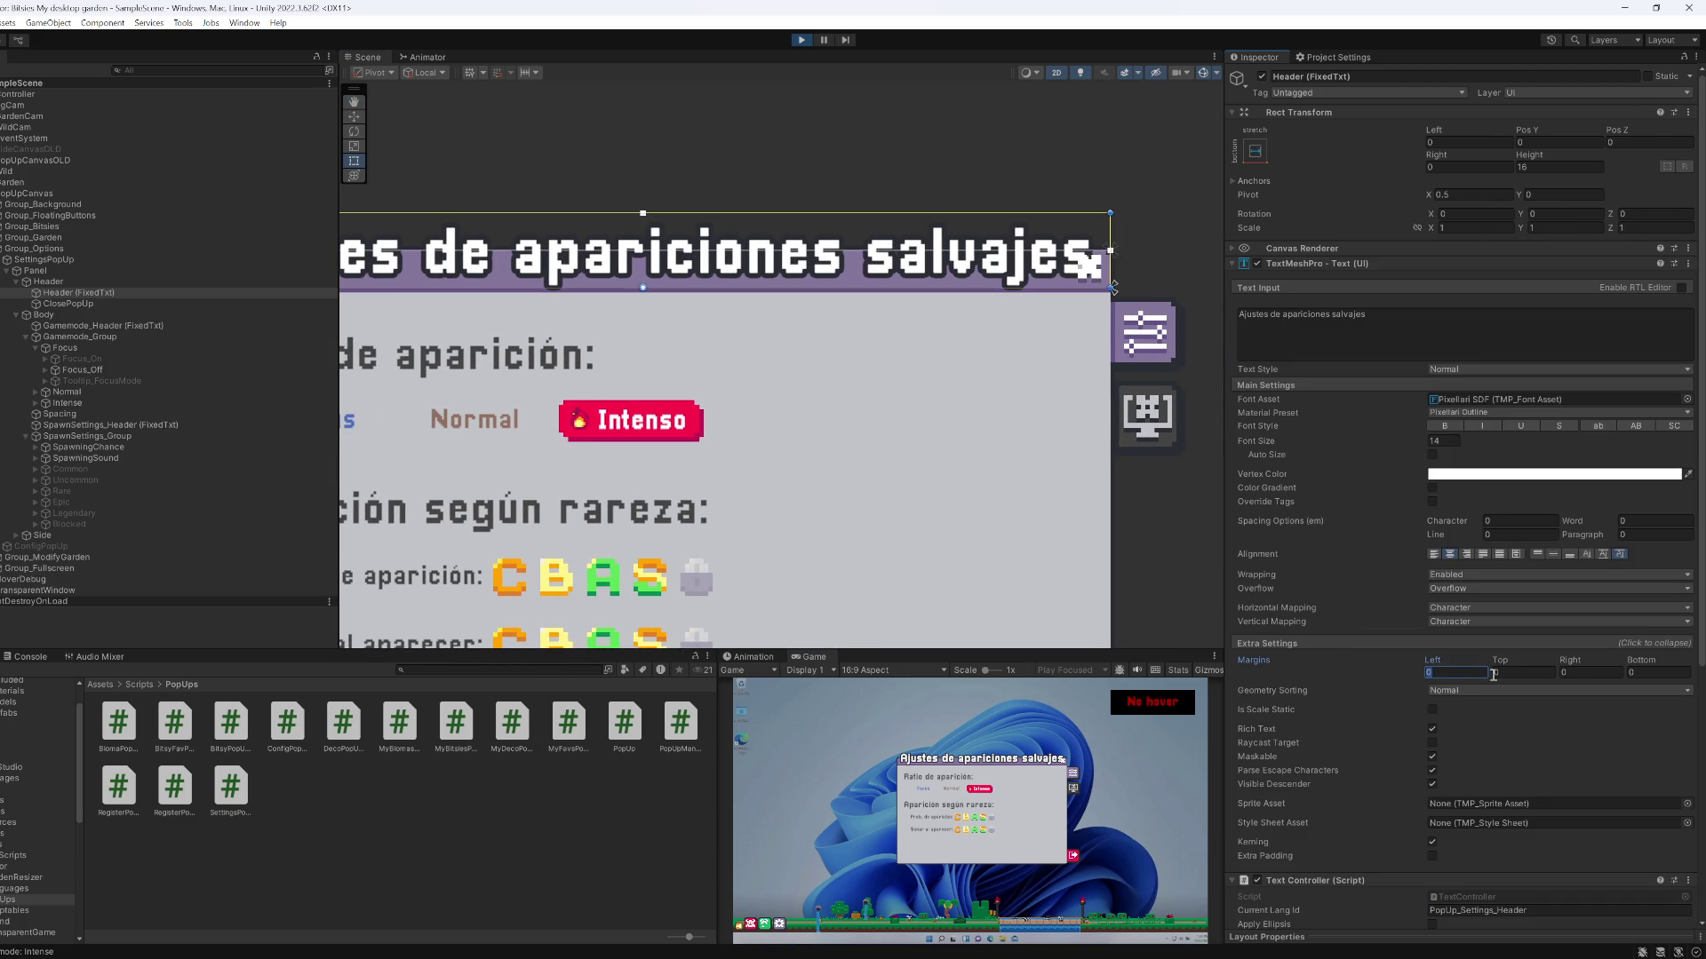
pyautogui.click(1576, 672)
pyautogui.write('10')
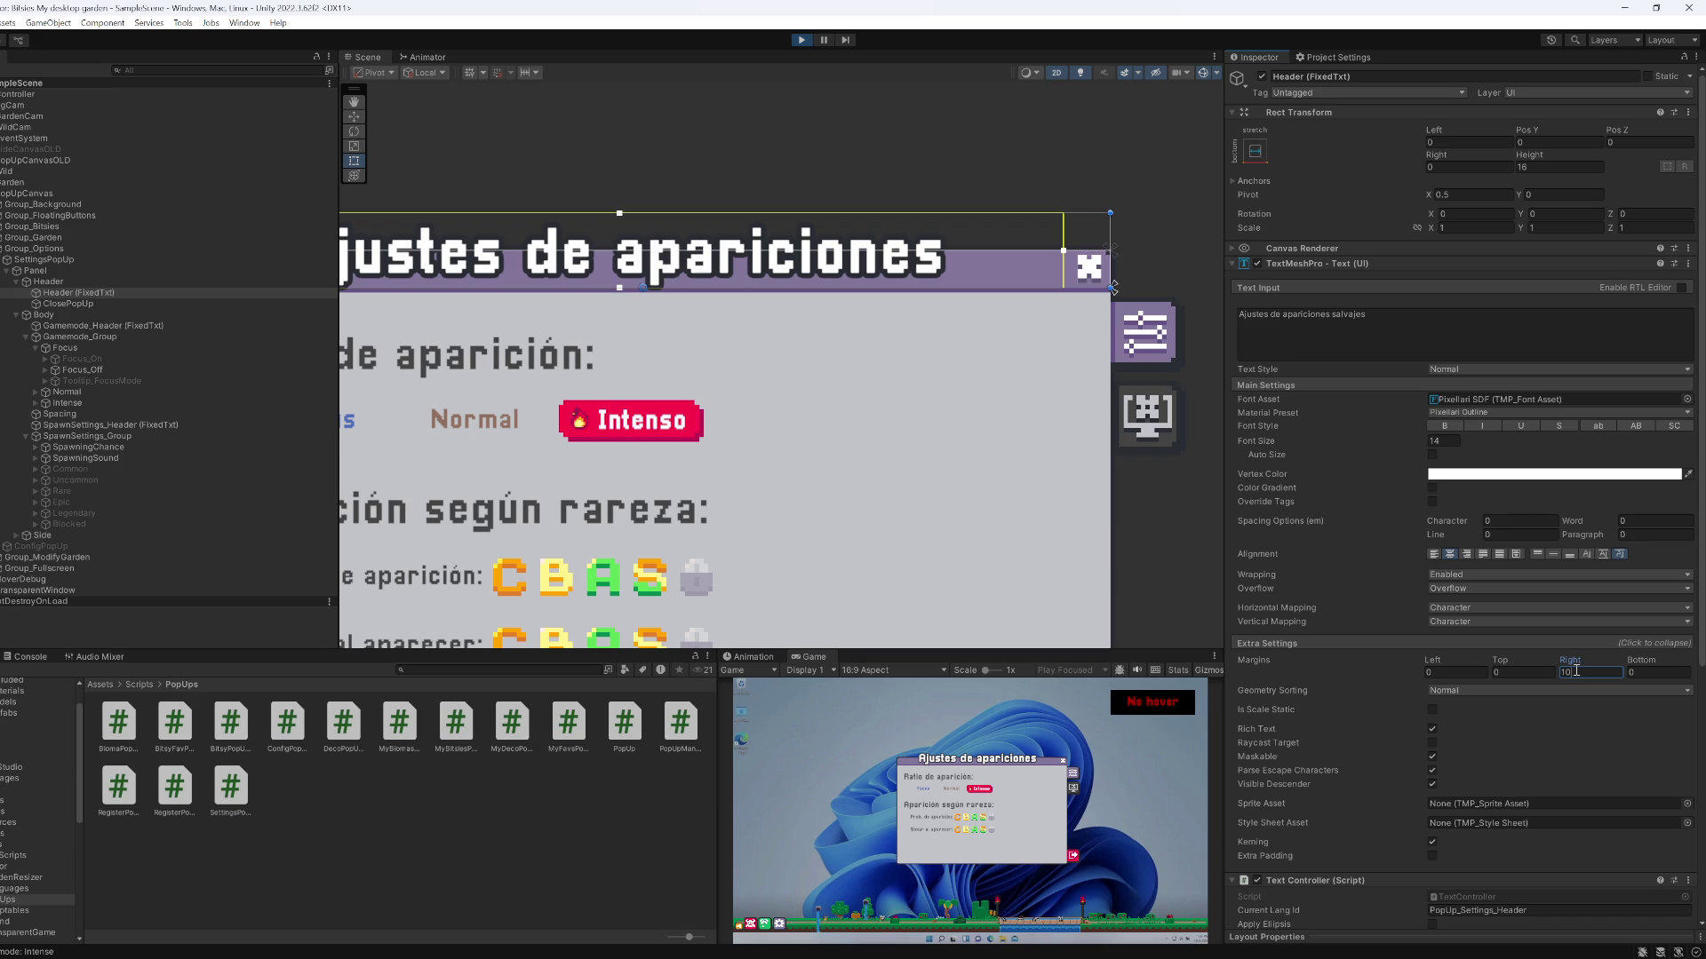
pyautogui.click(1465, 673)
pyautogui.write('10')
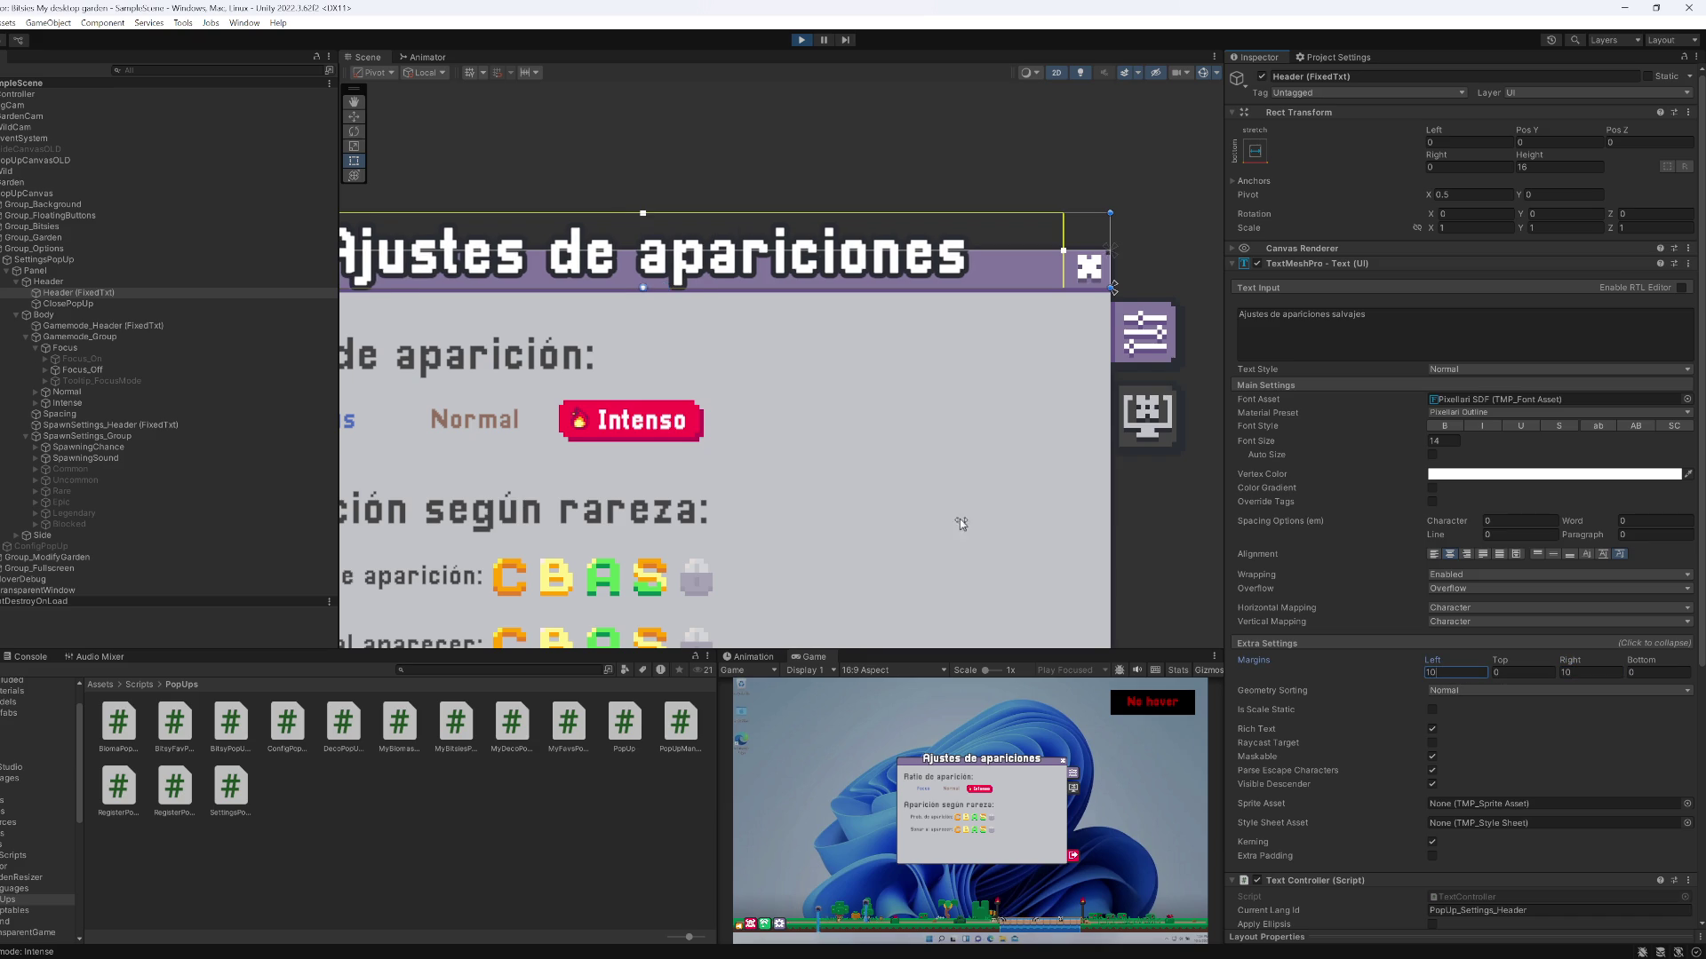
pyautogui.scroll(-2, 685, 438)
pyautogui.scroll(-1, 685, 438)
pyautogui.click(866, 779)
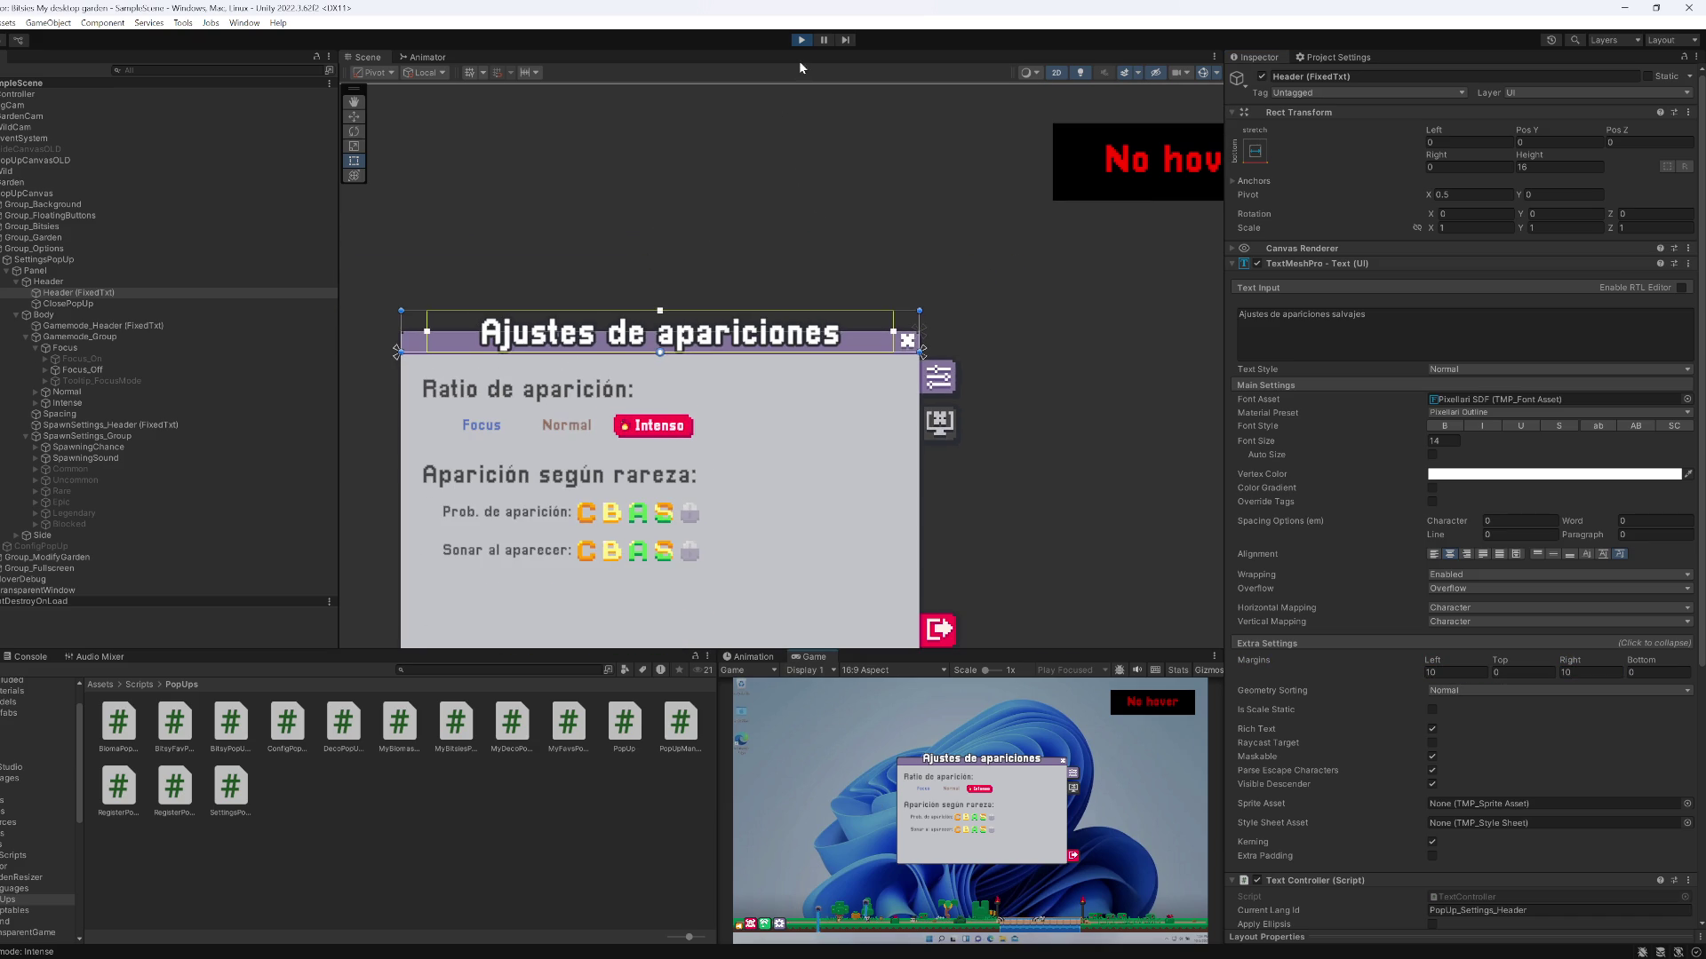
pyautogui.click(1586, 672)
pyautogui.write('5')
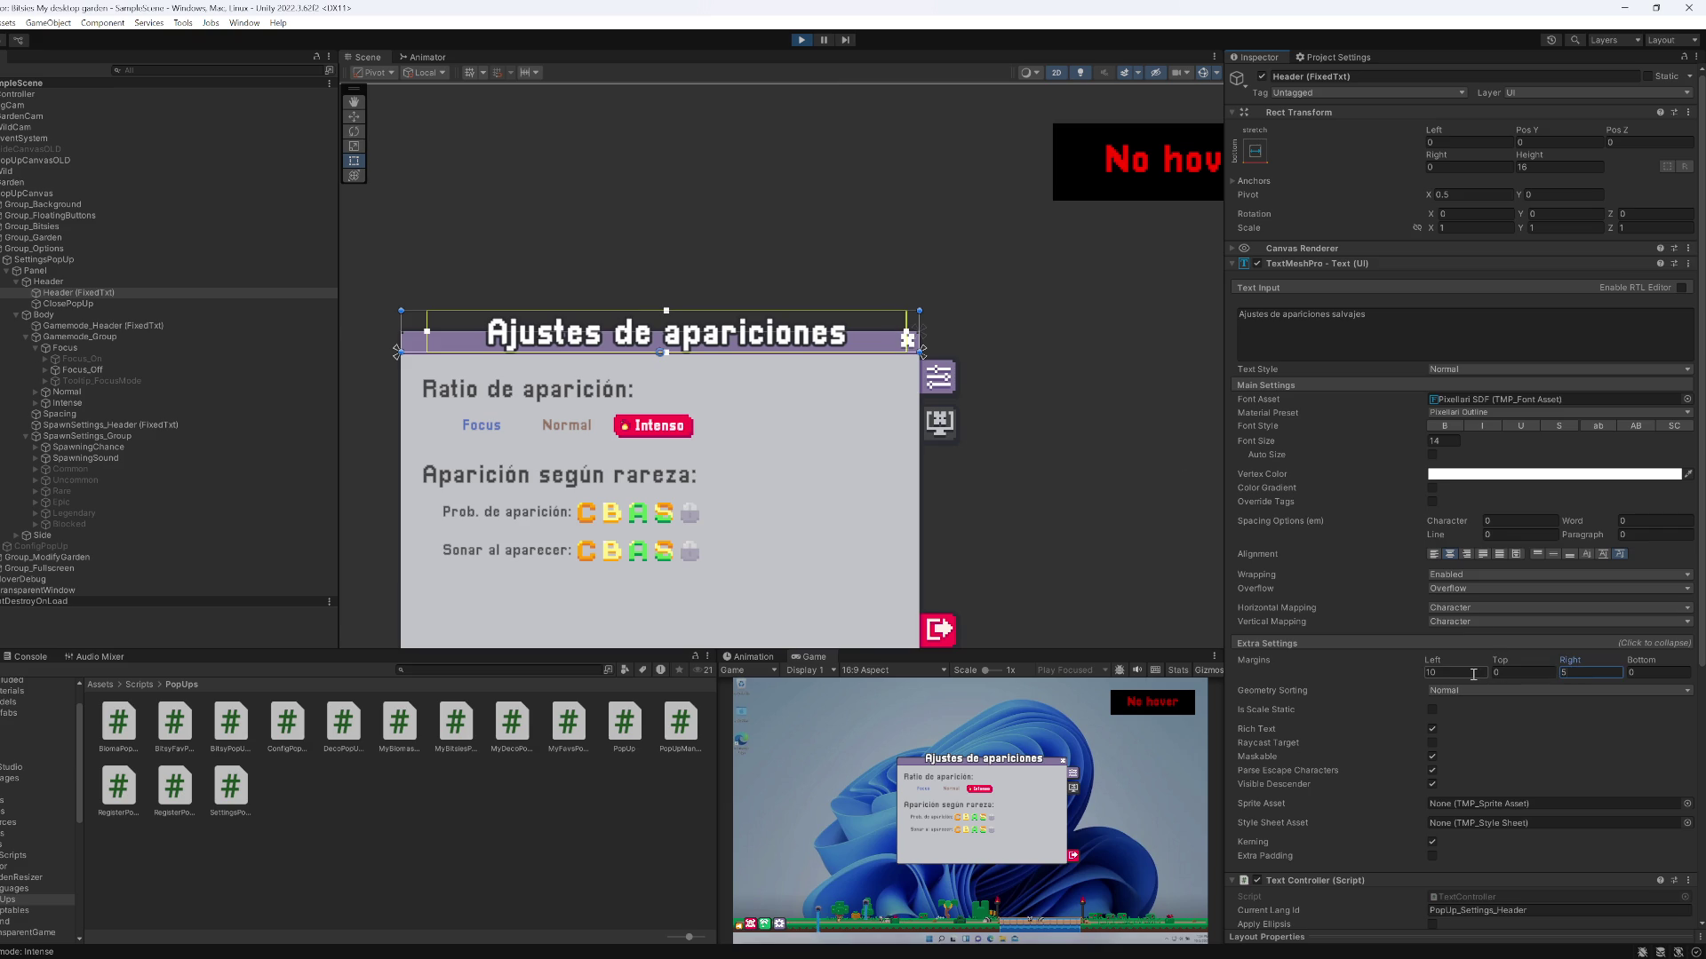
pyautogui.click(1471, 673)
pyautogui.write('5')
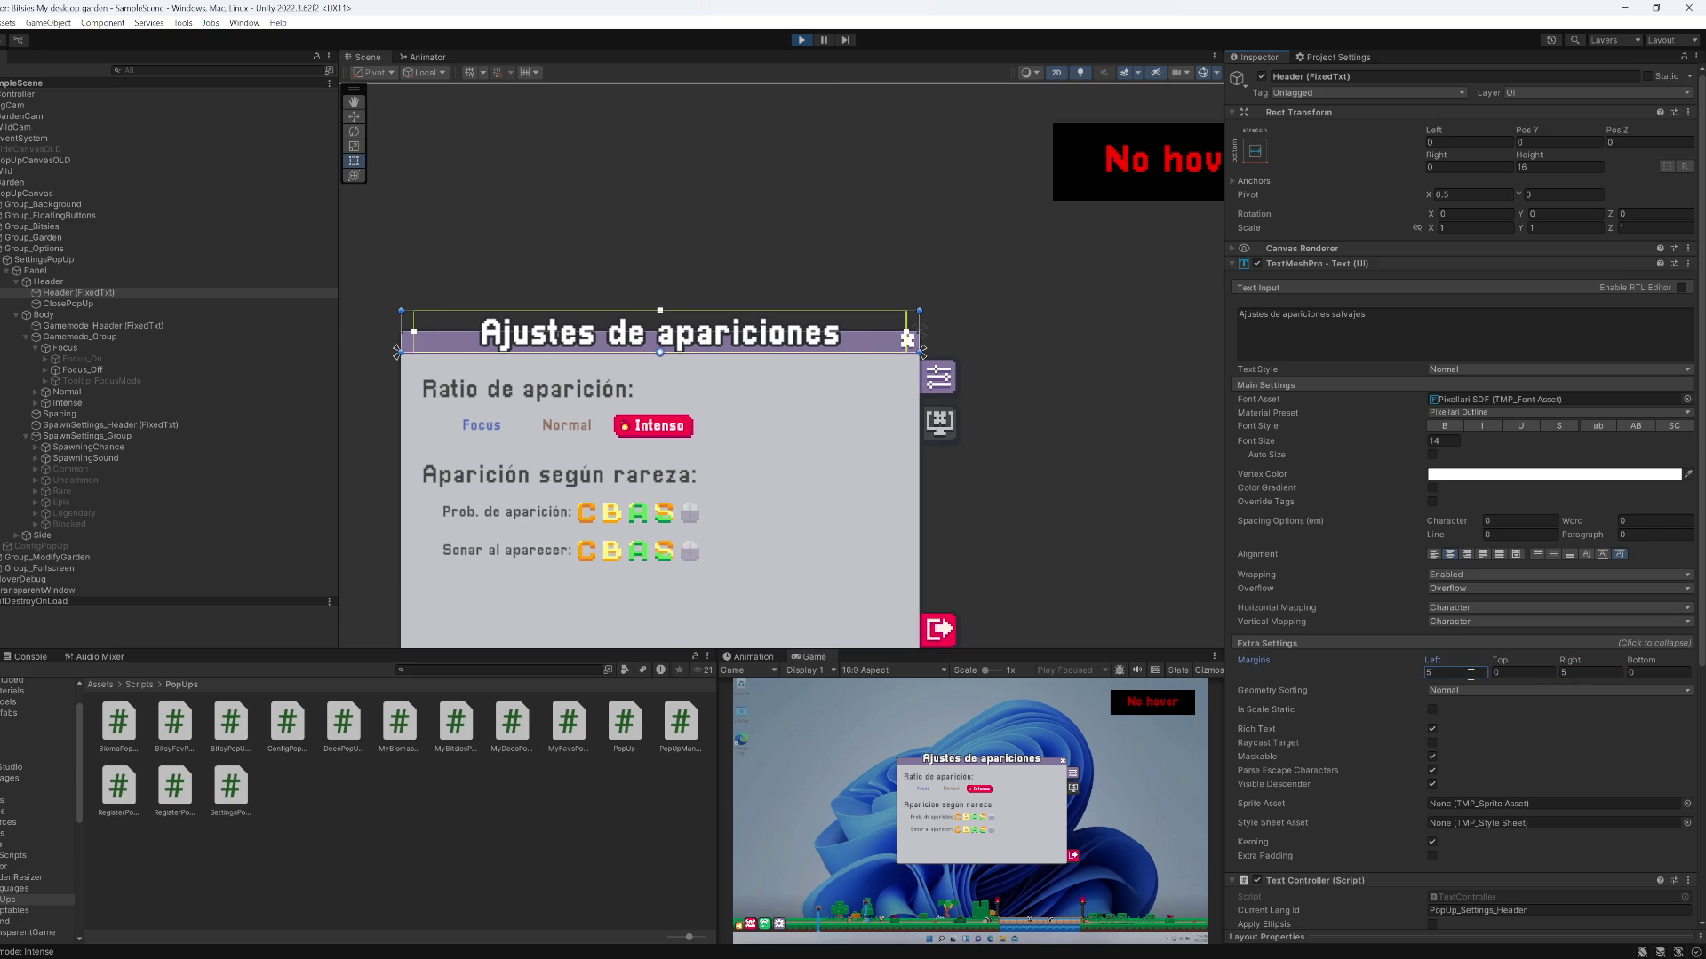
pyautogui.press('BackSpace')
pyautogui.write('8')
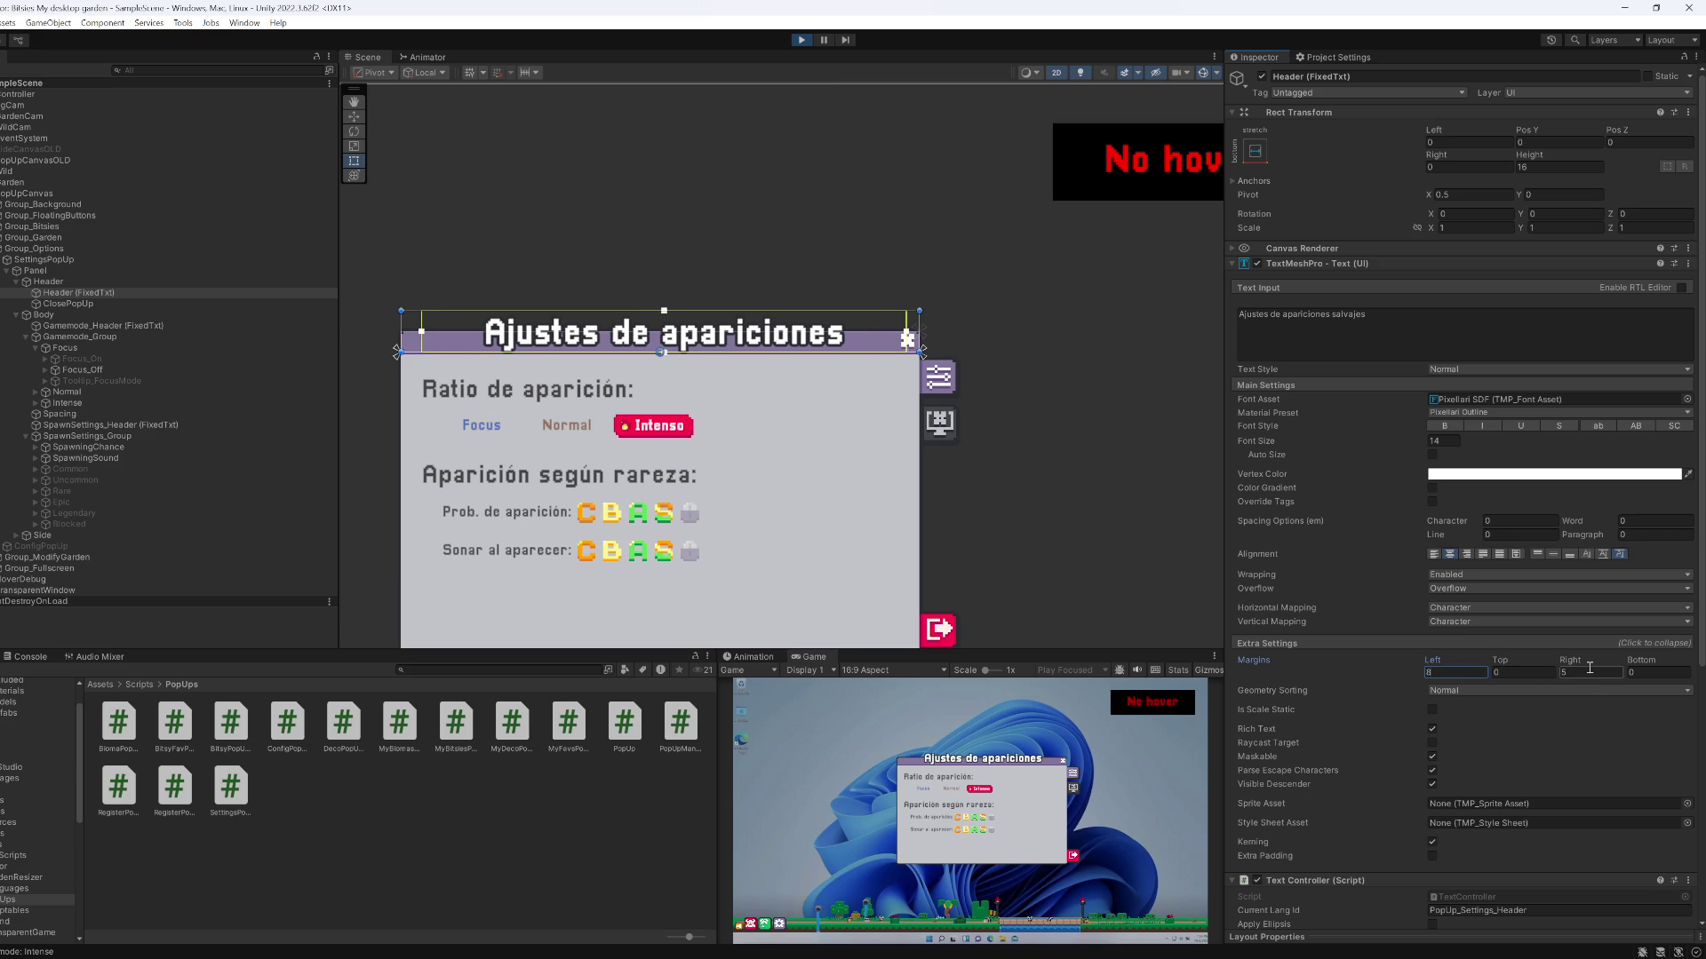
pyautogui.click(1587, 673)
pyautogui.write('8')
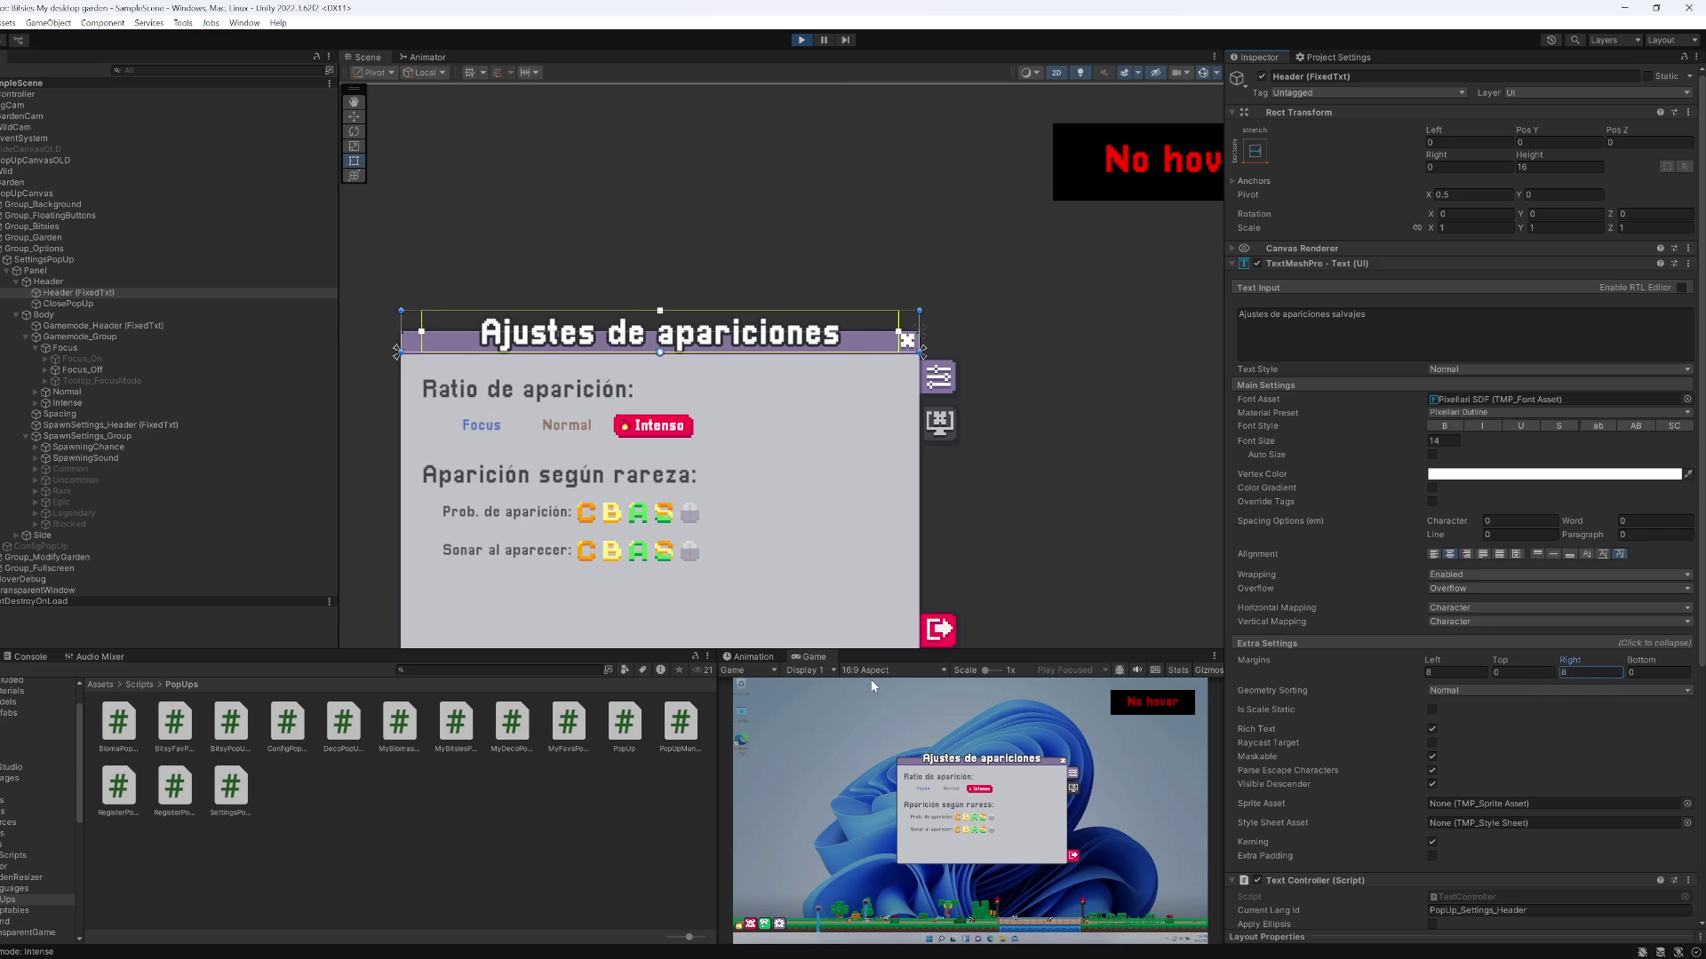
# Maximize the Game view and stop the Play-mode test
pyautogui.rightClick(815, 658)
pyautogui.click(853, 704)
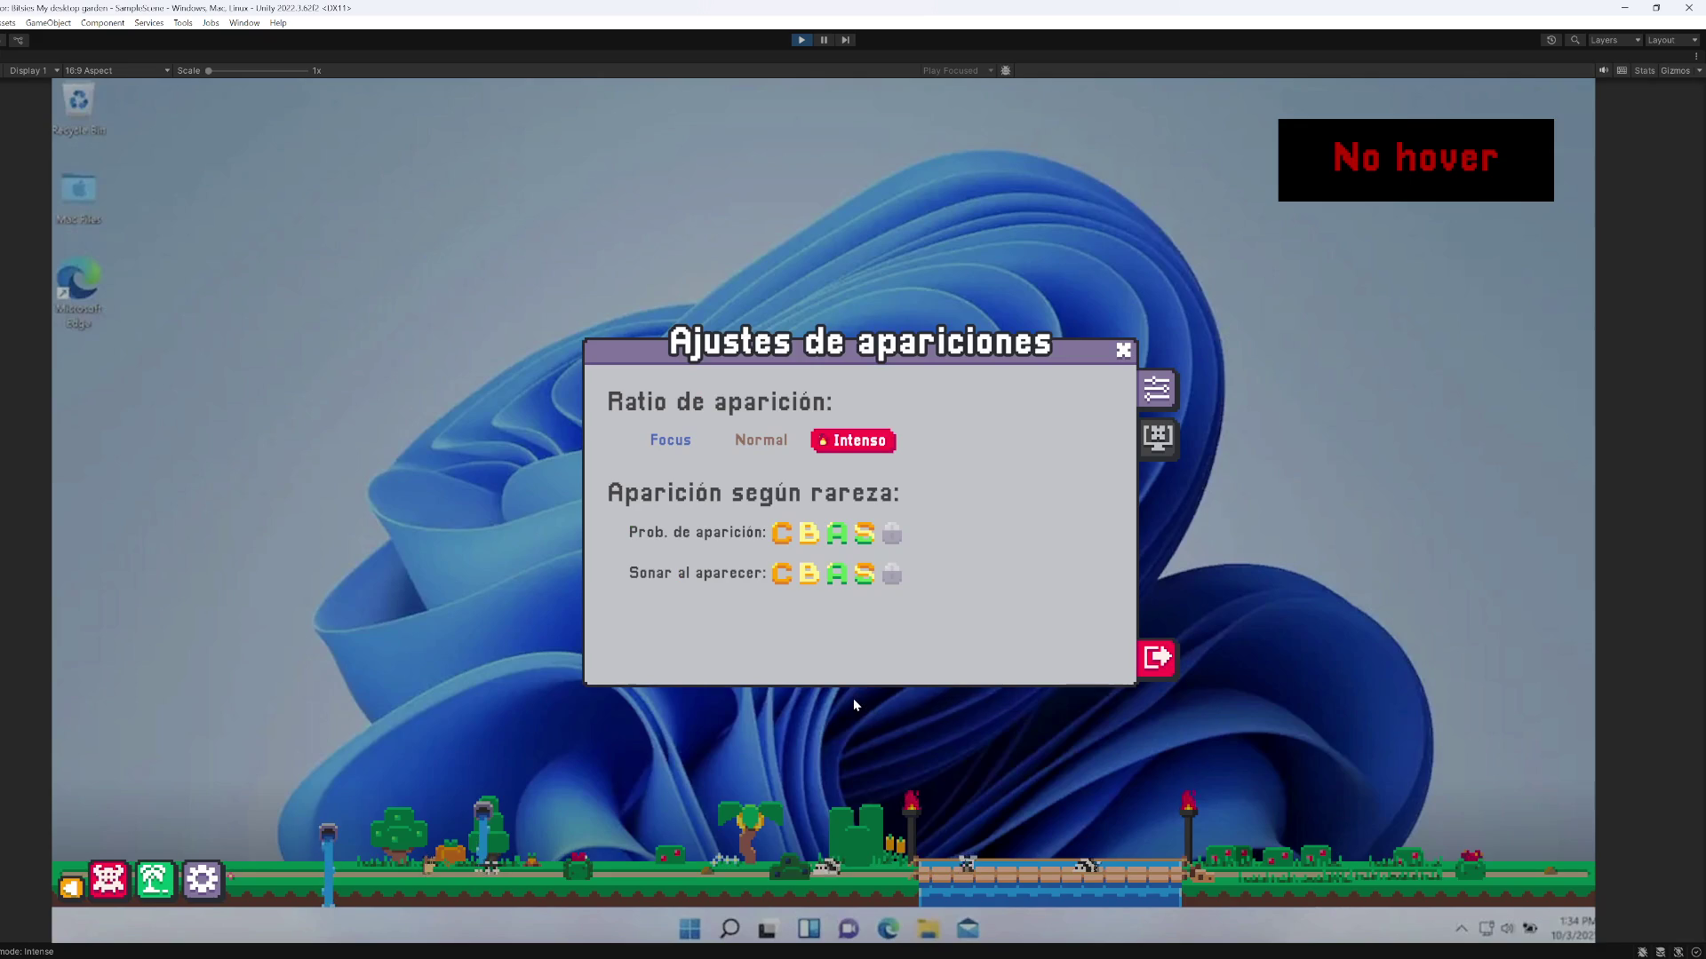
pyautogui.click(801, 39)
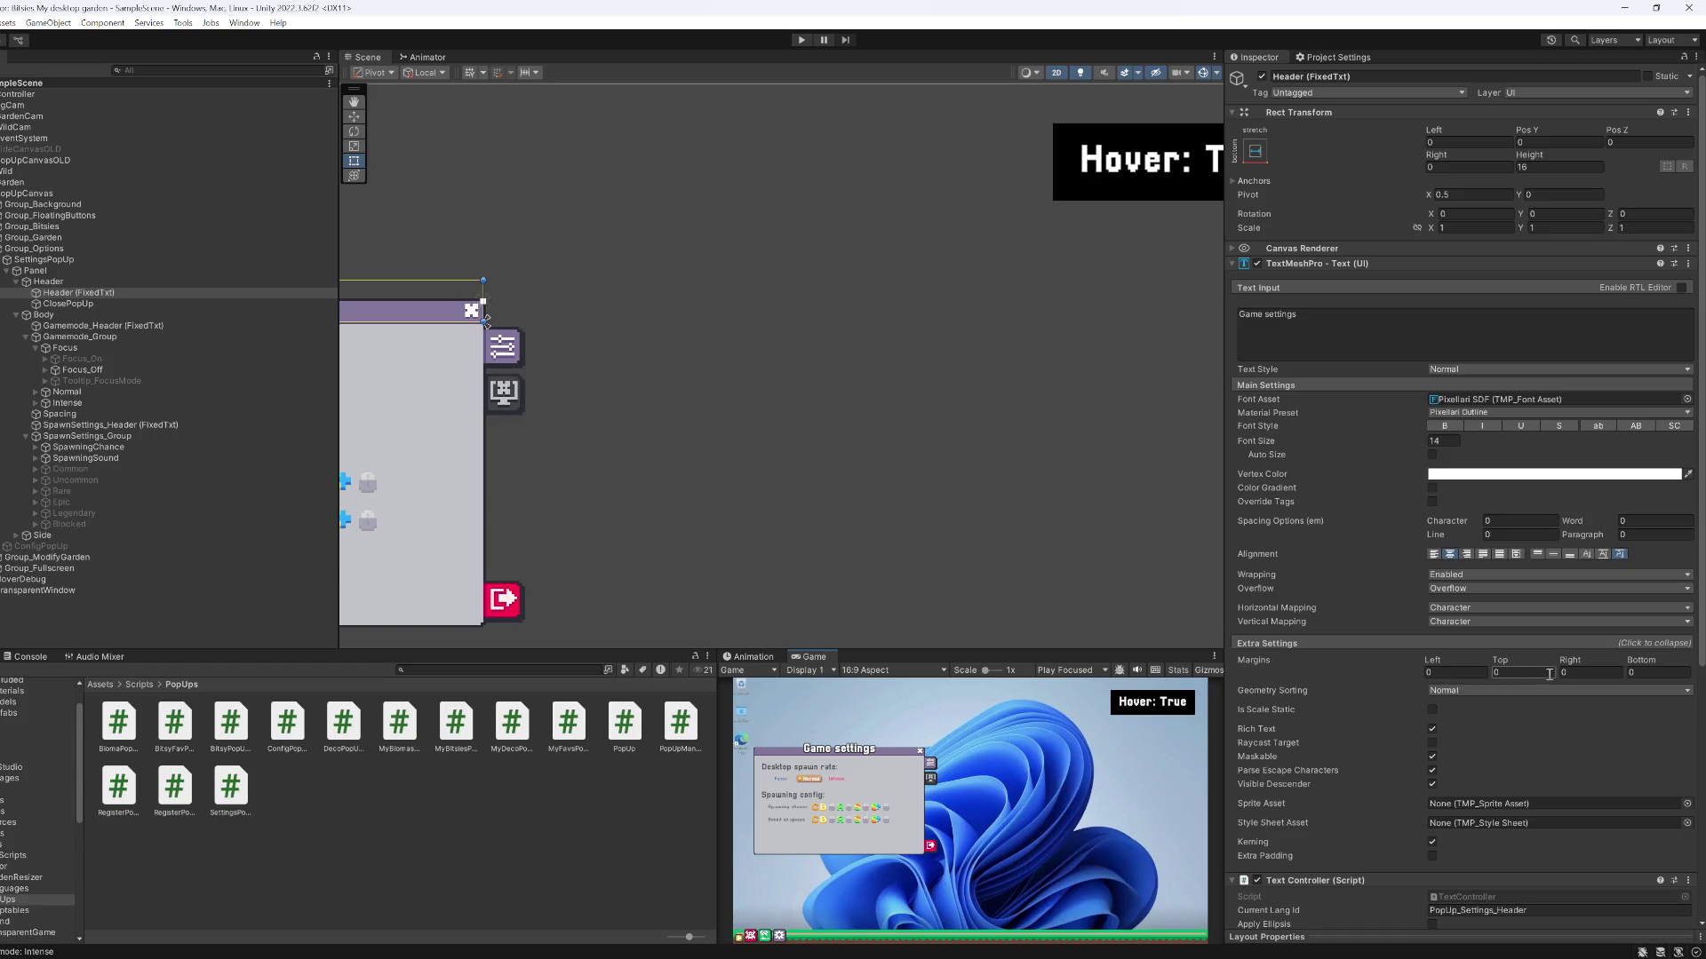
# Set the current header's margins to 8 and filter the Hierarchy by 'header'
pyautogui.click(1565, 672)
pyautogui.write('8')
pyautogui.click(1452, 672)
pyautogui.write('8')
pyautogui.click(123, 69)
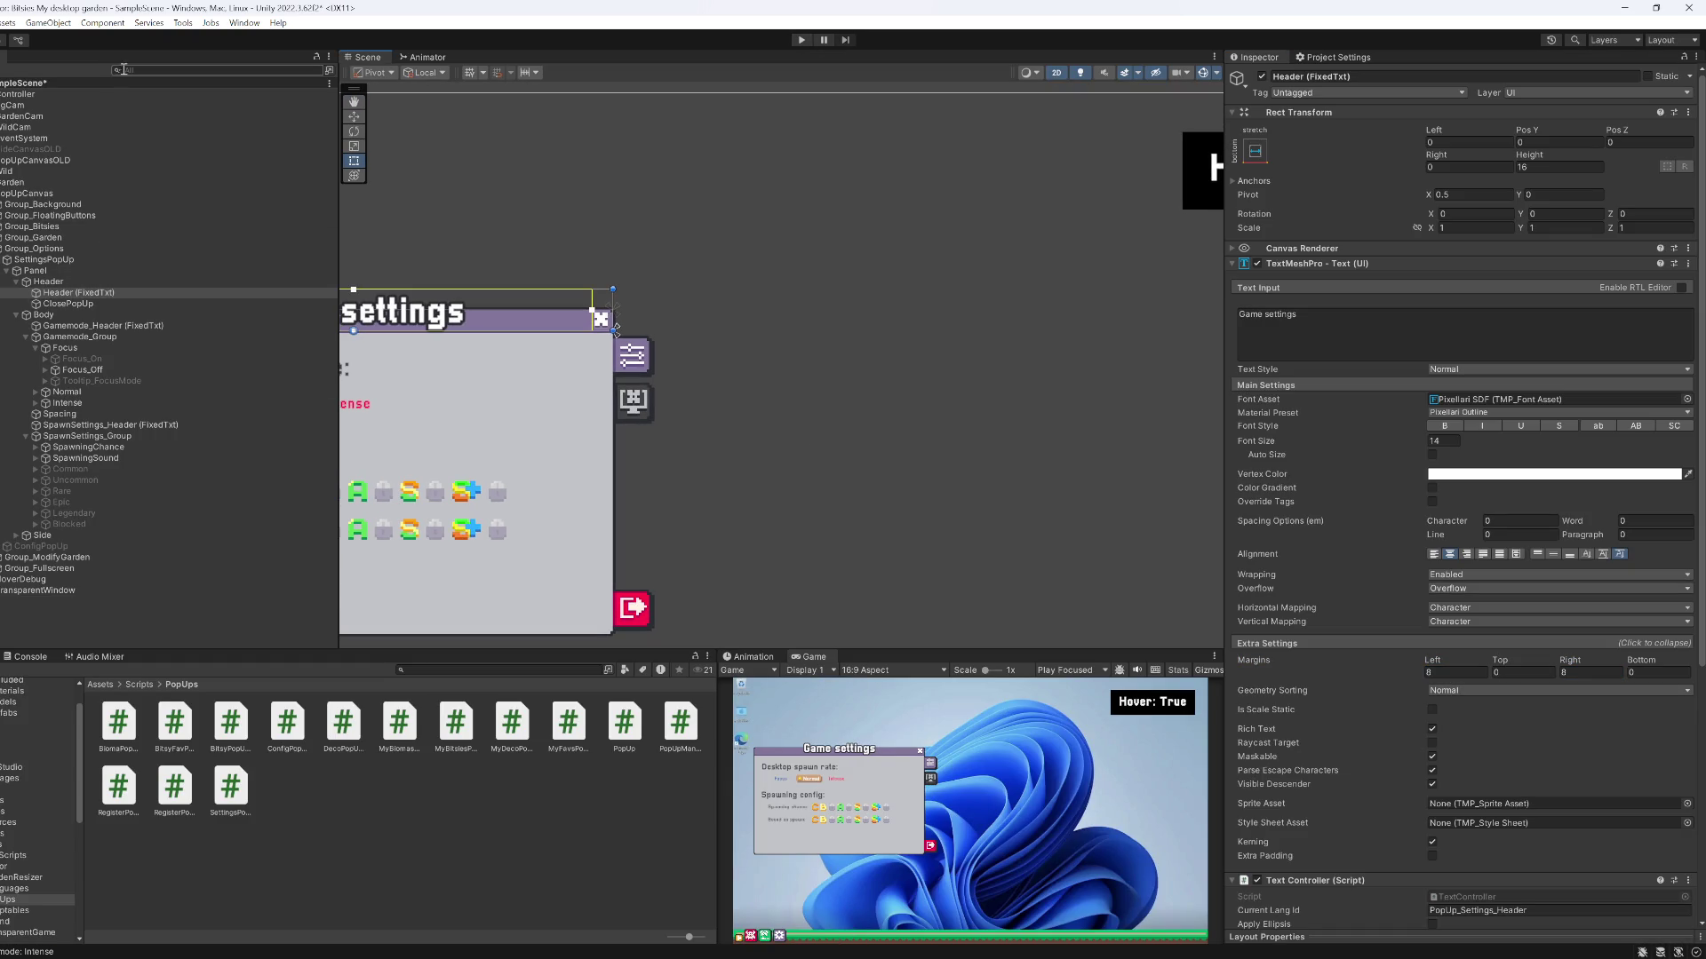
pyautogui.click(119, 70)
pyautogui.click(124, 81)
pyautogui.write('header')
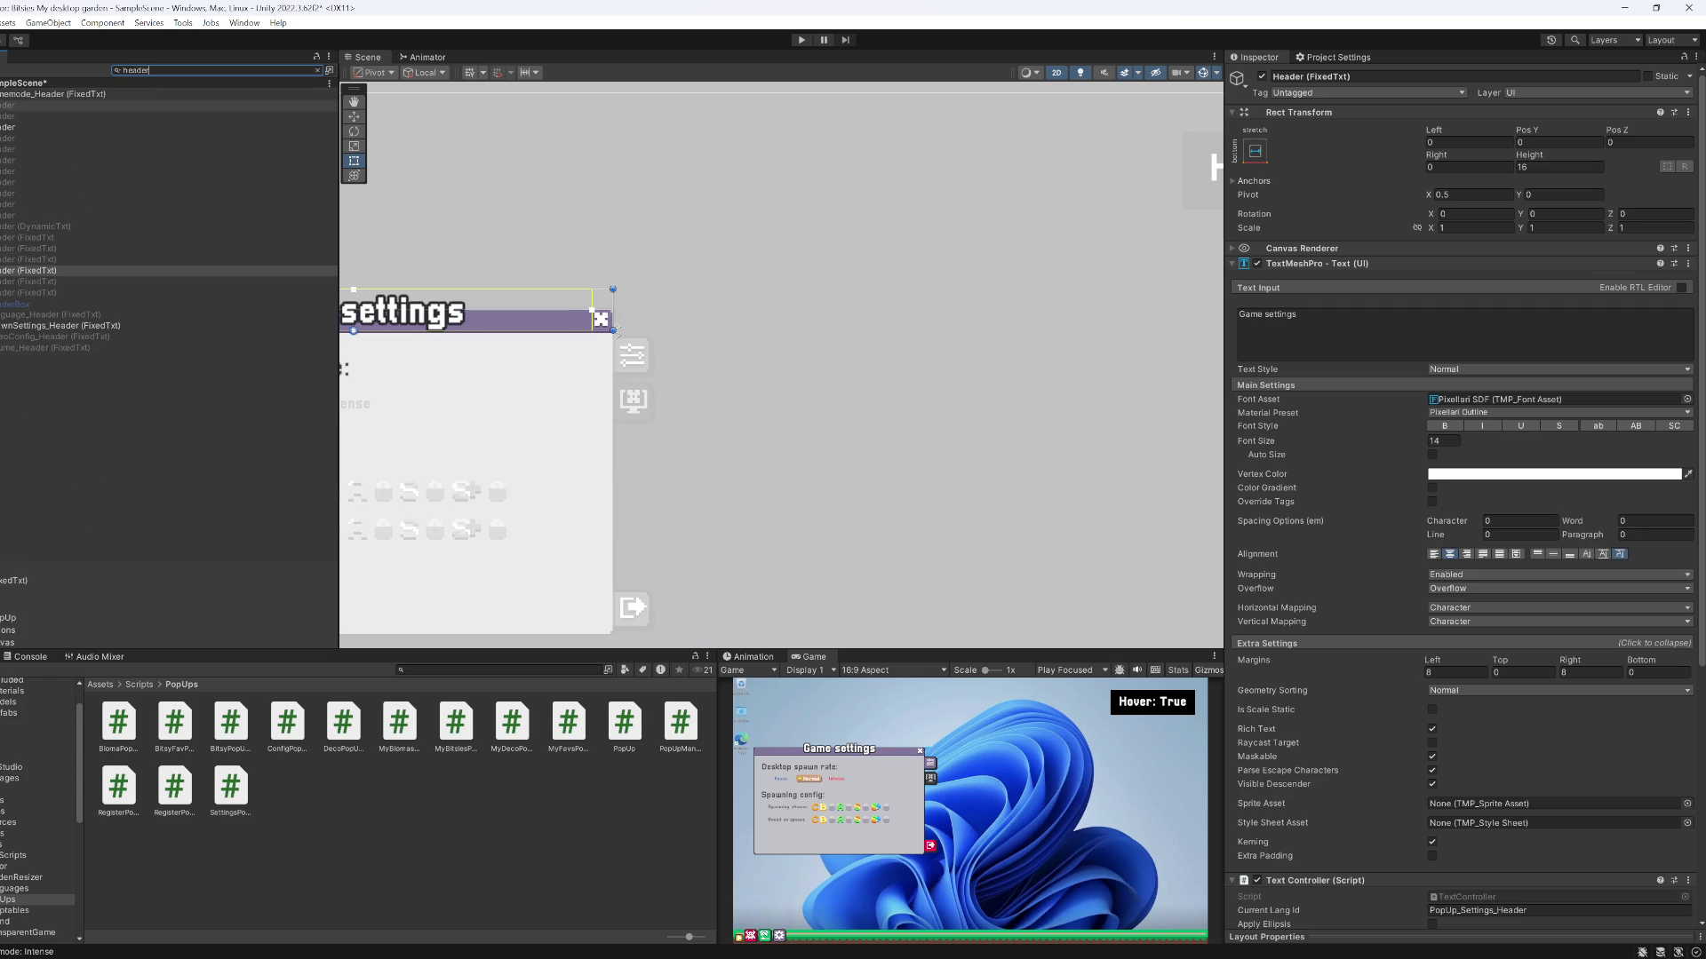
# Give the My bitsies and My favorites headers left and right margins of 8
pyautogui.click(32, 238)
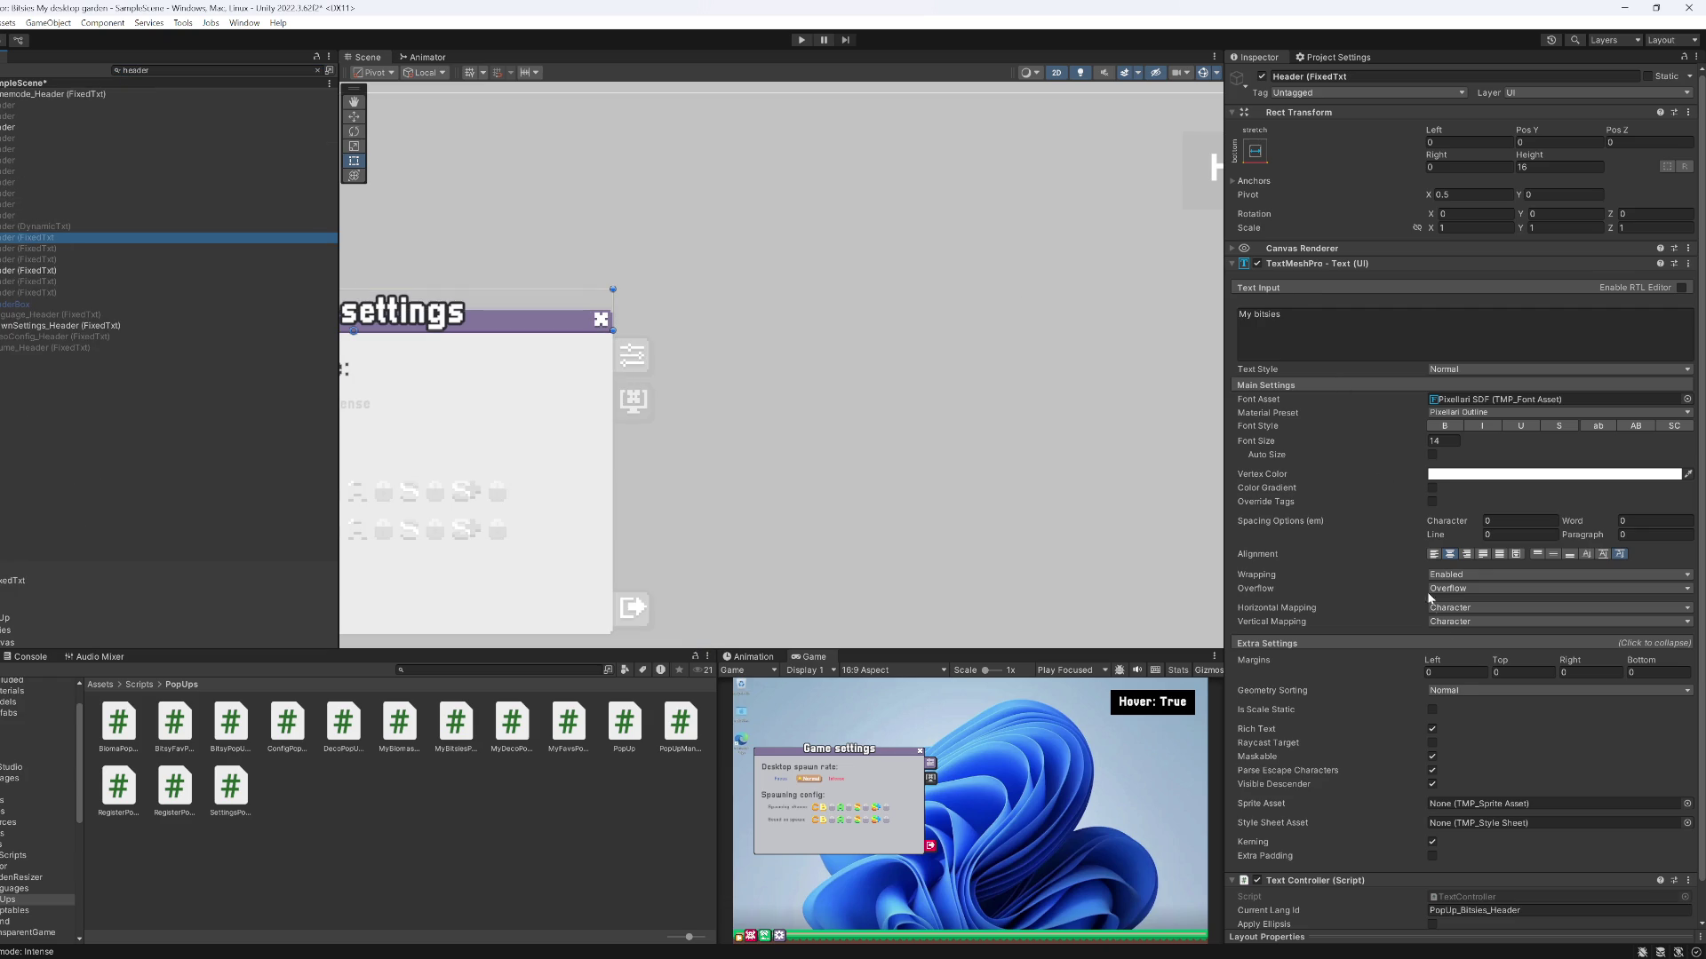
pyautogui.click(1443, 673)
pyautogui.write('8')
pyautogui.click(1585, 673)
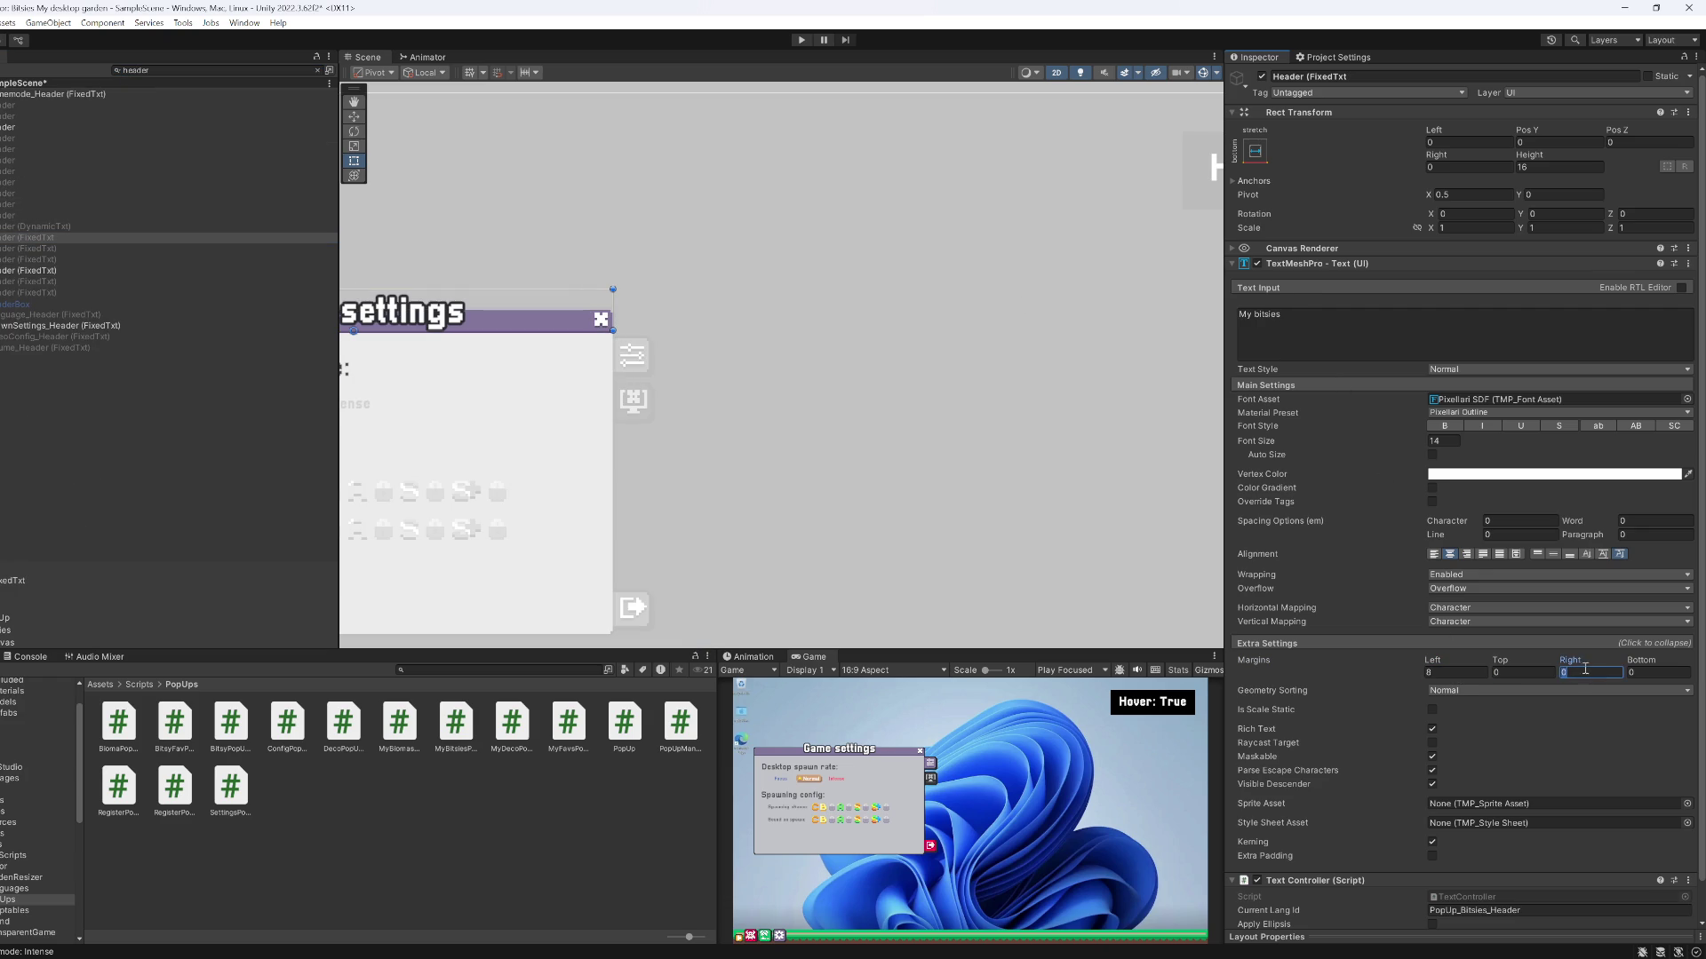
pyautogui.click(133, 249)
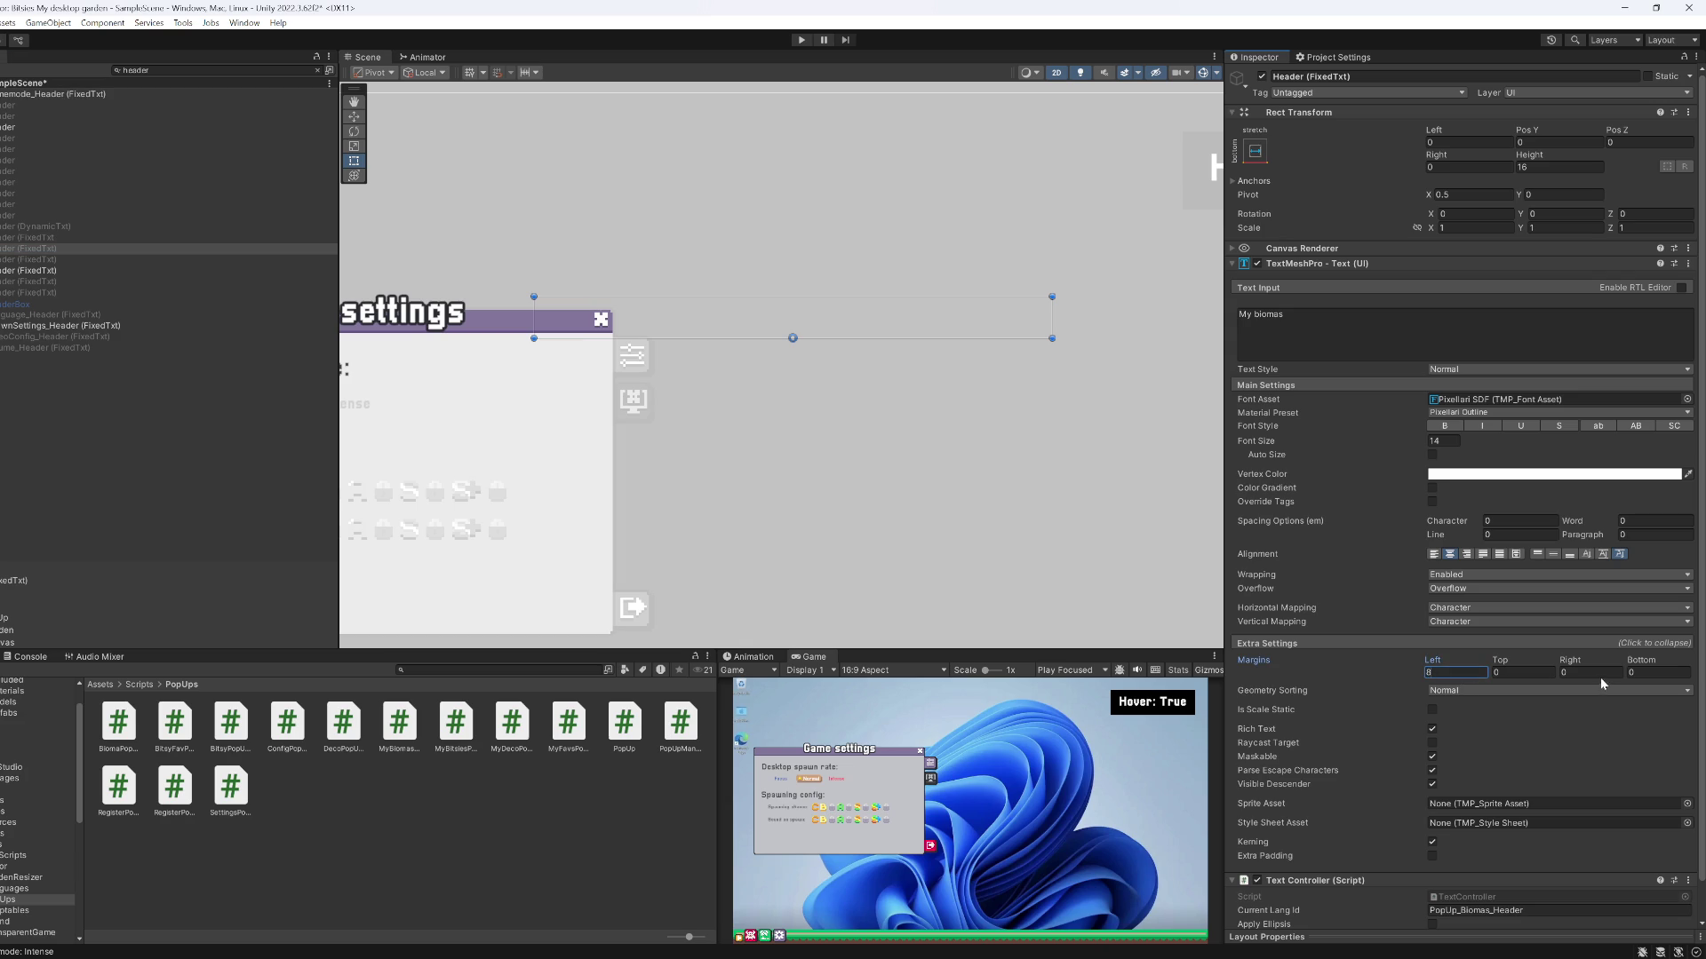
pyautogui.click(71, 260)
pyautogui.click(1457, 672)
pyautogui.write('8')
pyautogui.click(1577, 673)
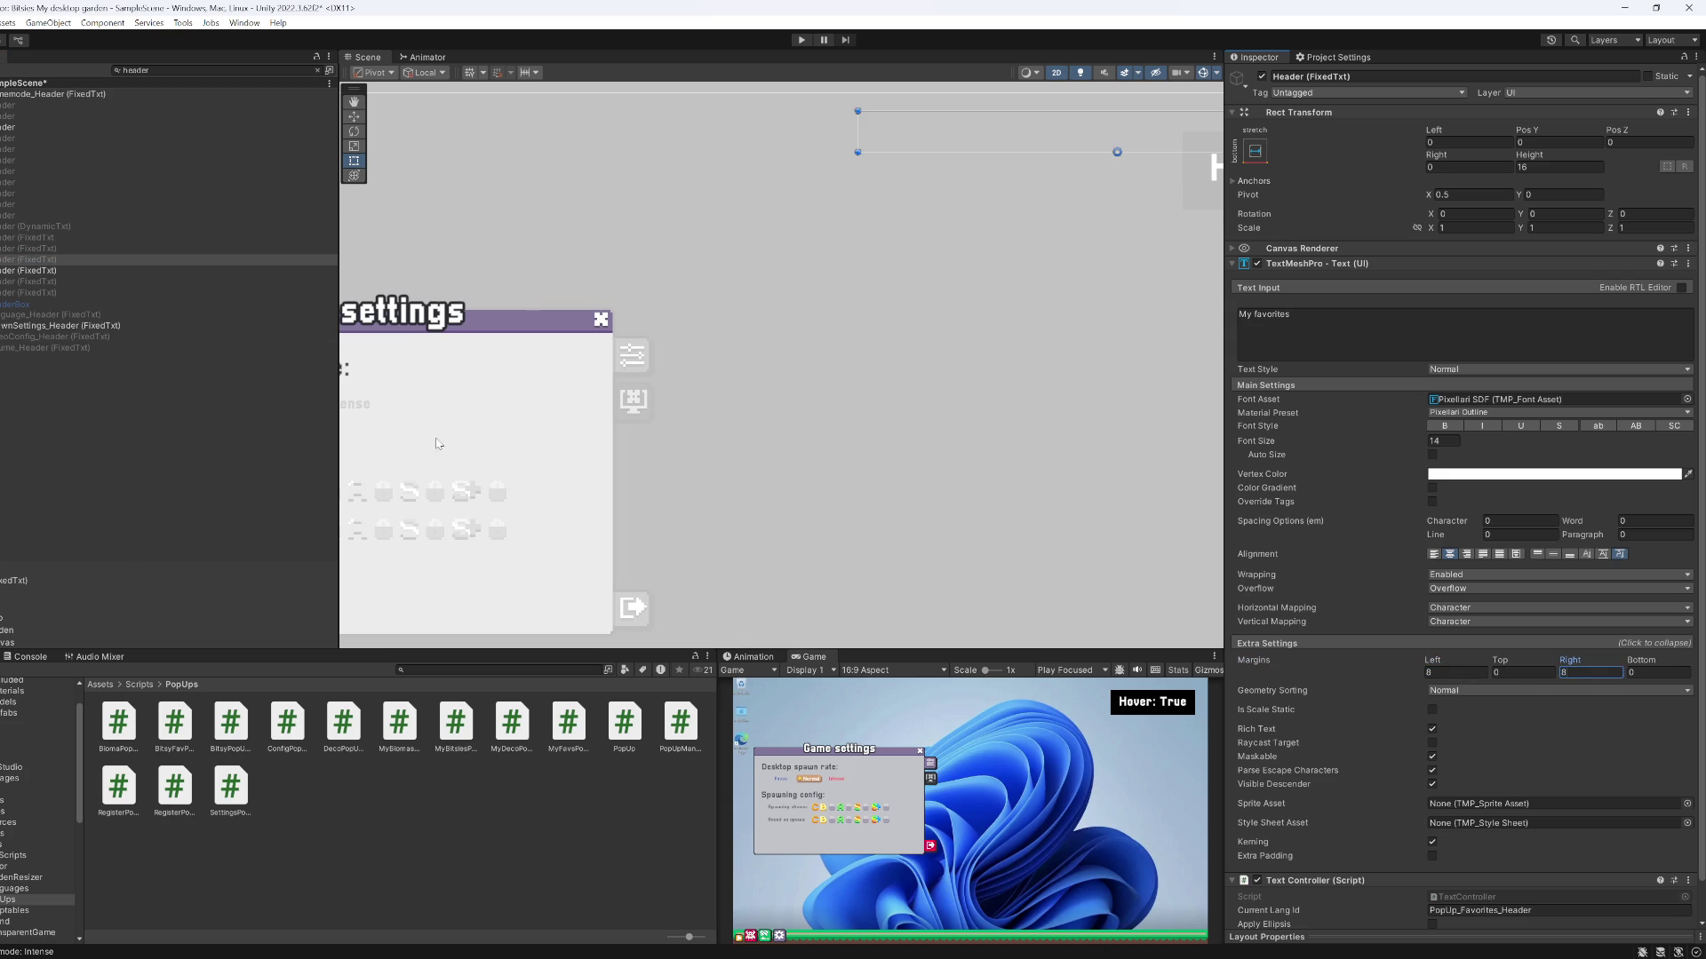
# Give the System config (WIP) and My decorations headers left and right margins of 8
pyautogui.click(50, 274)
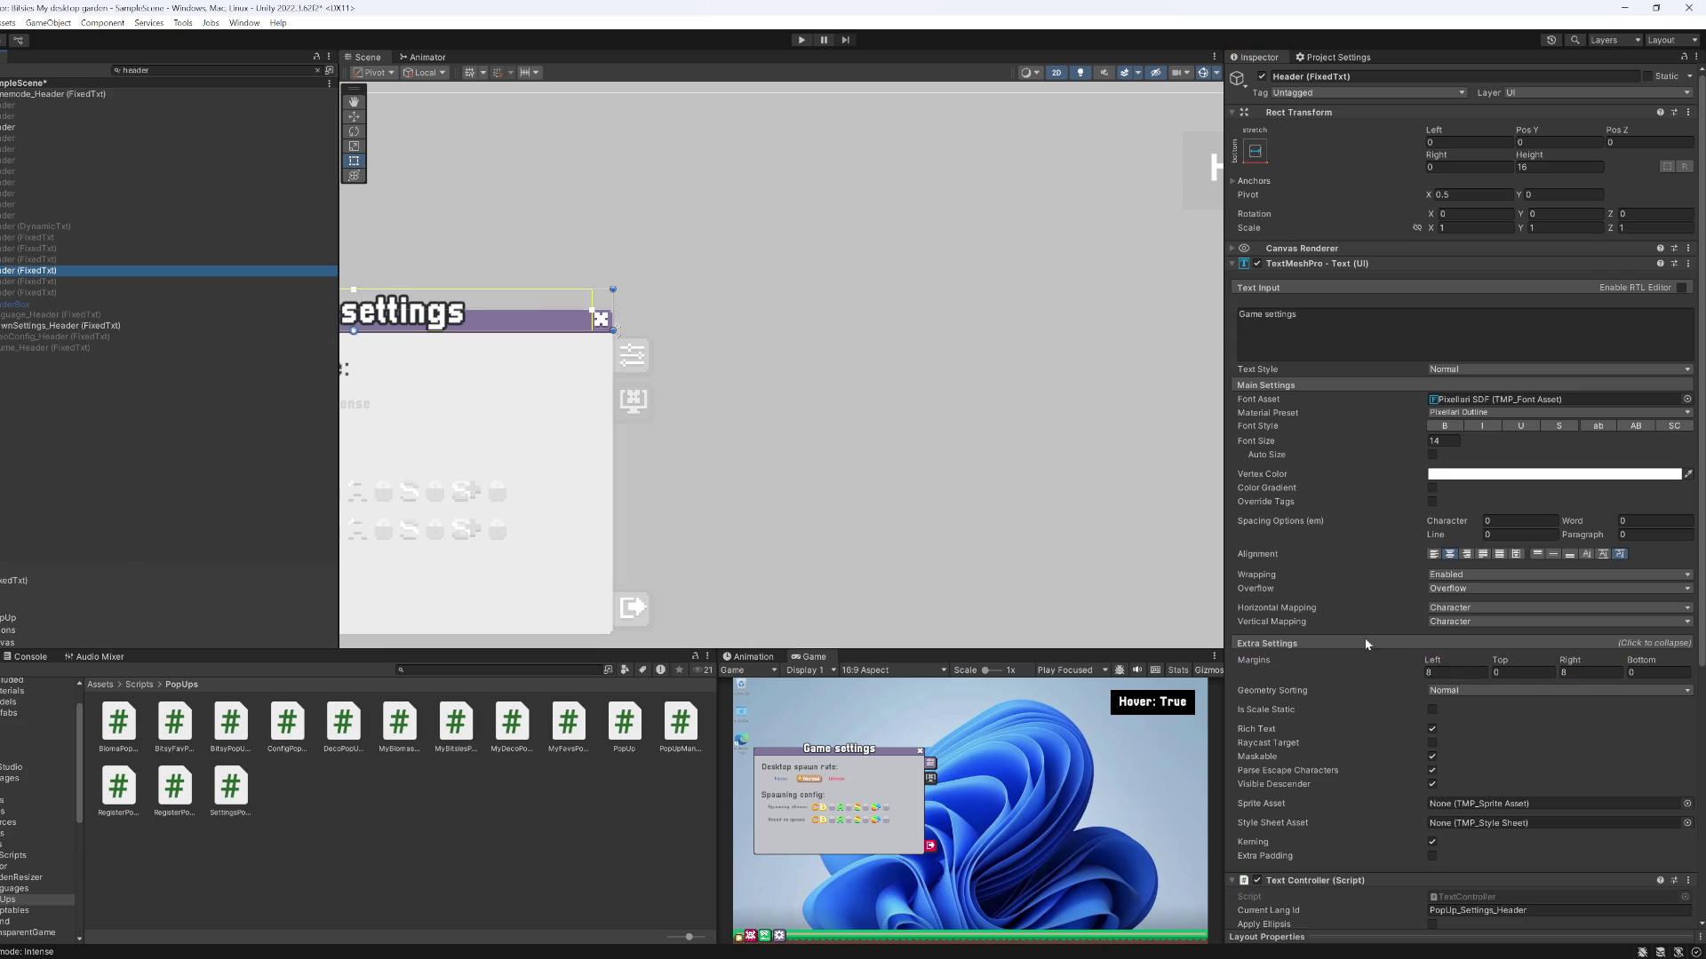
pyautogui.press('Down')
pyautogui.click(1457, 673)
pyautogui.write('8')
pyautogui.click(1588, 673)
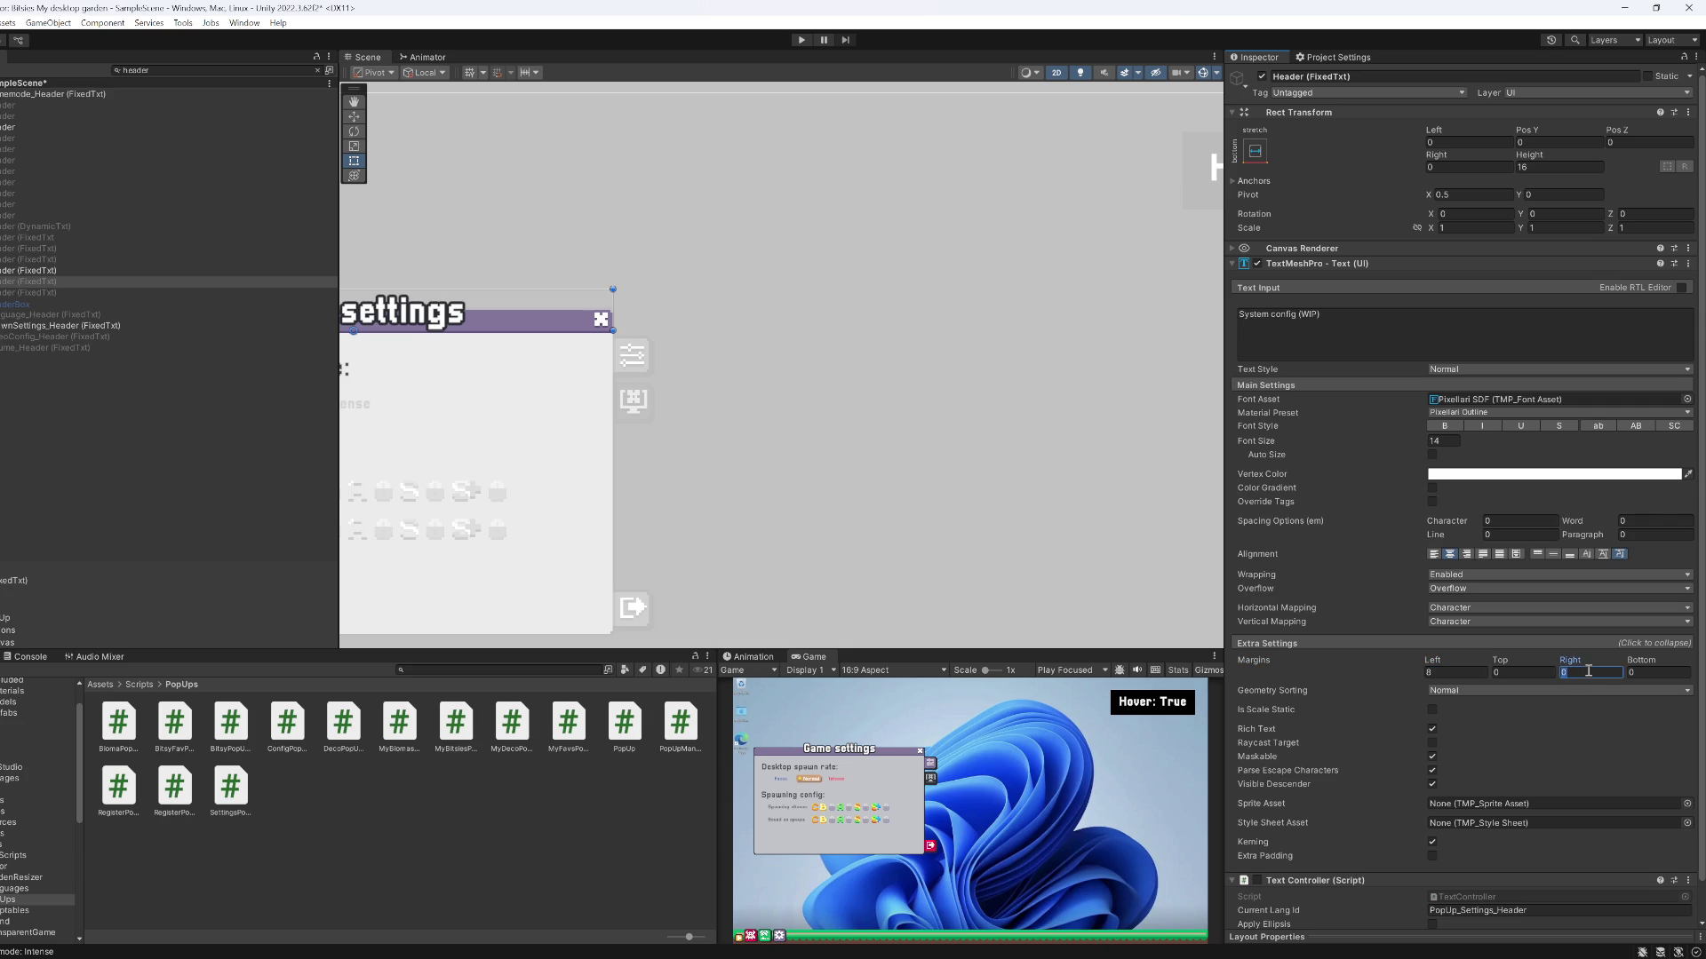
pyautogui.click(54, 292)
pyautogui.click(1457, 672)
pyautogui.write('8')
pyautogui.click(1589, 673)
pyautogui.write('8')
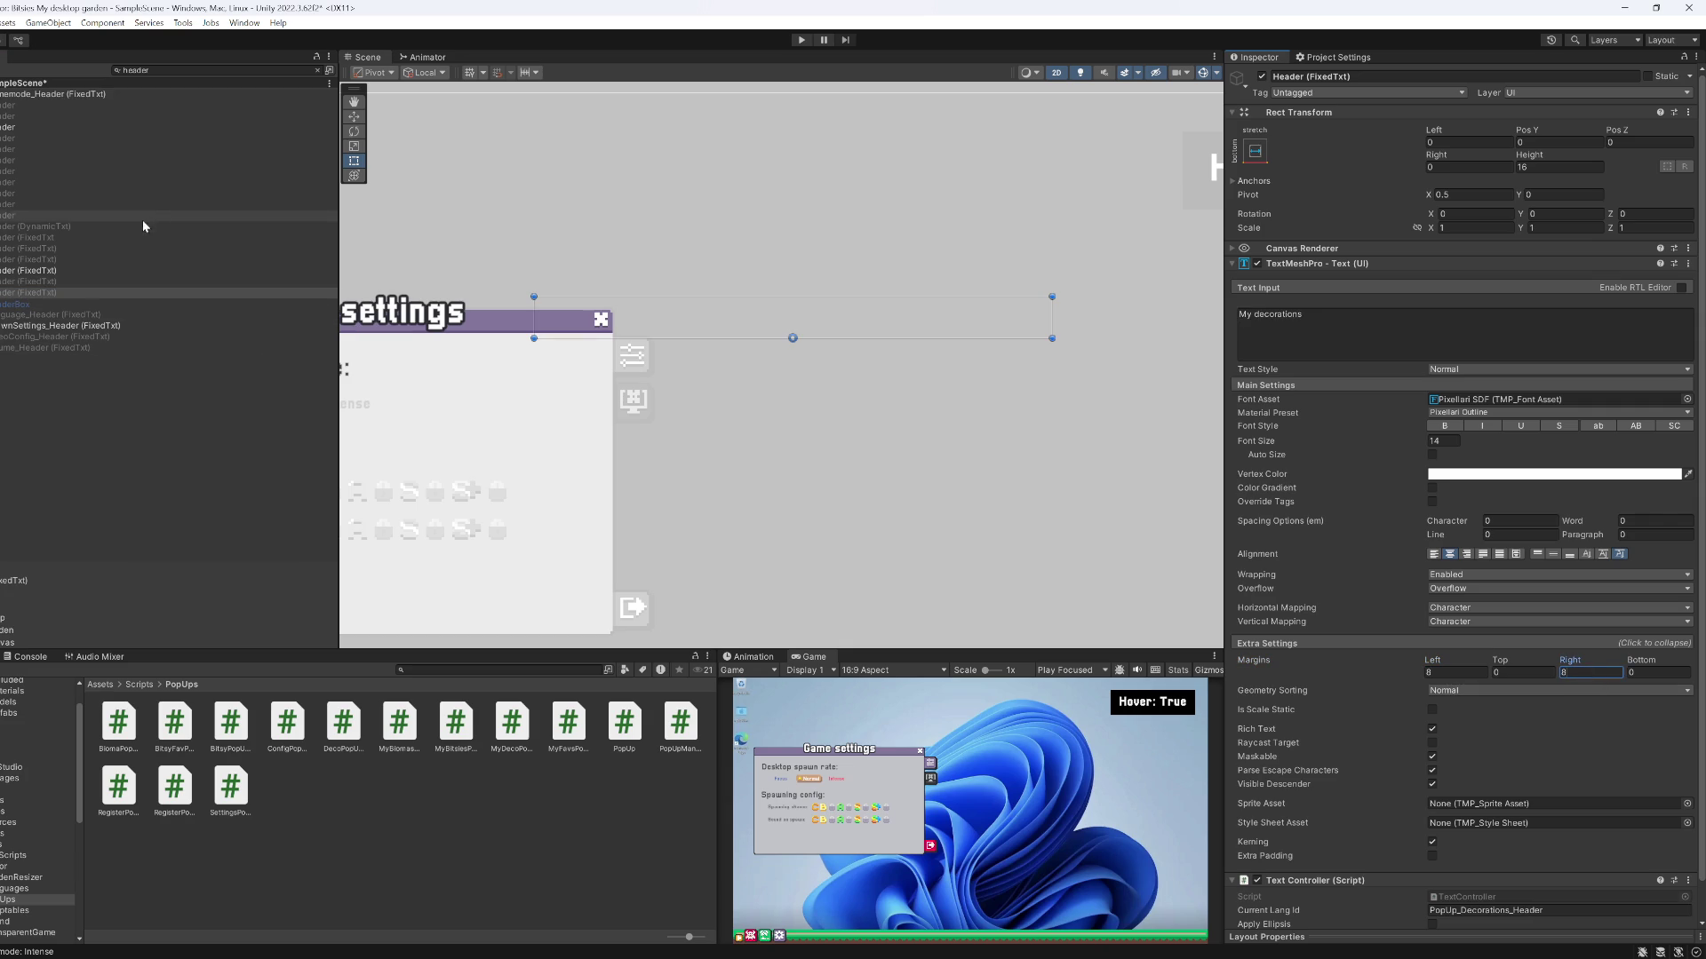
pyautogui.click(45, 316)
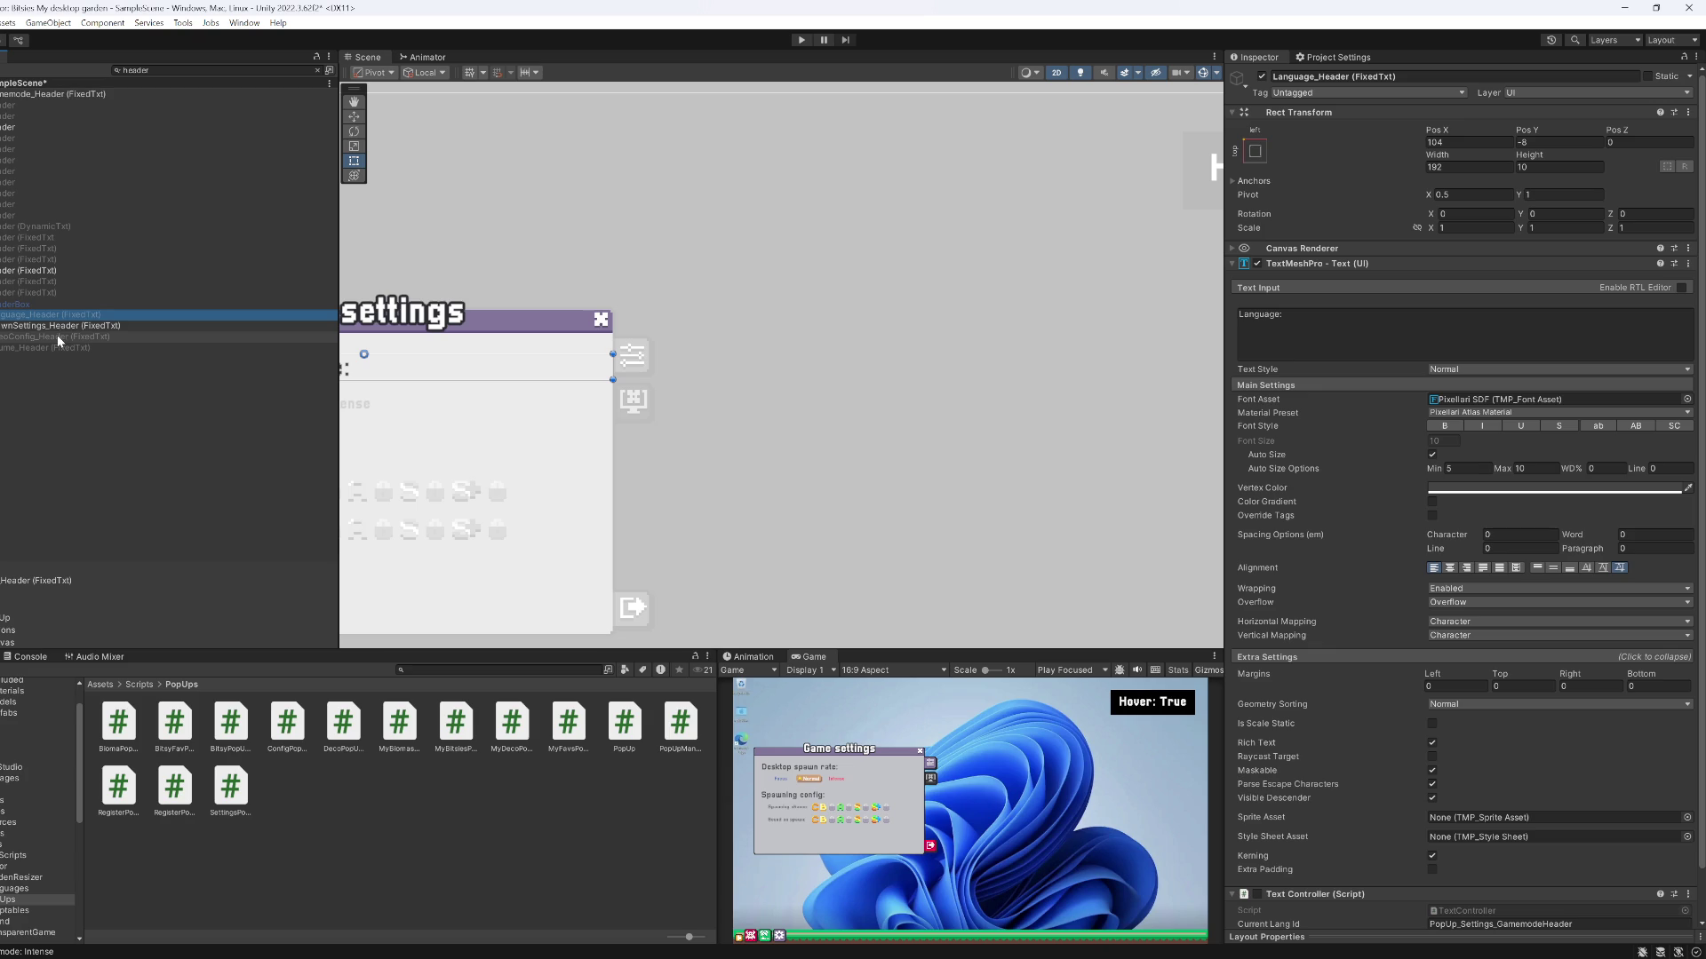
# Clear the Hierarchy search, maximize the Game view and start Play mode
pyautogui.click(318, 71)
pyautogui.hotkey('shift', 'space')
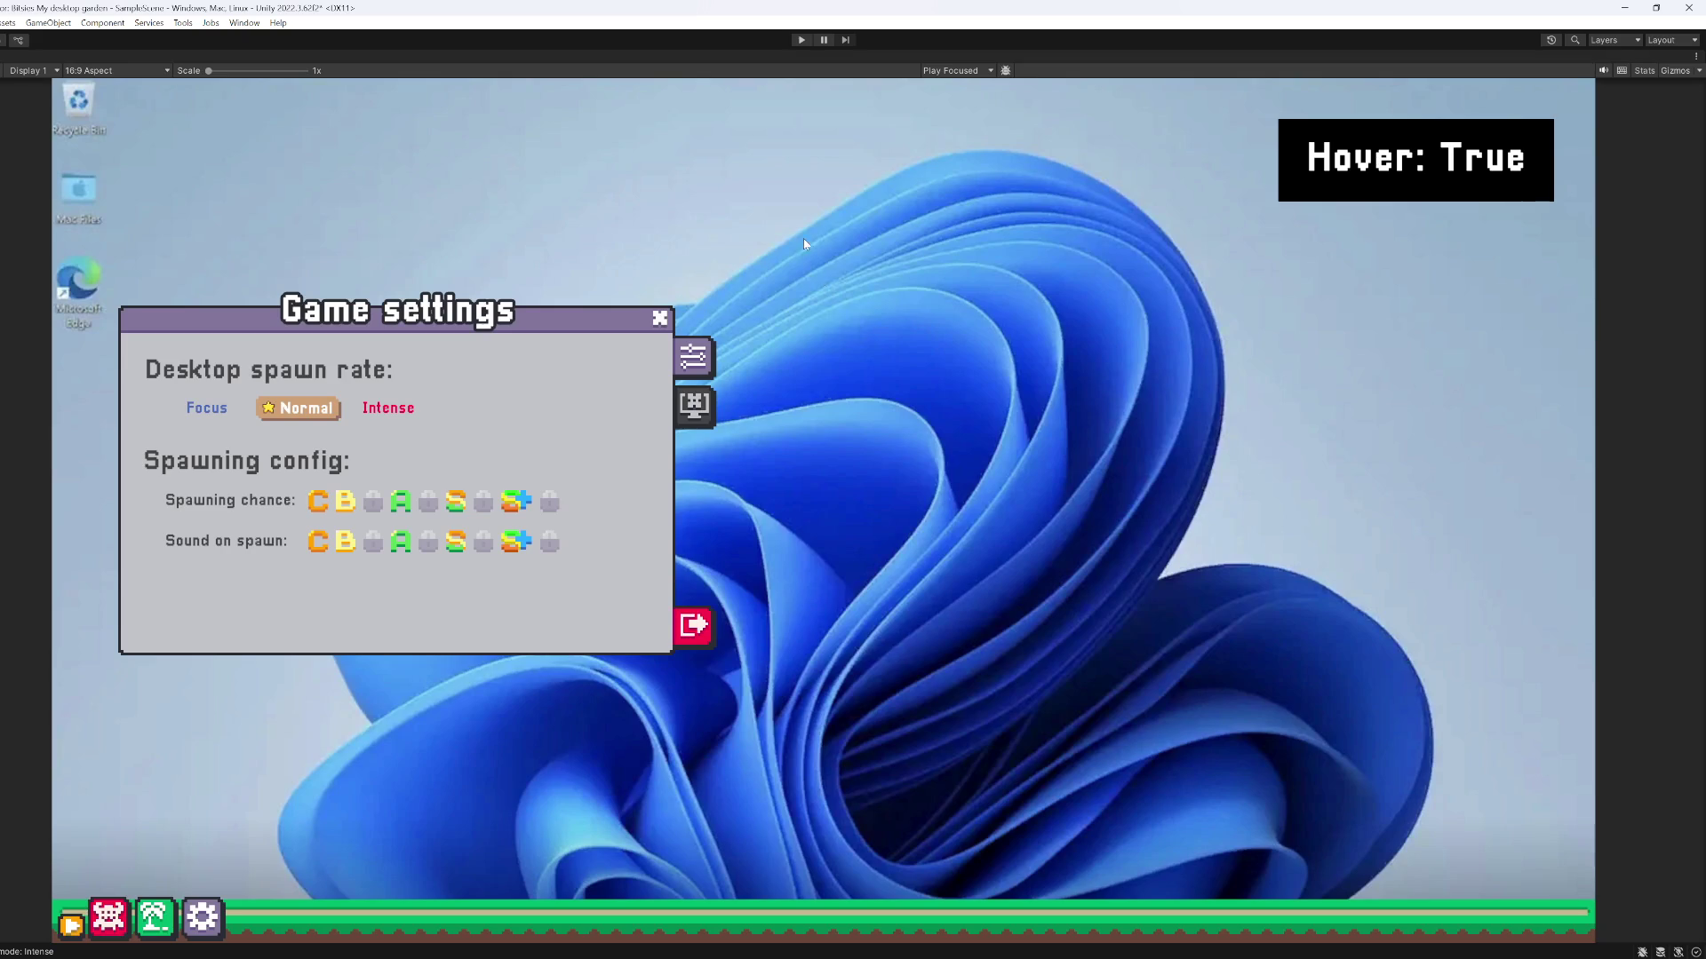
pyautogui.click(800, 40)
# Check the PopUp_Settings rows in Languages.csv, then go back to Unity
pyautogui.hotkey('alt', 'Tab')
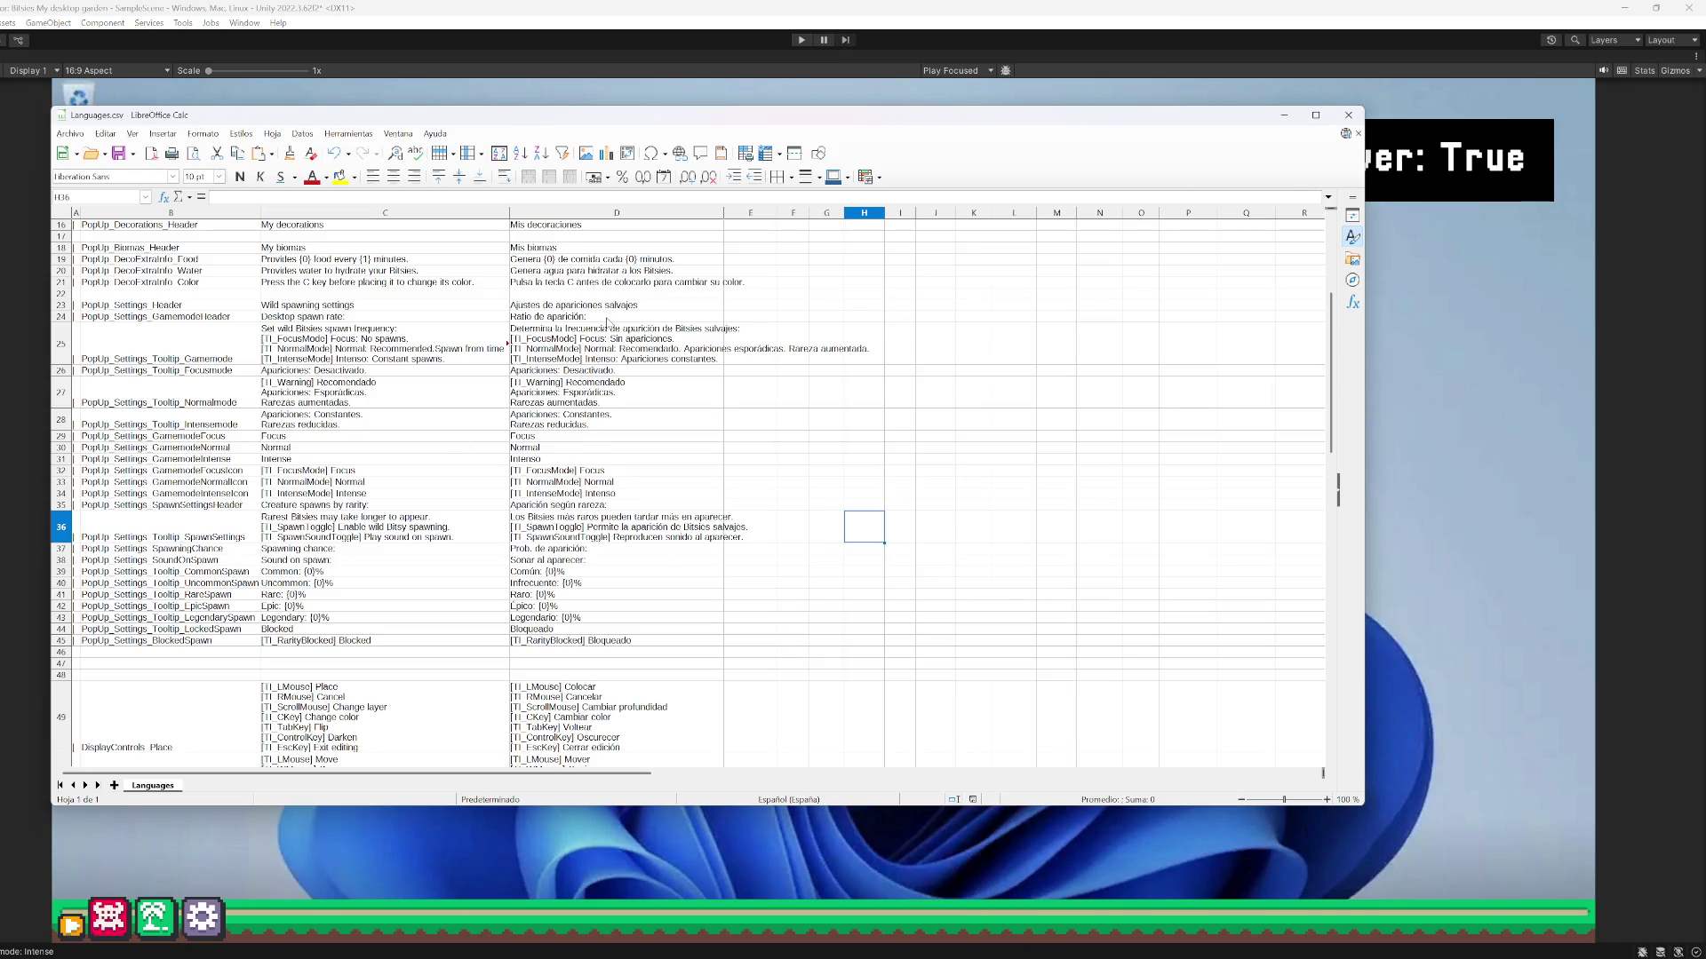
pyautogui.hotkey('alt', 'Tab')
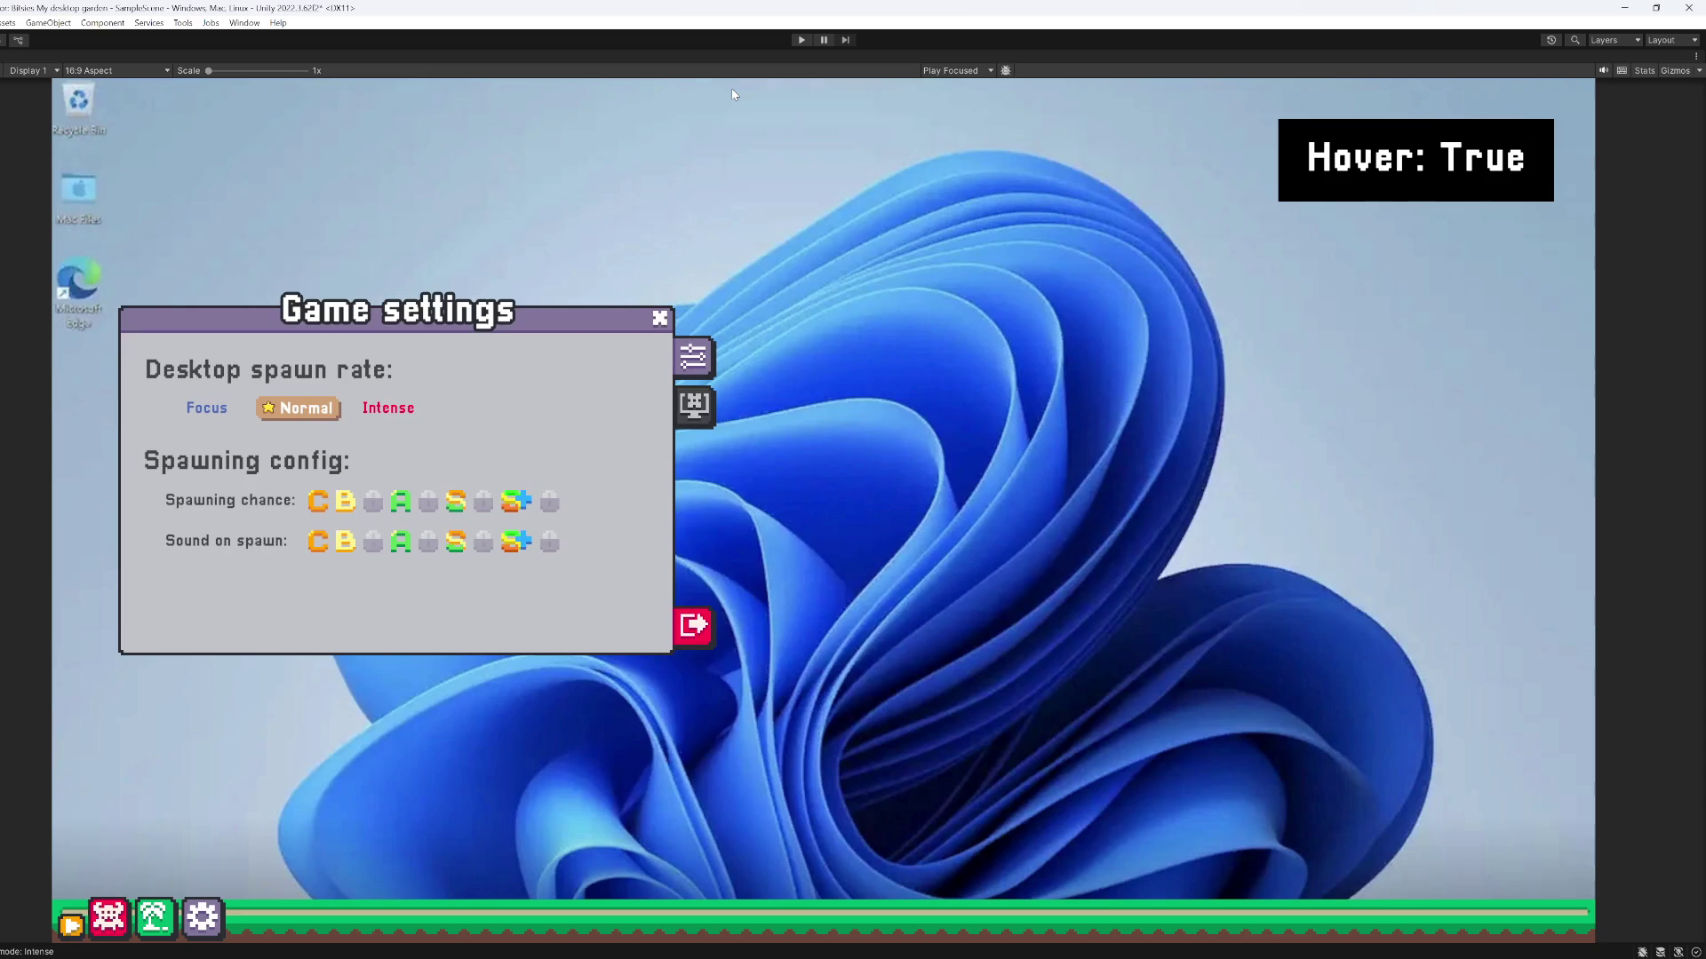
# Restore the full editor layout, enter Play mode and open the spawn-settings popup
pyautogui.hotkey('shift', 'space')
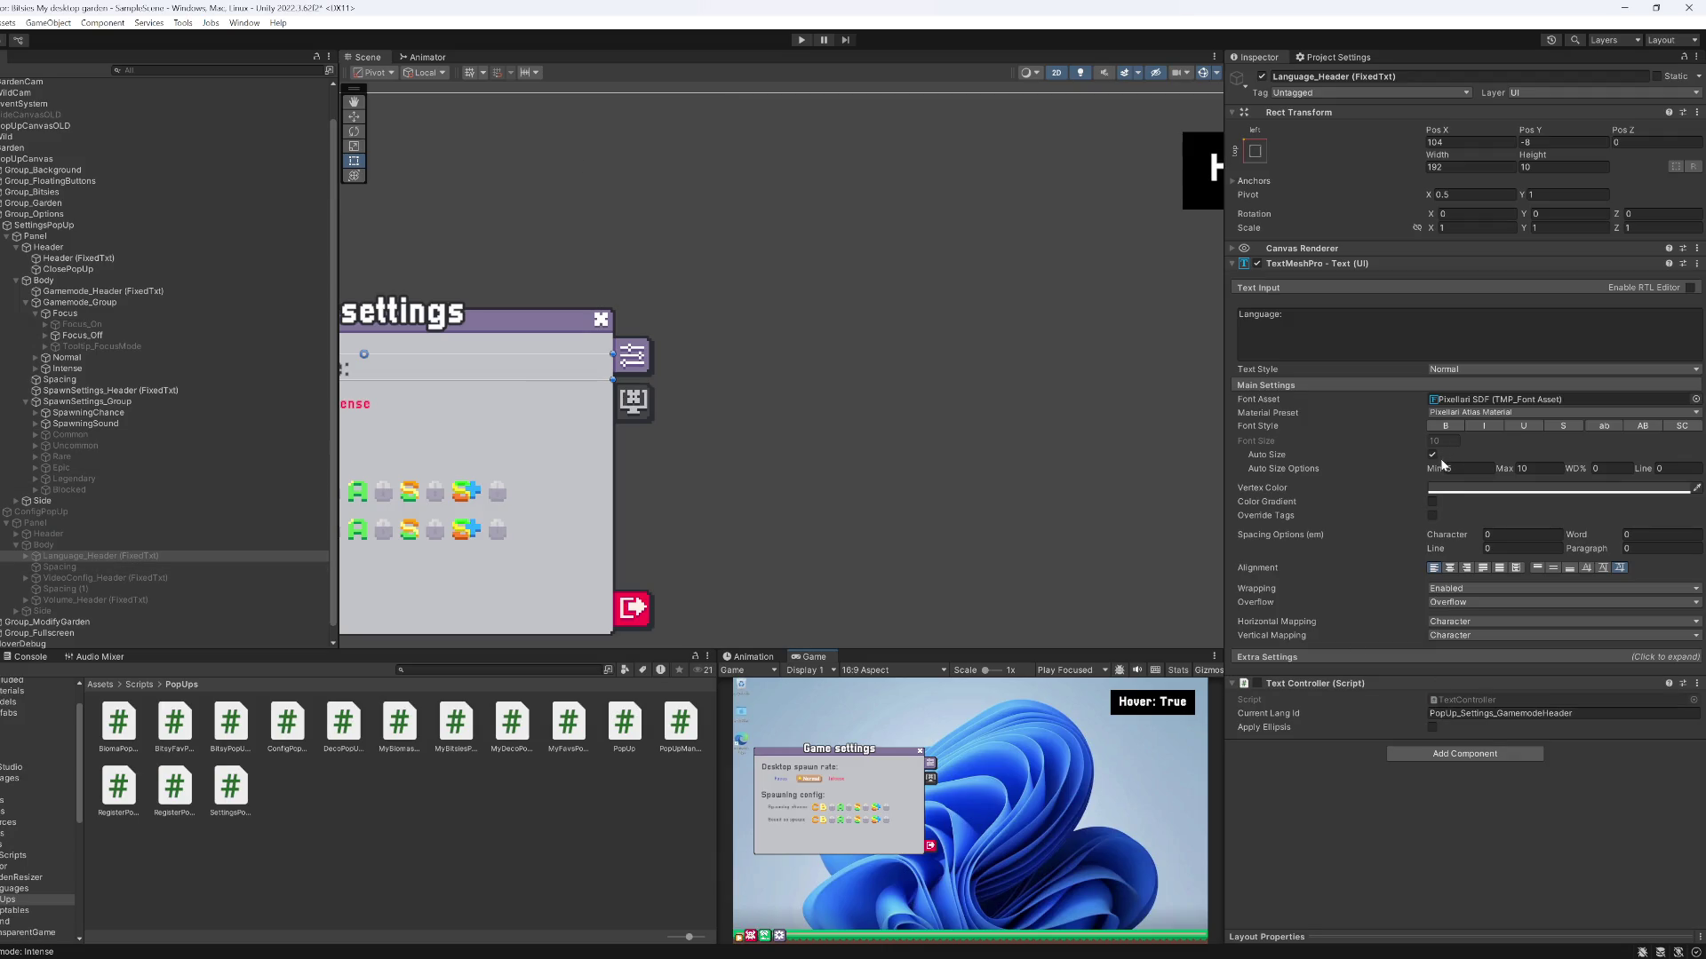
pyautogui.hotkey('ctrl', 'p')
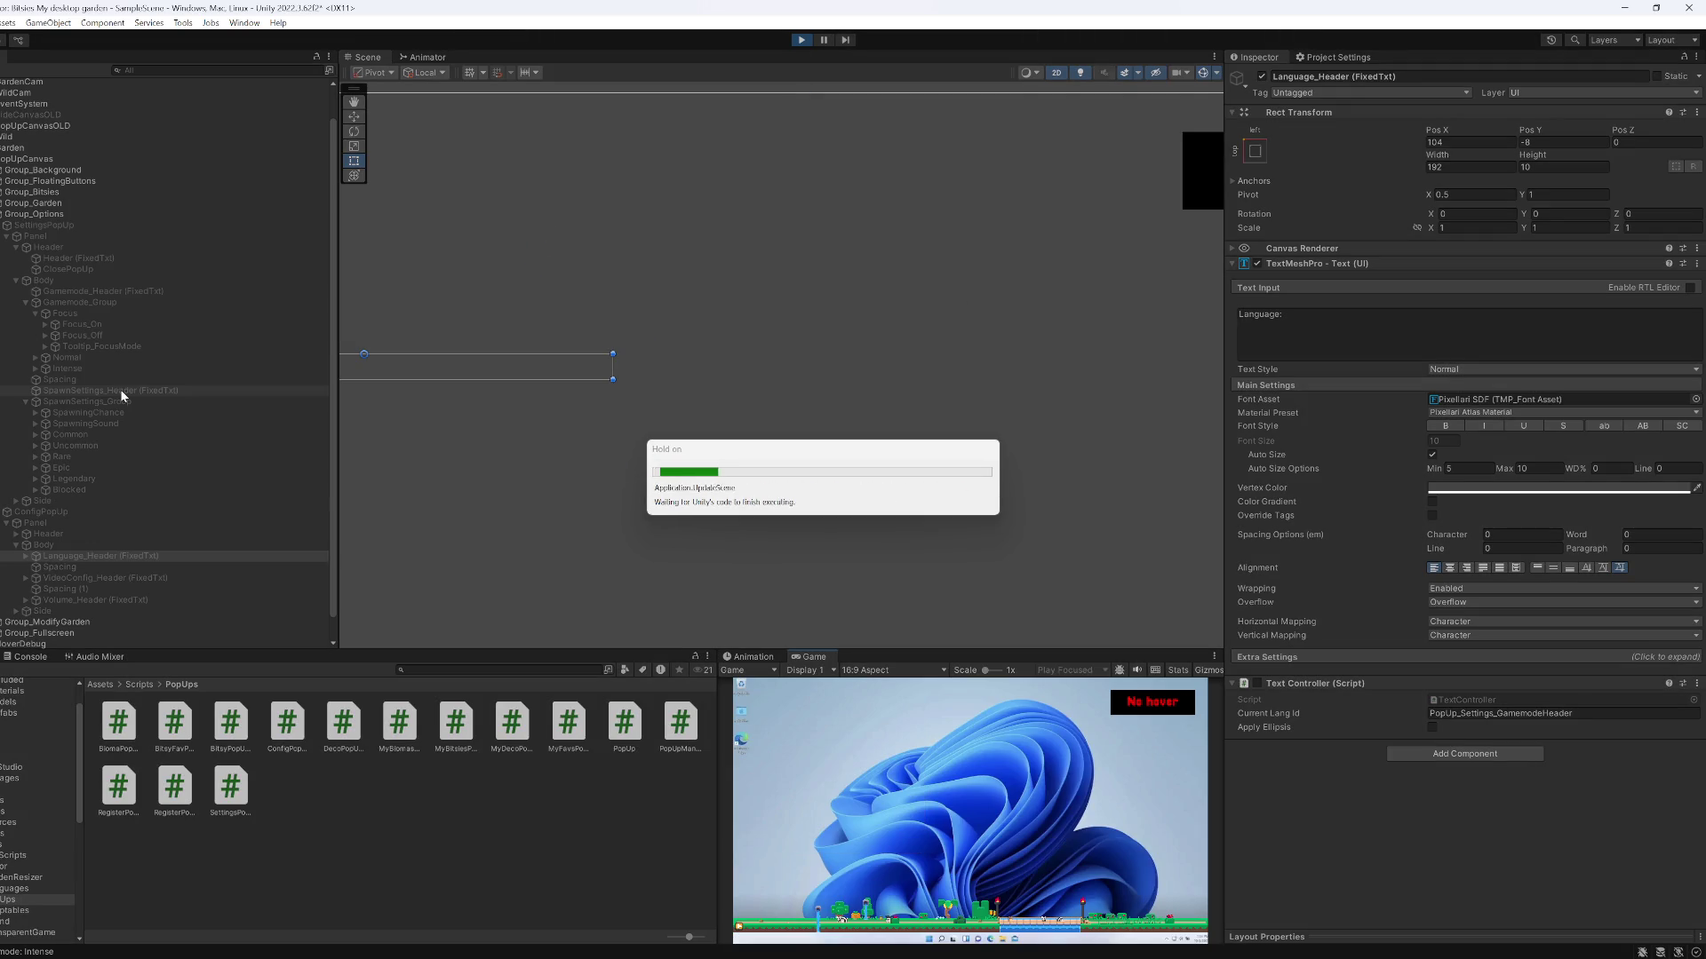
pyautogui.click(122, 392)
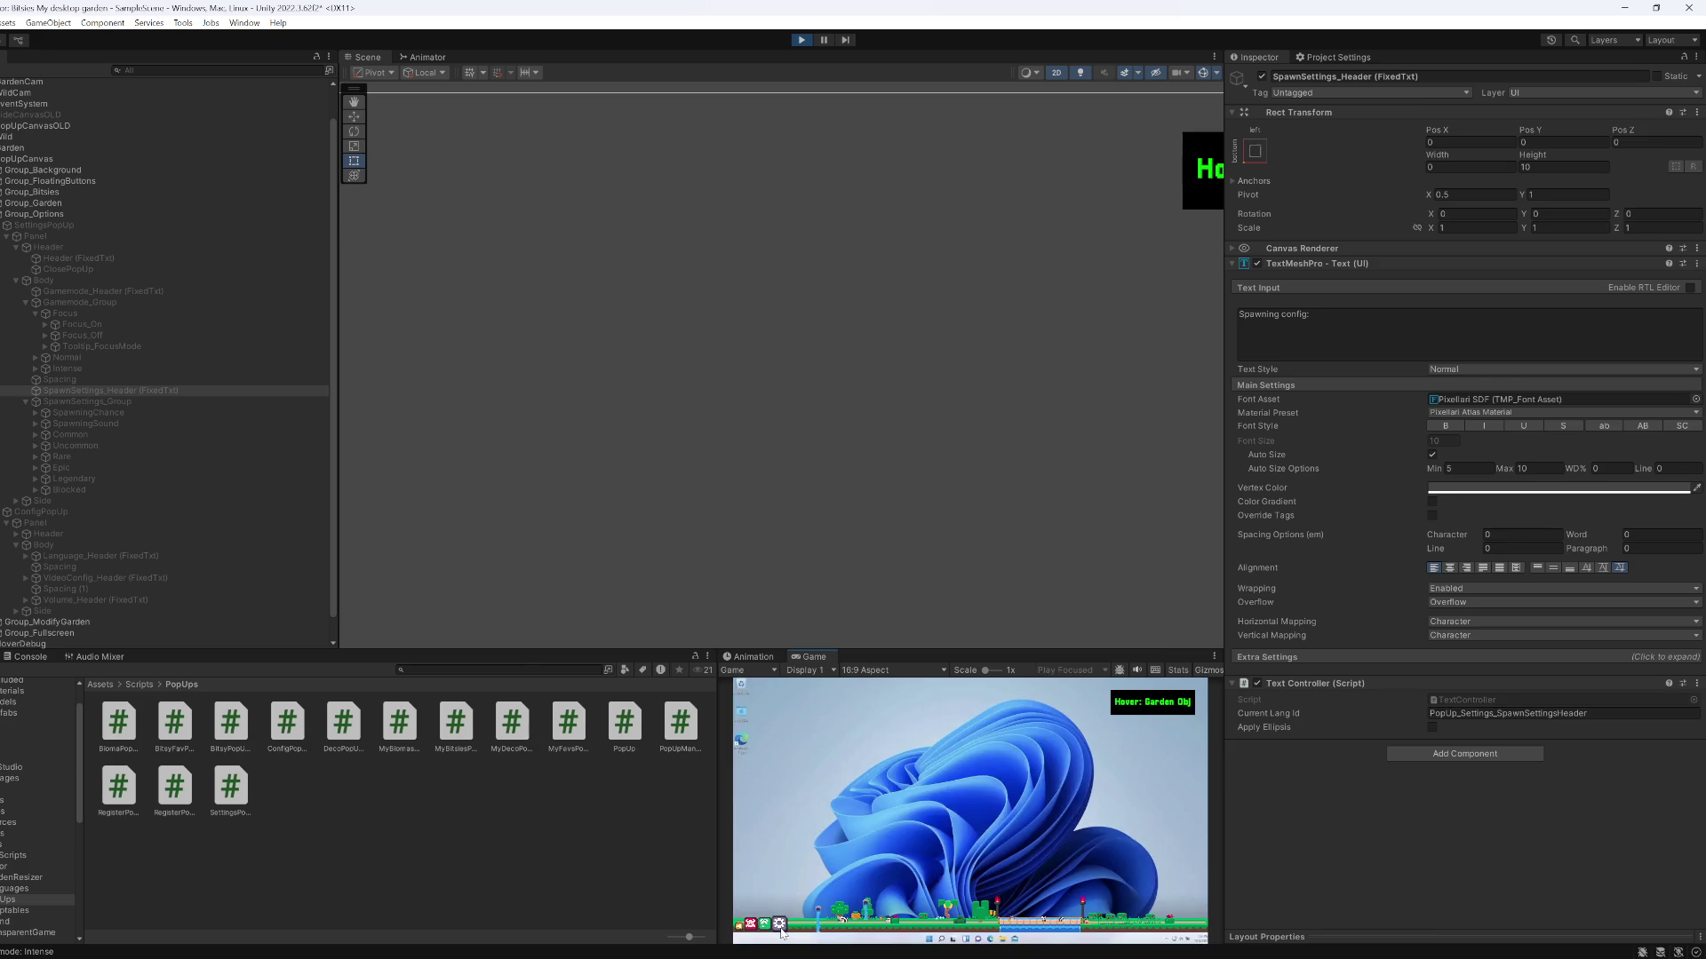
pyautogui.click(779, 924)
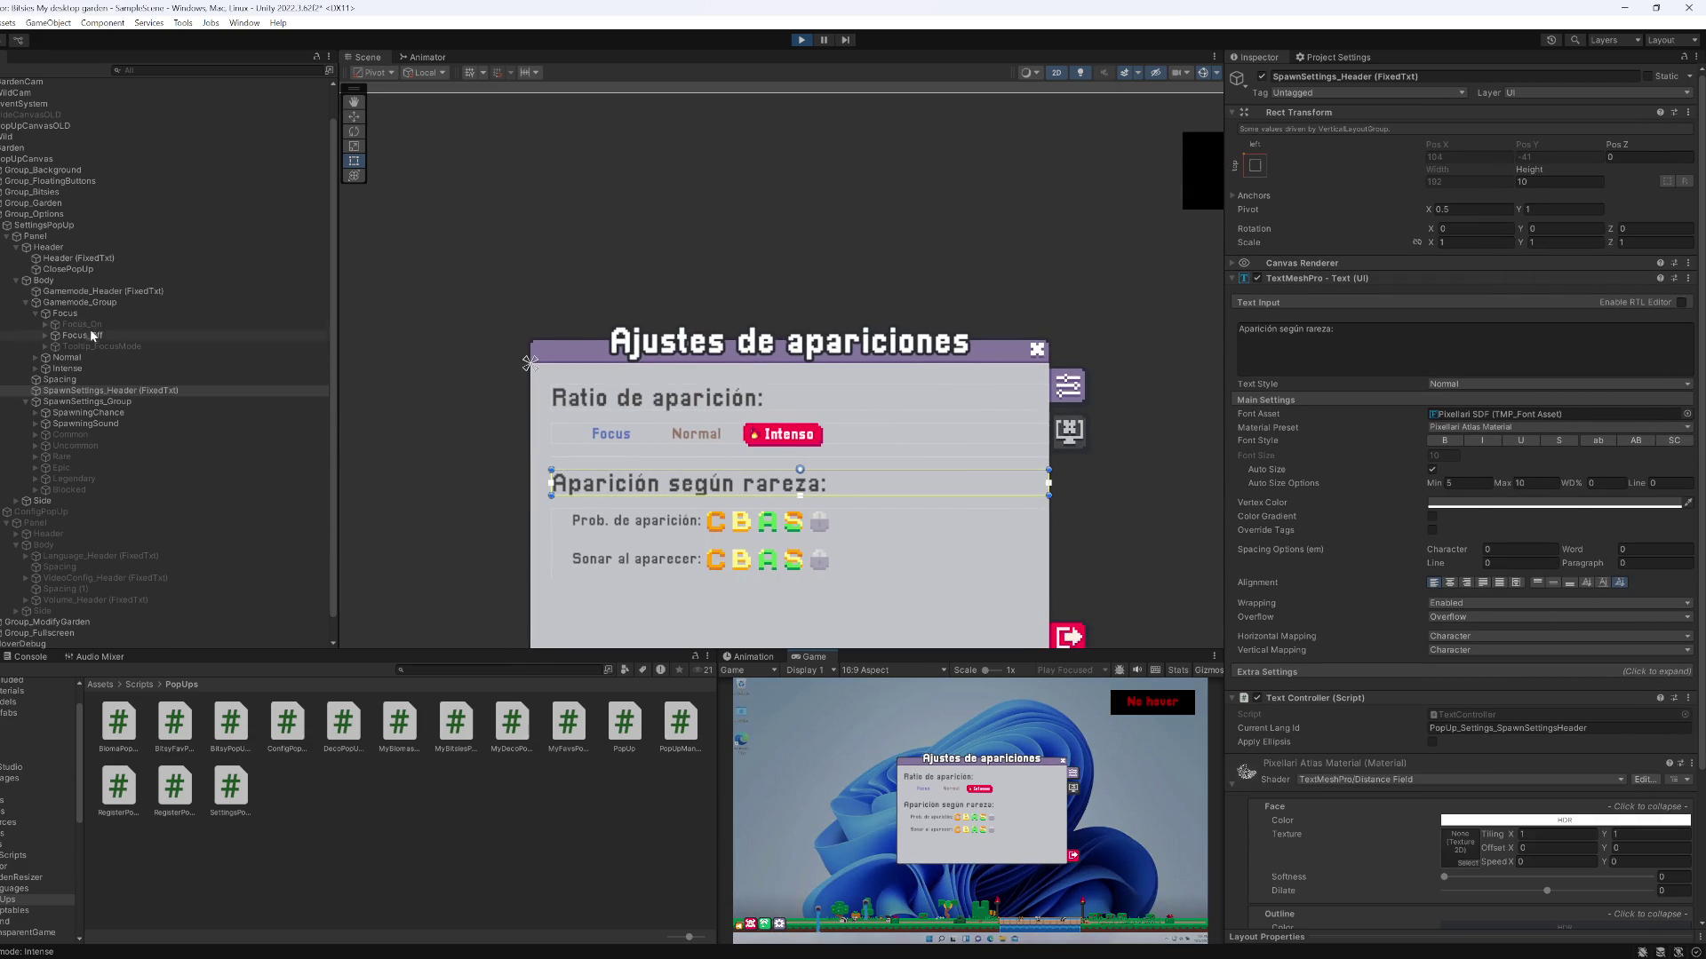
# Give the popup's main Header auto-size with Min 10 and Max 14, then stop Play mode
pyautogui.click(84, 293)
pyautogui.press('Up')
pyautogui.press('Up')
pyautogui.press('Up')
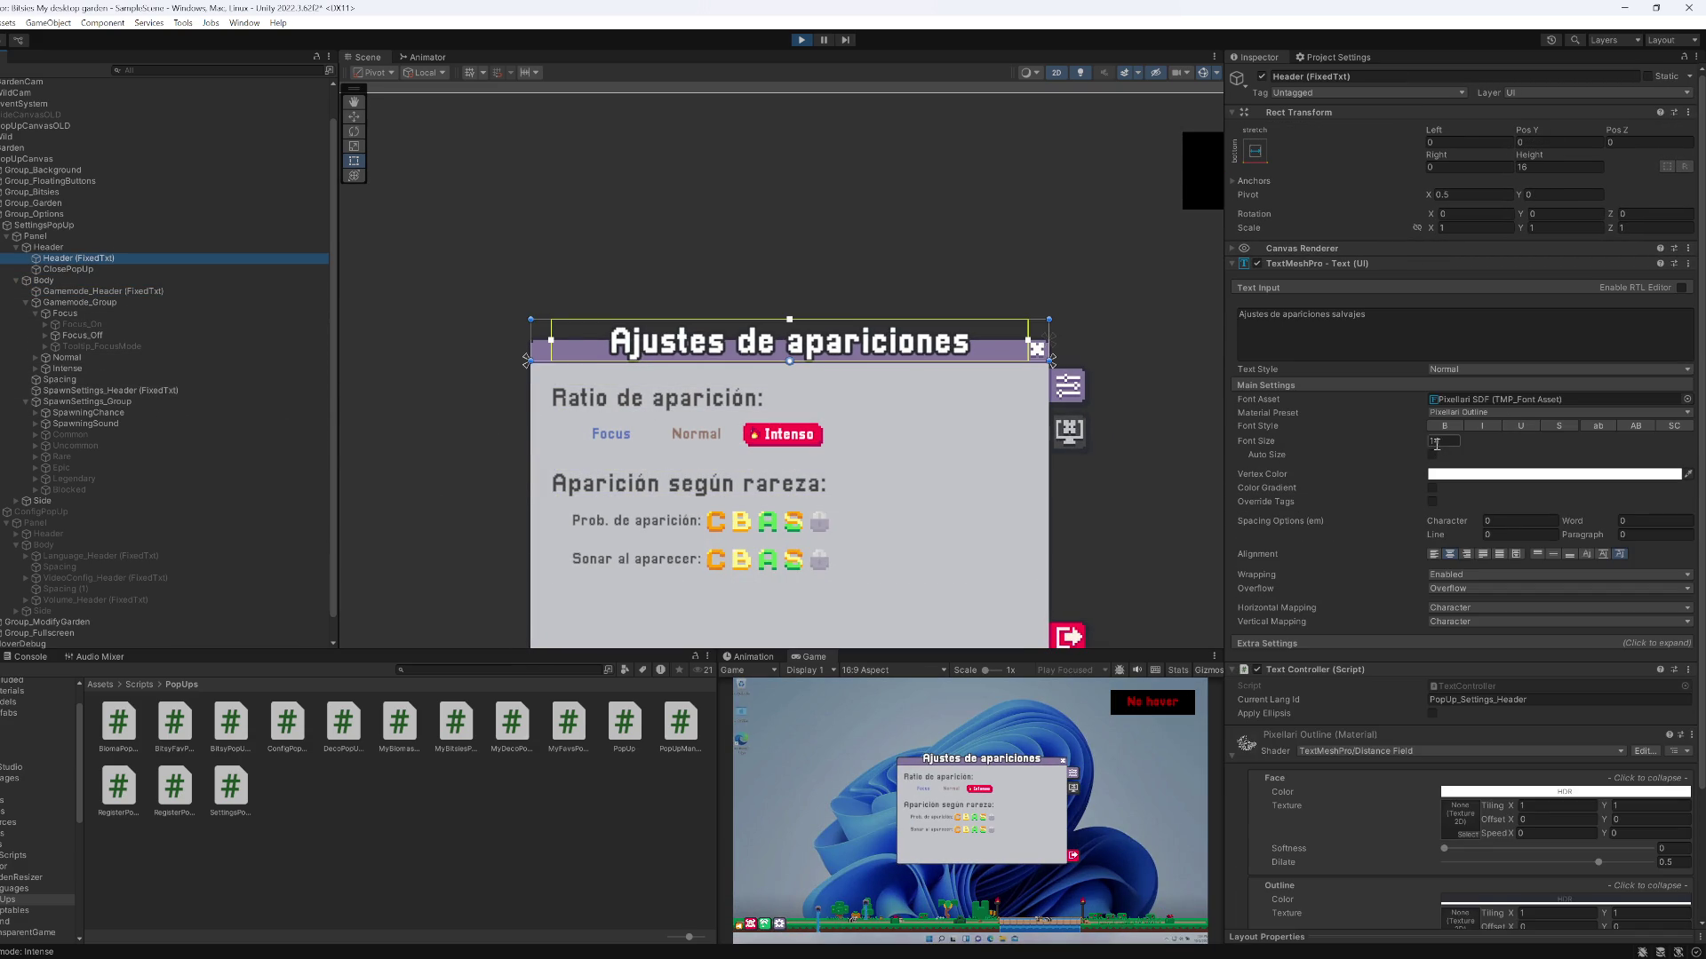
pyautogui.press('Return')
pyautogui.click(1432, 454)
pyautogui.click(1462, 468)
pyautogui.write('10')
pyautogui.click(1533, 469)
pyautogui.write('15')
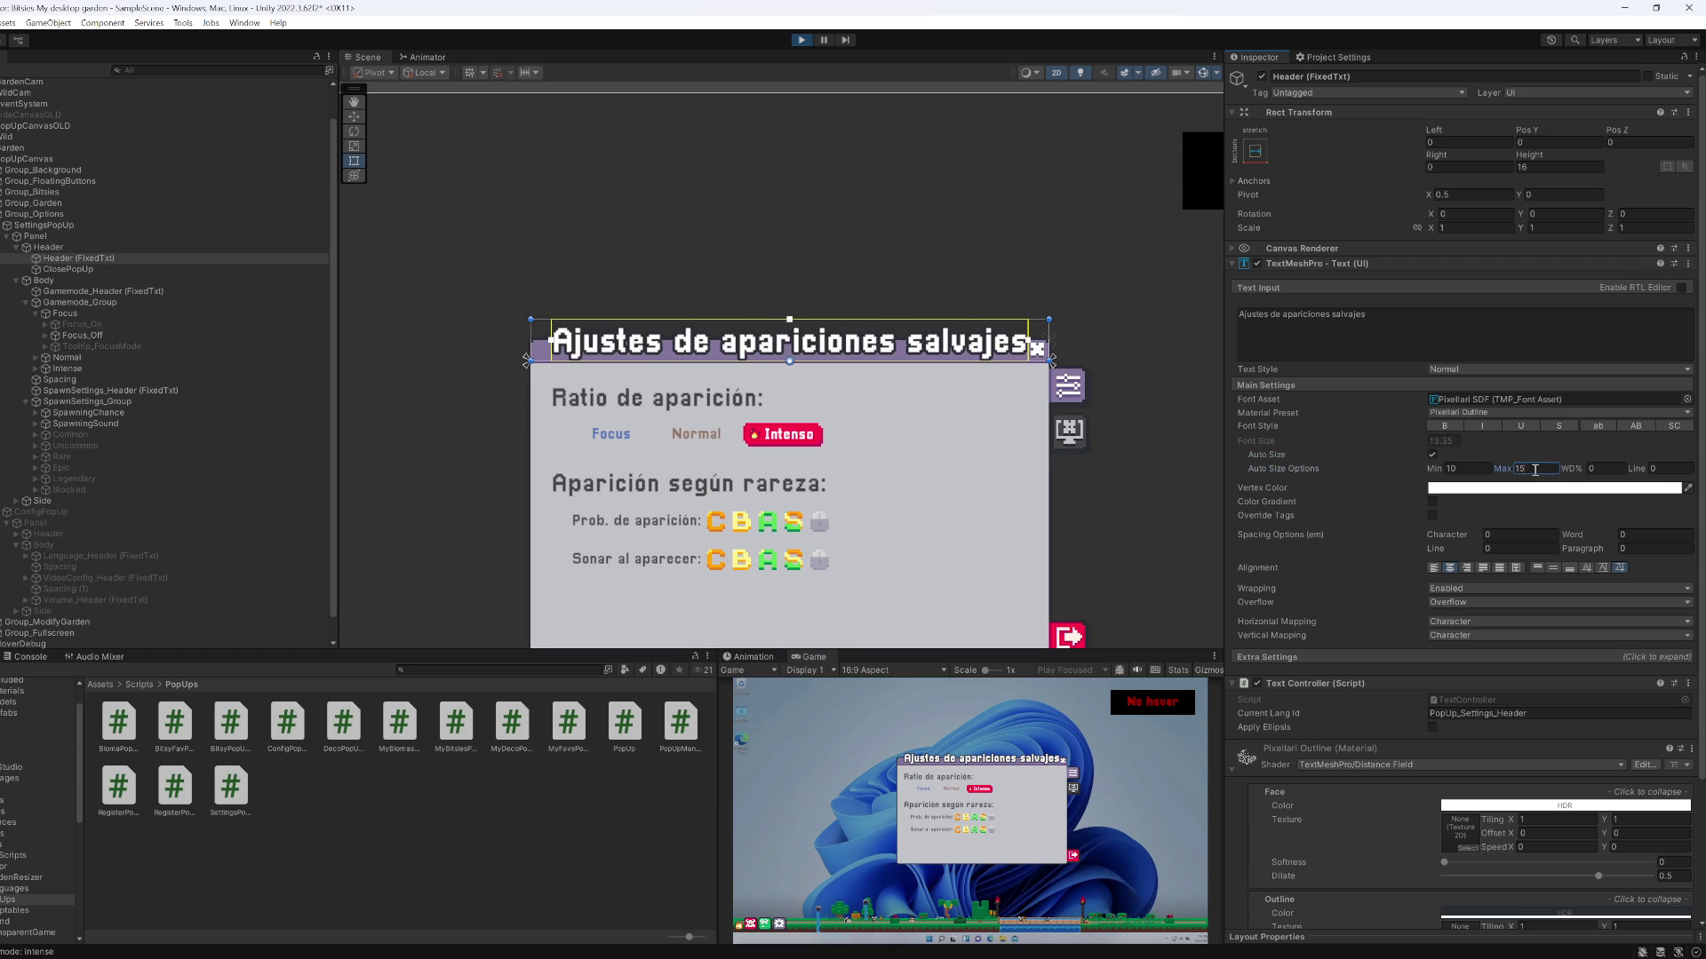
pyautogui.press('BackSpace')
pyautogui.write('4')
pyautogui.click(1460, 465)
pyautogui.click(808, 44)
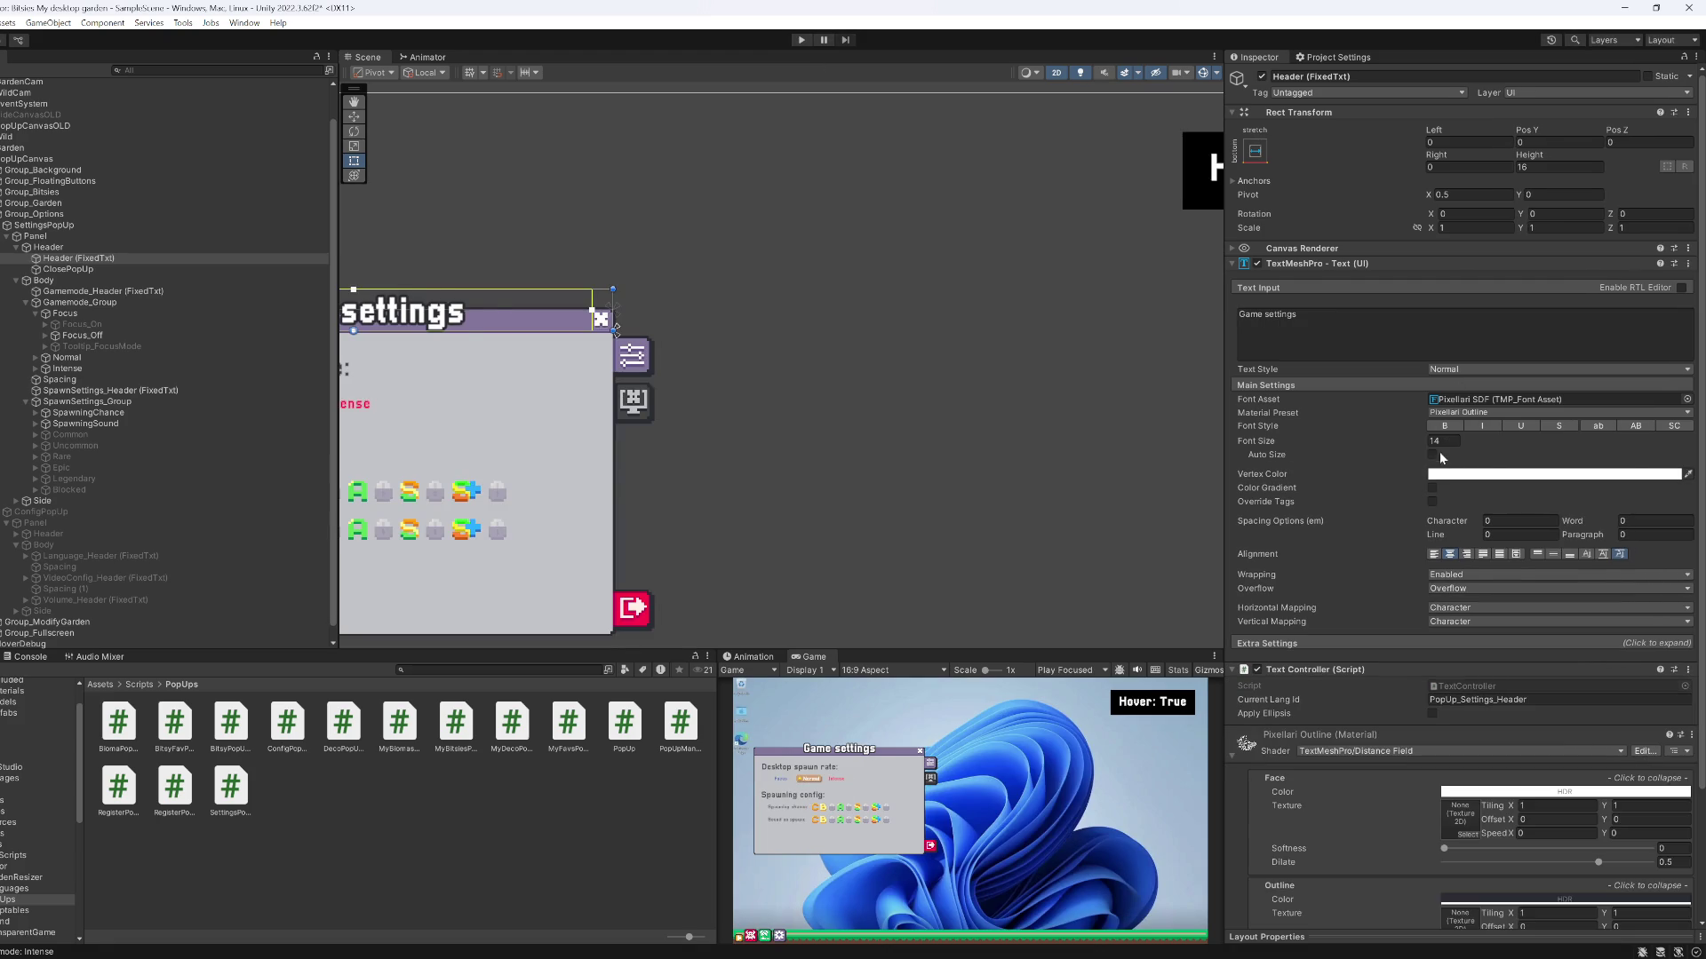
# Set the selected header's auto-size range to Min 8, Max 14
pyautogui.click(1454, 468)
pyautogui.write('8')
pyautogui.press('Tab')
pyautogui.write('14')
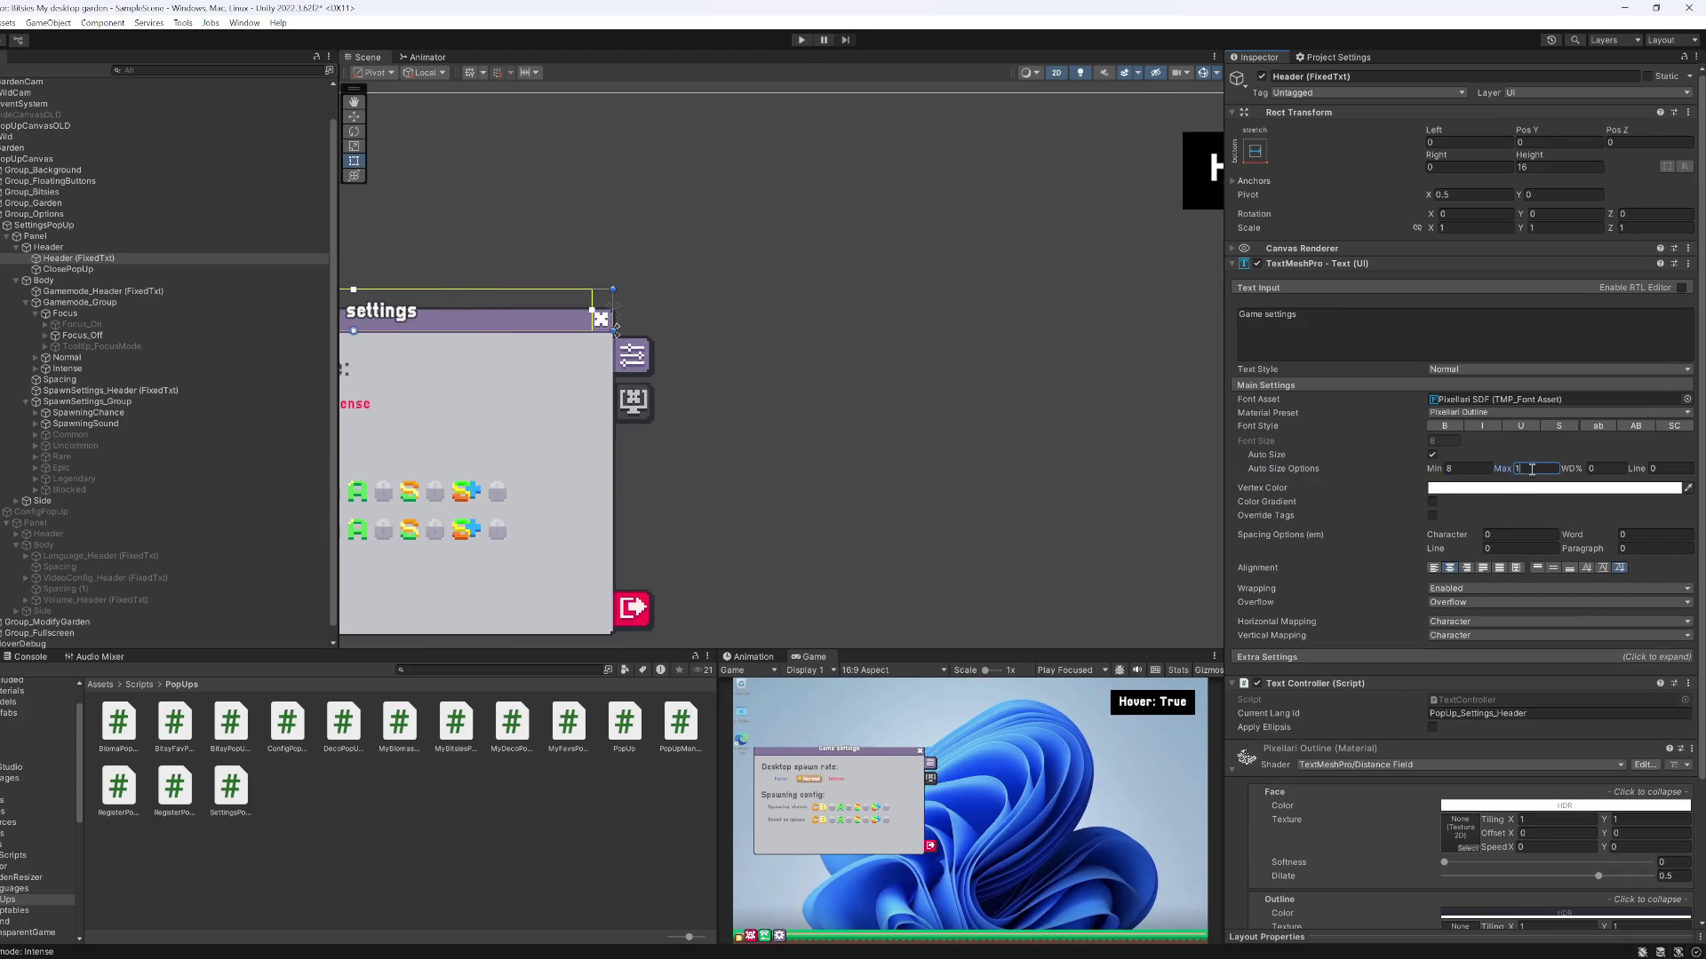
# Filter the Hierarchy to 'Header' objects and turn on auto-size for the My bitsies header
pyautogui.click(156, 71)
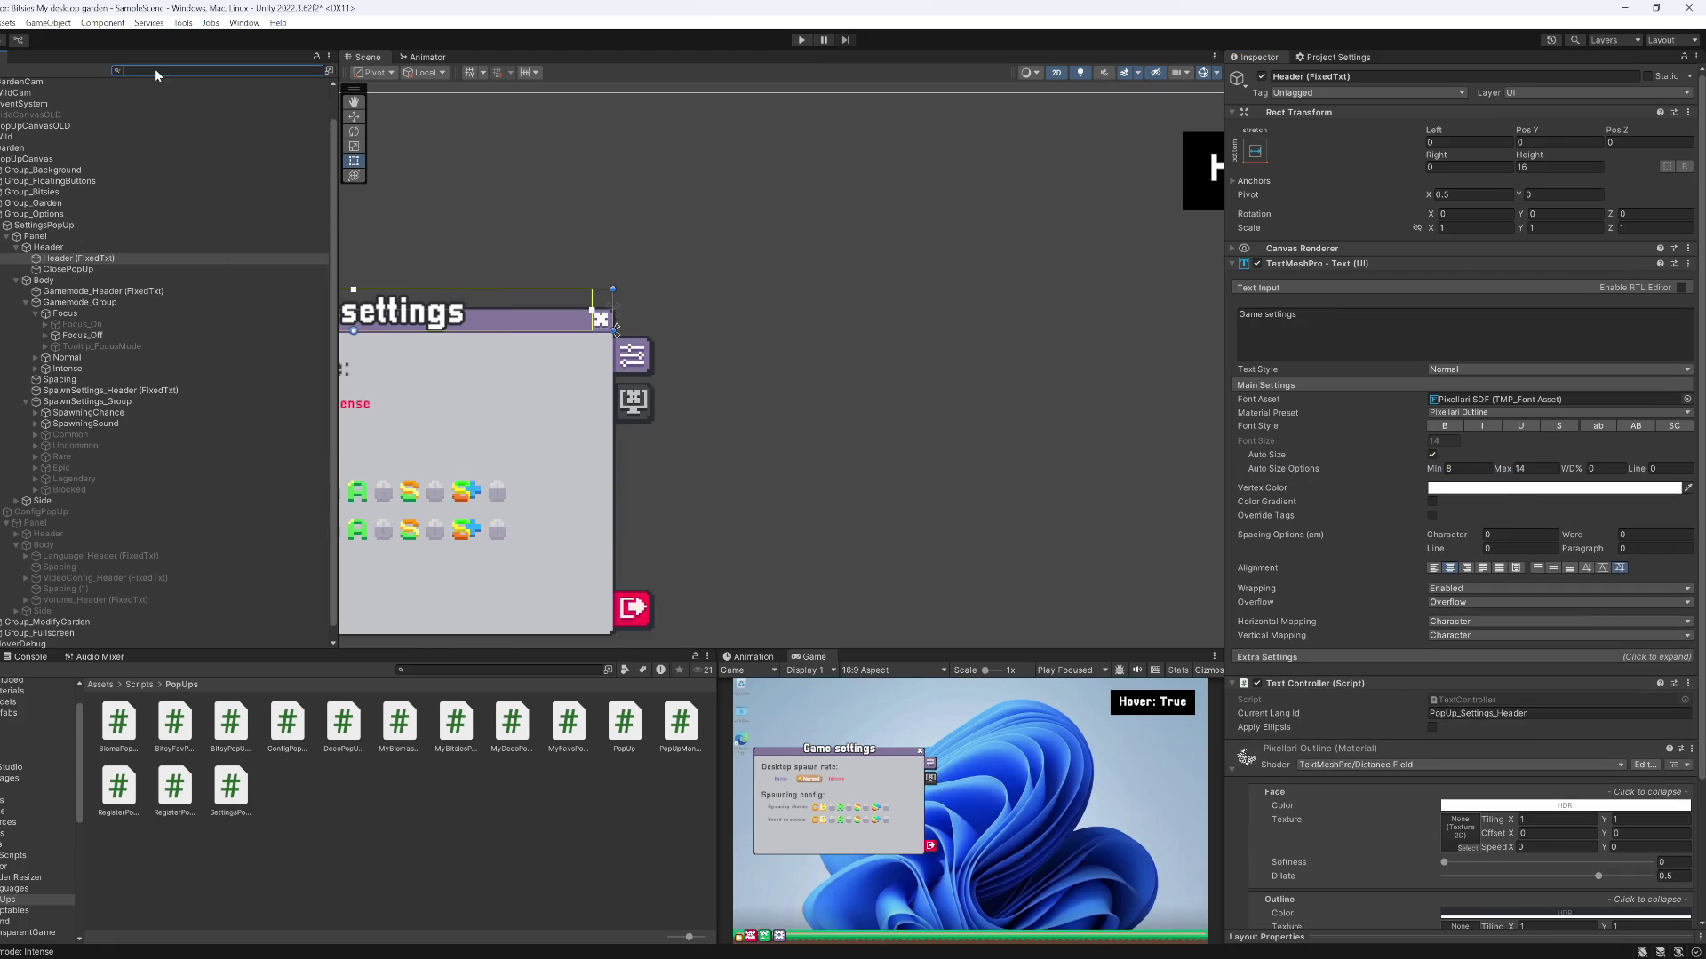
pyautogui.write('Header')
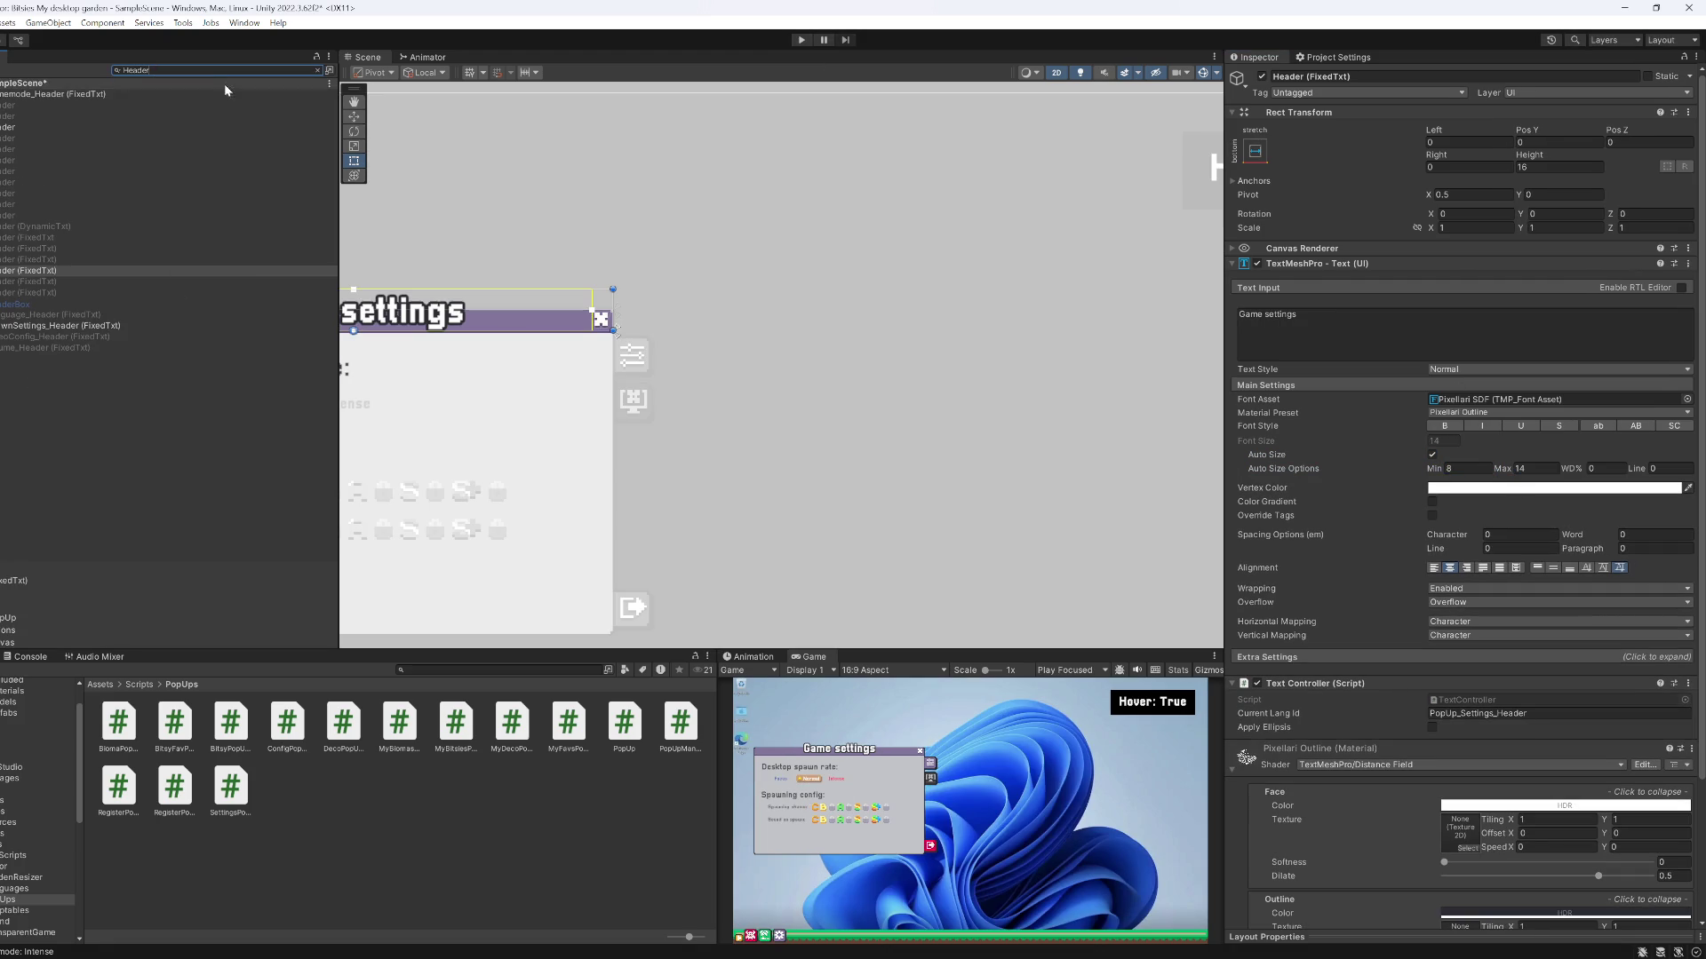
pyautogui.click(39, 238)
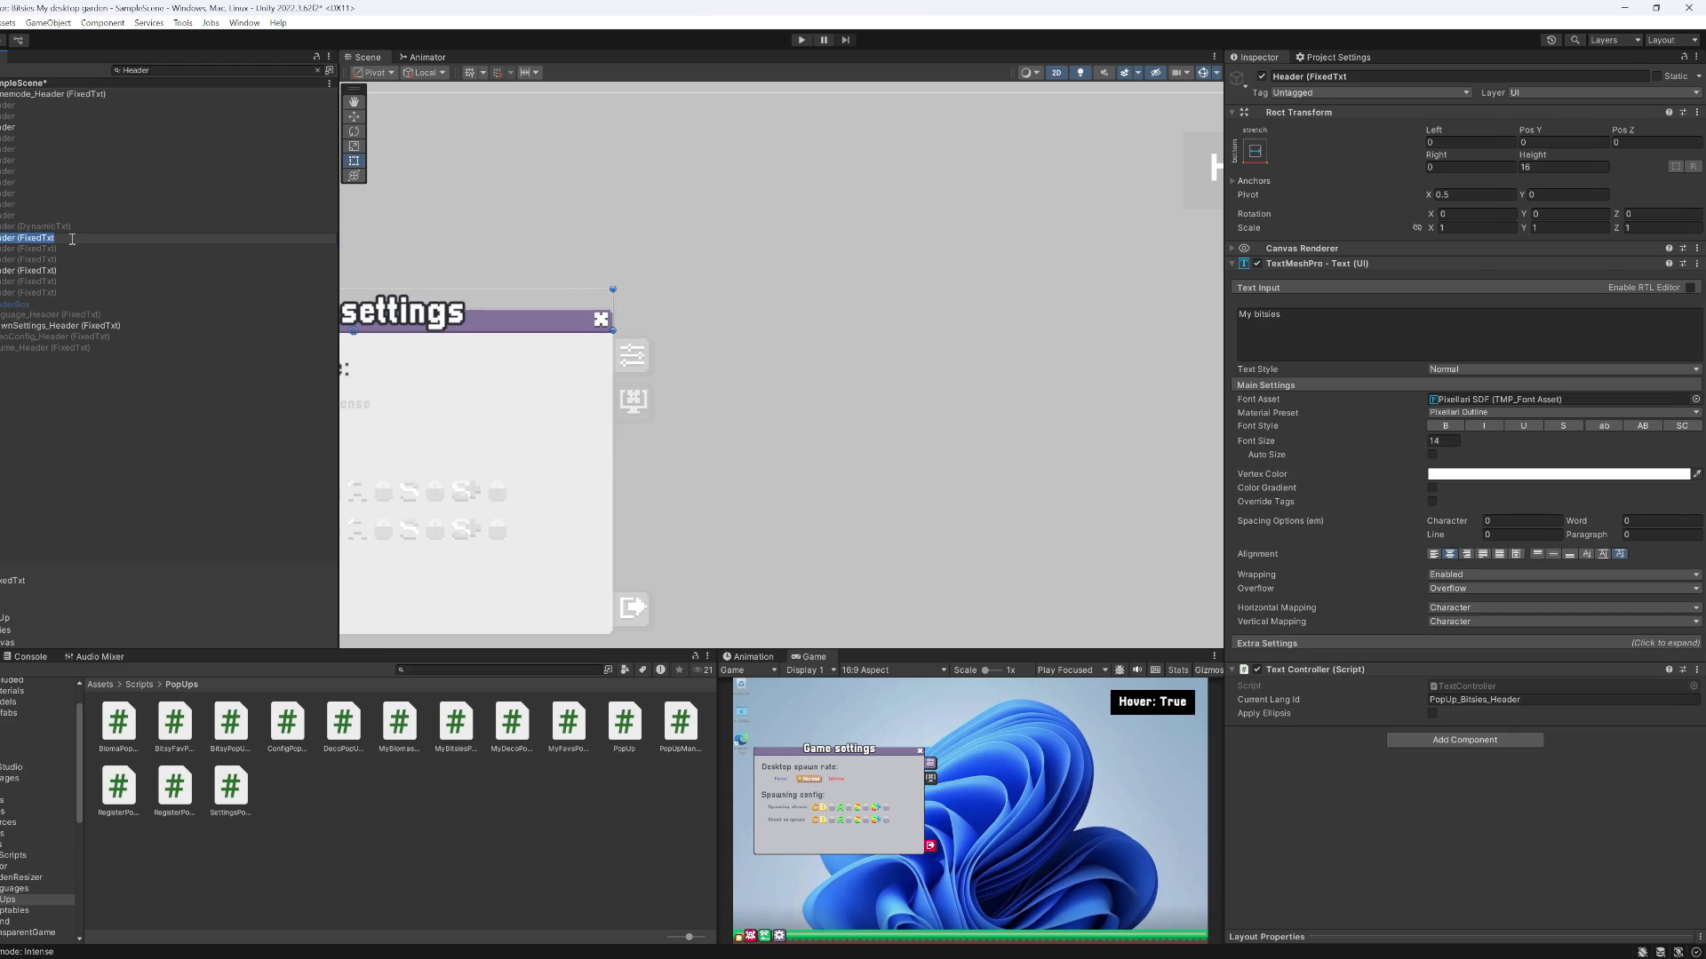
pyautogui.press('Down')
pyautogui.press('Down')
pyautogui.press('Down')
pyautogui.click(1432, 454)
pyautogui.click(1534, 469)
pyautogui.write('1')
# Turn on auto-size with Max 14 for the System config (WIP) and My decorations headers
pyautogui.click(71, 281)
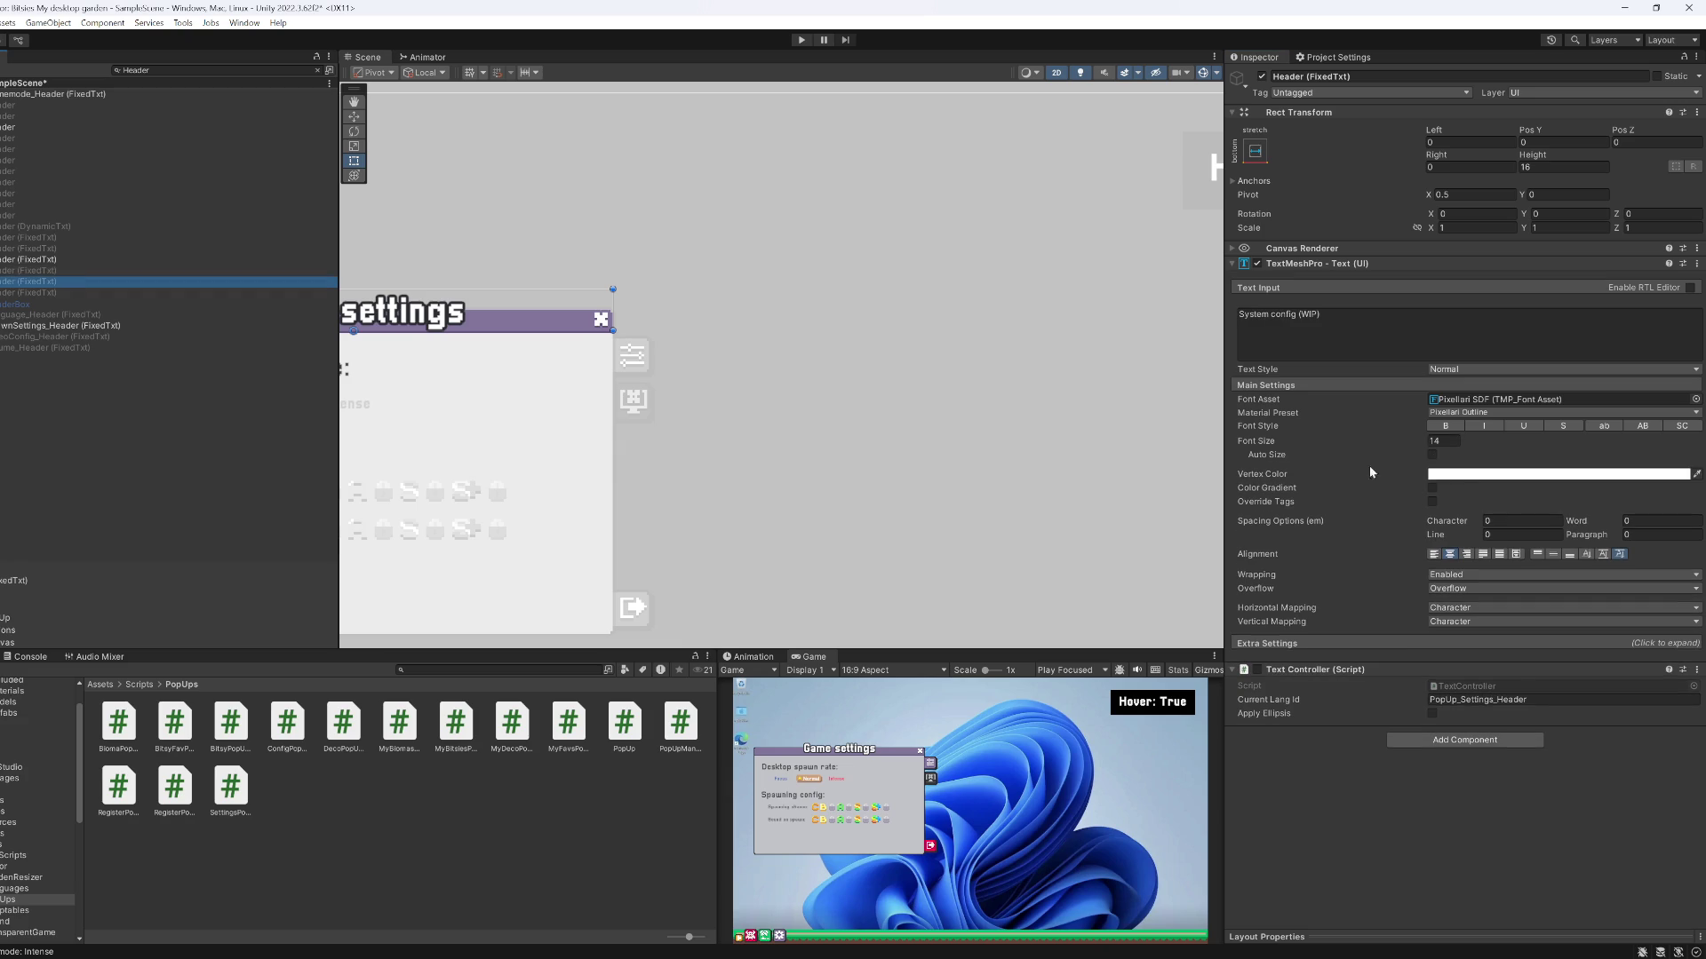
pyautogui.click(1433, 454)
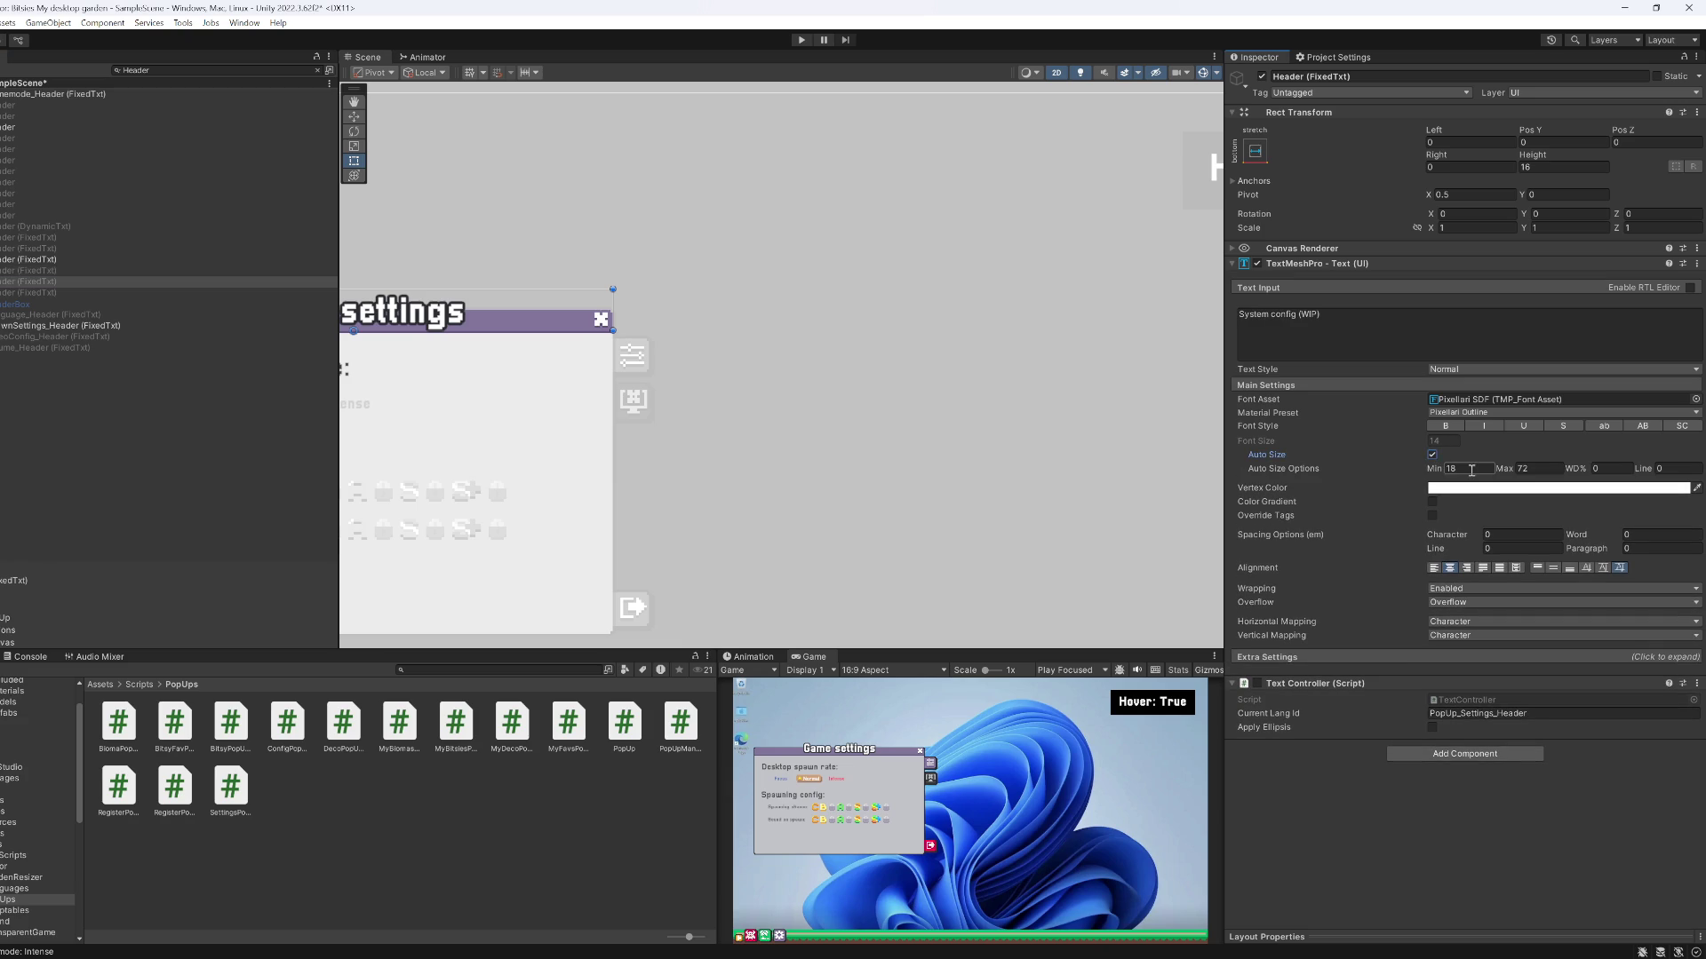
pyautogui.write('8')
pyautogui.click(1526, 468)
pyautogui.write('14')
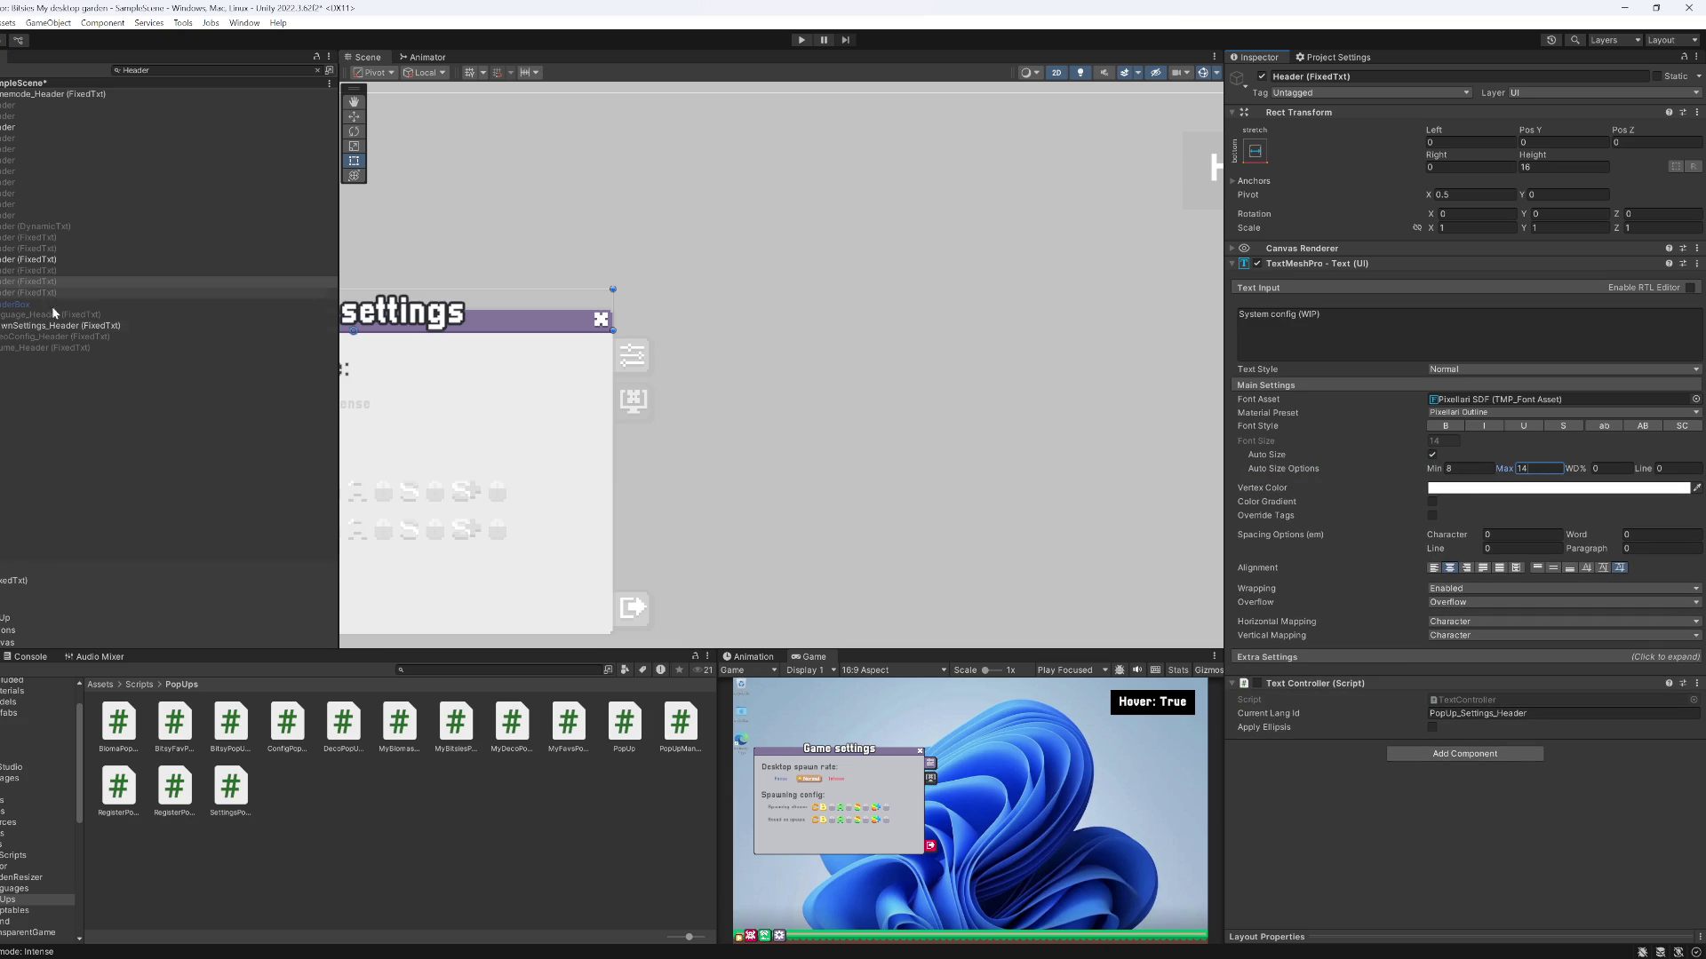
pyautogui.click(44, 293)
pyautogui.click(1424, 455)
pyautogui.click(1432, 455)
pyautogui.click(1526, 468)
pyautogui.write('14')
# Turn on auto-size with Max 14 for the My biomas header
pyautogui.click(39, 237)
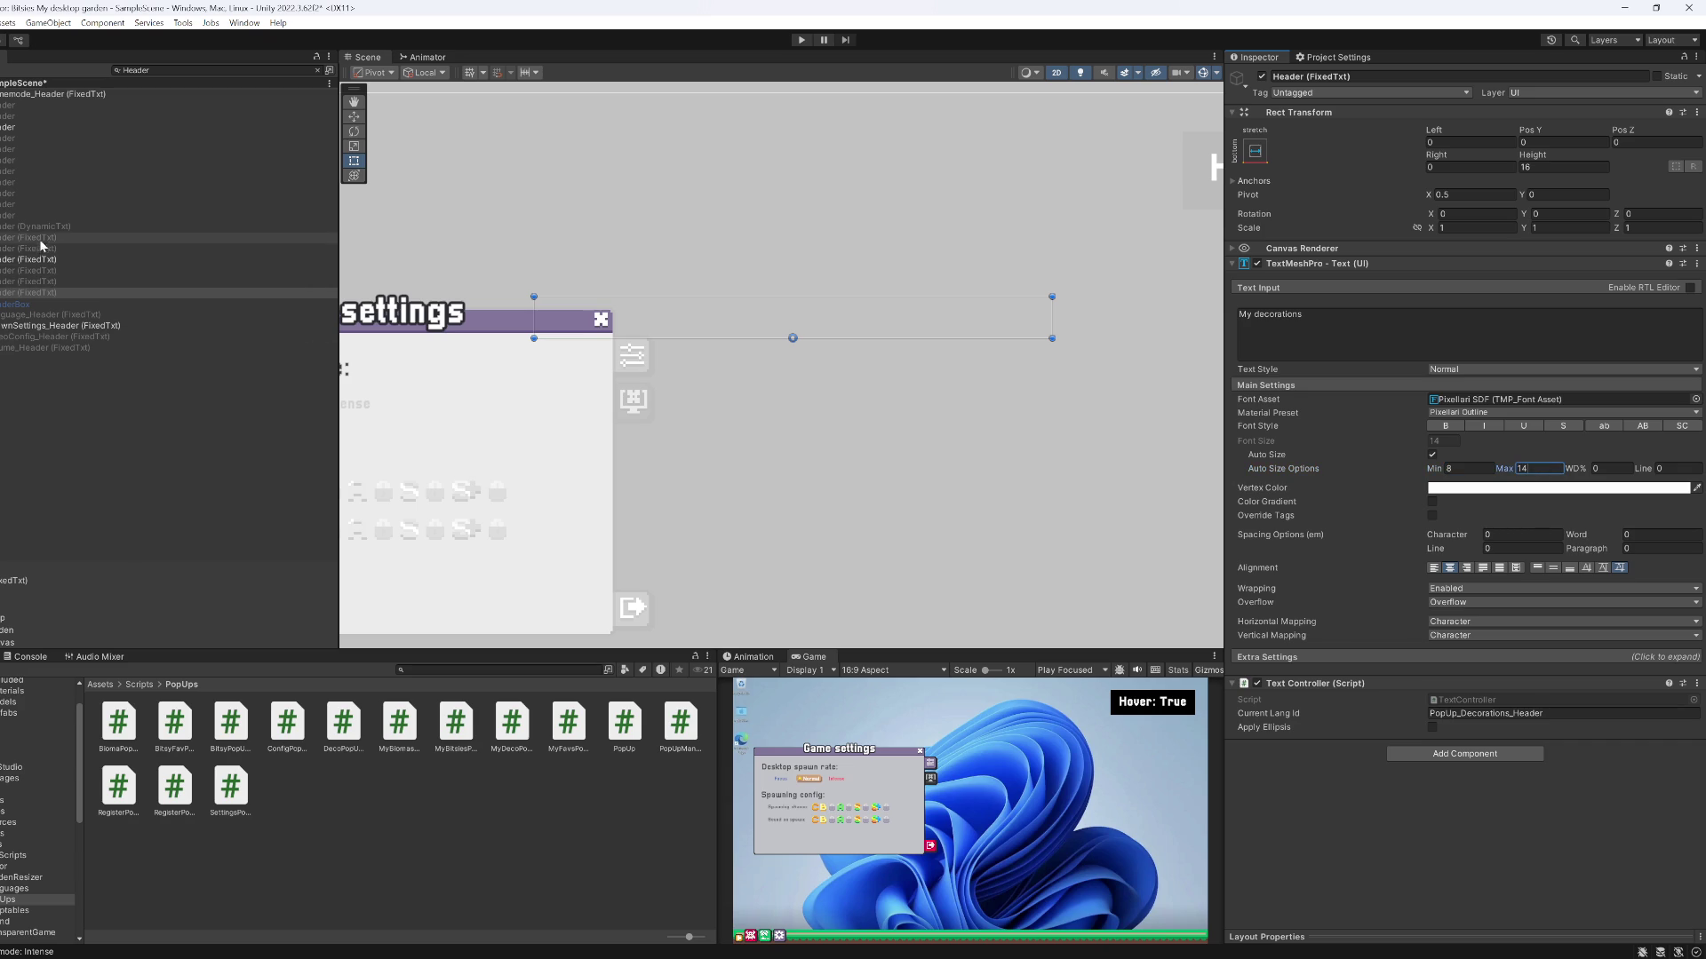
pyautogui.click(1432, 455)
pyautogui.click(1526, 468)
pyautogui.write('14')
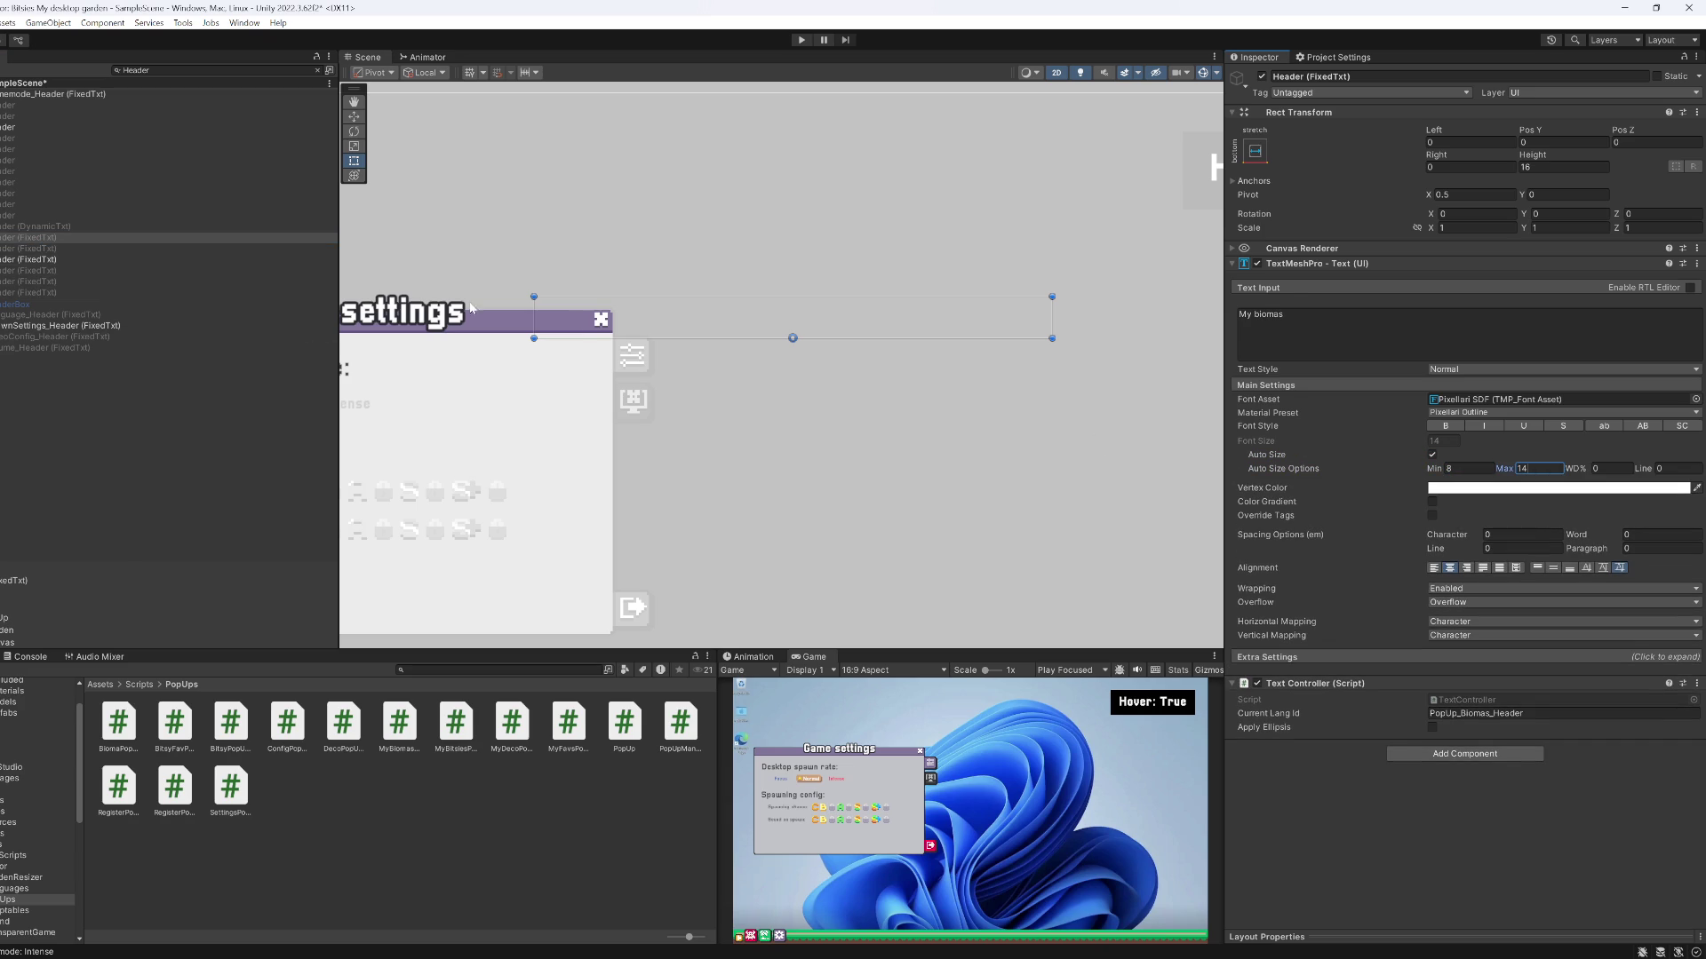
pyautogui.click(52, 228)
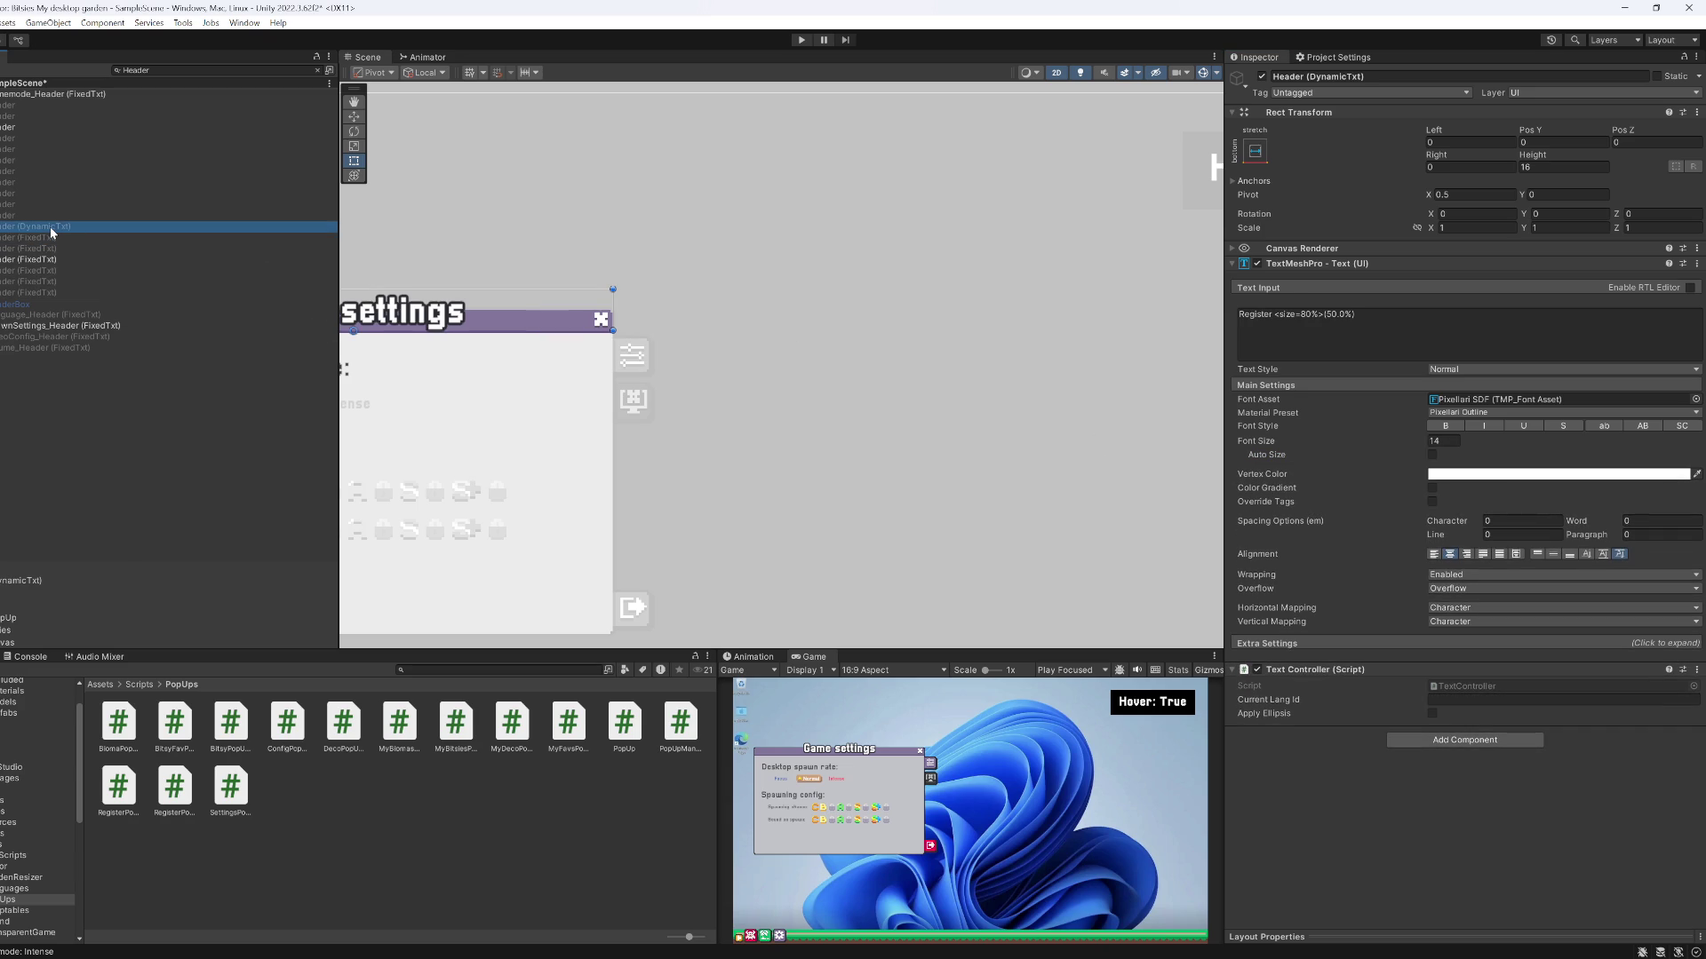
# Give the Register header auto-size Max 14 and left and right margins of 8
pyautogui.click(1432, 455)
pyautogui.click(1461, 468)
pyautogui.click(1551, 468)
pyautogui.write('14')
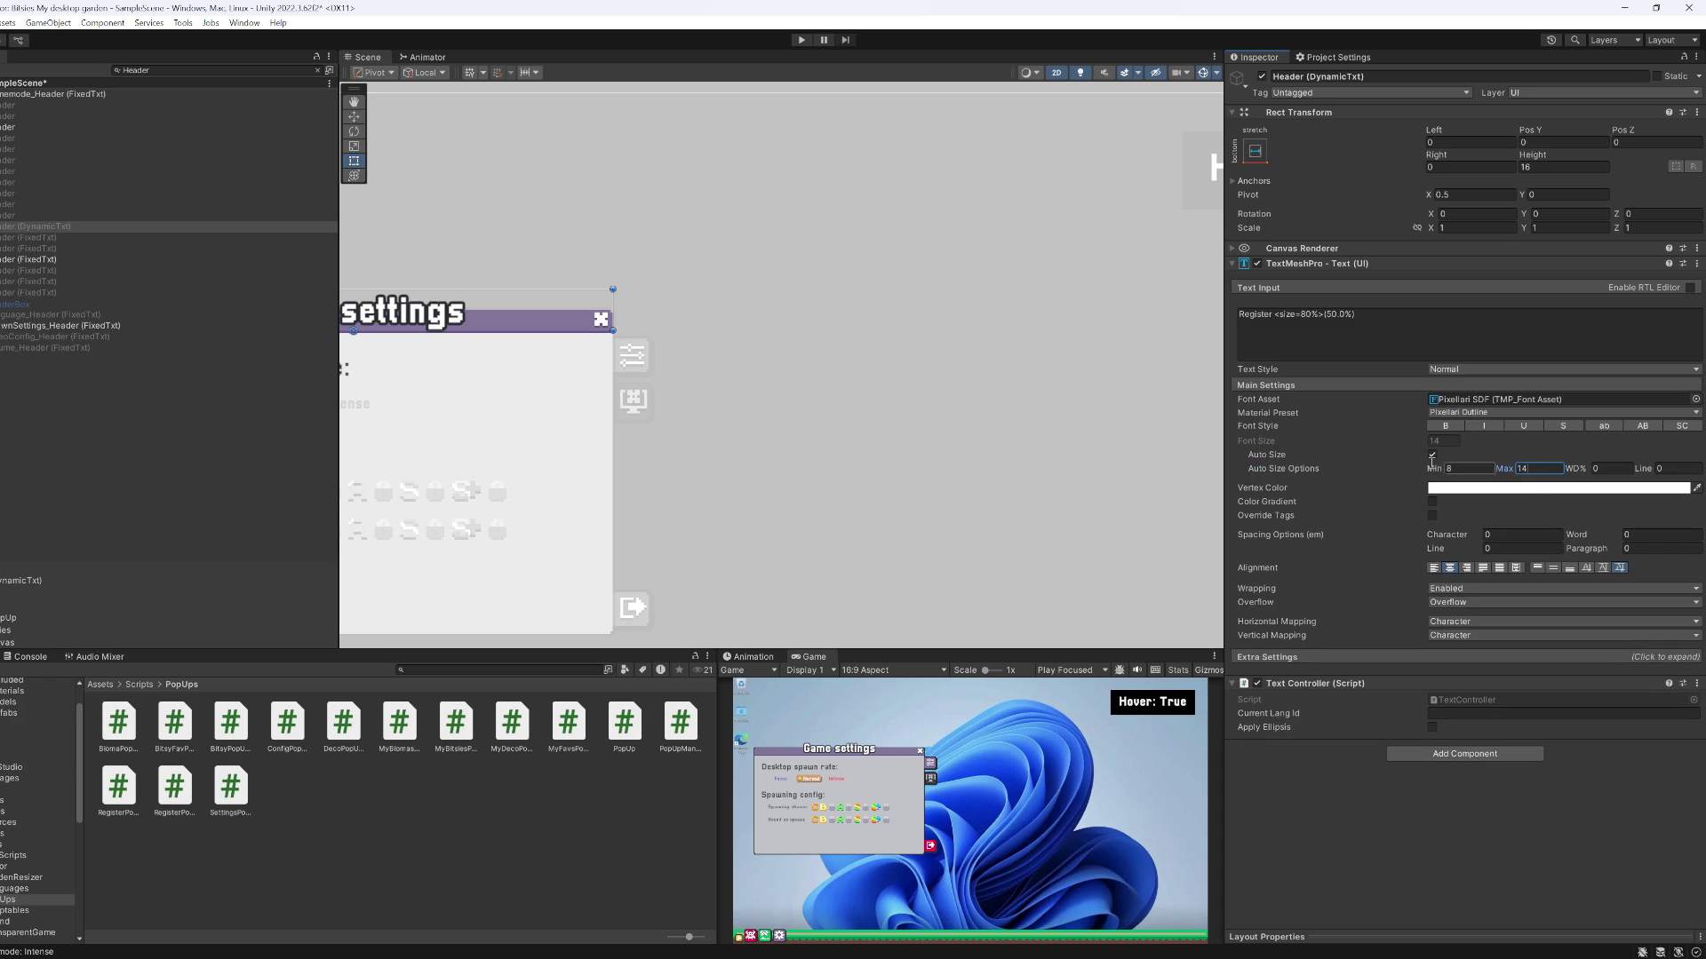
pyautogui.click(1304, 658)
pyautogui.click(1455, 686)
pyautogui.write('8')
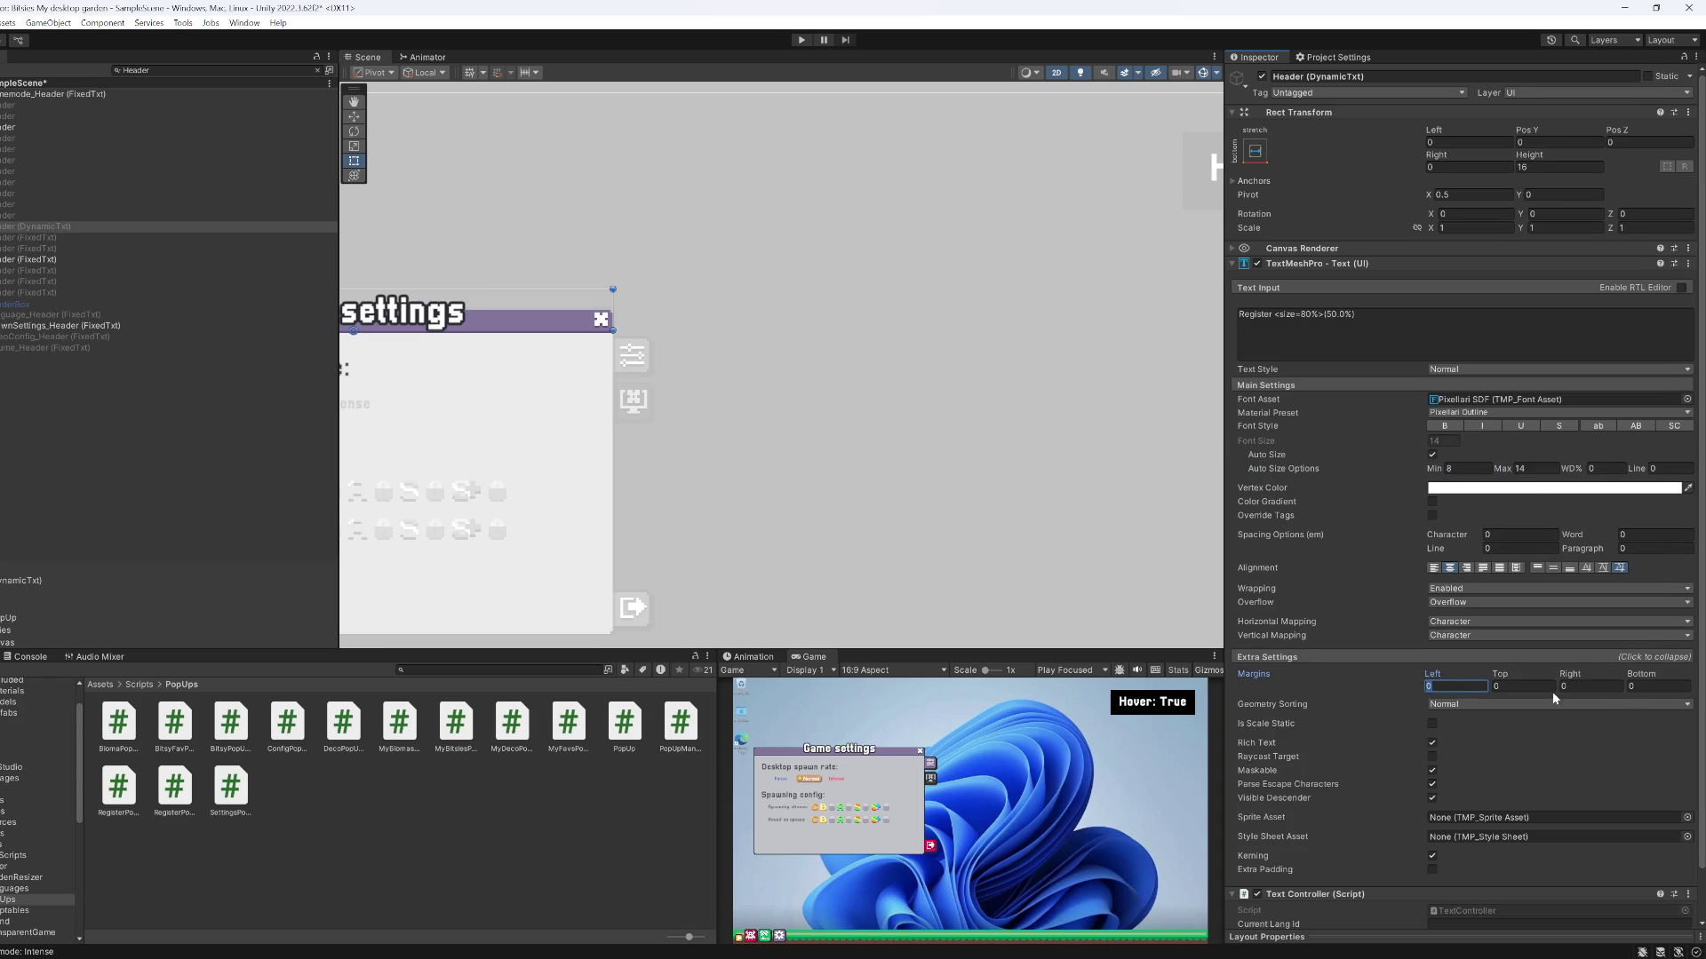
pyautogui.click(1594, 687)
pyautogui.write('8')
pyautogui.click(51, 227)
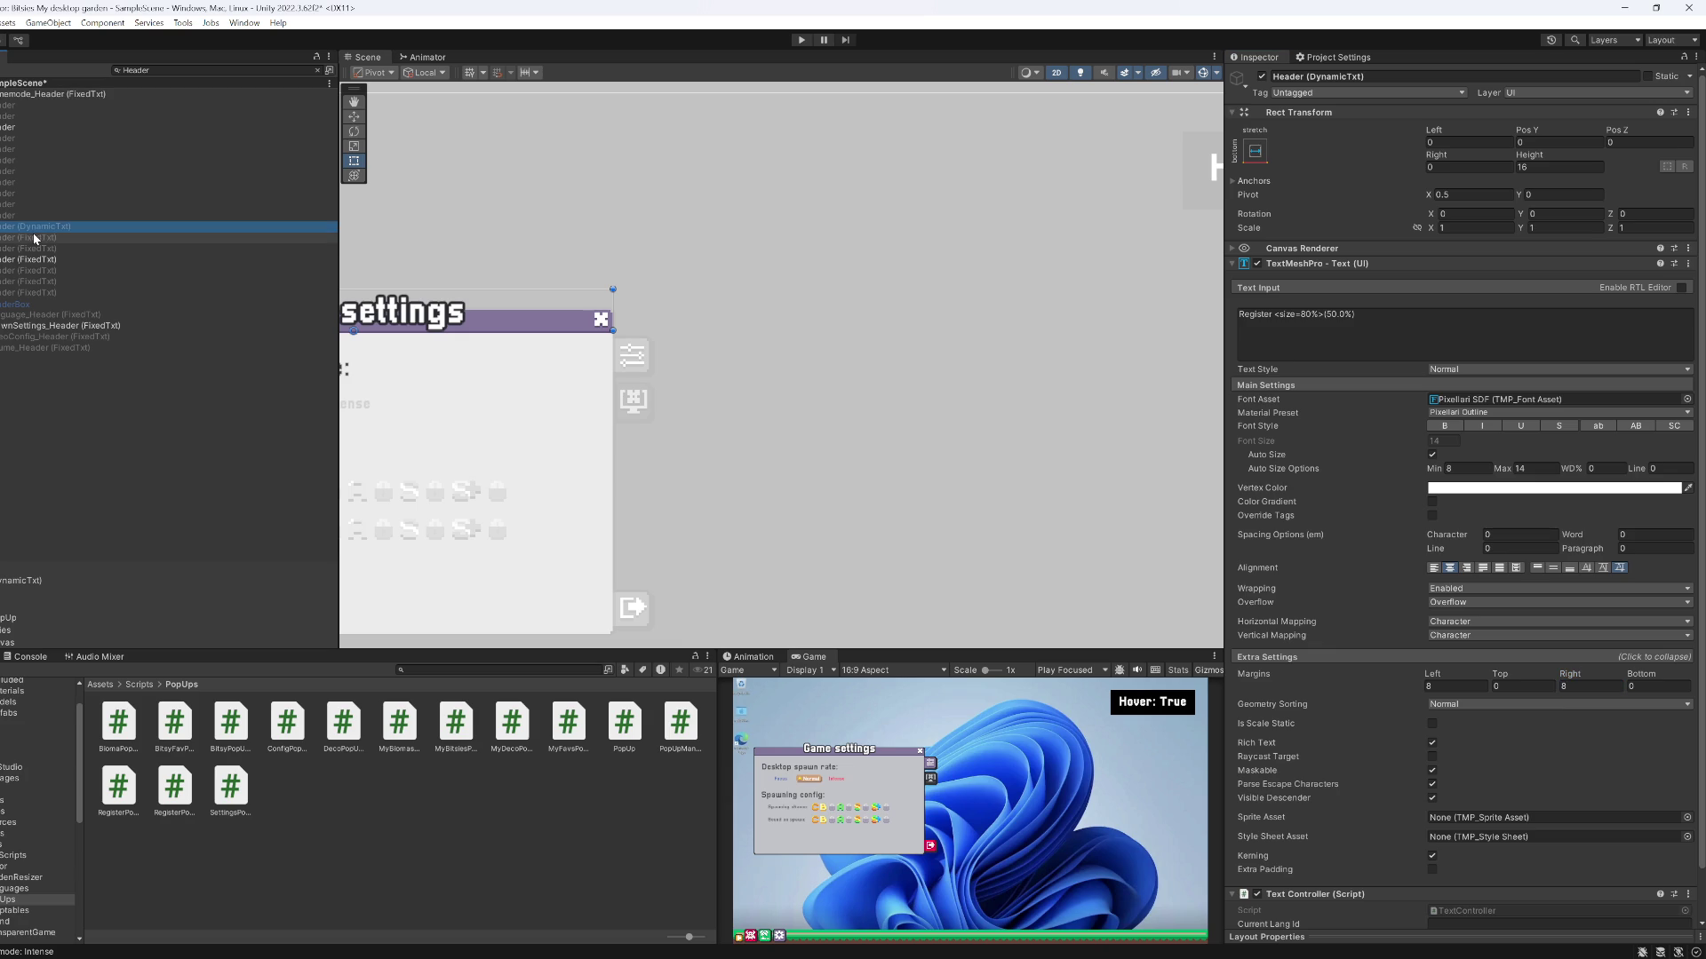
# Turn on auto-size with Max 14 for the My favorites header
pyautogui.click(38, 94)
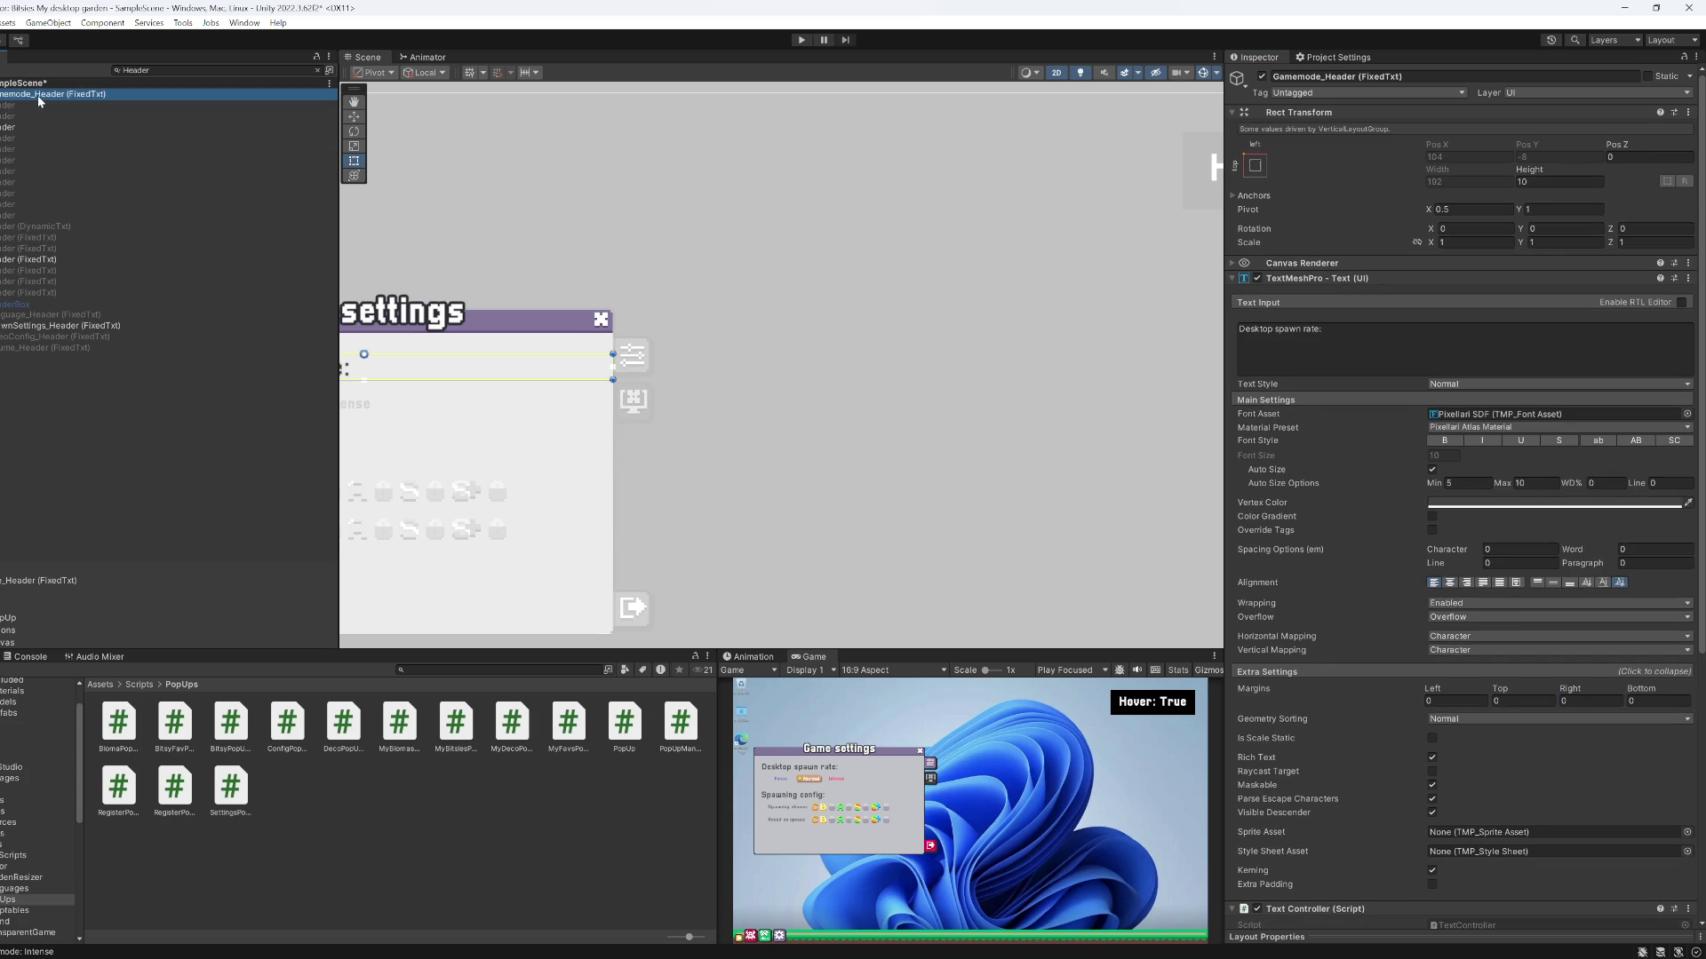
pyautogui.click(24, 239)
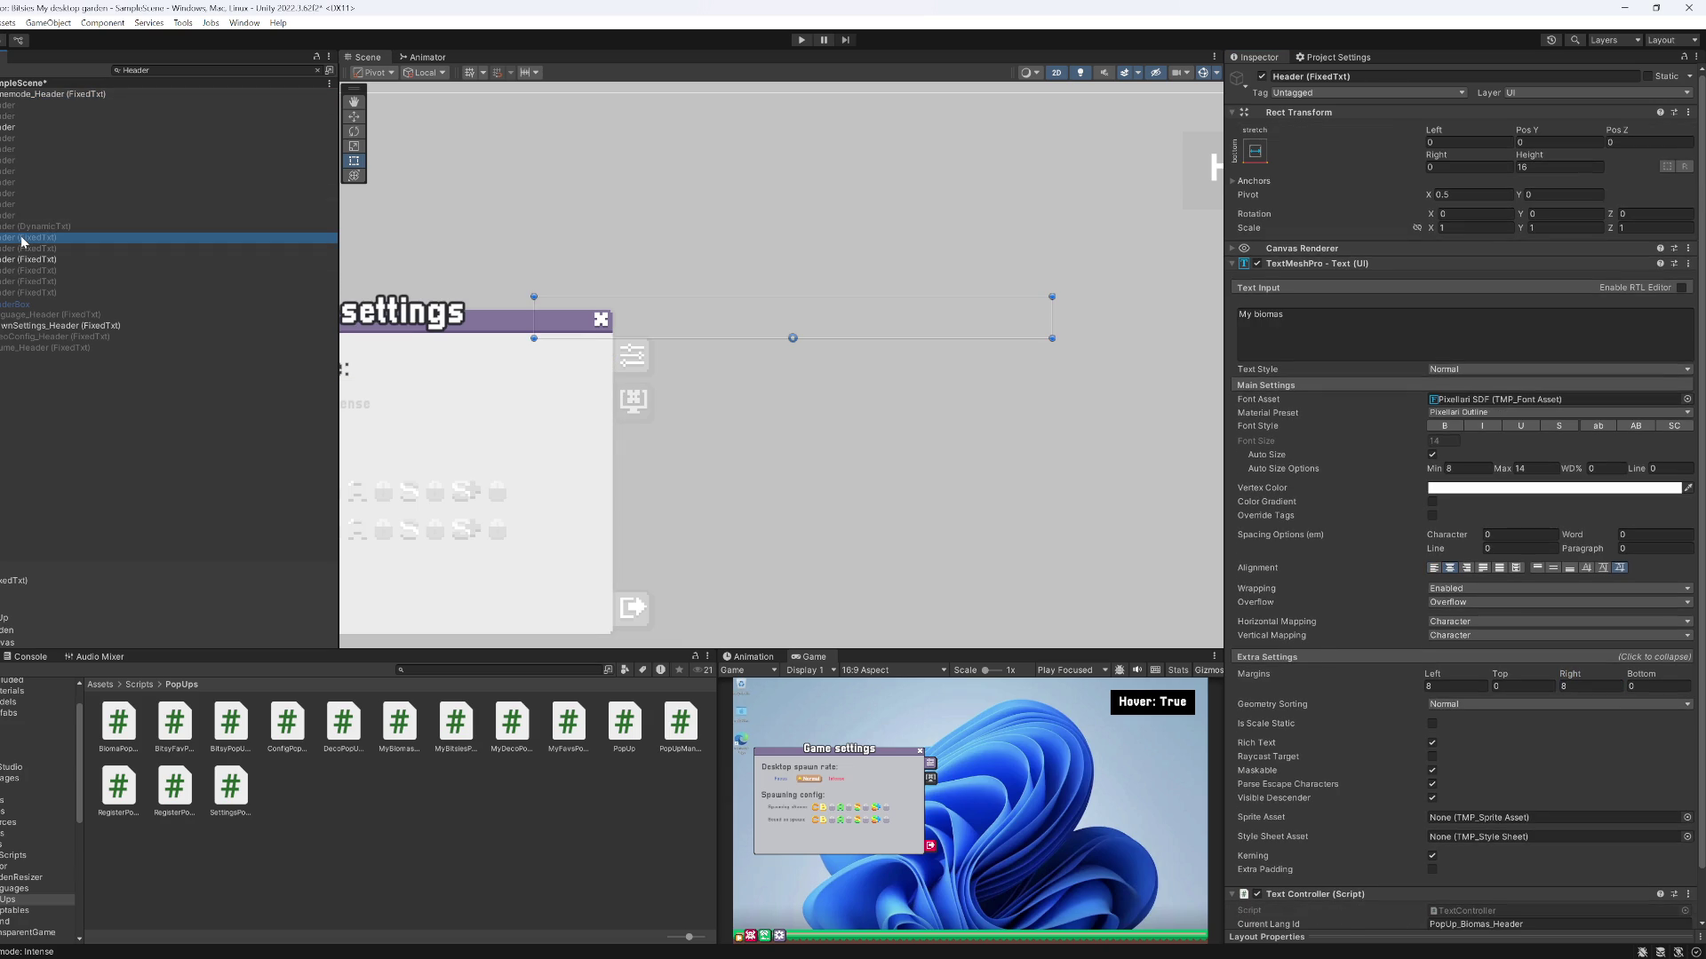
pyautogui.press('Down')
pyautogui.press('Up')
pyautogui.press('Down')
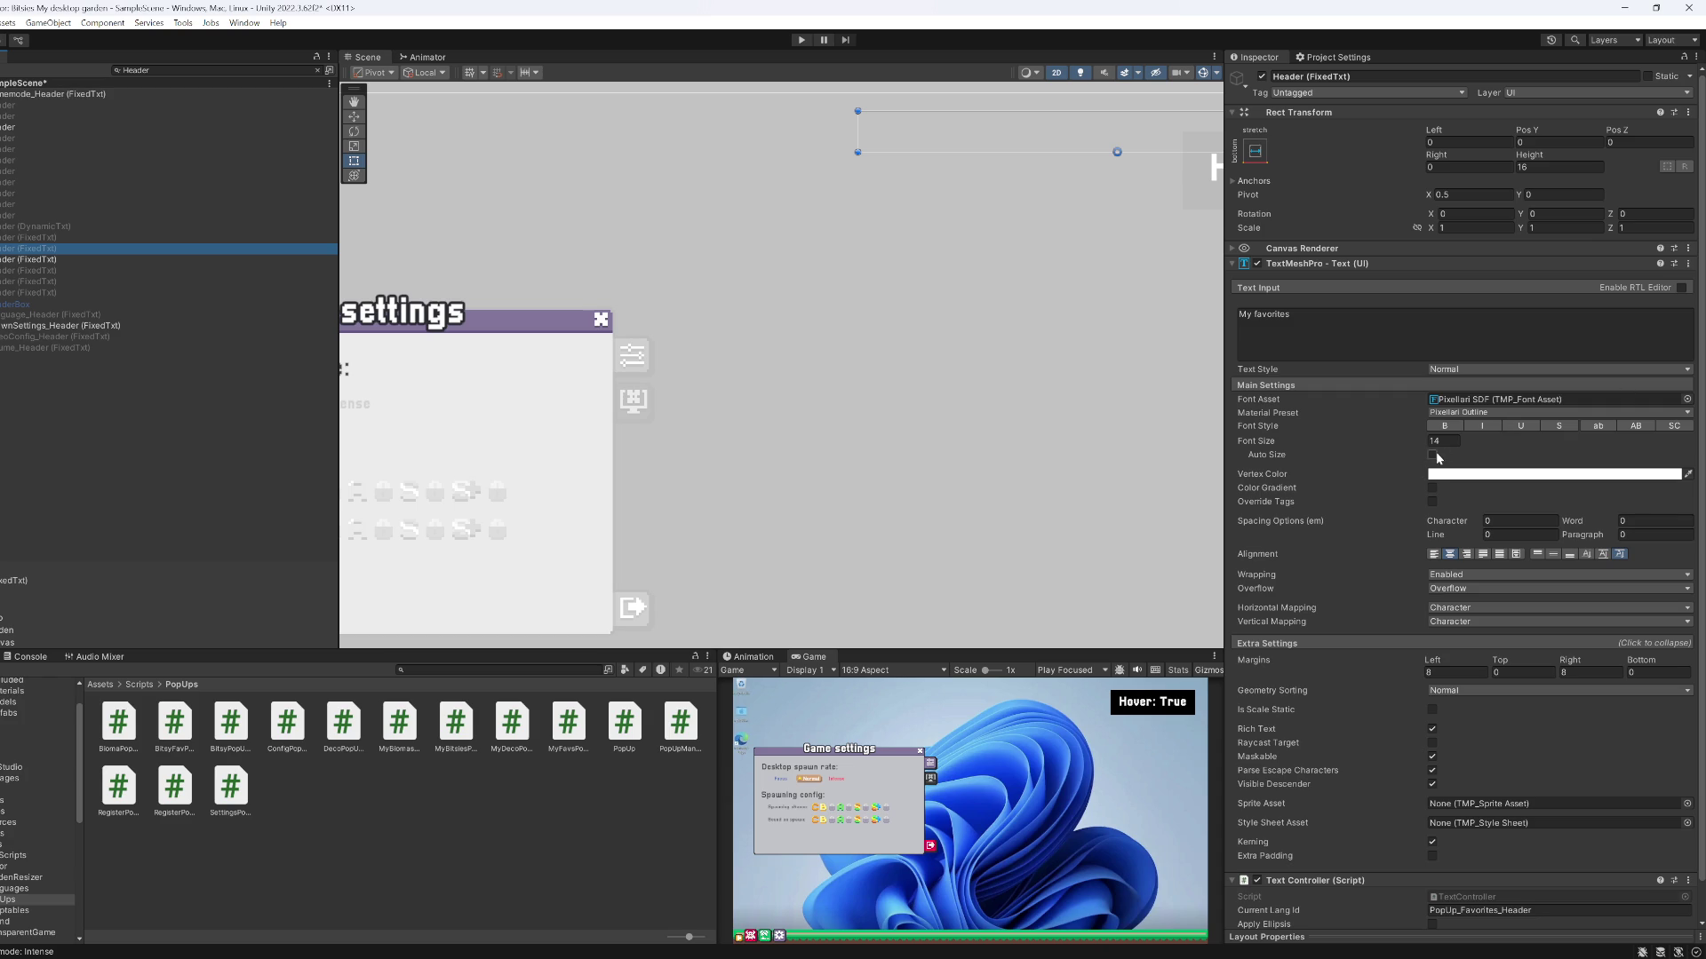
pyautogui.click(1431, 454)
pyautogui.click(1529, 471)
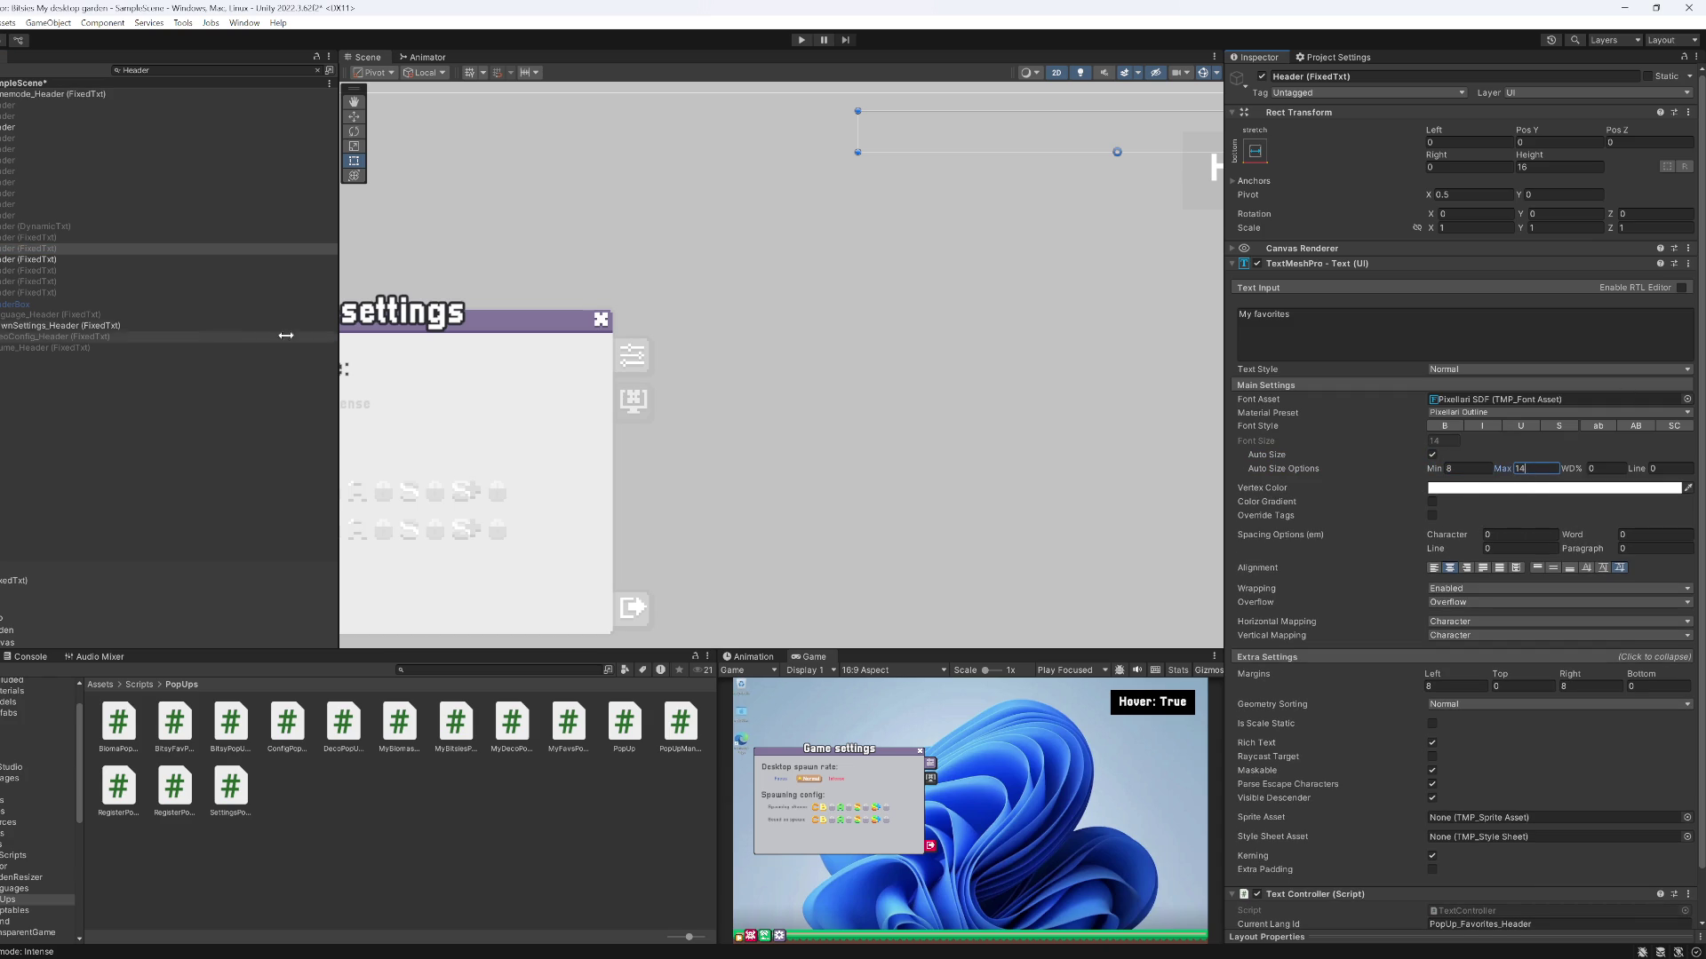
# Review the Game settings, My bitsies and My decorations headers, then save the scene
pyautogui.click(94, 262)
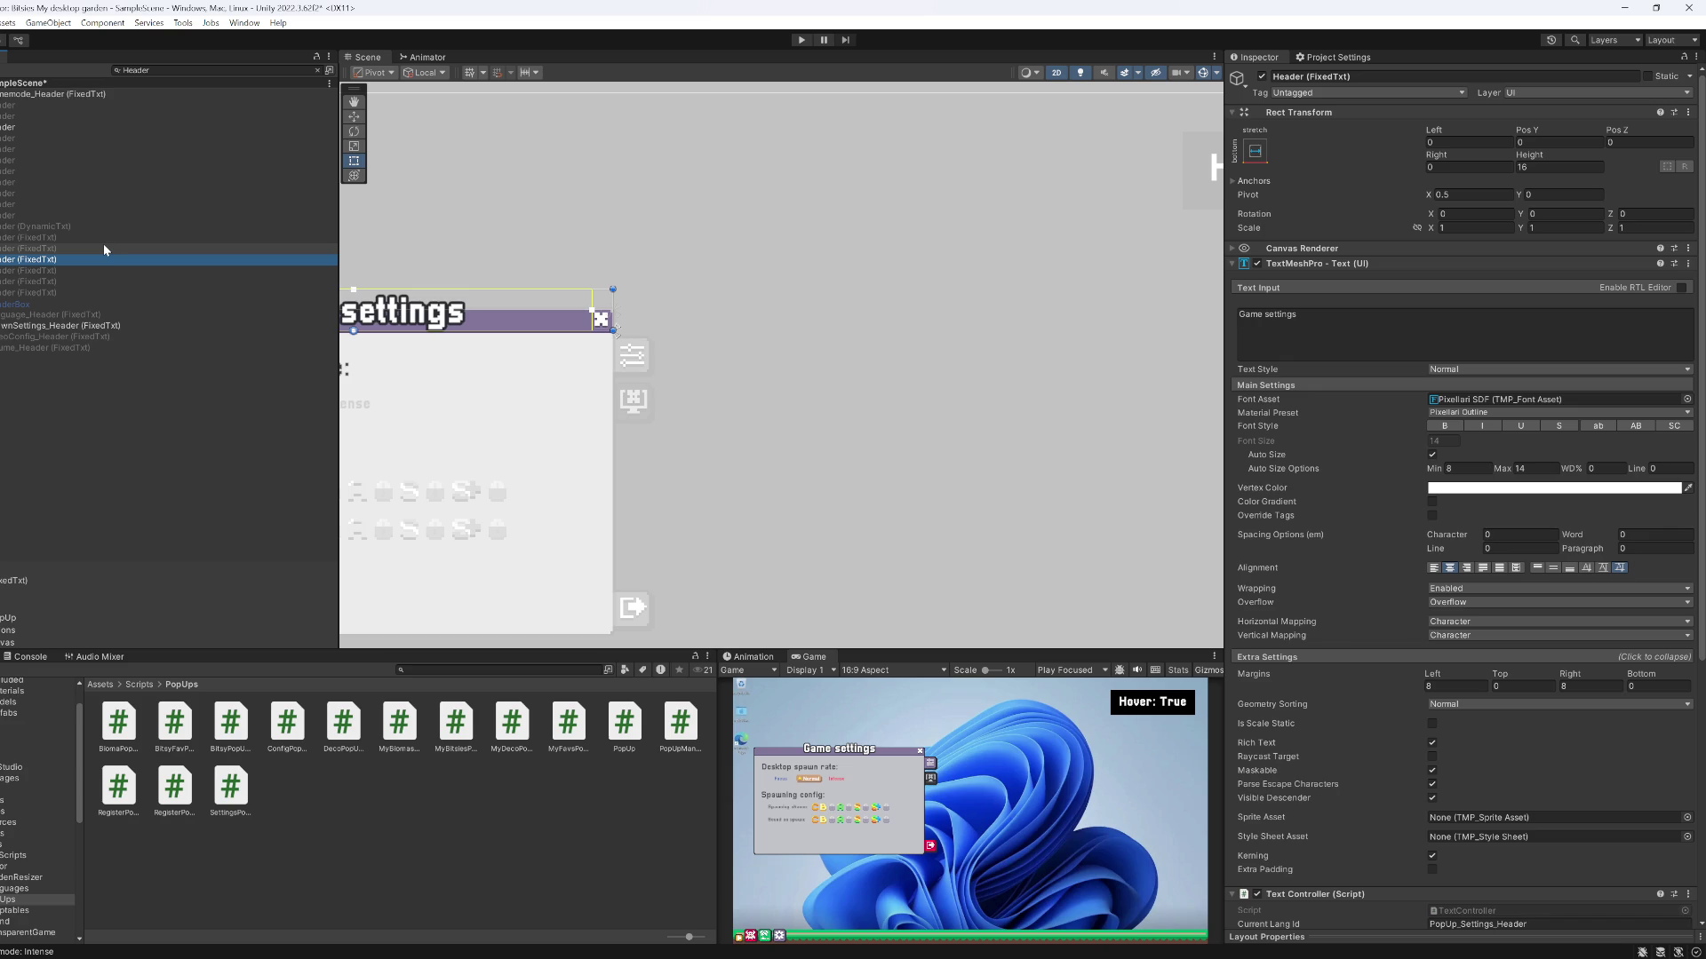
pyautogui.click(62, 271)
pyautogui.press('Down')
pyautogui.press('Down')
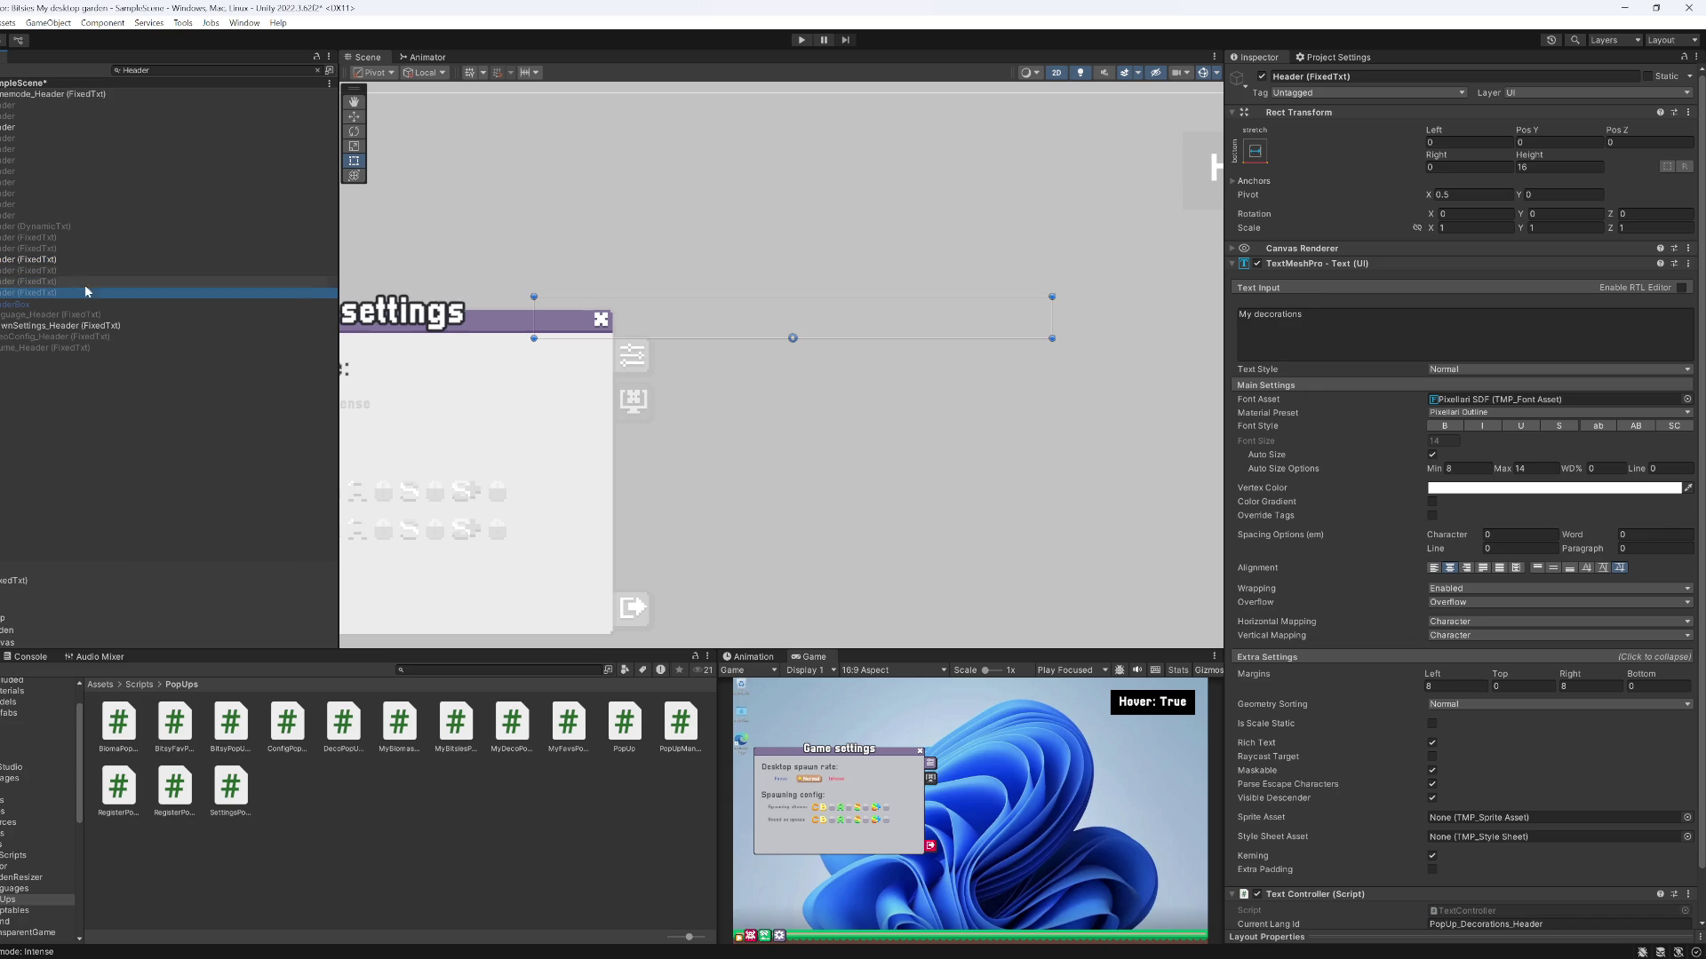
pyautogui.hotkey('ctrl', 's')
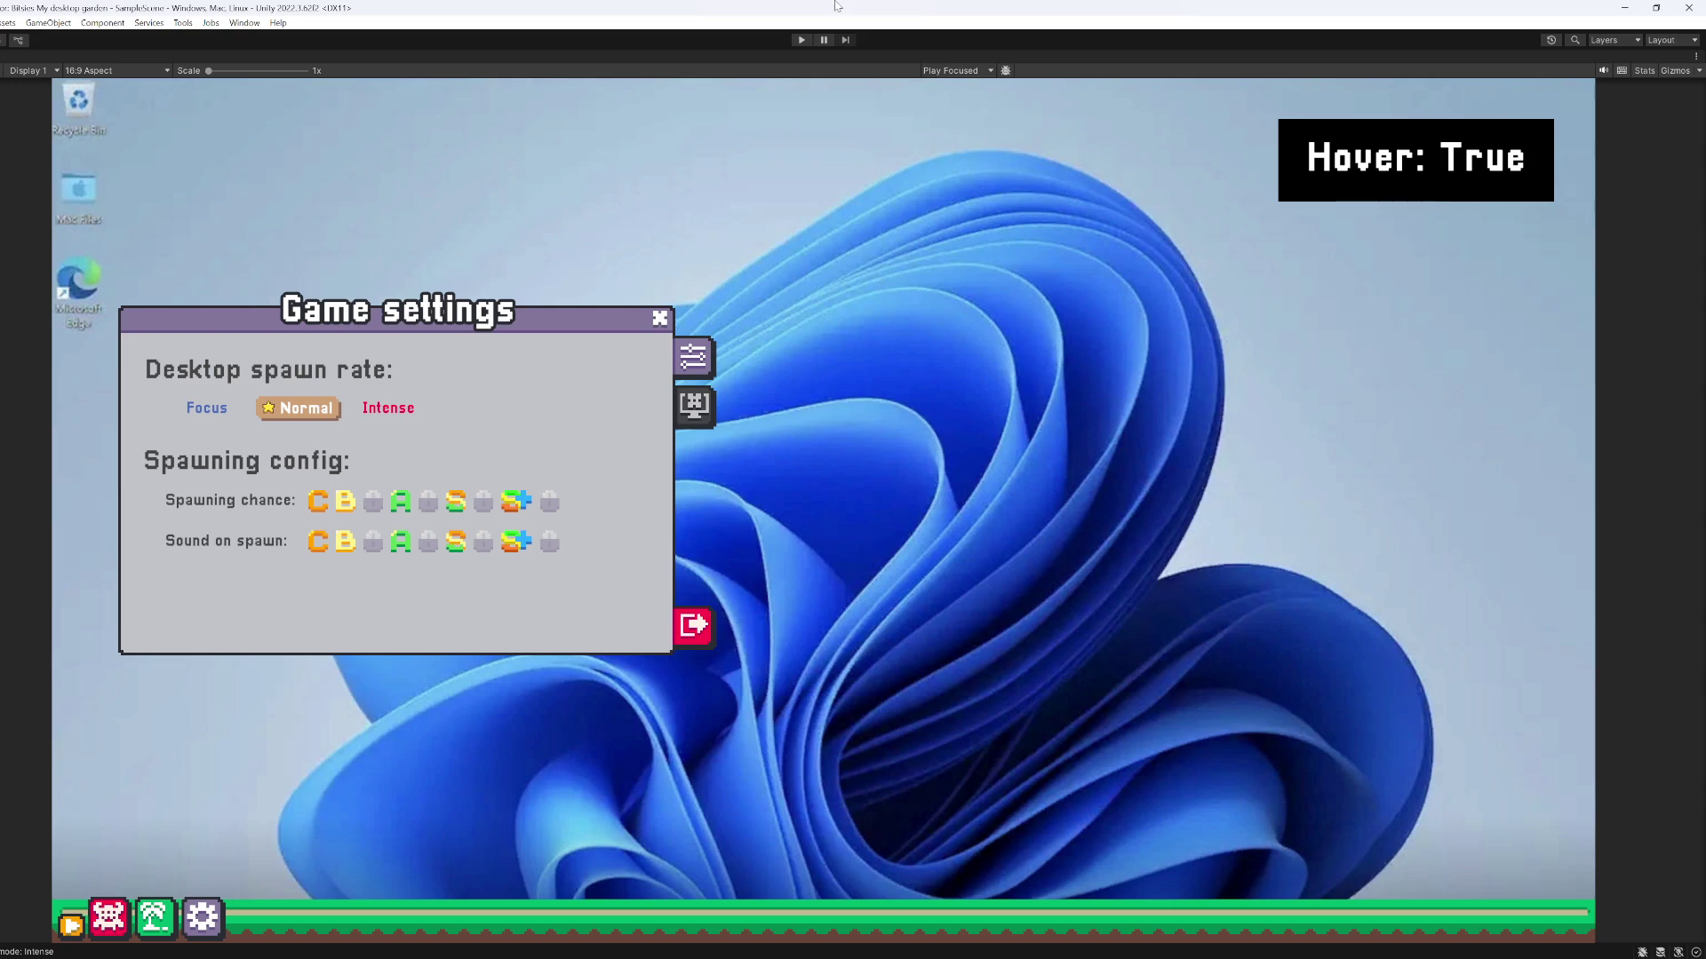
# In Play mode, check the System config, Mis bitsies and spawn-settings popups, then stop playing
pyautogui.click(801, 40)
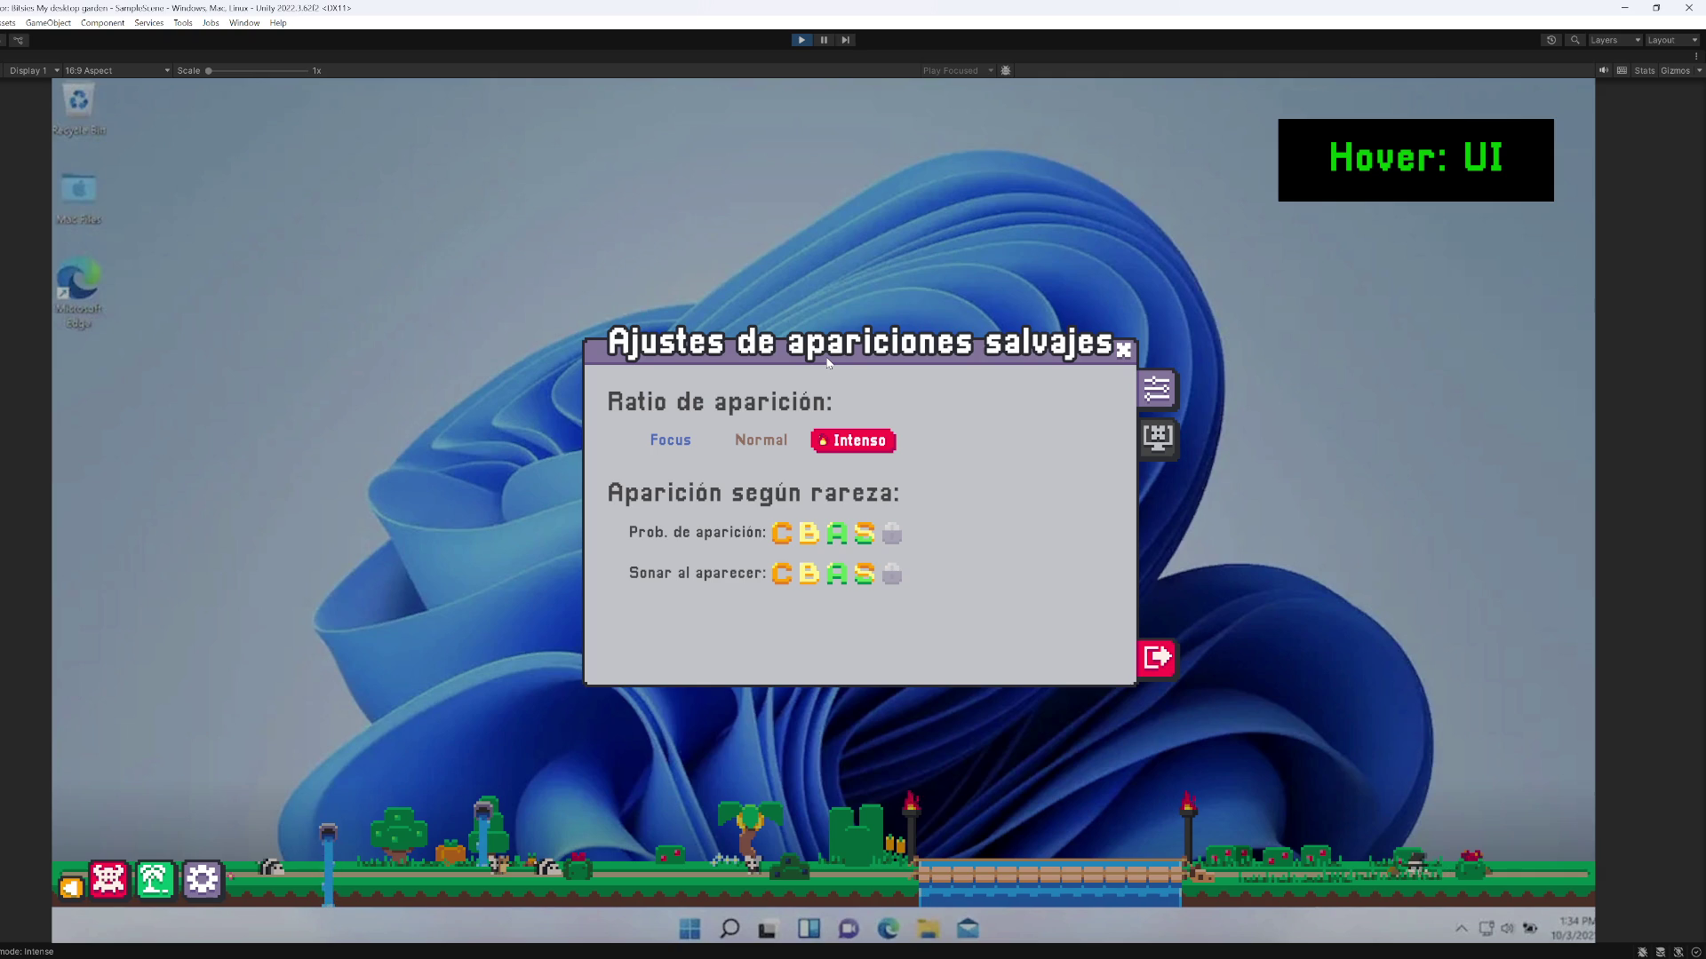
pyautogui.click(1168, 444)
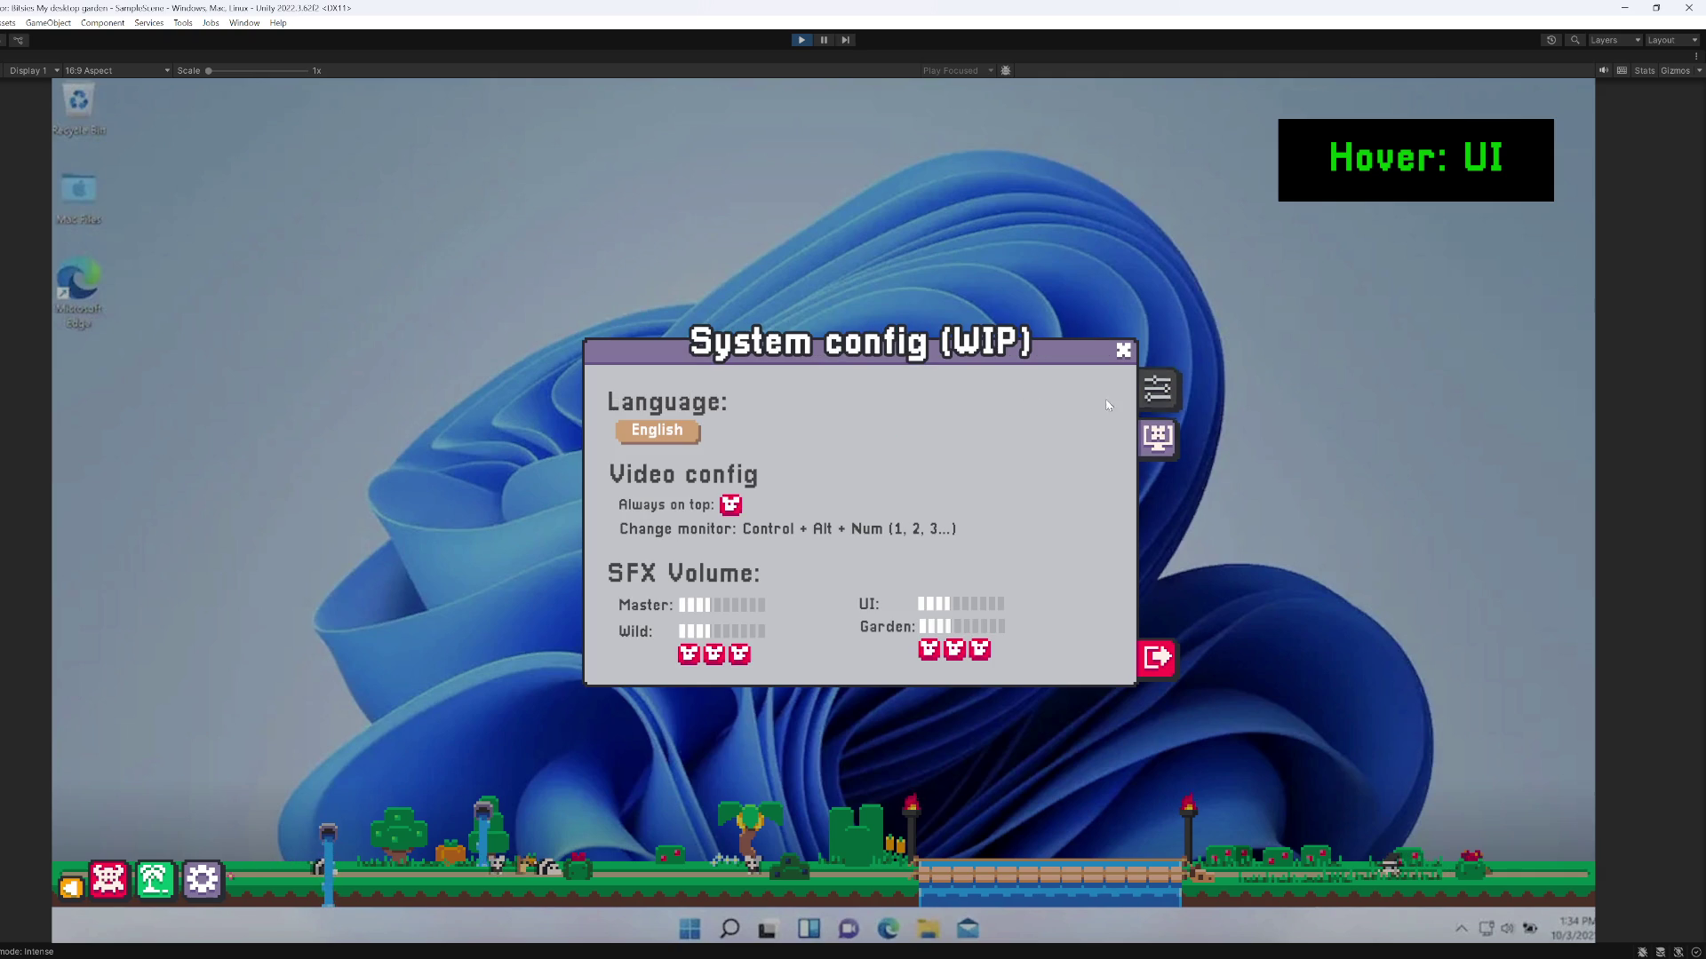
pyautogui.click(124, 884)
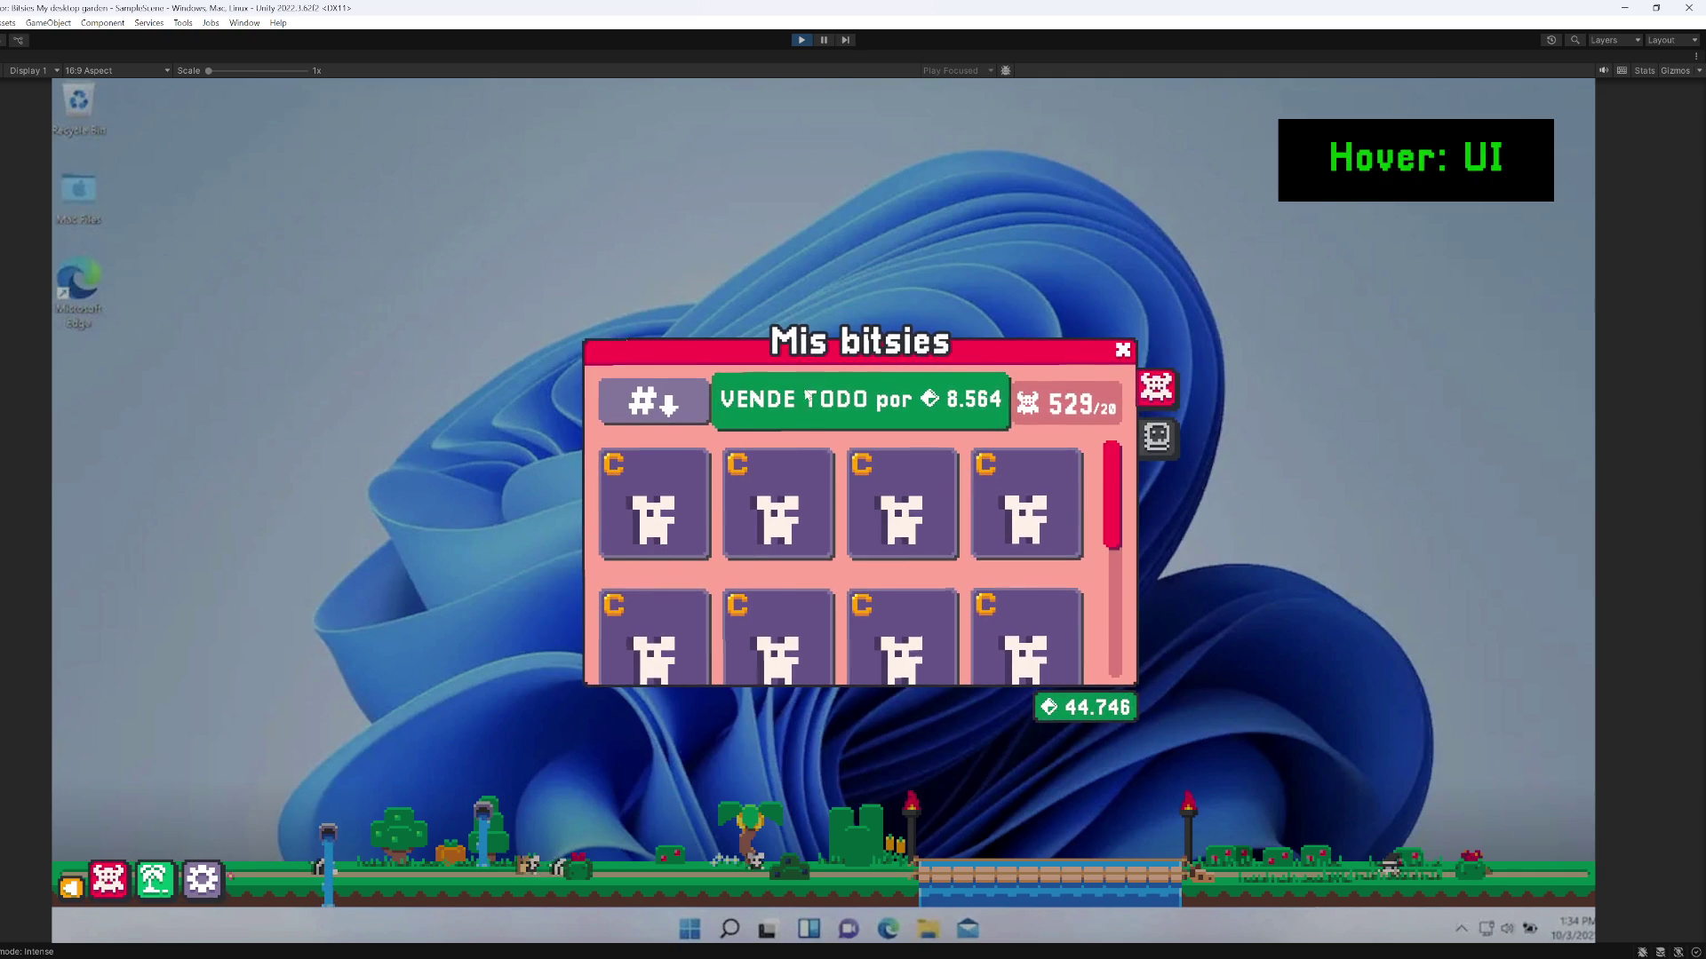
pyautogui.click(200, 899)
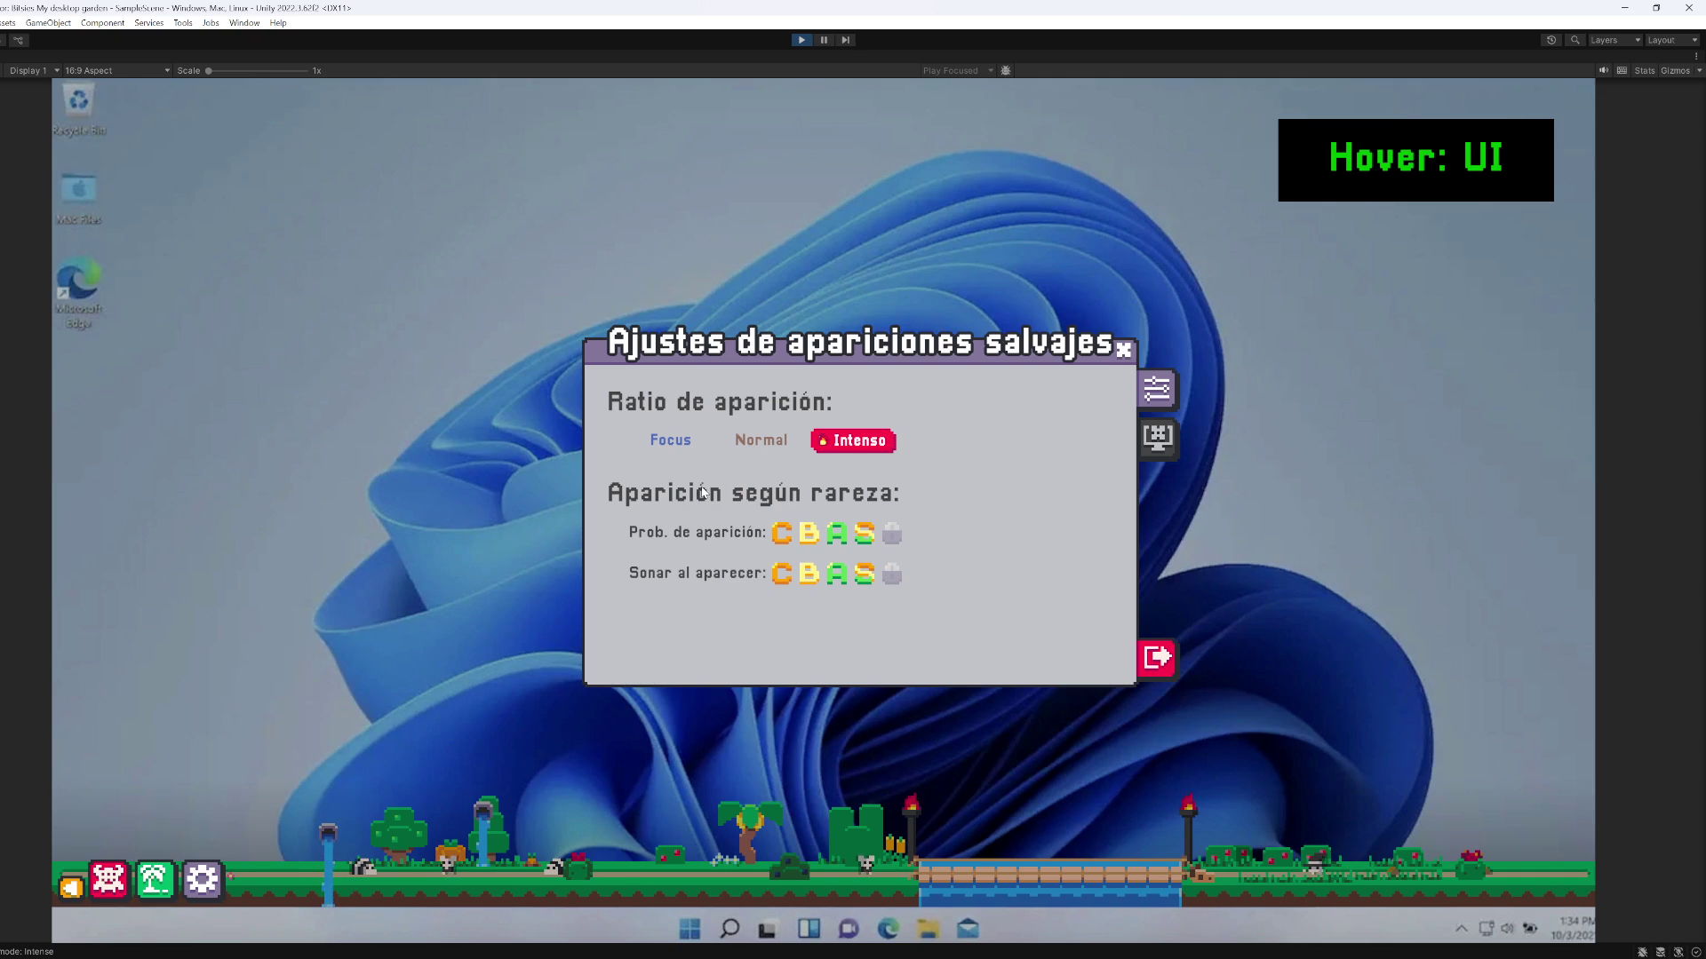
pyautogui.moveTo(806, 538)
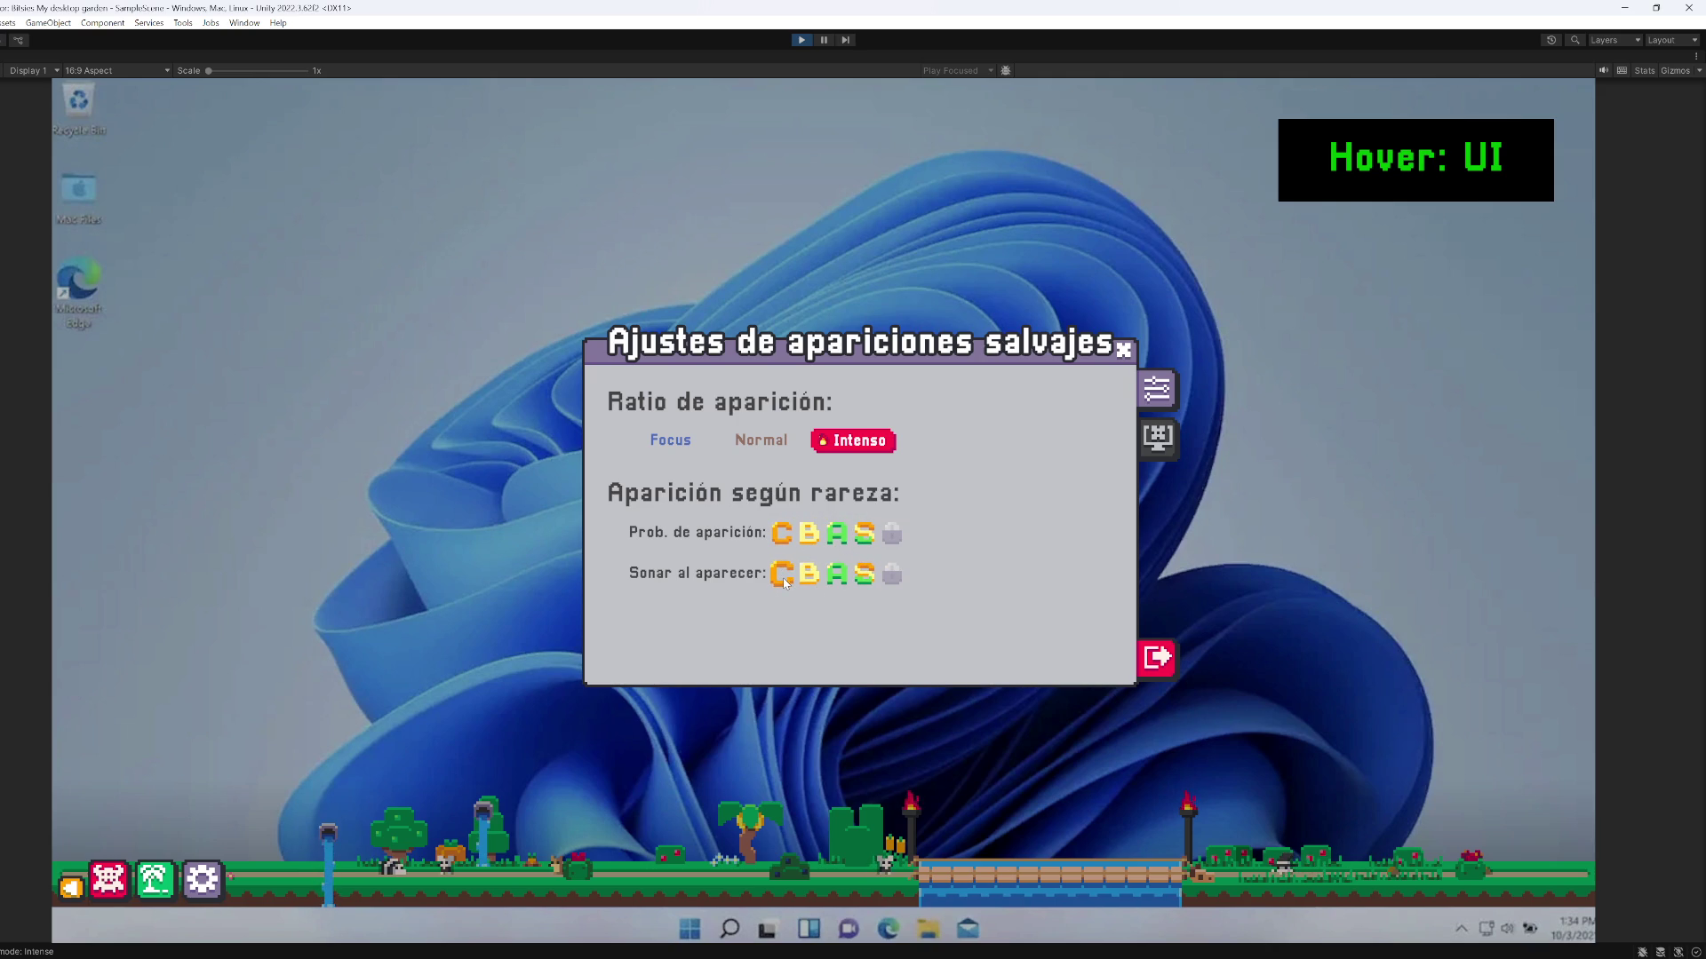
pyautogui.click(801, 40)
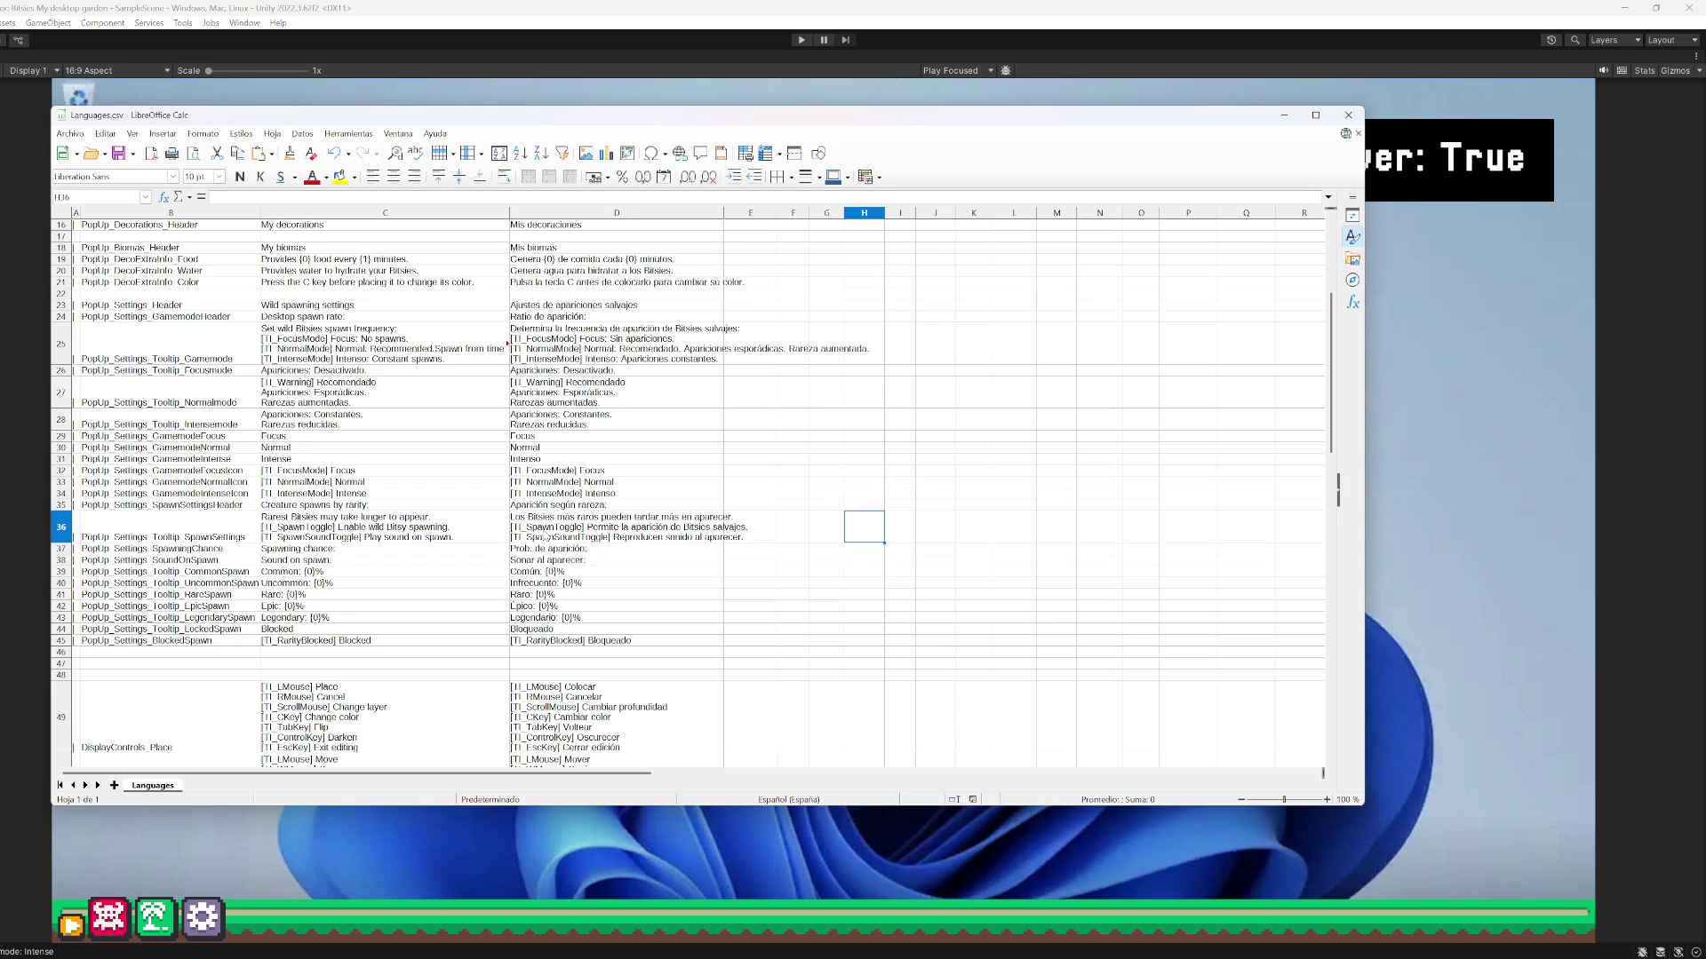
# Change the Spanish text in D35 to 'Ajustes según rareza:'
pyautogui.doubleClick(532, 503)
pyautogui.doubleClick(542, 504)
pyautogui.write('a')
pyautogui.write('justes')
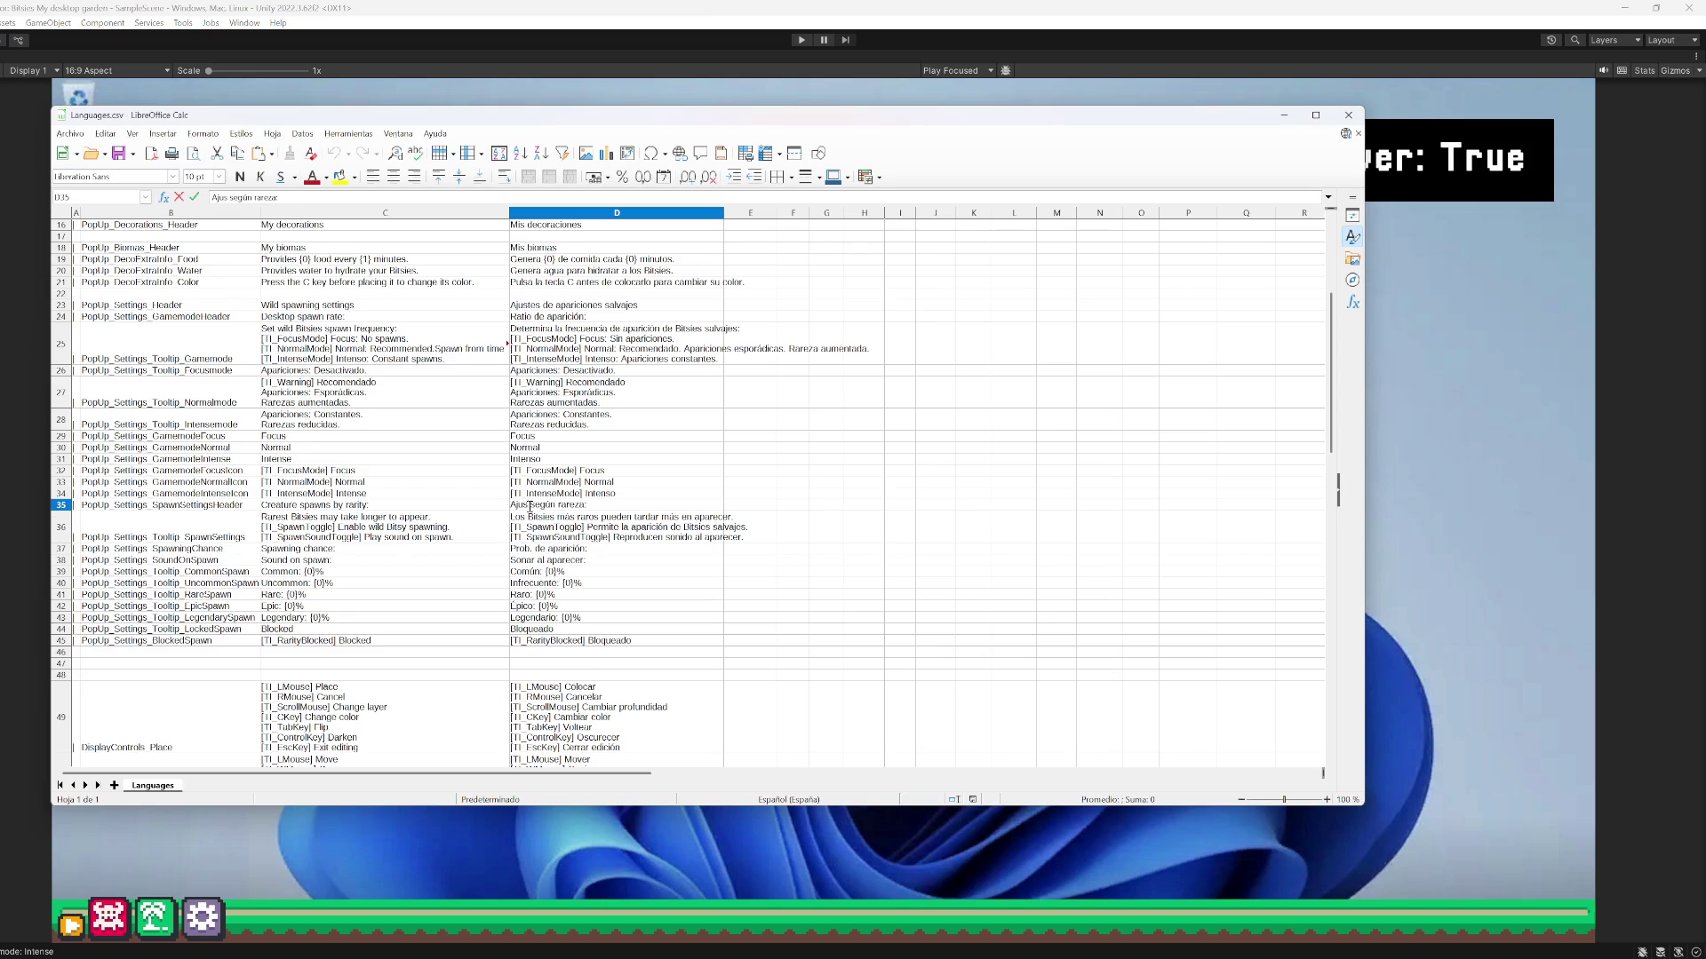
pyautogui.press('Return')
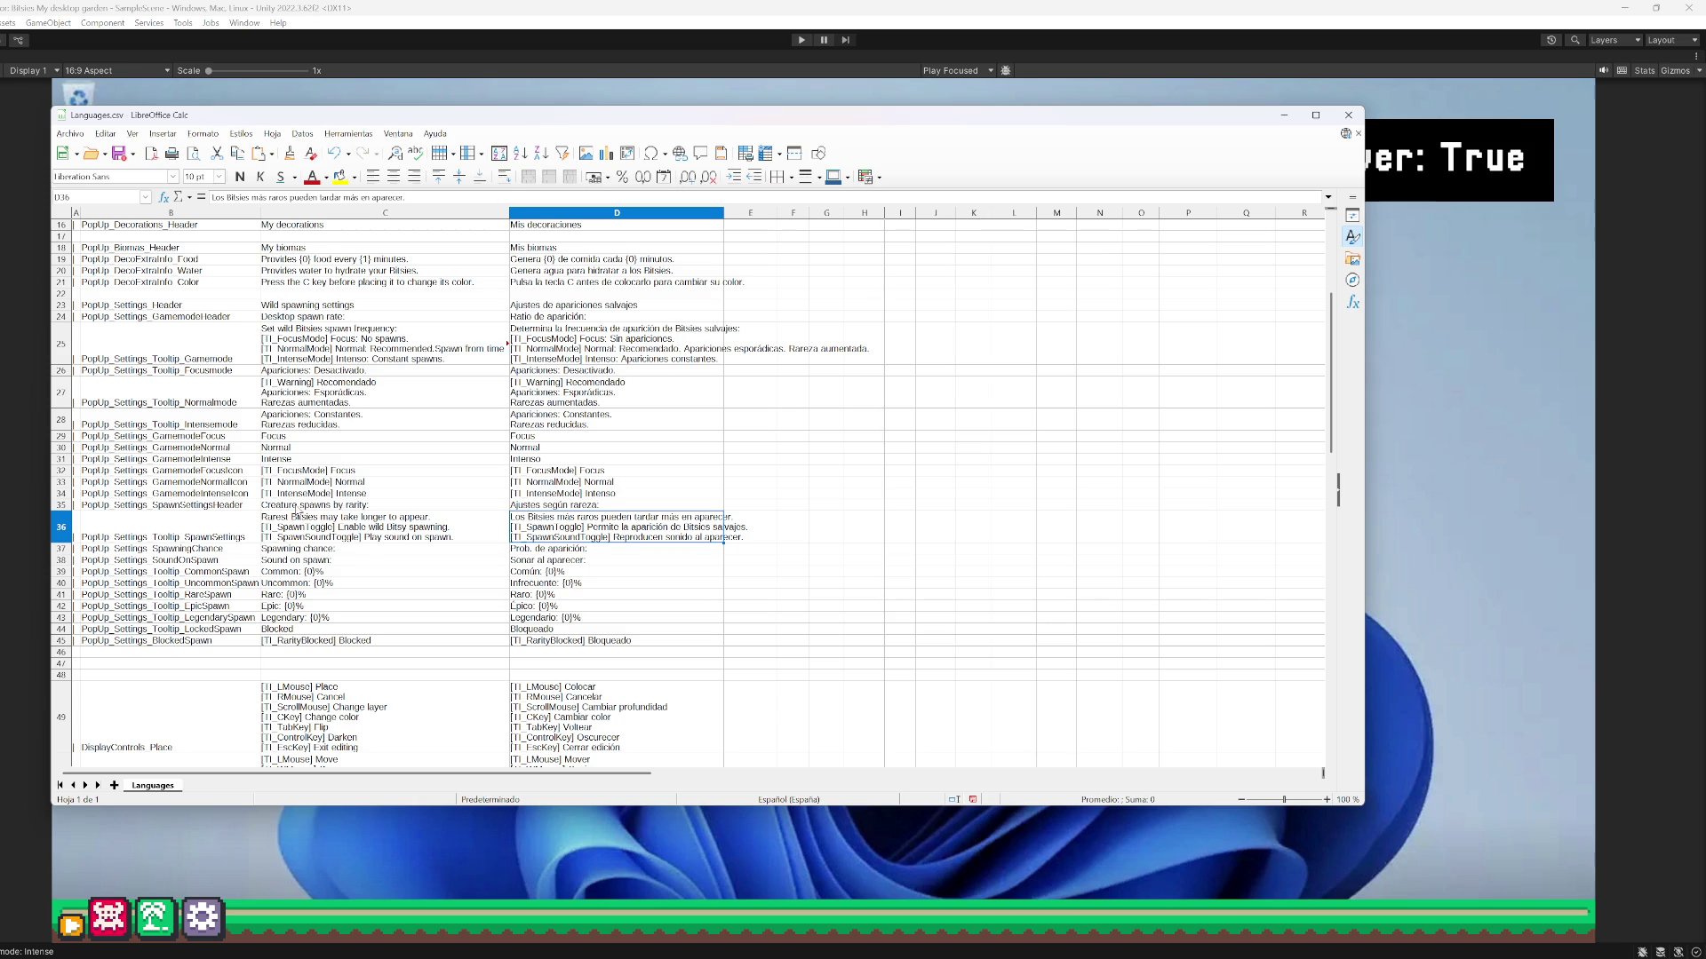
# Change the English header in C35 to 'Spawn settings by rarity:'
pyautogui.doubleClick(307, 506)
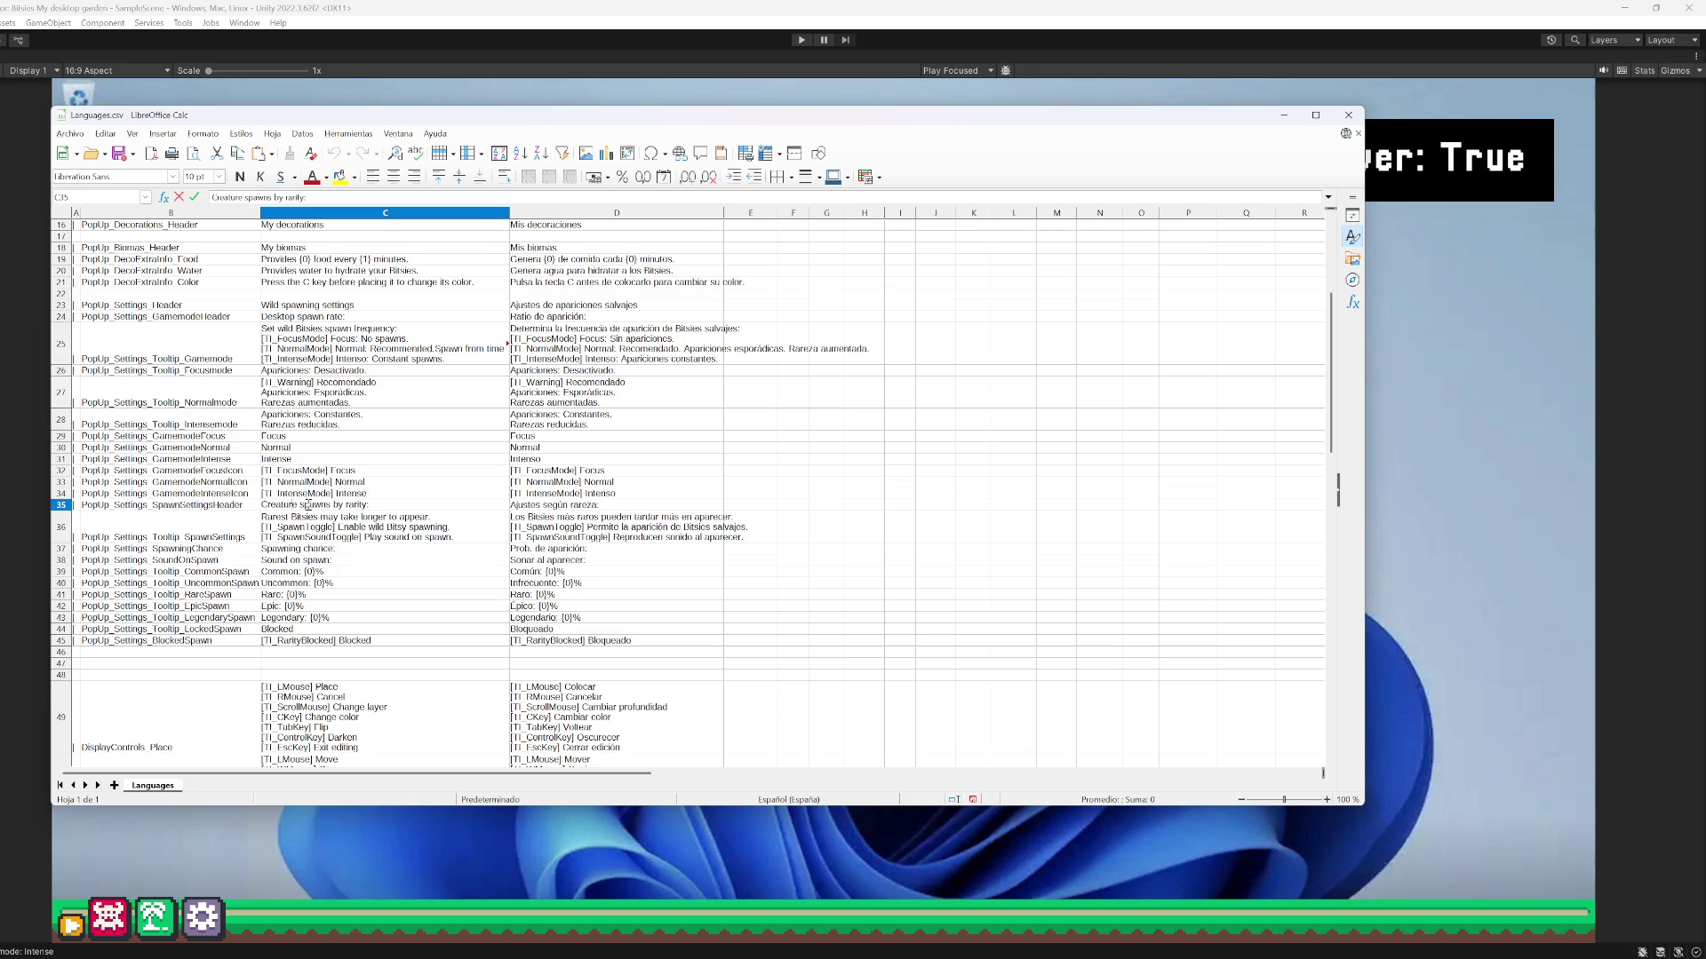
pyautogui.moveTo(298, 506); pyautogui.dragTo(261, 505)
pyautogui.press('BackSpace')
pyautogui.press('Delete')
pyautogui.write('S')
pyautogui.press('BackSpace')
pyautogui.write('settings')
pyautogui.press('Return')
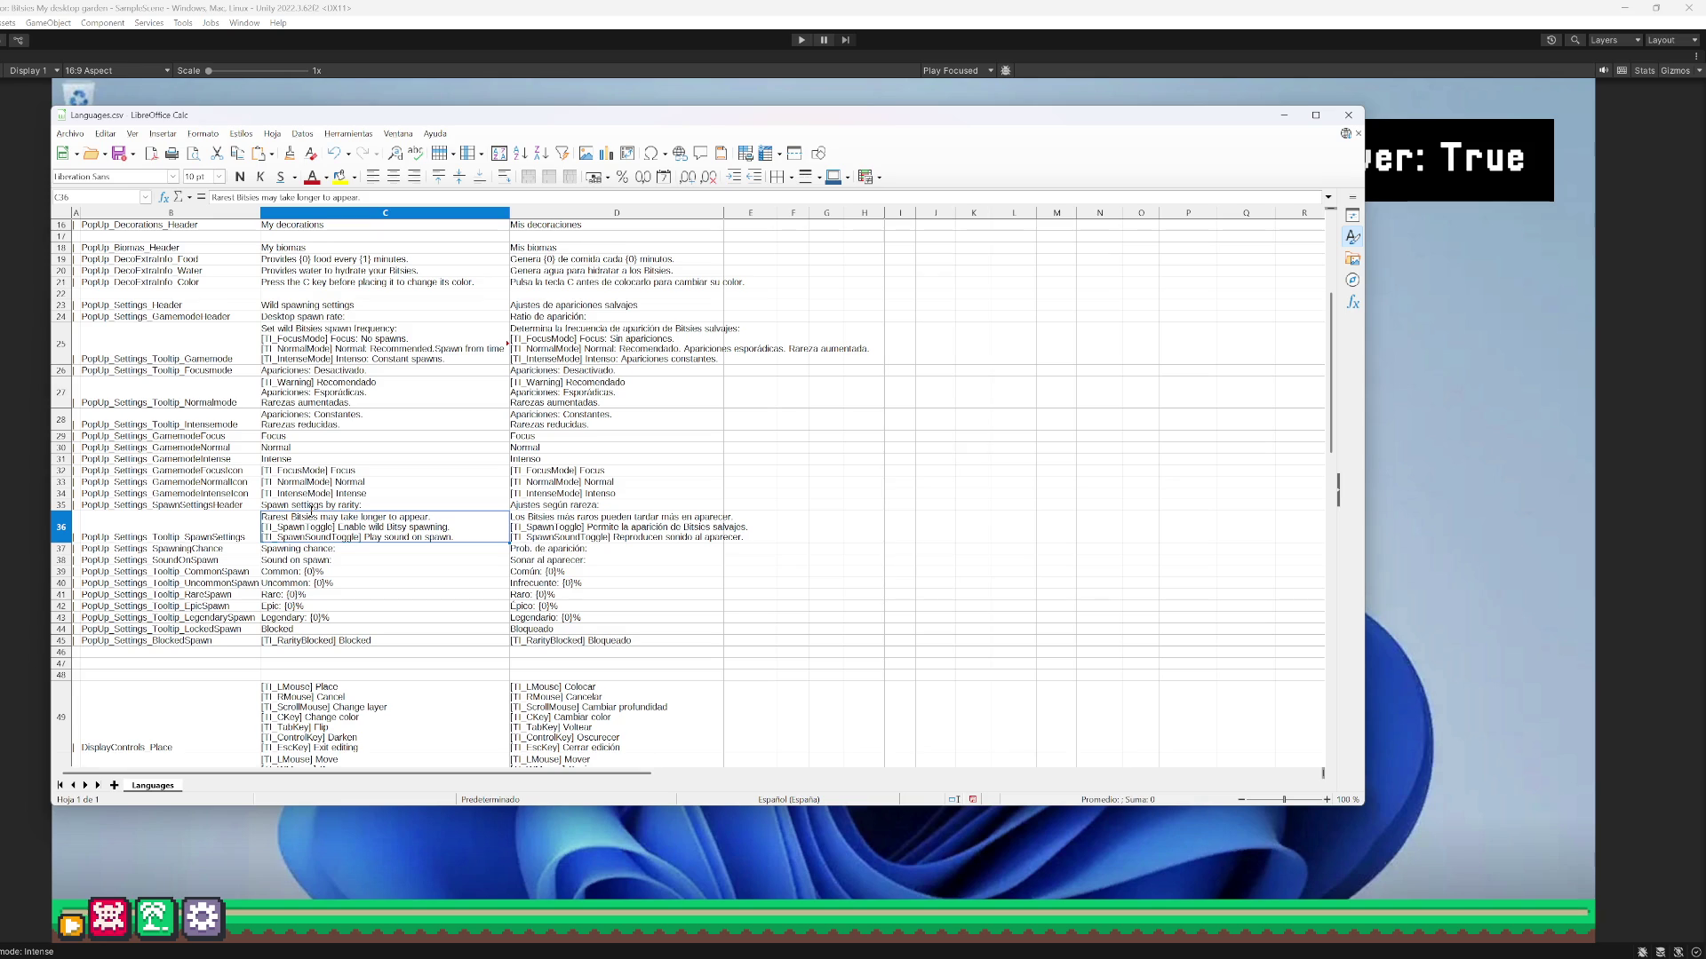
# Clear the spawn-settings tooltip row 36 and the game-mode tooltip row 25
pyautogui.click(557, 538)
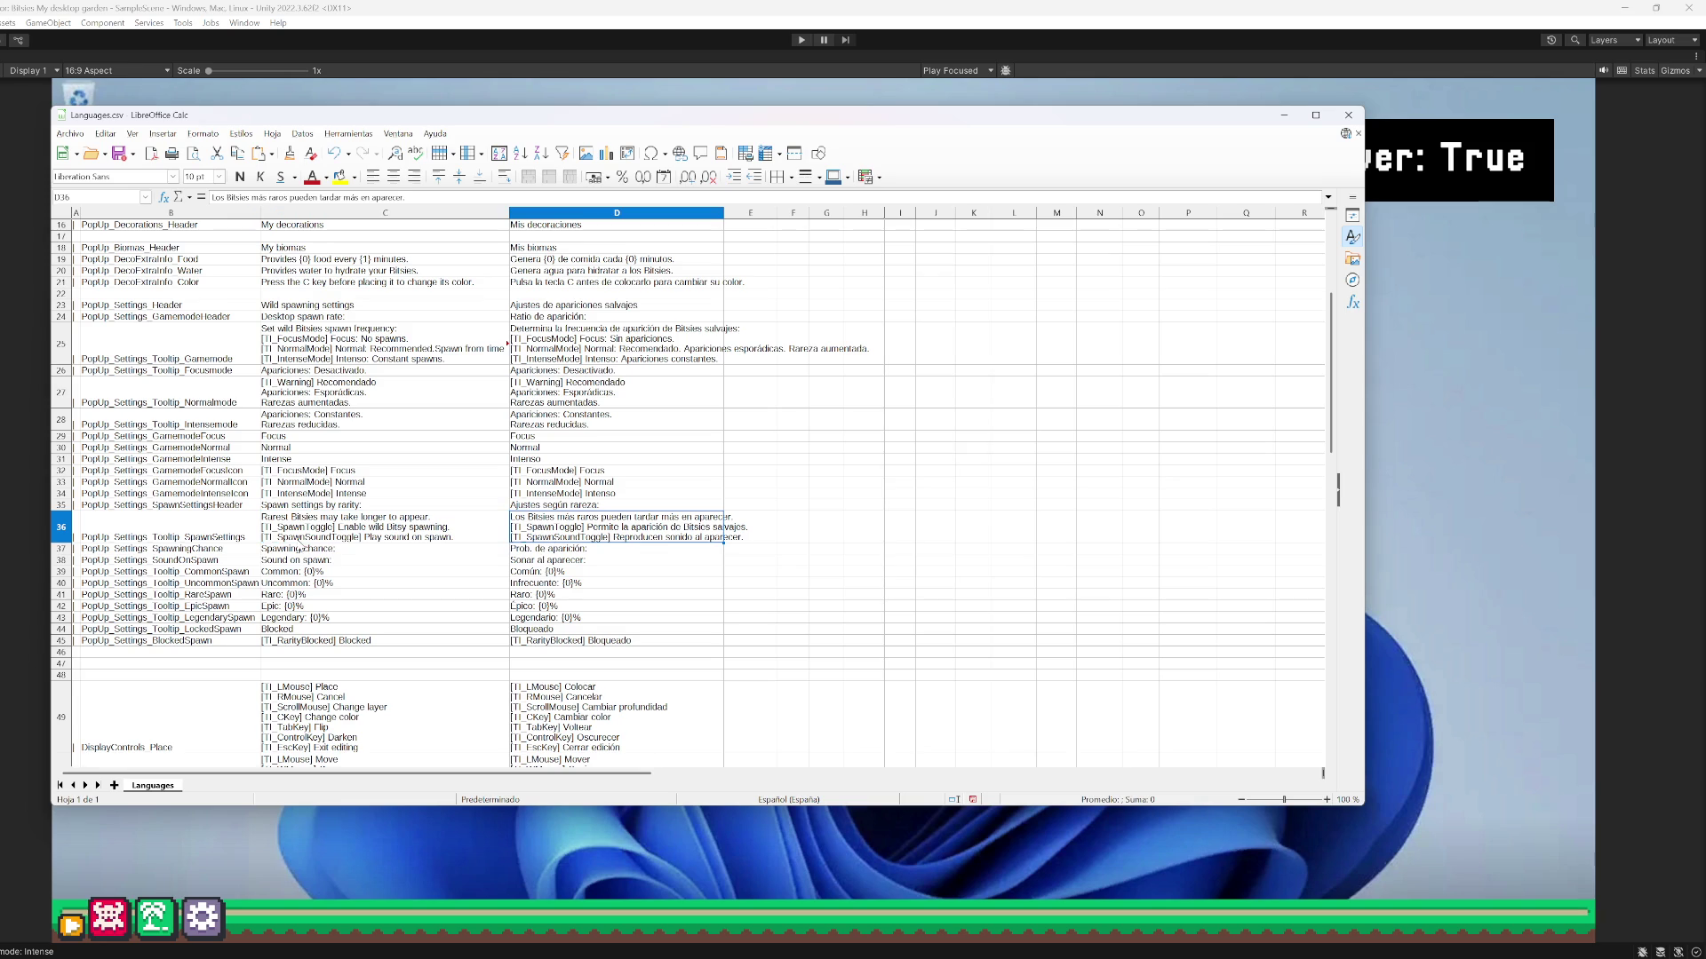
pyautogui.keyDown('shift'); pyautogui.click(75, 533); pyautogui.keyUp('shift')
pyautogui.press('Delete')
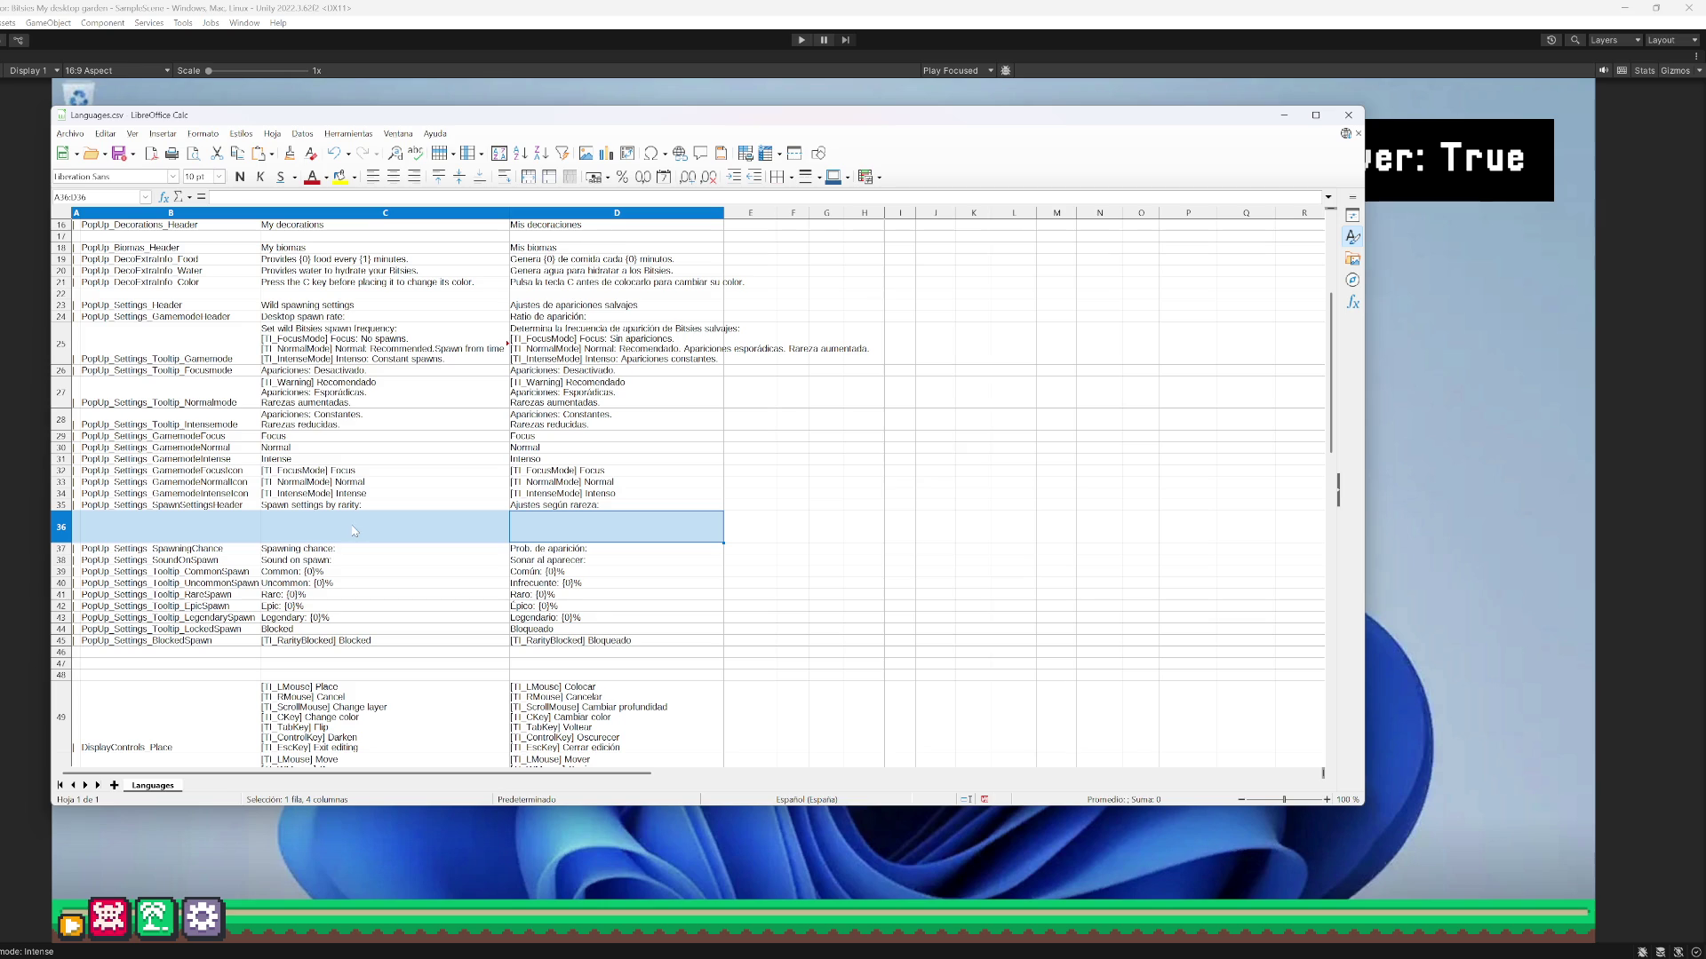
pyautogui.click(520, 360)
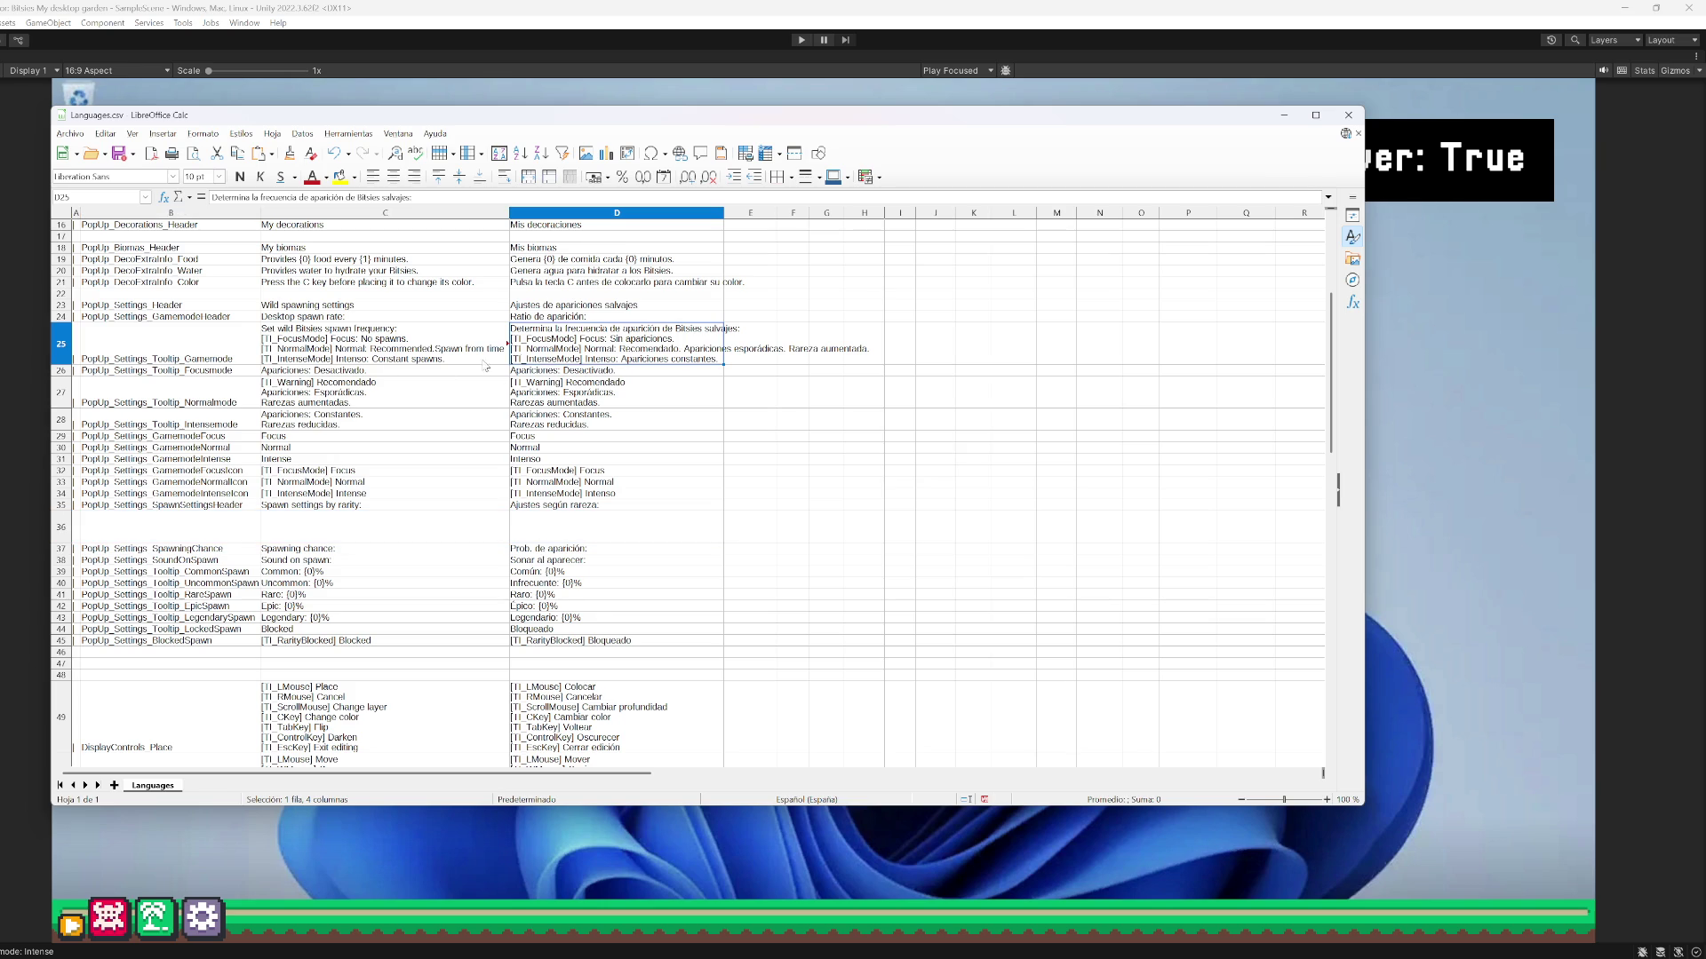
pyautogui.keyDown('shift'); pyautogui.click(75, 357); pyautogui.keyUp('shift')
pyautogui.press('Delete')
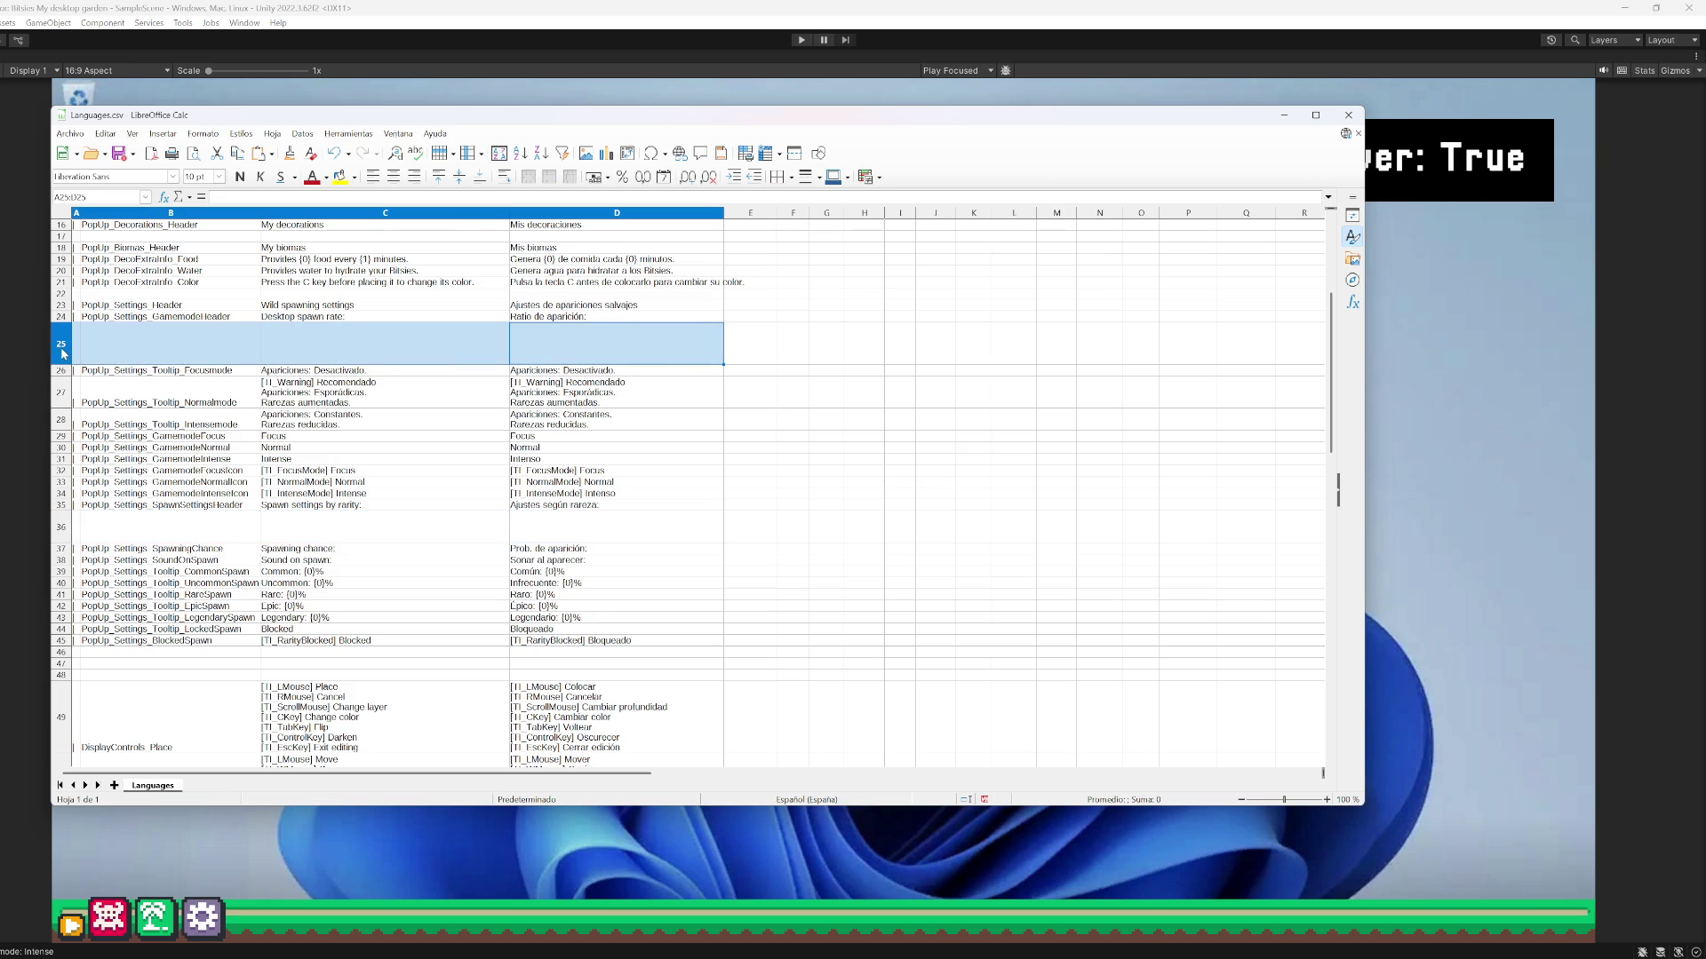
# Delete the emptied rows with Eliminar filas, then restart the game in Unity's Play mode
pyautogui.rightClick(61, 348)
pyautogui.click(123, 445)
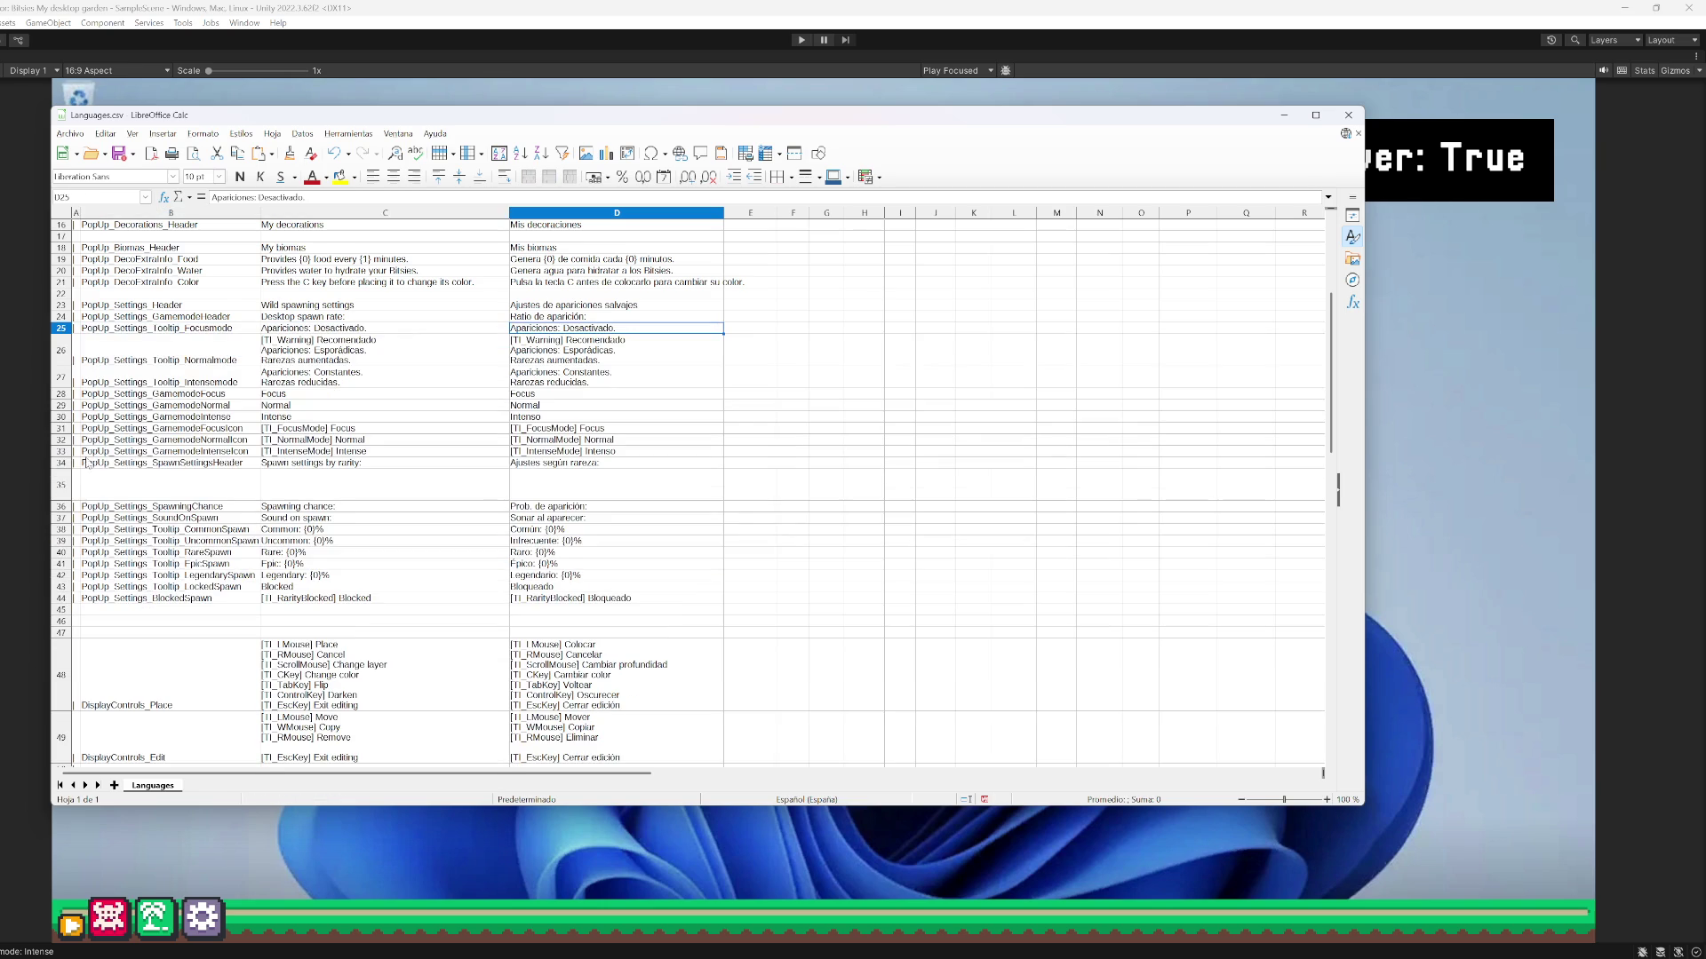
pyautogui.rightClick(60, 485)
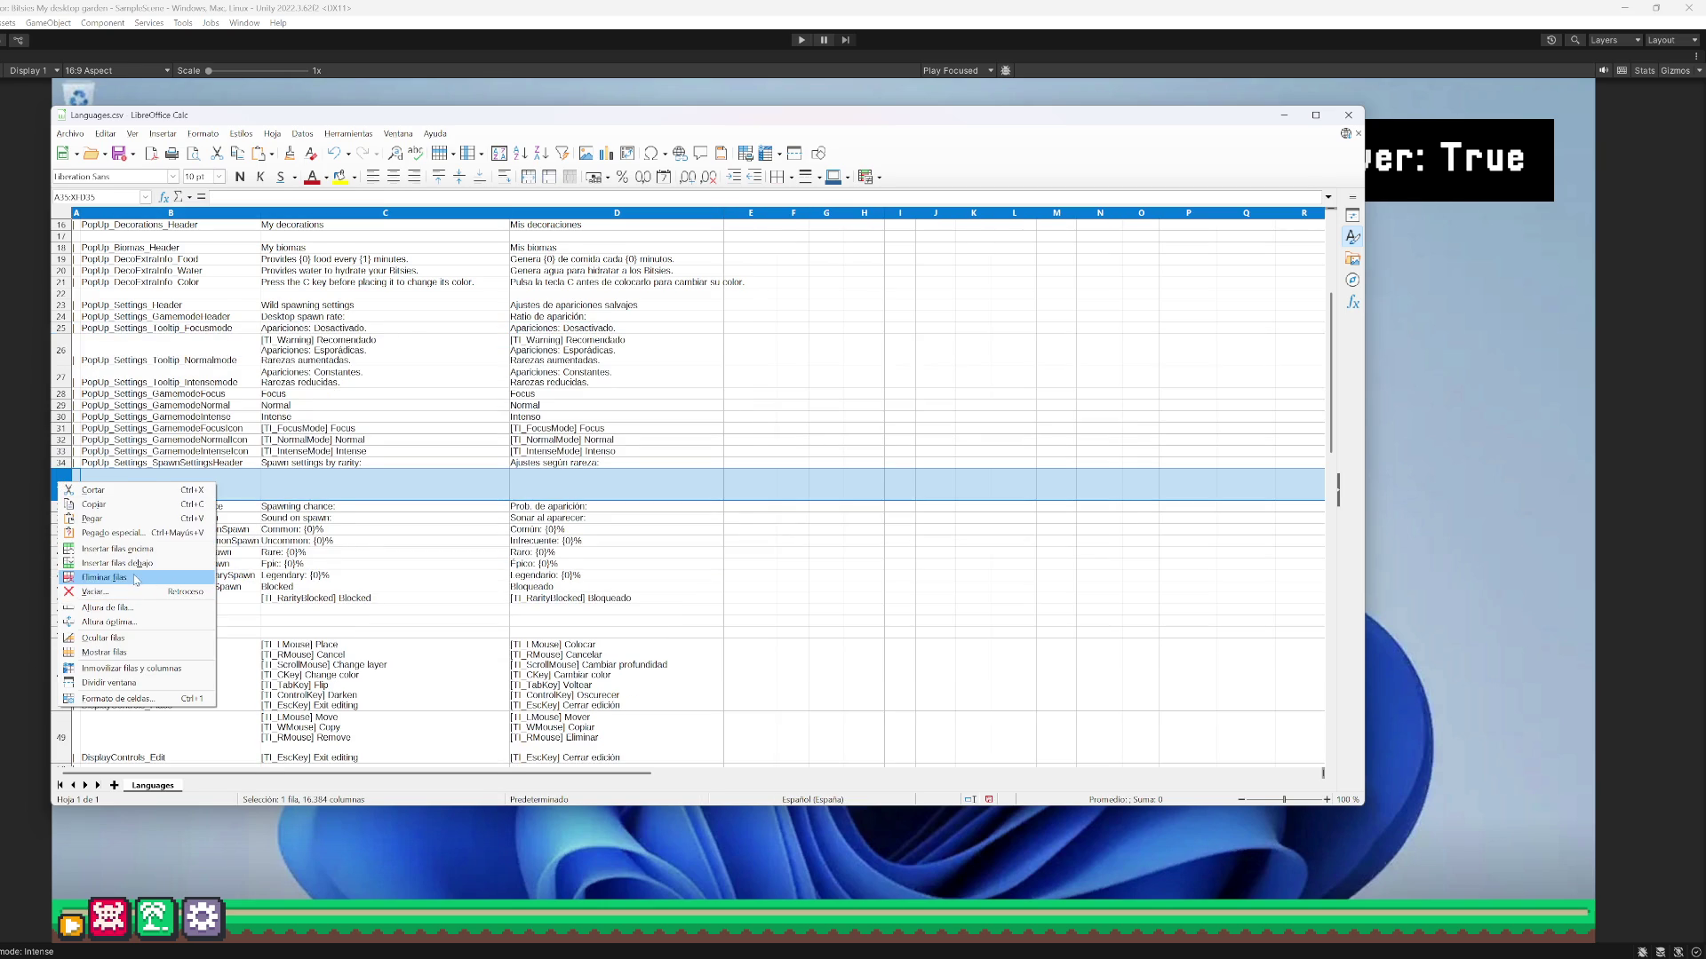
pyautogui.click(104, 578)
pyautogui.click(831, 7)
pyautogui.click(802, 40)
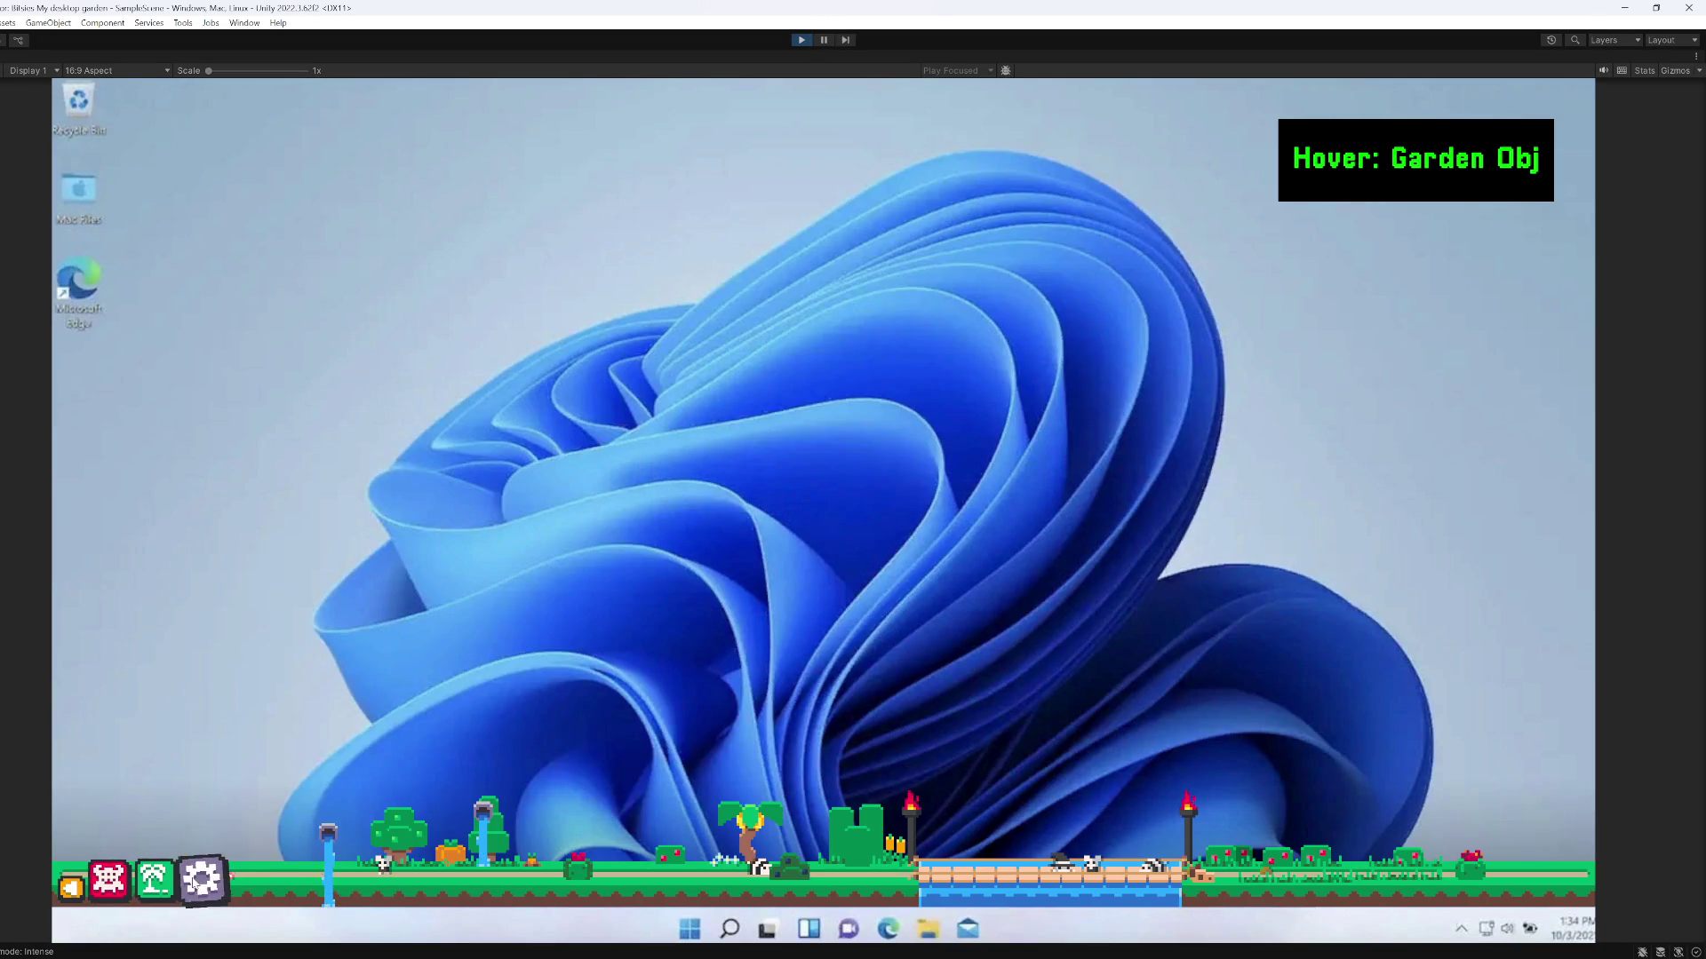
# Open the Spanish settings panel from the gear button in the running game
pyautogui.click(191, 884)
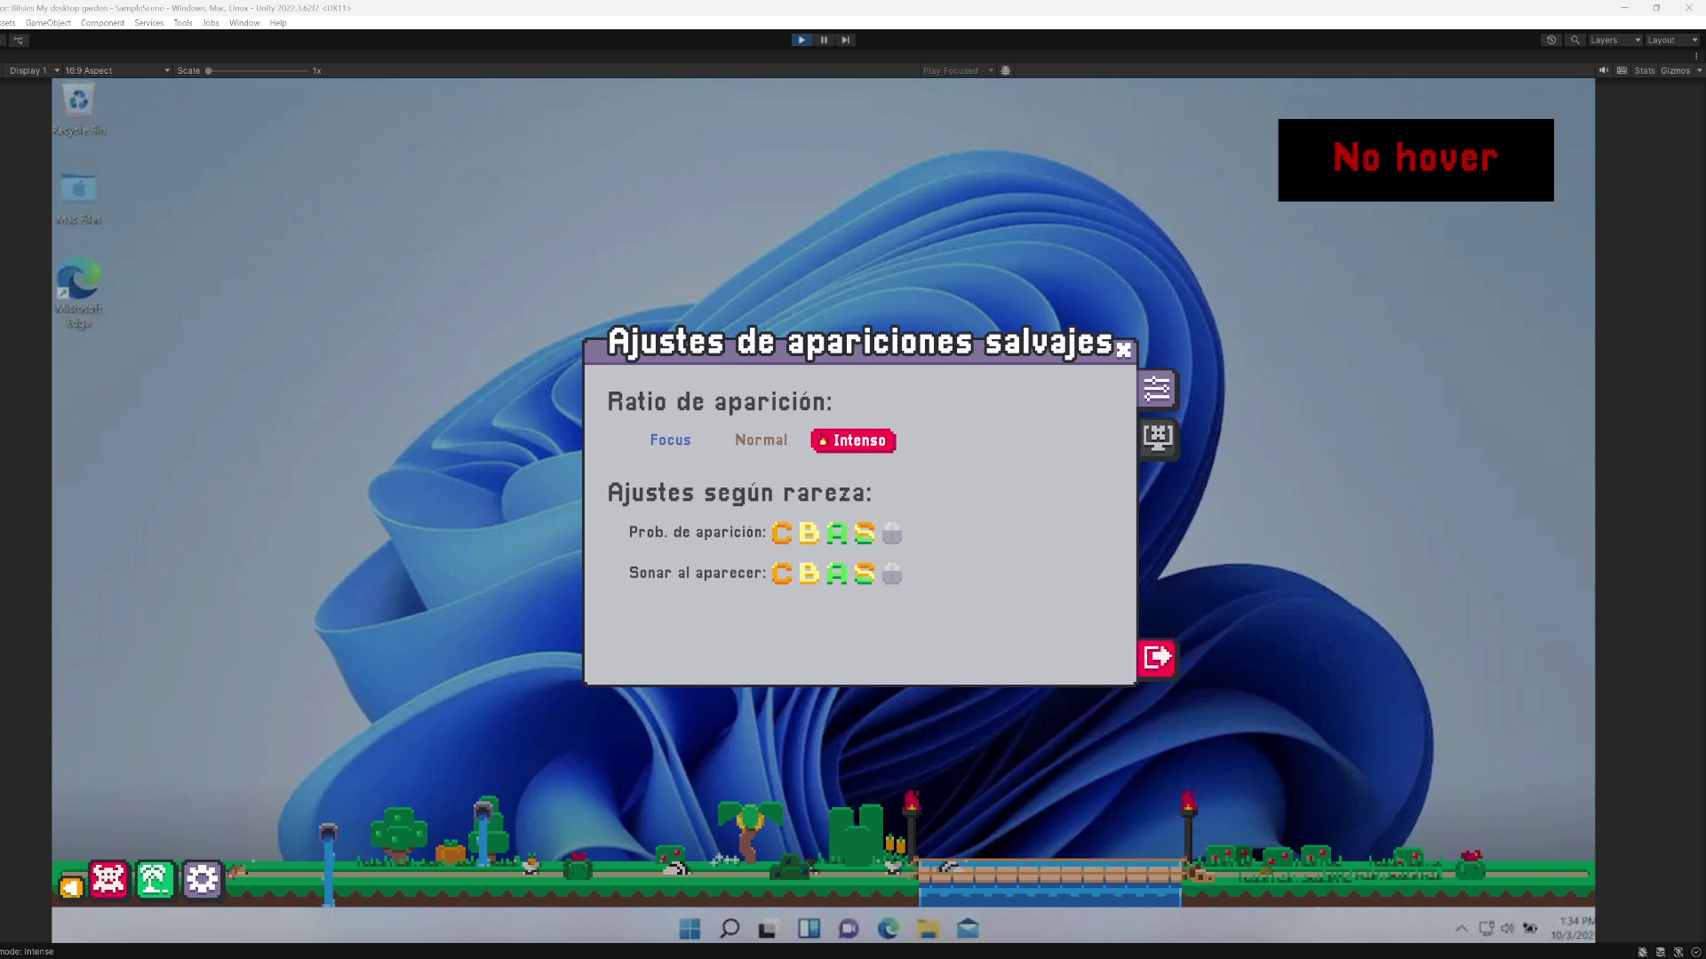
pyautogui.rightClick(203, 57)
pyautogui.click(235, 102)
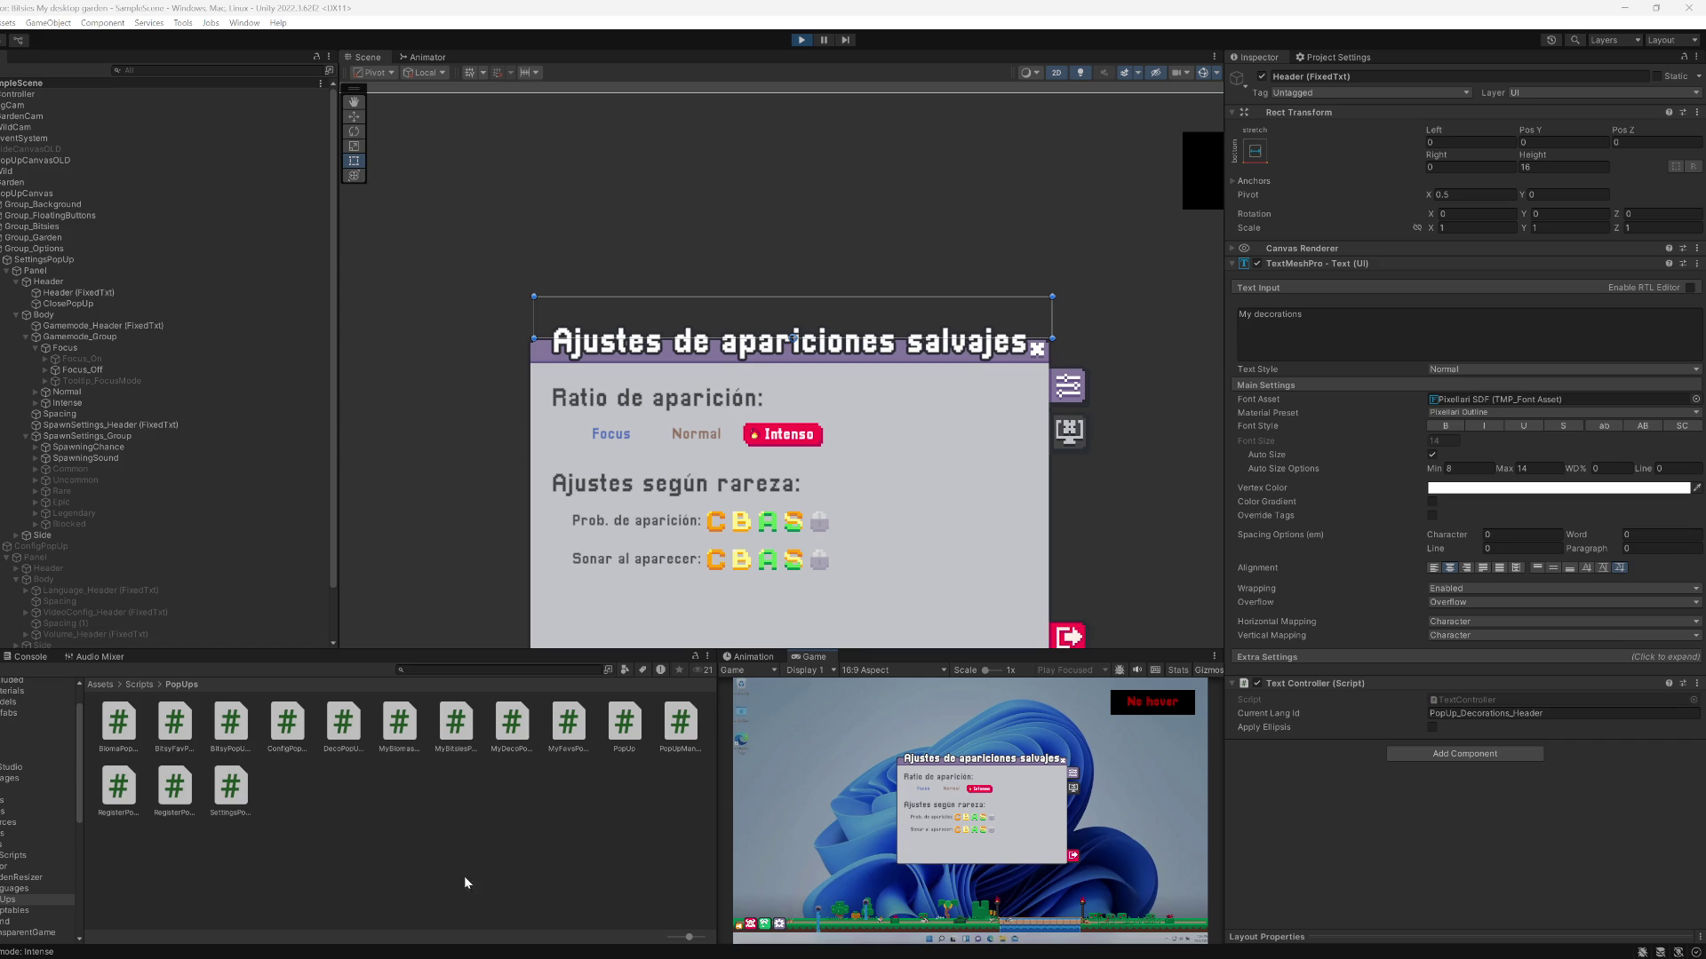
pyautogui.click(800, 675)
pyautogui.press('Escape')
pyautogui.hotkey('shift', 'space')
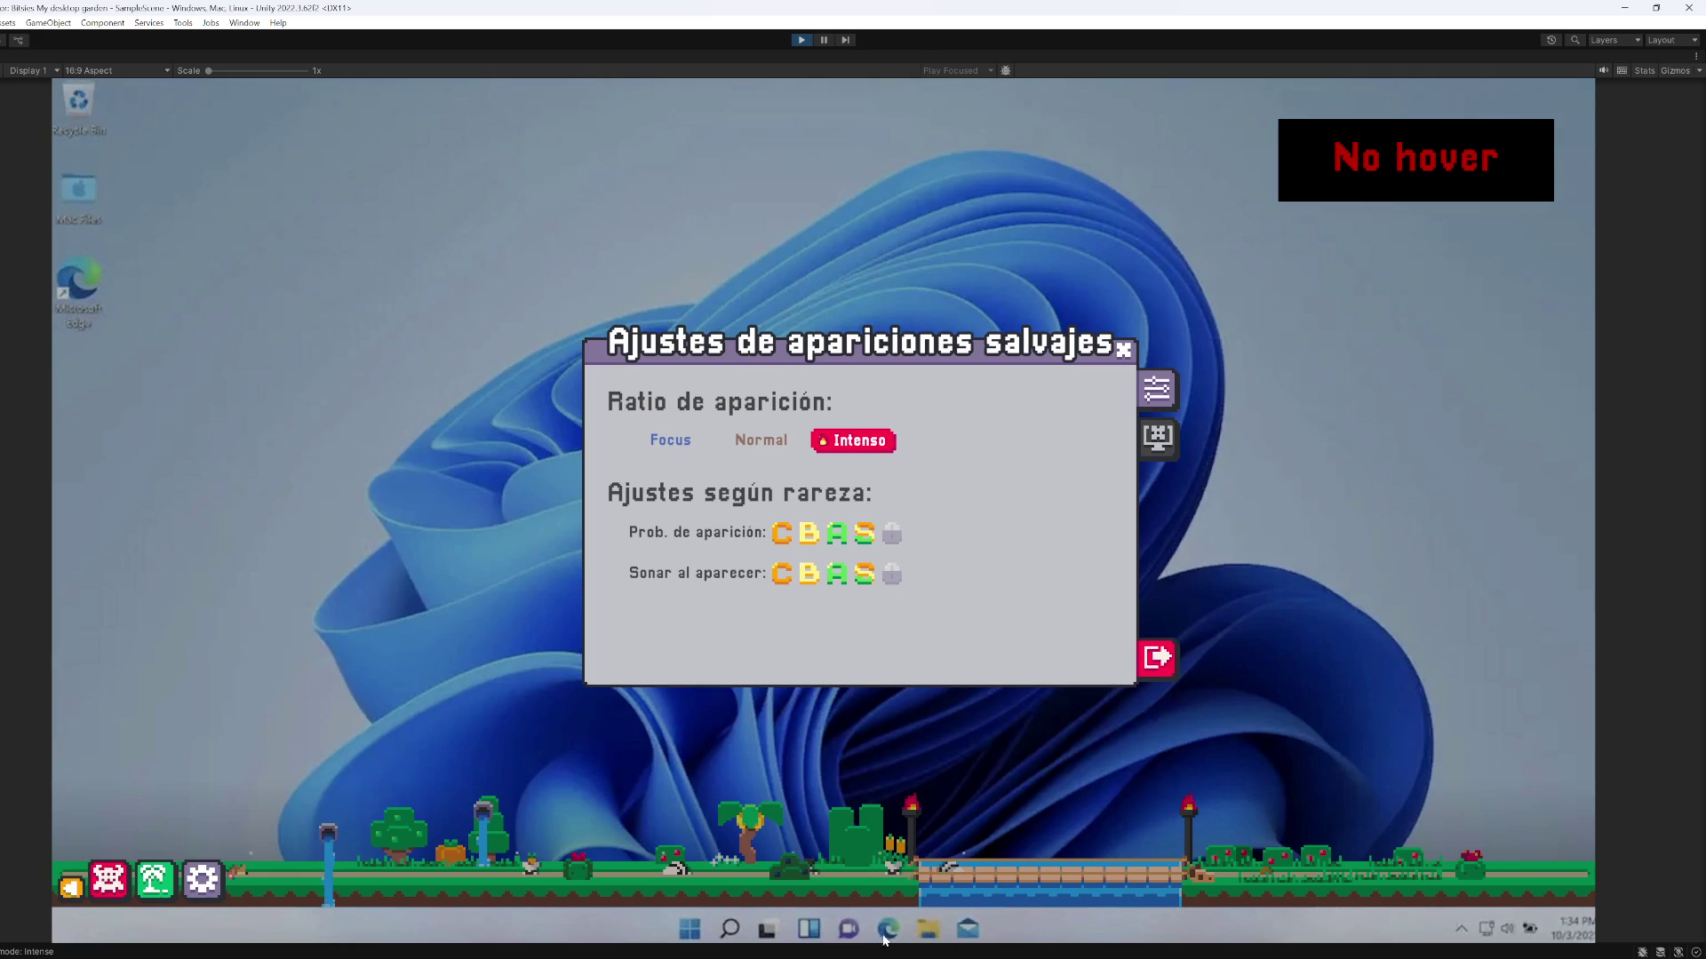
pyautogui.moveTo(848, 930)
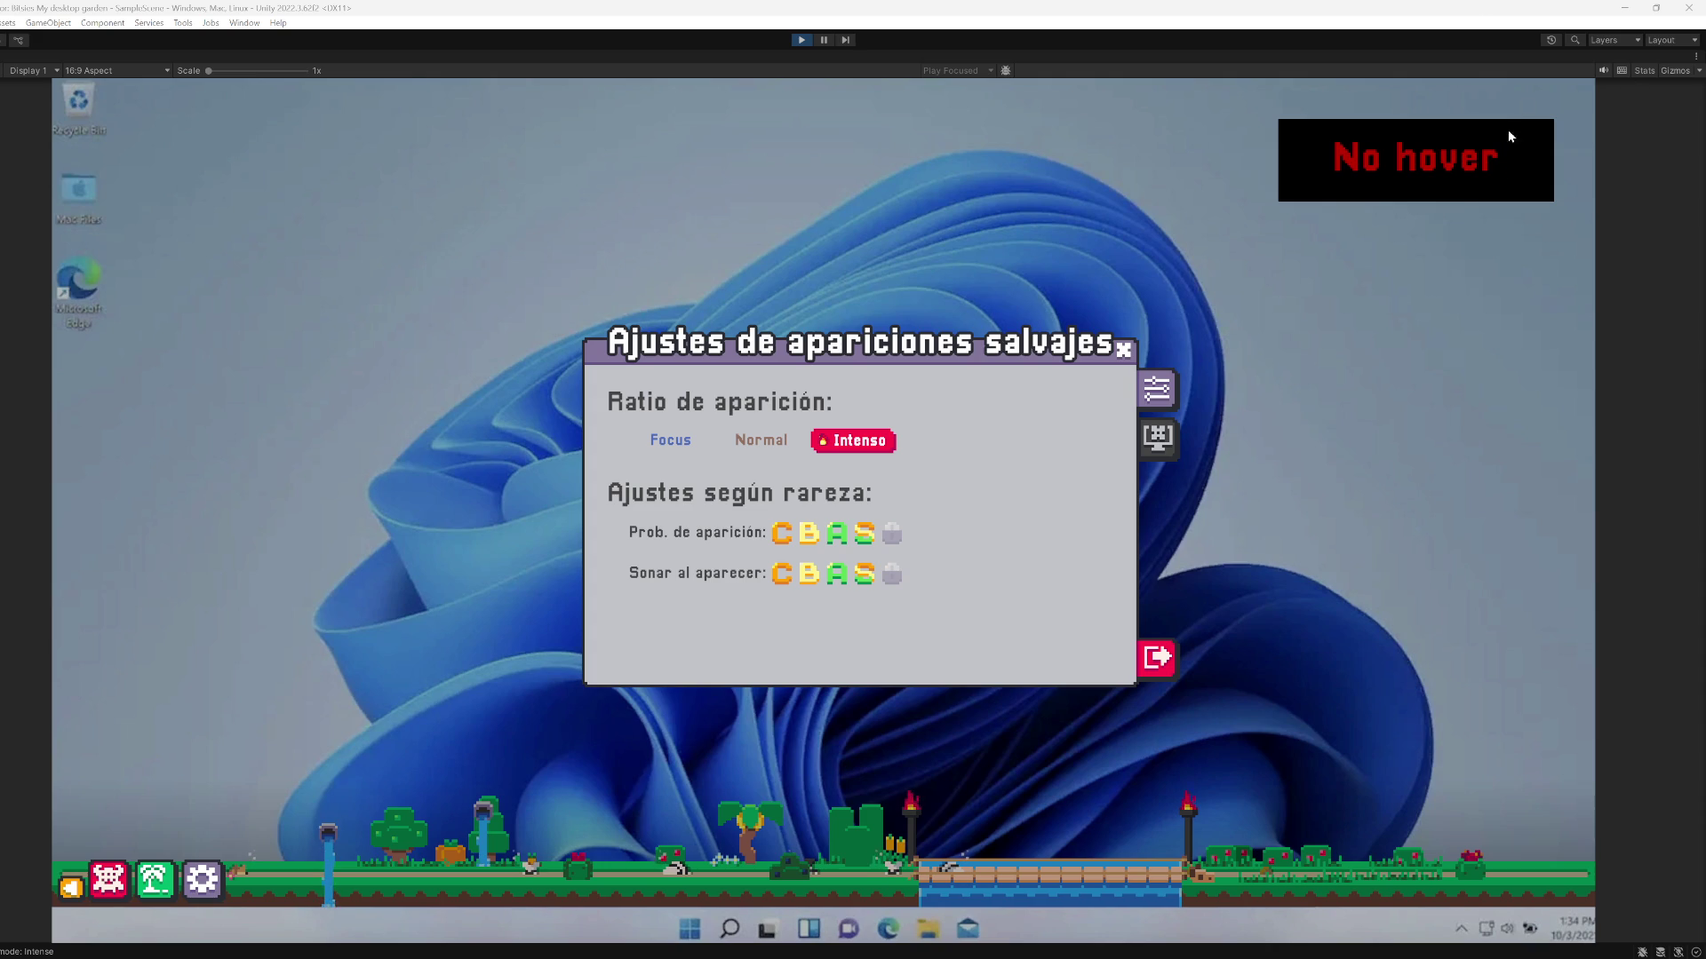
# Close the settings panel, sell all bitsies in Mis bitsies, and carry a creature across the desktop
pyautogui.click(1124, 349)
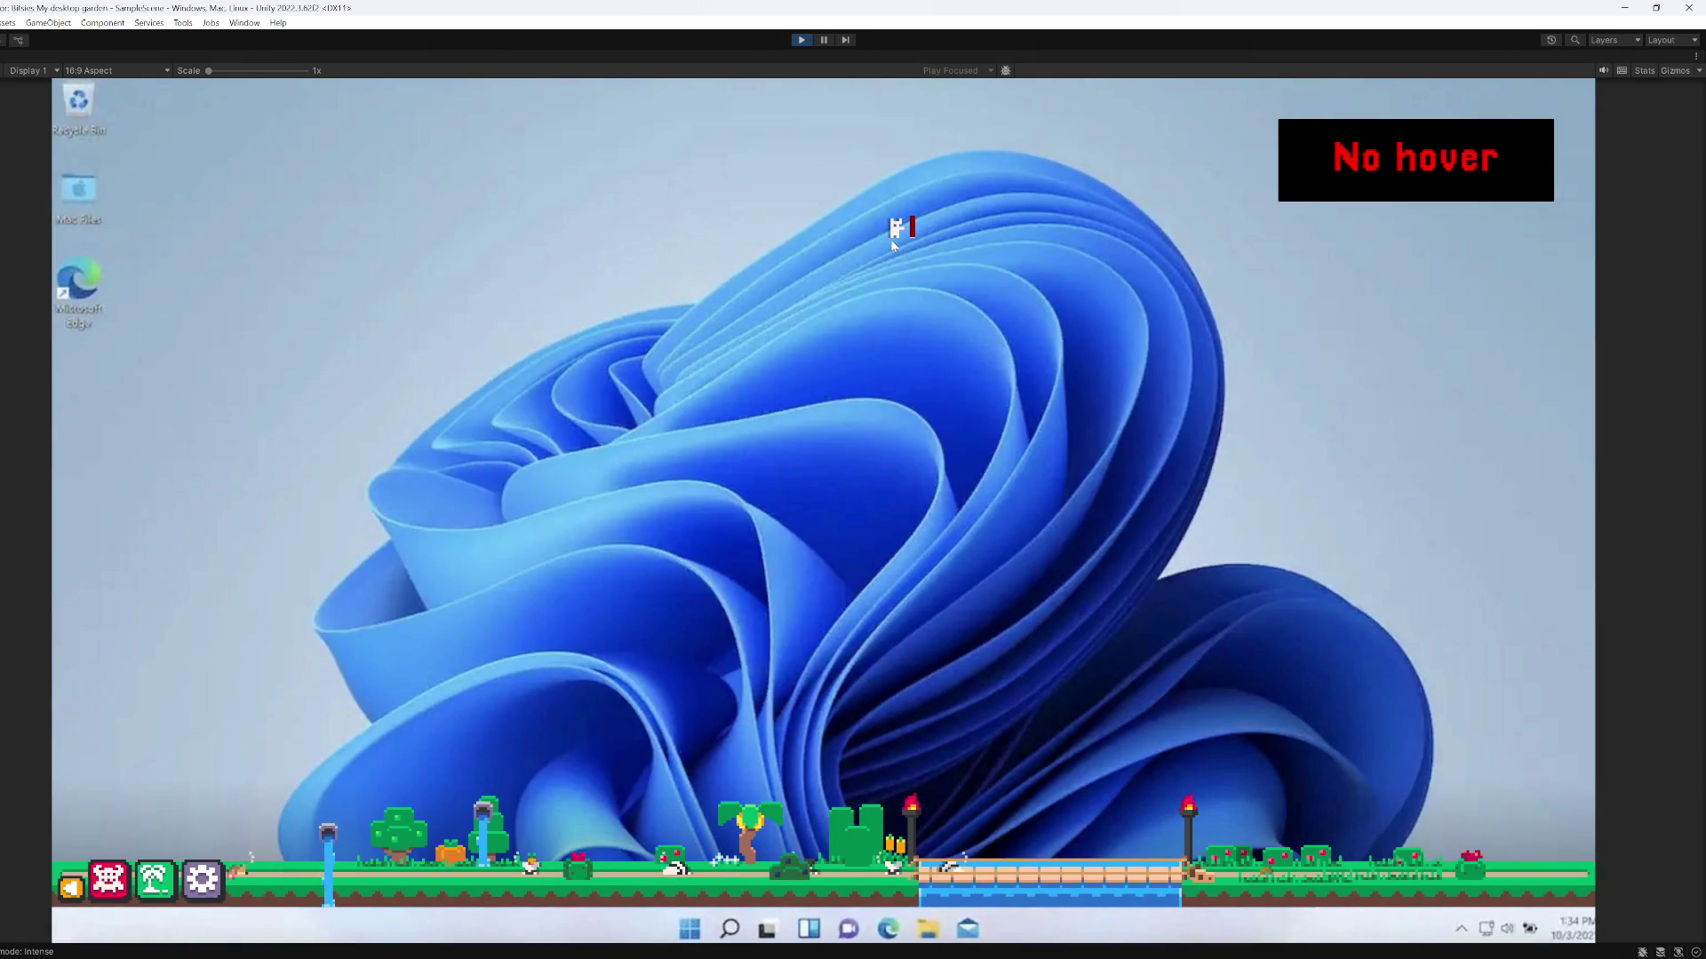
pyautogui.moveTo(893, 235)
pyautogui.mouseDown()
pyautogui.moveTo(651, 331)
pyautogui.moveTo(527, 529)
pyautogui.moveTo(533, 444)
pyautogui.moveTo(98, 893)
pyautogui.mouseUp()
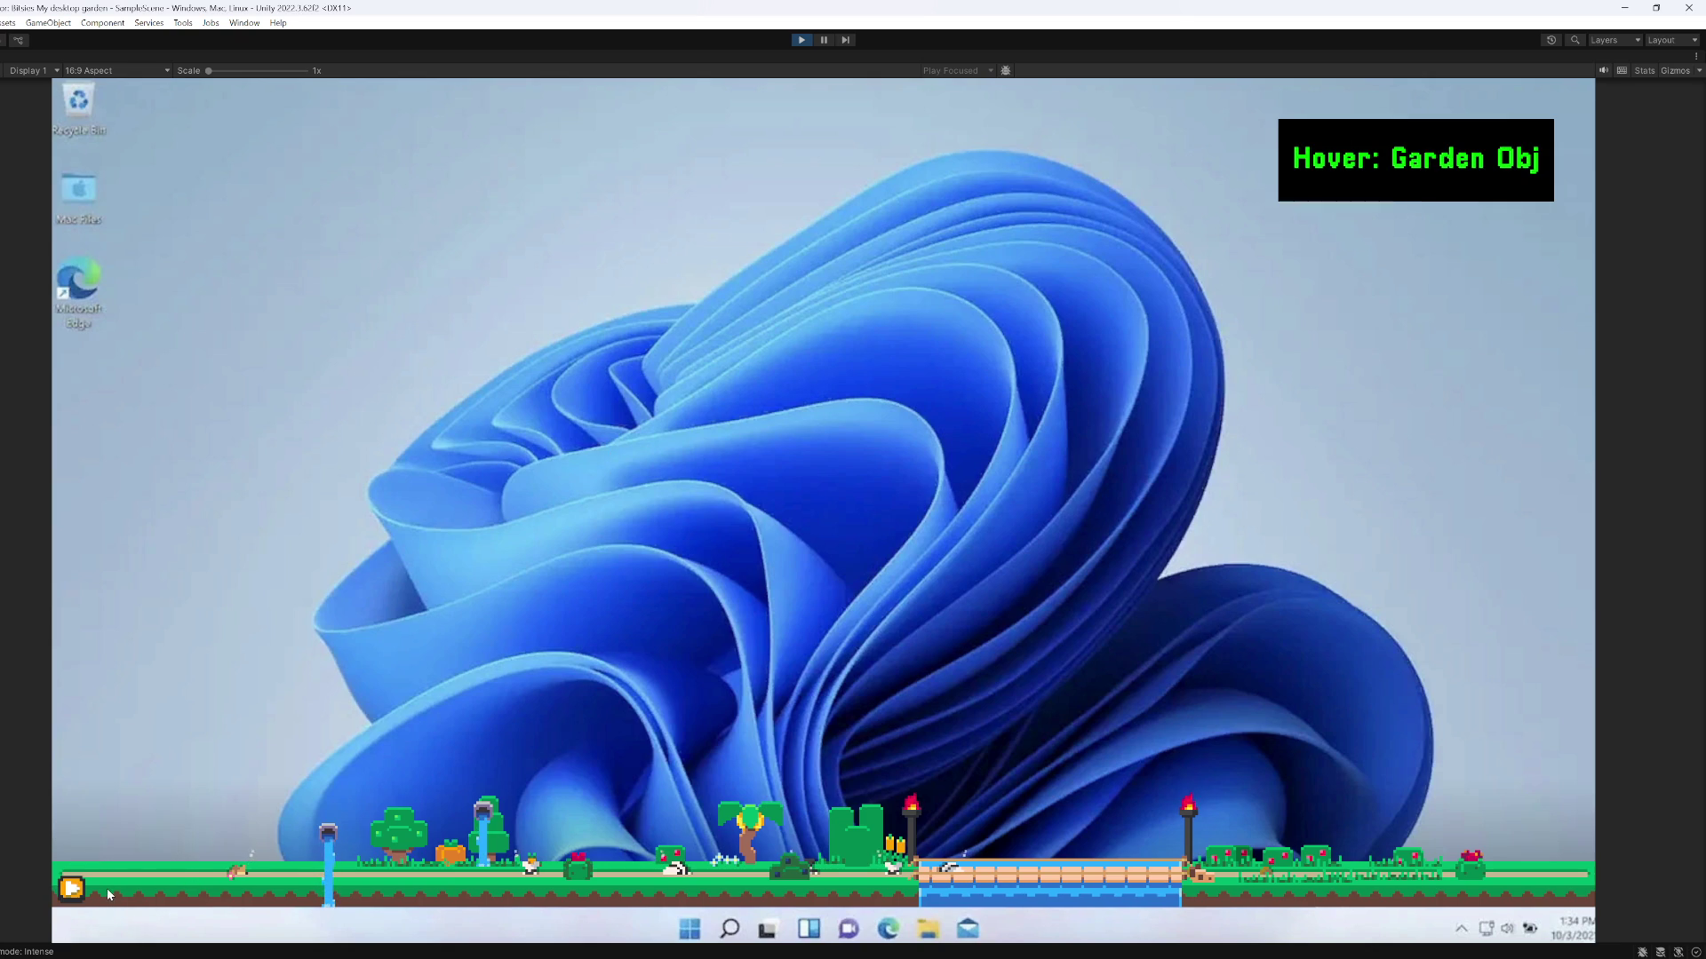
pyautogui.click(73, 889)
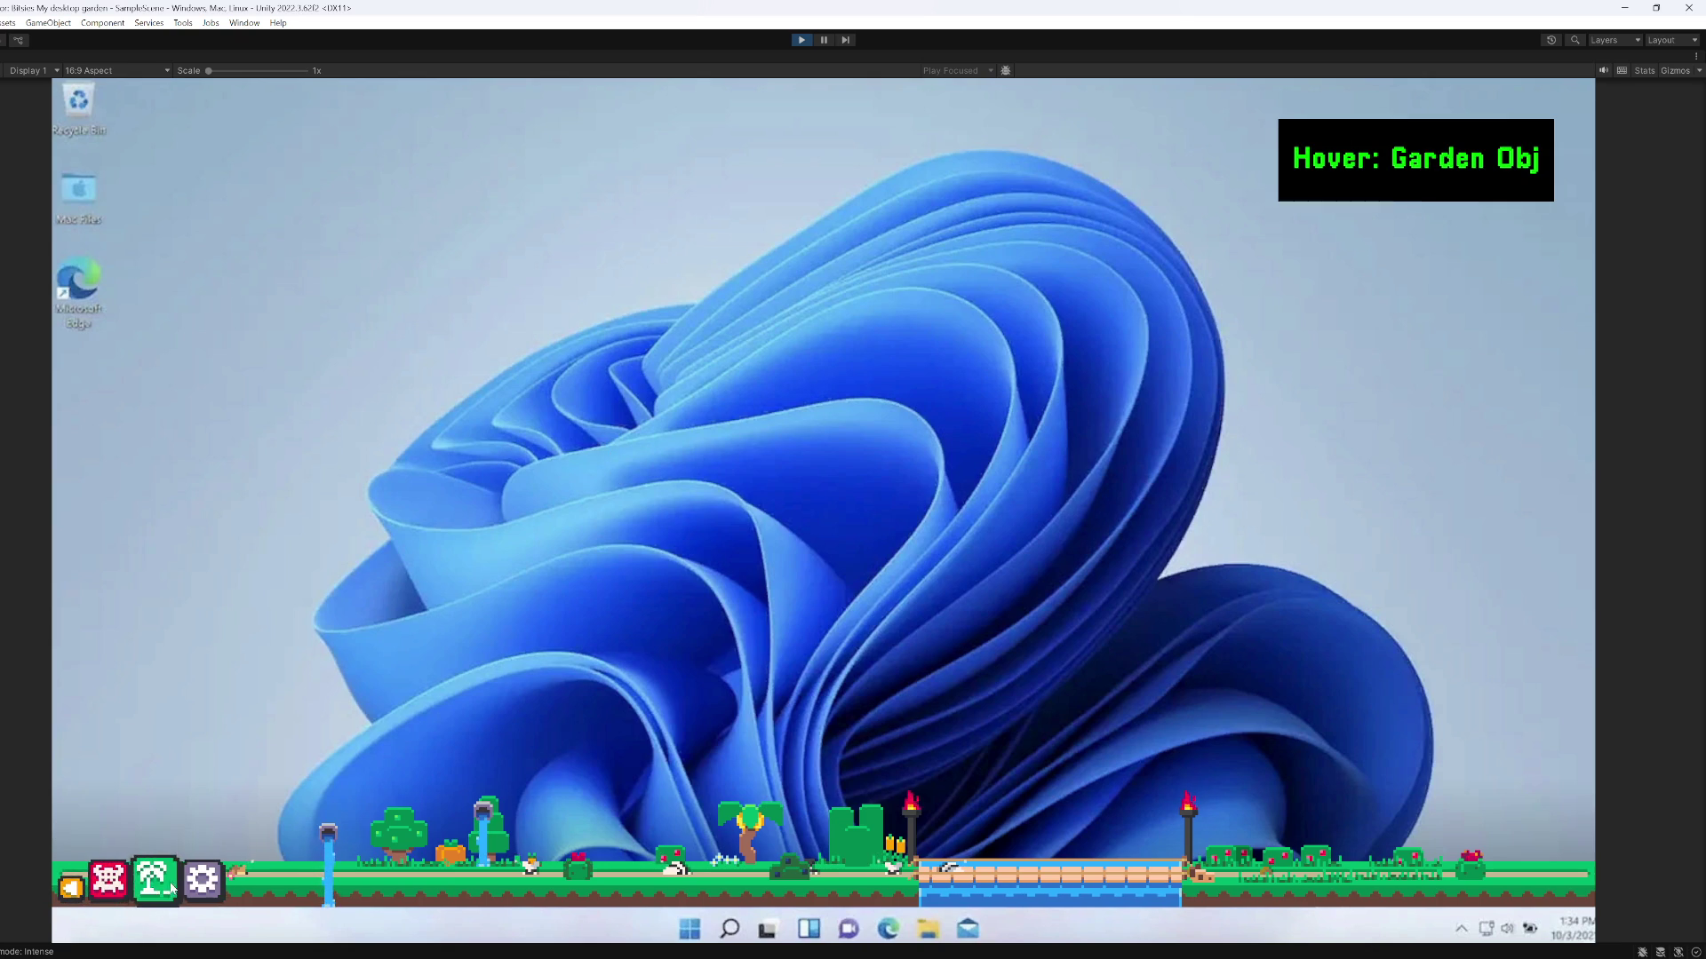
pyautogui.click(127, 888)
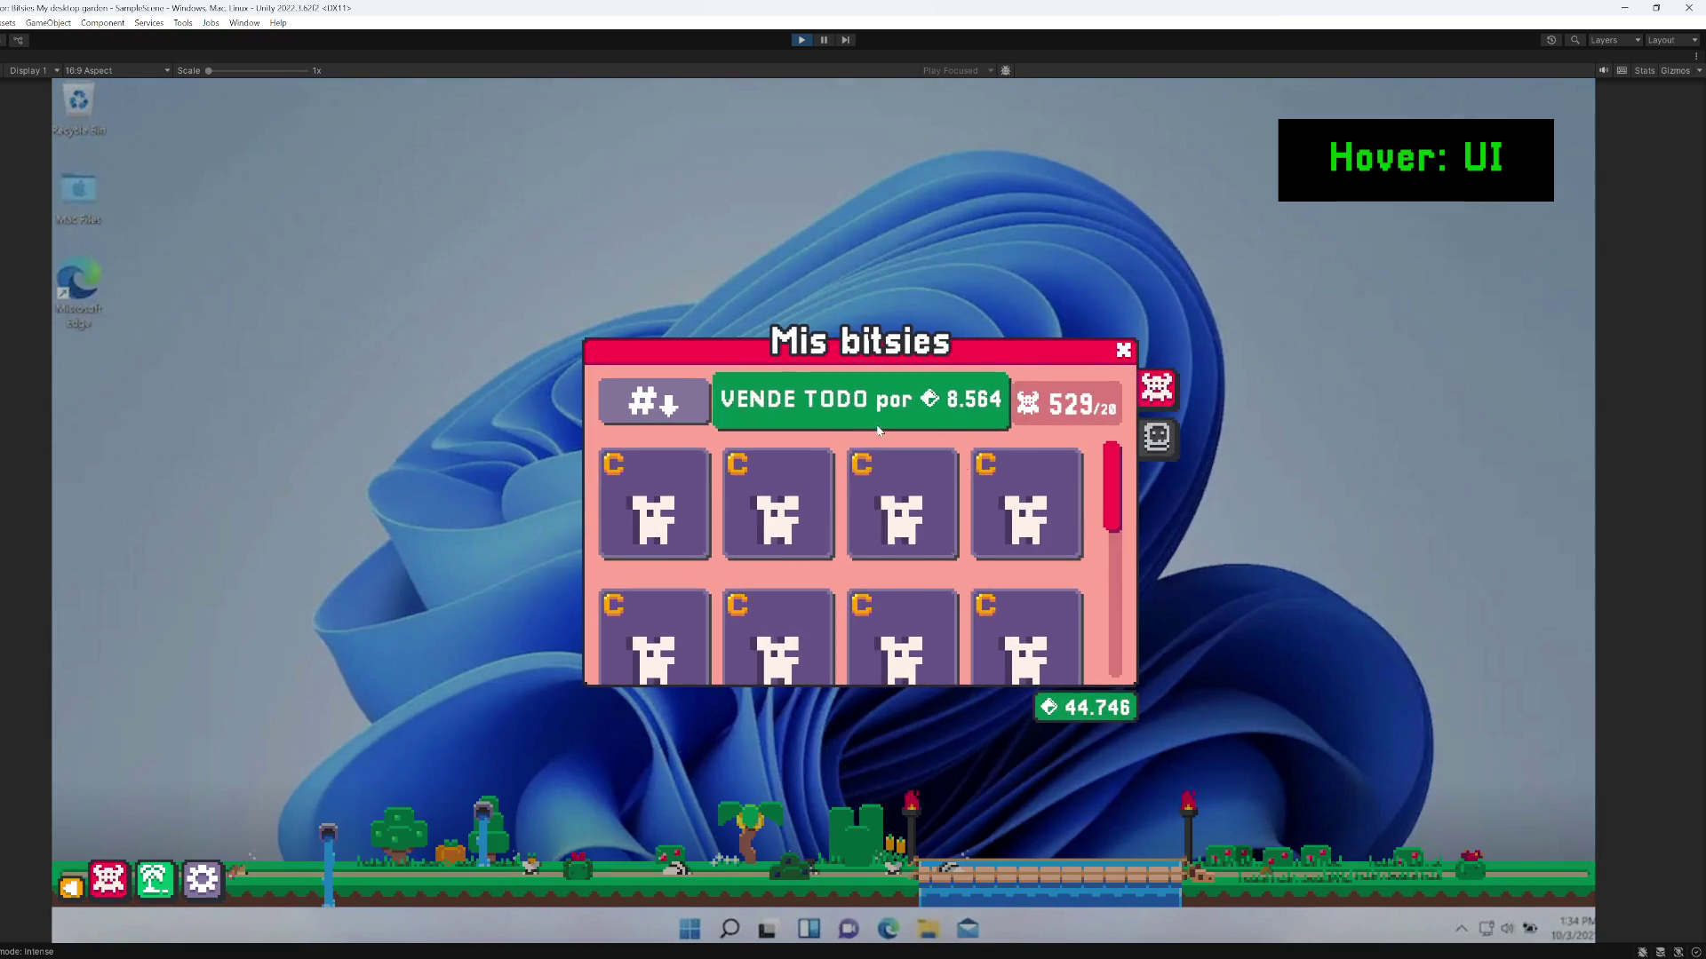
pyautogui.click(878, 429)
pyautogui.click(1123, 350)
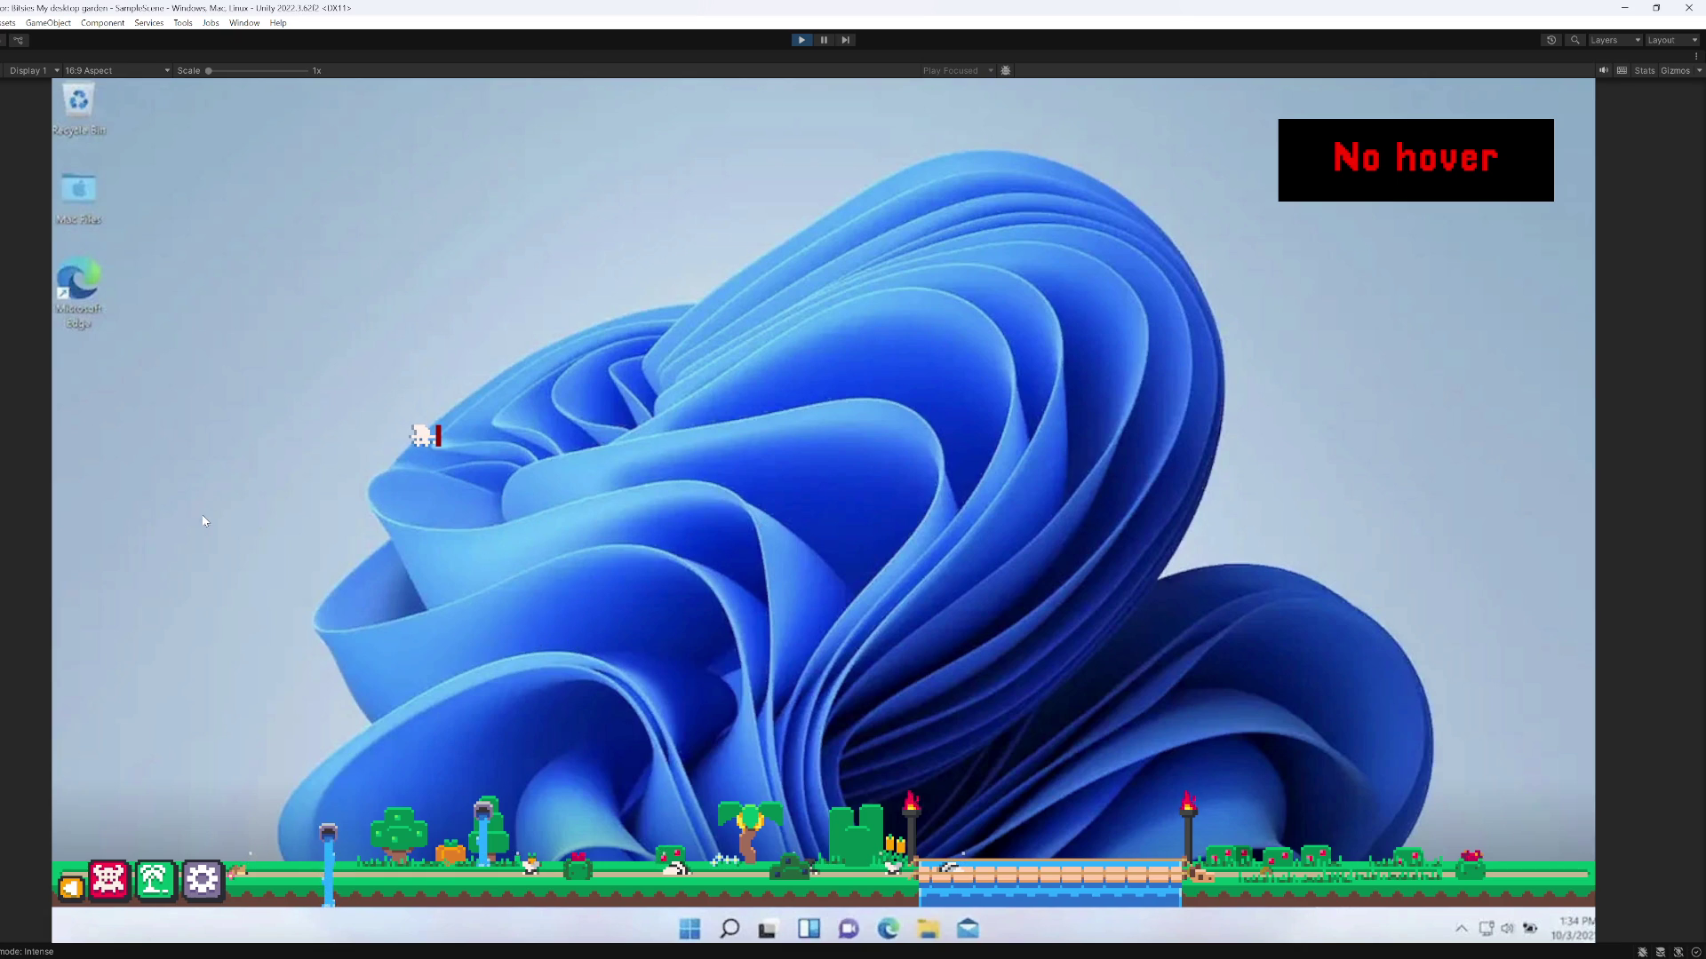
pyautogui.moveTo(417, 425)
pyautogui.mouseDown()
pyautogui.moveTo(738, 310)
pyautogui.moveTo(802, 413)
pyautogui.moveTo(792, 364)
pyautogui.moveTo(142, 835)
pyautogui.moveTo(115, 892)
pyautogui.mouseUp()
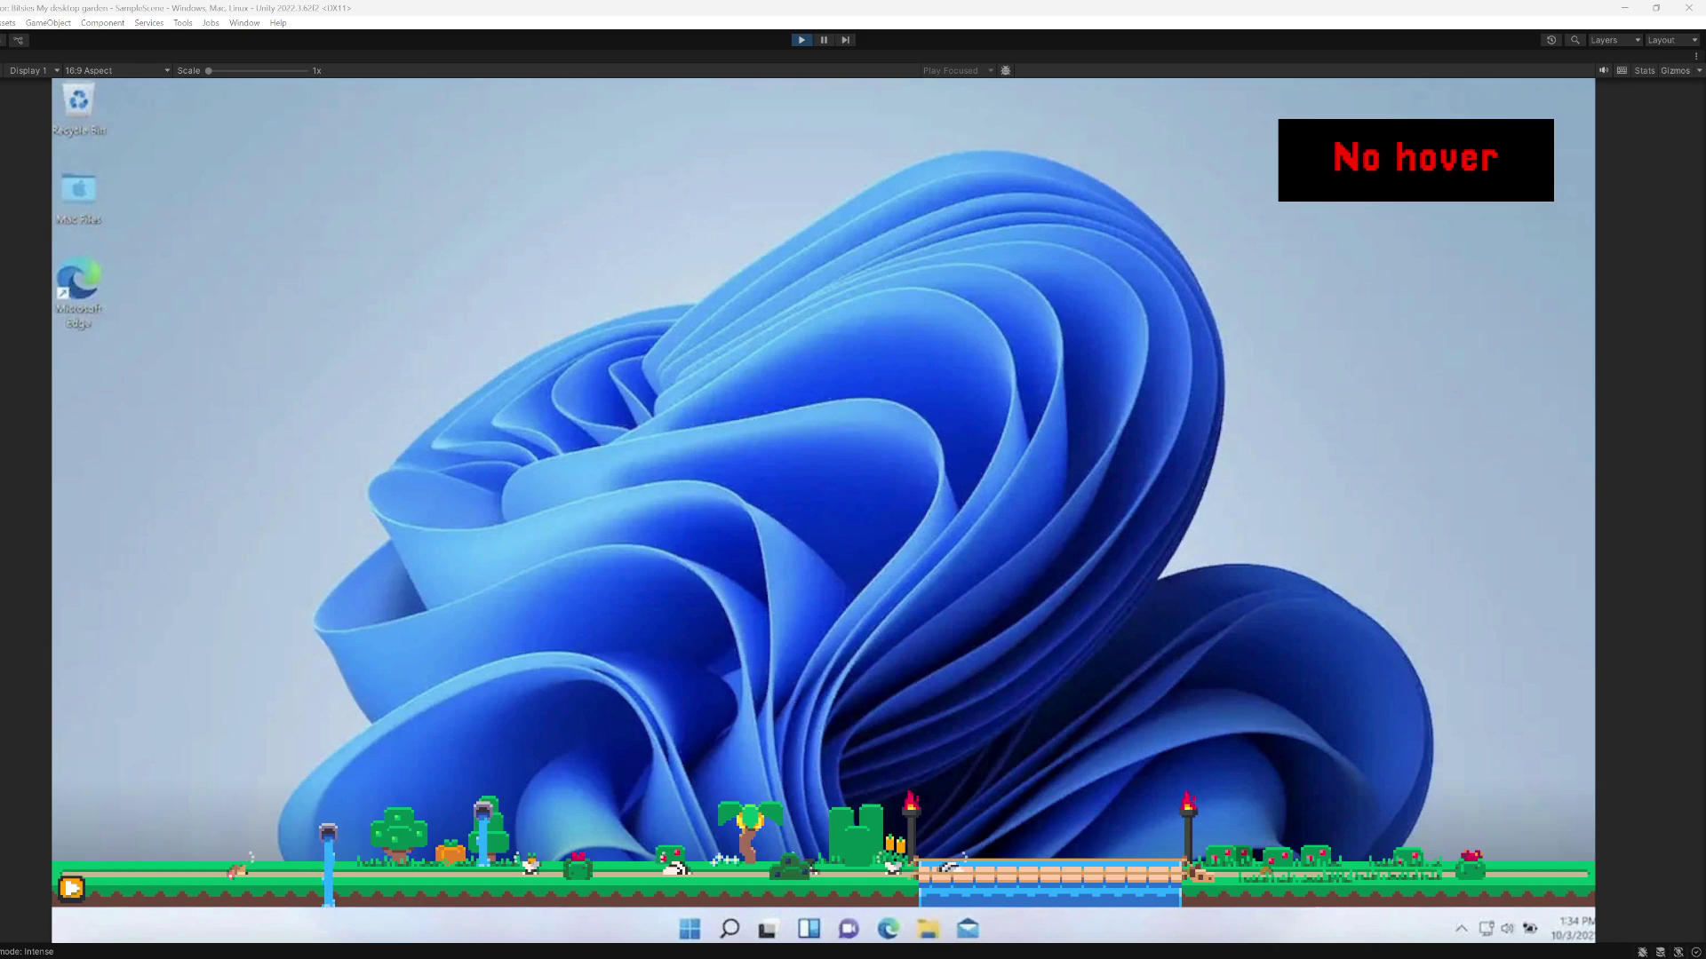
pyautogui.moveTo(238, 70); pyautogui.dragTo(251, 70)
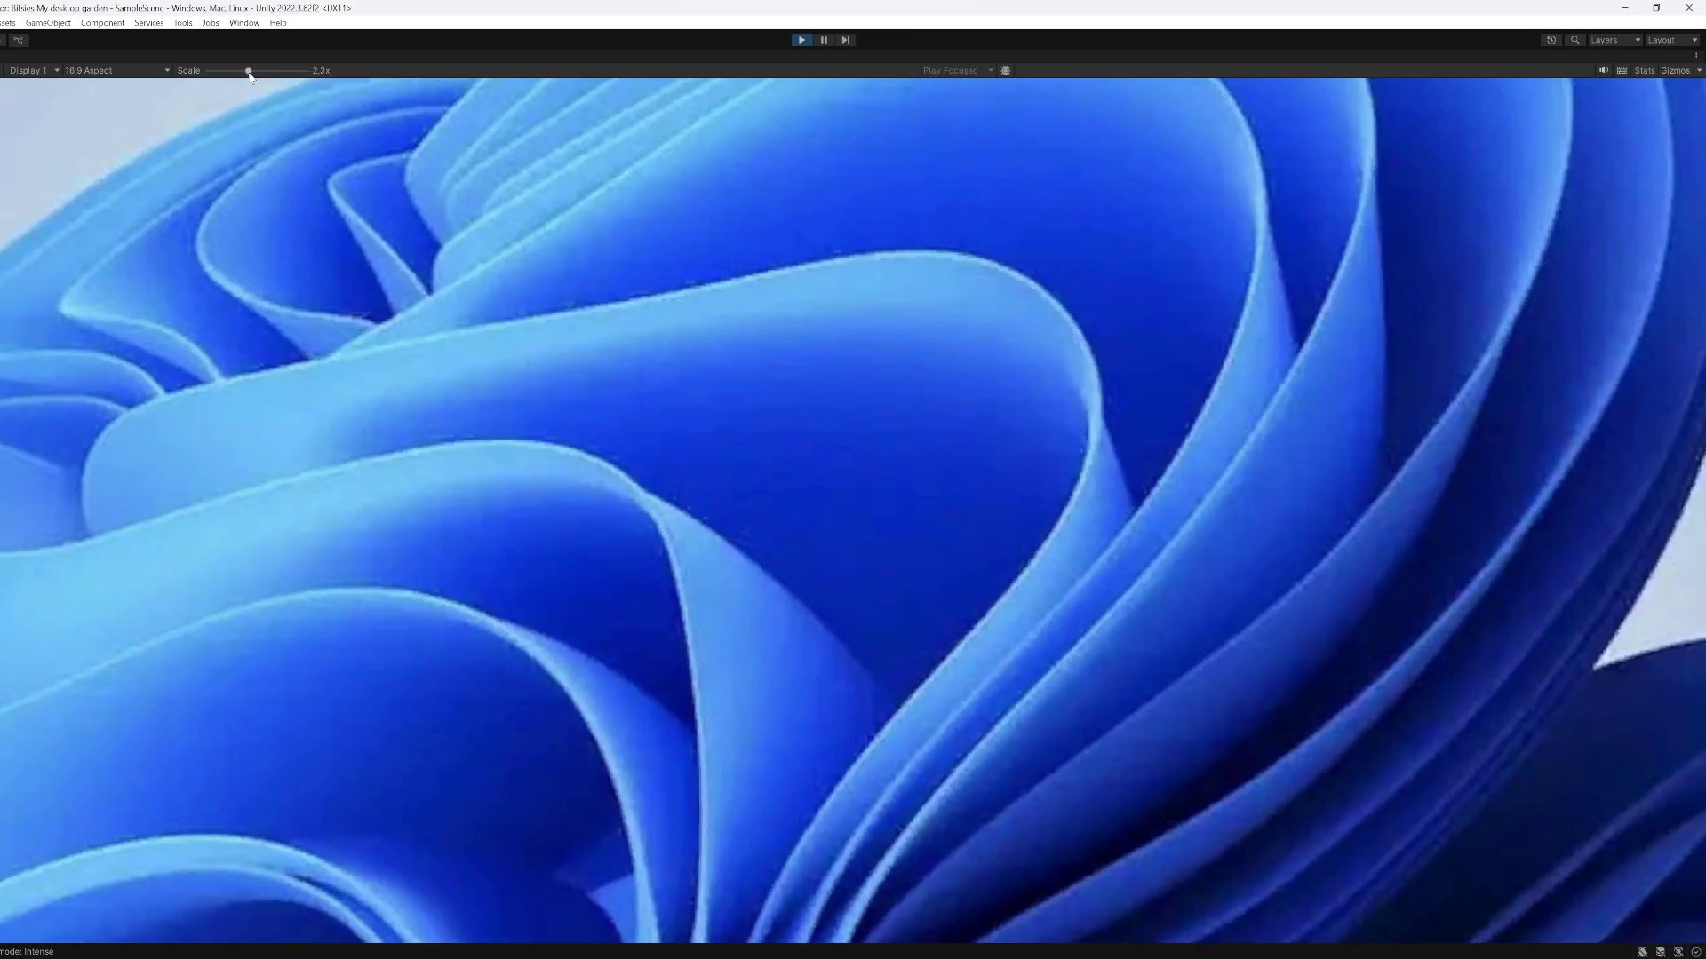
# Pause and resume the game, make the bush drop produce, and carry off the left pumpkin
pyautogui.click(824, 40)
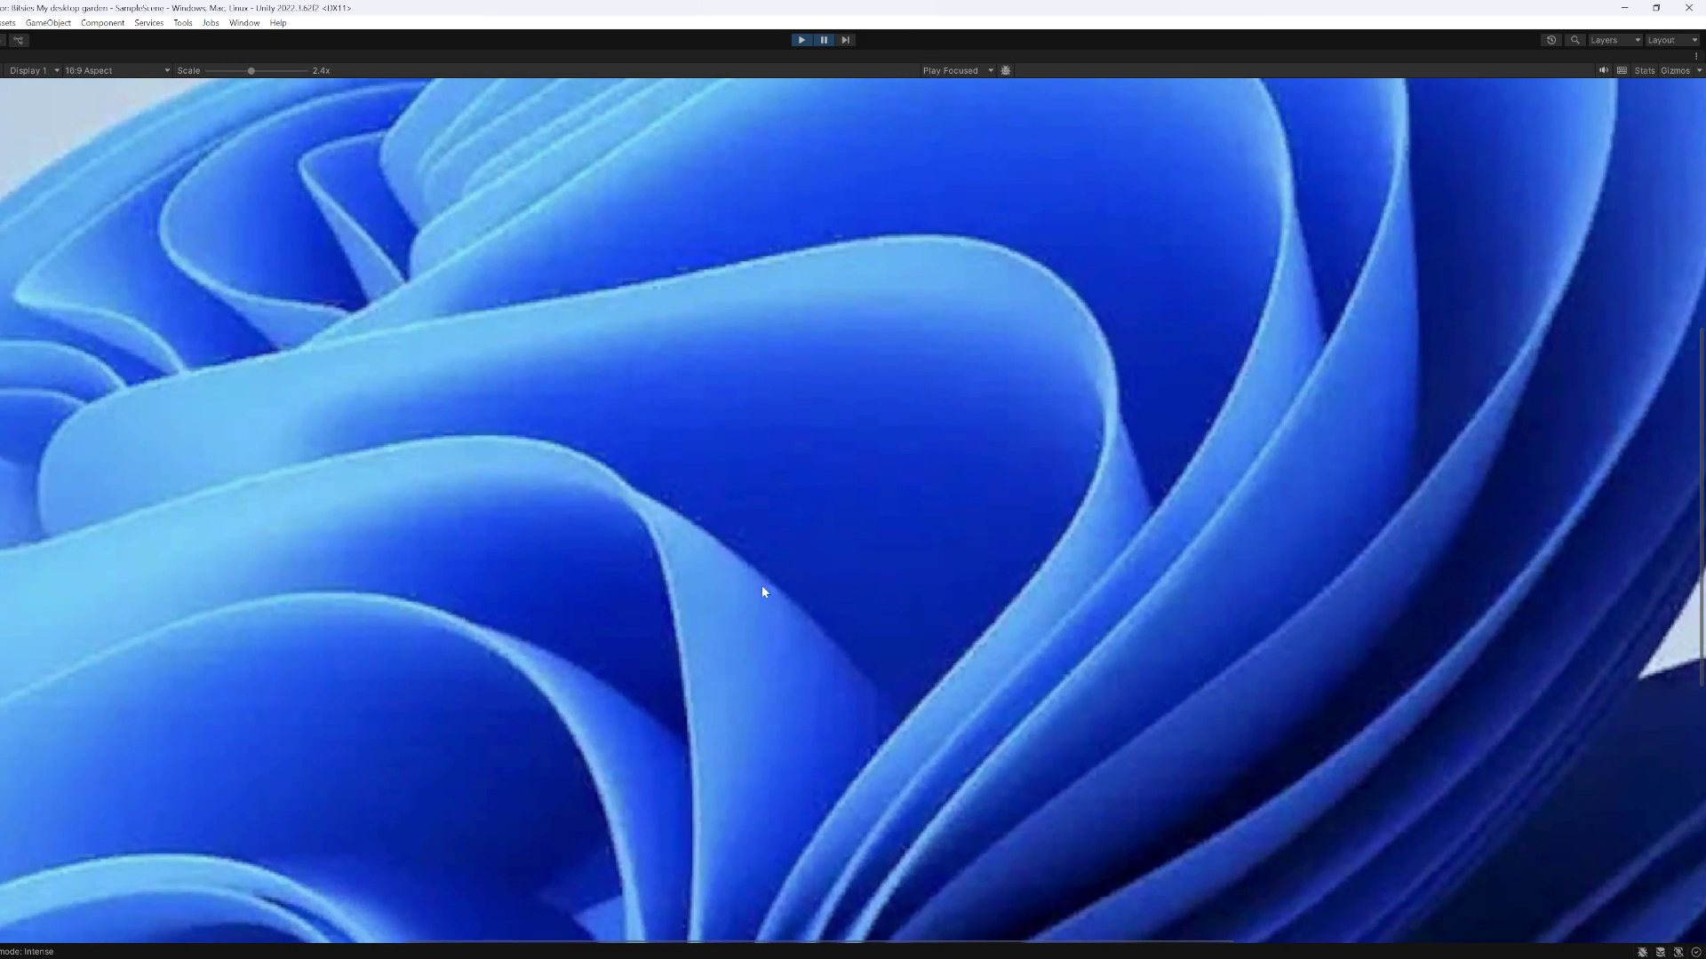
pyautogui.scroll(-5, 821, 470)
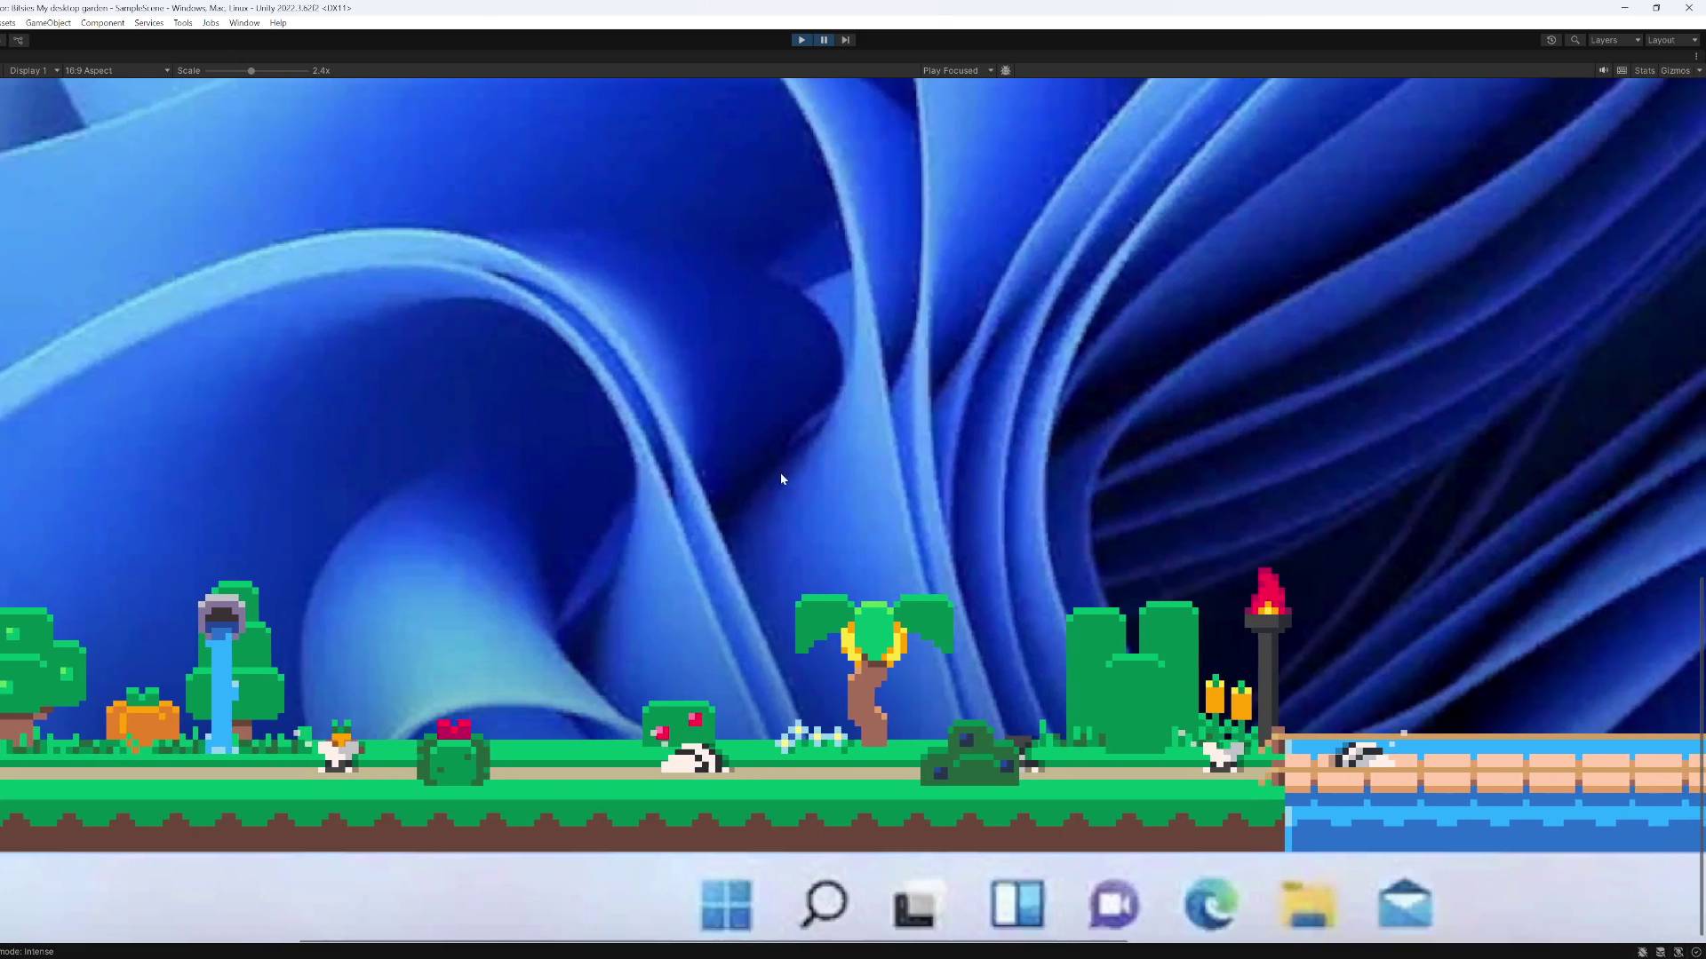
pyautogui.scroll(2, 844, 462)
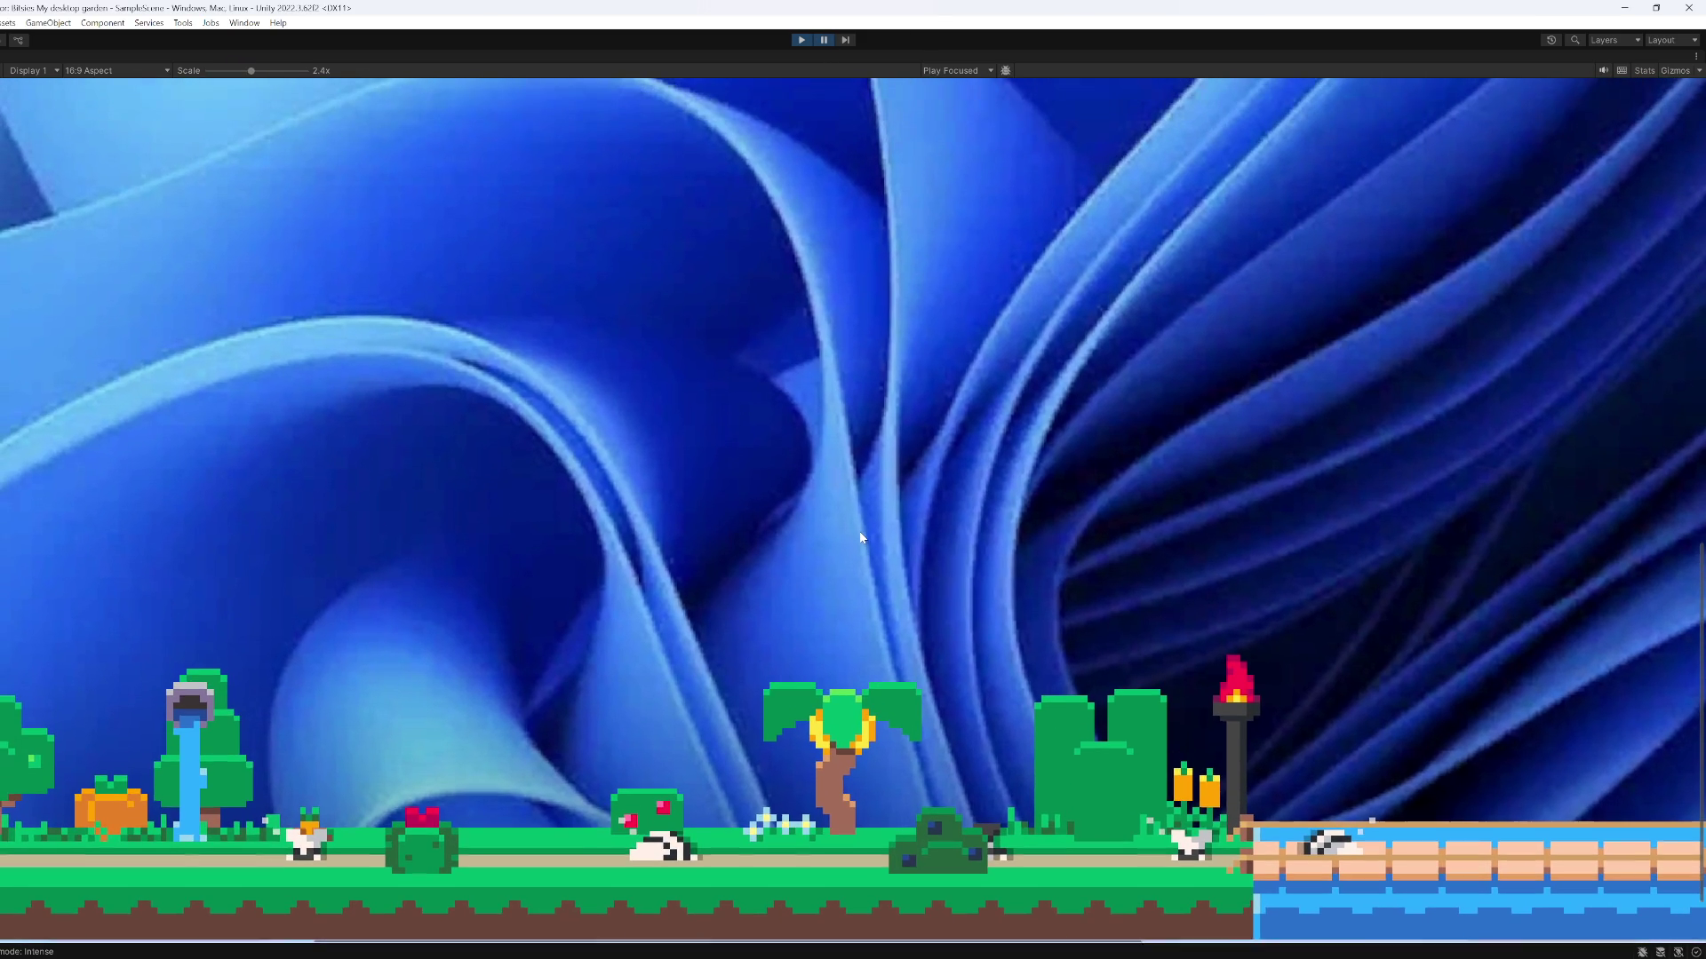
pyautogui.scroll(-1, 860, 532)
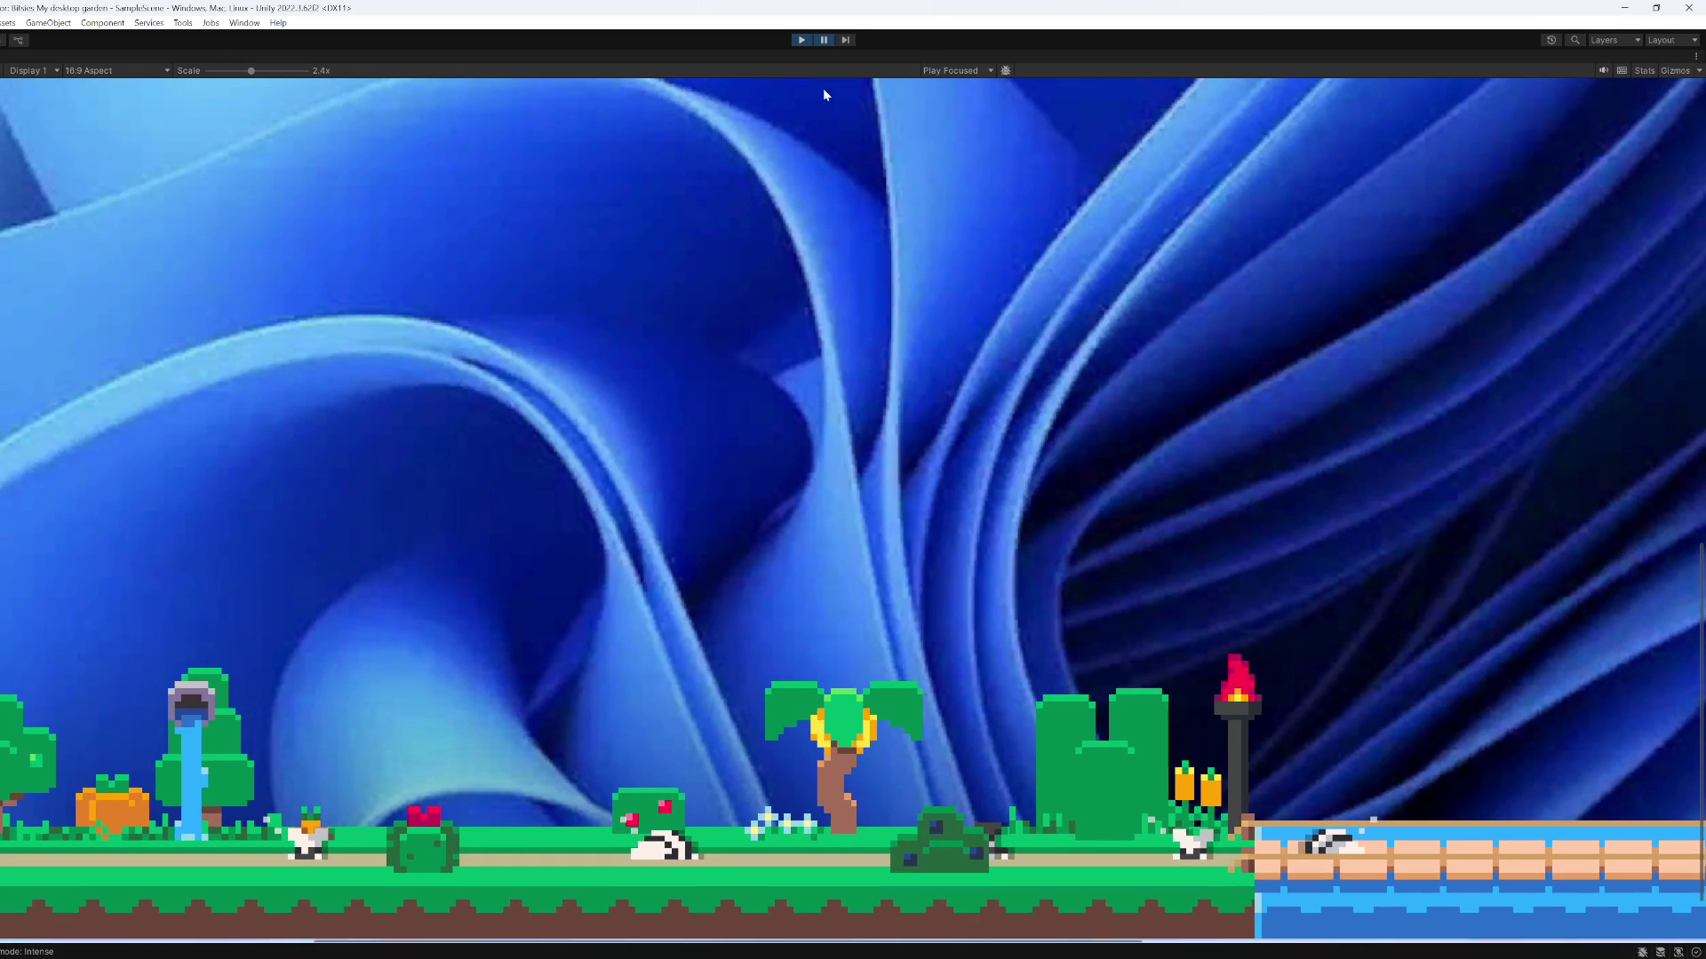
pyautogui.click(824, 39)
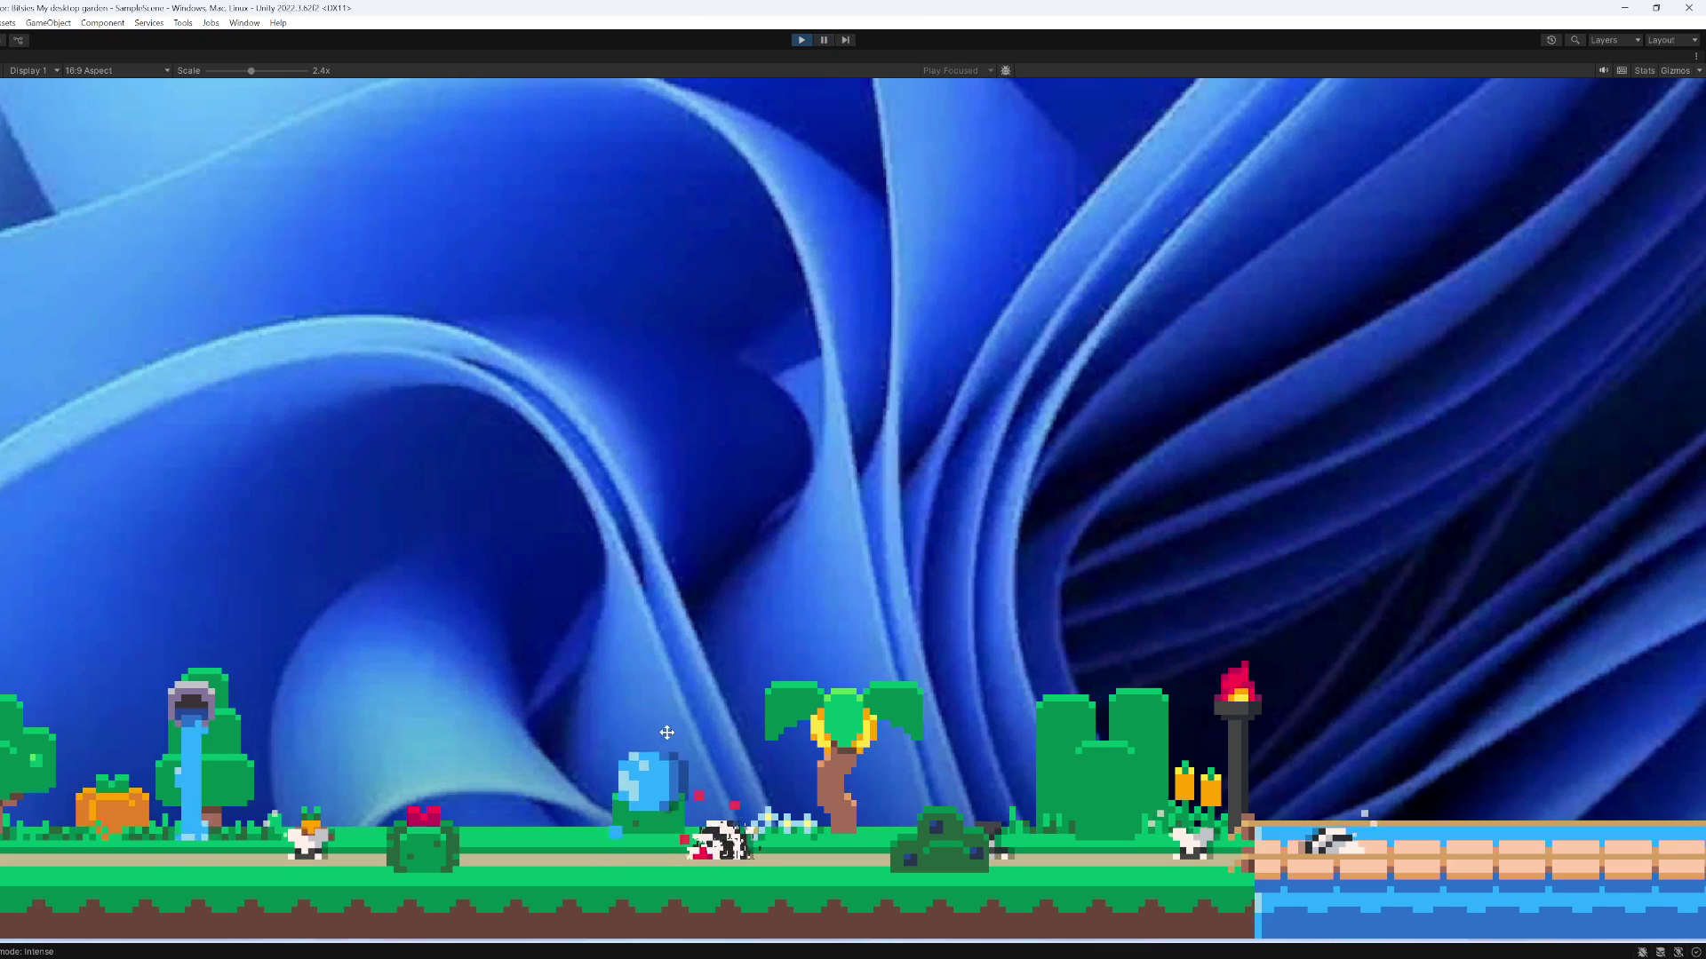
pyautogui.click(831, 711)
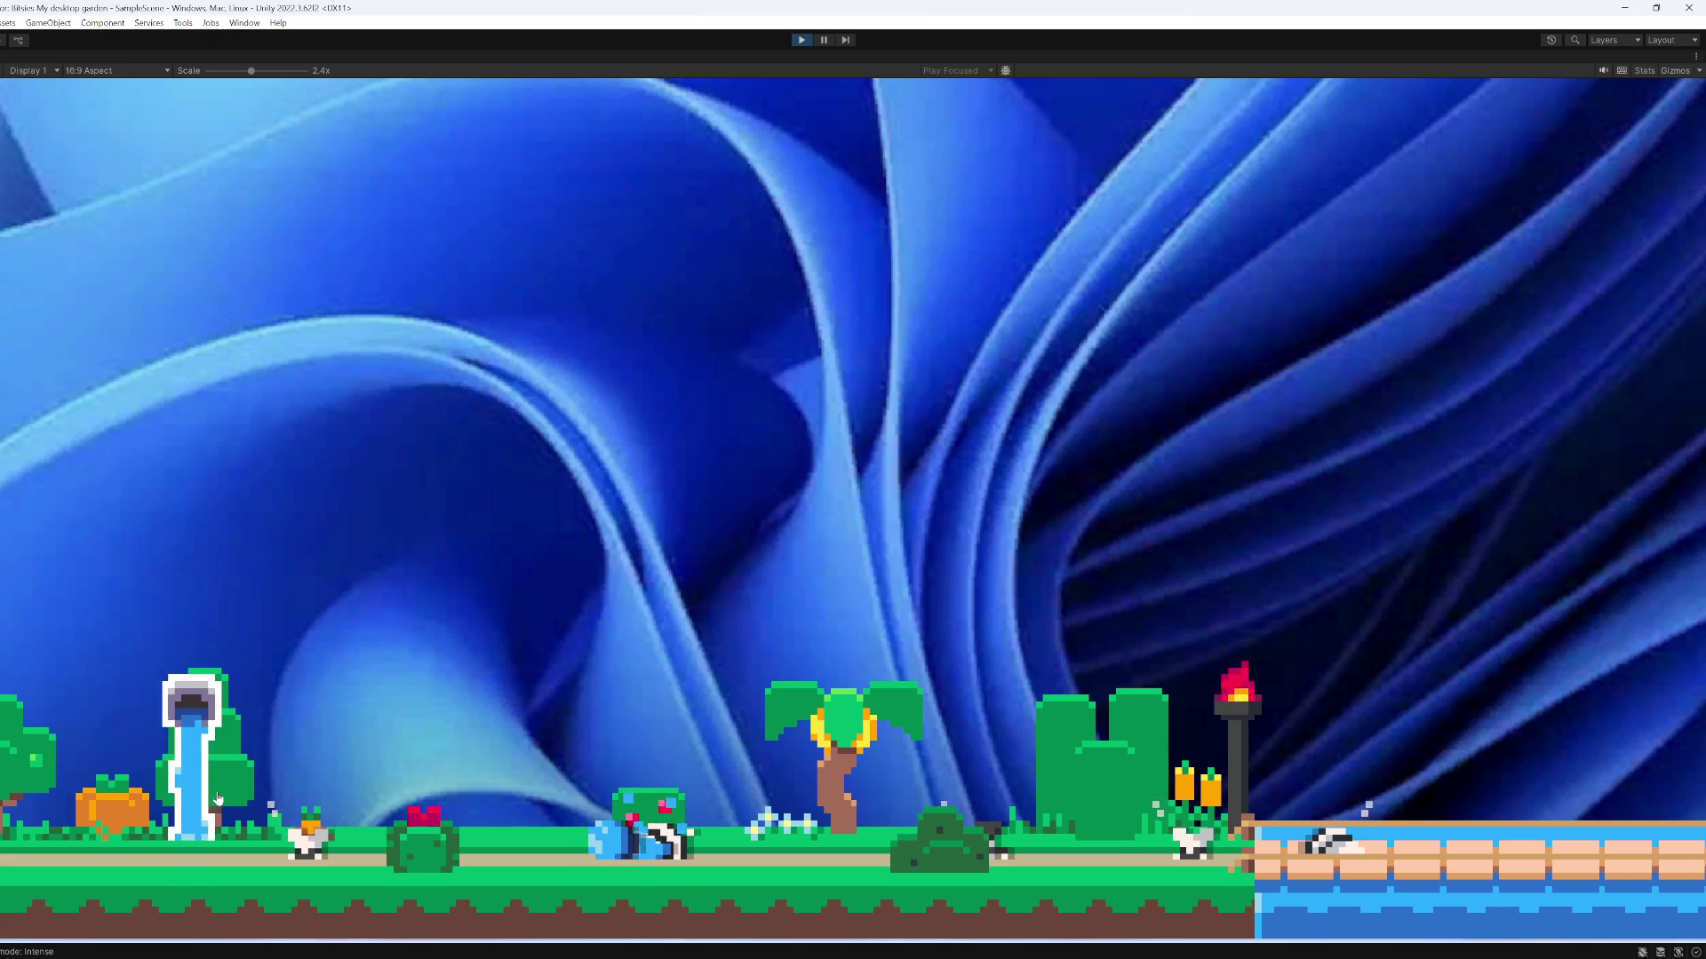
pyautogui.moveTo(111, 804); pyautogui.dragTo(744, 811)
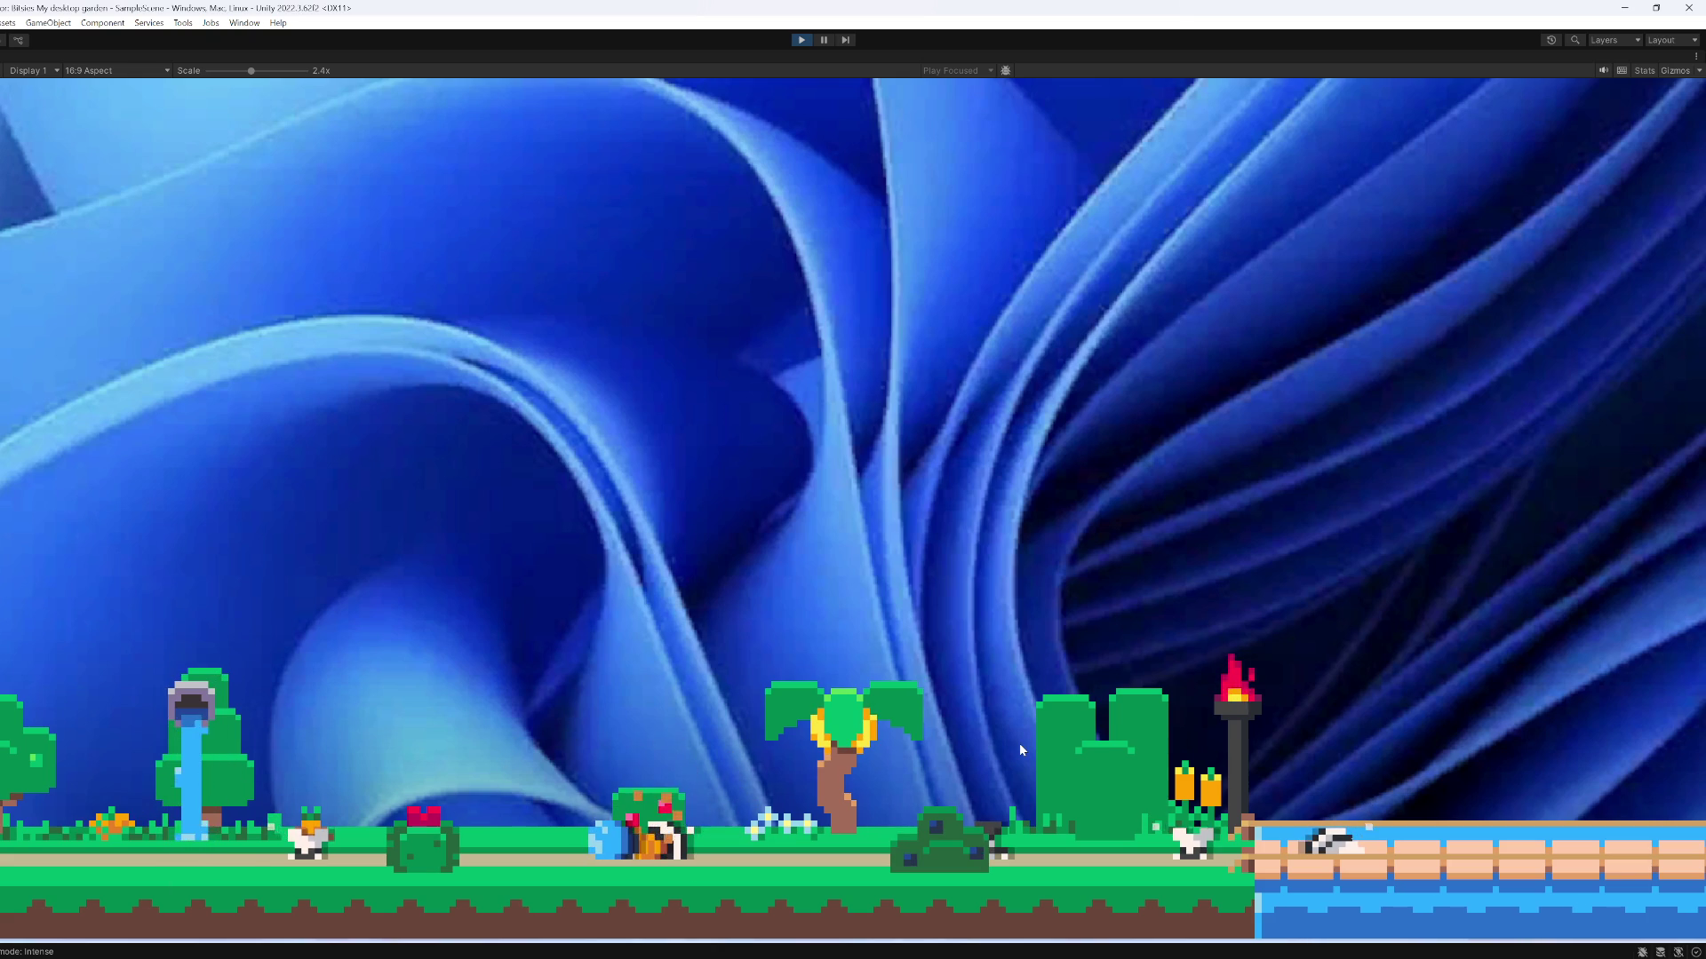
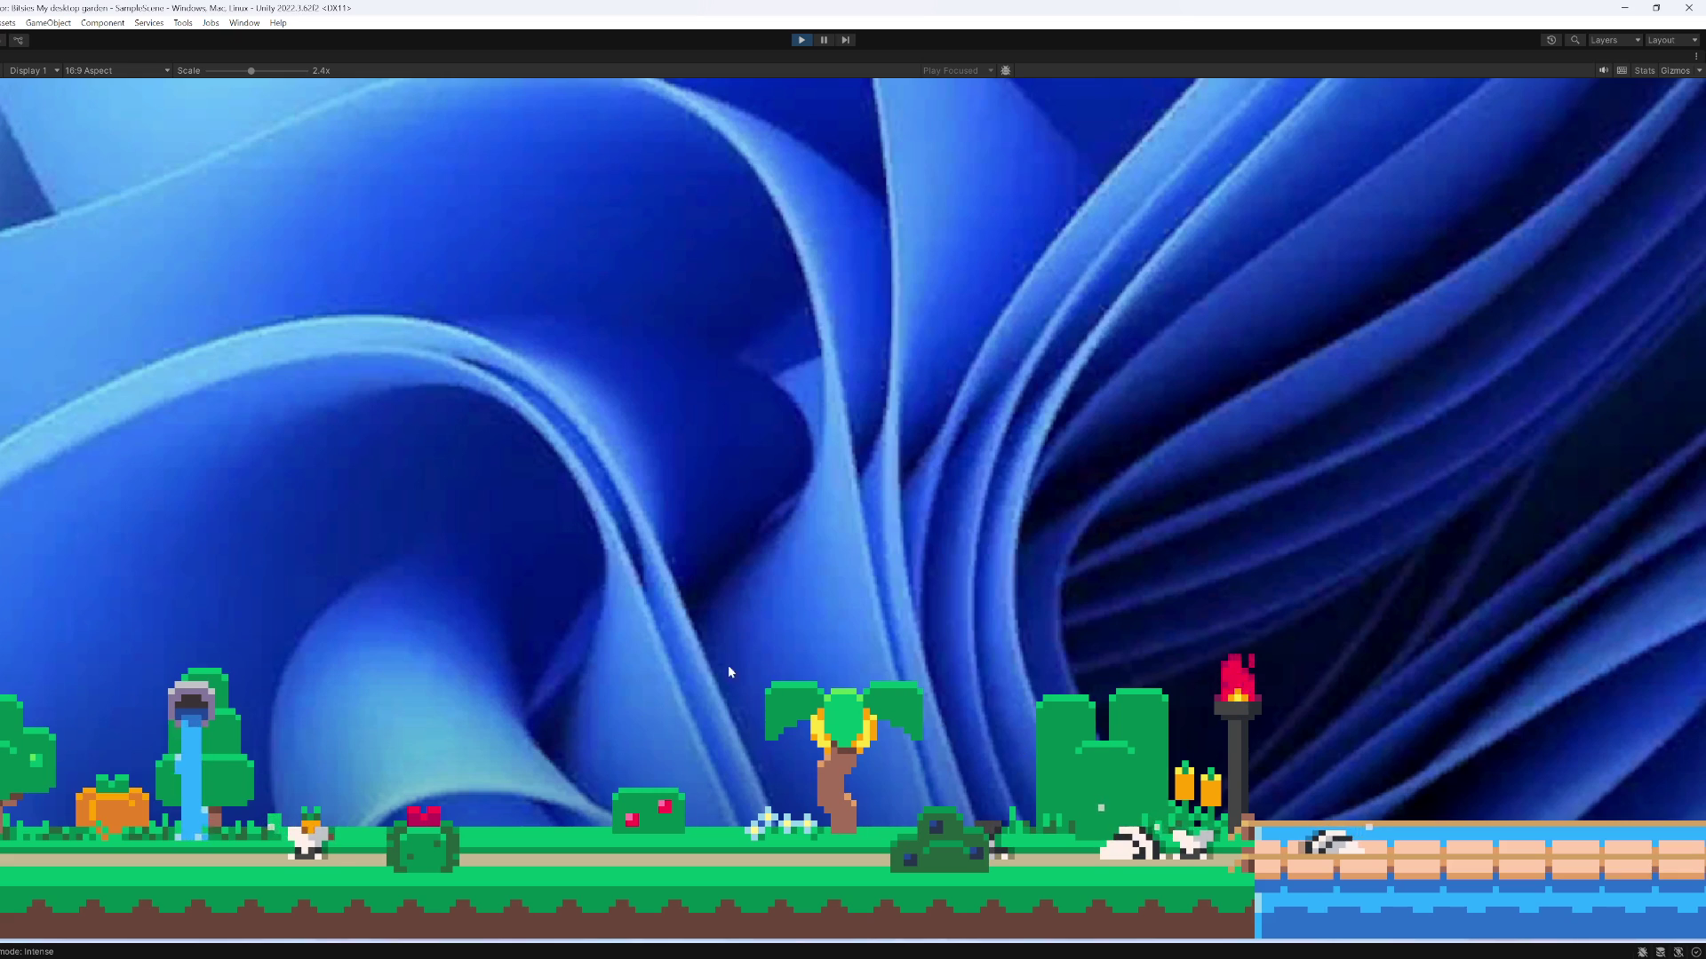
# Move three garden creatures: the chicken beside the red bush, one by the palm tree, one off the bridge
pyautogui.moveTo(329, 860); pyautogui.dragTo(444, 755)
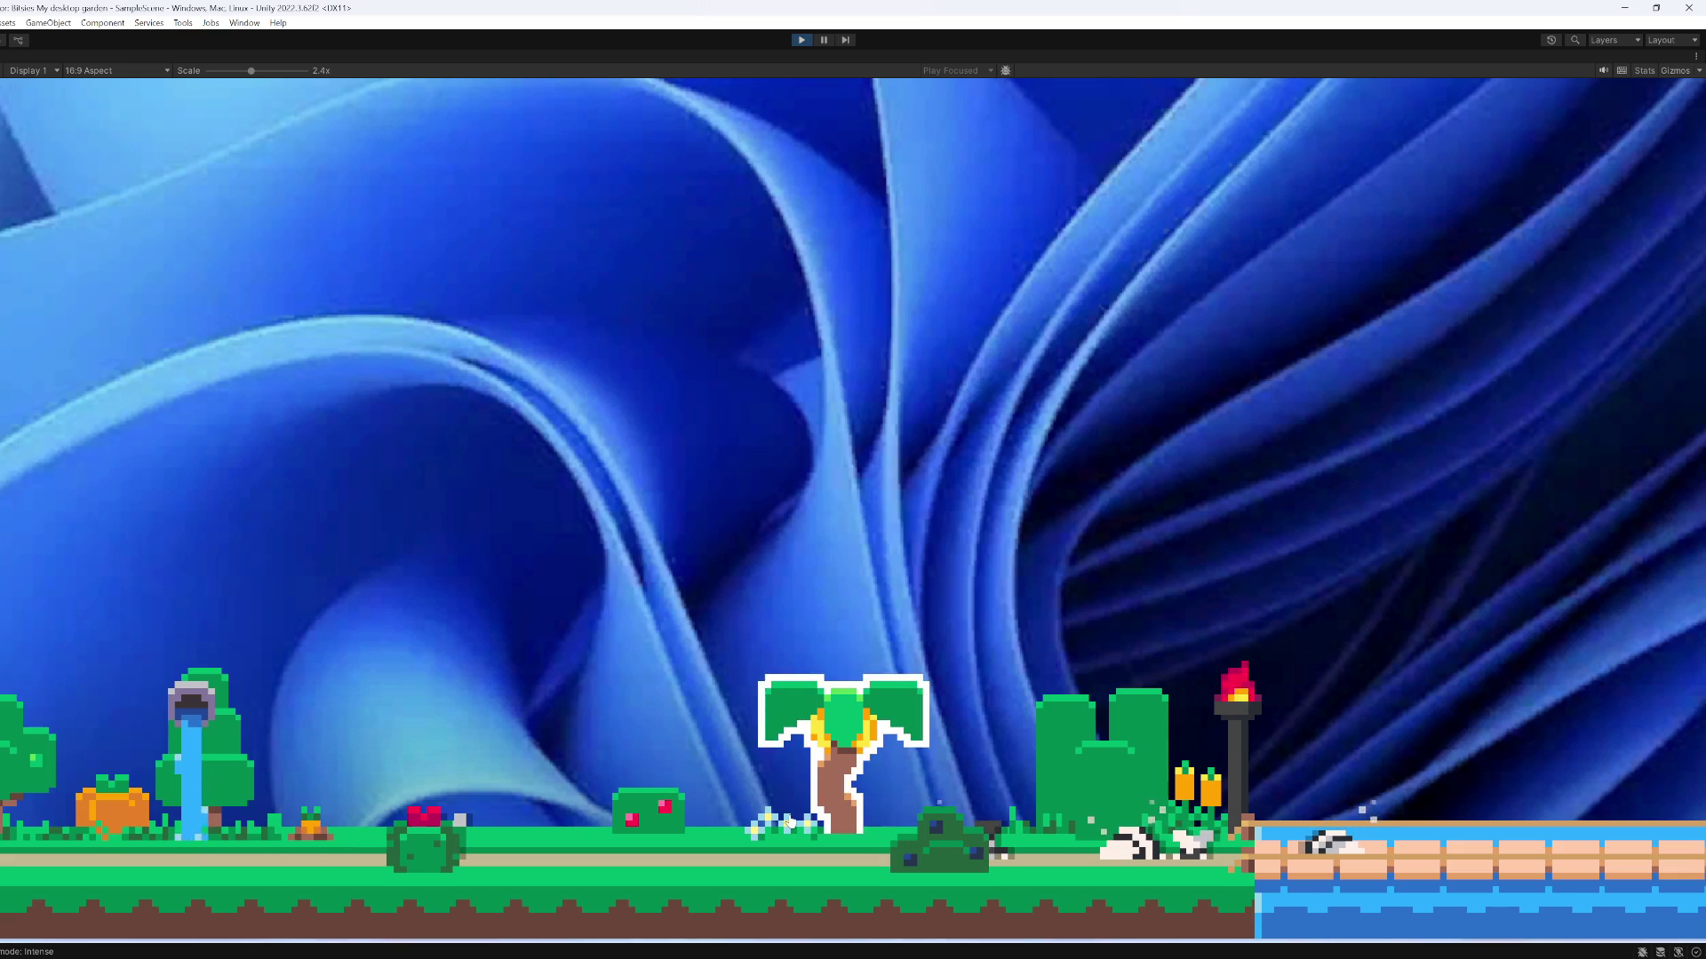
pyautogui.moveTo(1004, 854); pyautogui.dragTo(804, 621)
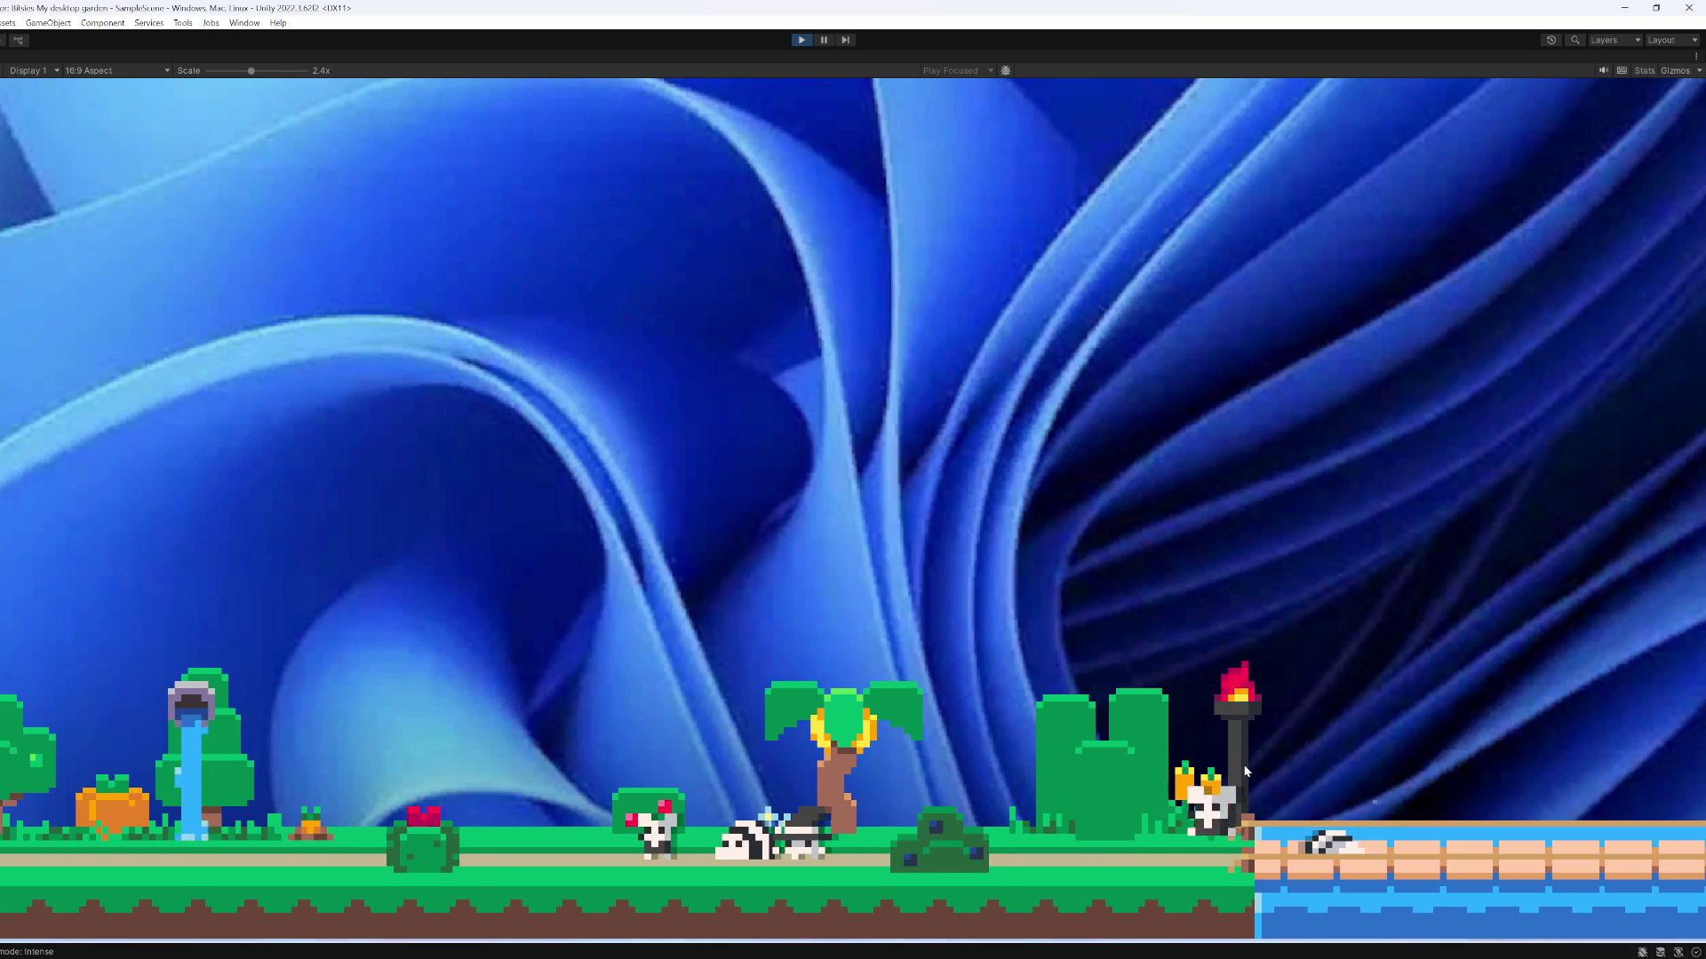
pyautogui.moveTo(1314, 840); pyautogui.dragTo(1447, 714)
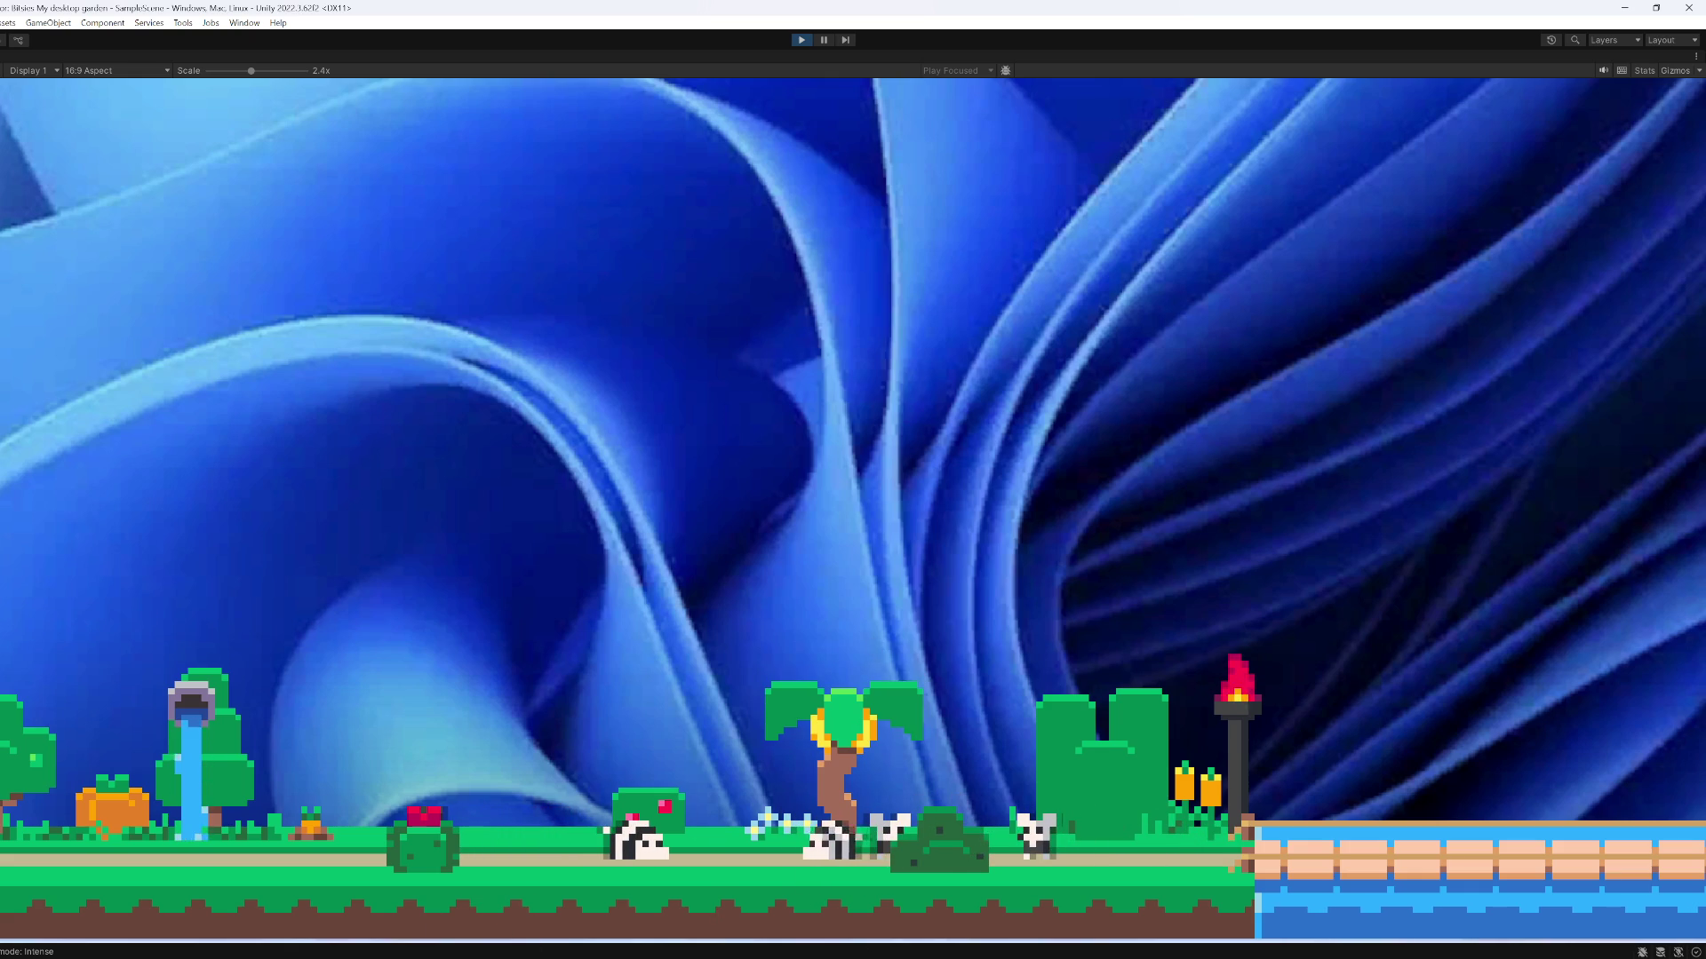
# Bring up the Languages.csv spreadsheet and UI.png sprite sheet, then return to the running game
pyautogui.moveTo(815, 952)
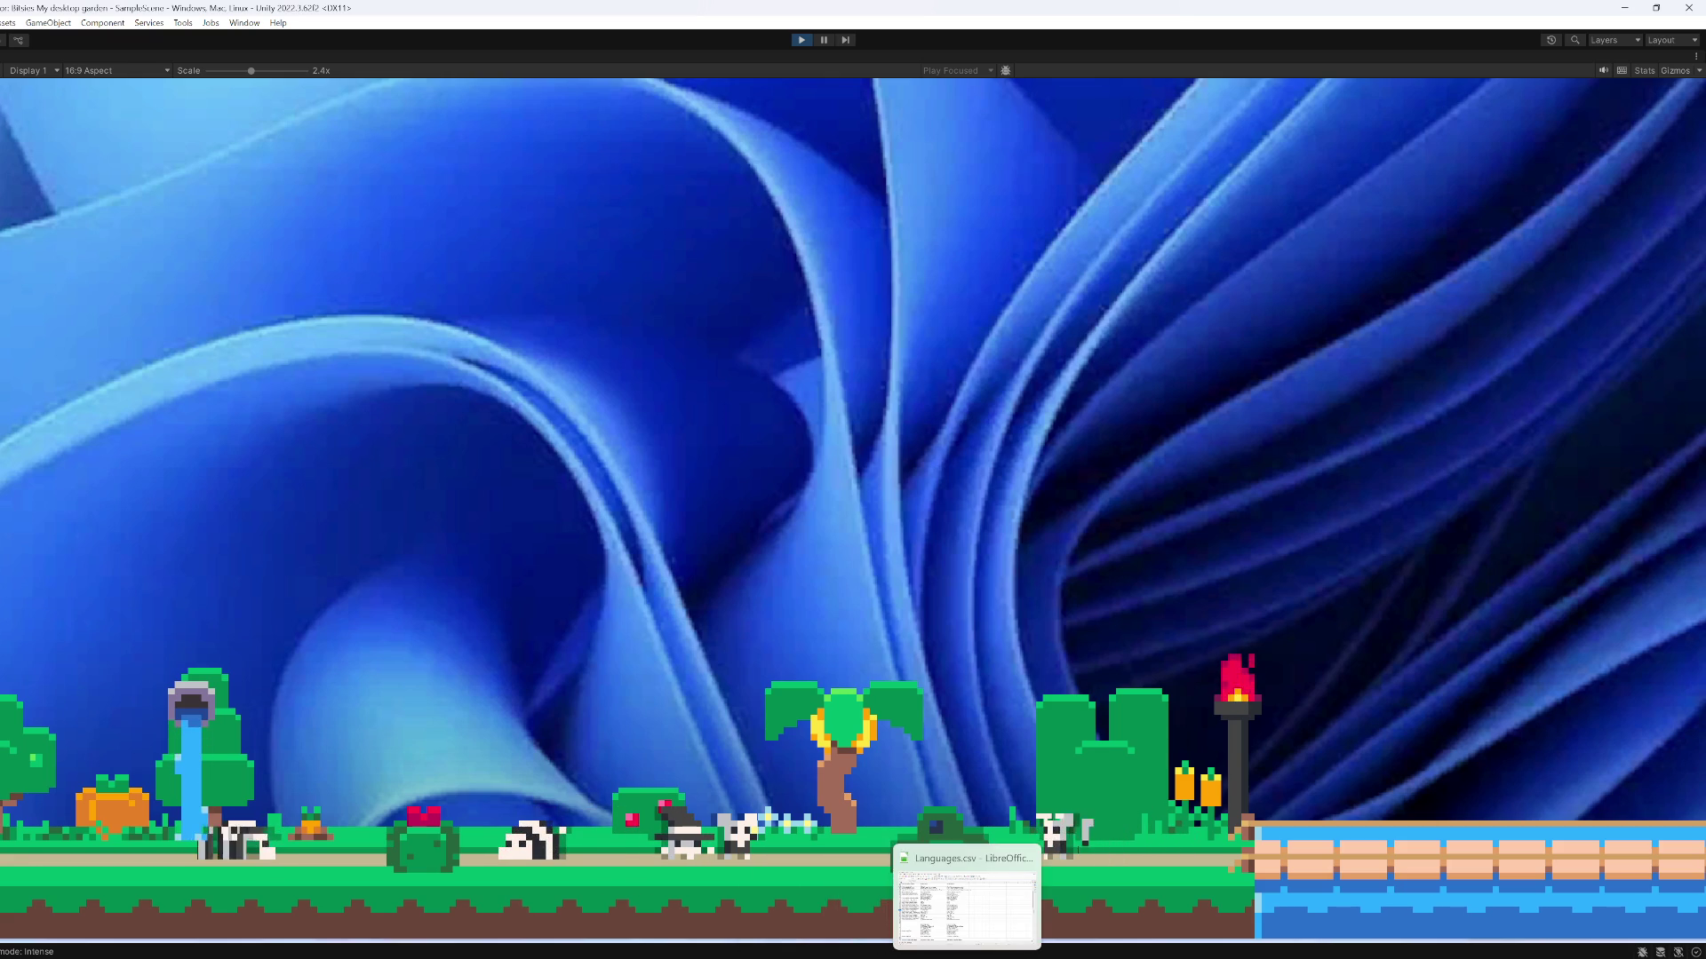
pyautogui.click(949, 944)
pyautogui.click(949, 945)
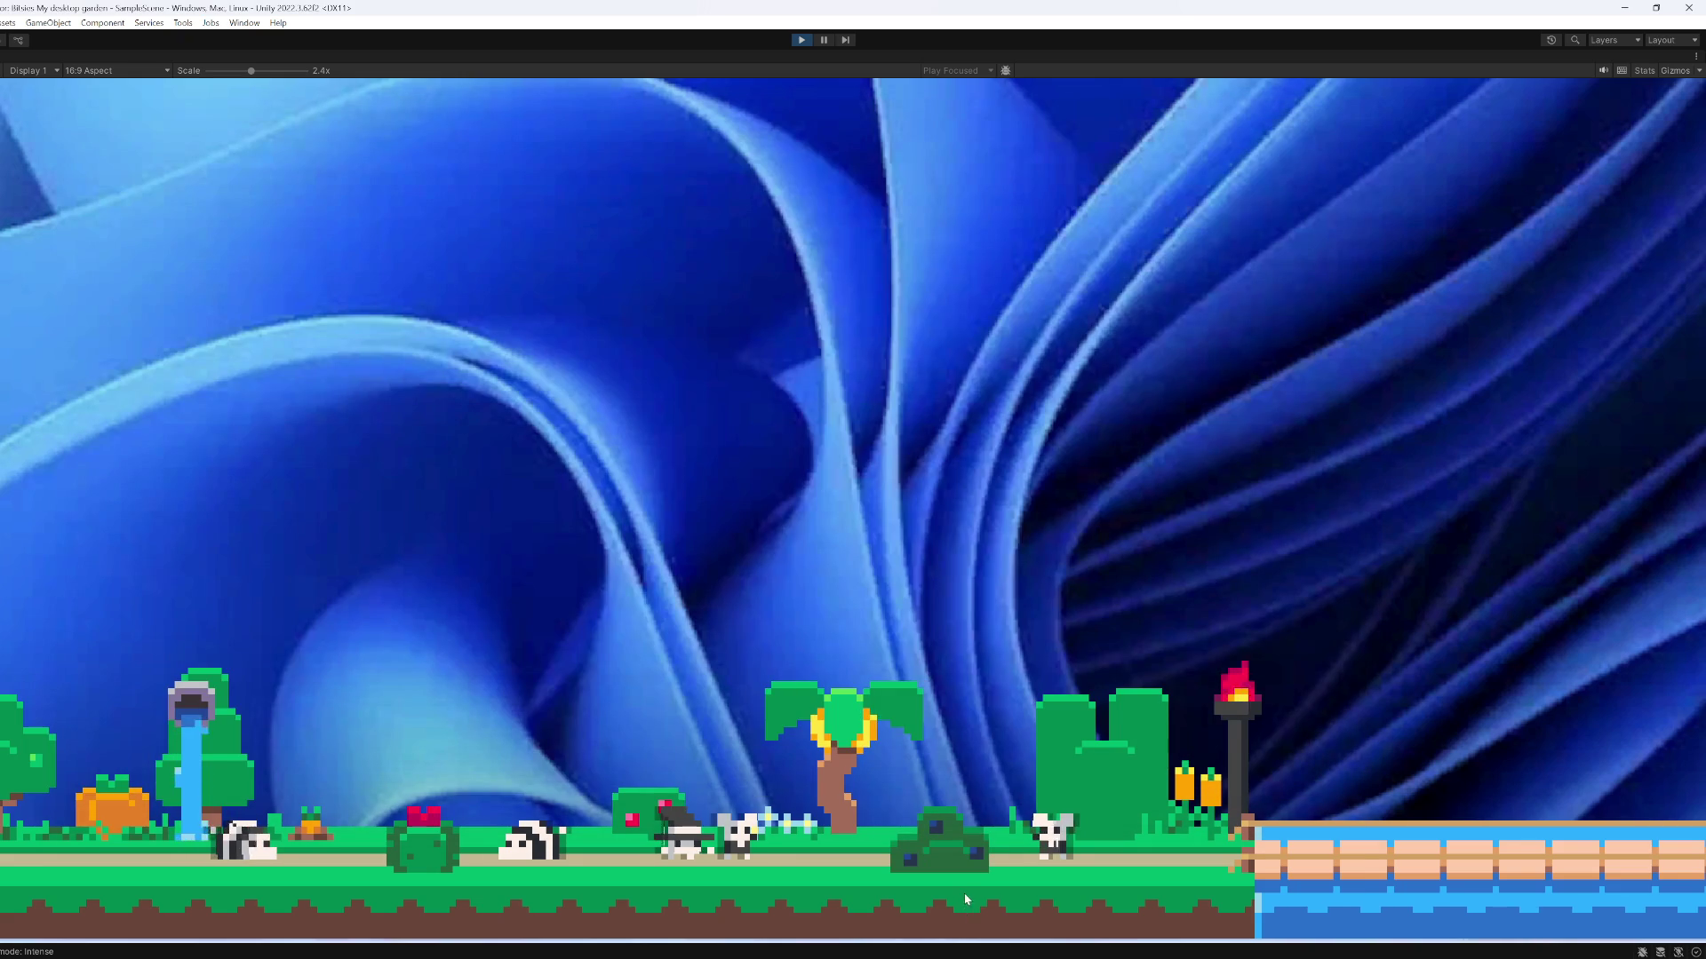
pyautogui.moveTo(949, 951)
pyautogui.click(921, 902)
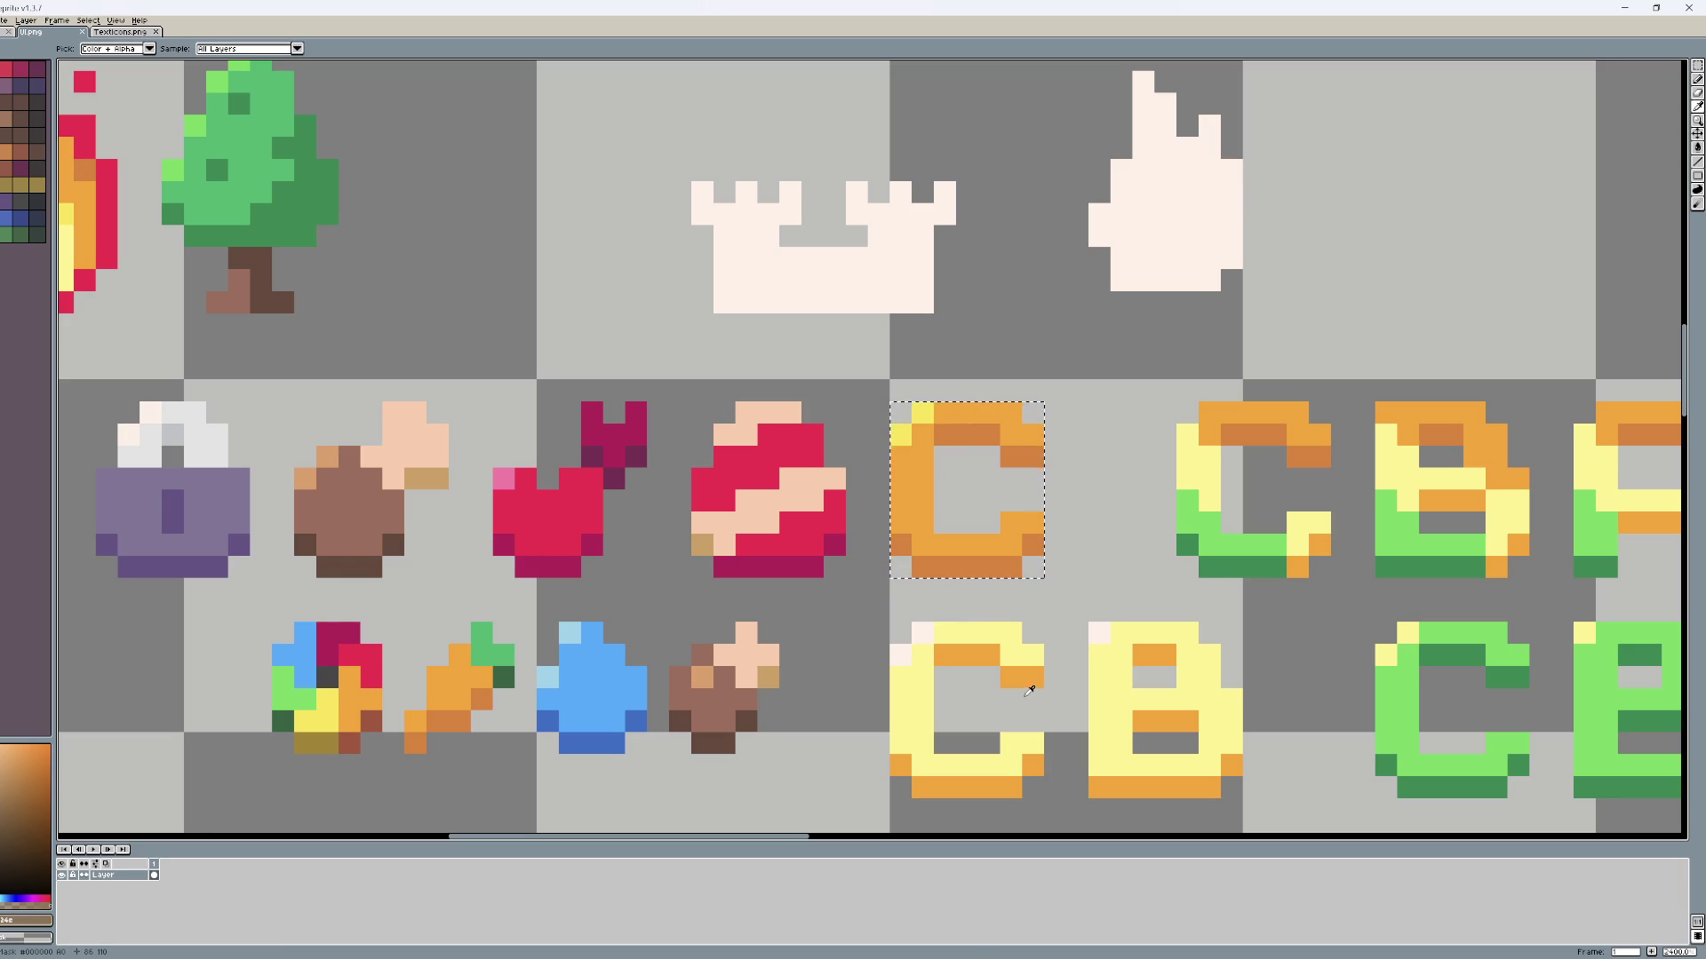
pyautogui.hotkey('alt', 'Tab')
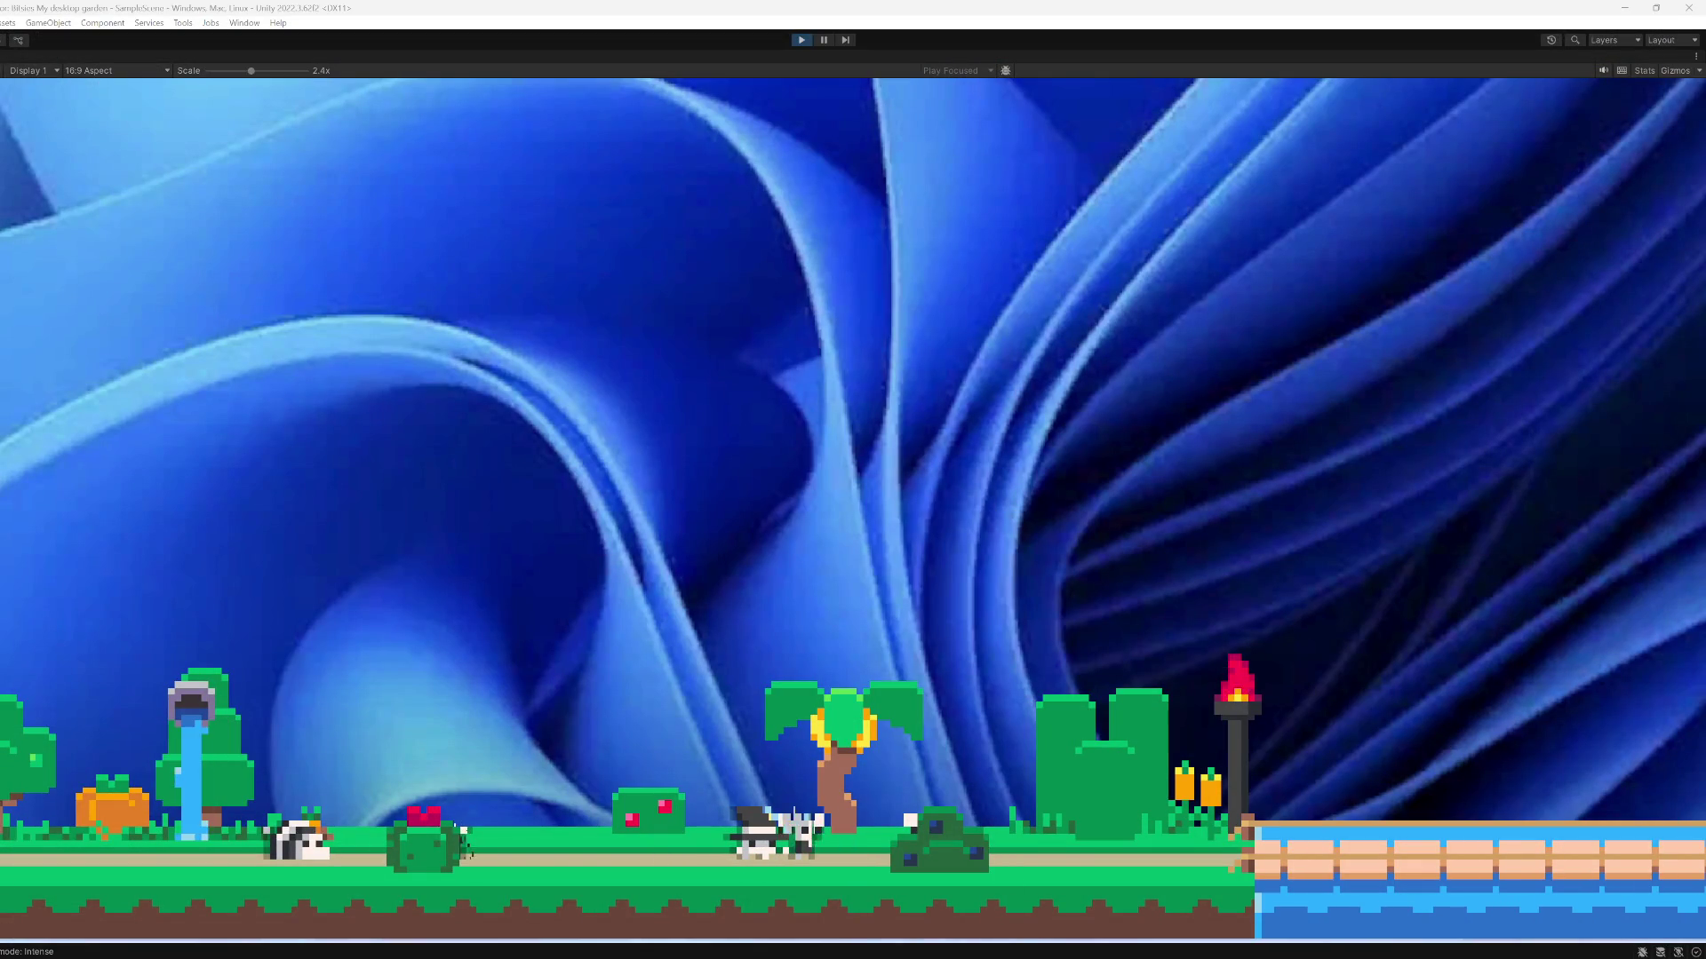
# Exit play mode and untick the SettingsPopUp object's active checkbox in the Inspector
pyautogui.click(801, 40)
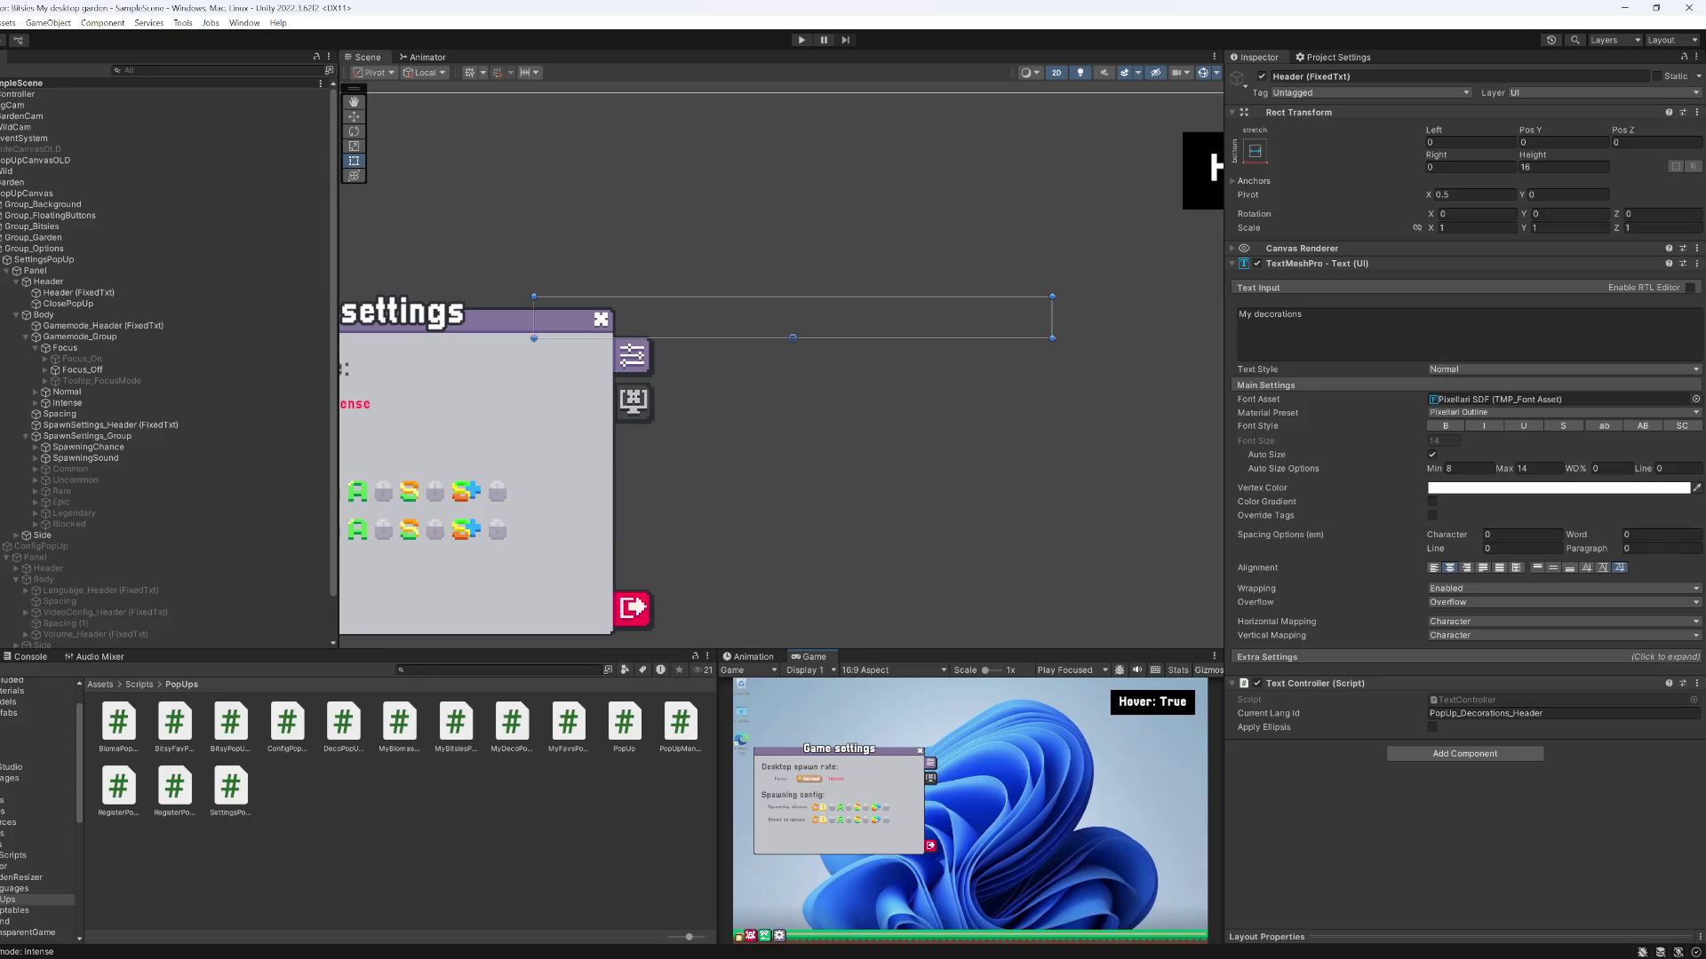
pyautogui.click(100, 335)
pyautogui.press('Left')
pyautogui.press('Left')
pyautogui.press('Left')
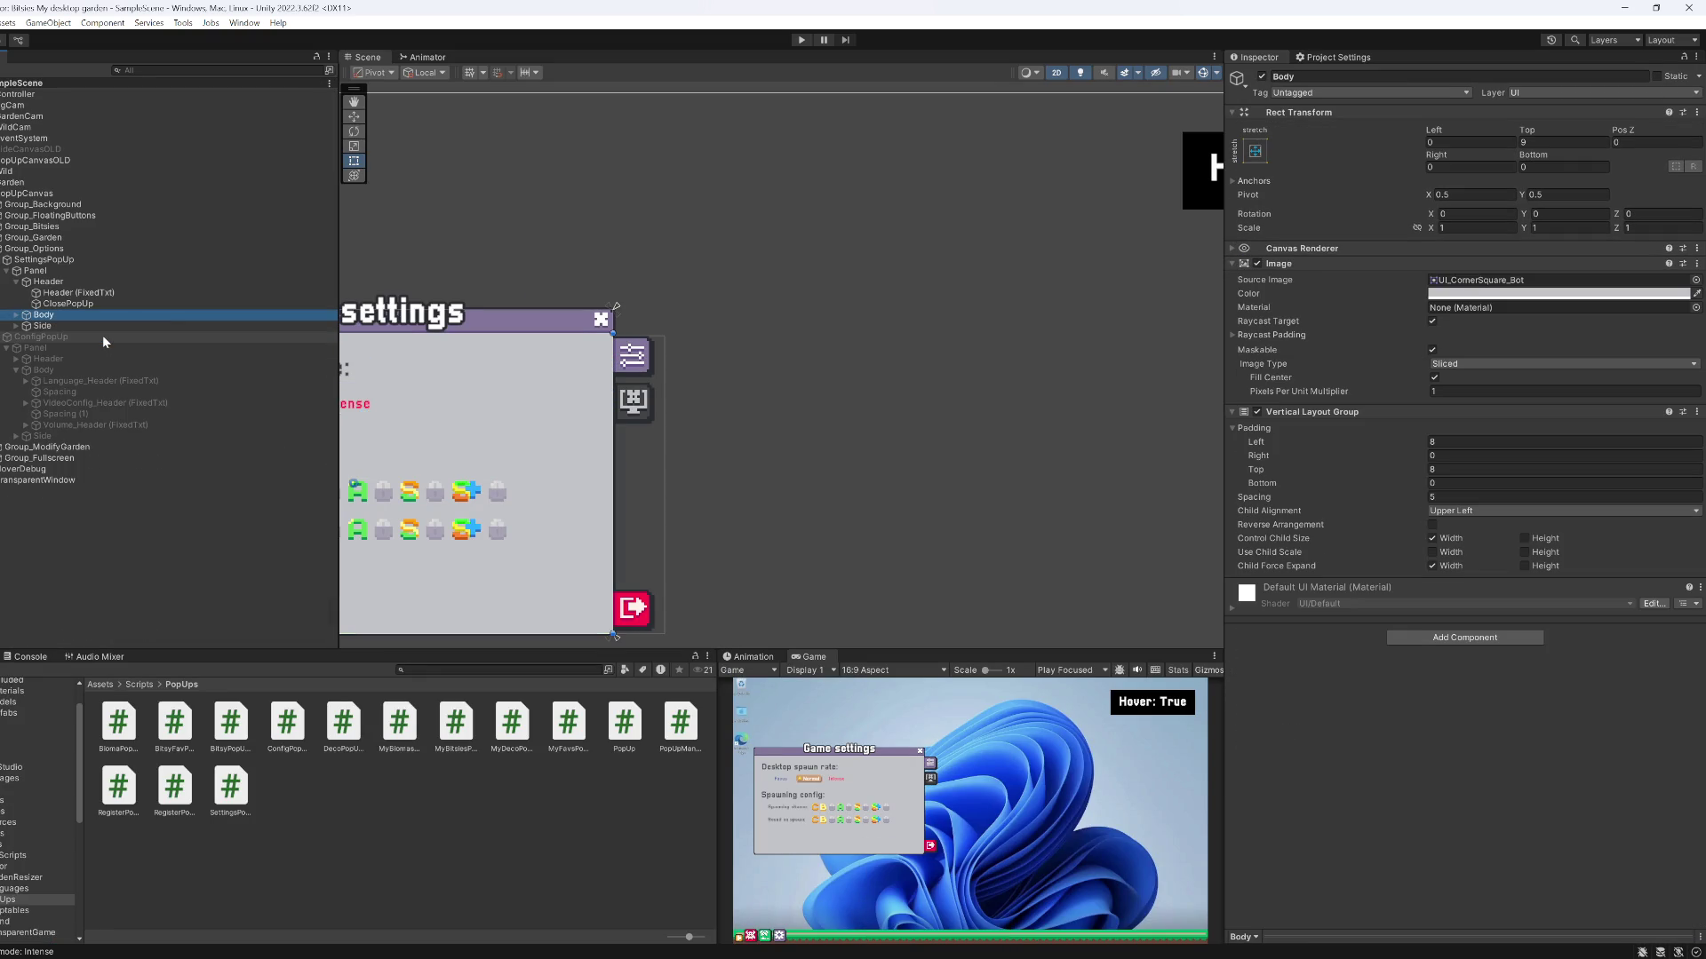
pyautogui.press('Up')
pyautogui.press('Up')
pyautogui.press('Up')
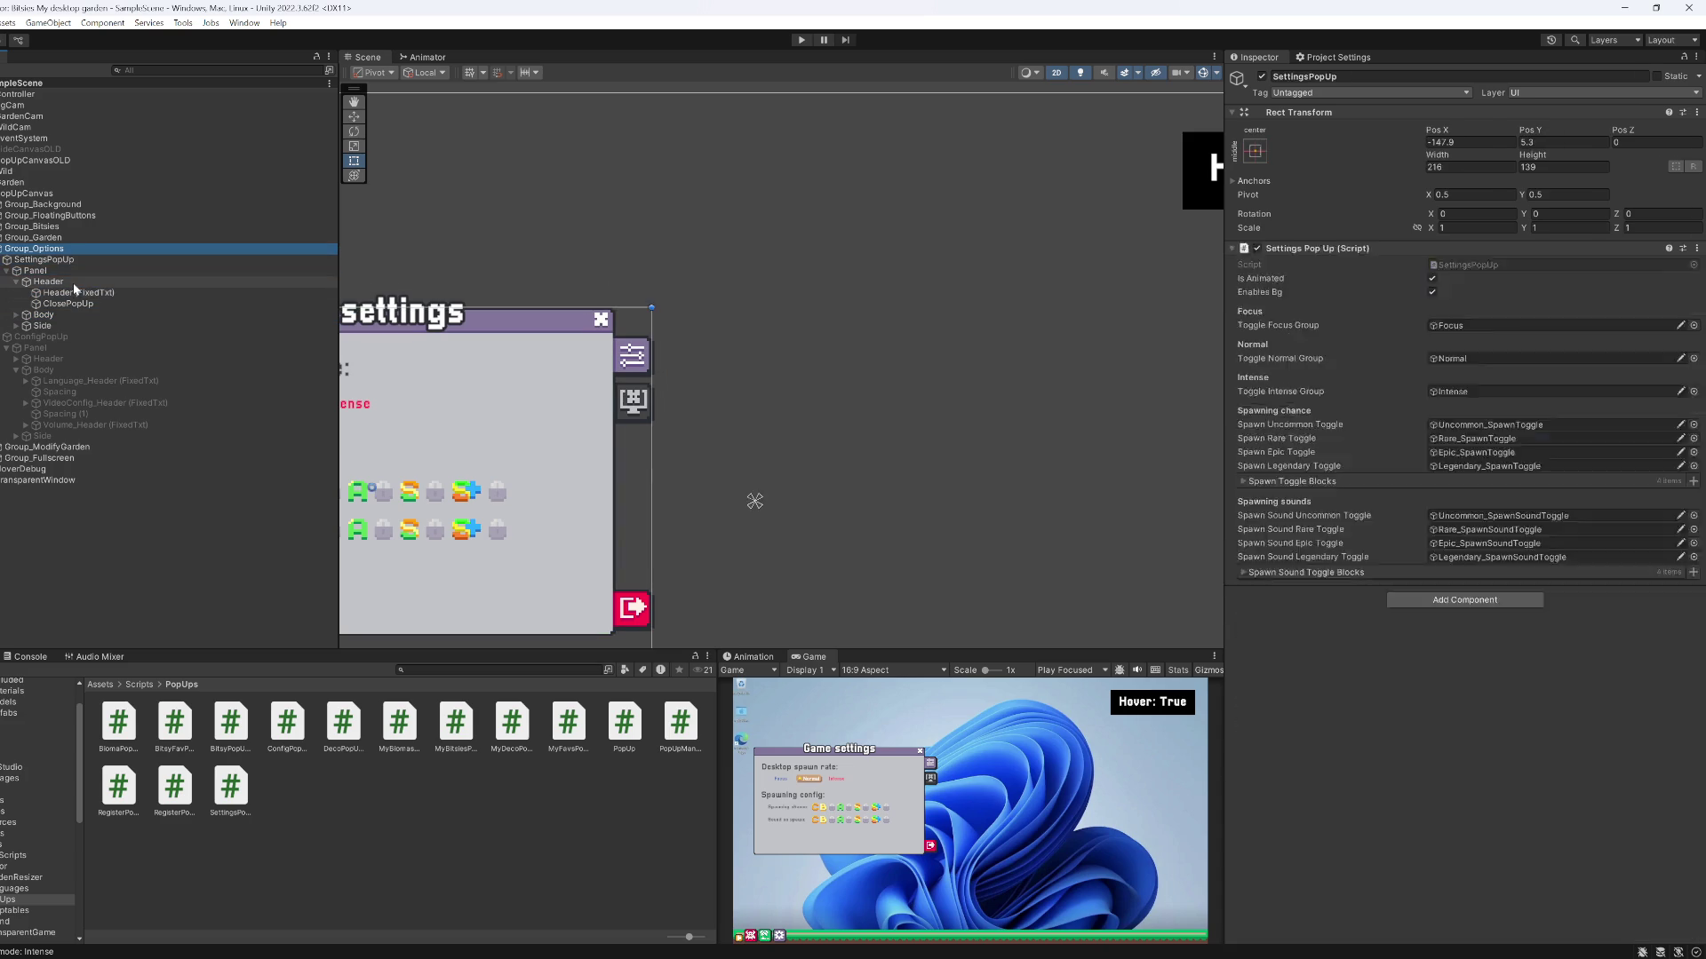
pyautogui.press('Down')
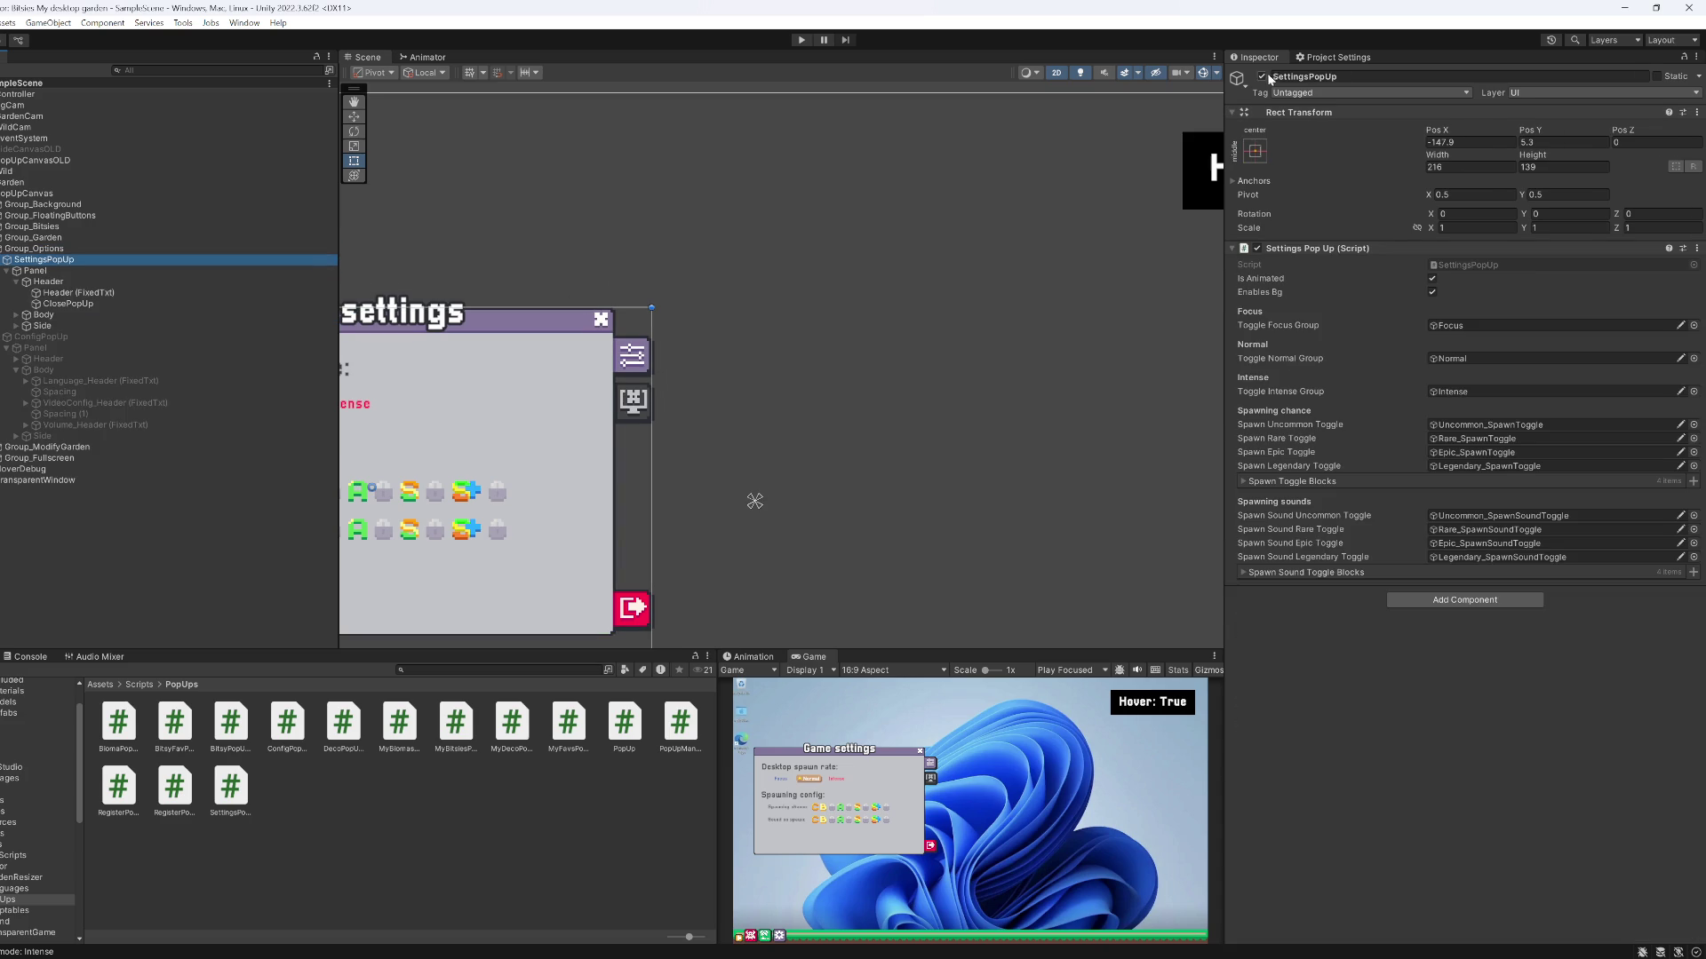
pyautogui.click(1262, 76)
pyautogui.moveTo(892, 956)
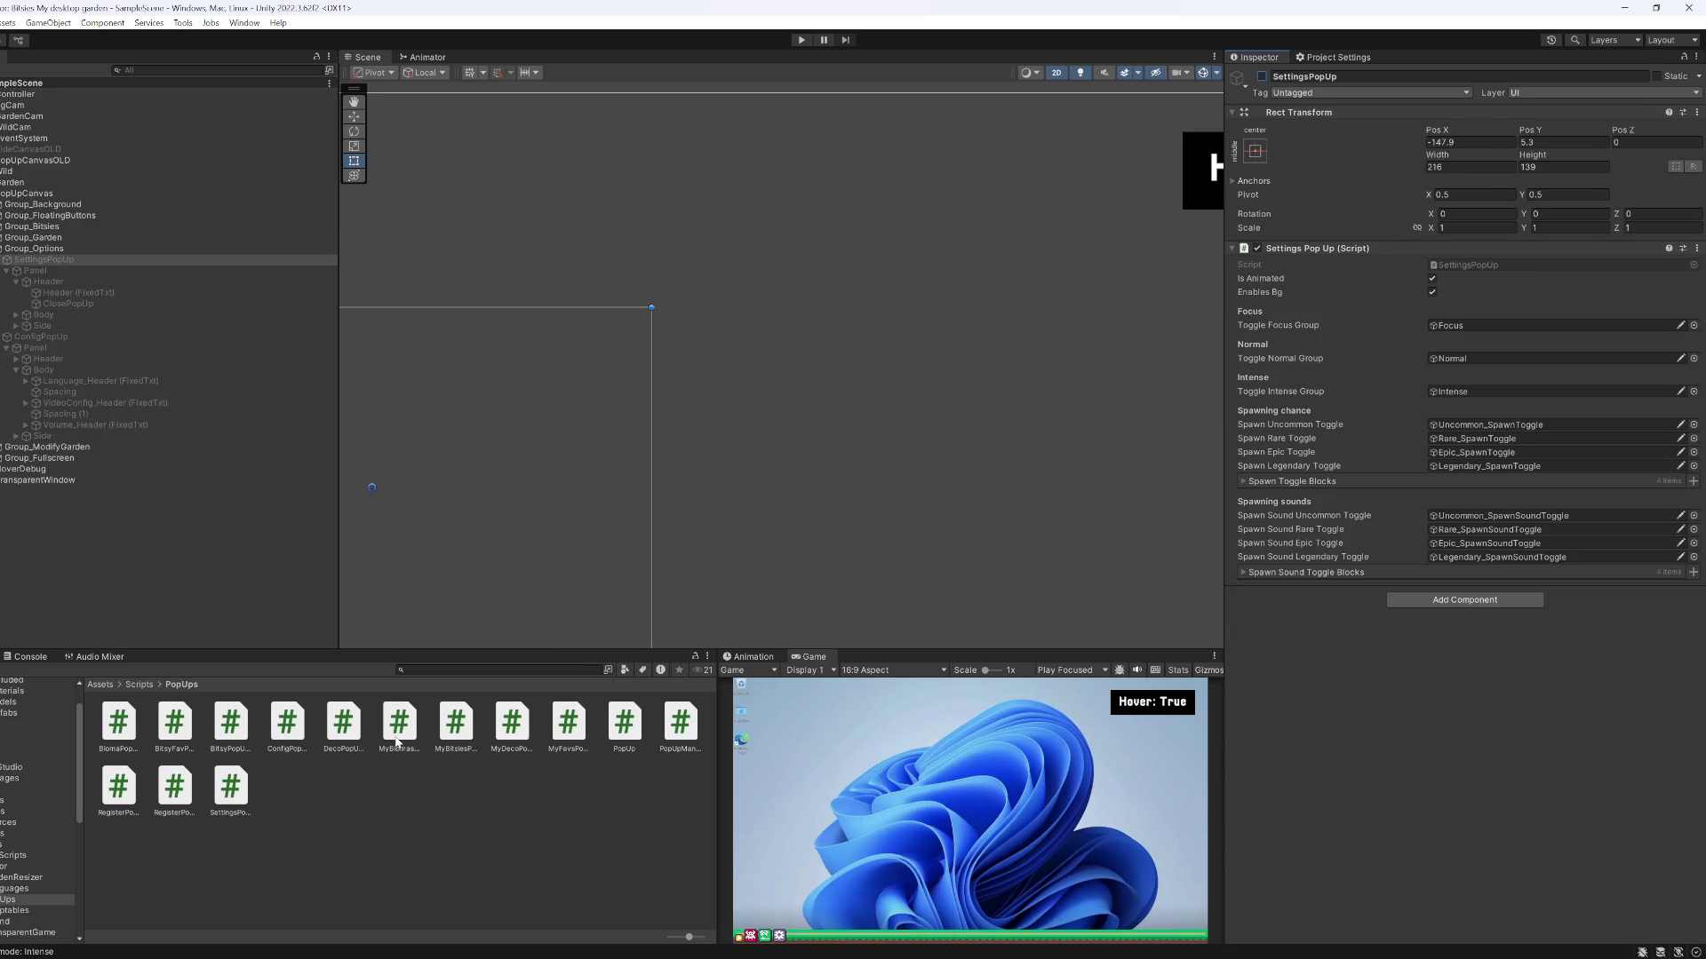
# Open Assets/Sound/SFX and preview the Chop1 and Chop2 clips in the waveform preview
pyautogui.press('Left')
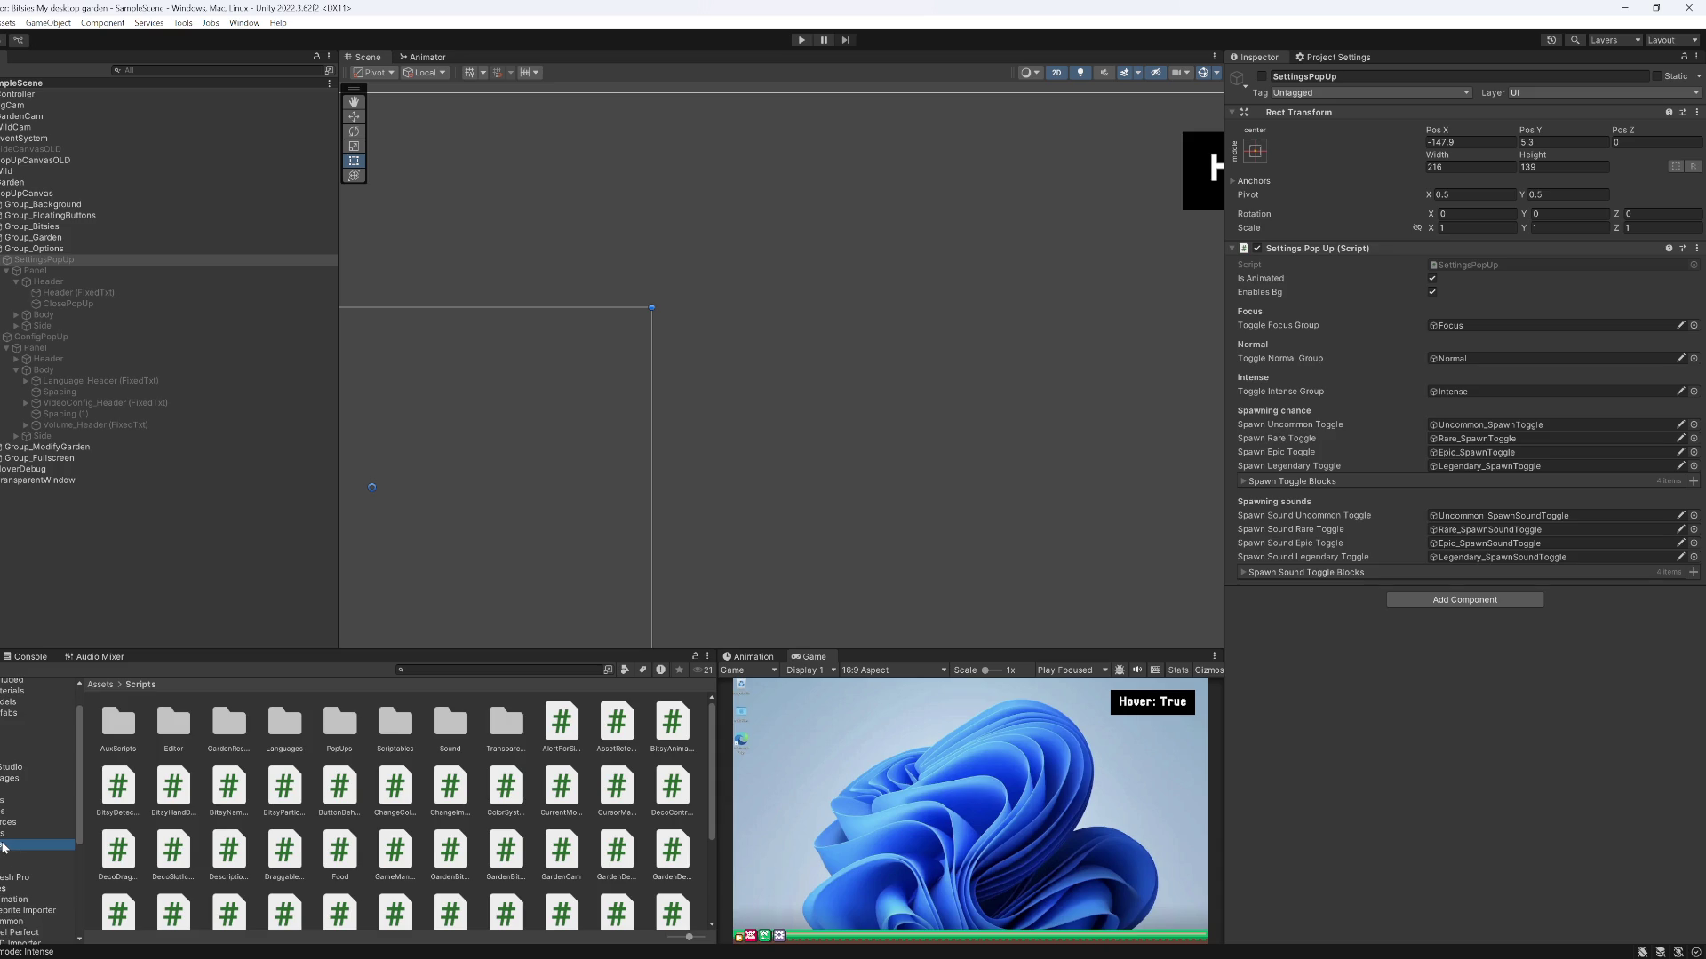
pyautogui.press('Down')
pyautogui.press('Down')
pyautogui.press('Up')
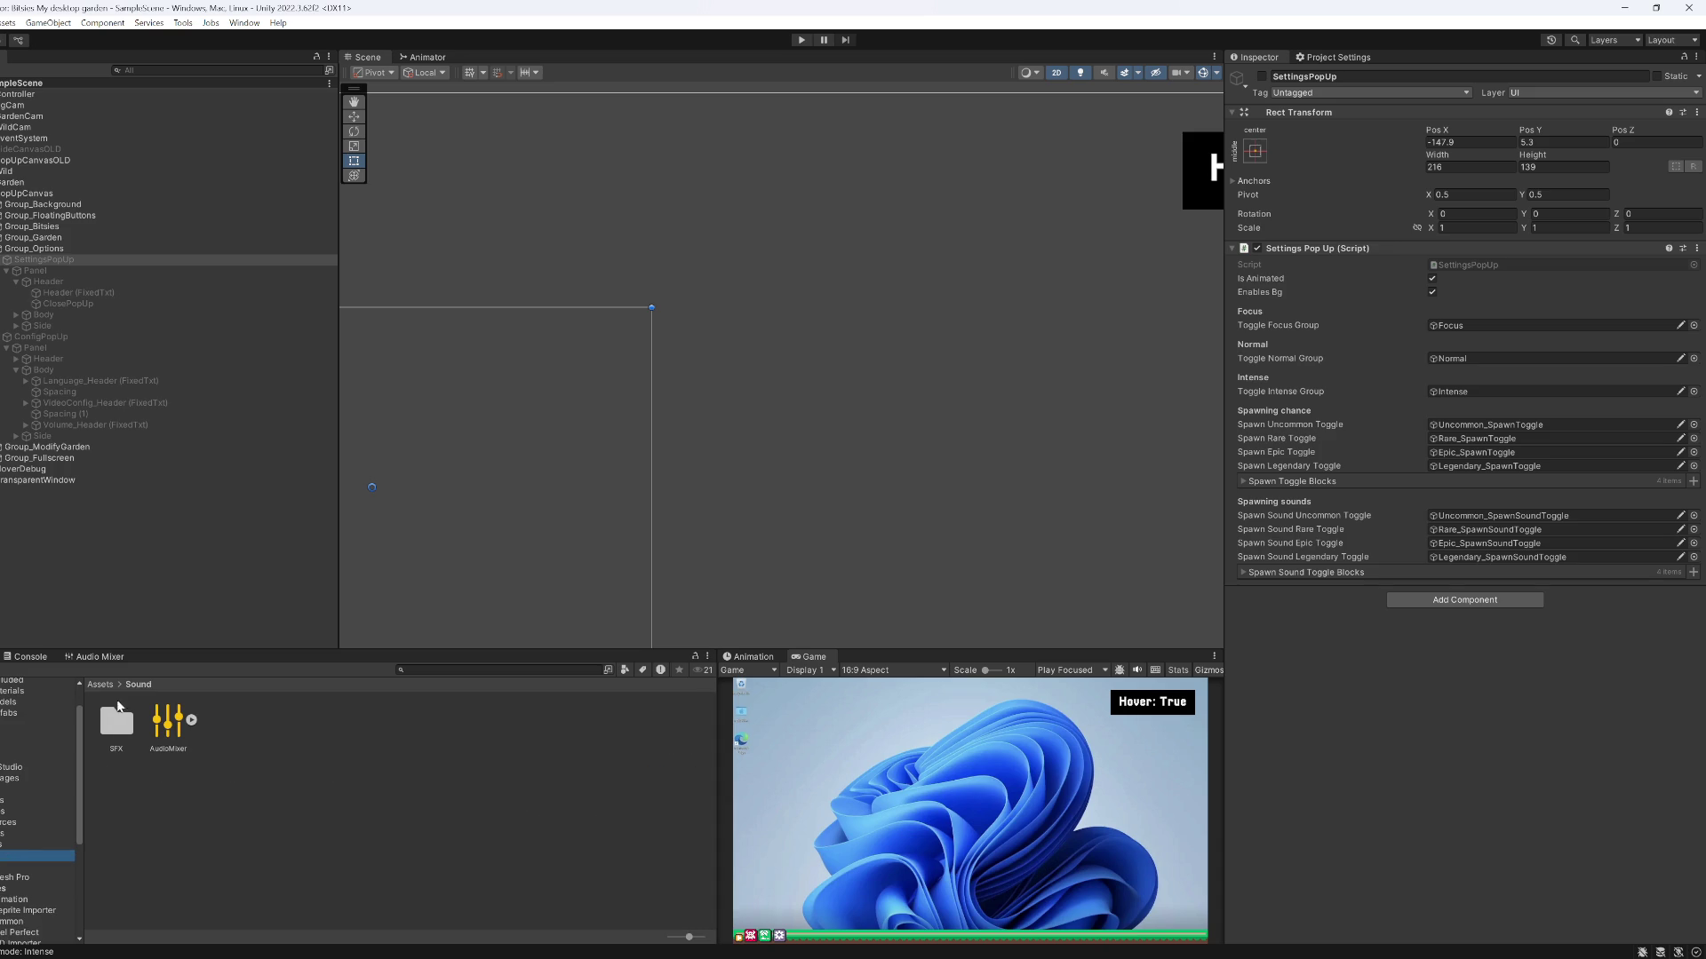
pyautogui.doubleClick(117, 720)
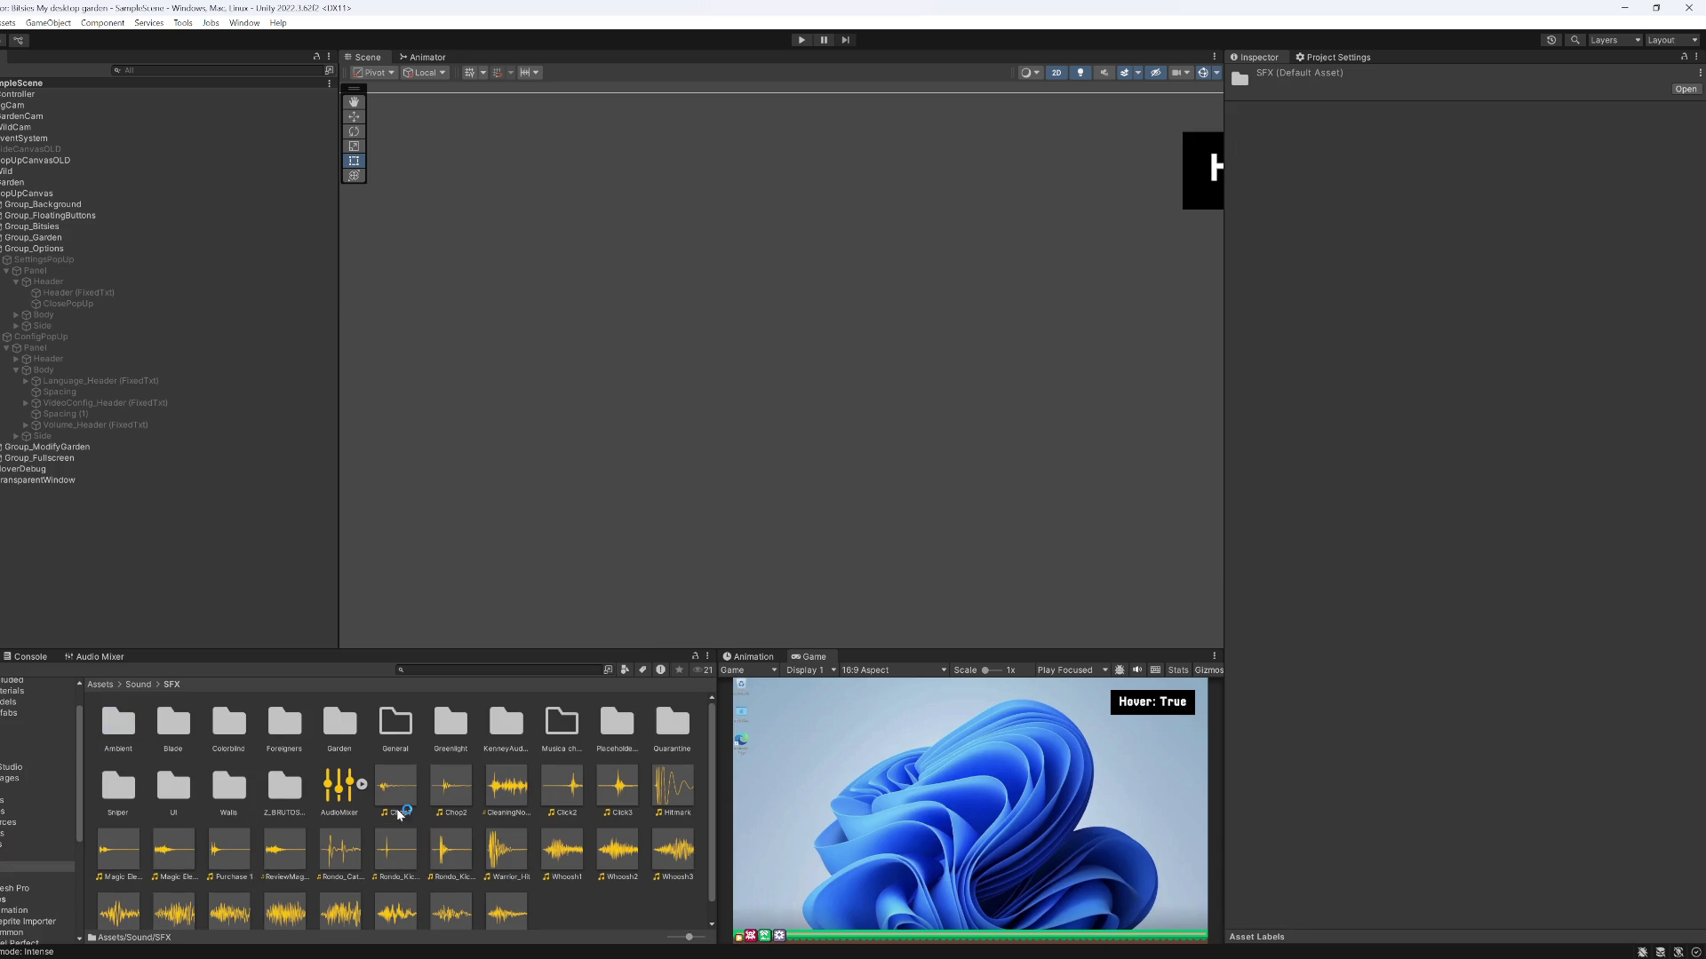
pyautogui.click(405, 797)
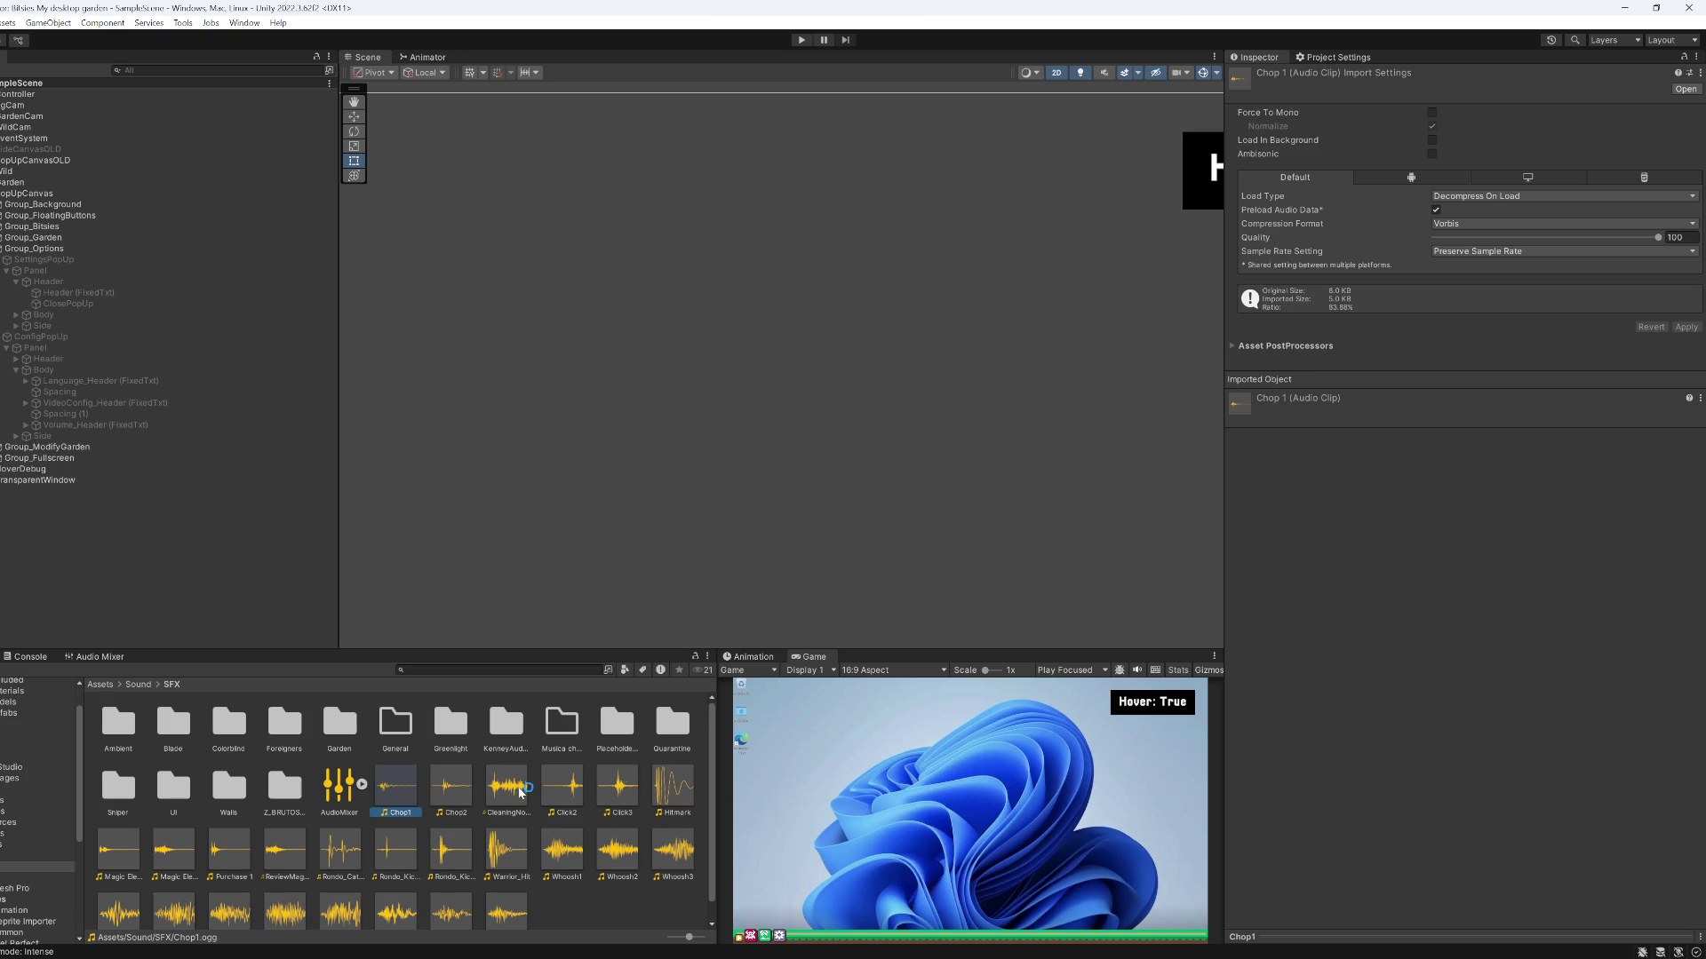
pyautogui.click(1341, 936)
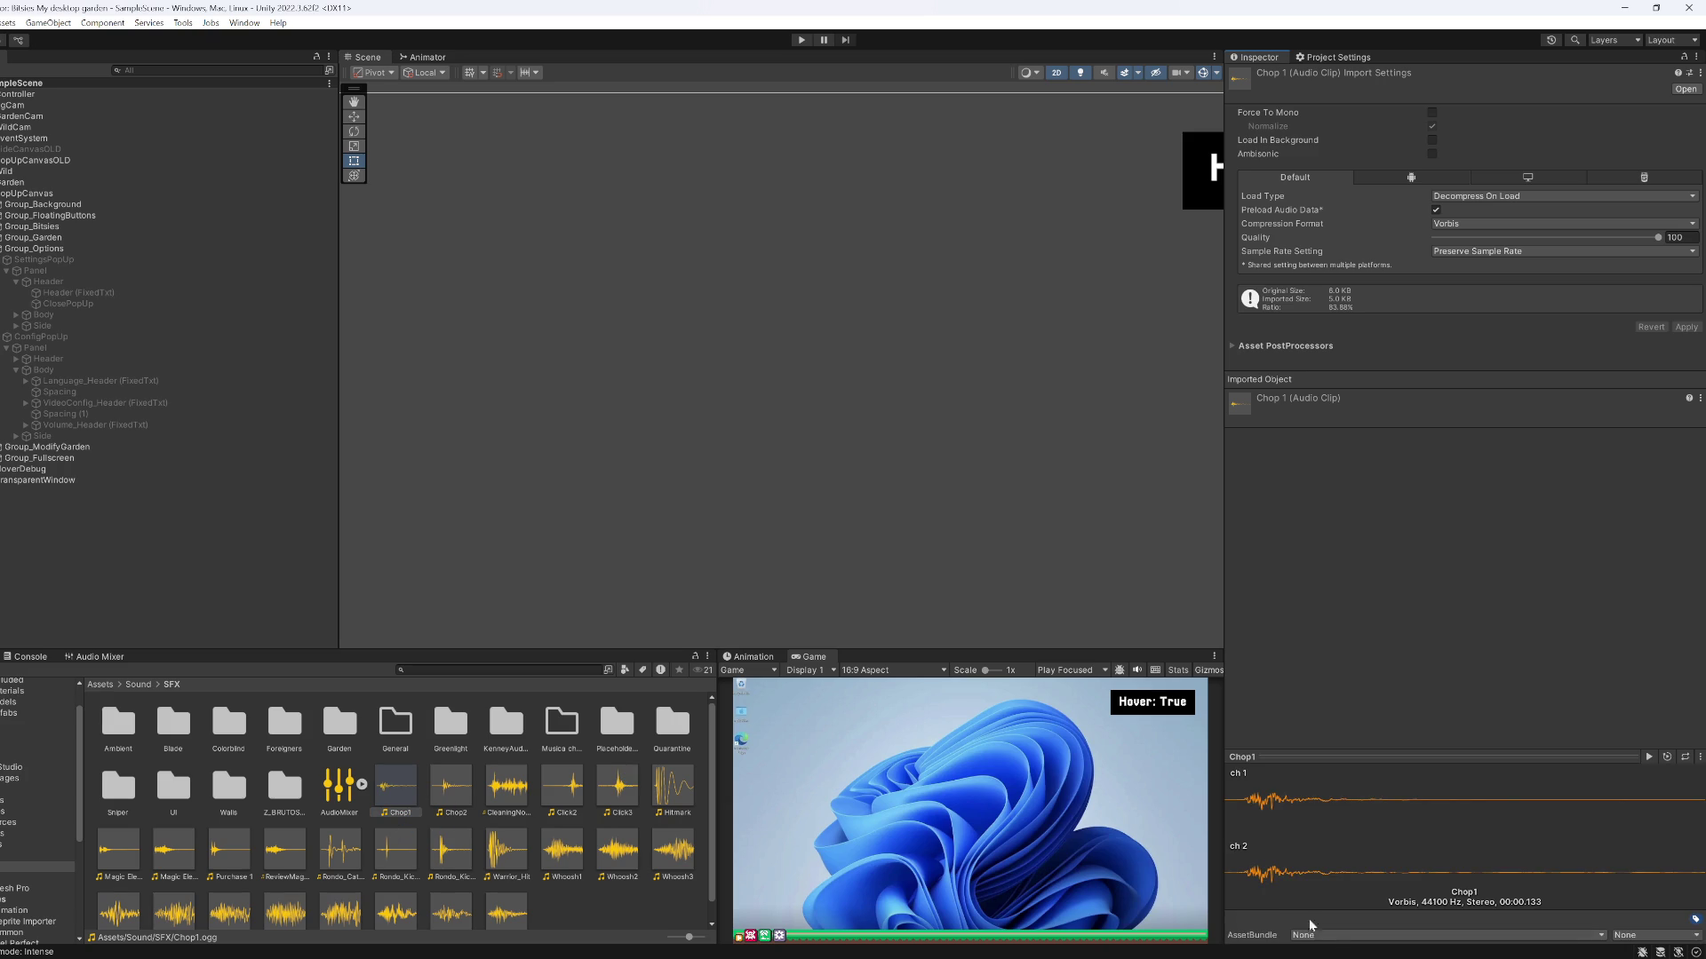
pyautogui.click(474, 804)
pyautogui.click(1651, 758)
# Audition CleaningNoise, Click2, ReviewMagic, Rondo_Cat, Rondo_Kick1 and Rondo_Kick2
pyautogui.click(507, 786)
pyautogui.click(561, 786)
pyautogui.click(285, 849)
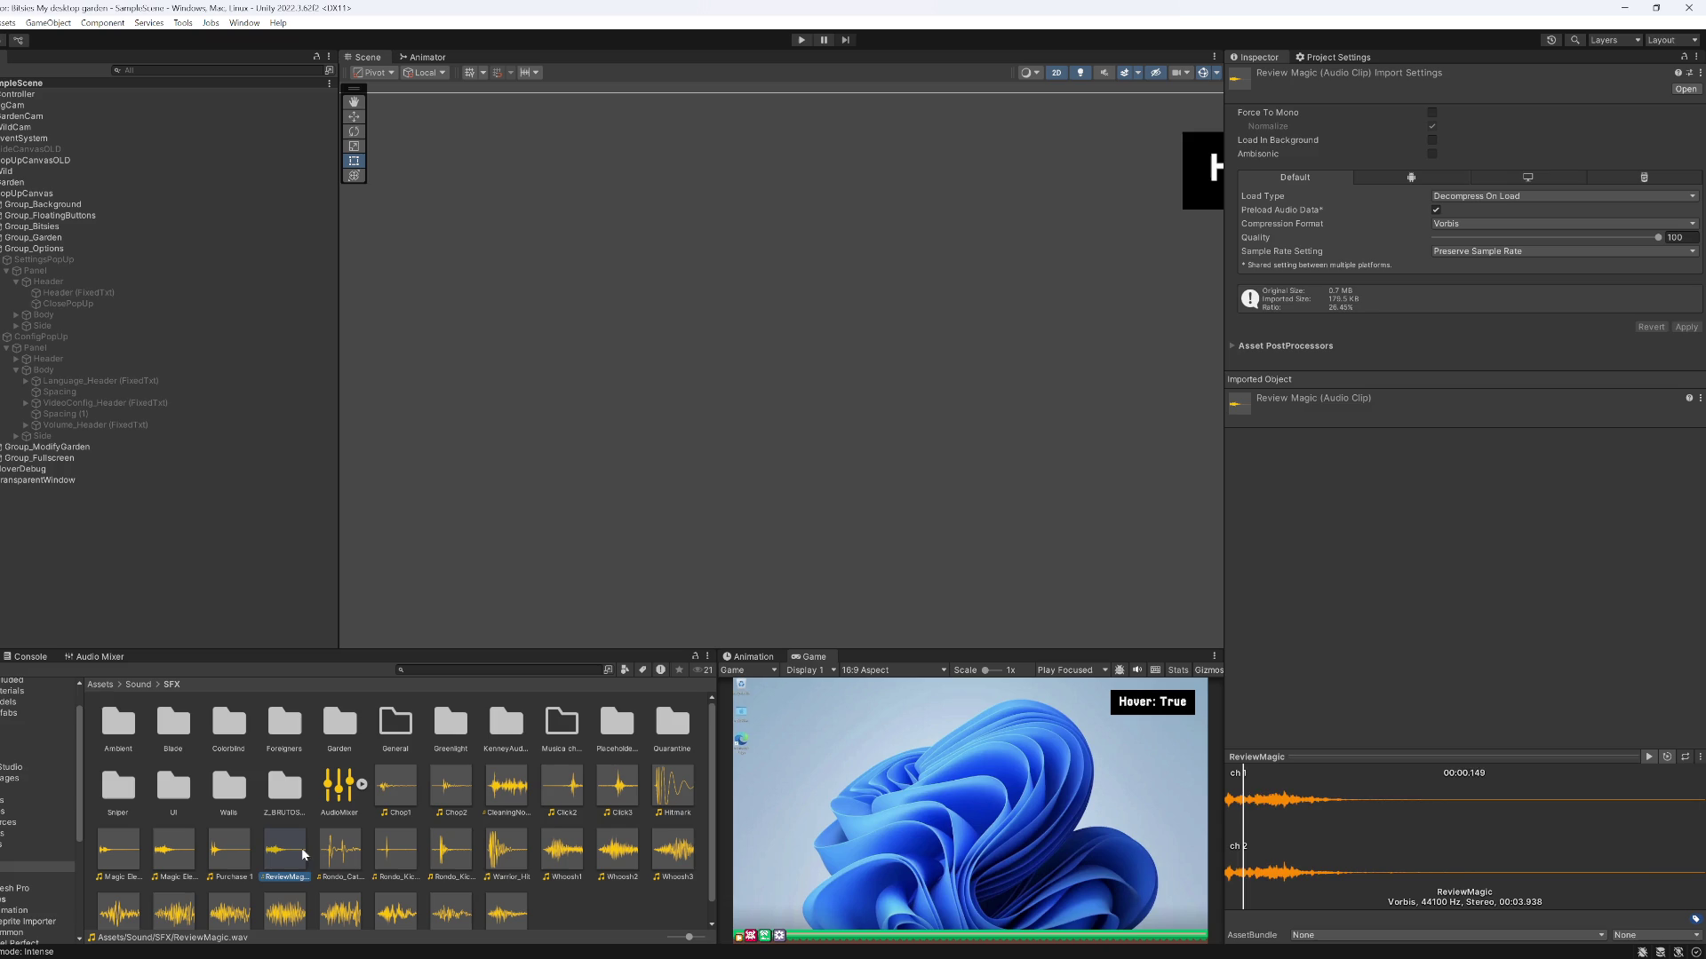
pyautogui.click(340, 848)
pyautogui.click(396, 848)
pyautogui.click(449, 852)
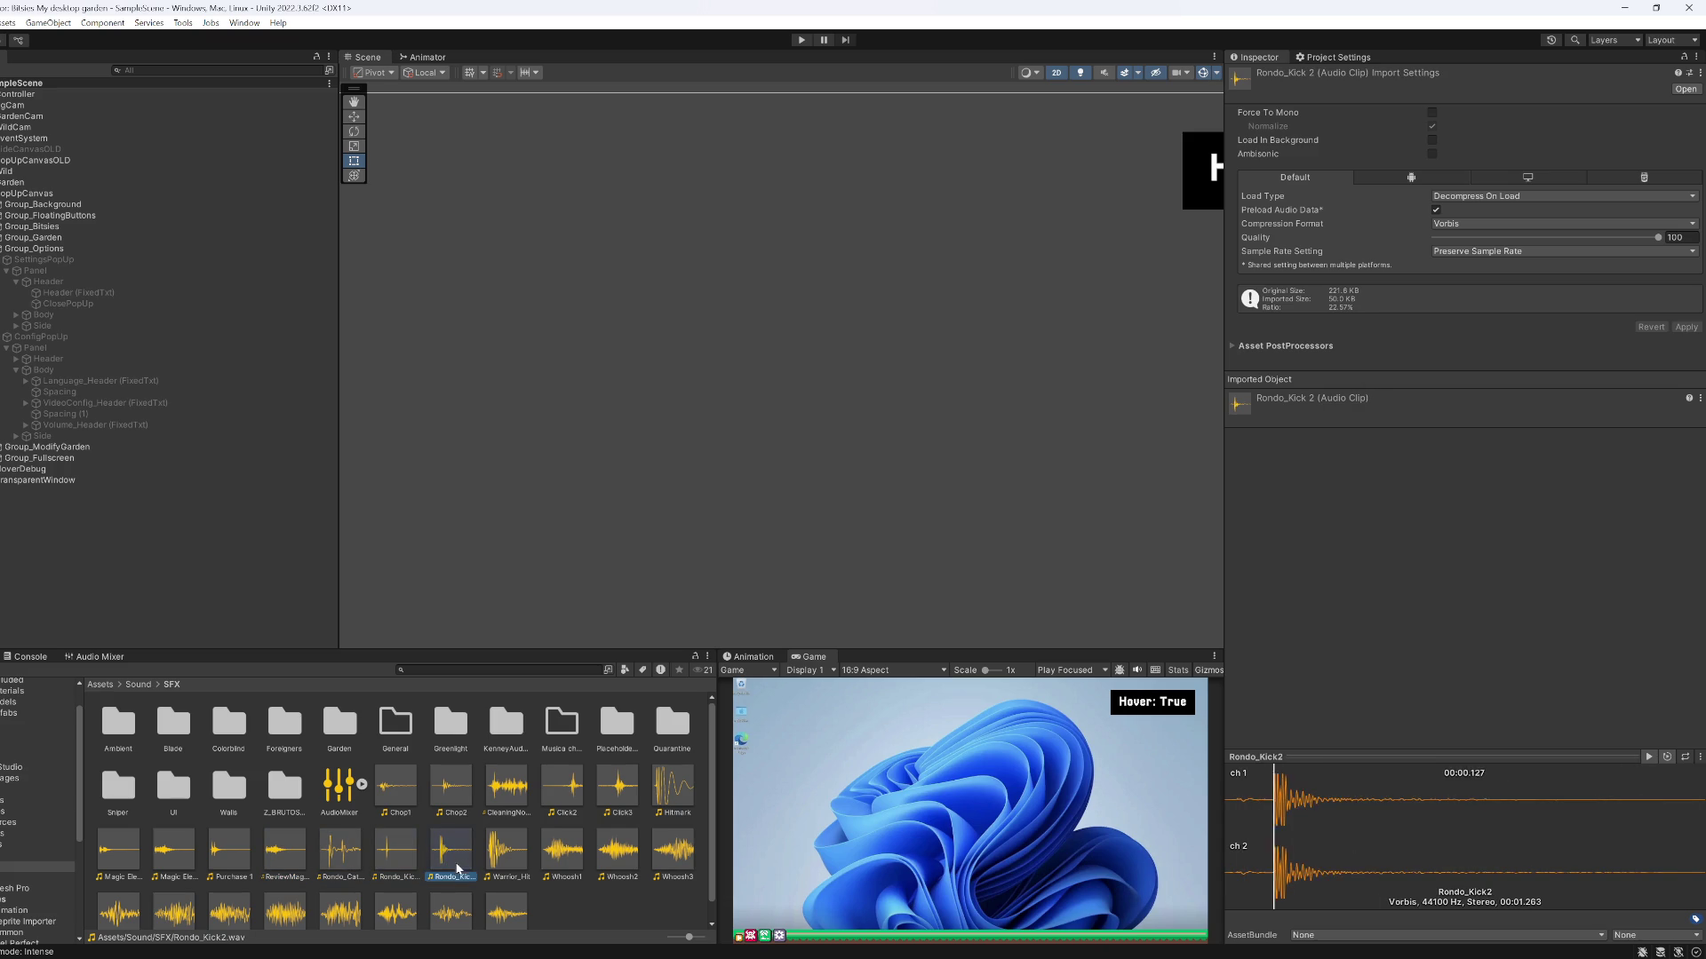
# Preview UI04 and drop_001 twice each in the UI subfolder, then go back to SFX
pyautogui.doubleClick(167, 789)
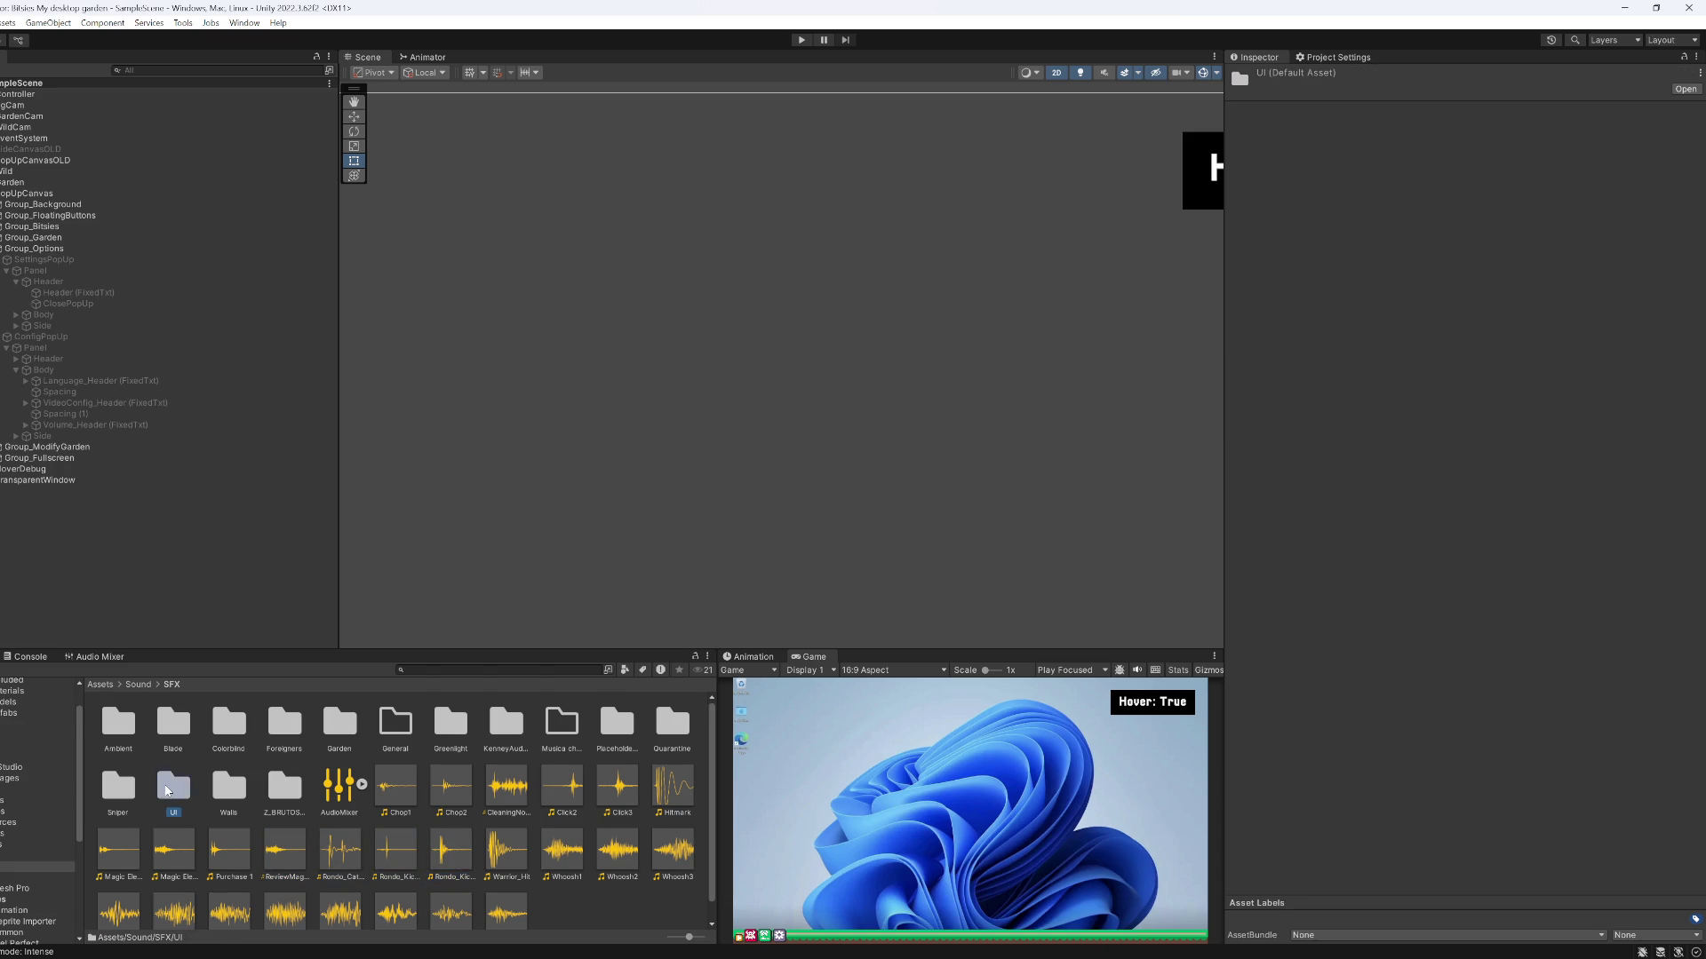
pyautogui.click(176, 786)
pyautogui.click(222, 729)
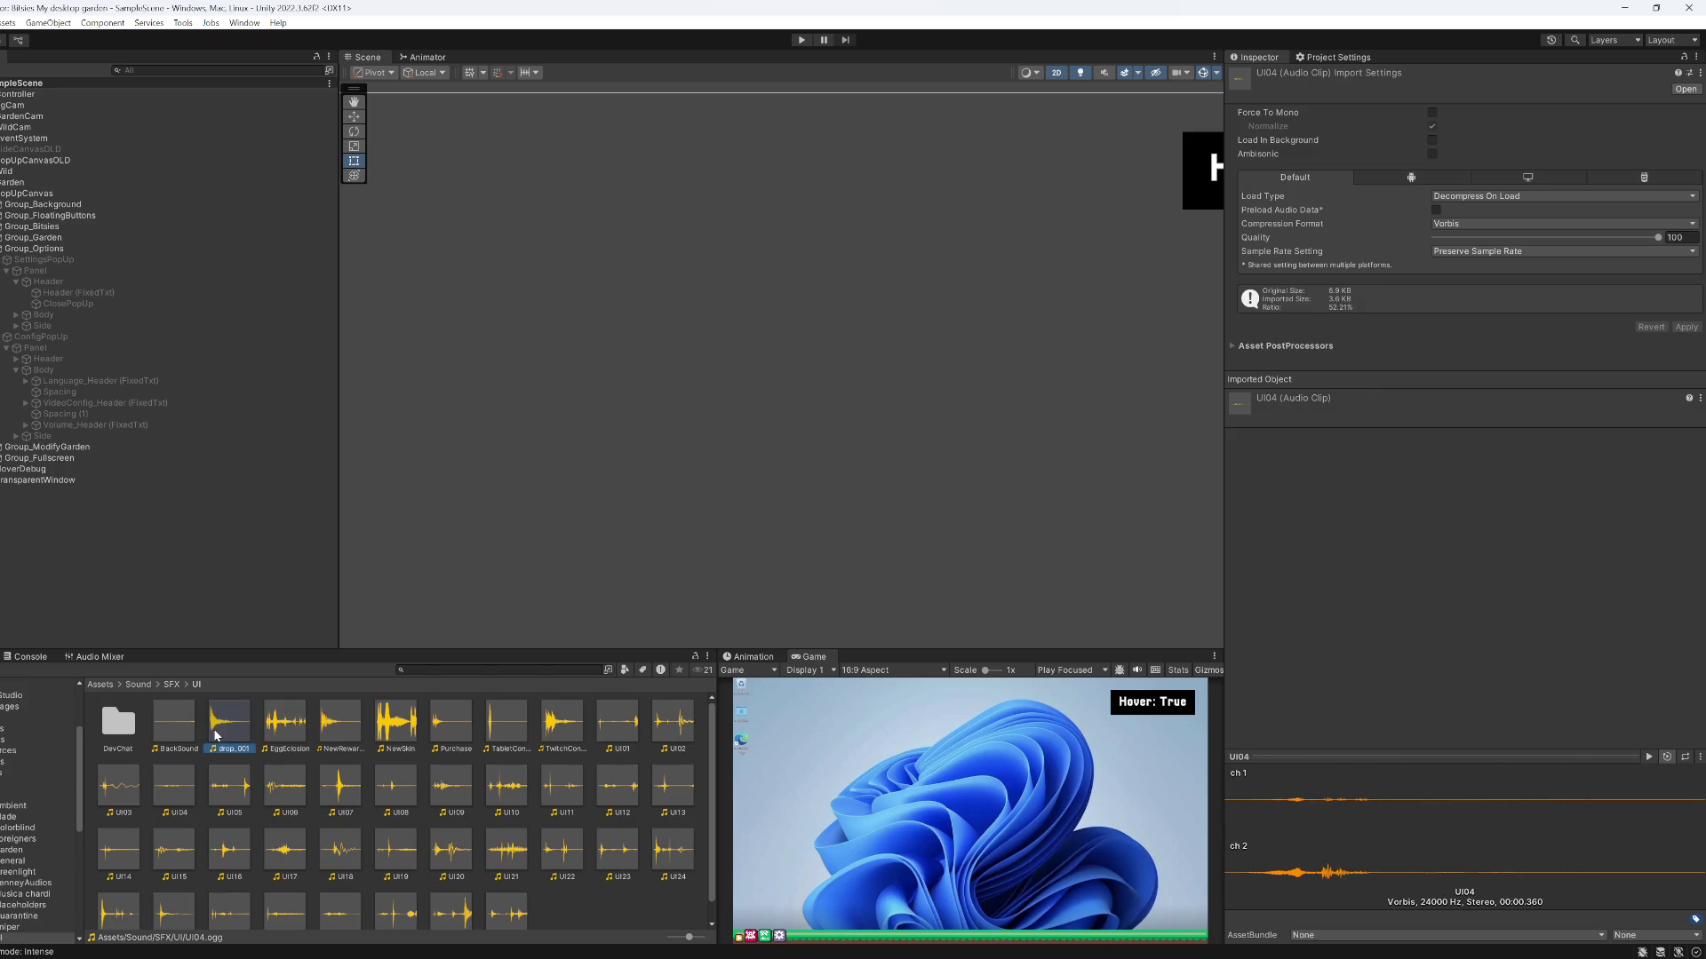
pyautogui.click(176, 786)
pyautogui.click(221, 731)
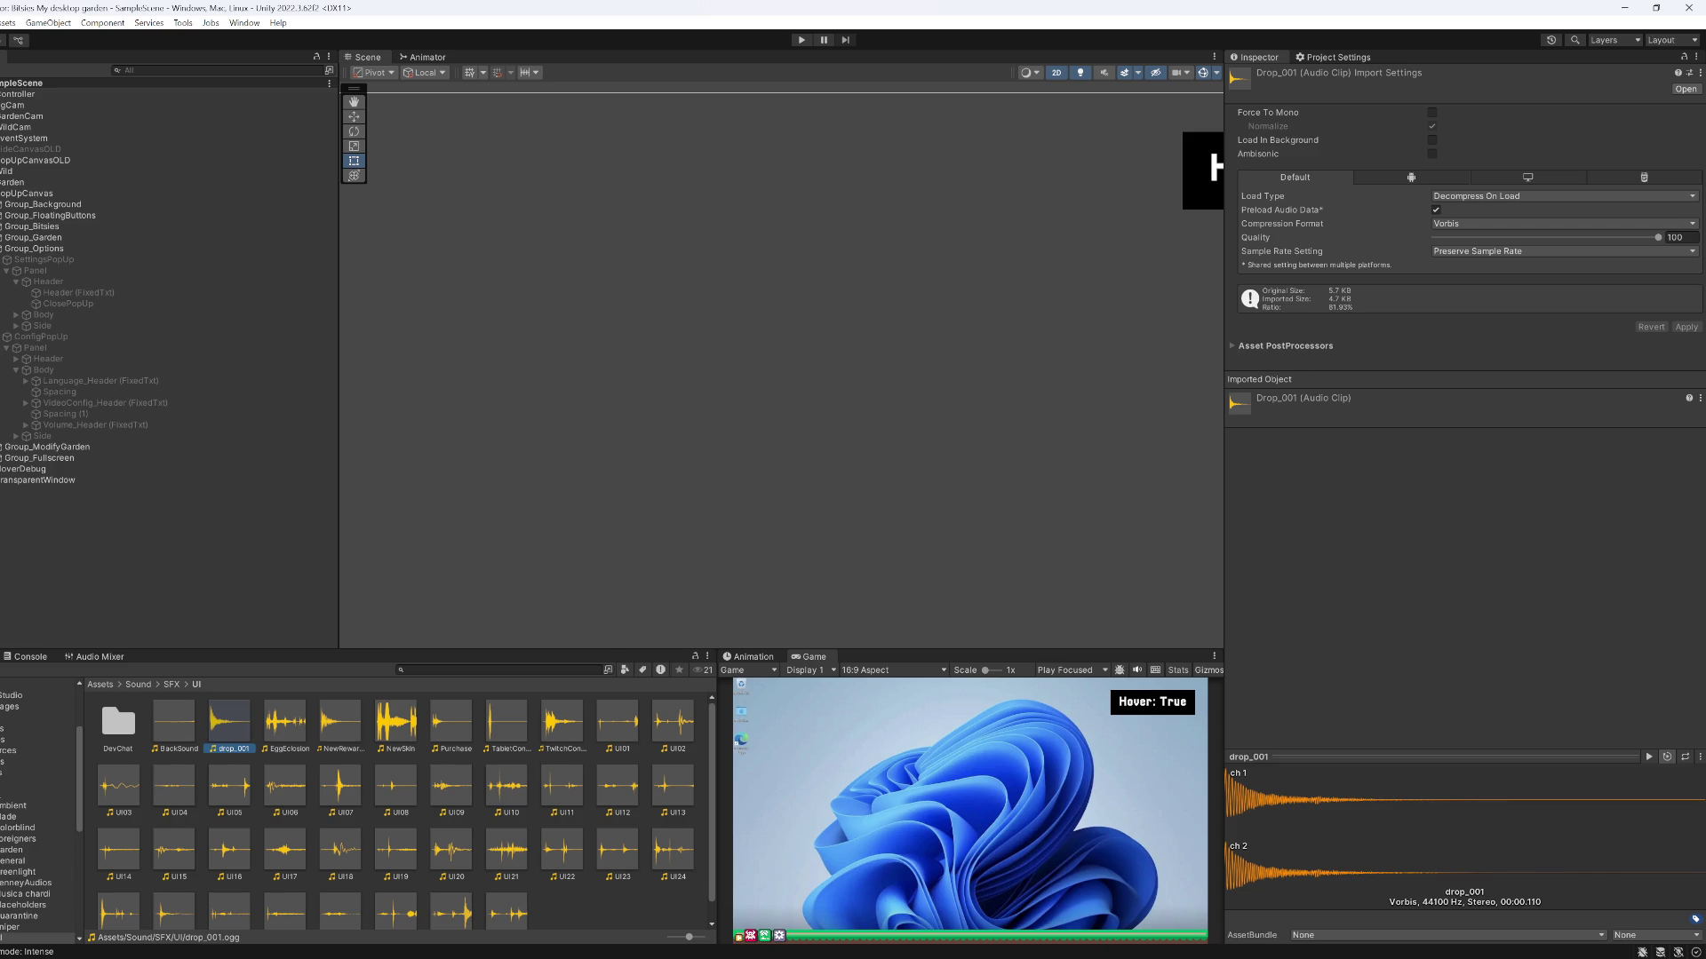
pyautogui.click(36, 784)
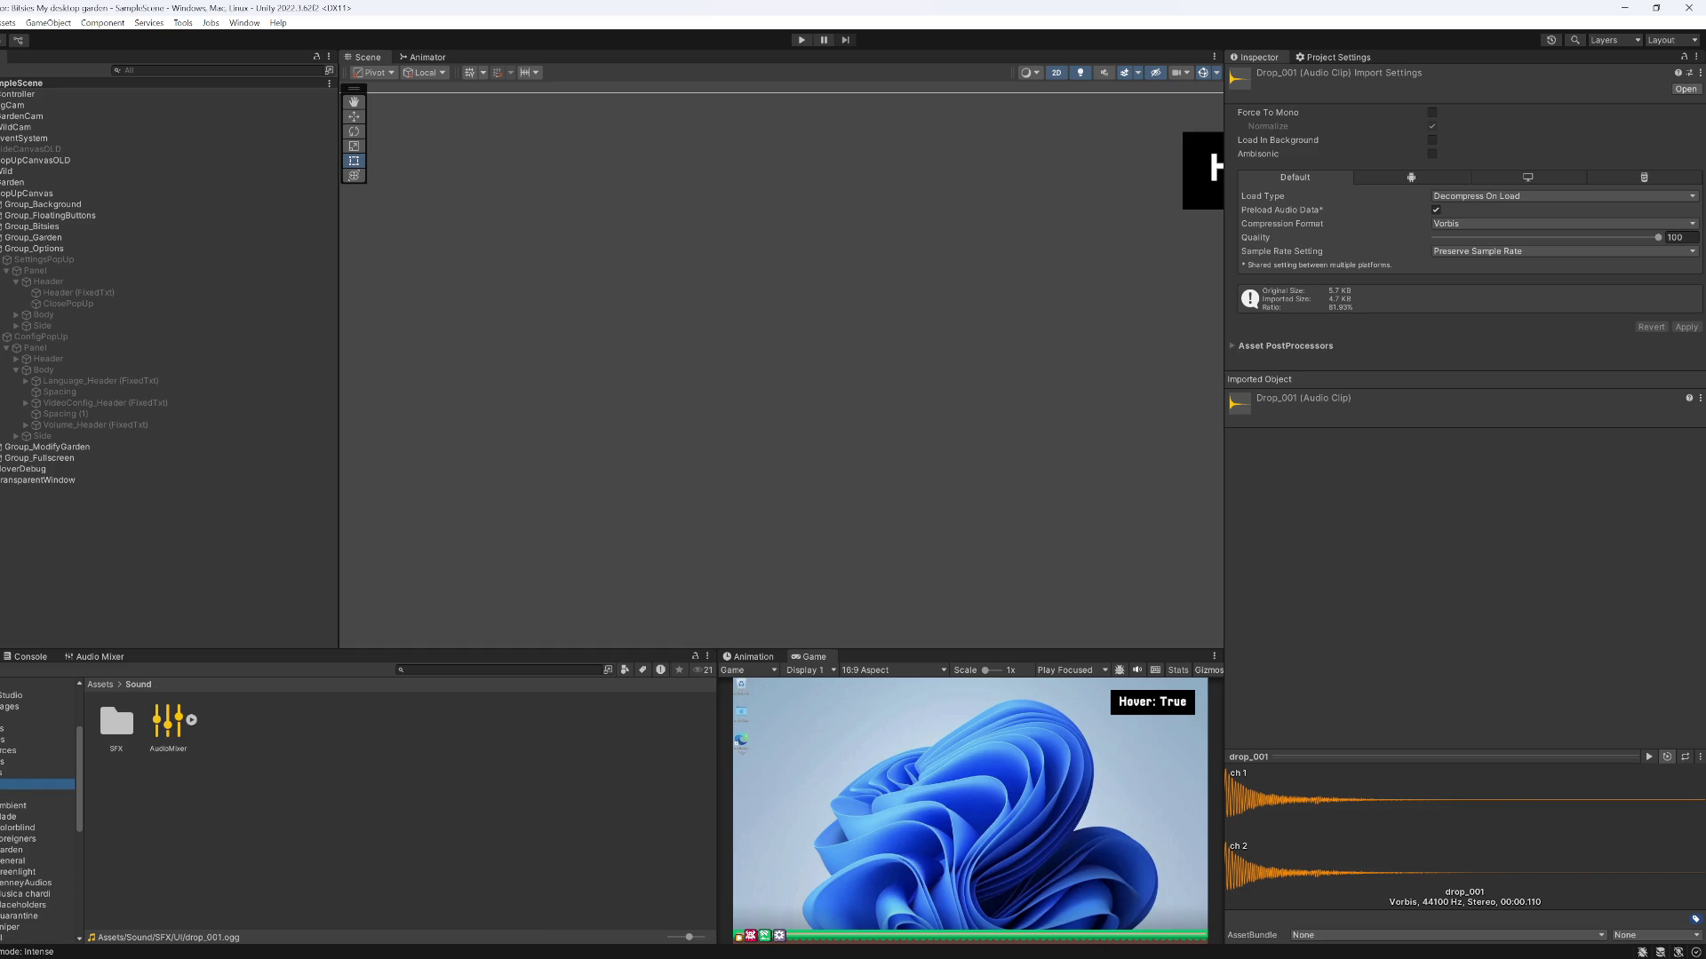
pyautogui.click(3, 796)
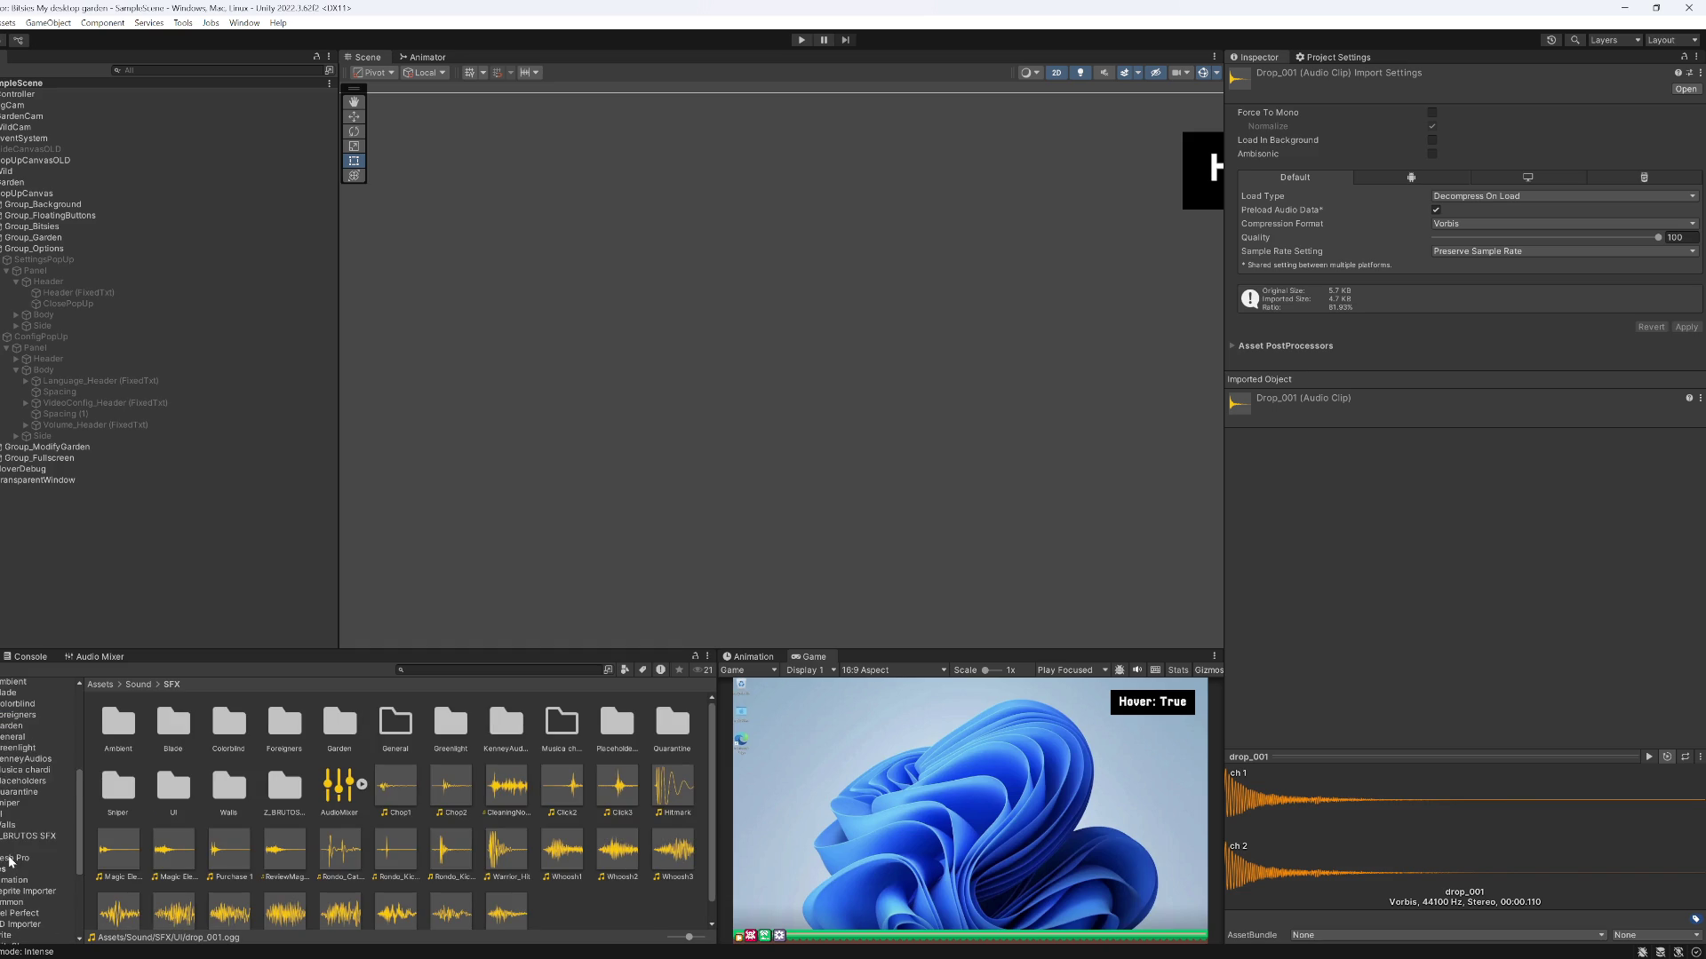
# Browse Resources/AudioClips and preview the Click1 and Sell clips
pyautogui.scroll(2, 11, 855)
pyautogui.click(10, 791)
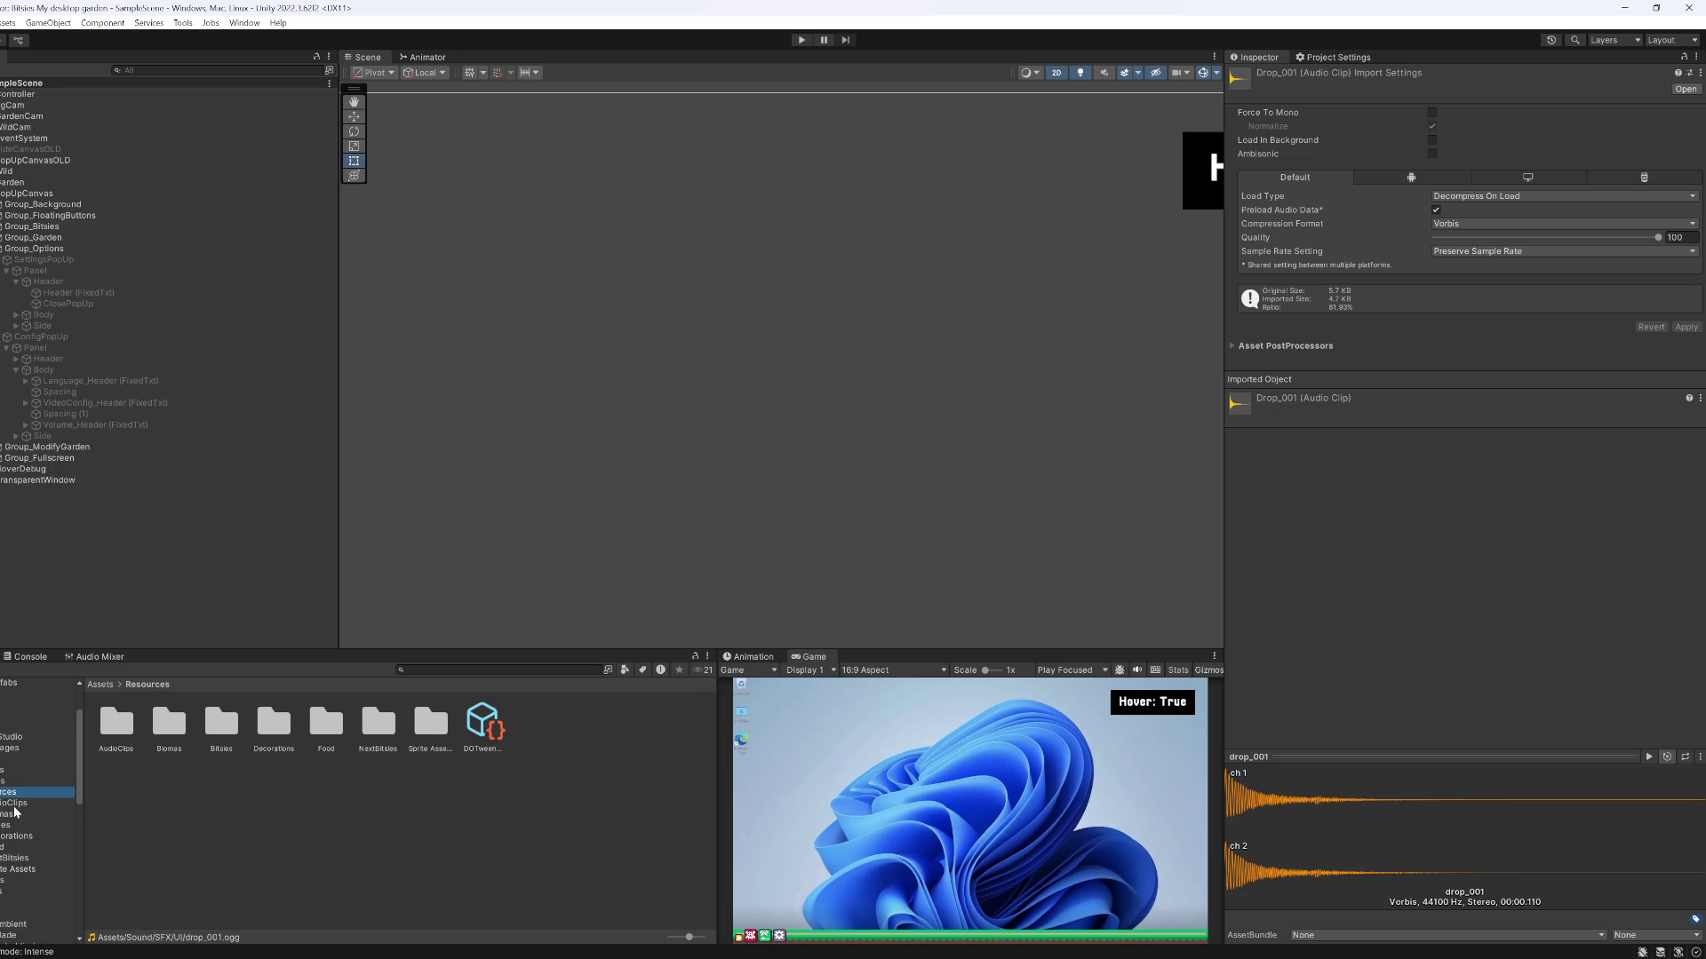
pyautogui.click(11, 803)
pyautogui.click(272, 713)
pyautogui.press('Right')
pyautogui.press('Right')
pyautogui.press('Right')
pyautogui.press('Right')
pyautogui.press('Right')
pyautogui.press('Right')
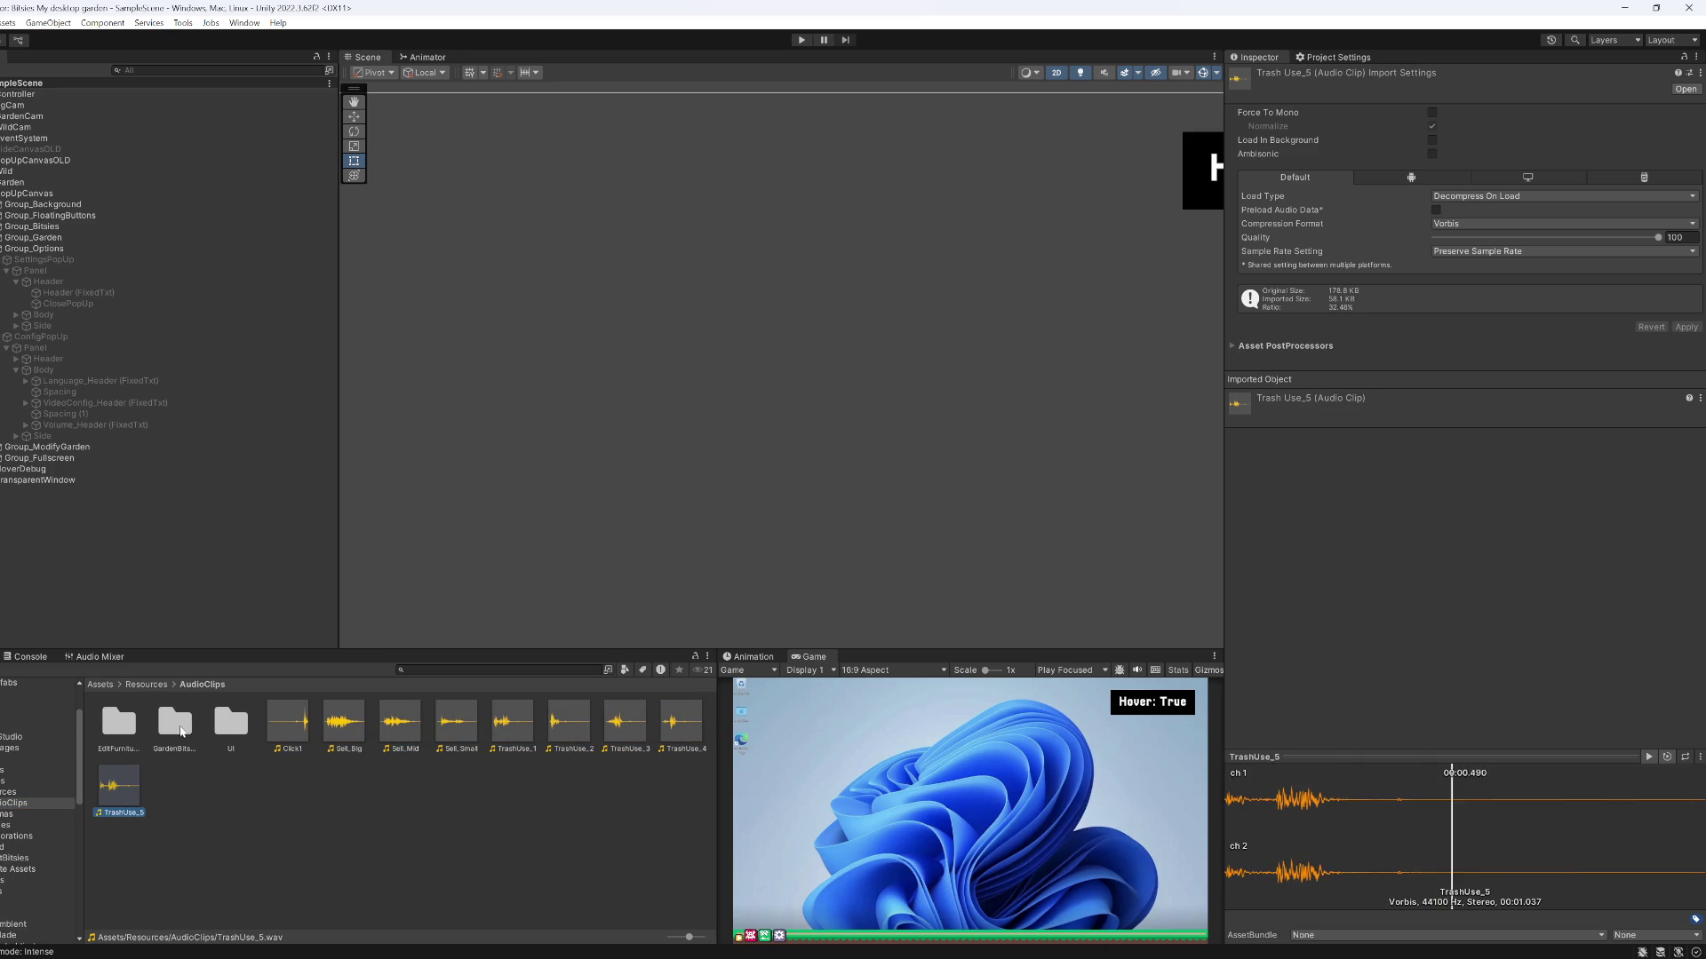
# Create a new WildBitsies folder inside AudioClips
pyautogui.click(182, 731)
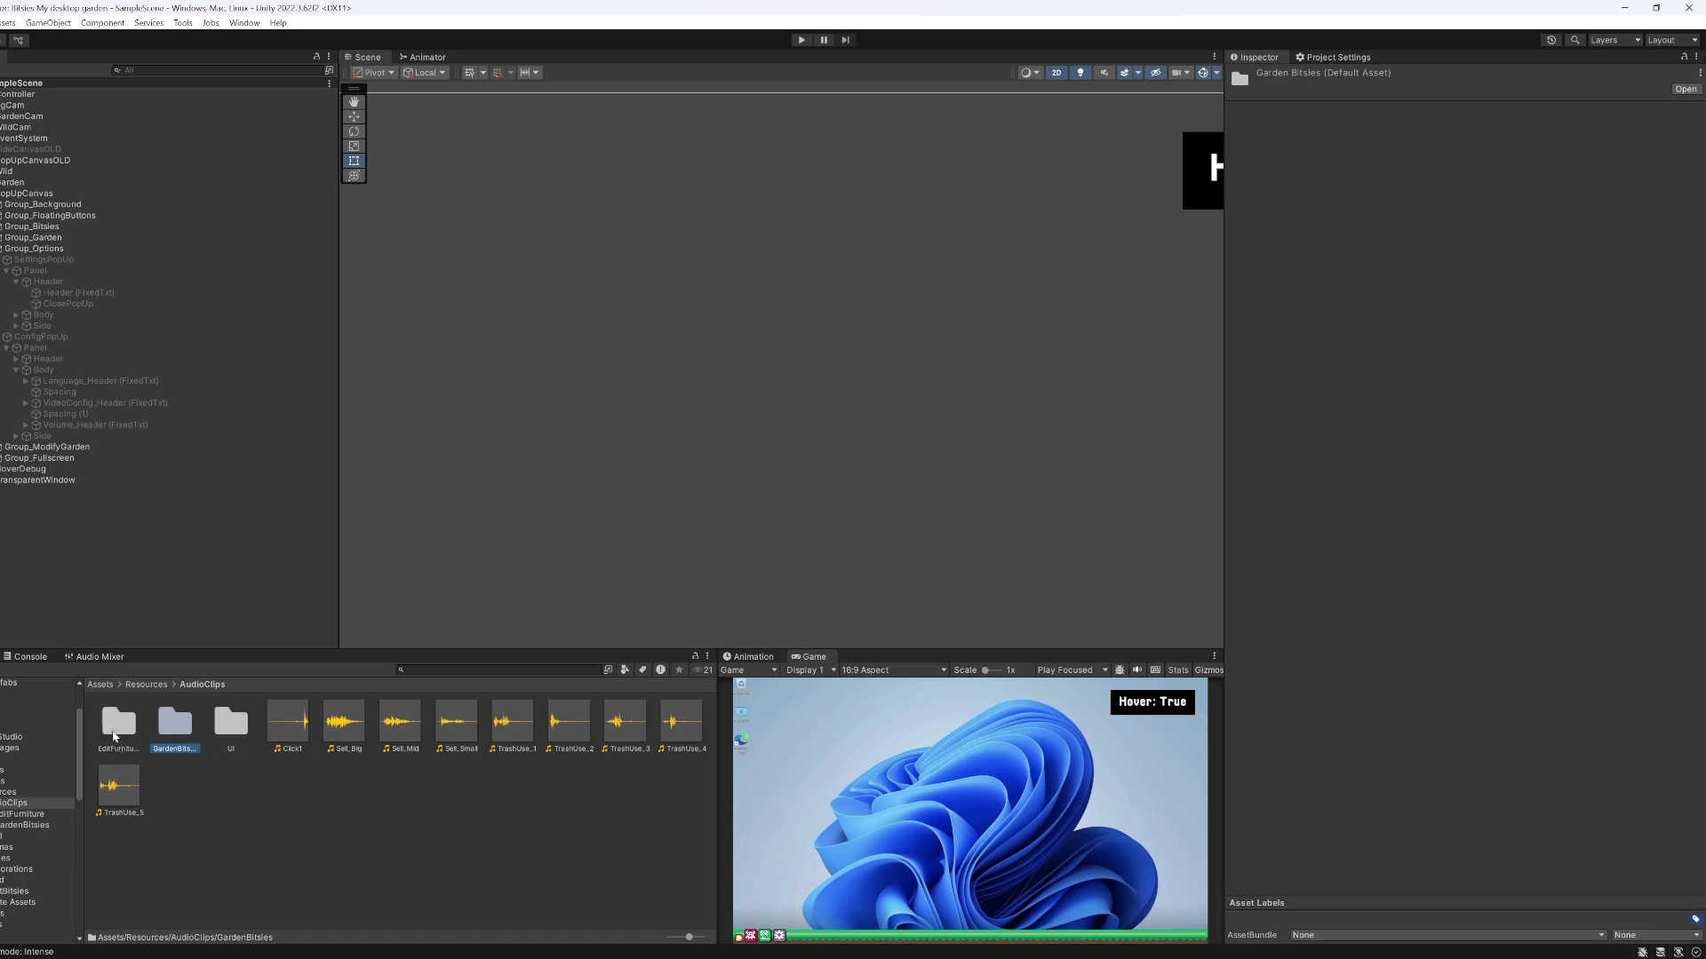
pyautogui.rightClick(216, 798)
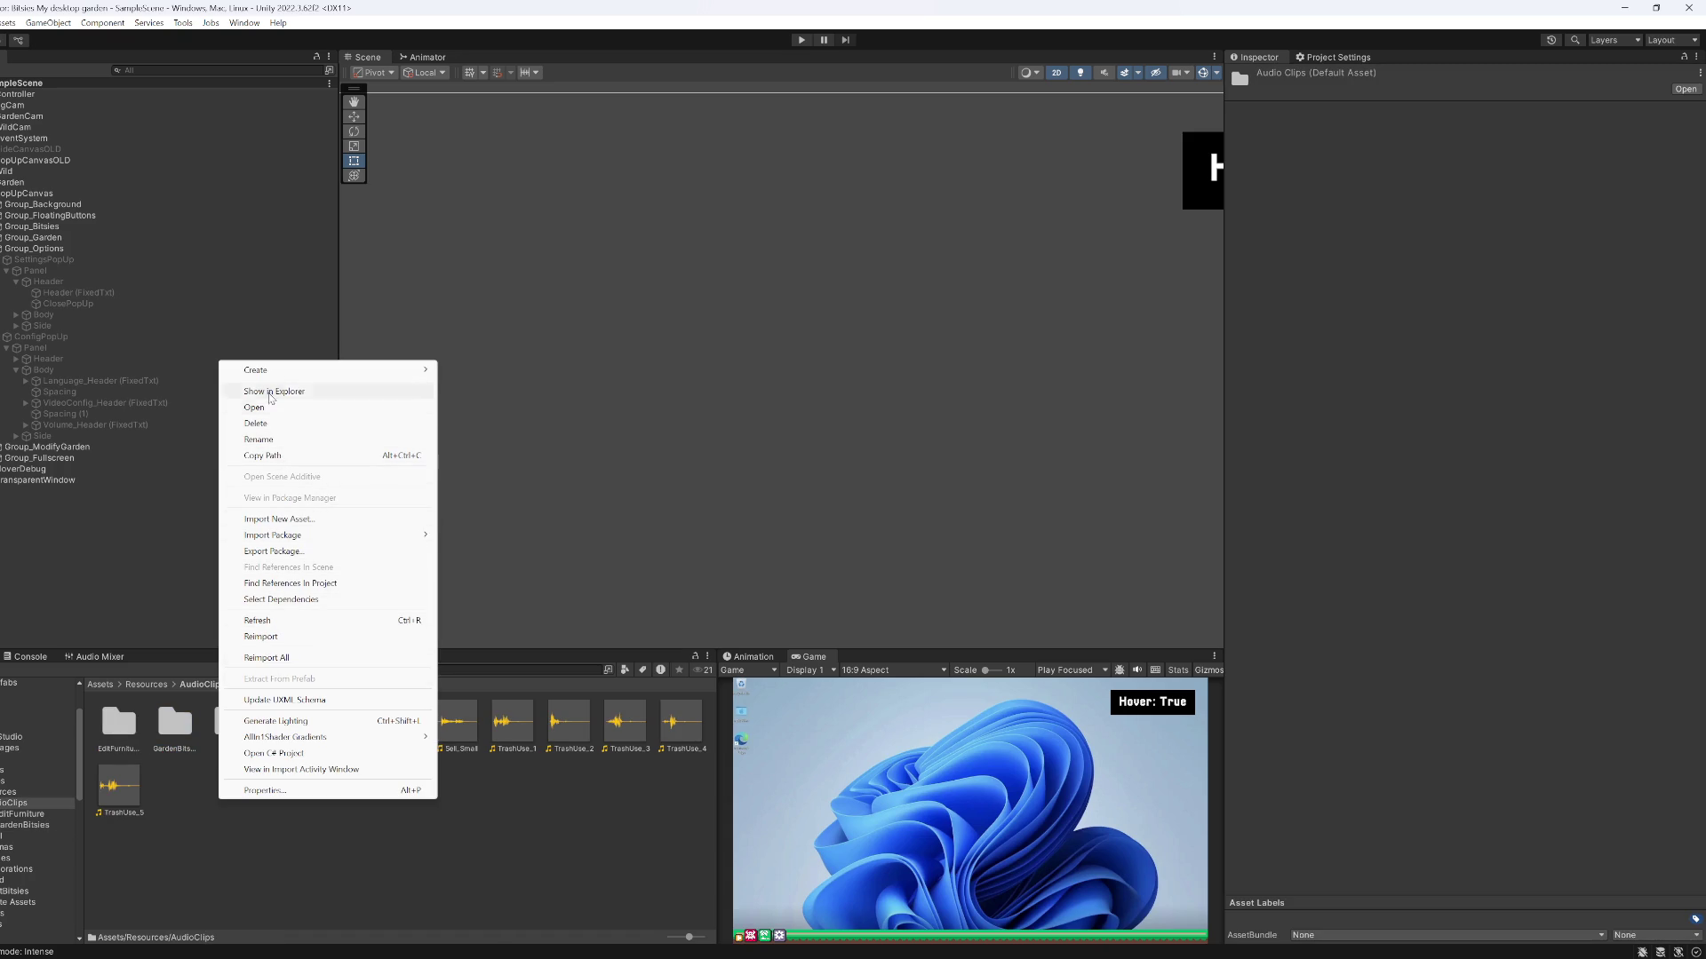
pyautogui.moveTo(276, 371)
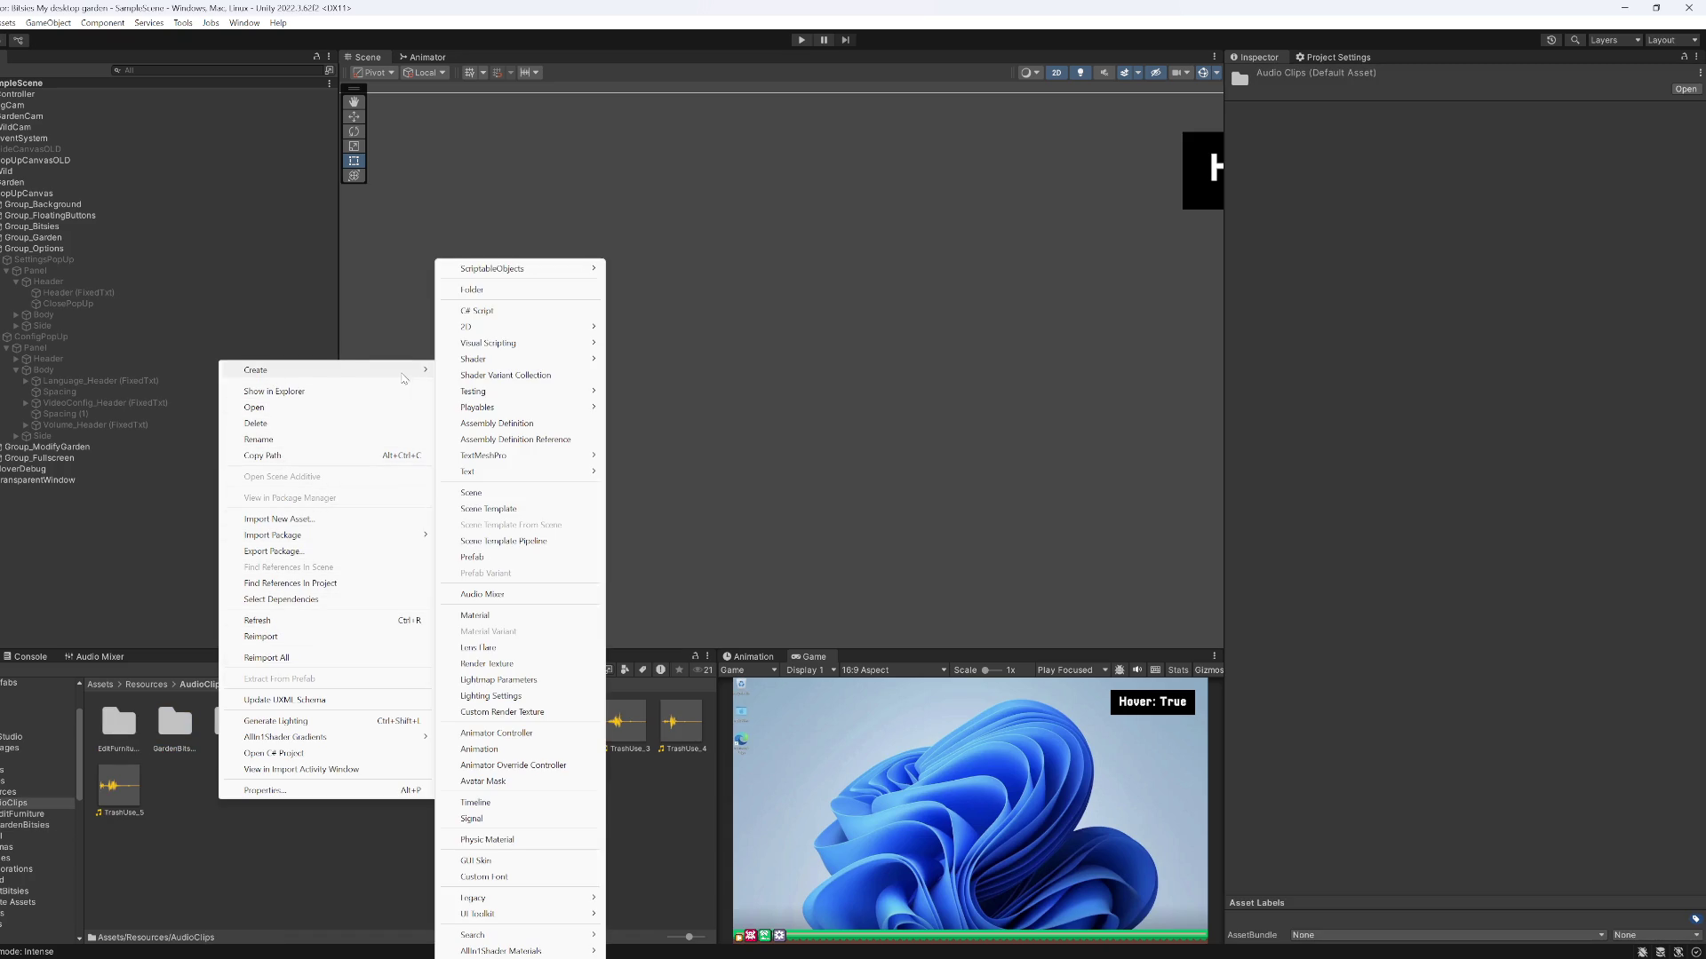
pyautogui.click(472, 290)
pyautogui.write('WildBitsies')
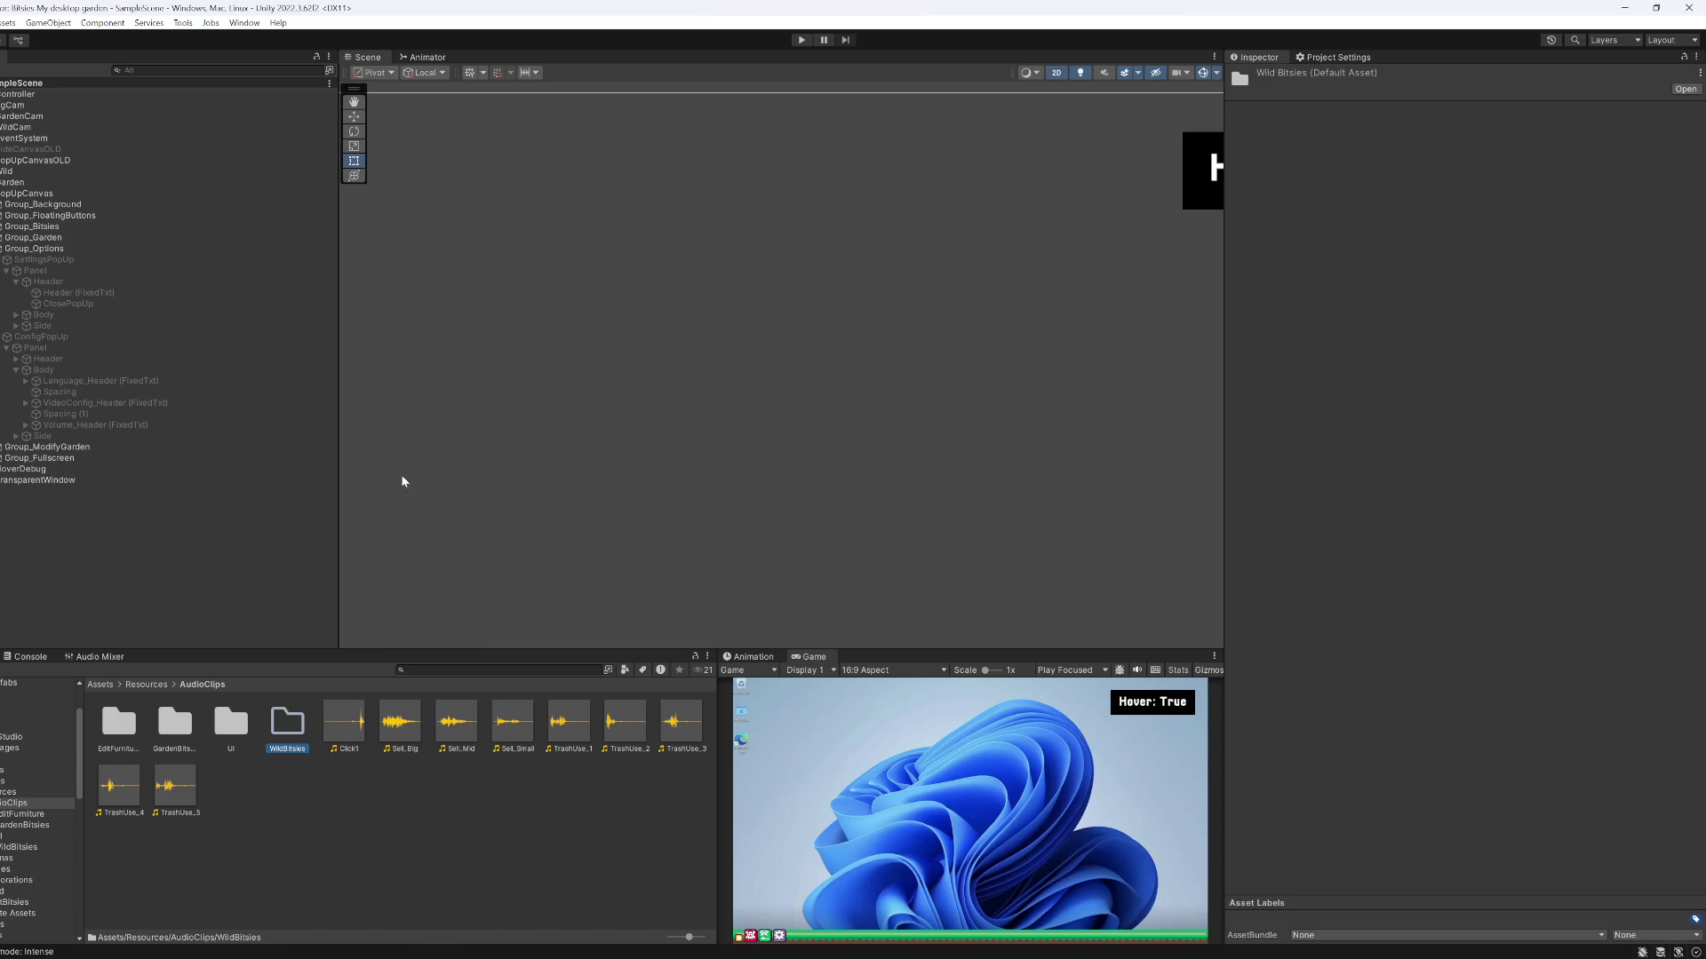
# Move the drop_001 clip from Sound/SFX/UI into the WildBitsies folder
pyautogui.scroll(-3, 34, 858)
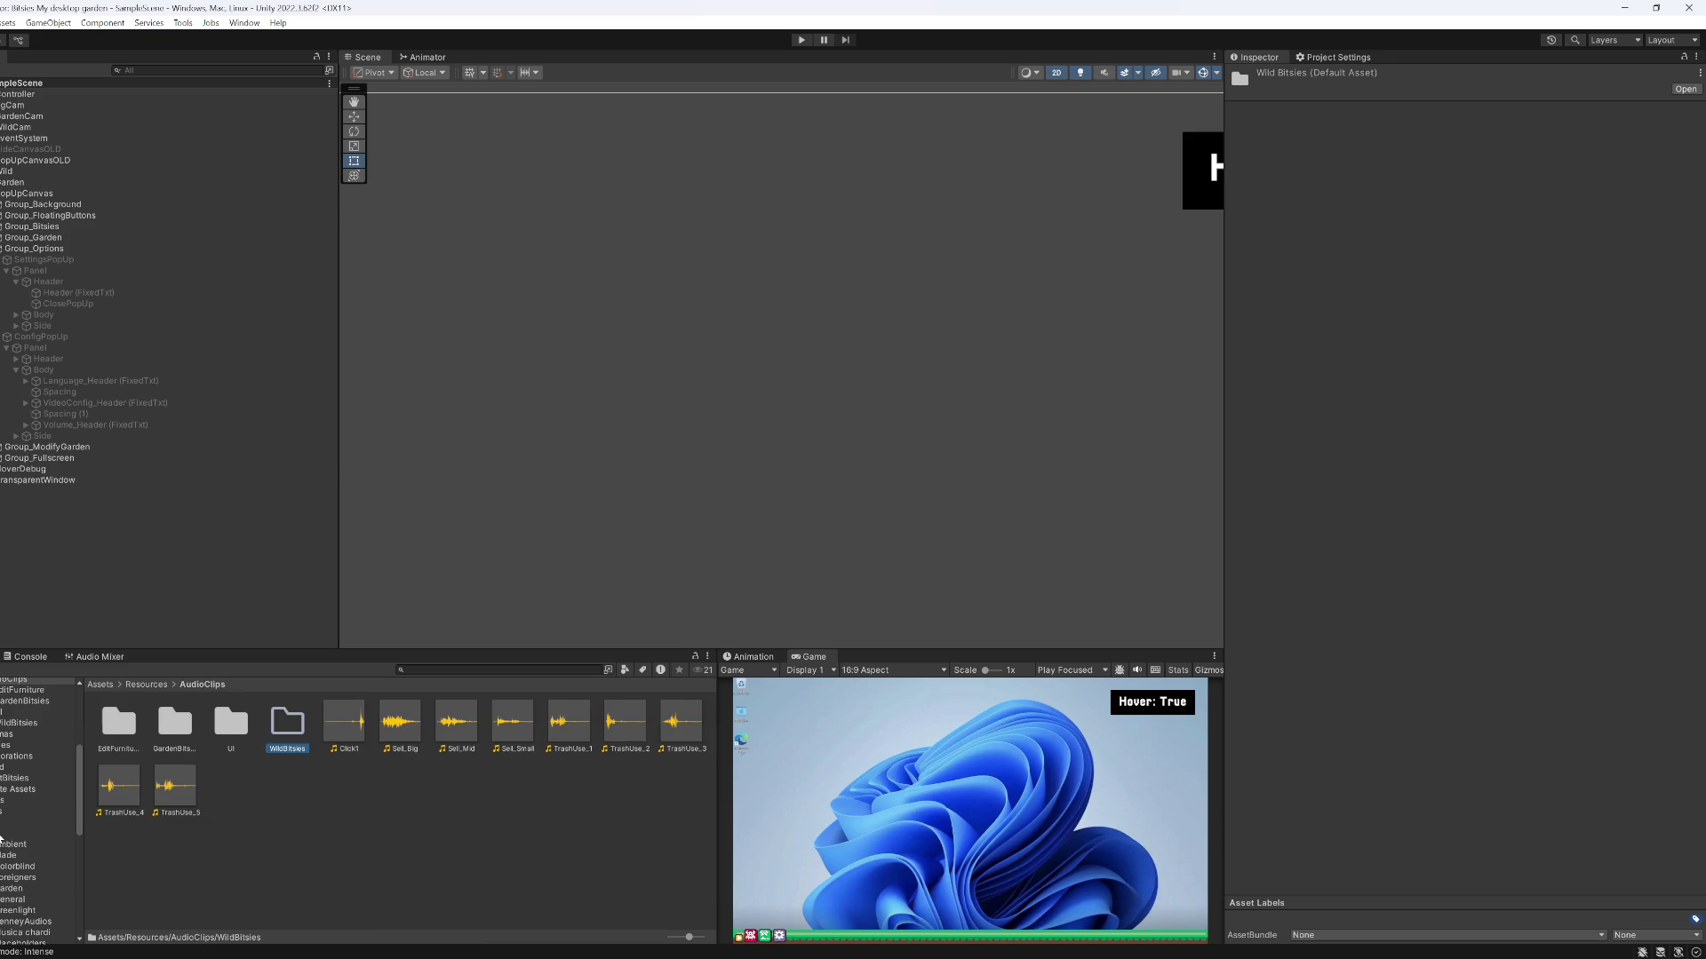
pyautogui.click(27, 833)
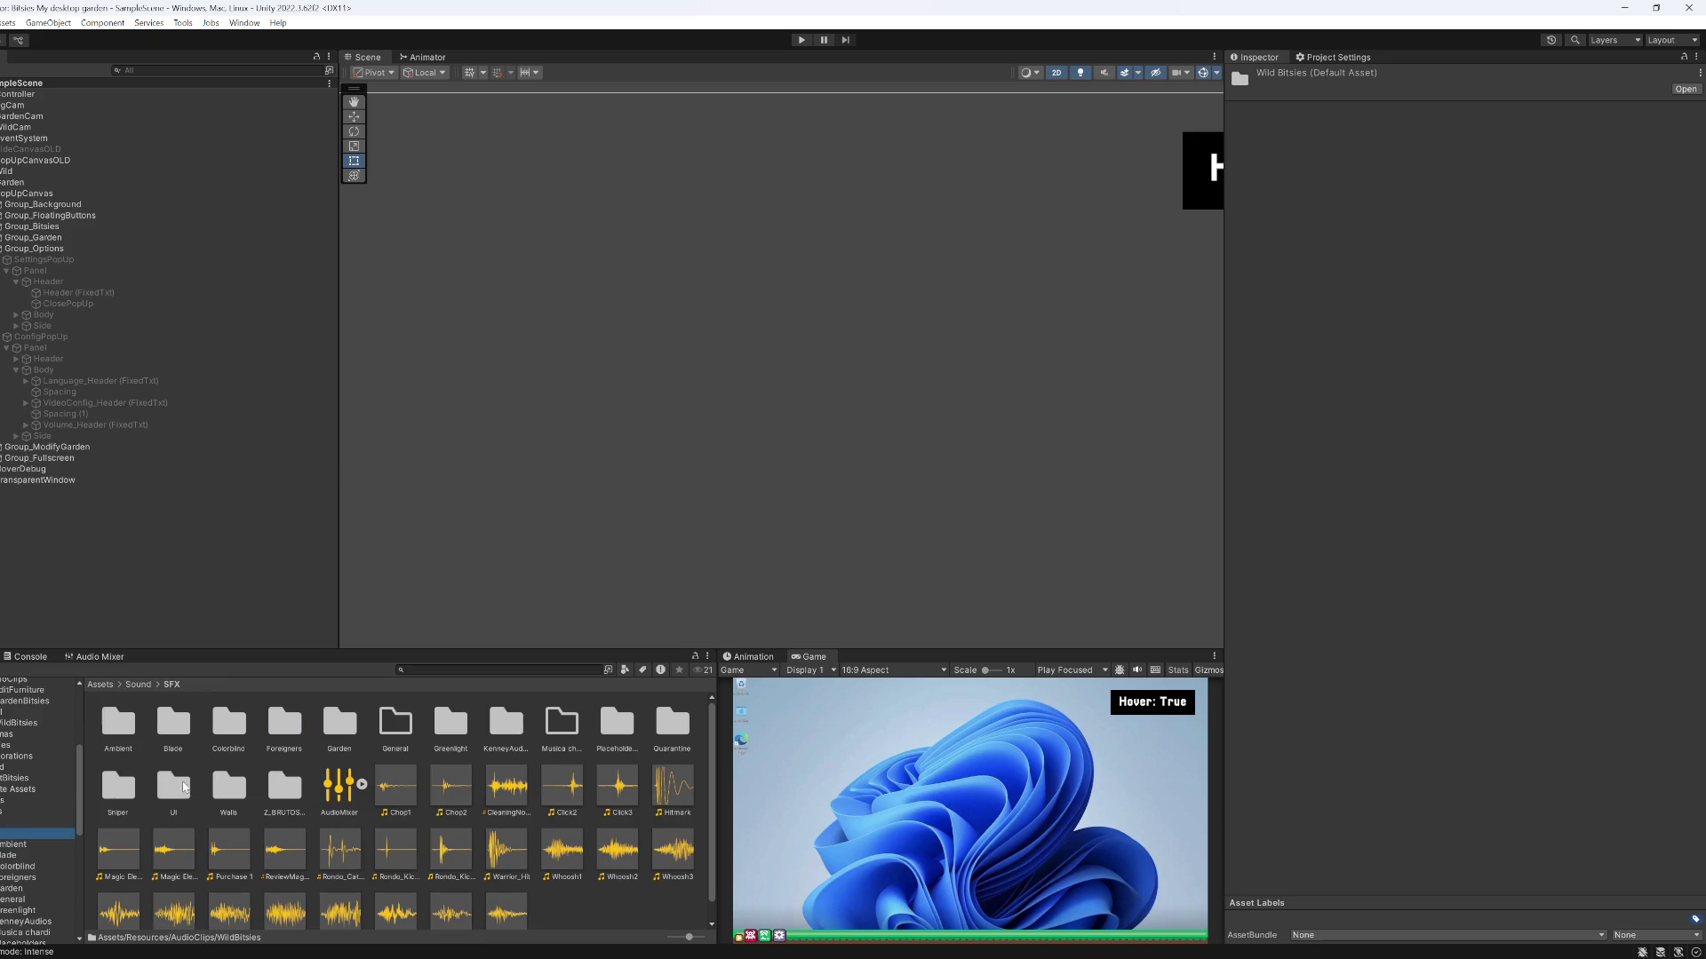
pyautogui.doubleClick(185, 787)
pyautogui.moveTo(223, 759); pyautogui.dragTo(28, 690)
pyautogui.click(28, 688)
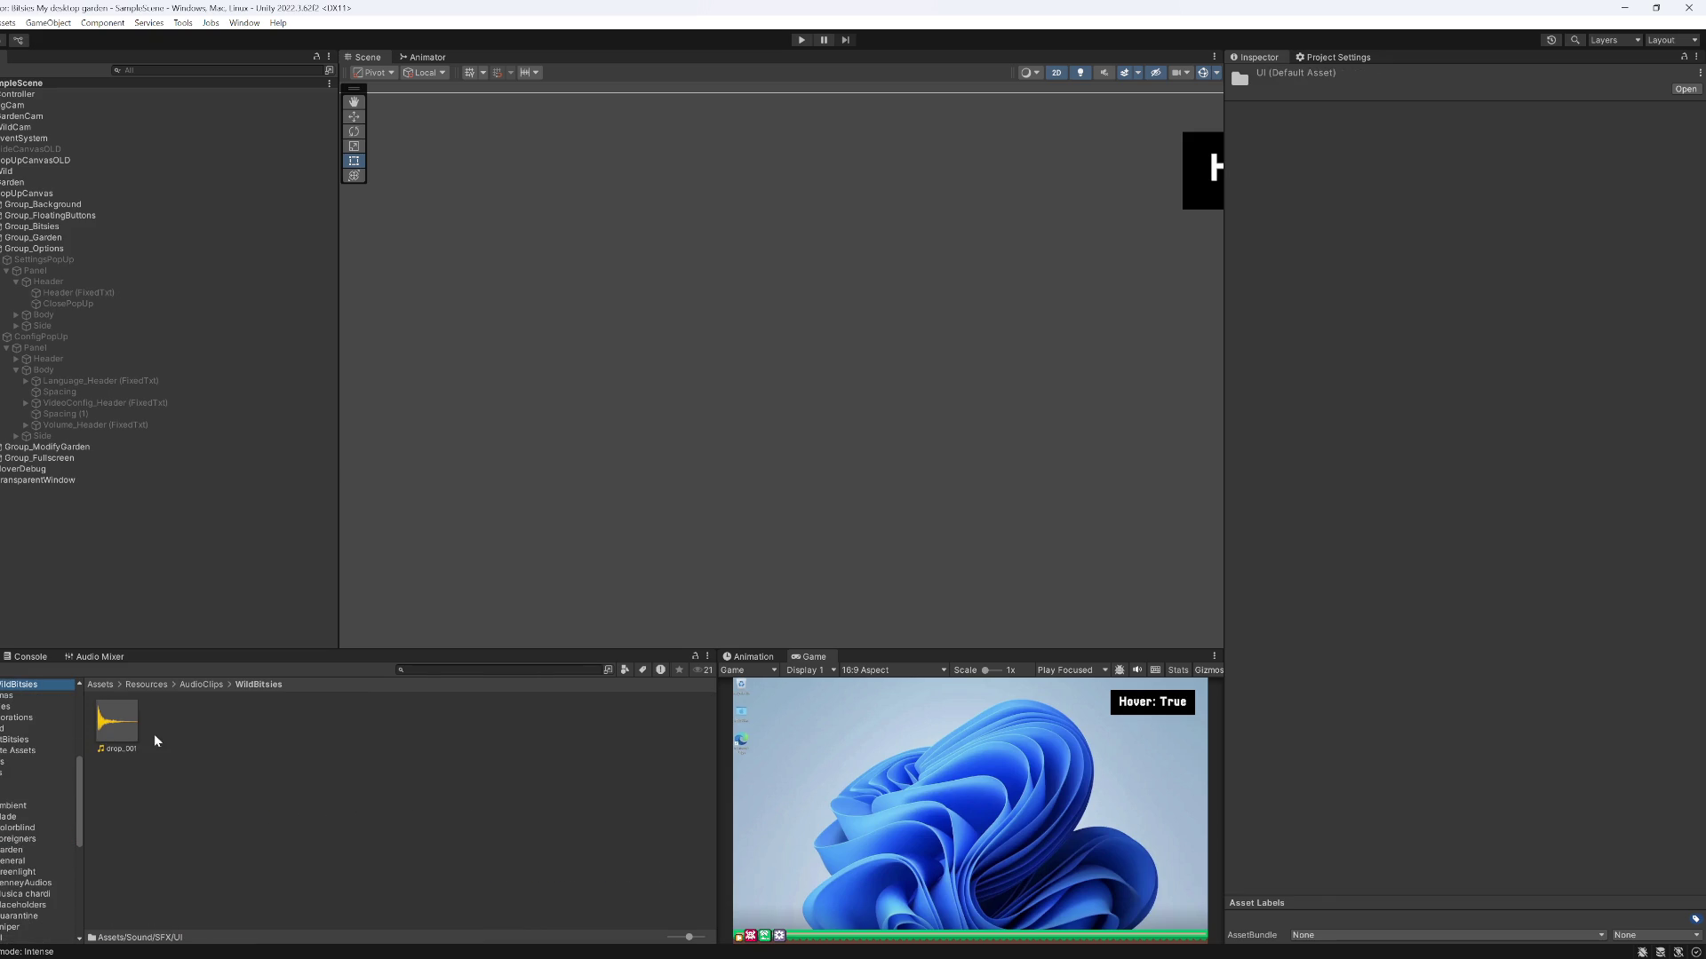
# Rename the drop_001 clip to WildSpawn
pyautogui.click(133, 753)
pyautogui.click(130, 751)
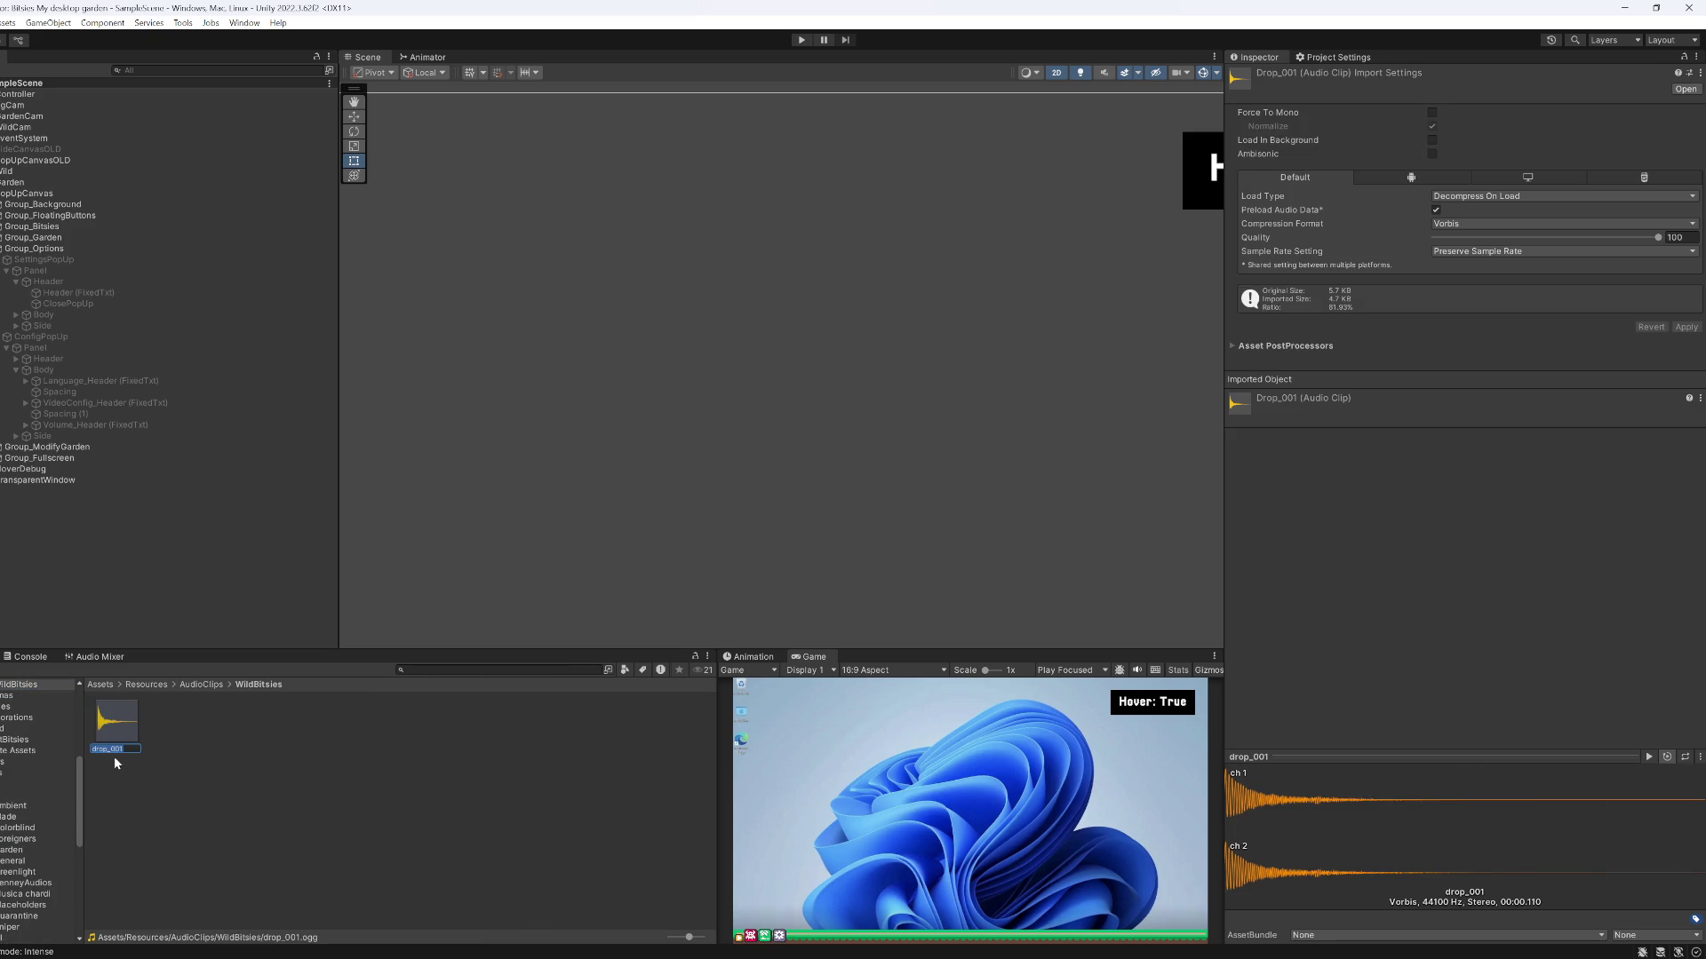
pyautogui.write('WildSpawn')
pyautogui.press('Return')
# Search the project for 'audio' and open the AudioManager script
pyautogui.click(418, 671)
pyautogui.write('io')
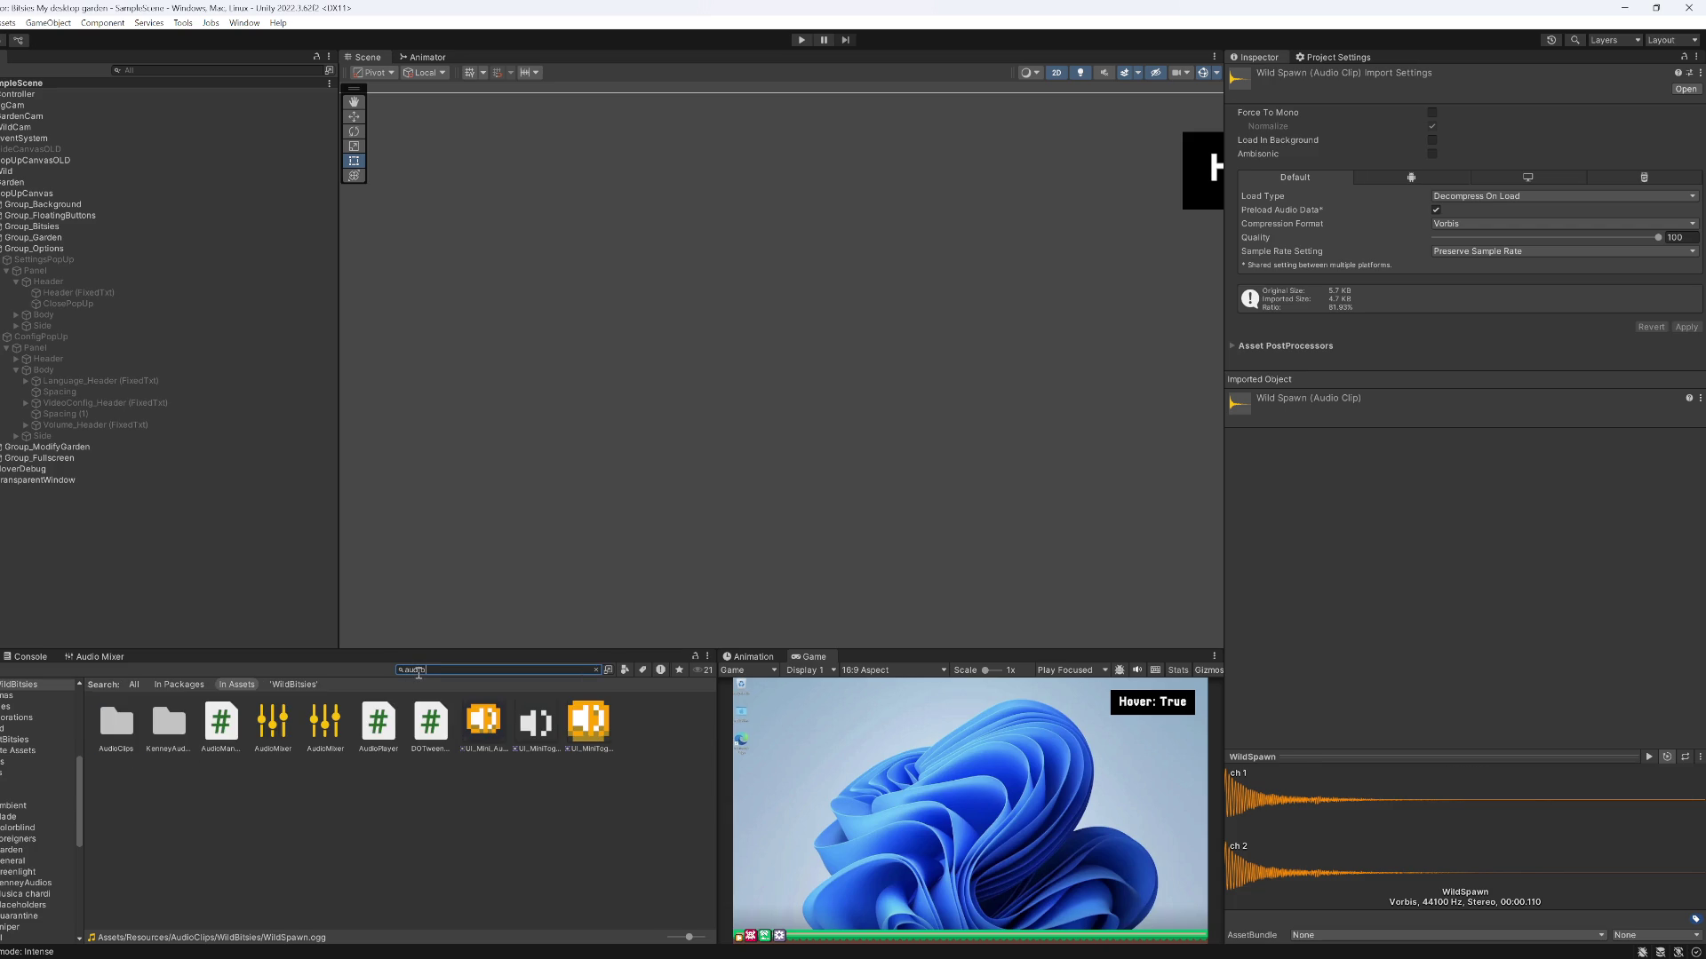
pyautogui.doubleClick(218, 731)
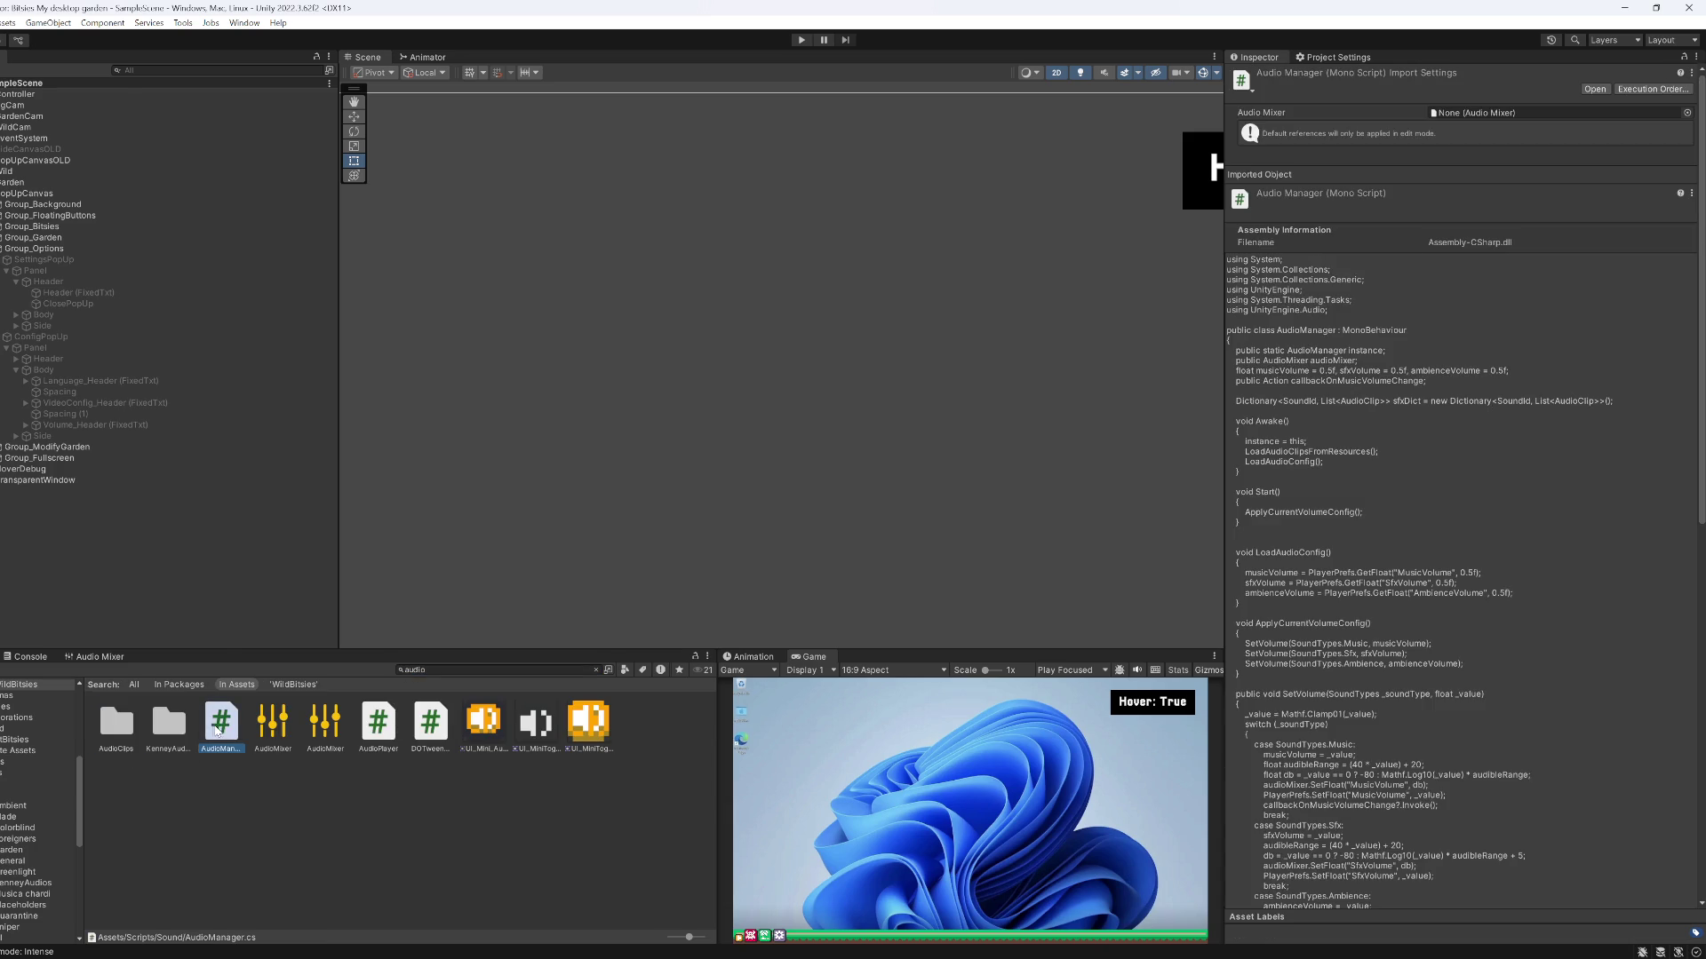
# Add a //Wild comment and a WildSpawn entry after TrashUse in the SoundId enum, and save
pyautogui.scroll(-20, 747, 548)
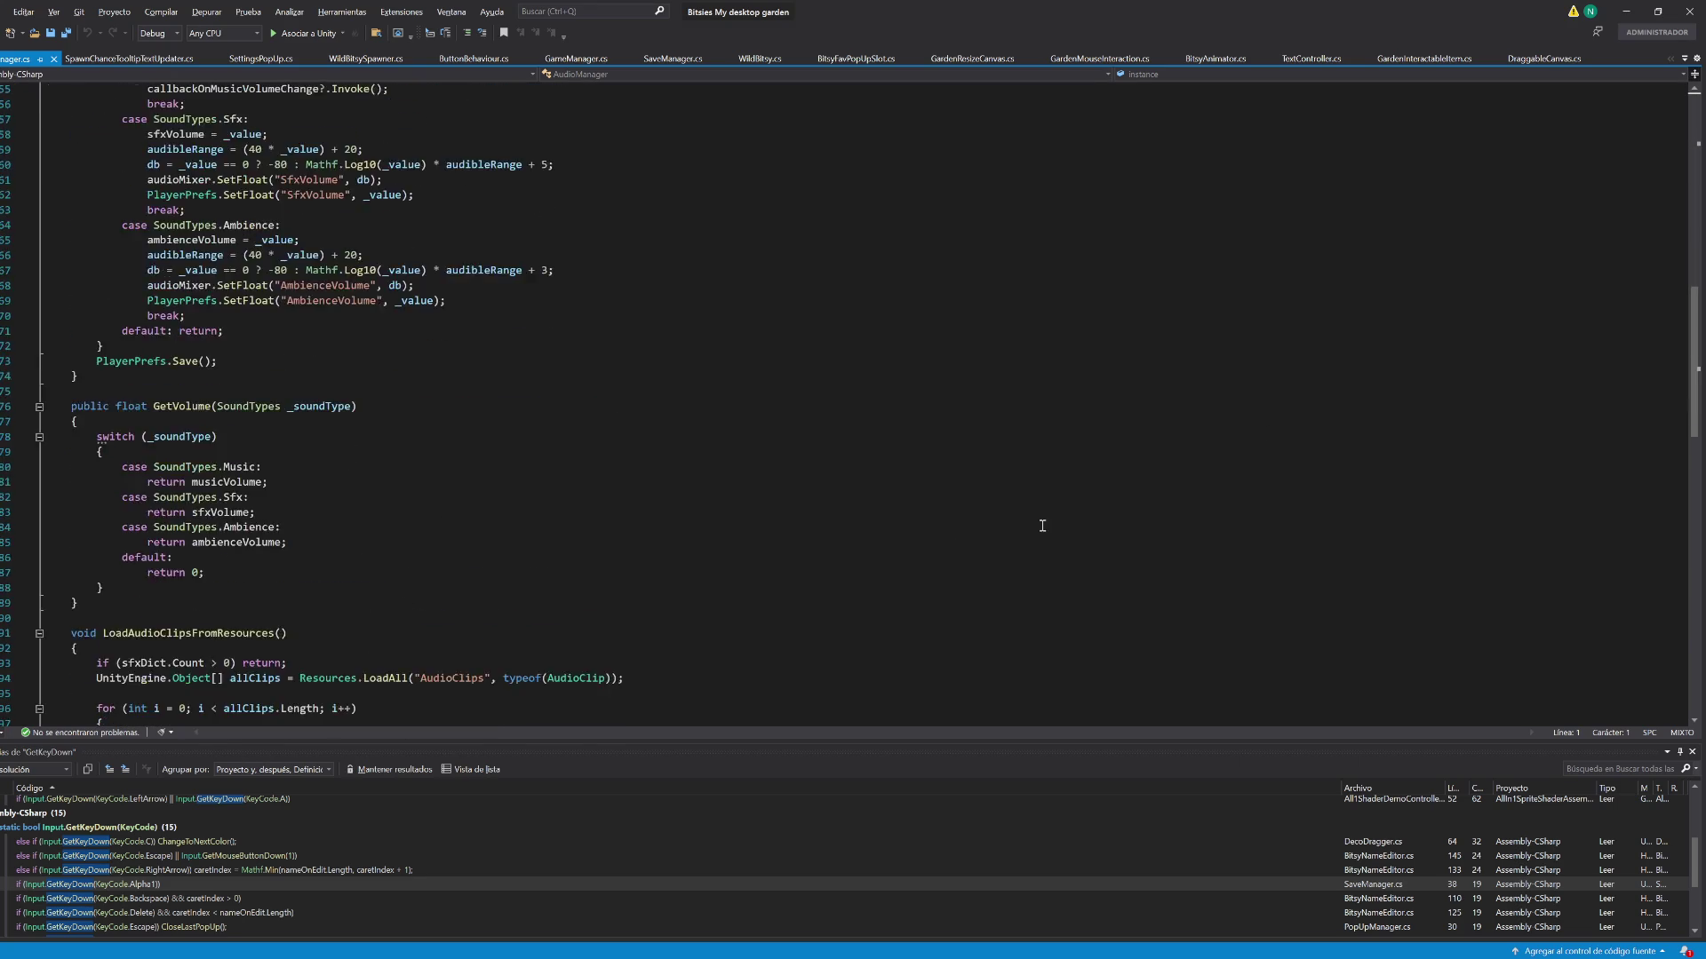
pyautogui.click(146, 374)
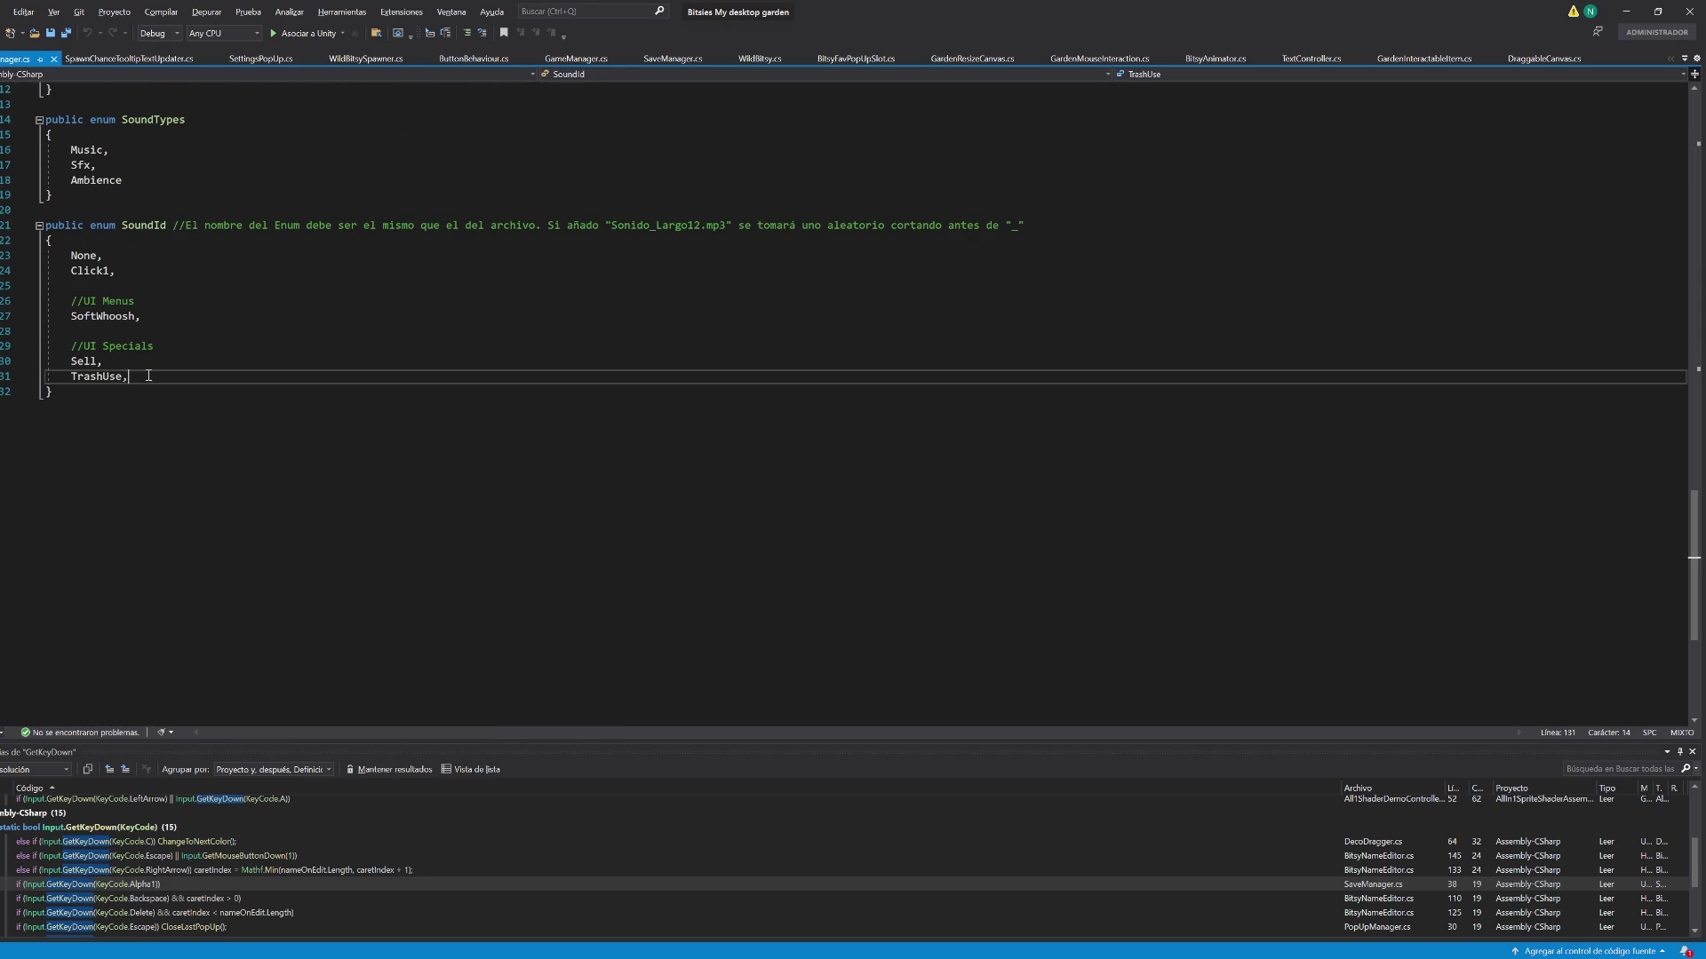
pyautogui.press('Return')
pyautogui.press('Return')
pyautogui.write('//Wild')
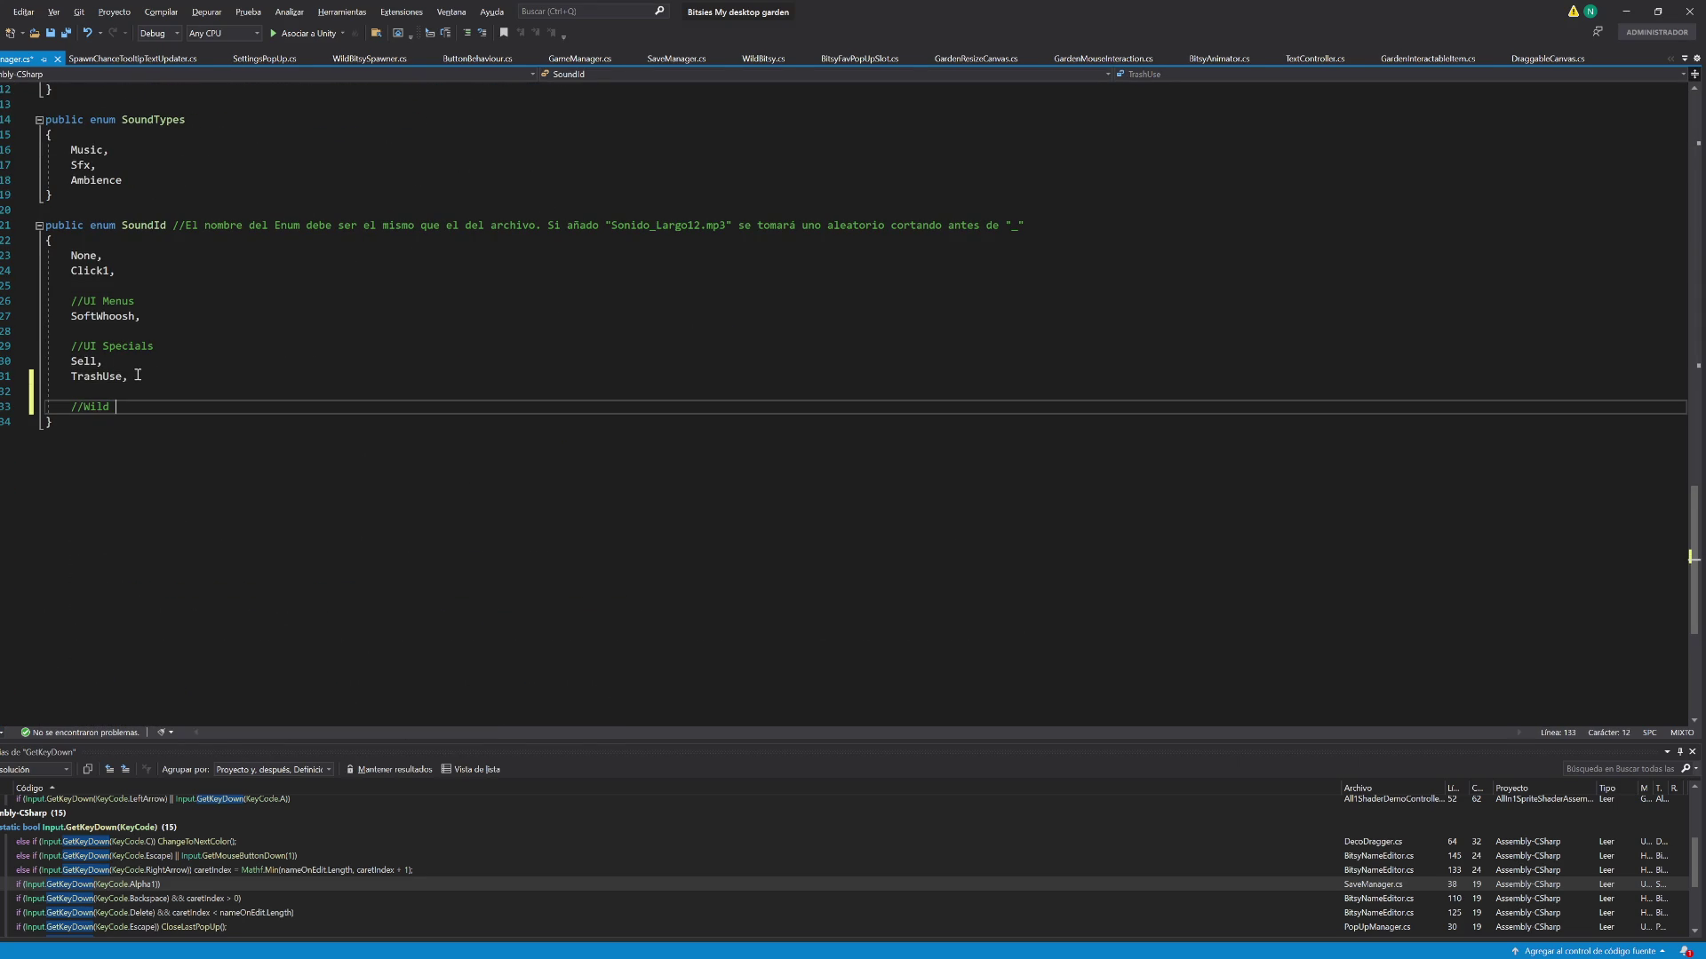
pyautogui.press('Return')
pyautogui.write('WildSpawn,')
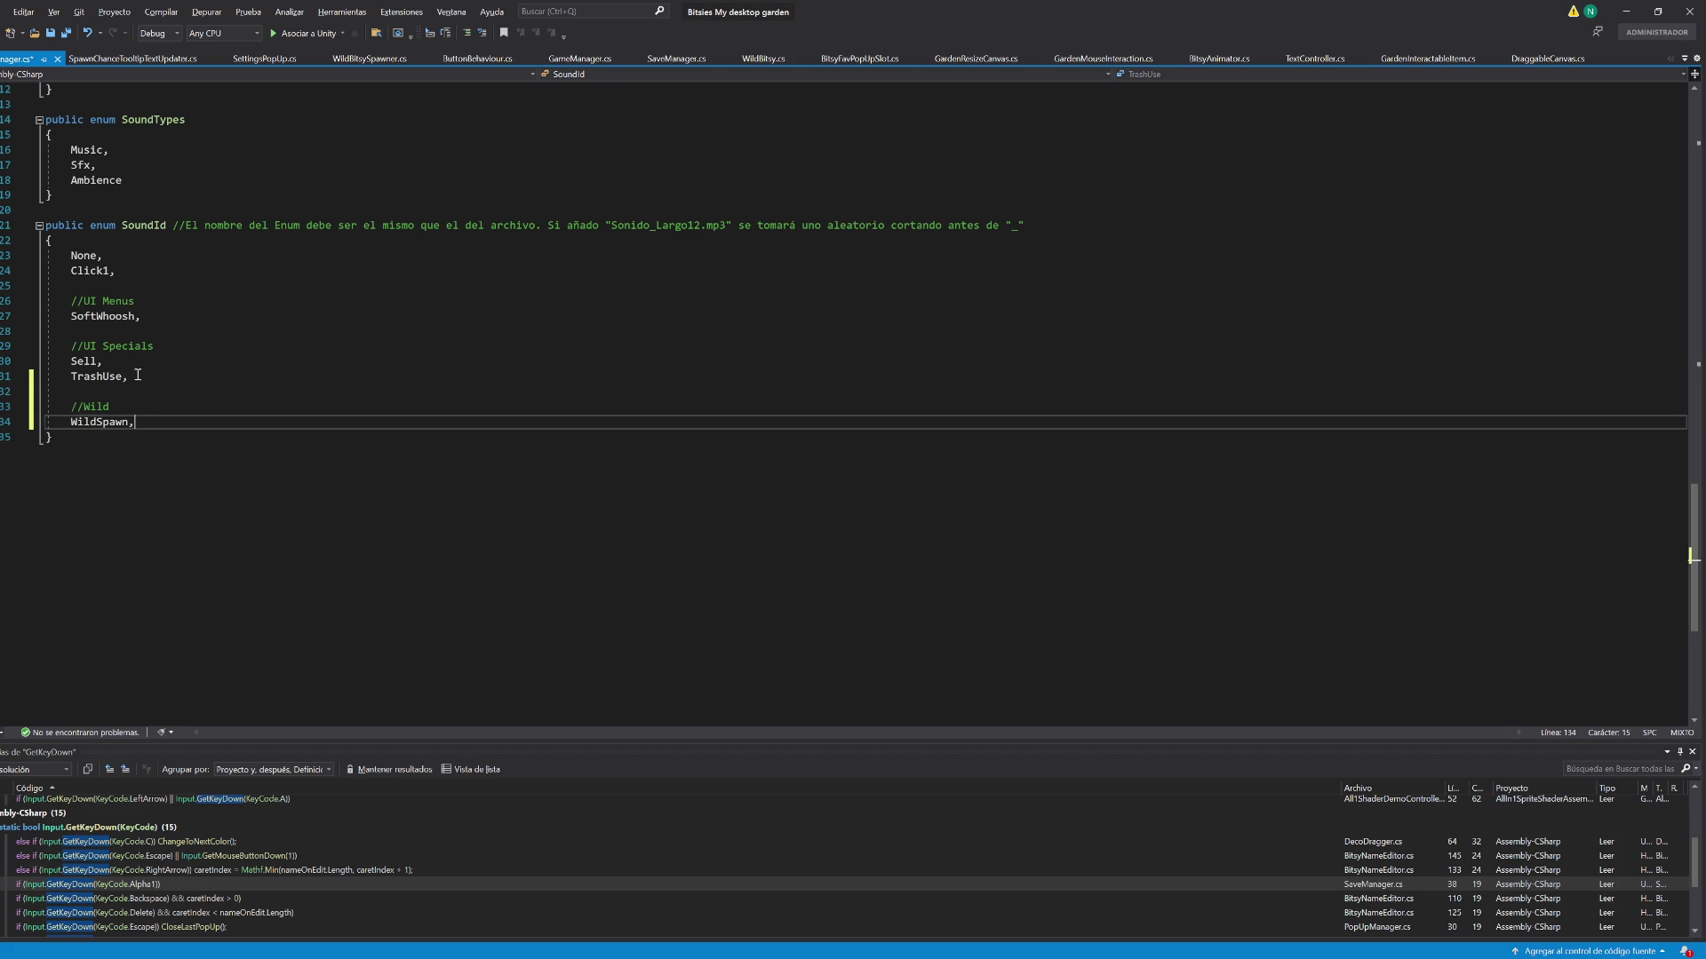
pyautogui.hotkey('ctrl', 's')
# Switch to WildBitsySpawner and locate the SpawnRandomBitsy method
pyautogui.scroll(6, 278, 368)
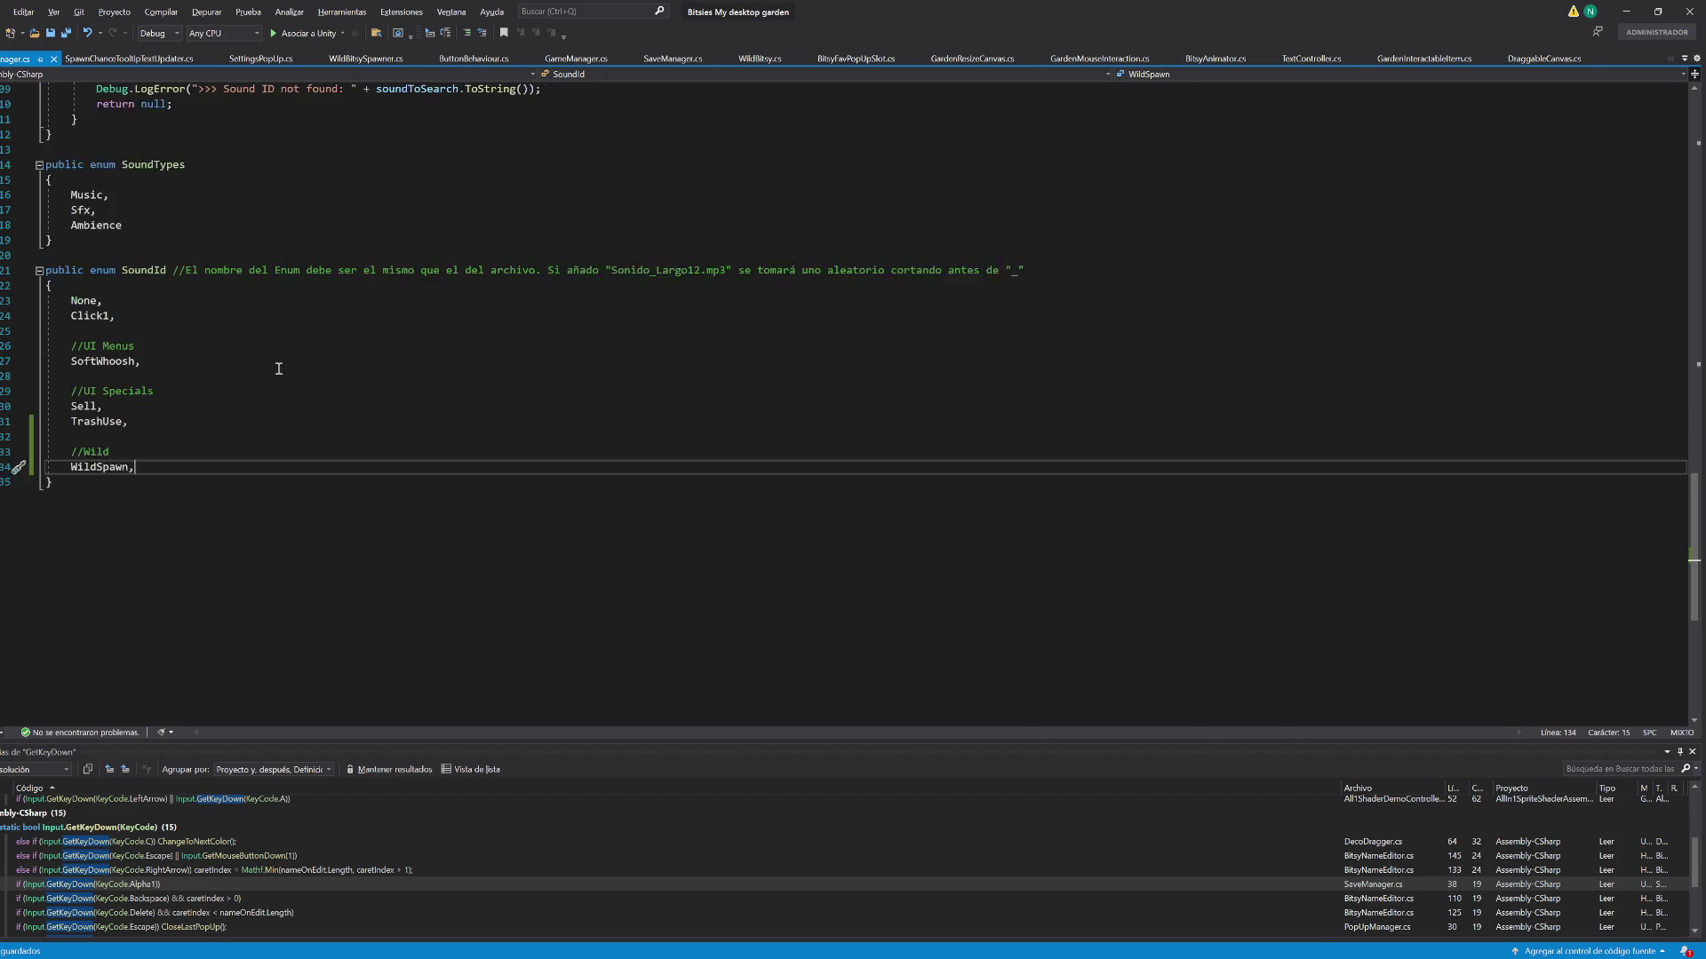
pyautogui.click(353, 62)
pyautogui.scroll(-15, 321, 429)
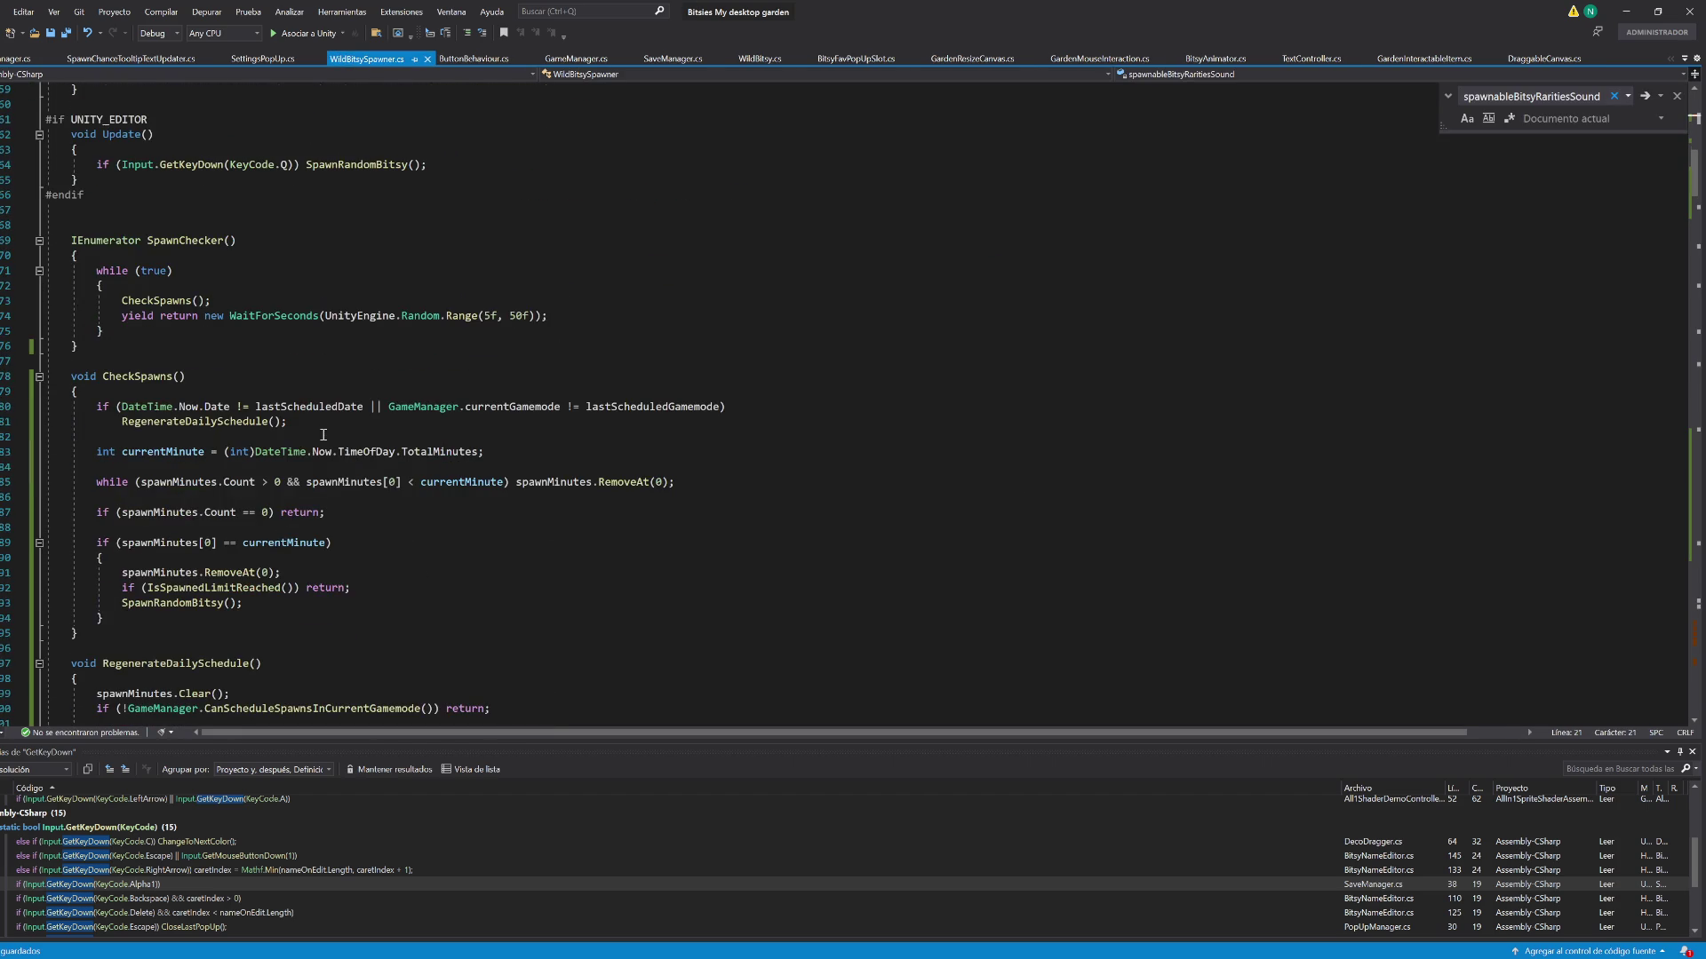
pyautogui.scroll(-18, 321, 430)
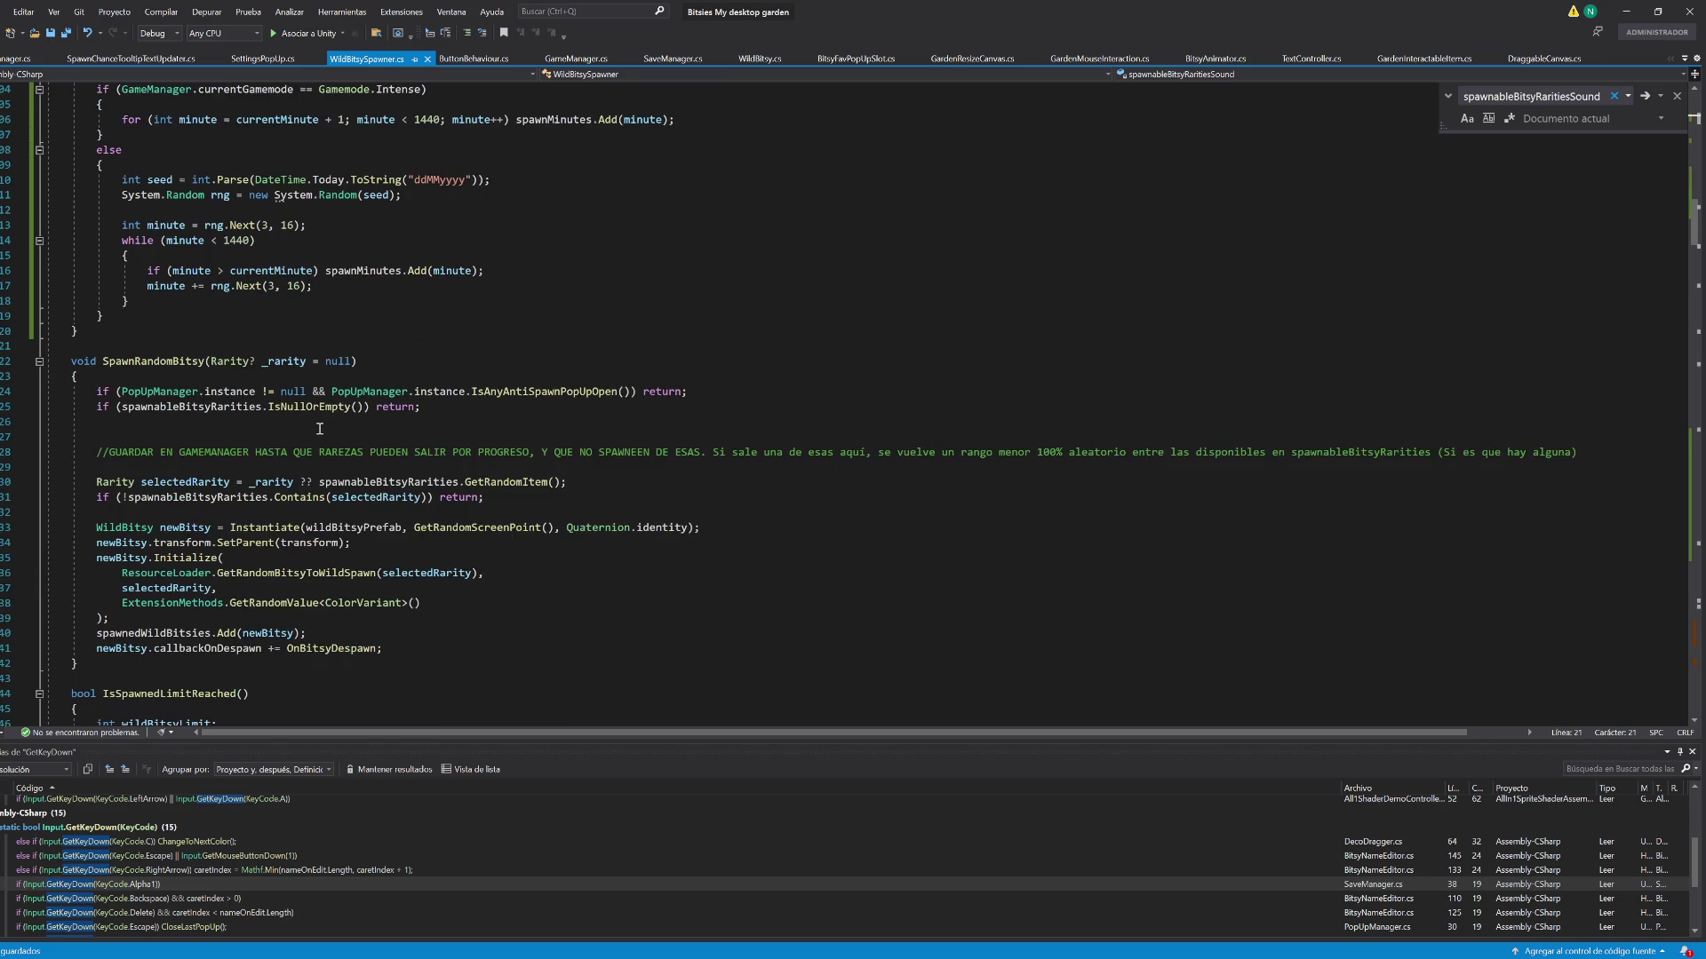
pyautogui.scroll(-5, 320, 429)
pyautogui.scroll(4, 320, 429)
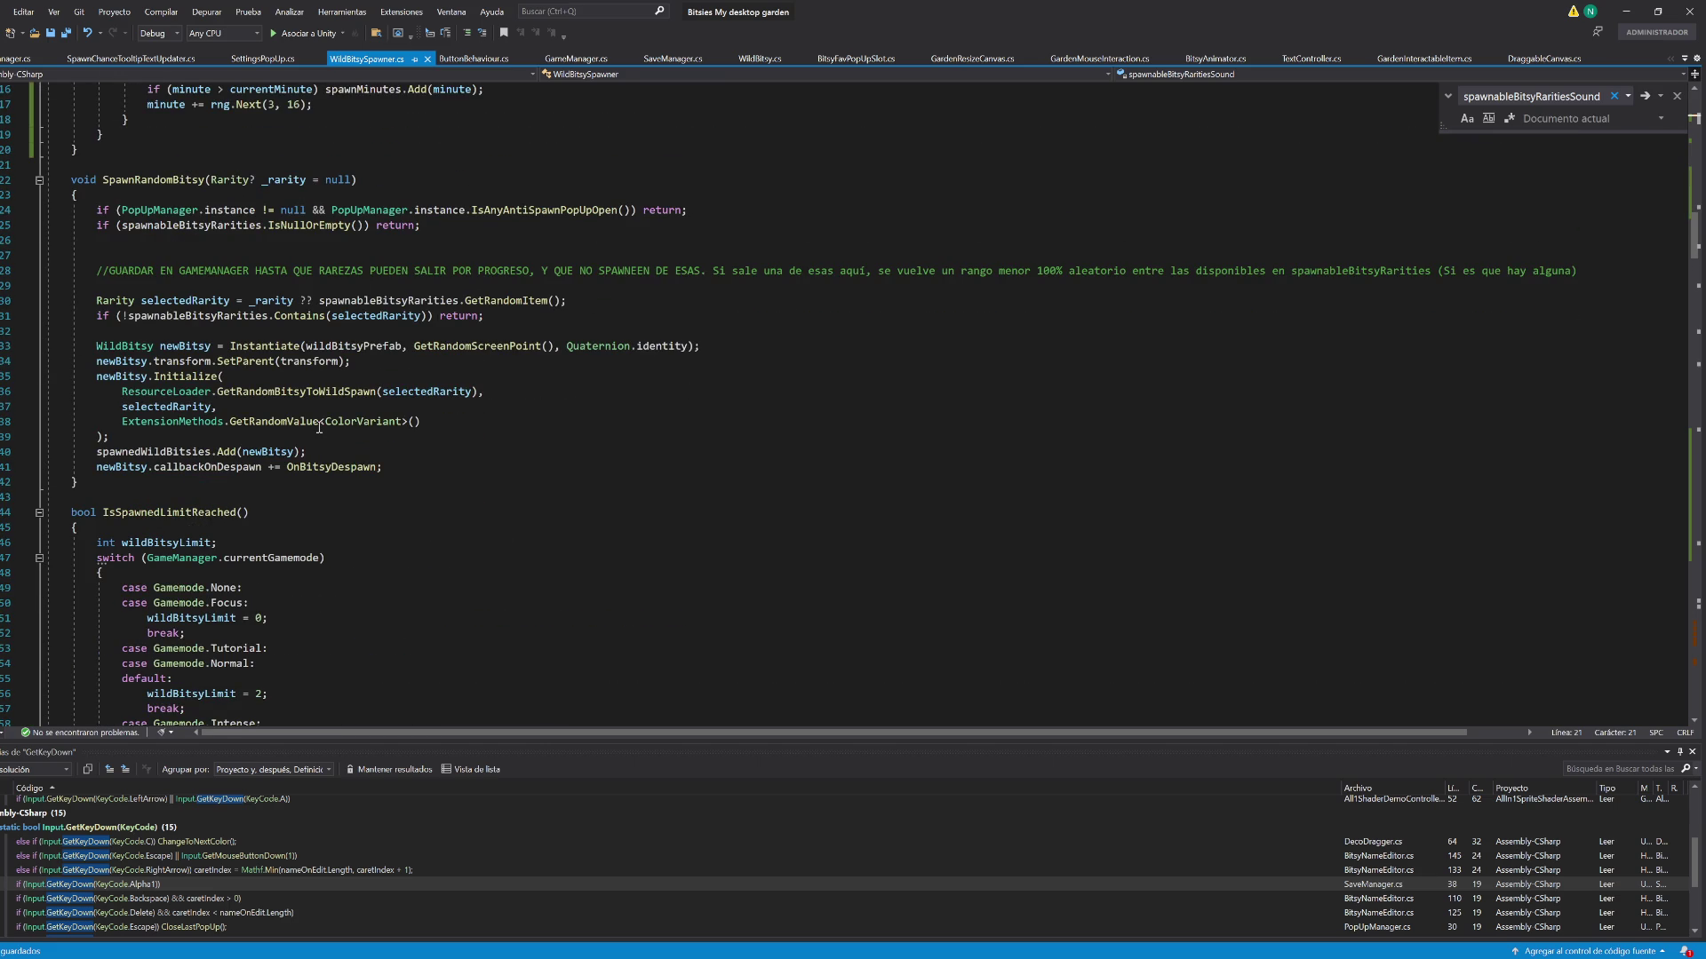
pyautogui.click(173, 183)
pyautogui.hotkey('ctrl', 'f')
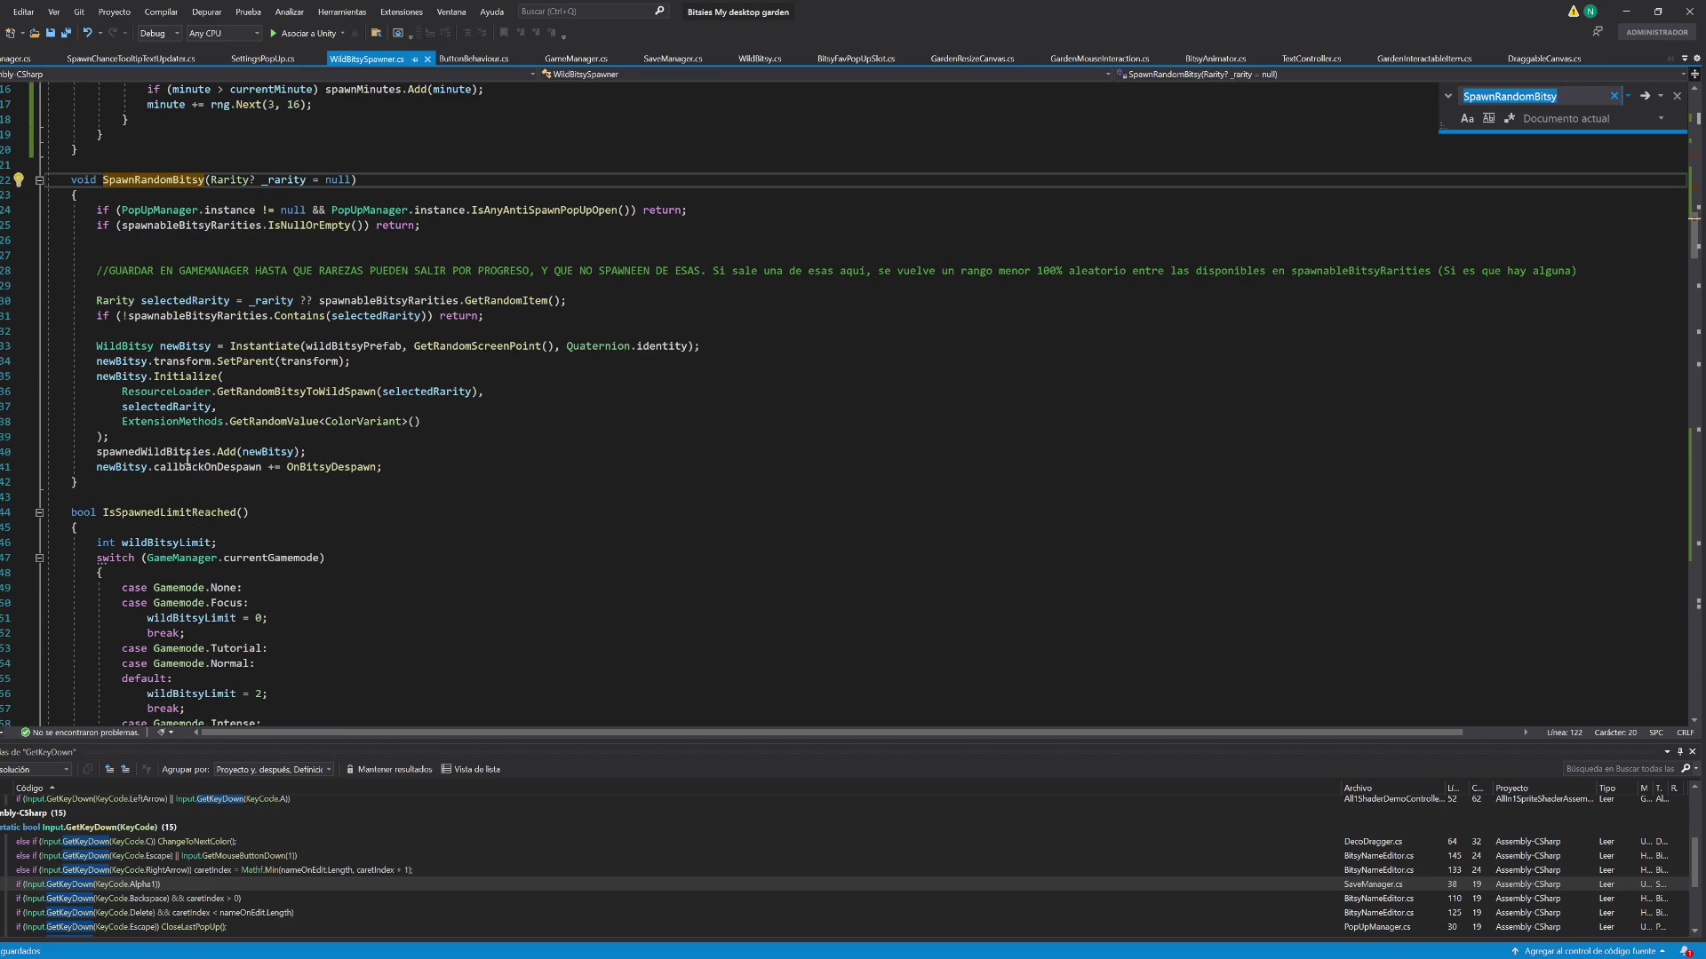
# At the end of SpawnRandomBitsy, add an if checking spawnableBitsyRaritiesSound.Contains(selectedRarity)
pyautogui.click(405, 473)
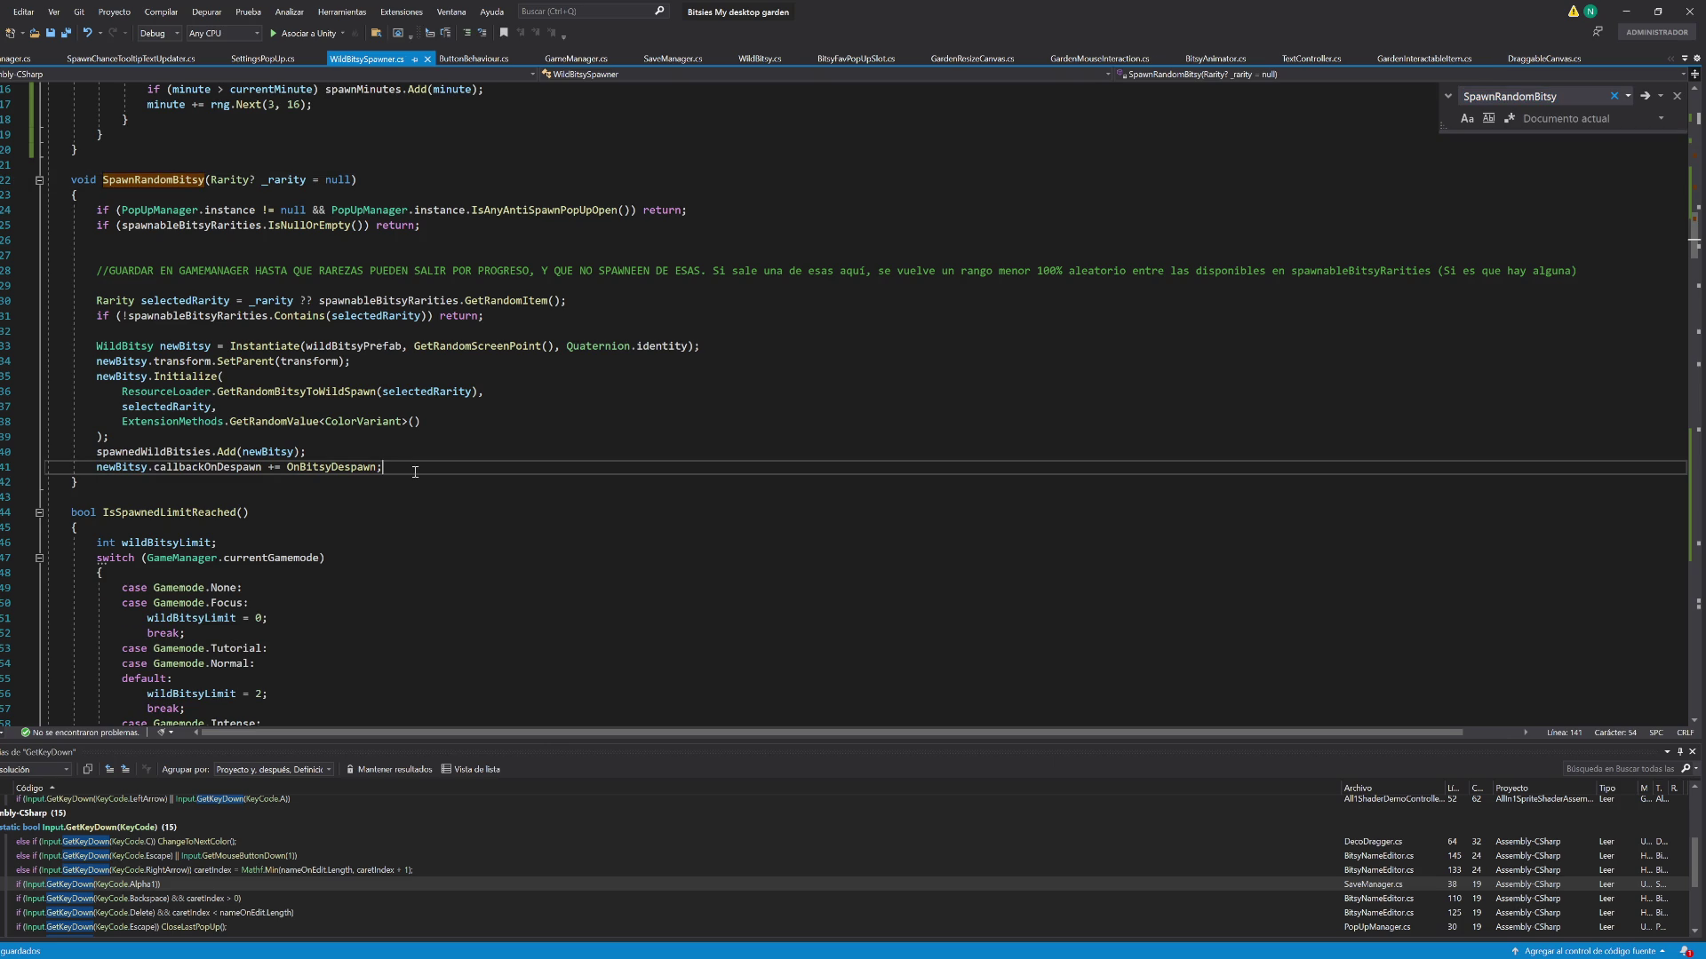
pyautogui.press('Return')
pyautogui.write('if(')
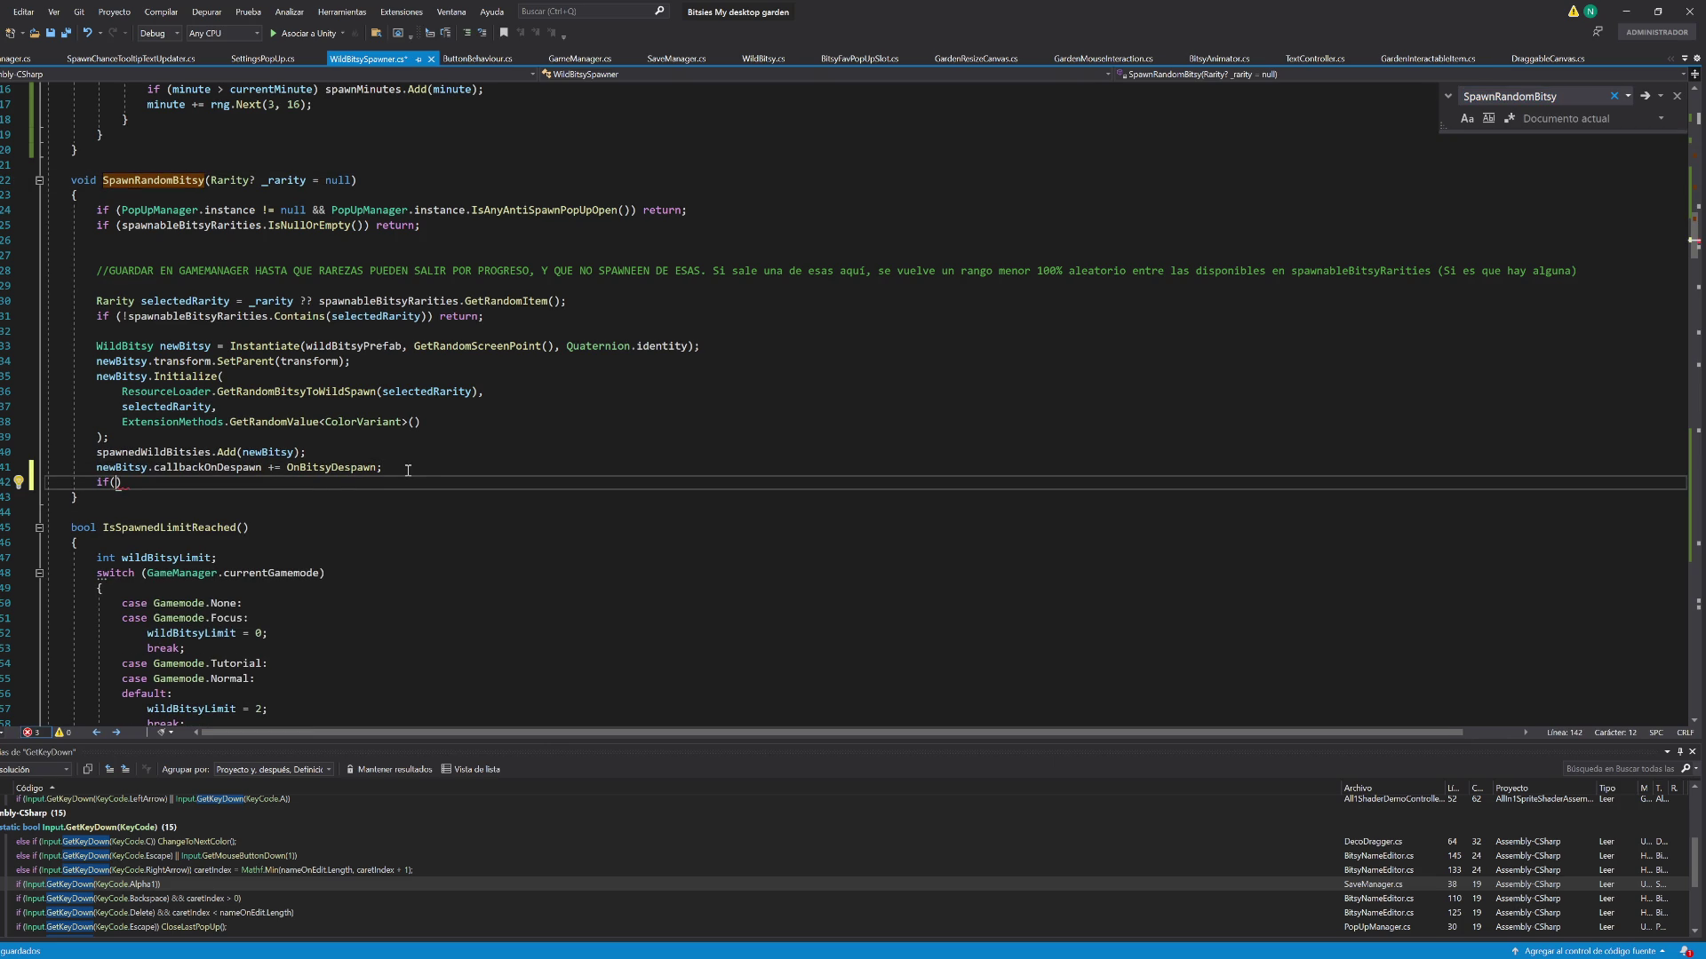
pyautogui.write('selec')
pyautogui.press('Tab')
pyautogui.write('!')
pyautogui.write('spawndoun')
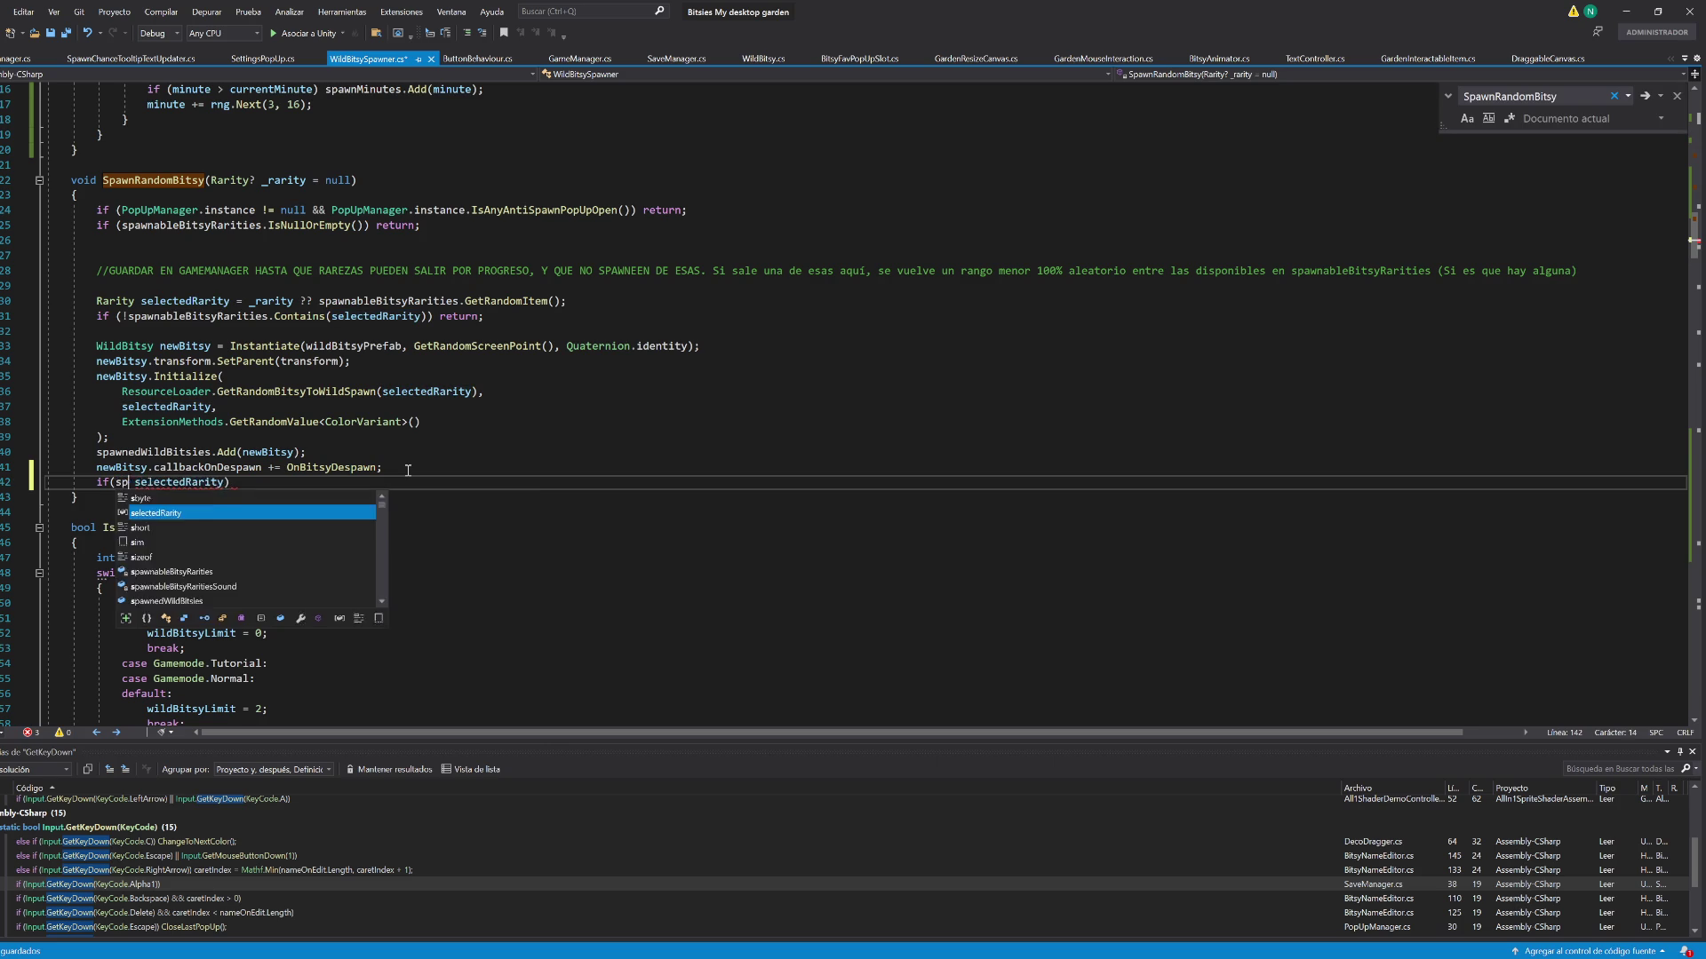
pyautogui.hotkey('ctrl', 'BackSpace')
pyautogui.write('sou')
pyautogui.hotkey('ctrl', 'BackSpace')
pyautogui.write('spawnableBitsyRaritiesSound')
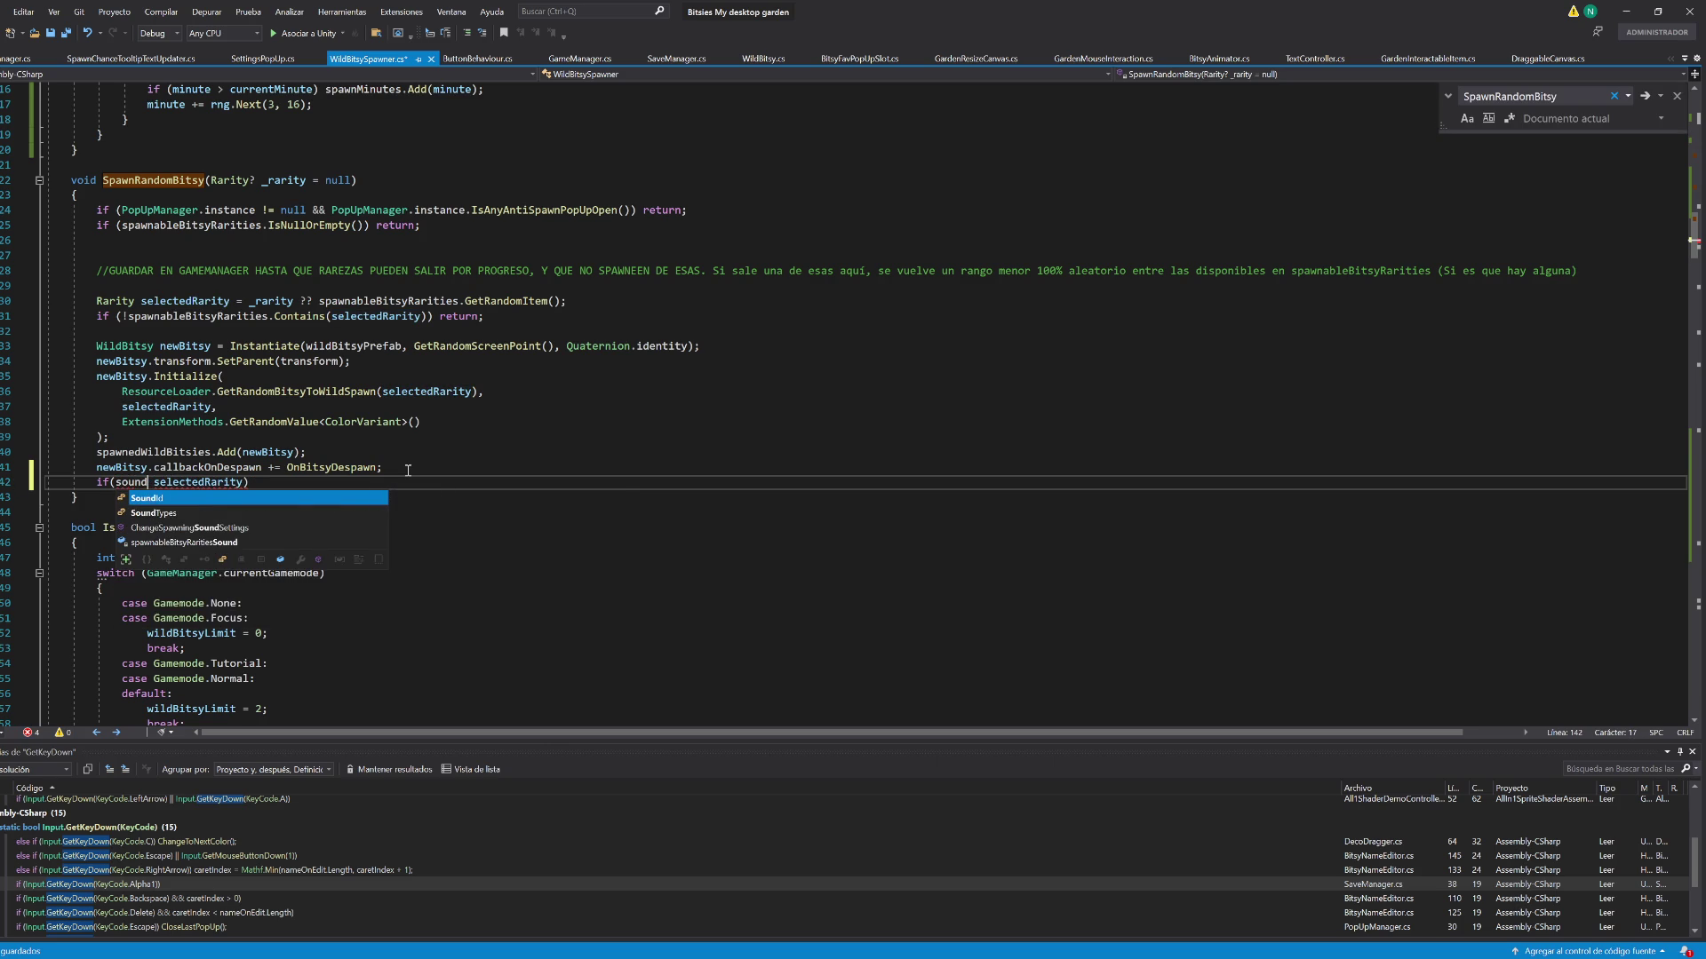
pyautogui.write('.Contains(')
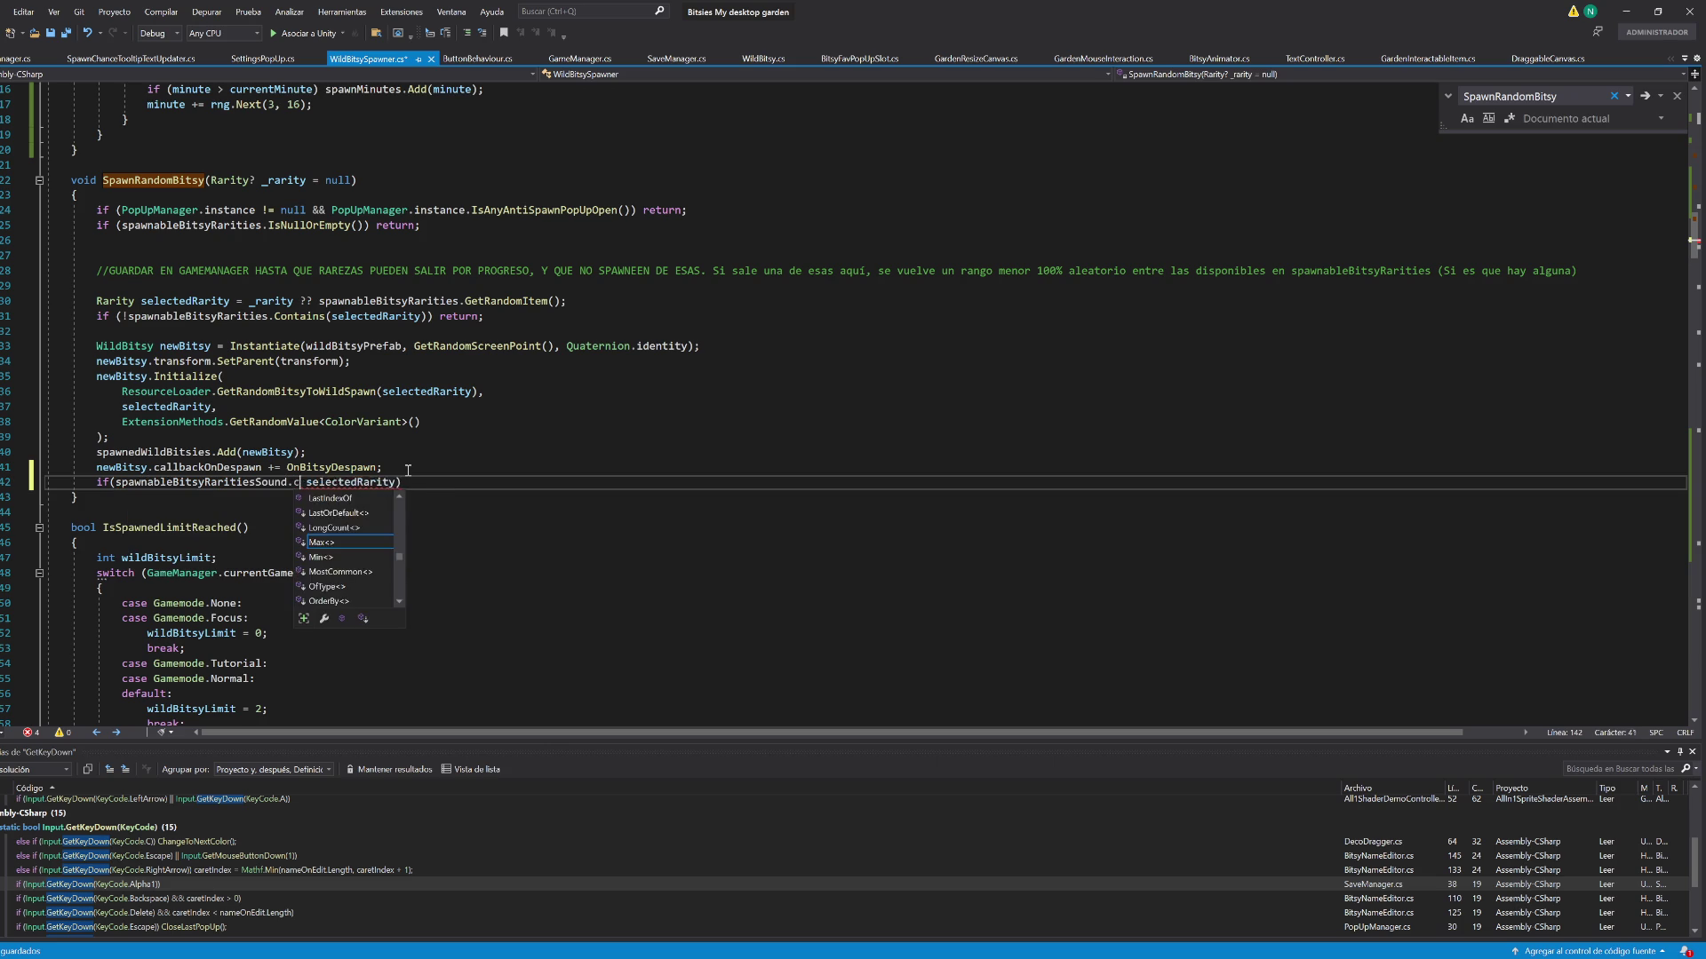
pyautogui.press('Tab')
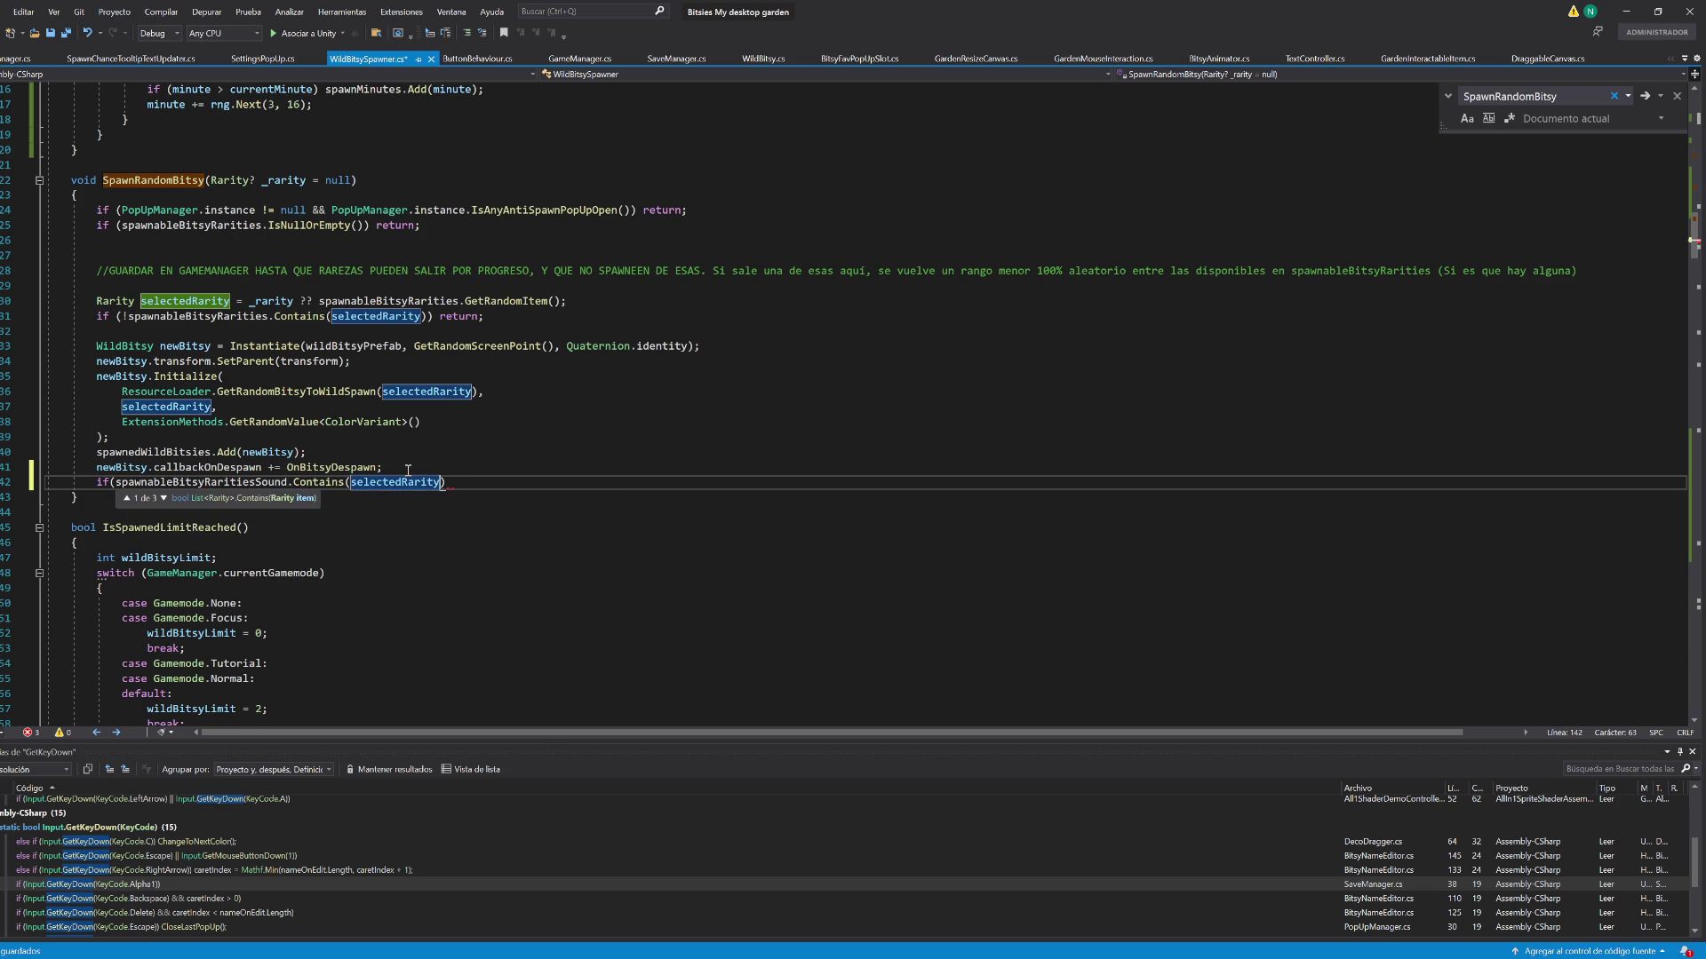
# Make that if-line call the audio player's PlaySfx with SoundId.WildSpawn
pyautogui.write(') audiop')
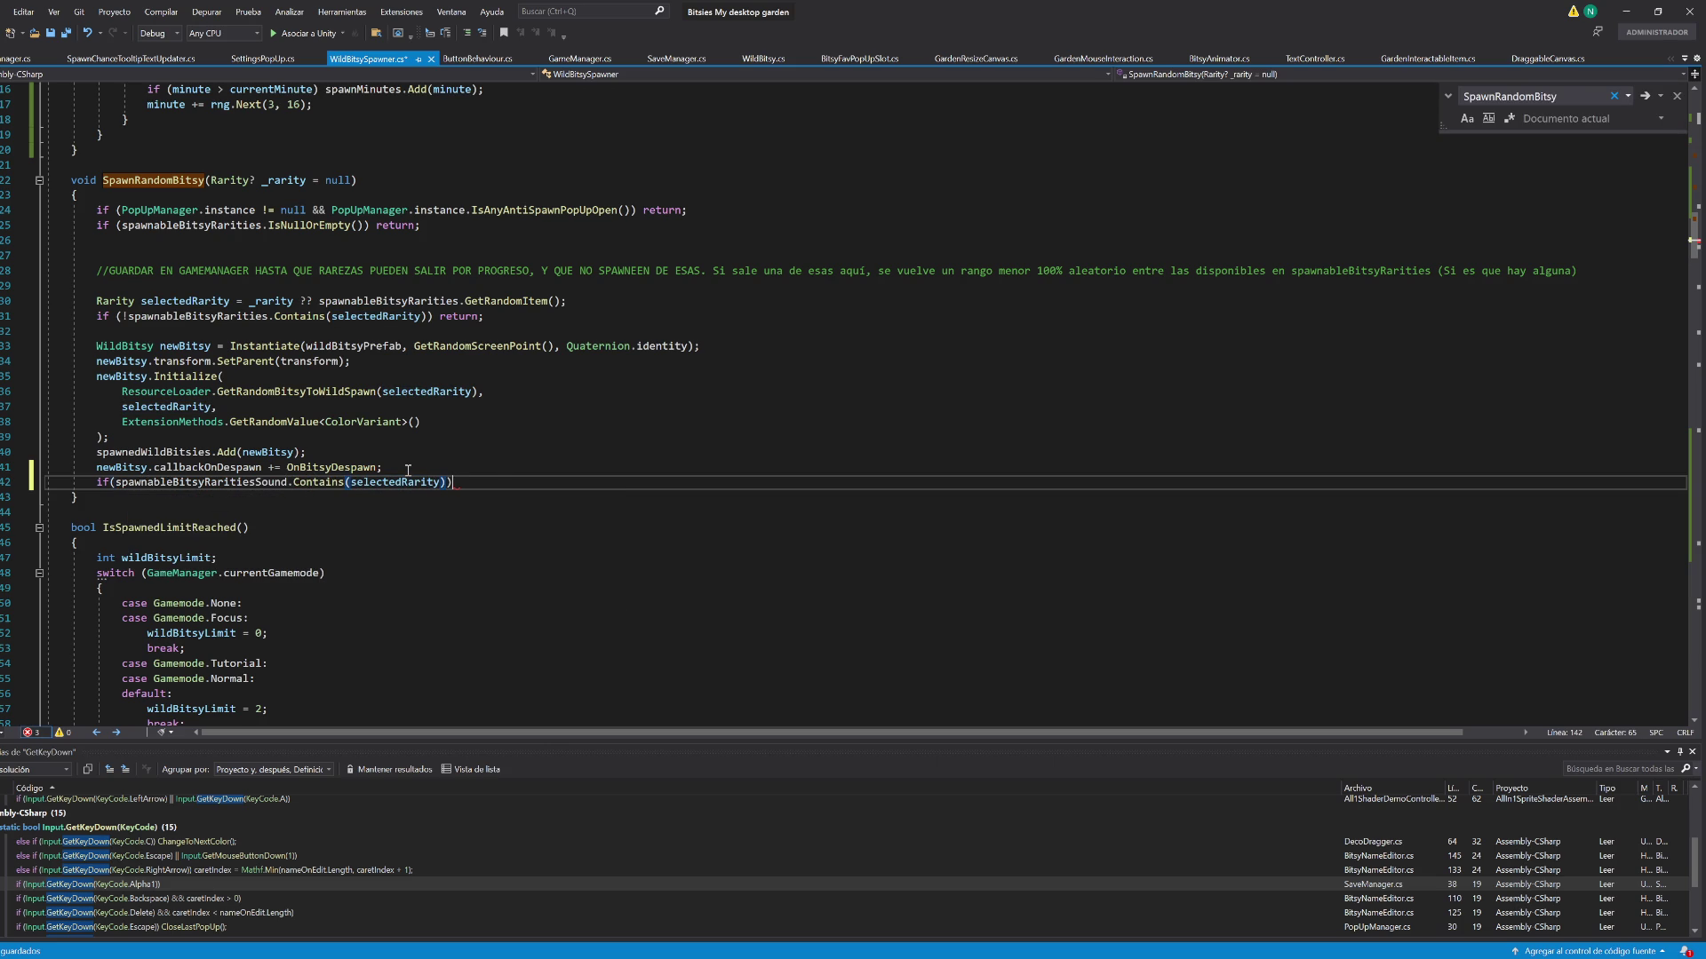
pyautogui.write('la')
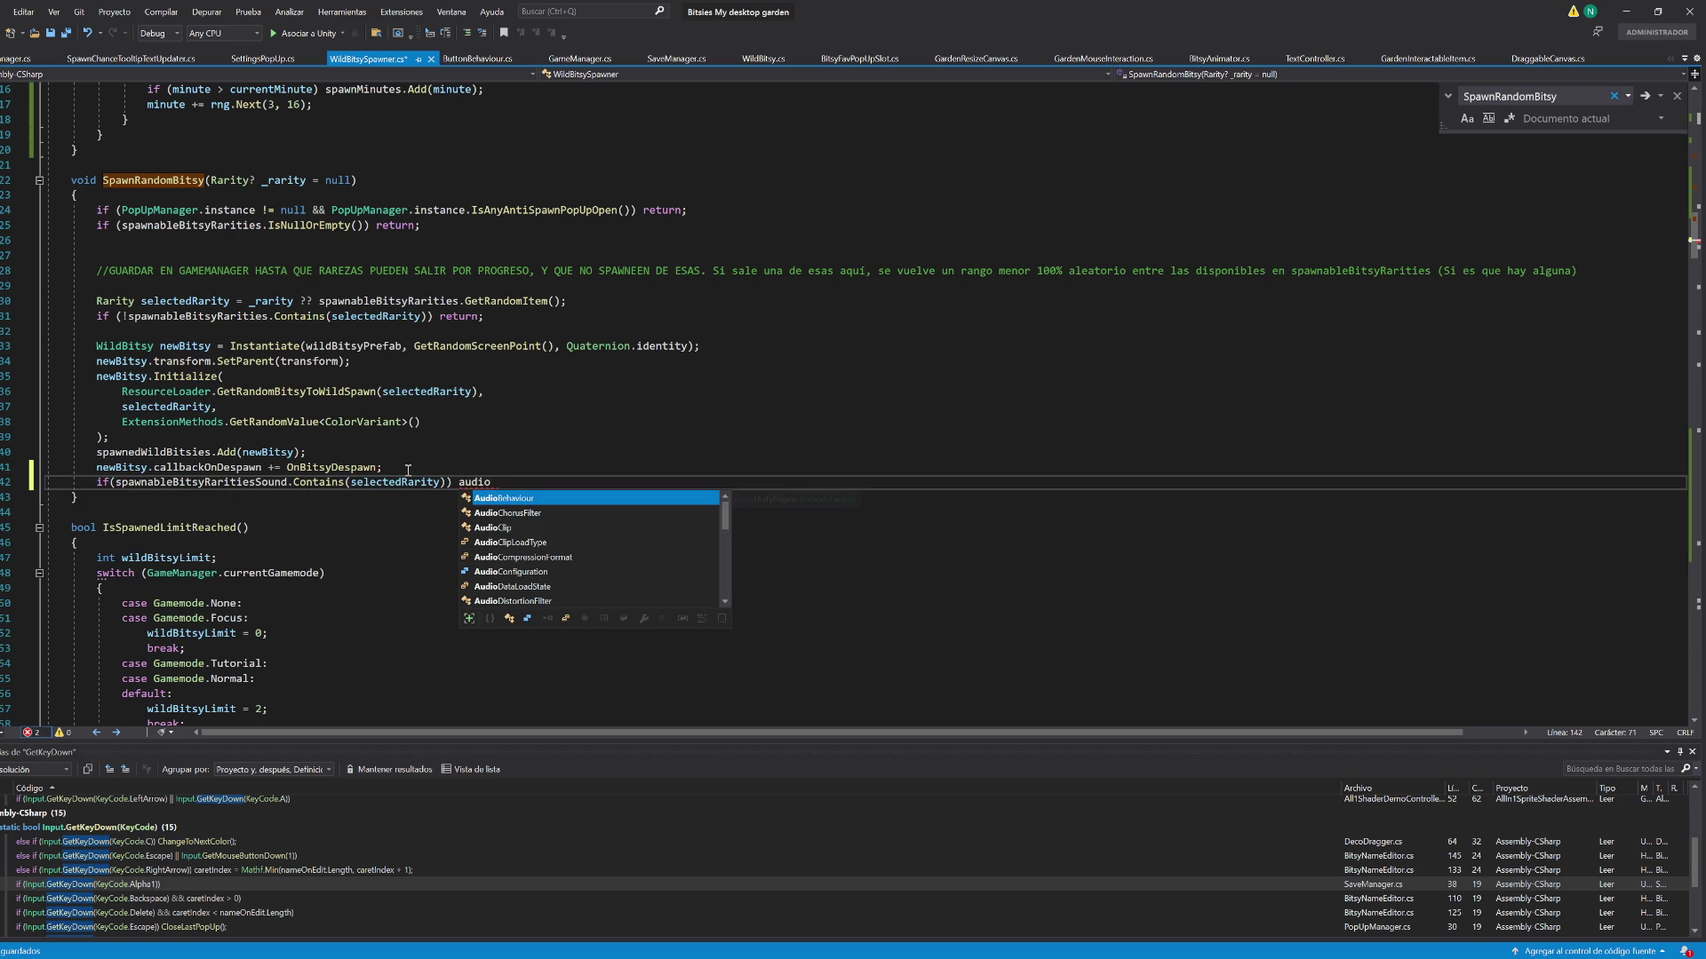
pyautogui.write('.')
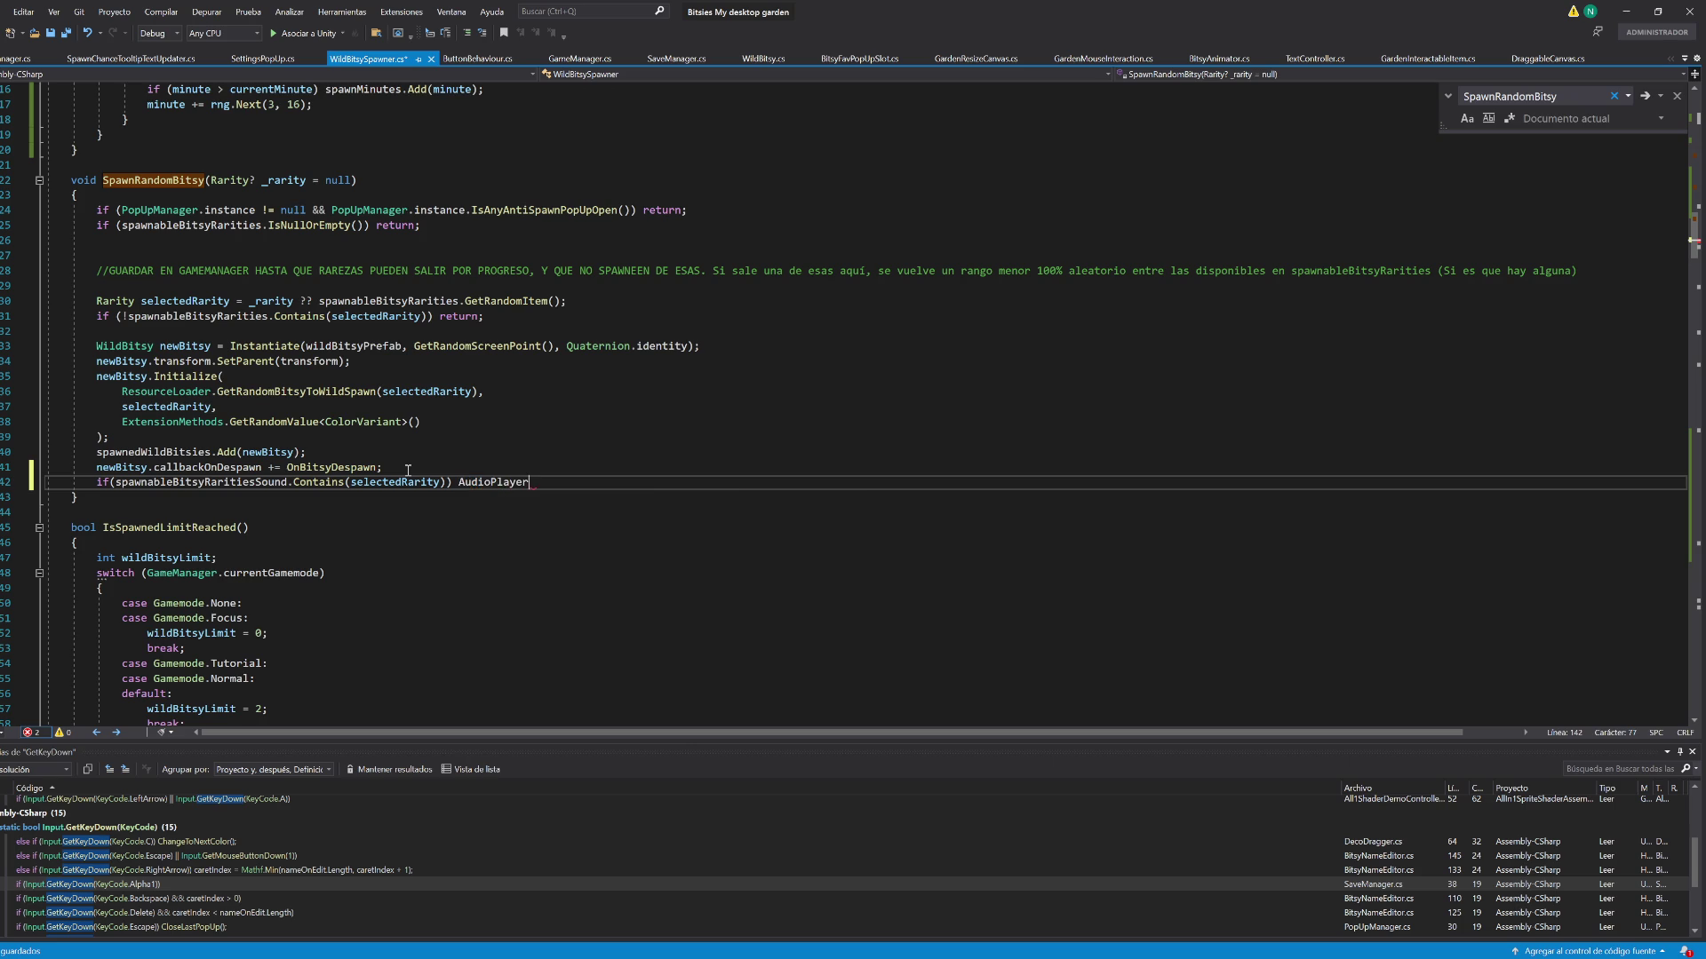
pyautogui.write('instance.s')
pyautogui.press('BackSpace')
pyautogui.write('pla(')
pyautogui.write('.')
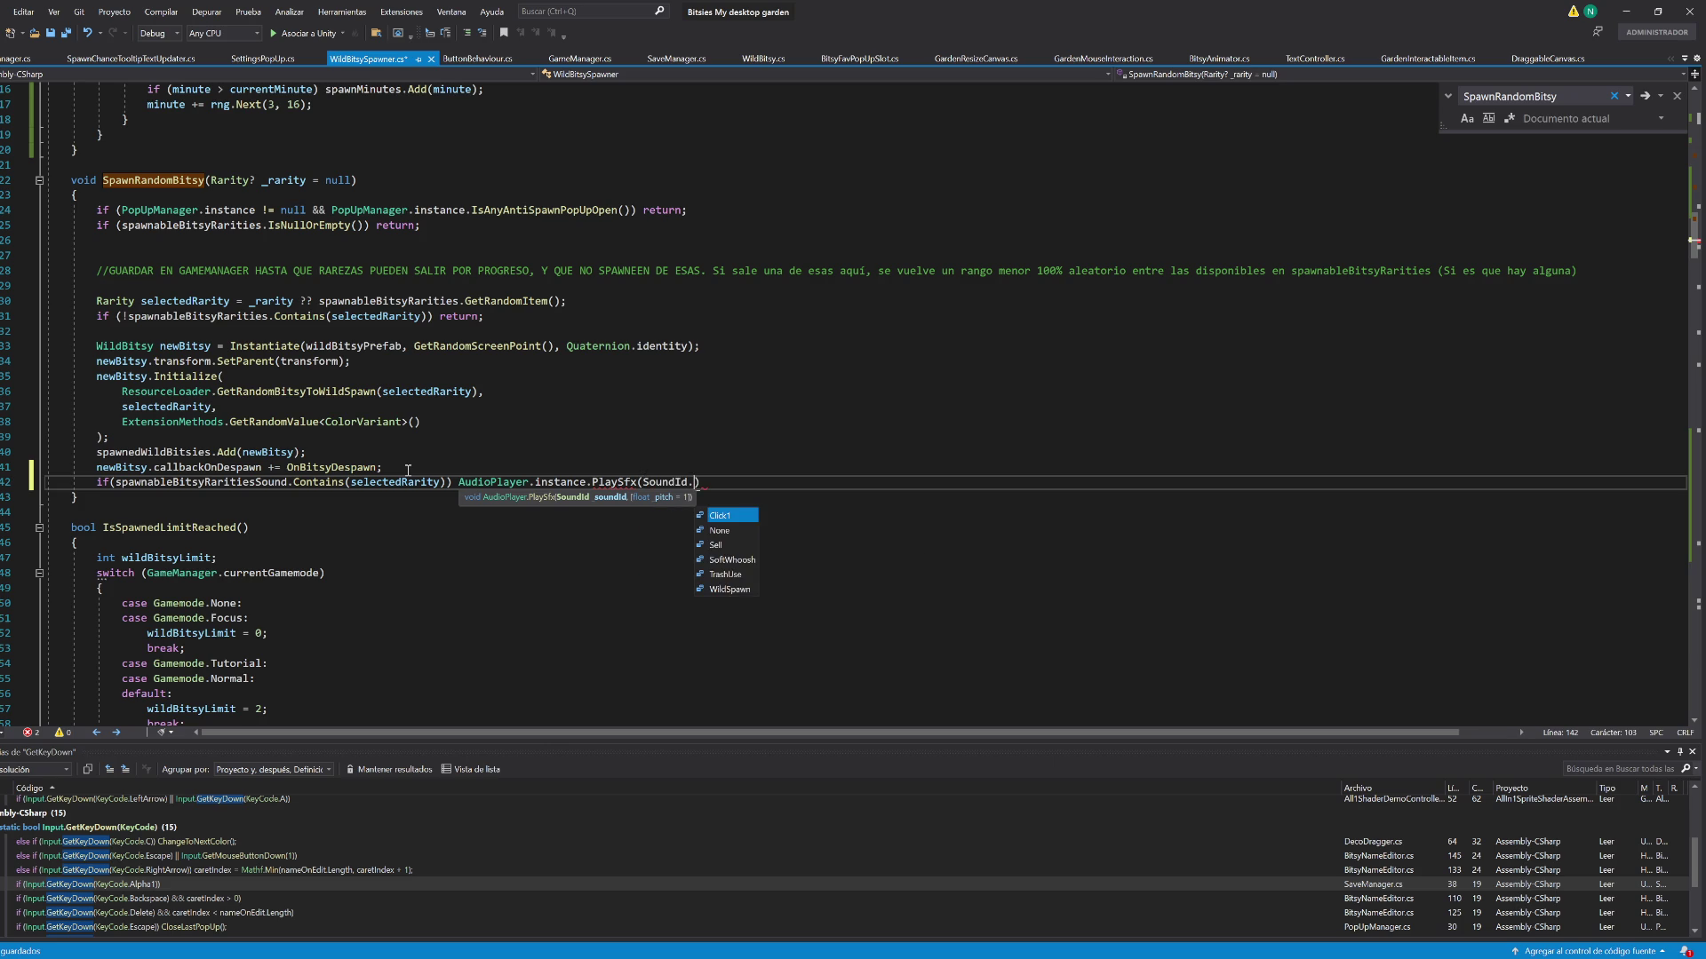
pyautogui.write('WildSpawn);')
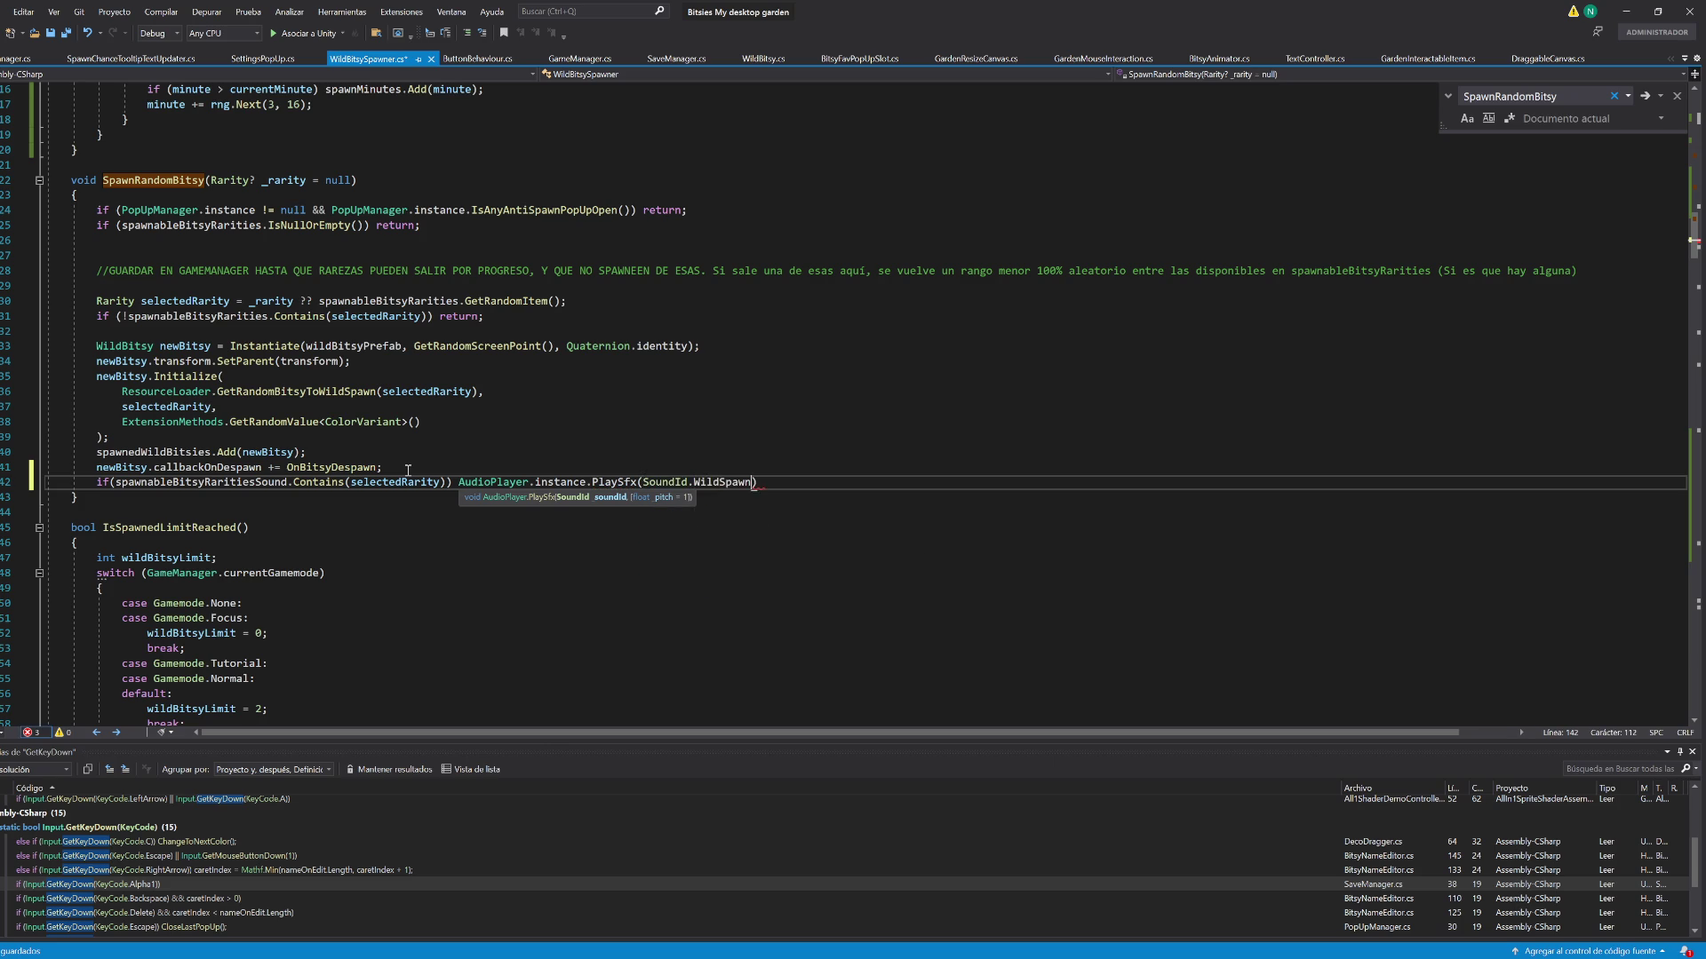
pyautogui.click(1626, 11)
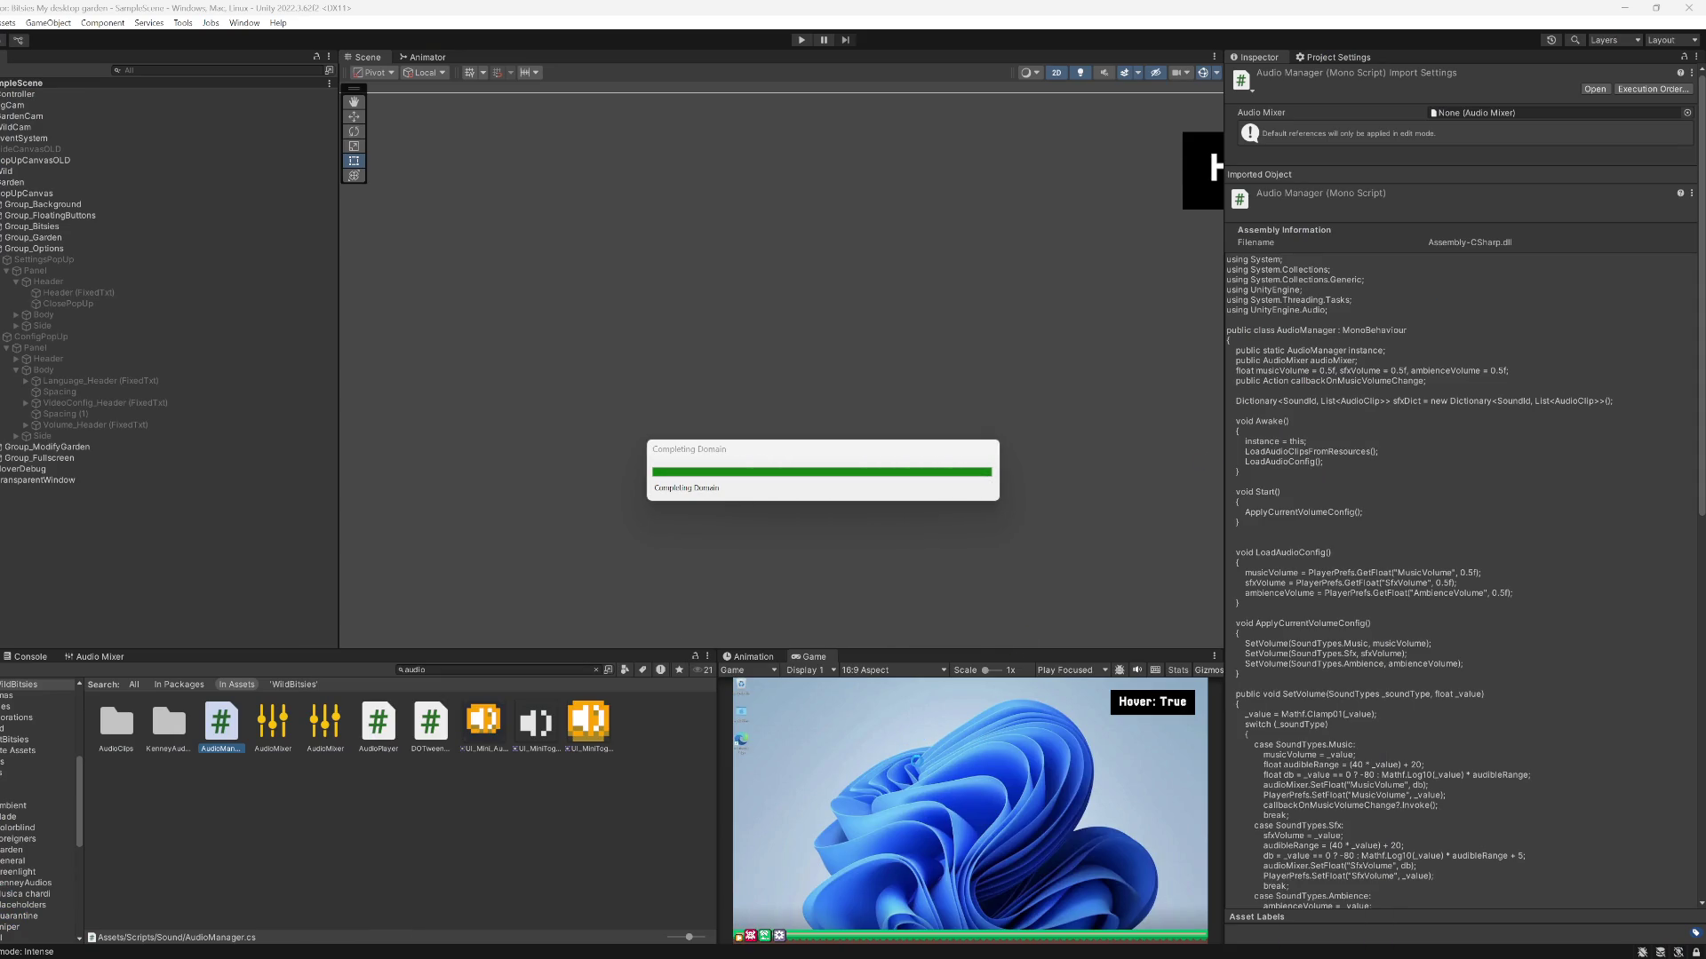
# Test-run the game in a maximized view, turning off B and S rarity spawn sounds, then stop
pyautogui.hotkey('shift', 'space')
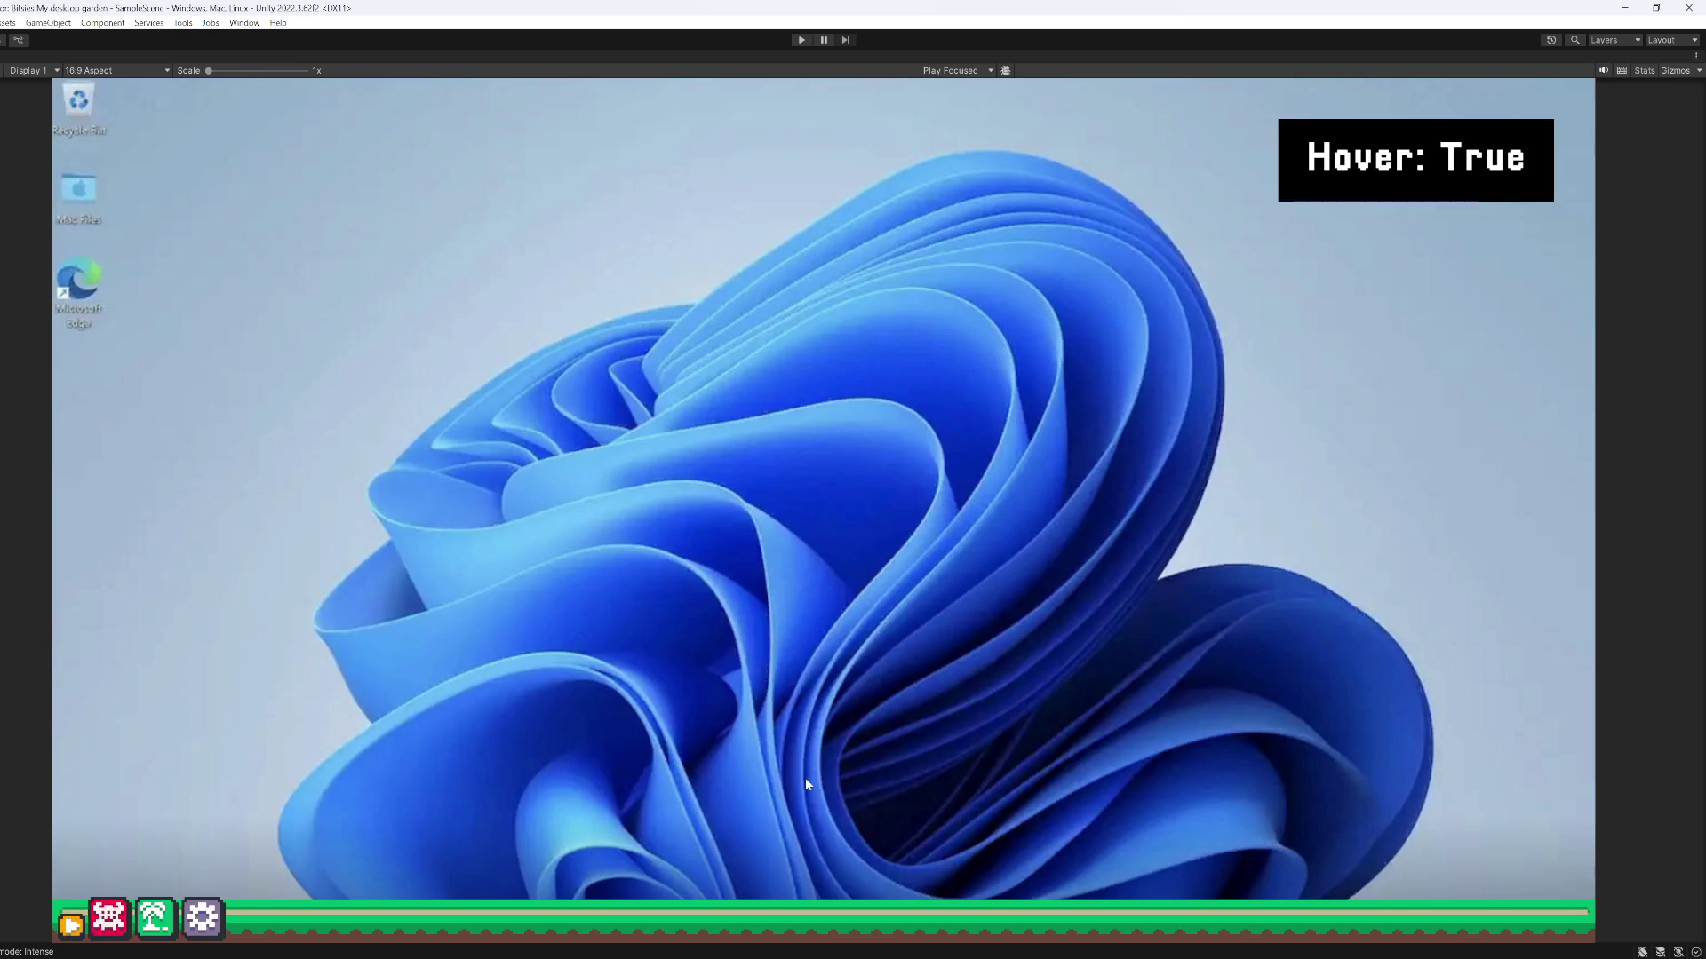
pyautogui.click(801, 40)
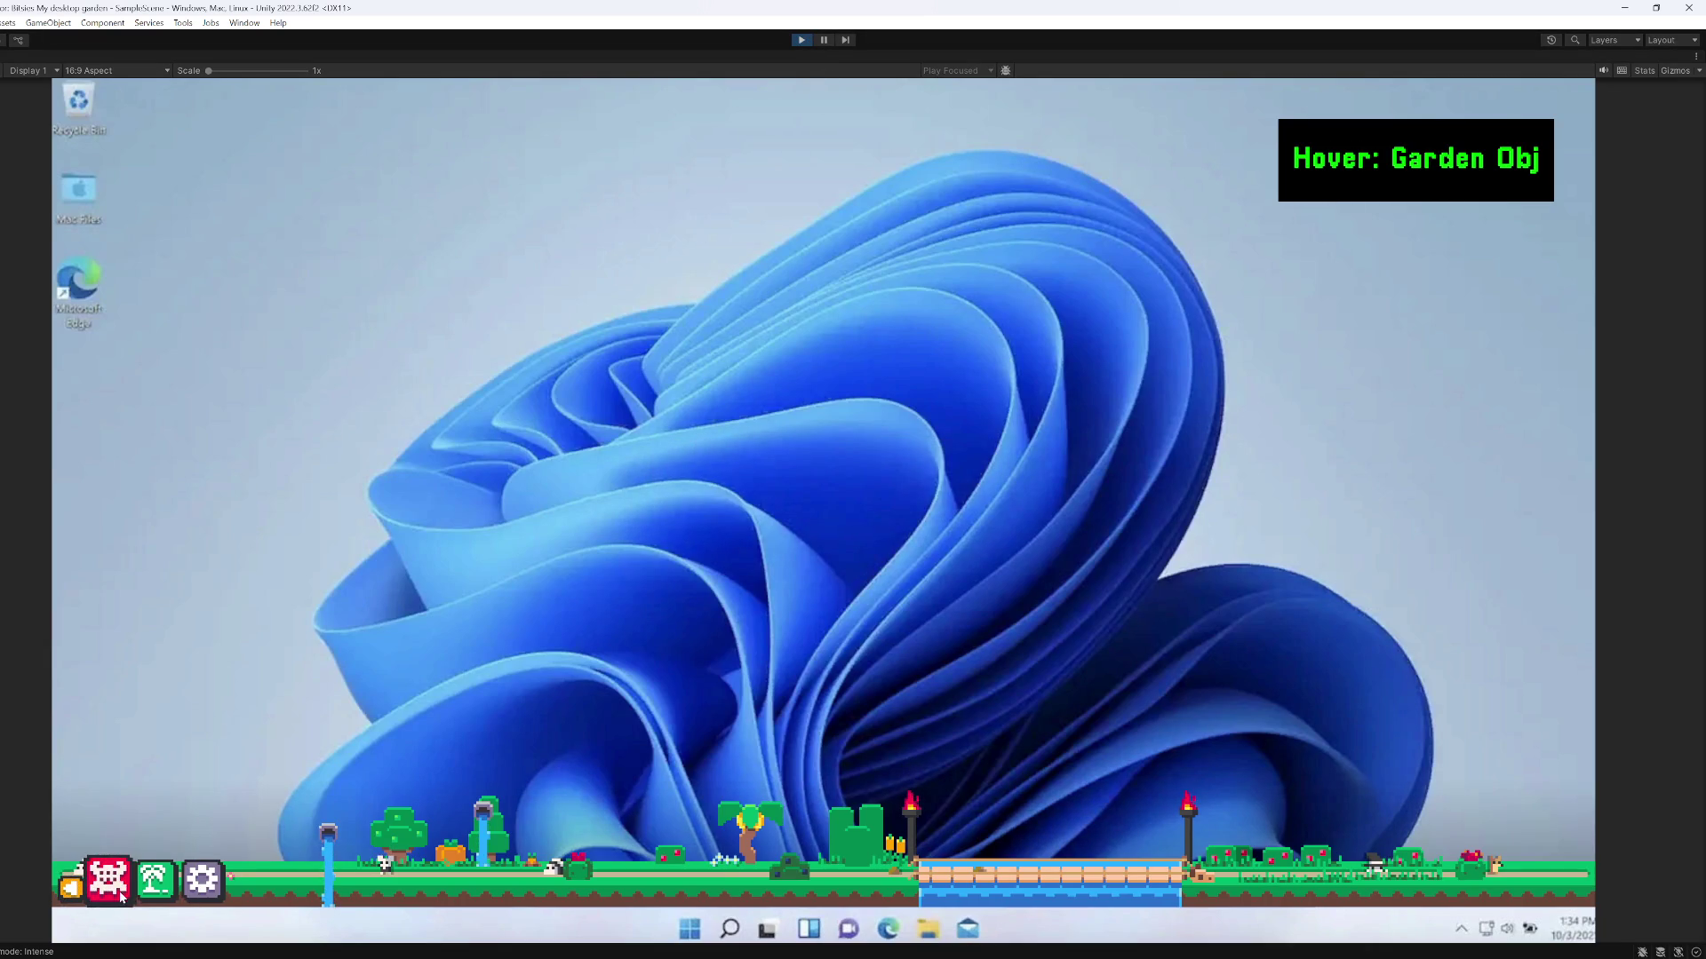
pyautogui.click(189, 891)
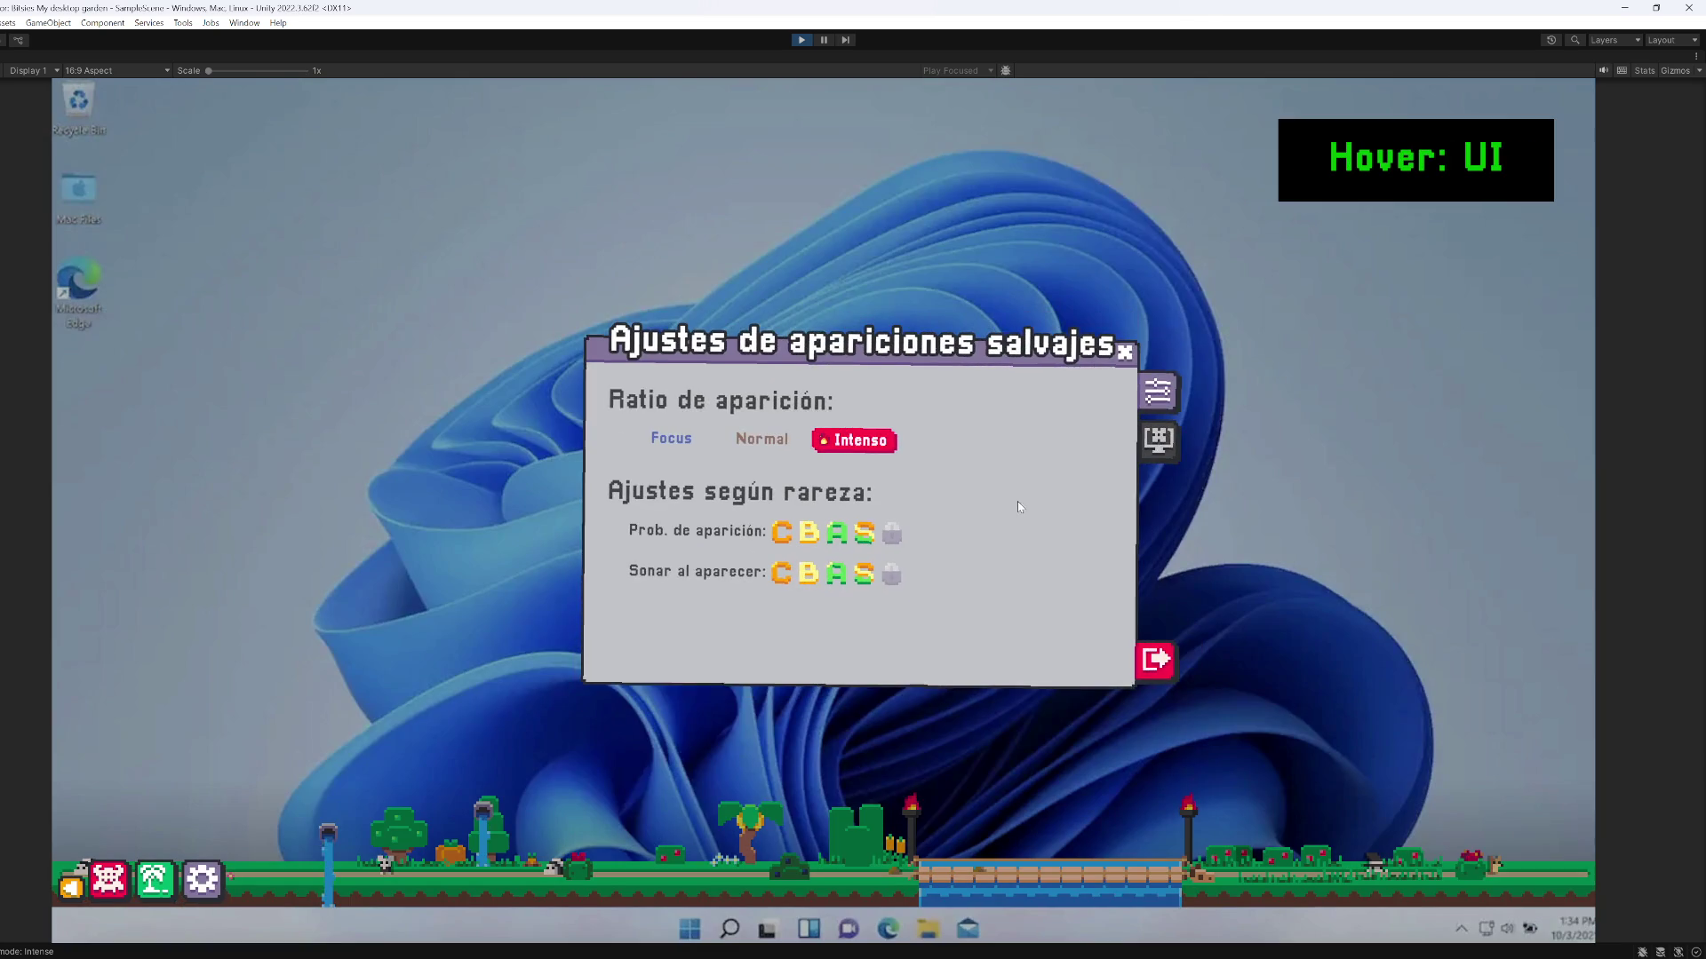
pyautogui.click(806, 577)
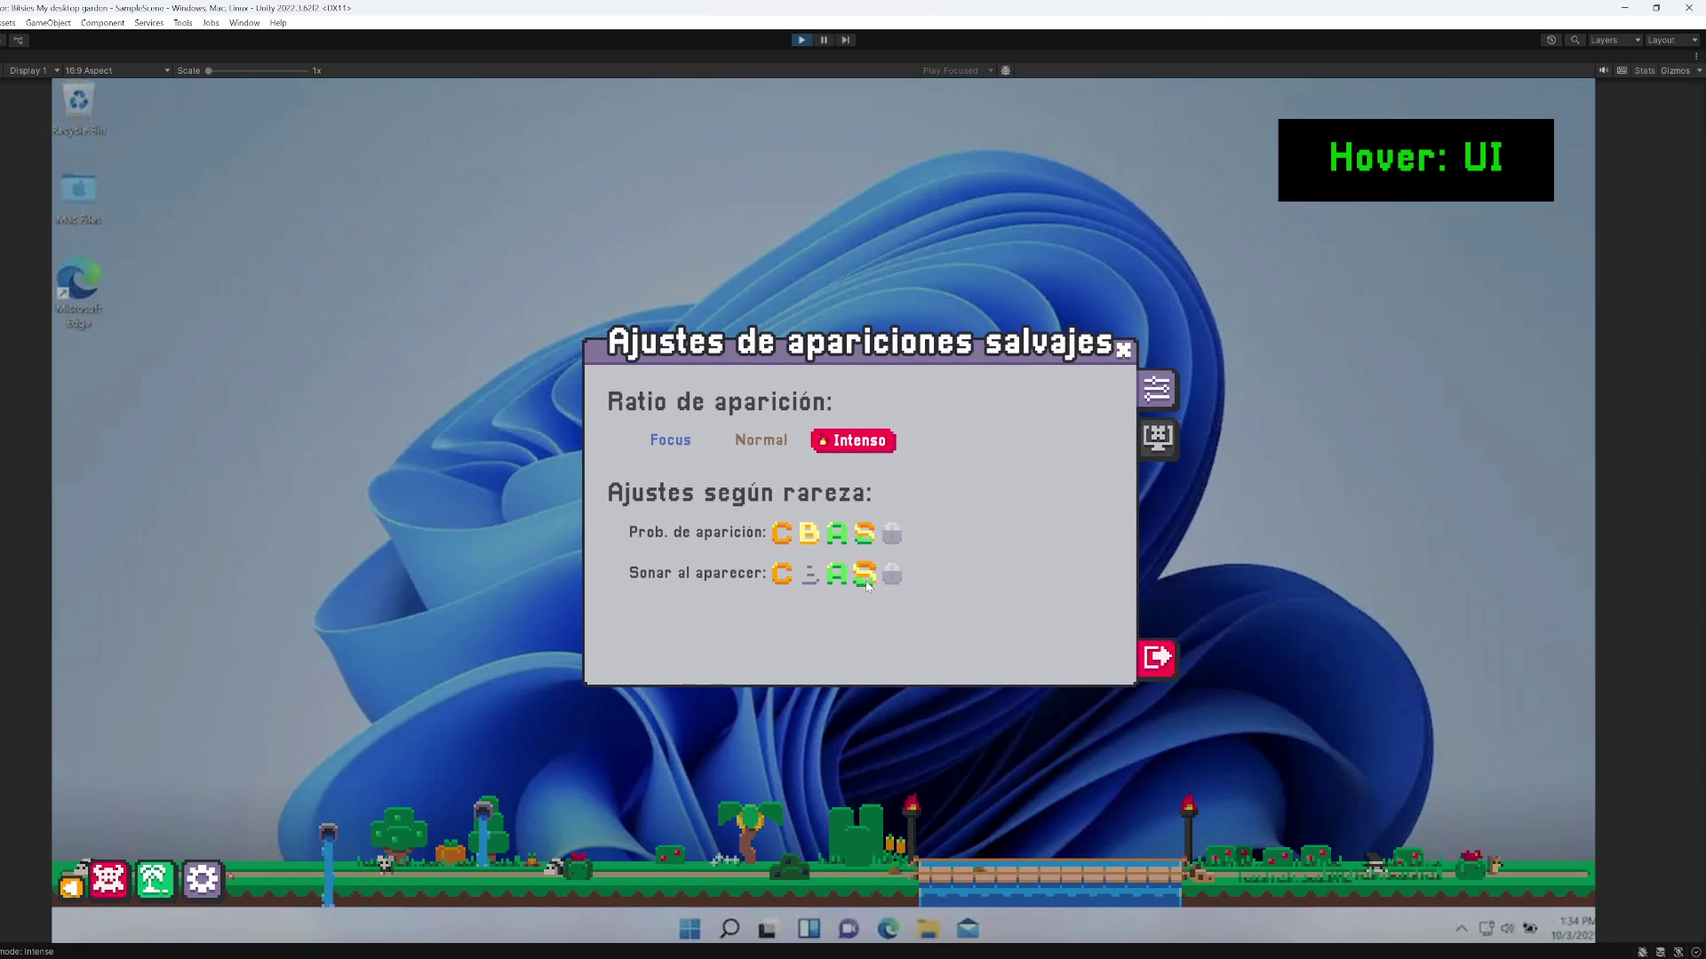
pyautogui.click(866, 582)
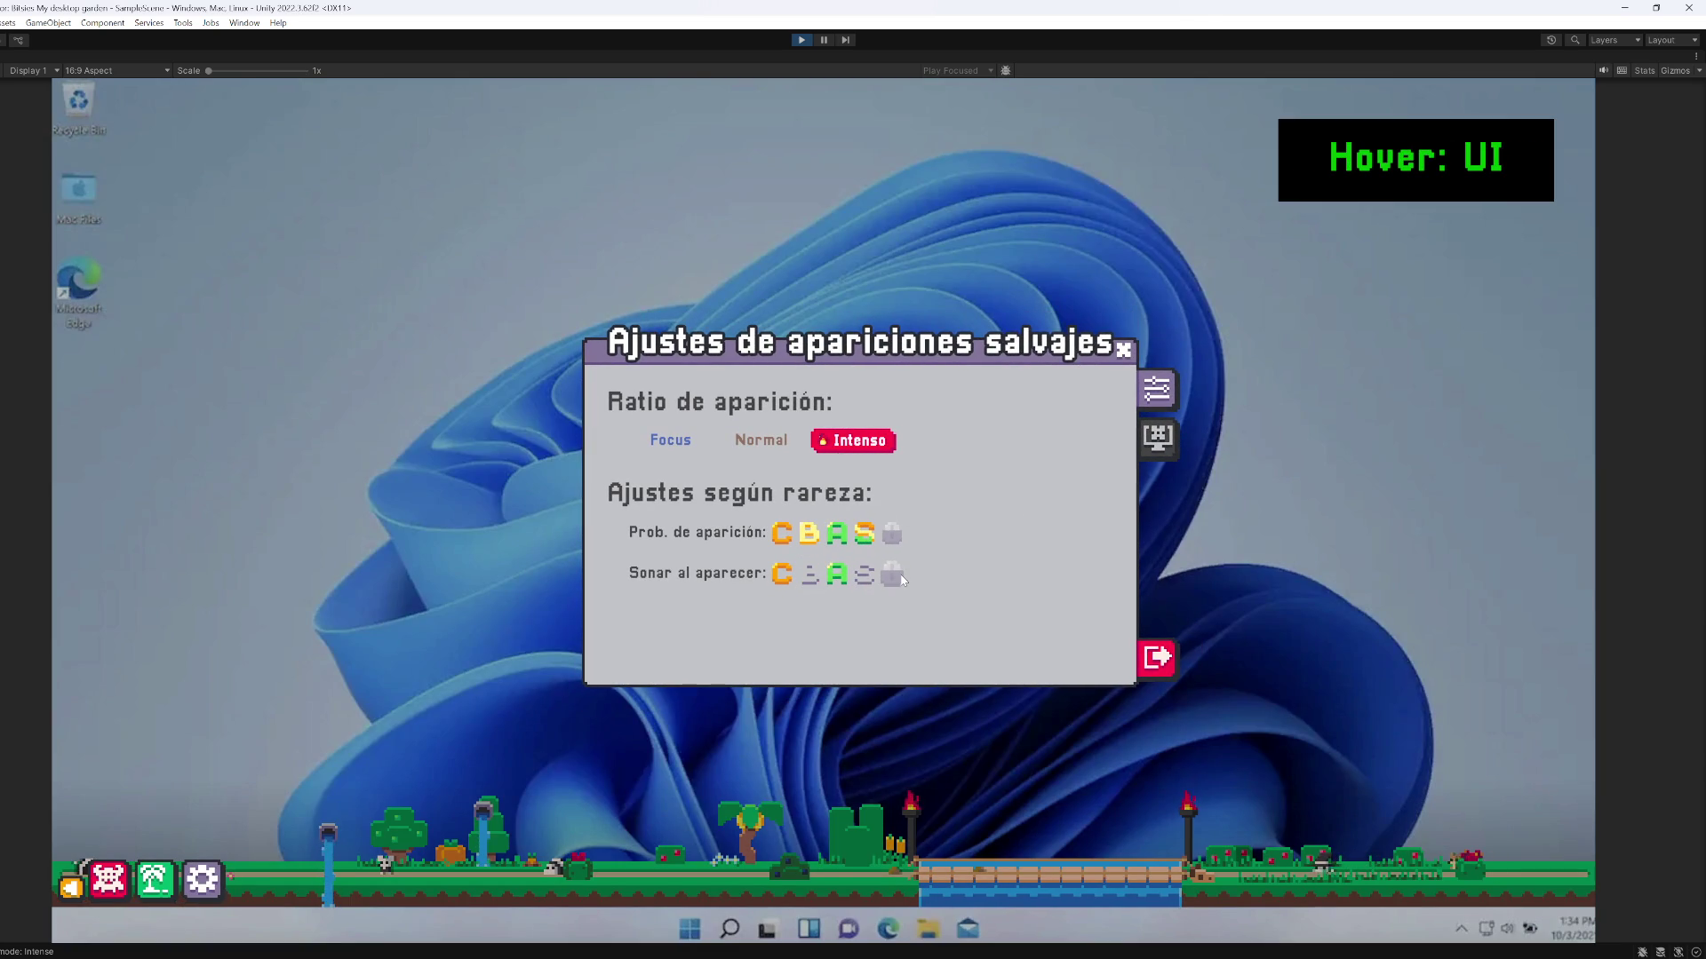
pyautogui.click(1124, 349)
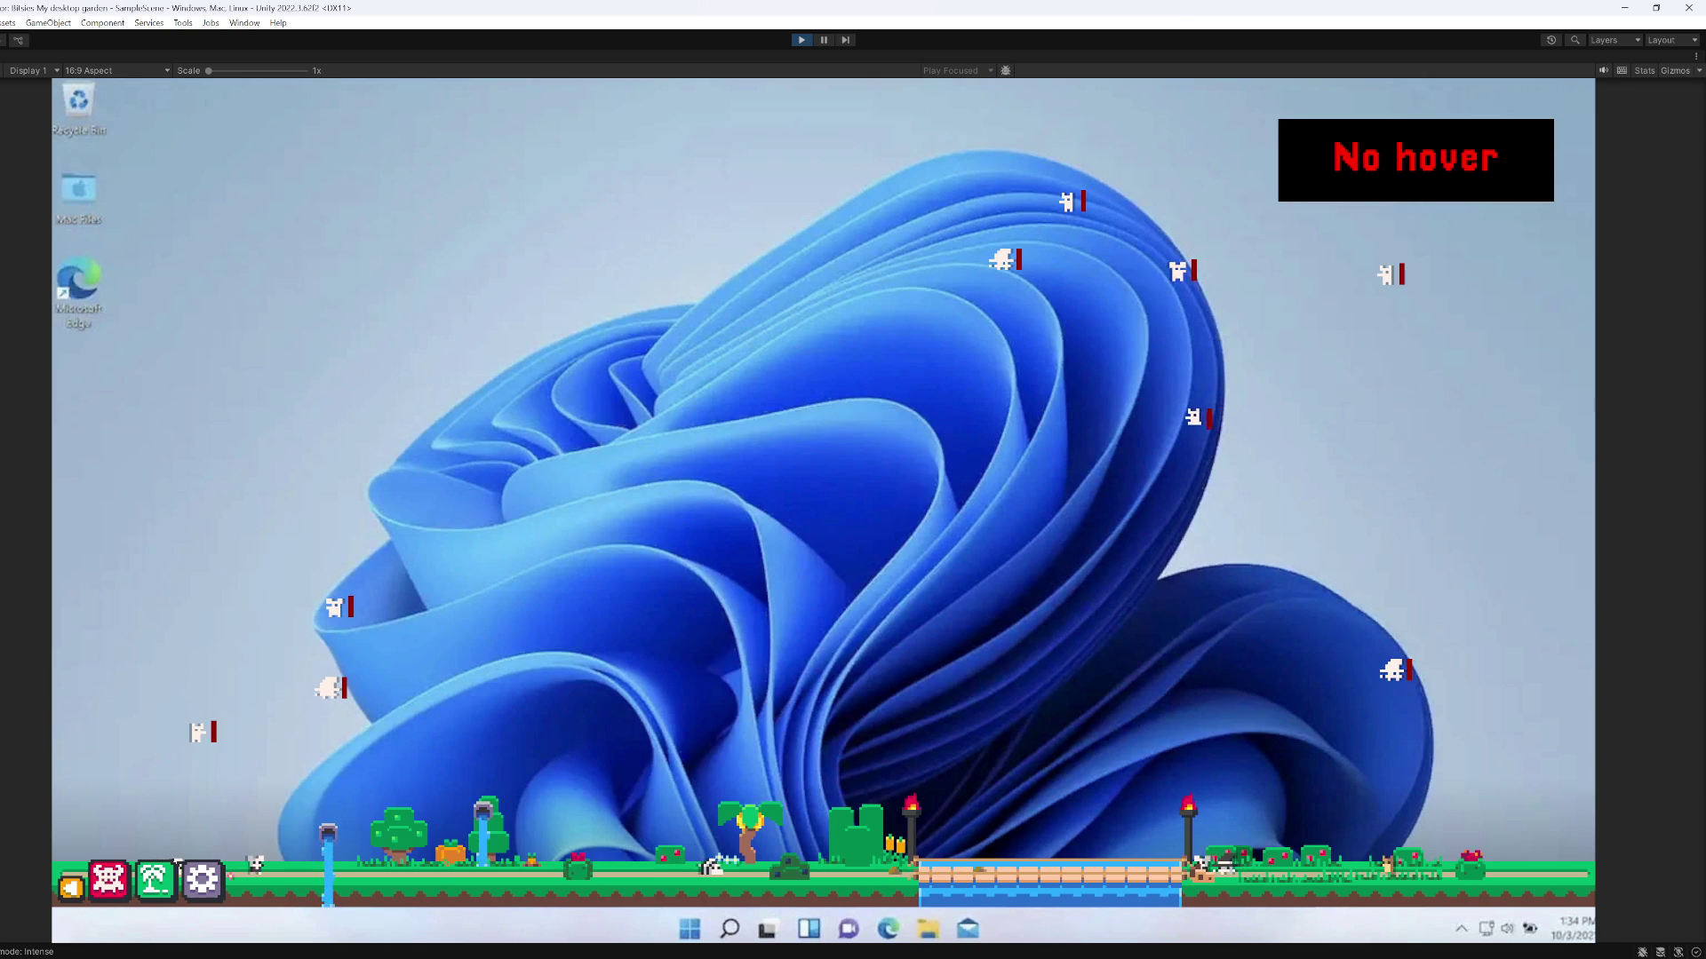
pyautogui.click(799, 40)
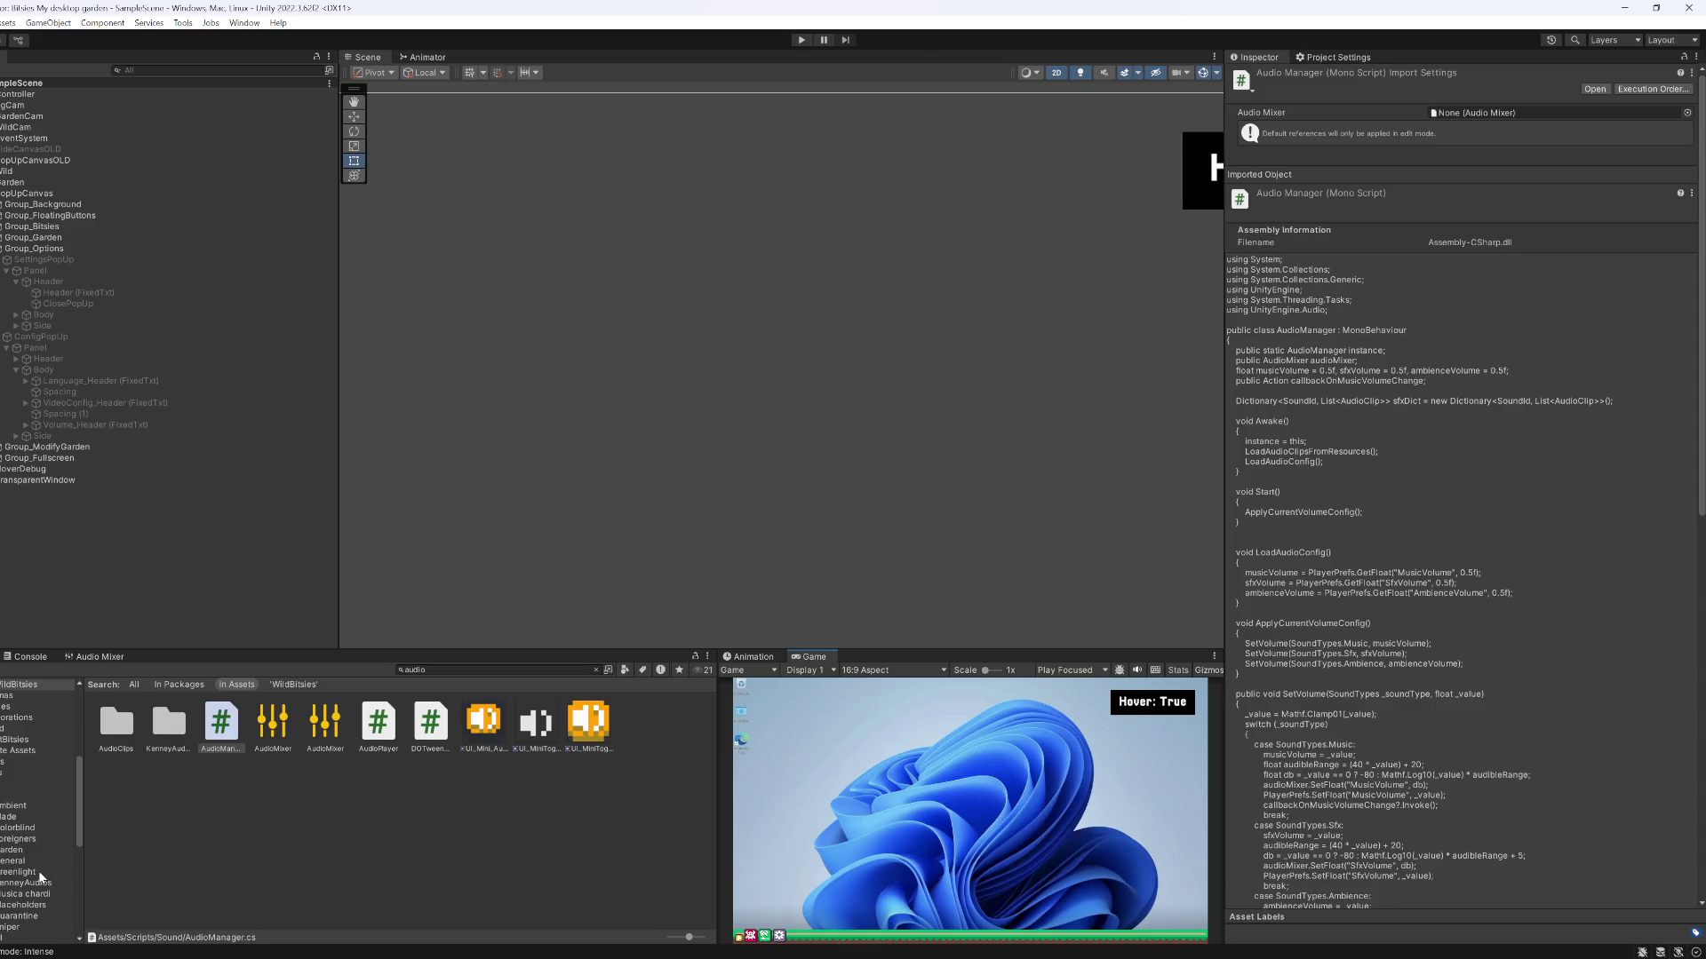
# Open SFX/KenneyAudios/Digital and preview clips from highDown through phaserDown1, spaceTrash2 and powerUp6
pyautogui.scroll(-4, 39, 878)
pyautogui.scroll(5, 39, 873)
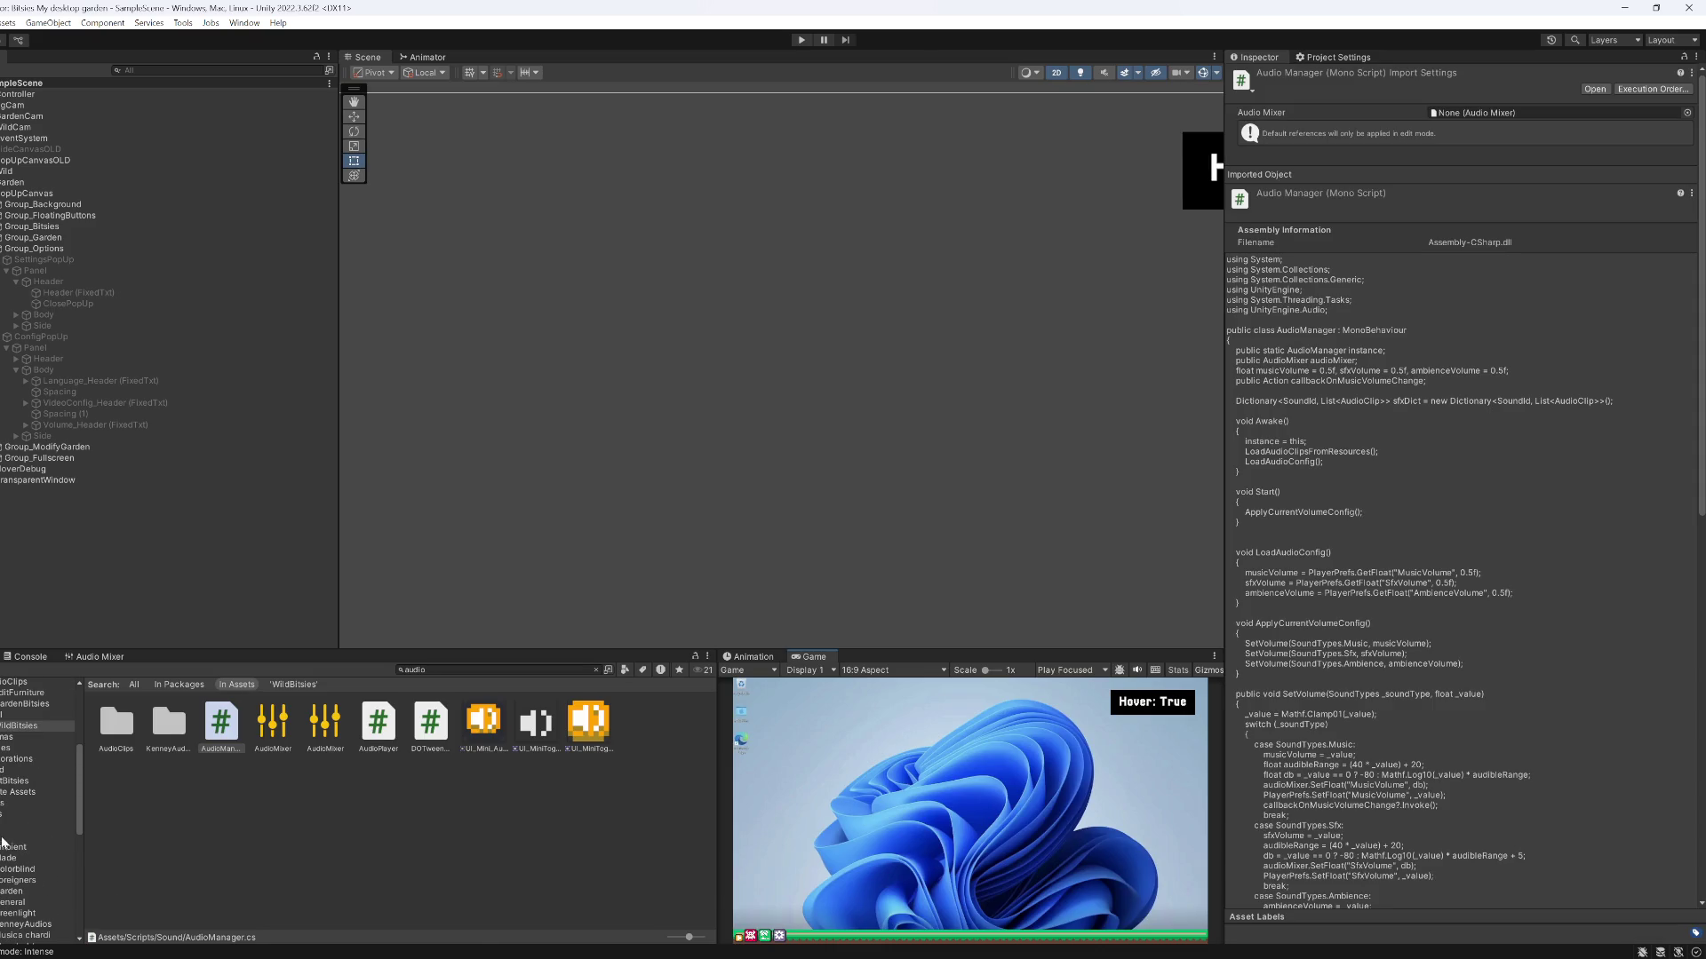
pyautogui.click(23, 837)
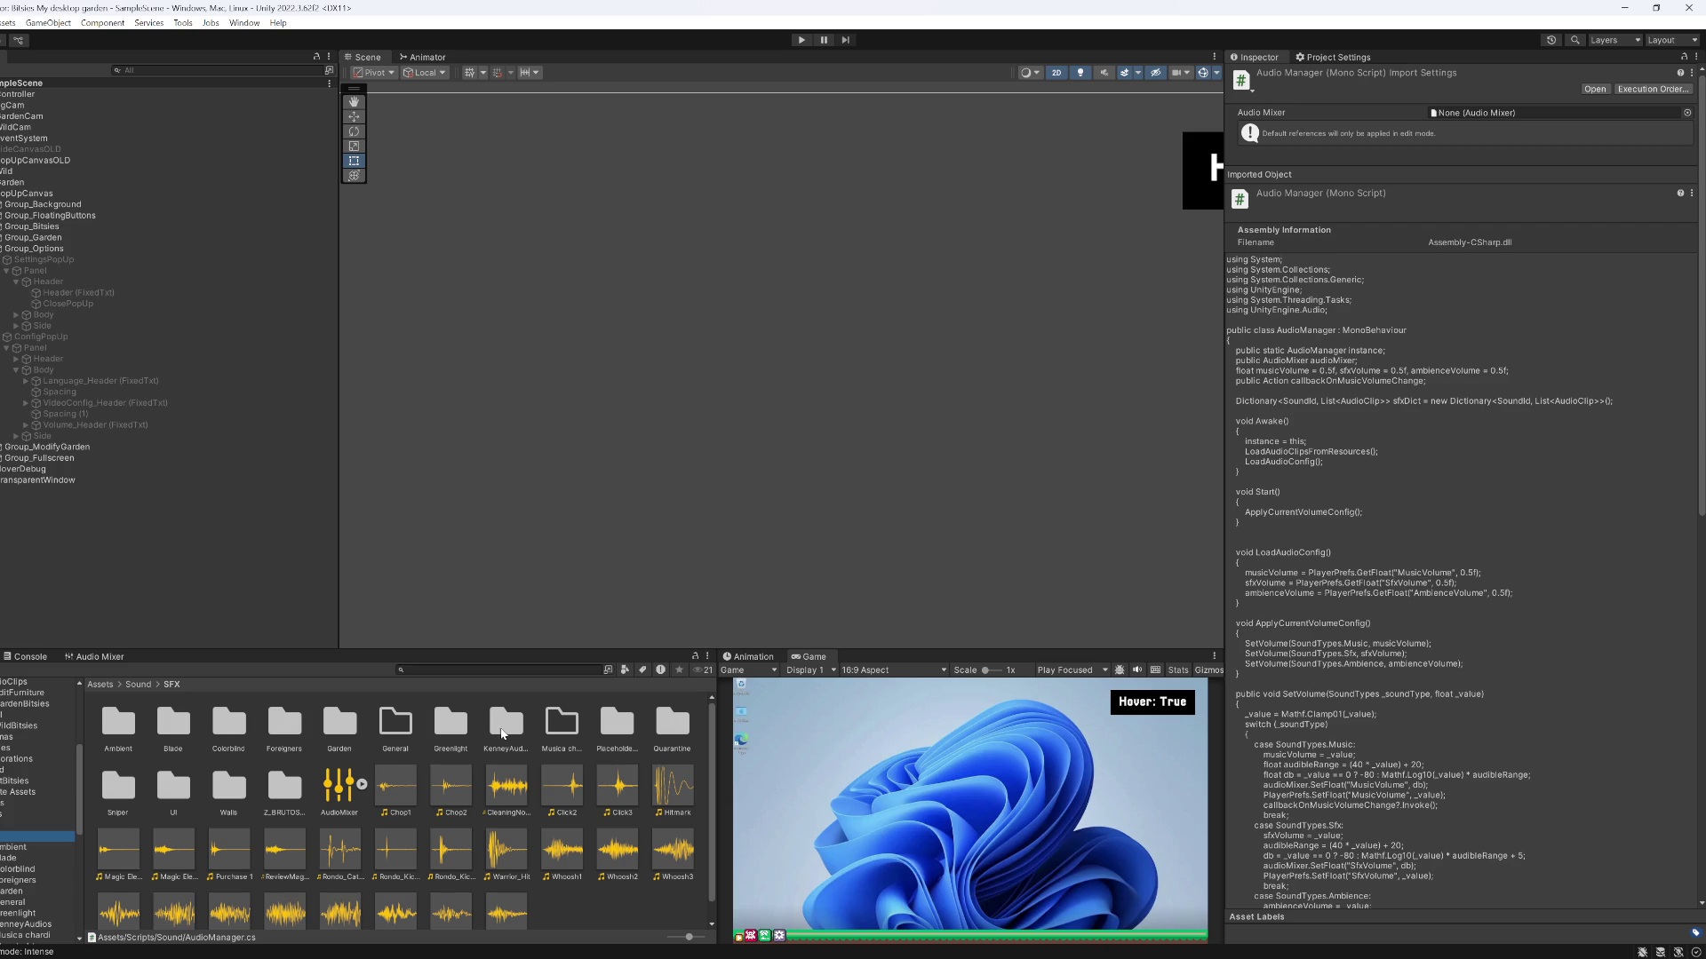
pyautogui.doubleClick(502, 734)
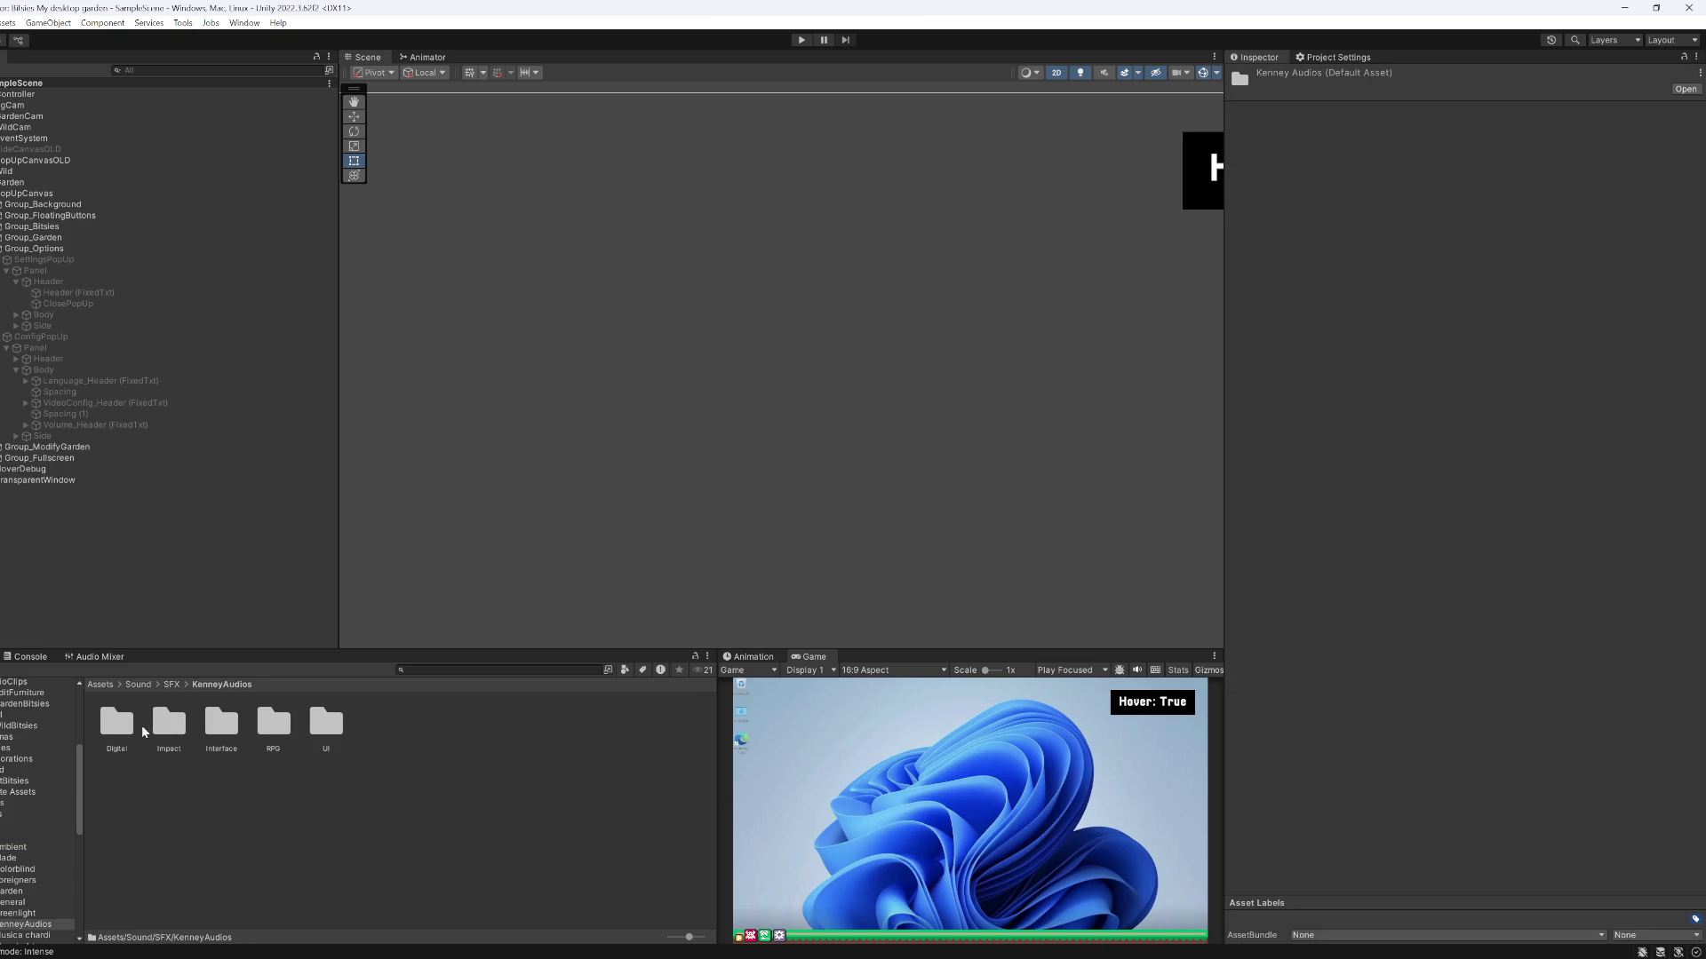
pyautogui.doubleClick(118, 727)
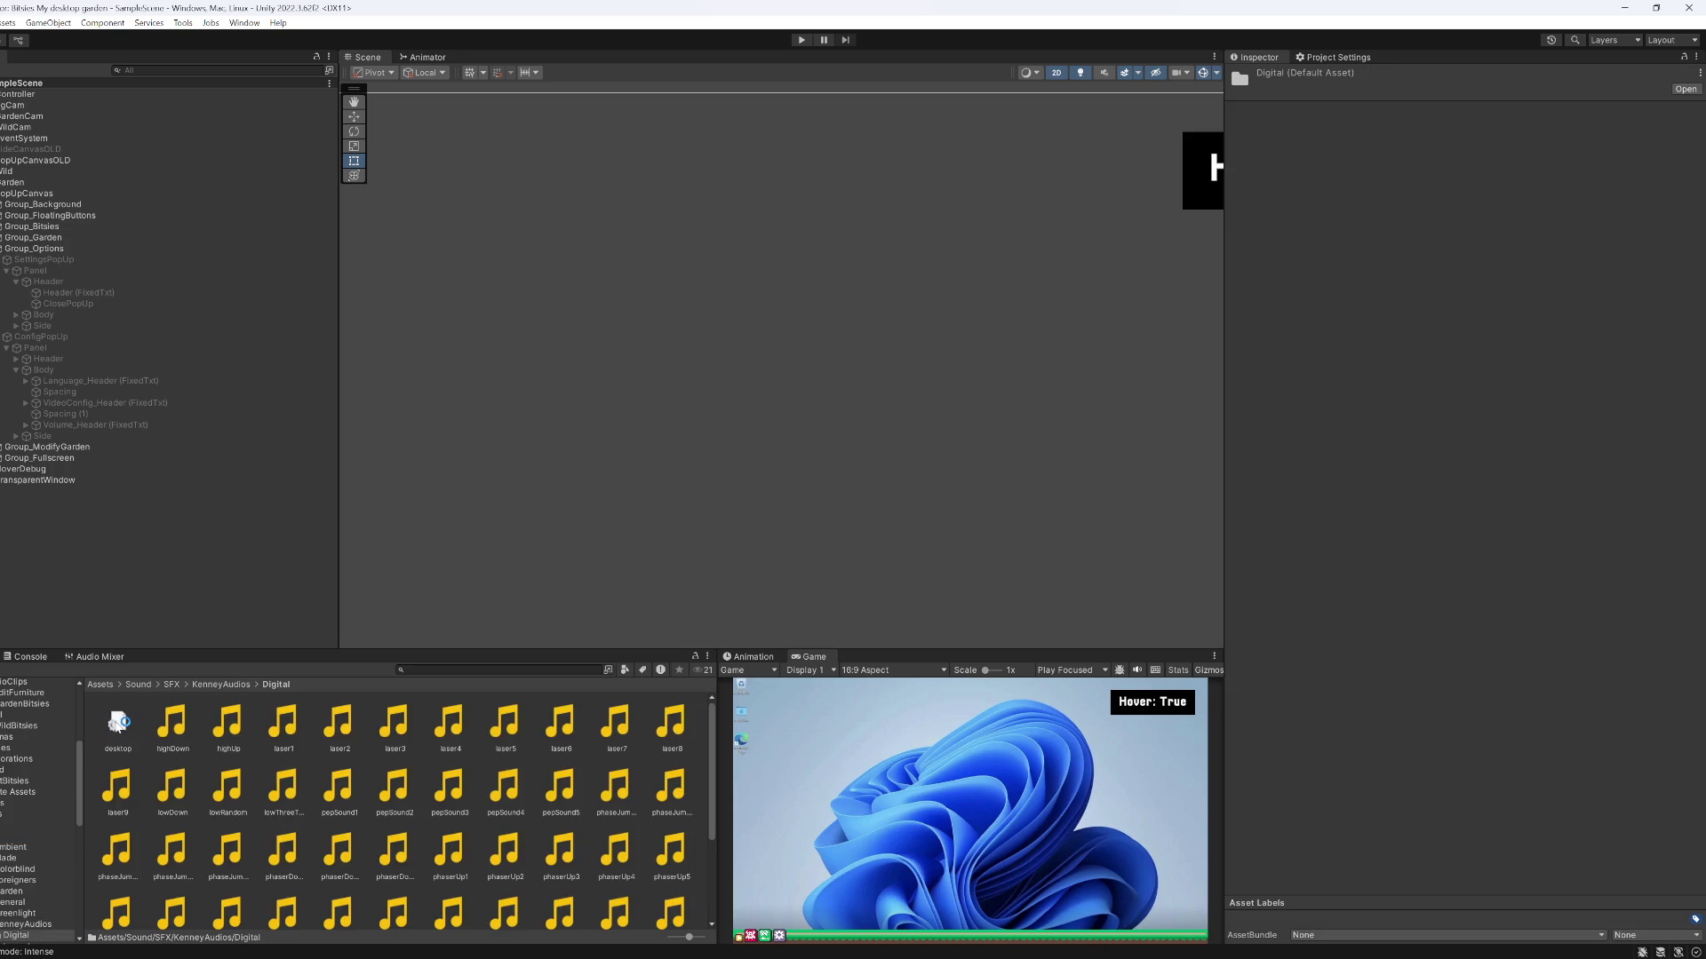
pyautogui.click(163, 733)
pyautogui.press('Right')
pyautogui.press('Down')
pyautogui.press('Down')
pyautogui.press('Right')
pyautogui.press('Down')
pyautogui.press('Down')
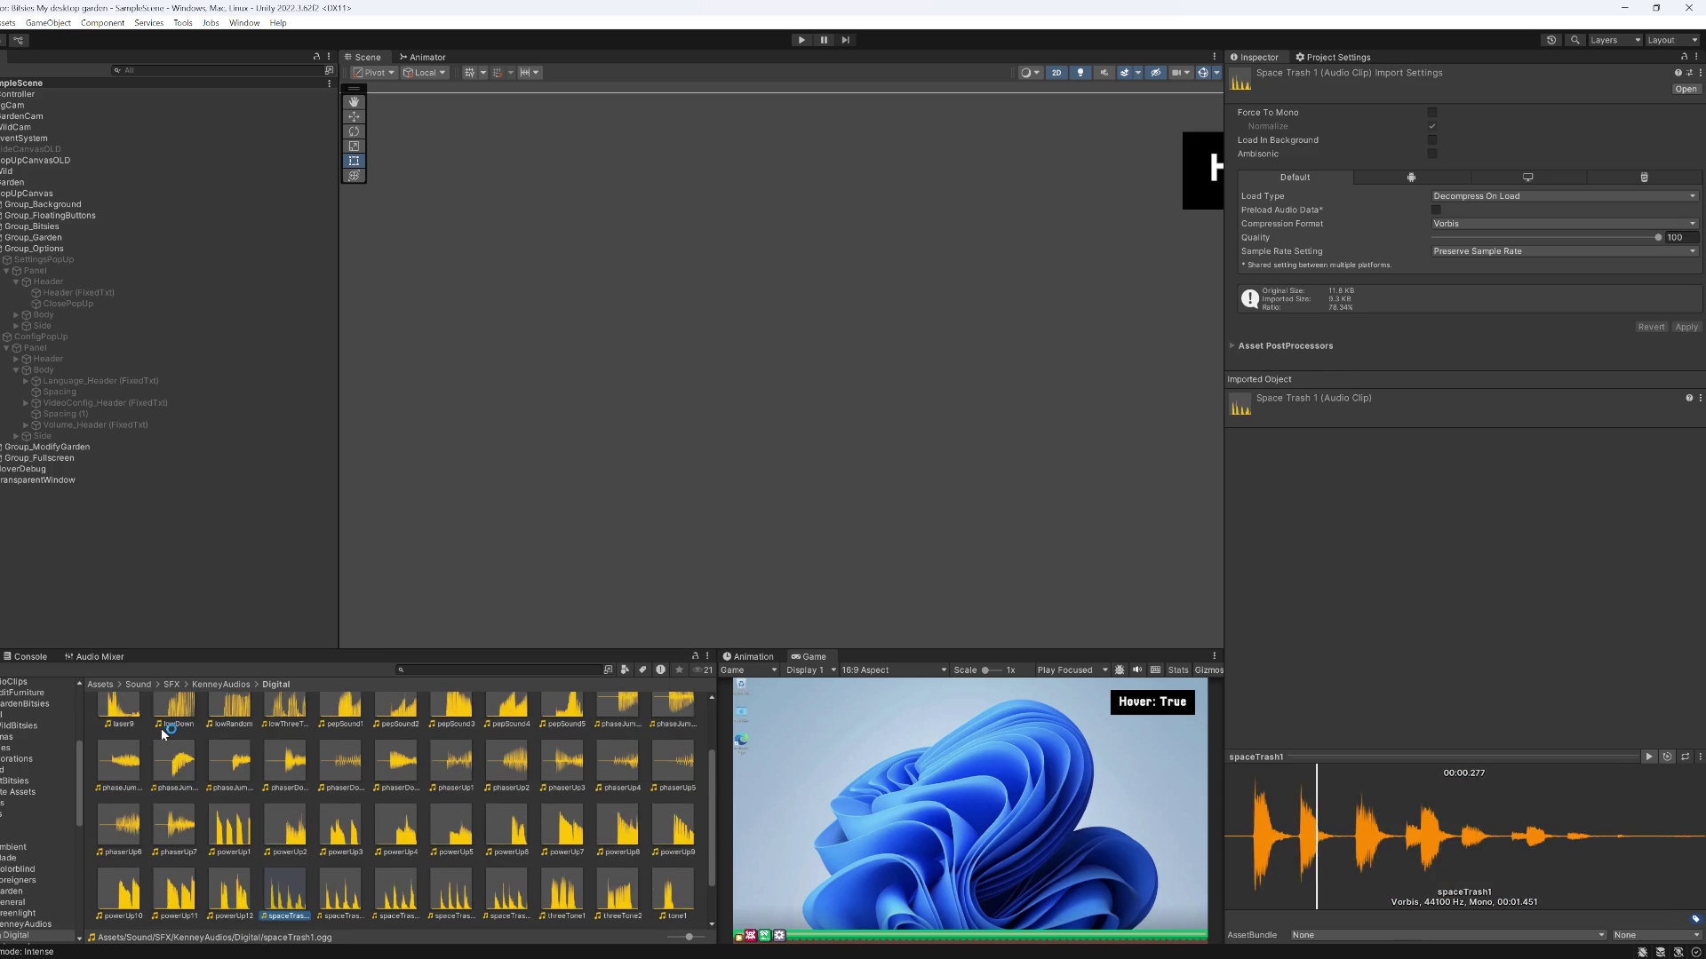
pyautogui.press('Right')
pyautogui.press('Right')
pyautogui.press('Right')
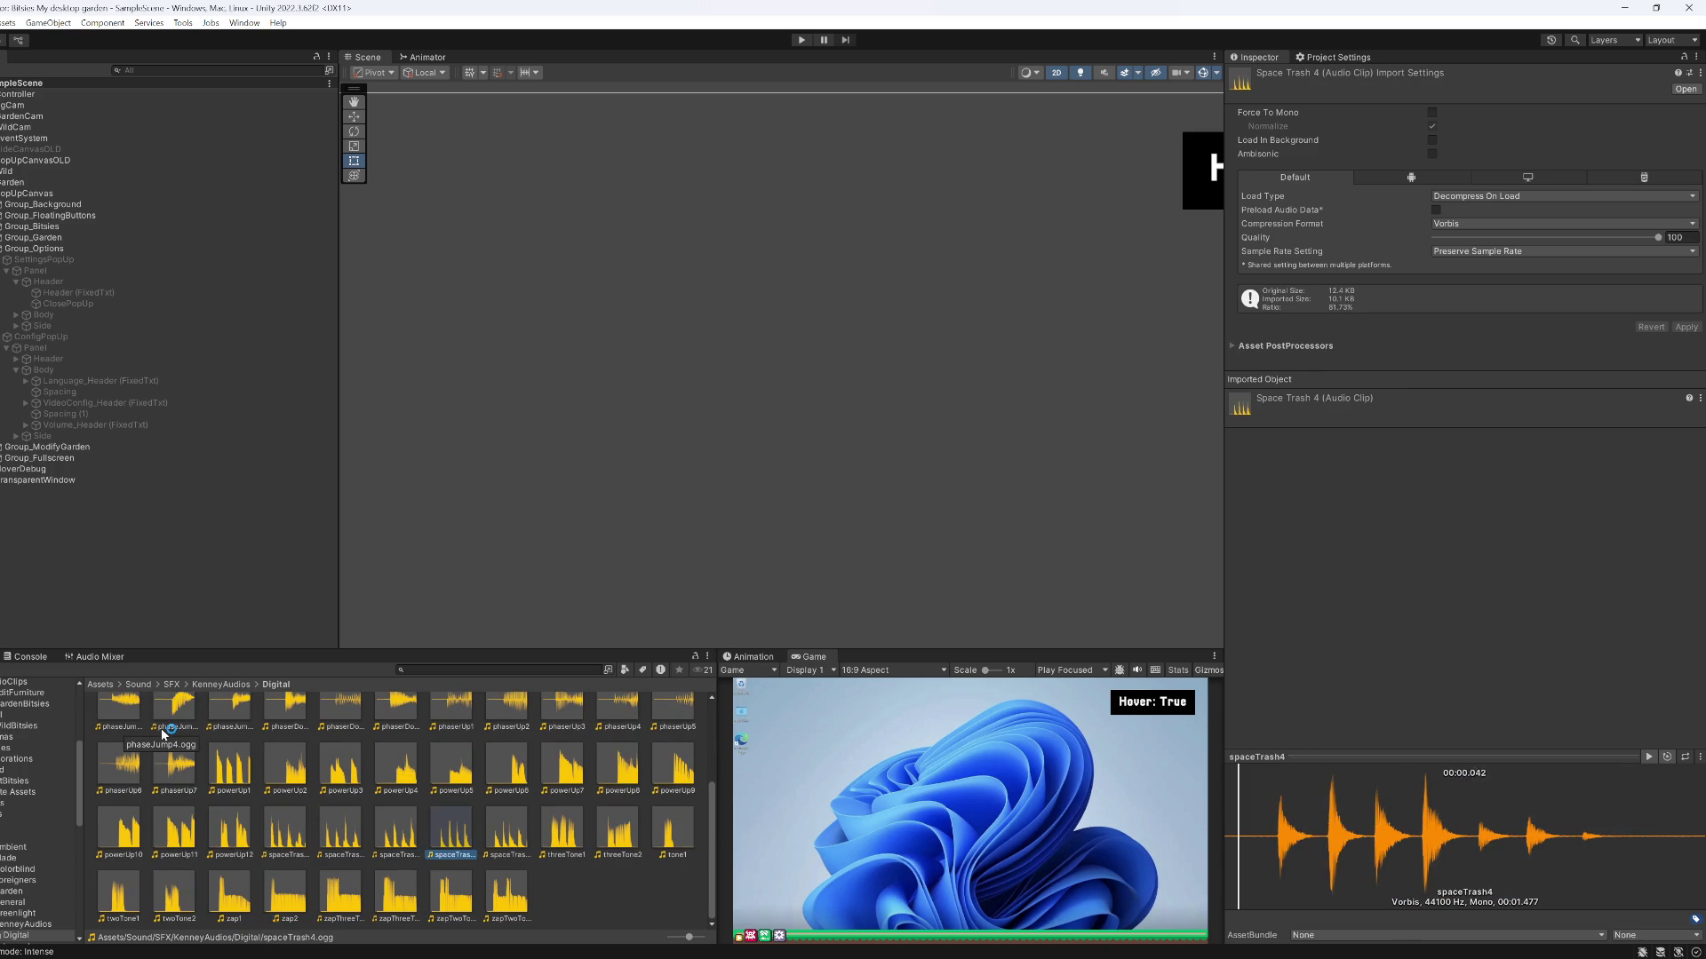
pyautogui.press('Right')
pyautogui.press('Up')
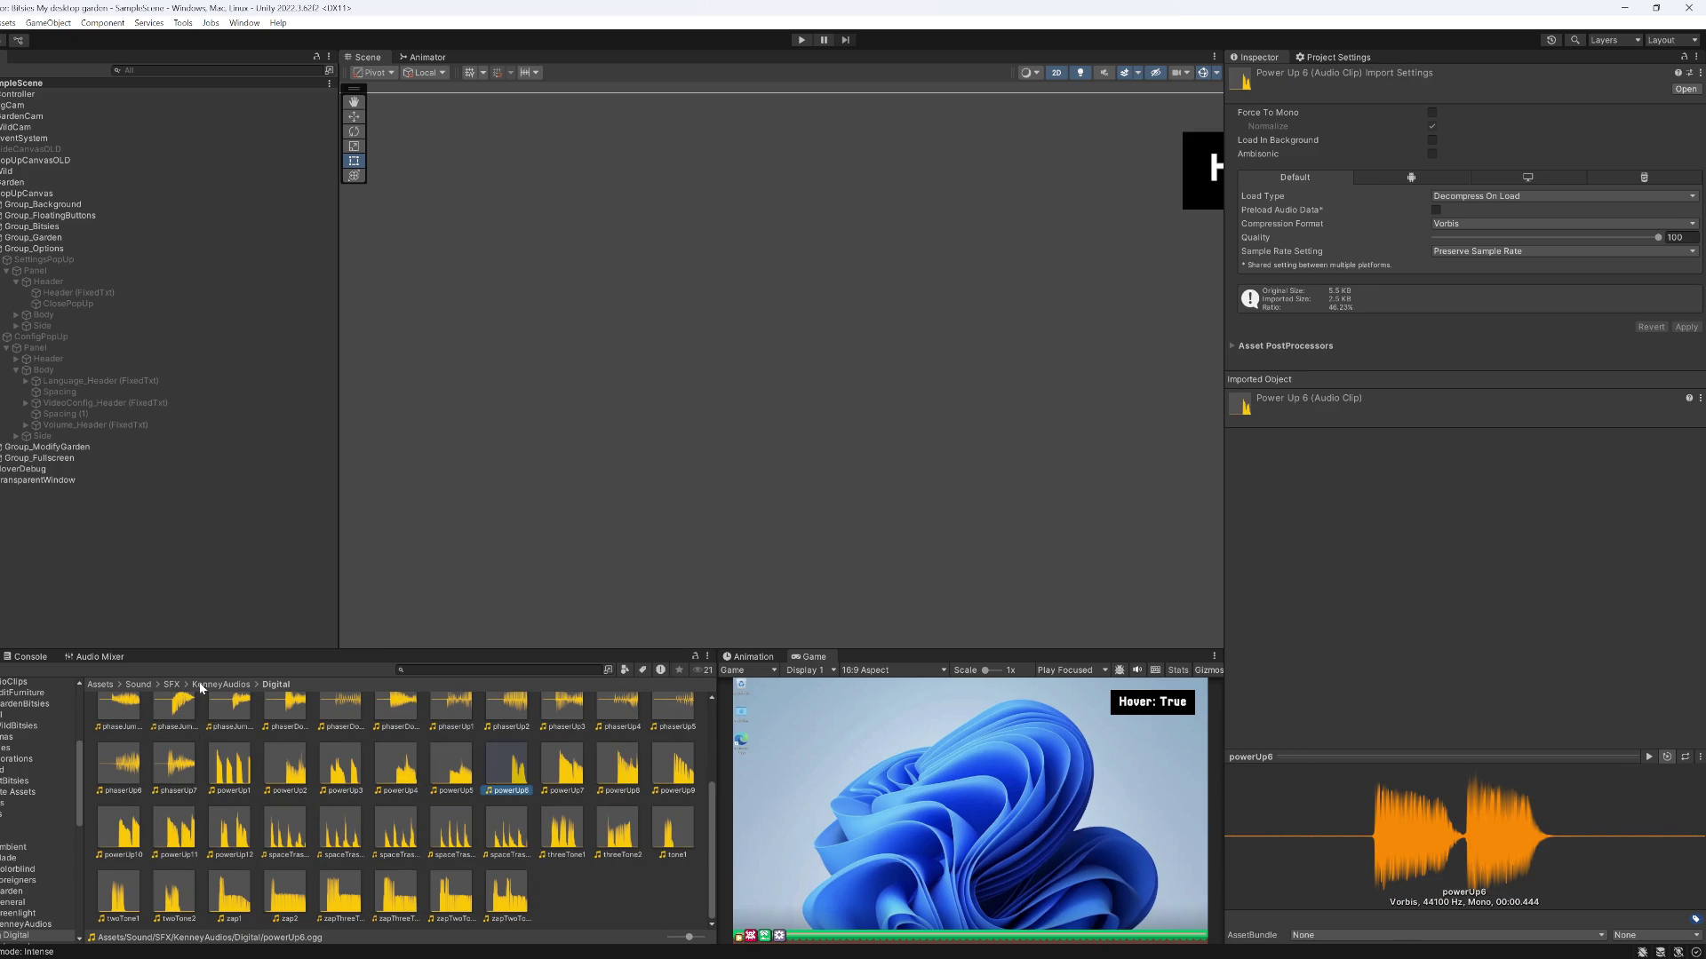
# Preview RPG clips including bookFlip1, cloth4, drawKnife1, doorOpen, metalLatch and footstep05
pyautogui.click(205, 685)
pyautogui.doubleClick(263, 723)
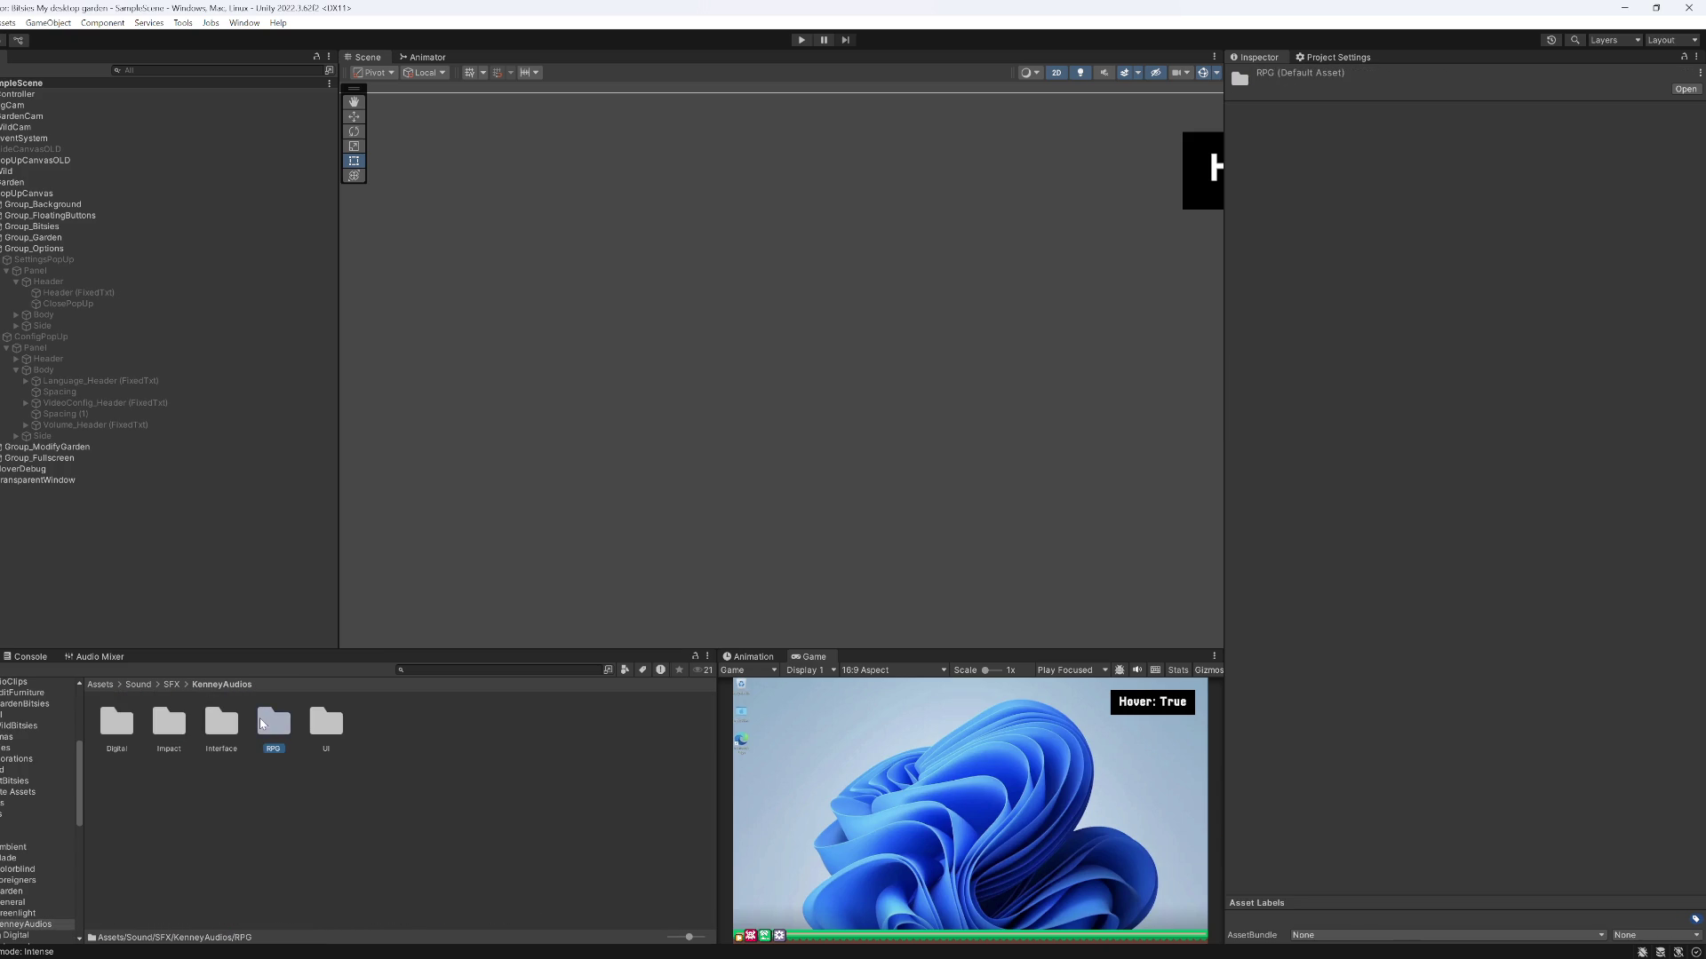
pyautogui.click(270, 721)
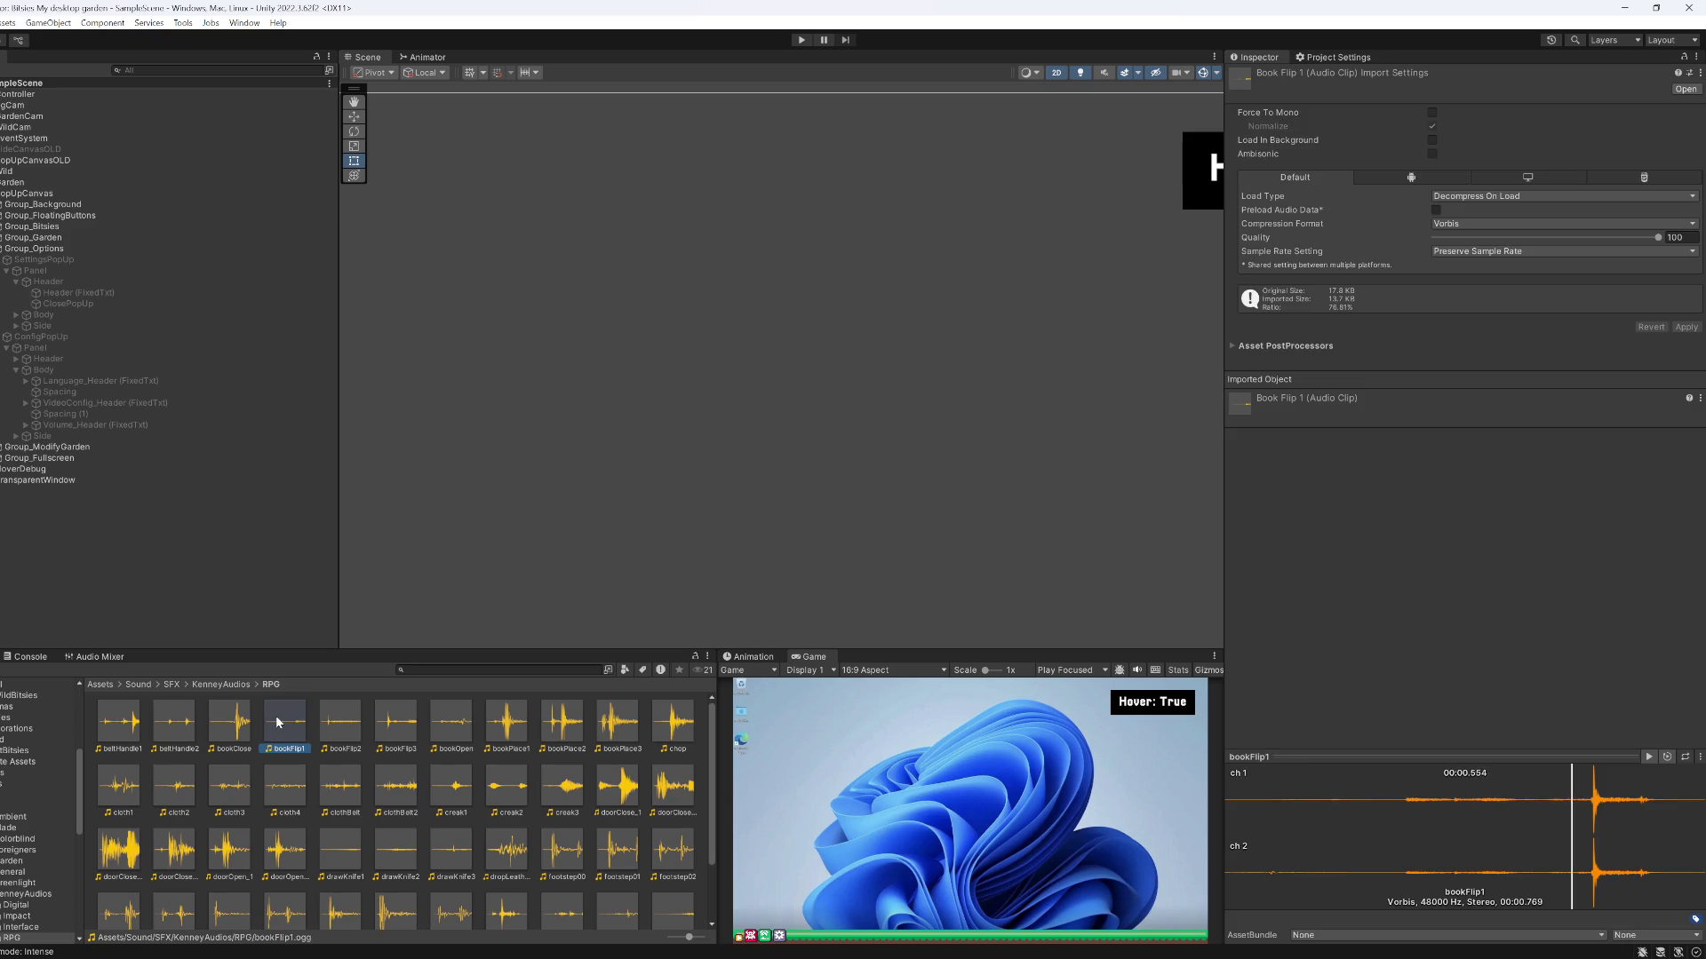
pyautogui.press('Down')
pyautogui.press('Down')
pyautogui.press('Right')
pyautogui.press('Down')
pyautogui.press('Down')
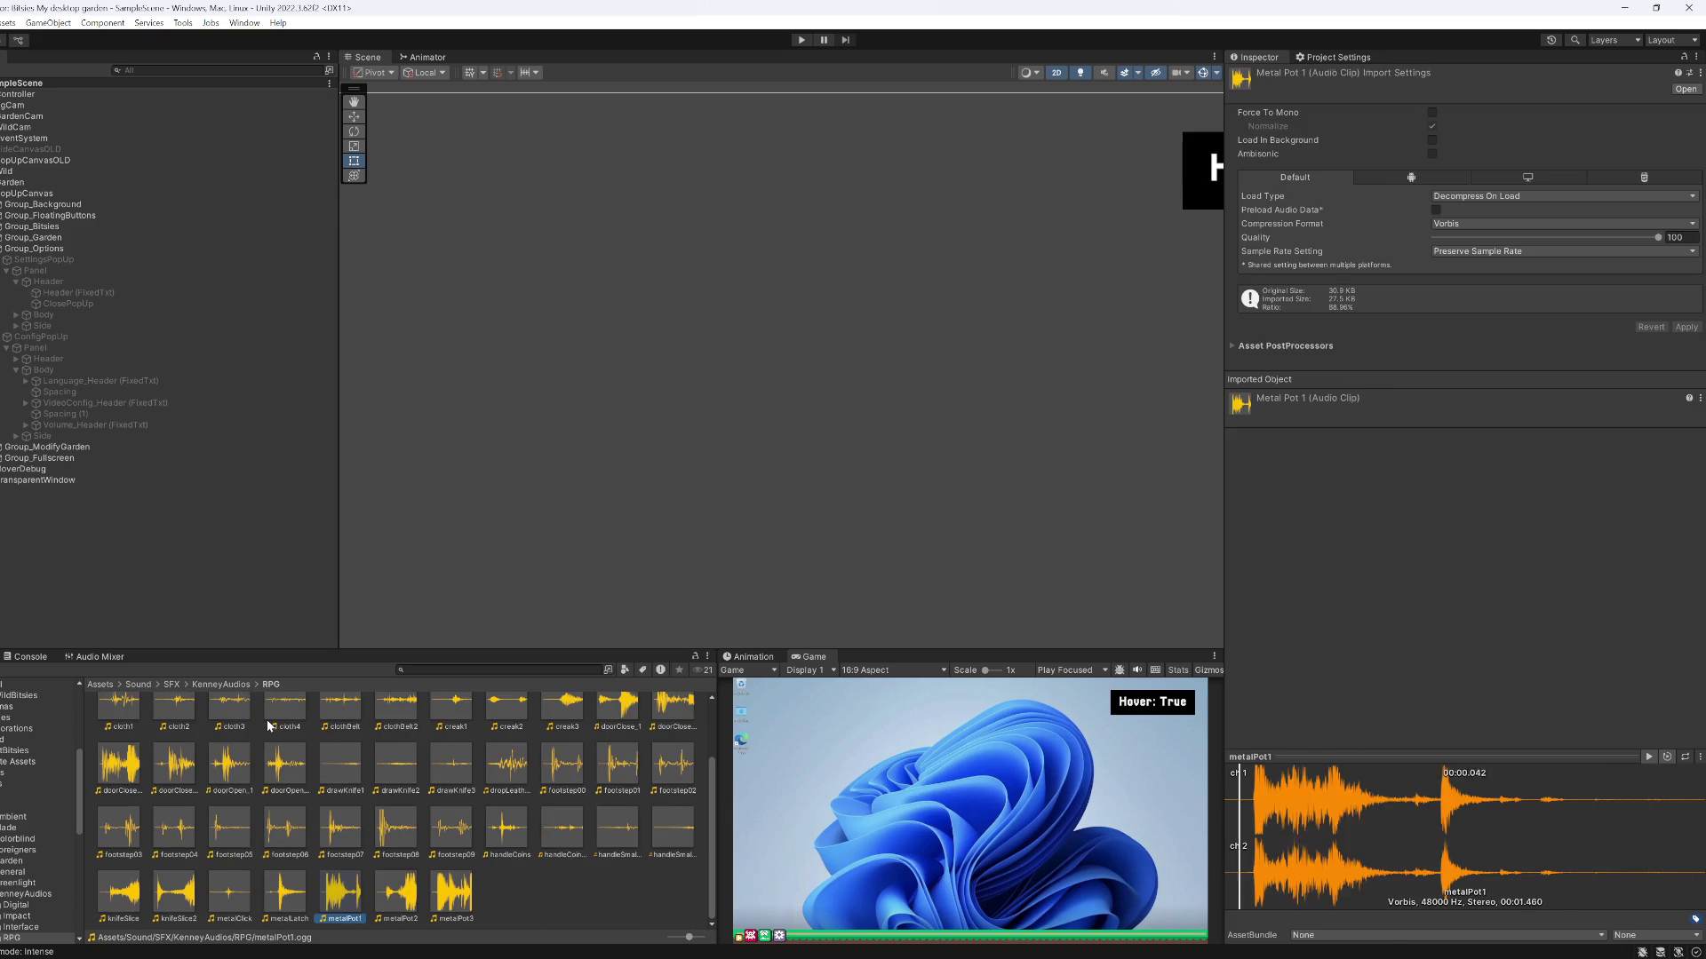
pyautogui.press('Left')
pyautogui.press('Left')
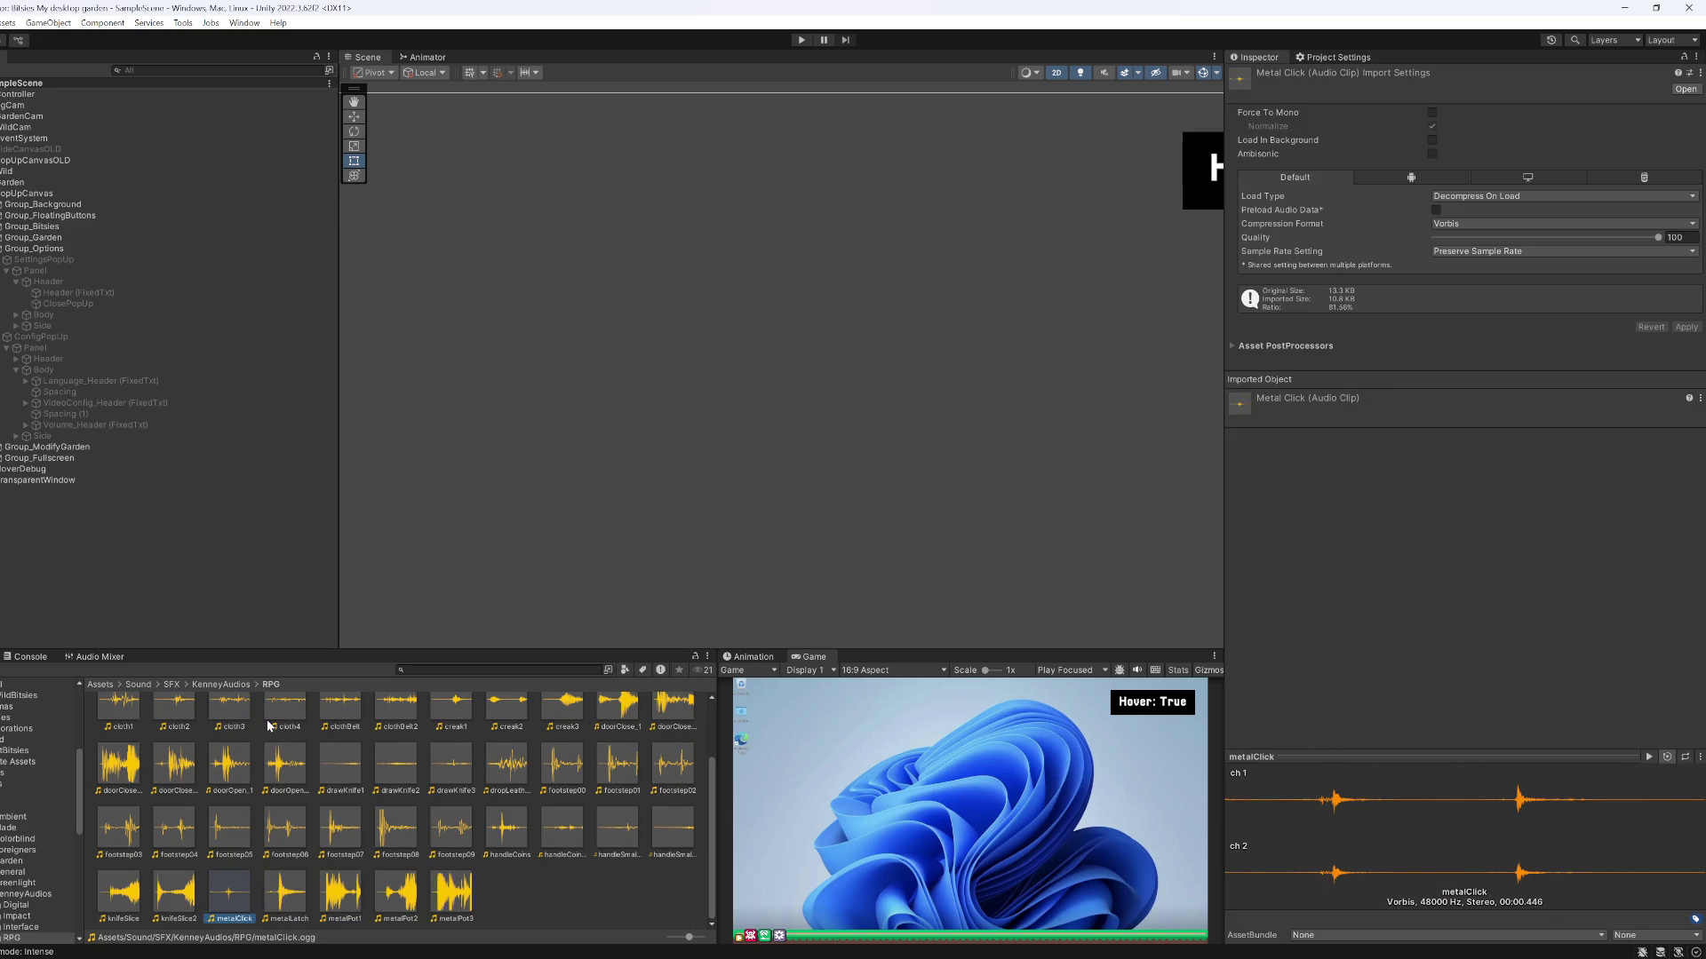
pyautogui.press('Up')
# Return to the SFX folder and open its UI subfolder
pyautogui.click(184, 684)
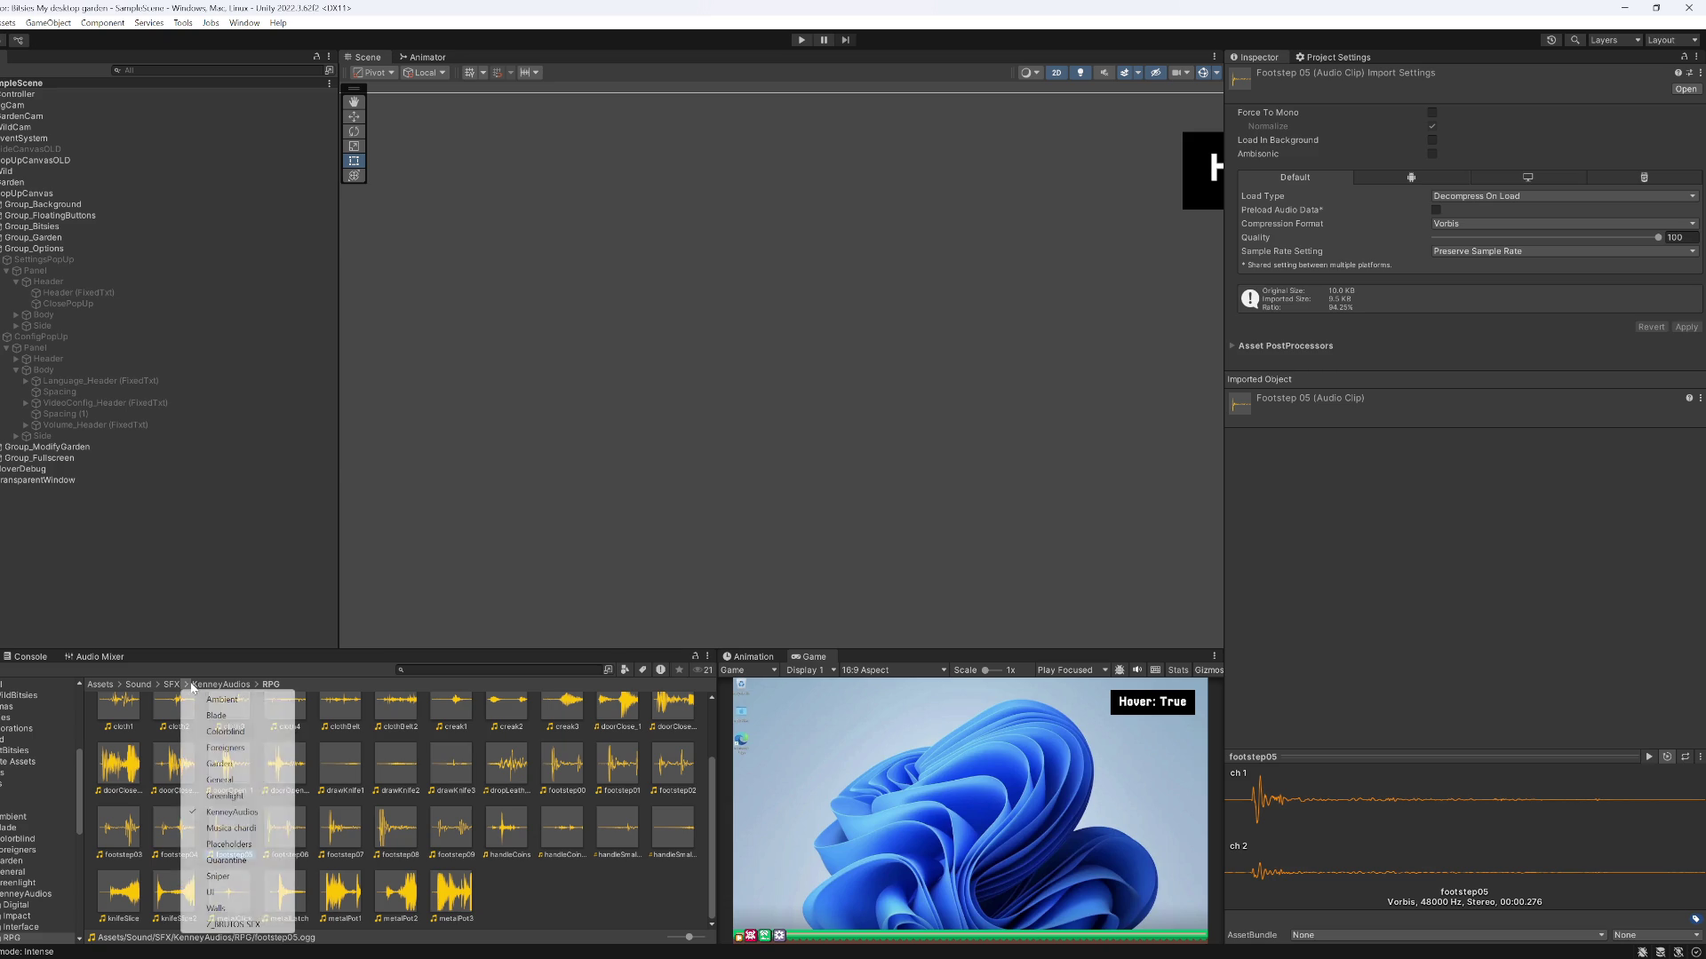
pyautogui.click(173, 685)
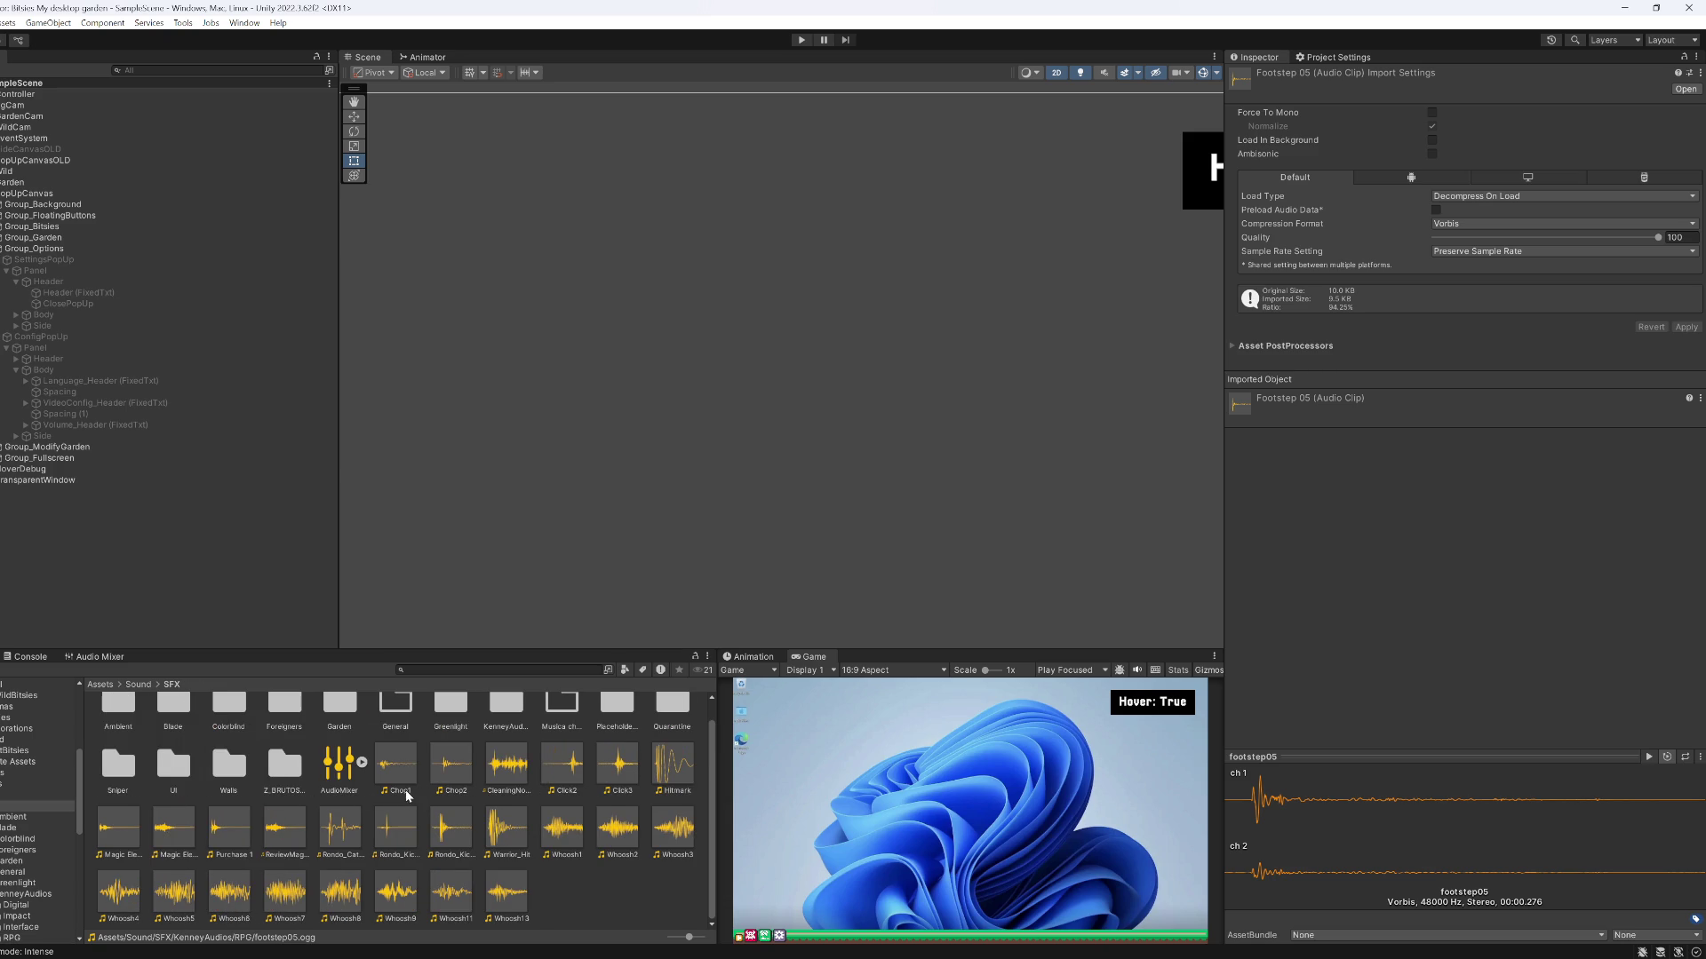
pyautogui.scroll(1, 408, 781)
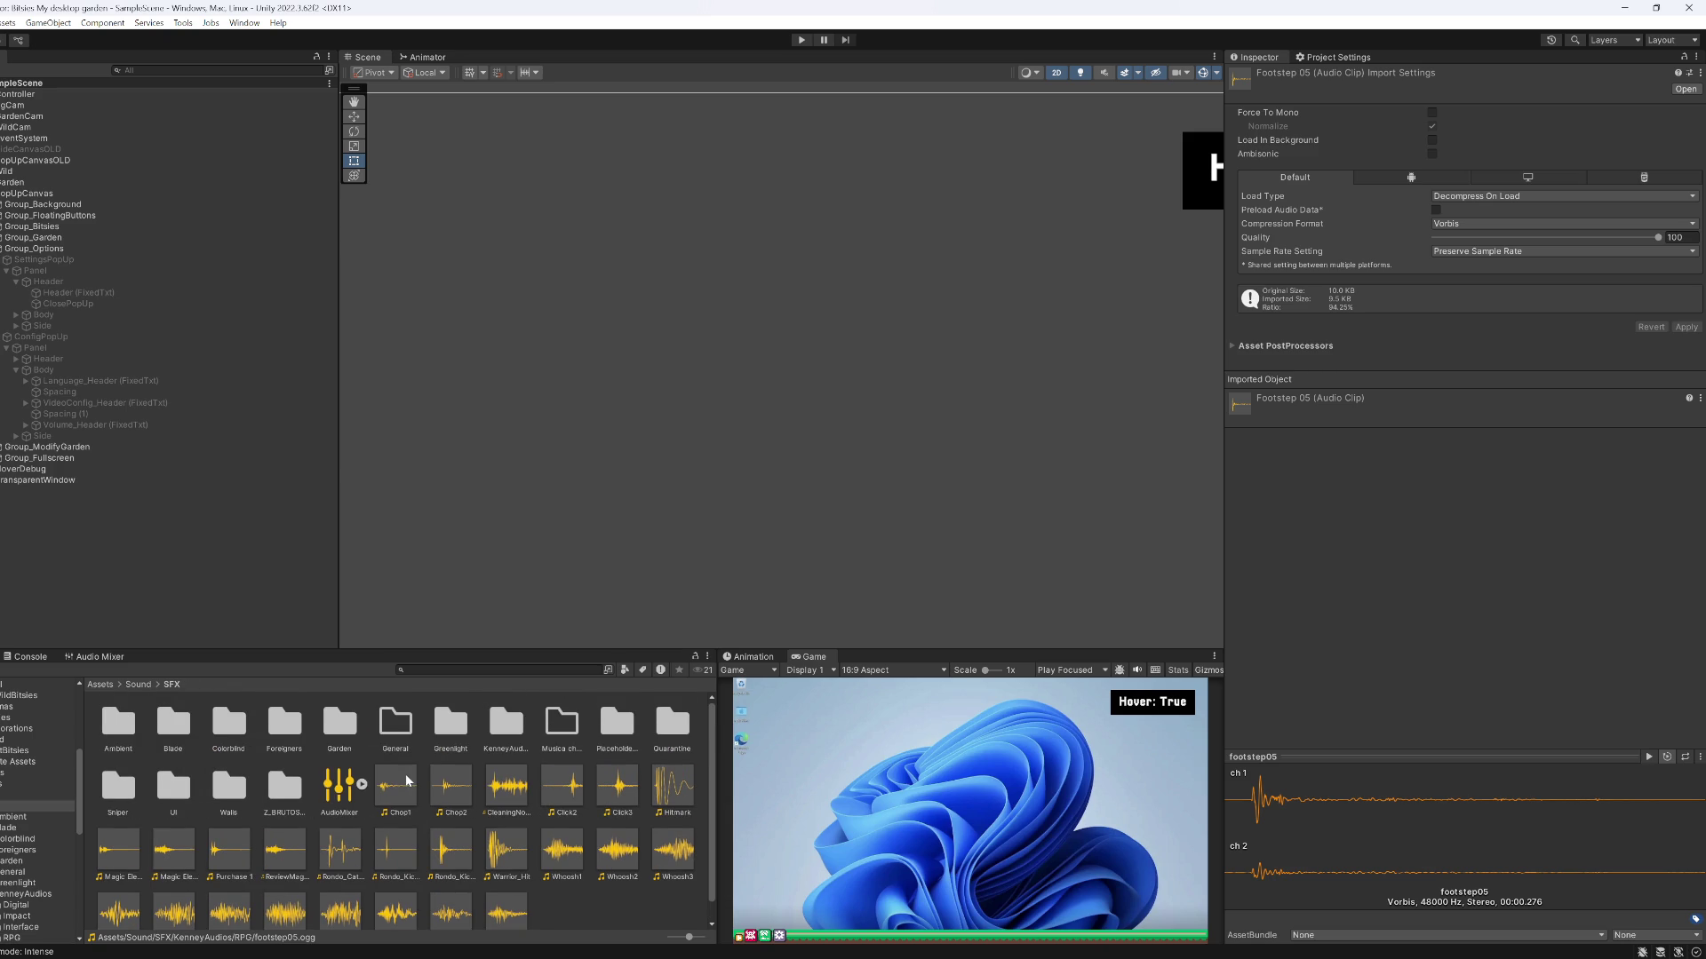
pyautogui.doubleClick(174, 785)
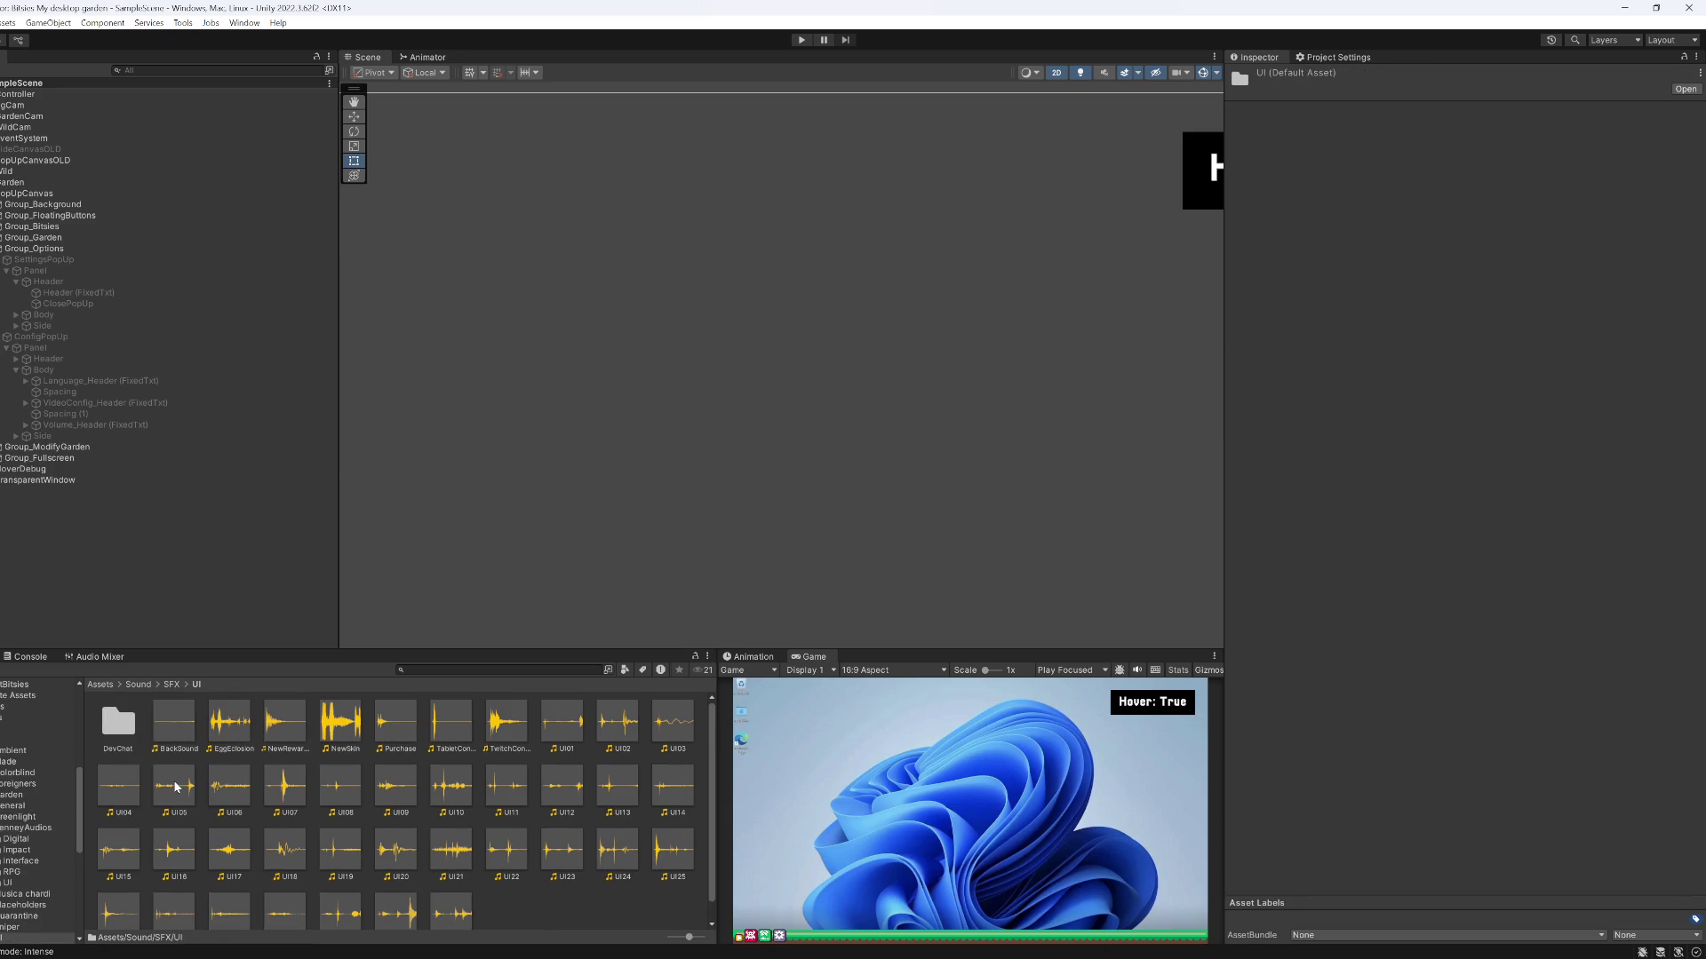
# Preview the BackSound, NewRewardPopUp, NewSkin, Purchase, TabletConnect, TwitchConnect, UI01 and UI02 clips
pyautogui.click(177, 751)
pyautogui.press('Right')
pyautogui.press('Right')
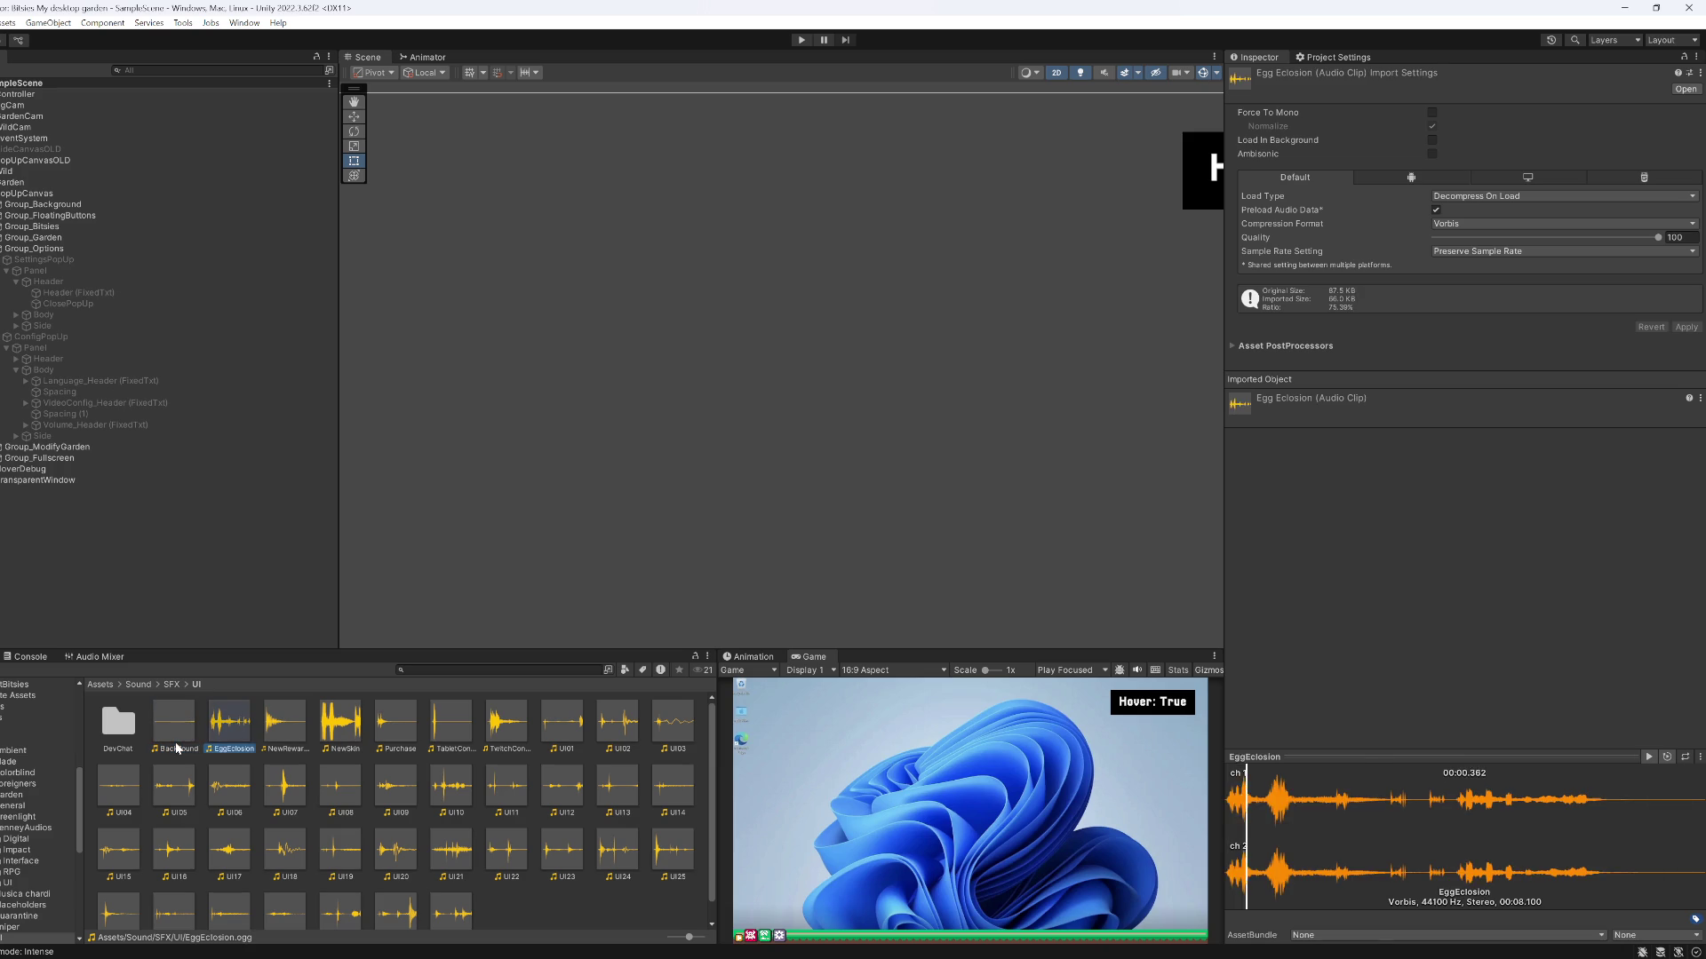
pyautogui.press('Right')
pyautogui.press('Right')
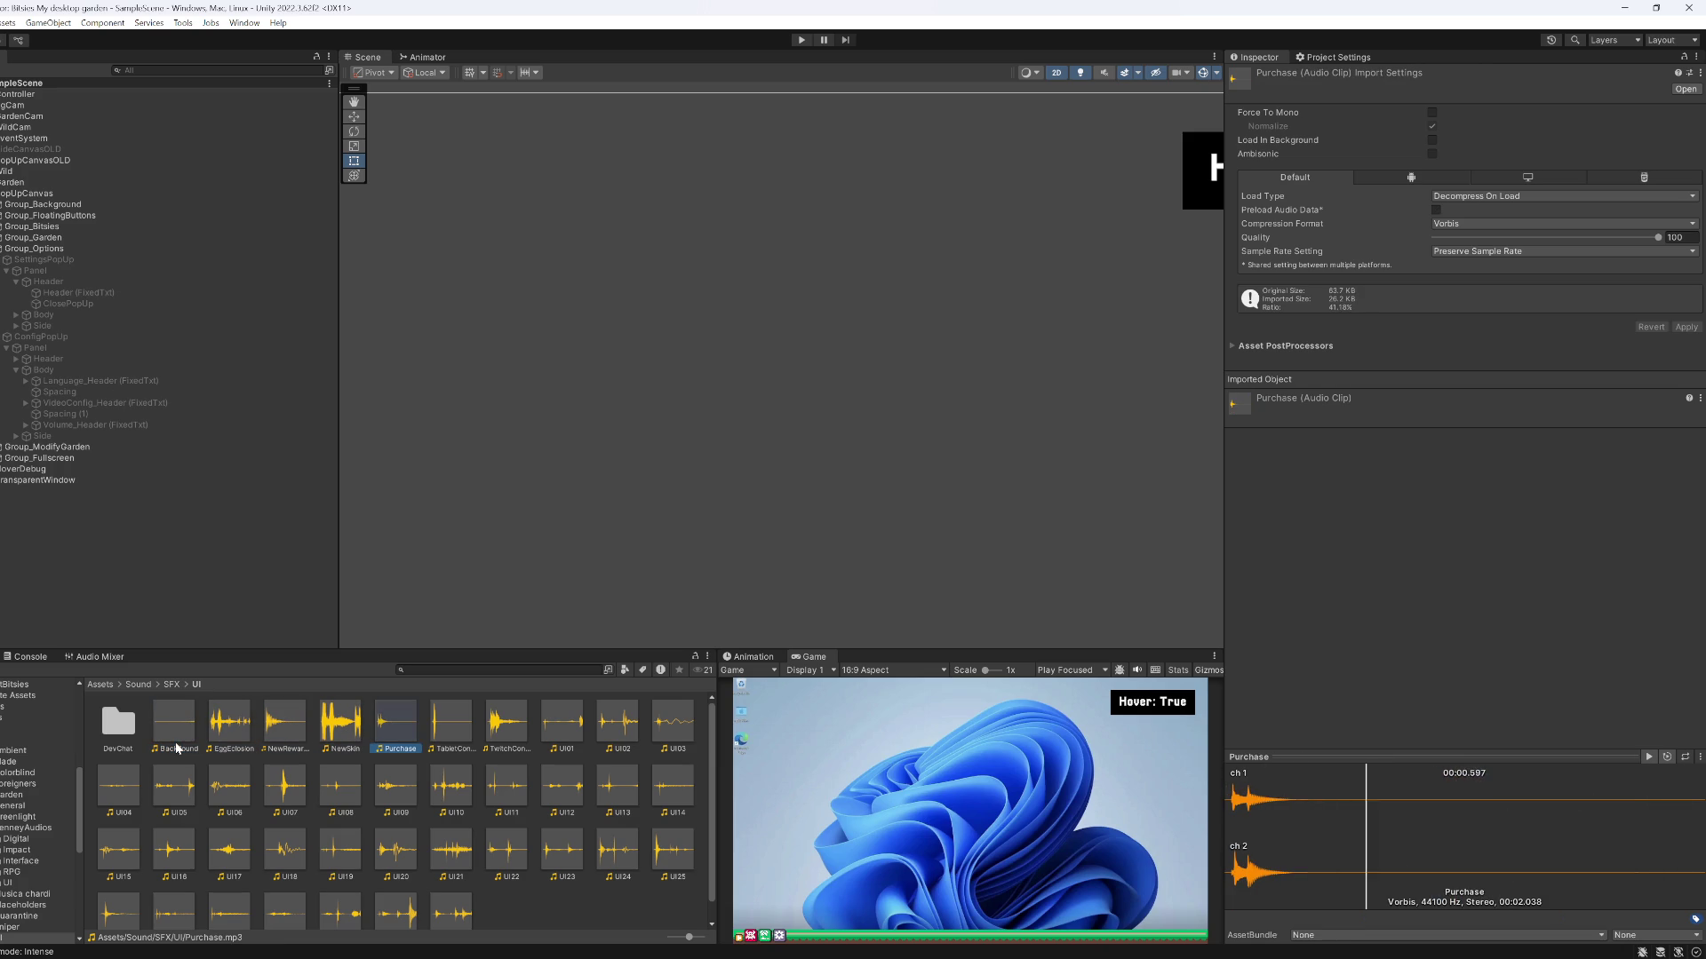
pyautogui.press('Left')
pyautogui.click(285, 744)
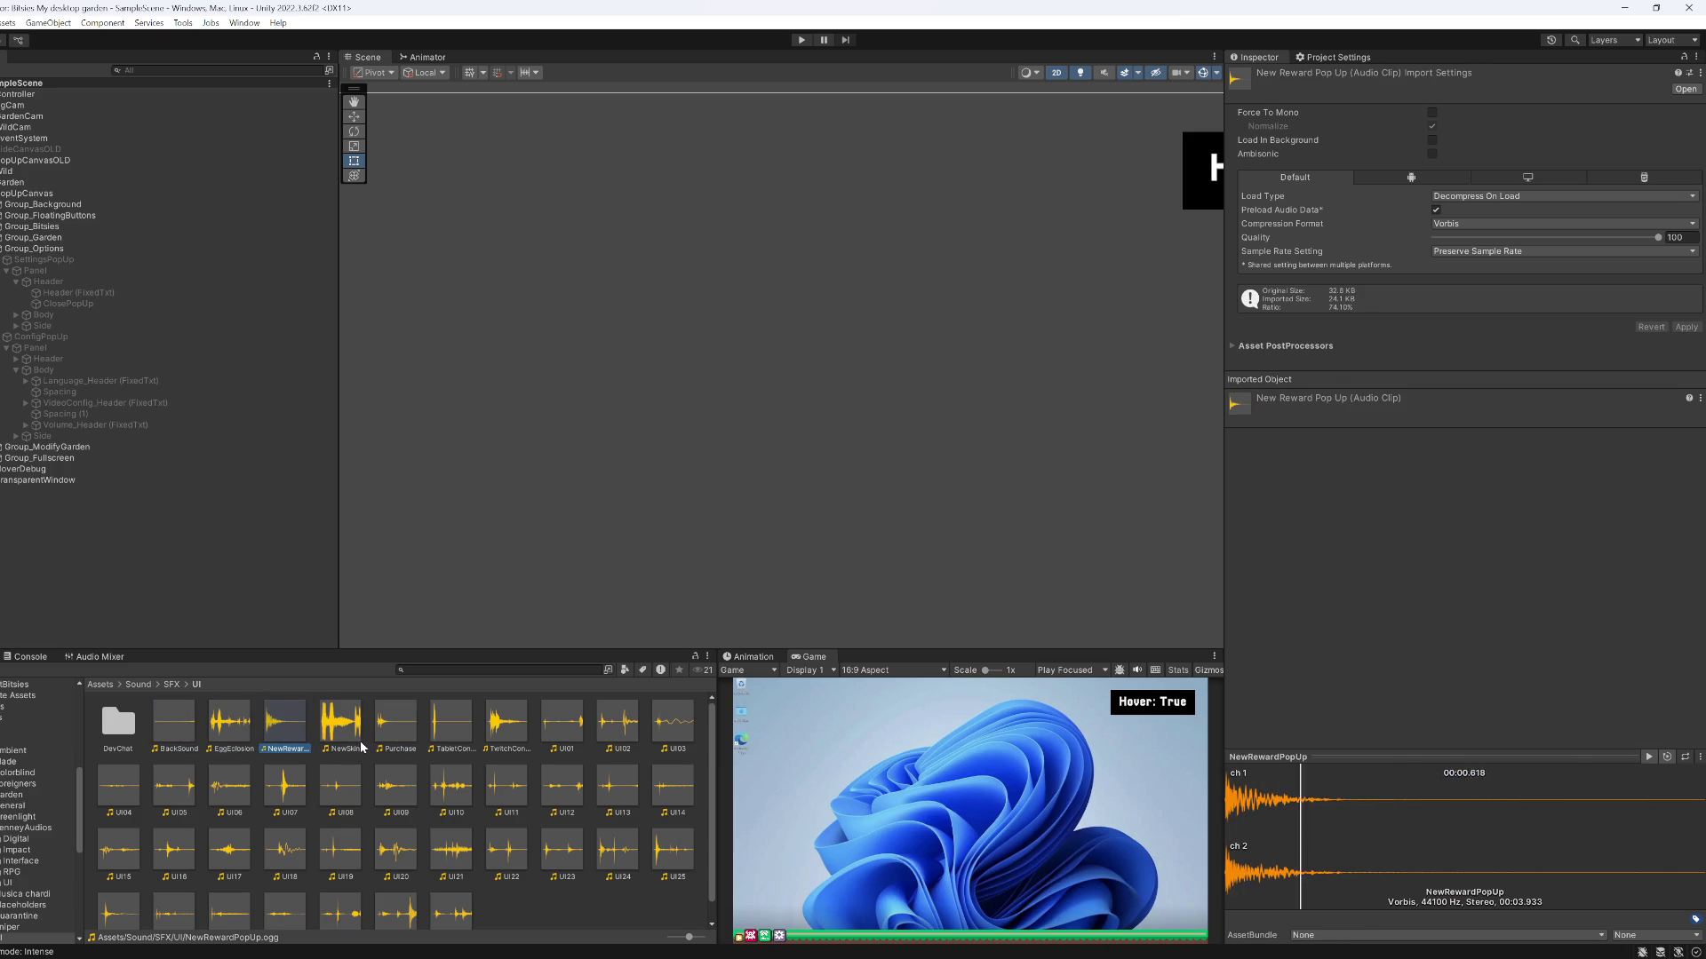
pyautogui.click(391, 731)
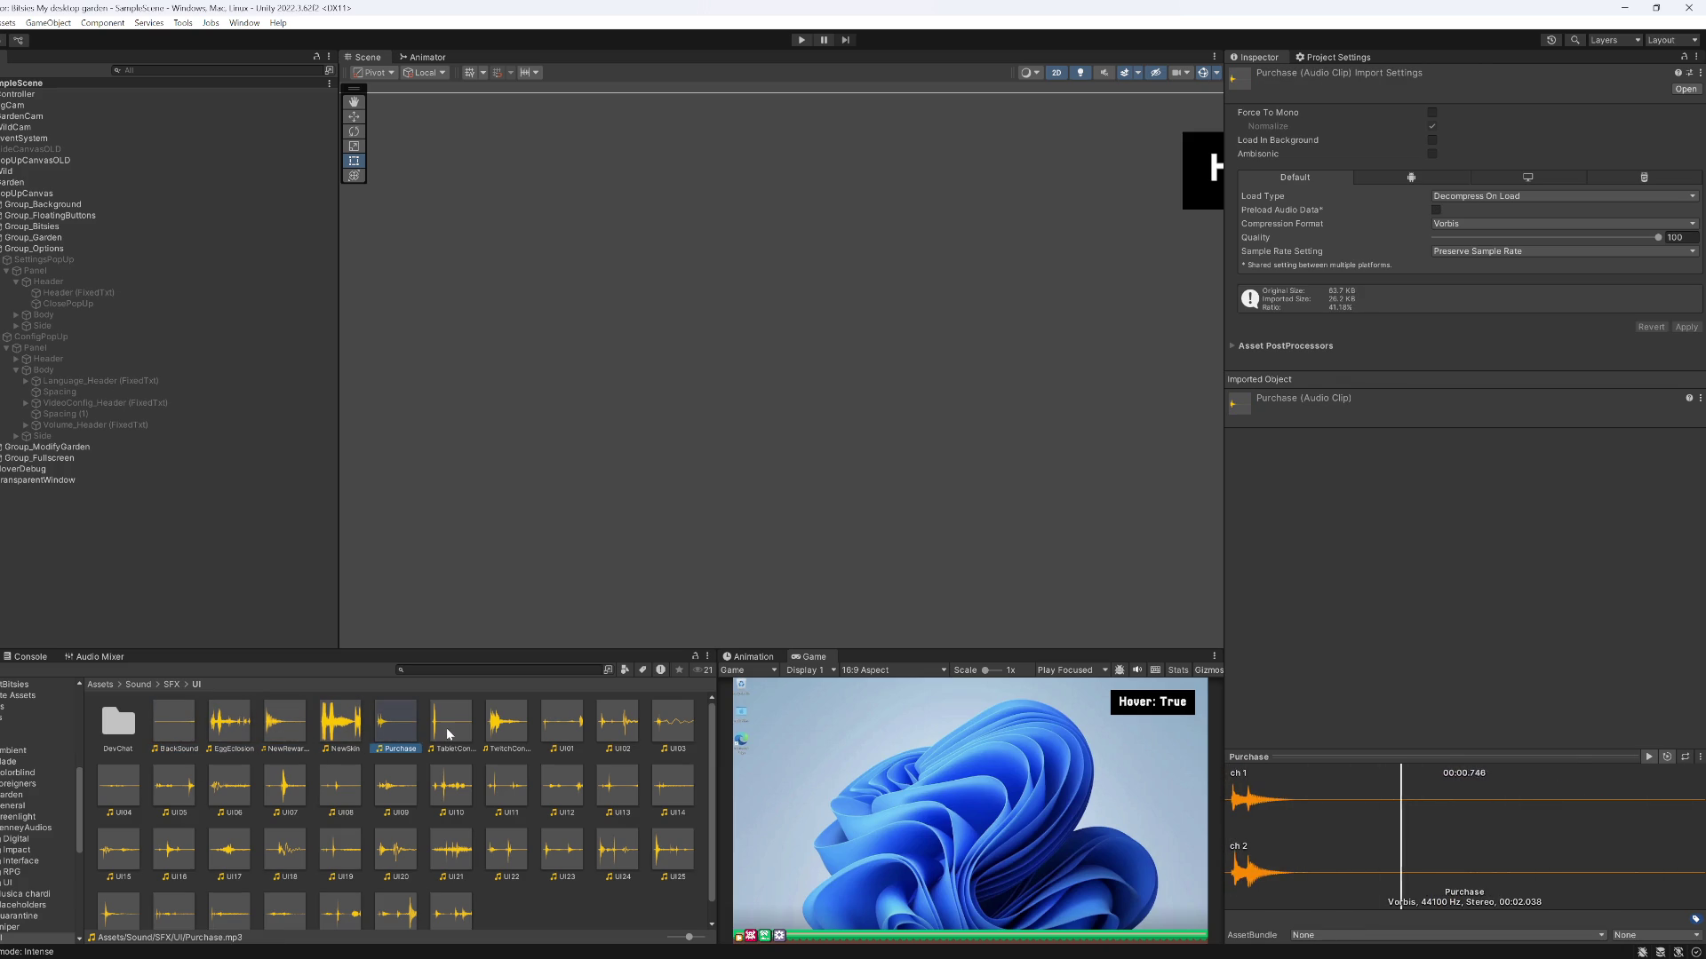
pyautogui.click(449, 732)
pyautogui.click(498, 728)
pyautogui.press('Right')
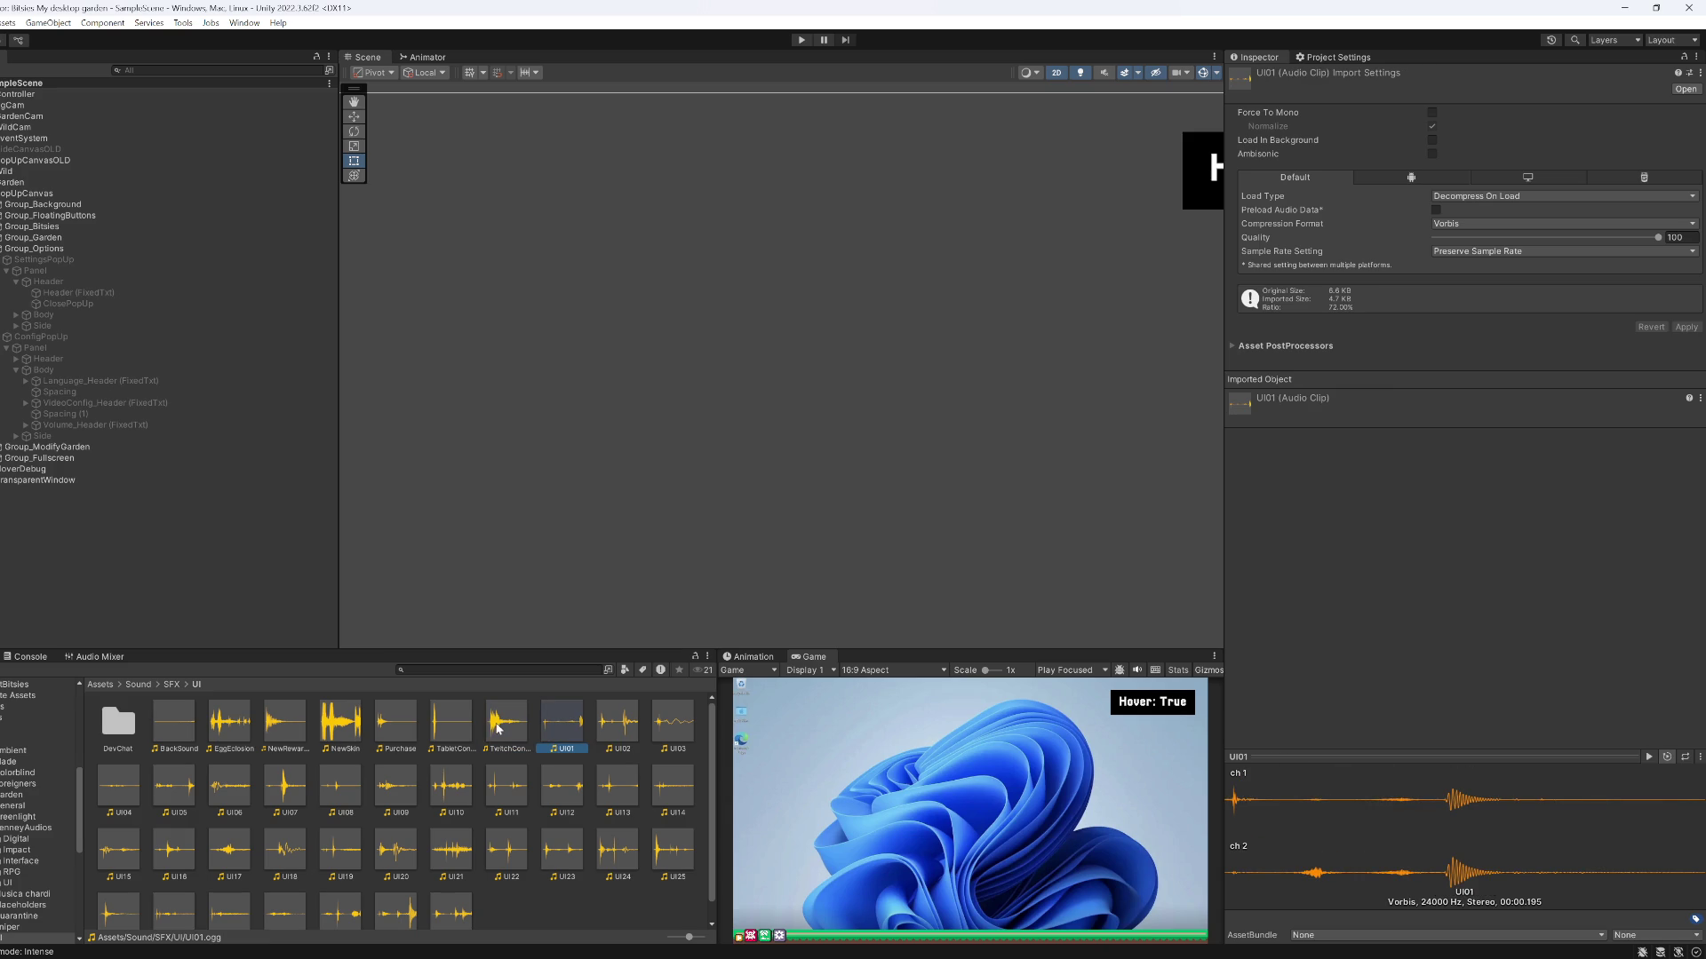
pyautogui.press('Right')
pyautogui.press('Left')
pyautogui.press('Right')
pyautogui.press('Right')
# Preview the UI05 through UI14 clips, replaying UI08 twice
pyautogui.press('Right')
pyautogui.click(184, 791)
pyautogui.press('Right')
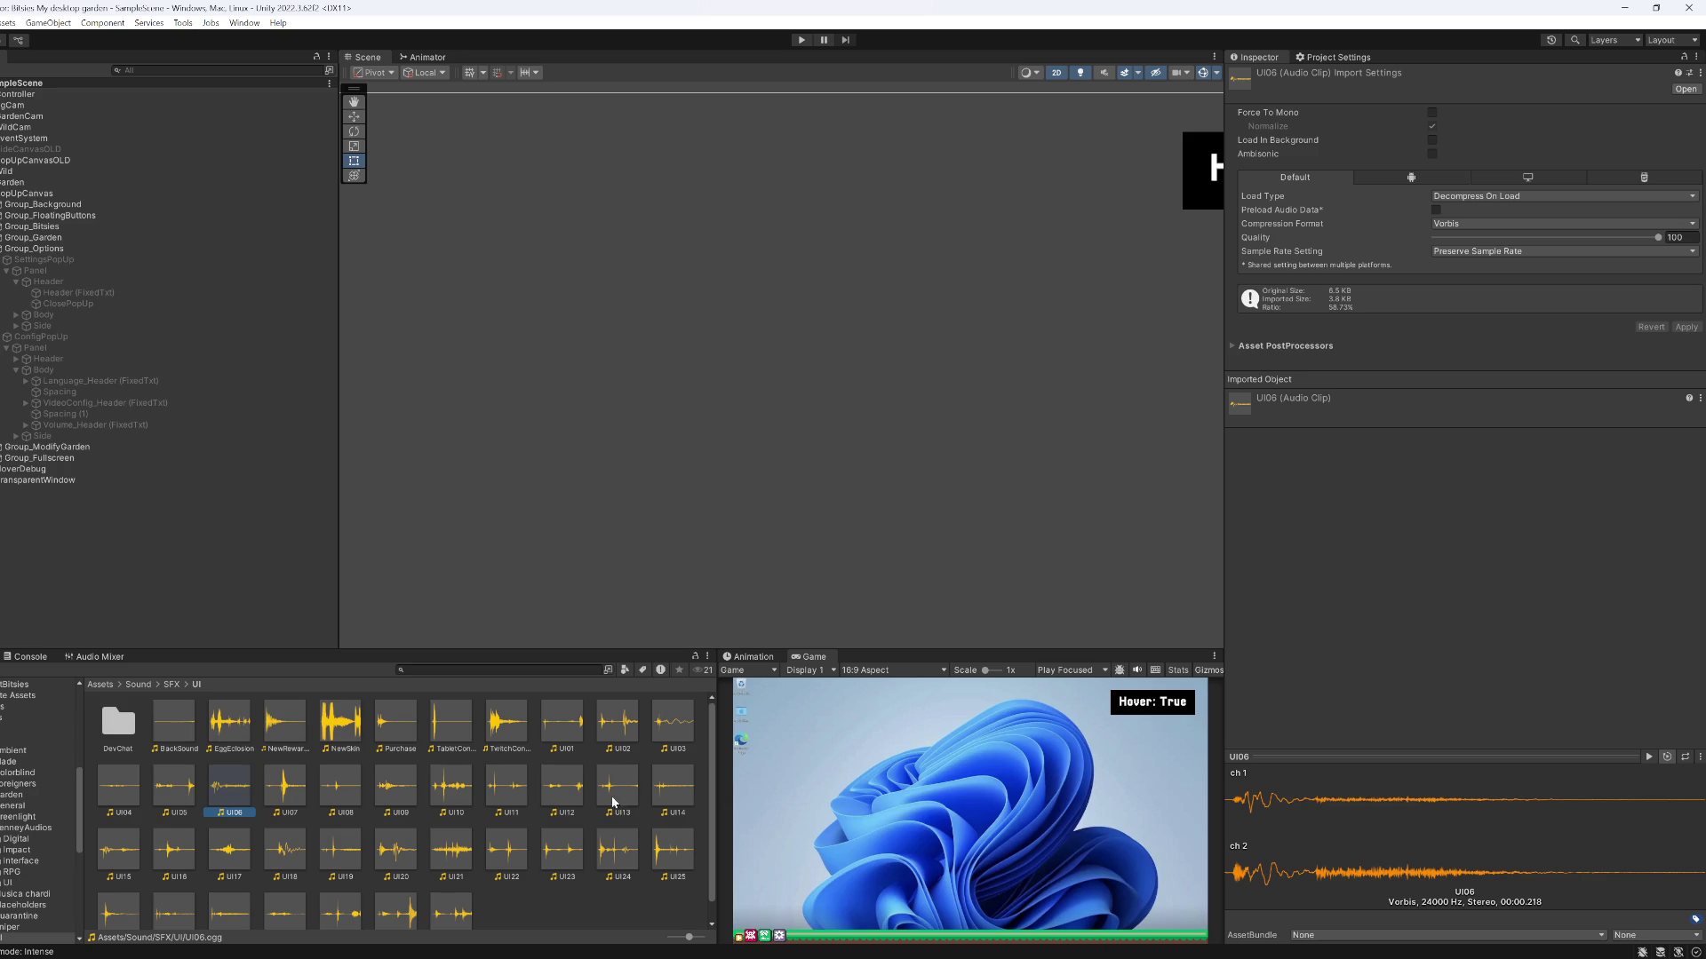
pyautogui.click(346, 793)
pyautogui.press('Right')
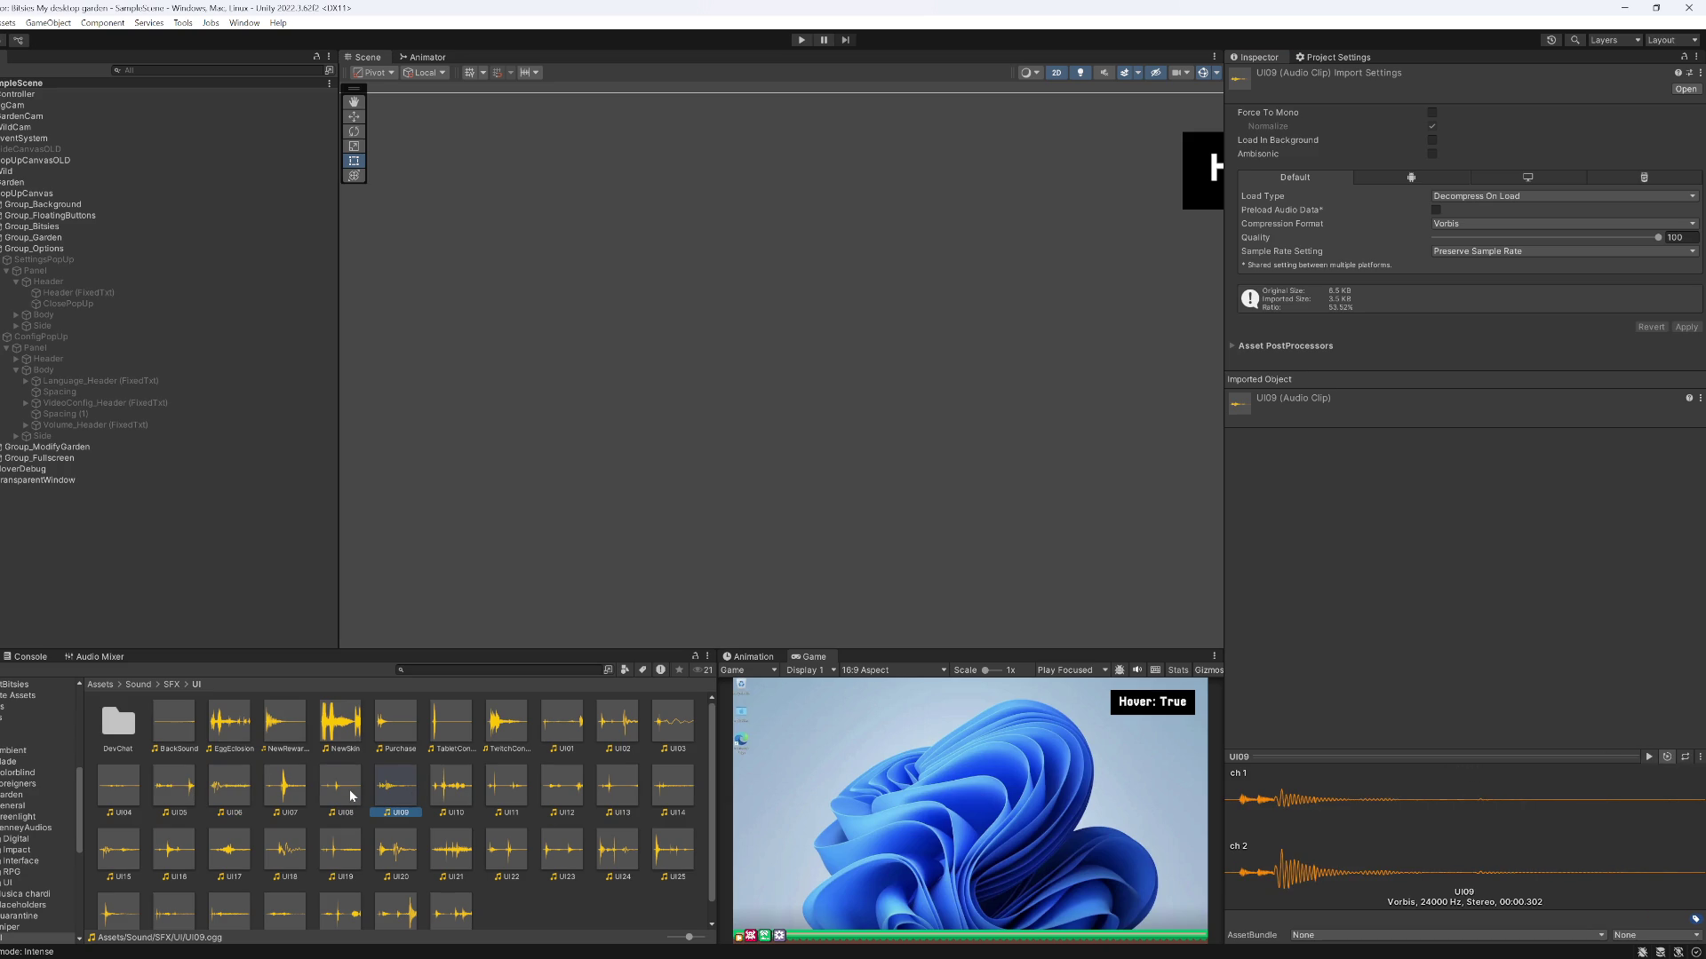
pyautogui.press('Left')
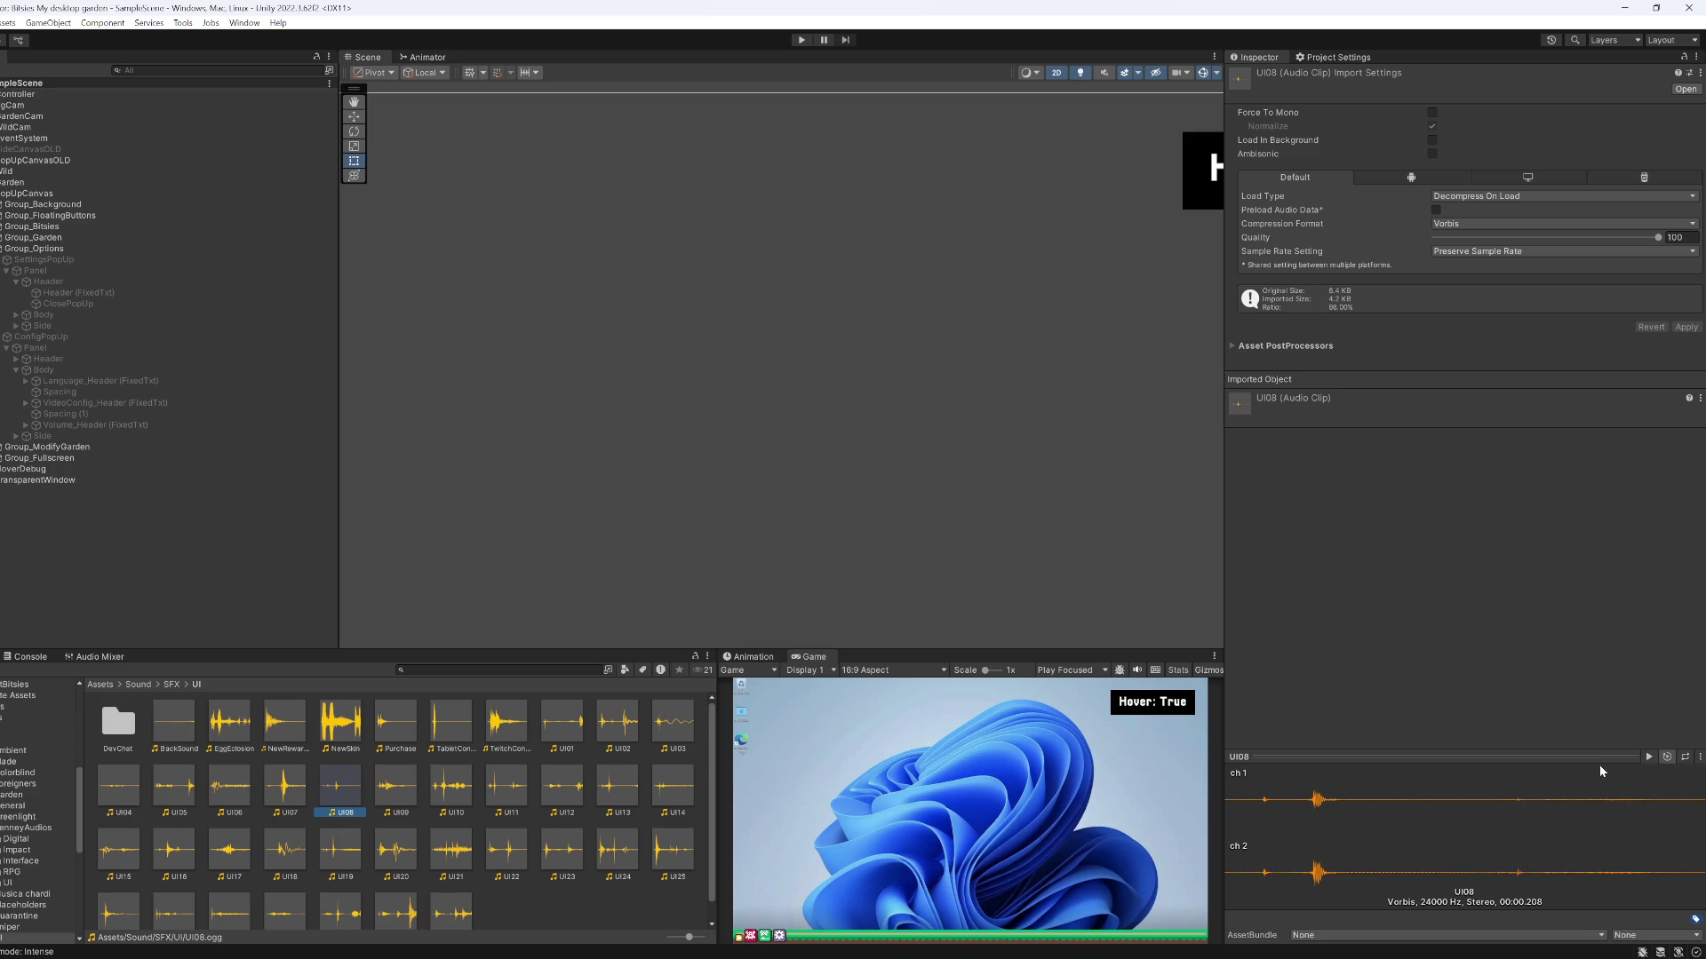
pyautogui.click(1648, 759)
pyautogui.click(1648, 759)
pyautogui.click(572, 793)
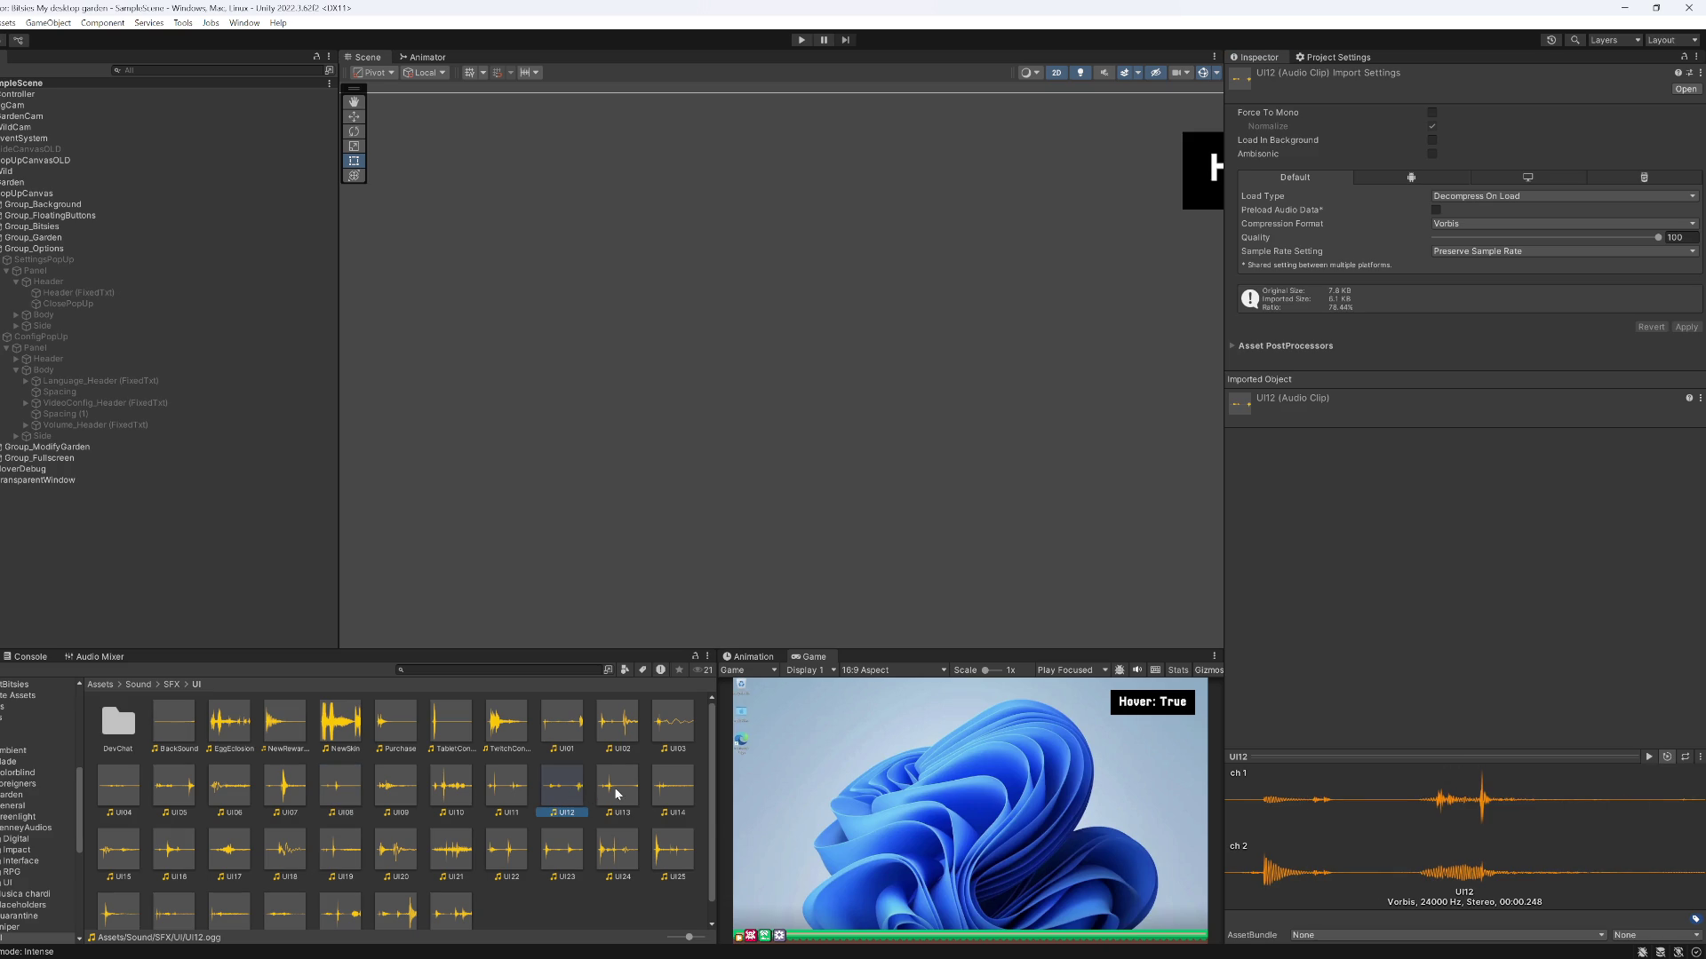
pyautogui.click(611, 794)
pyautogui.press('Right')
pyautogui.press('Left')
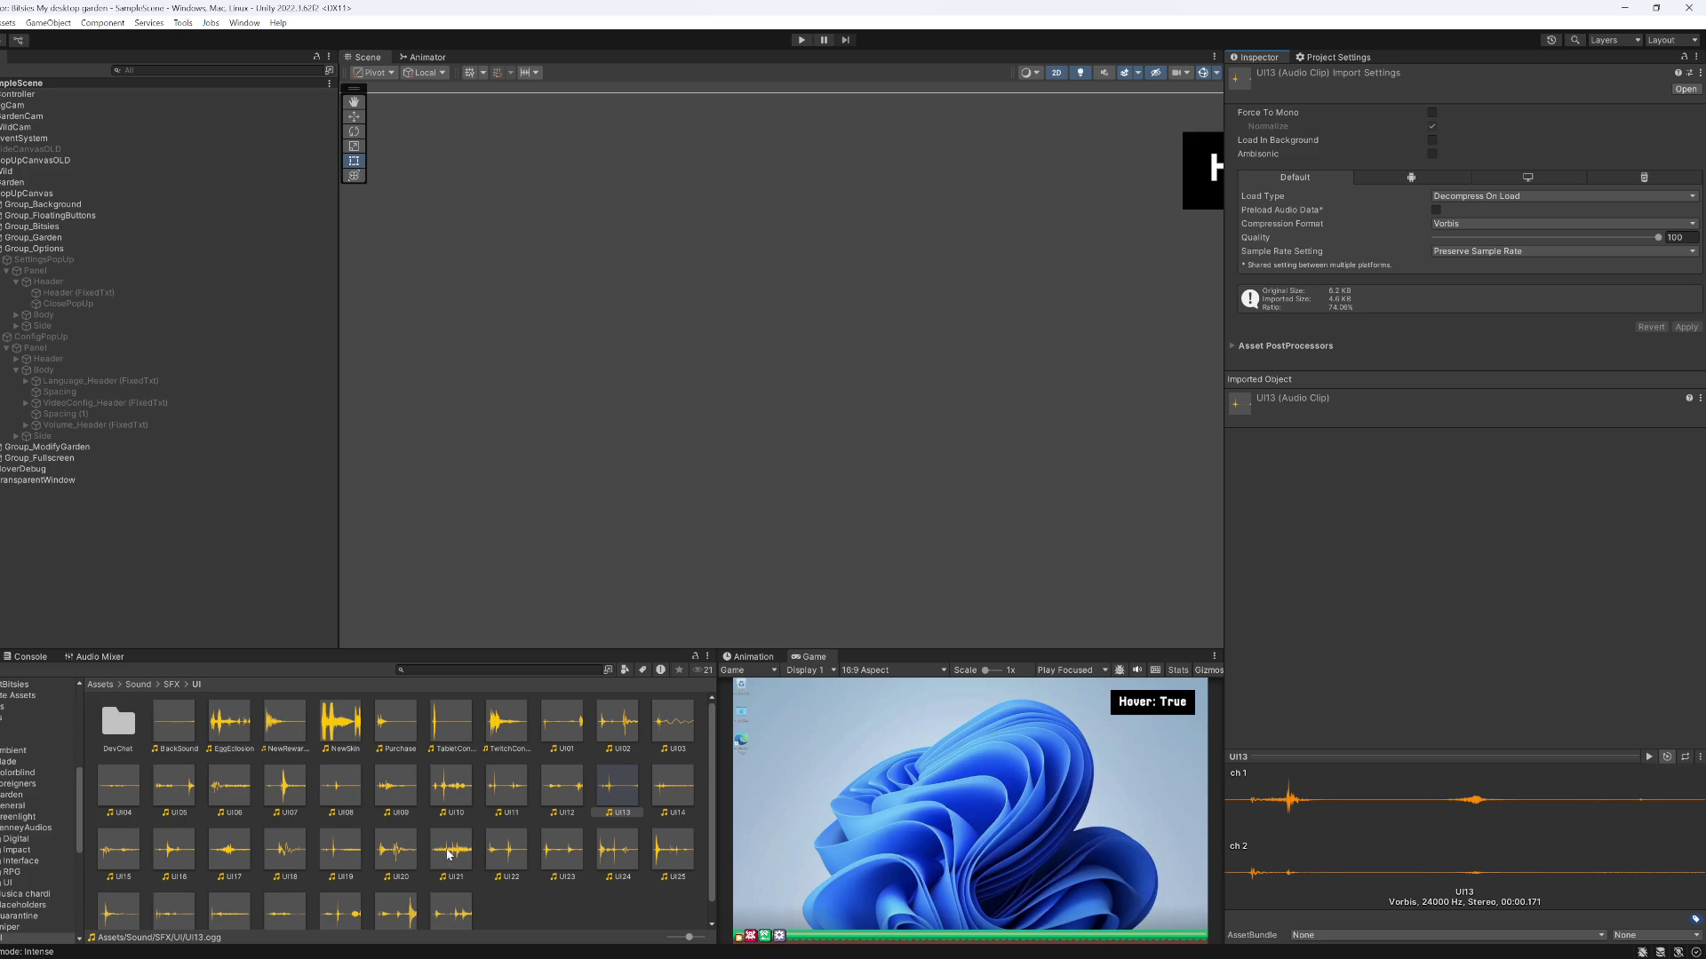
# Preview the UI16 through UI32 clips in sequence
pyautogui.click(169, 860)
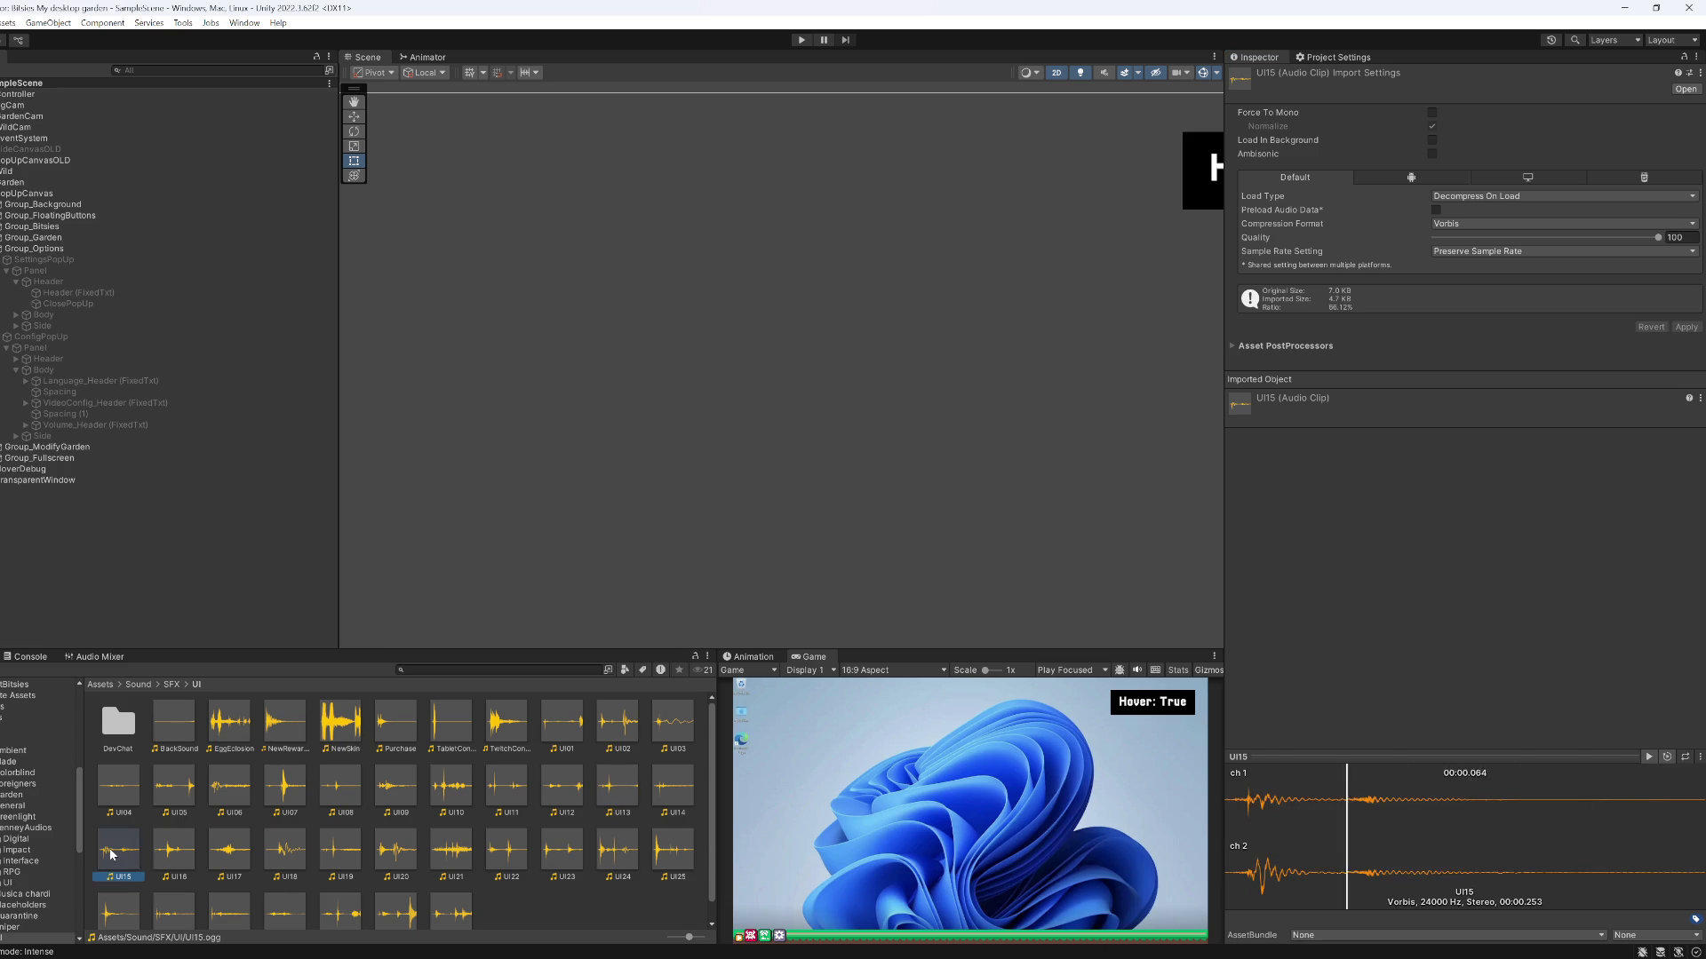
pyautogui.click(229, 853)
pyautogui.click(285, 853)
pyautogui.click(356, 858)
pyautogui.click(396, 855)
pyautogui.click(451, 854)
pyautogui.click(501, 858)
pyautogui.click(557, 861)
pyautogui.press('Right')
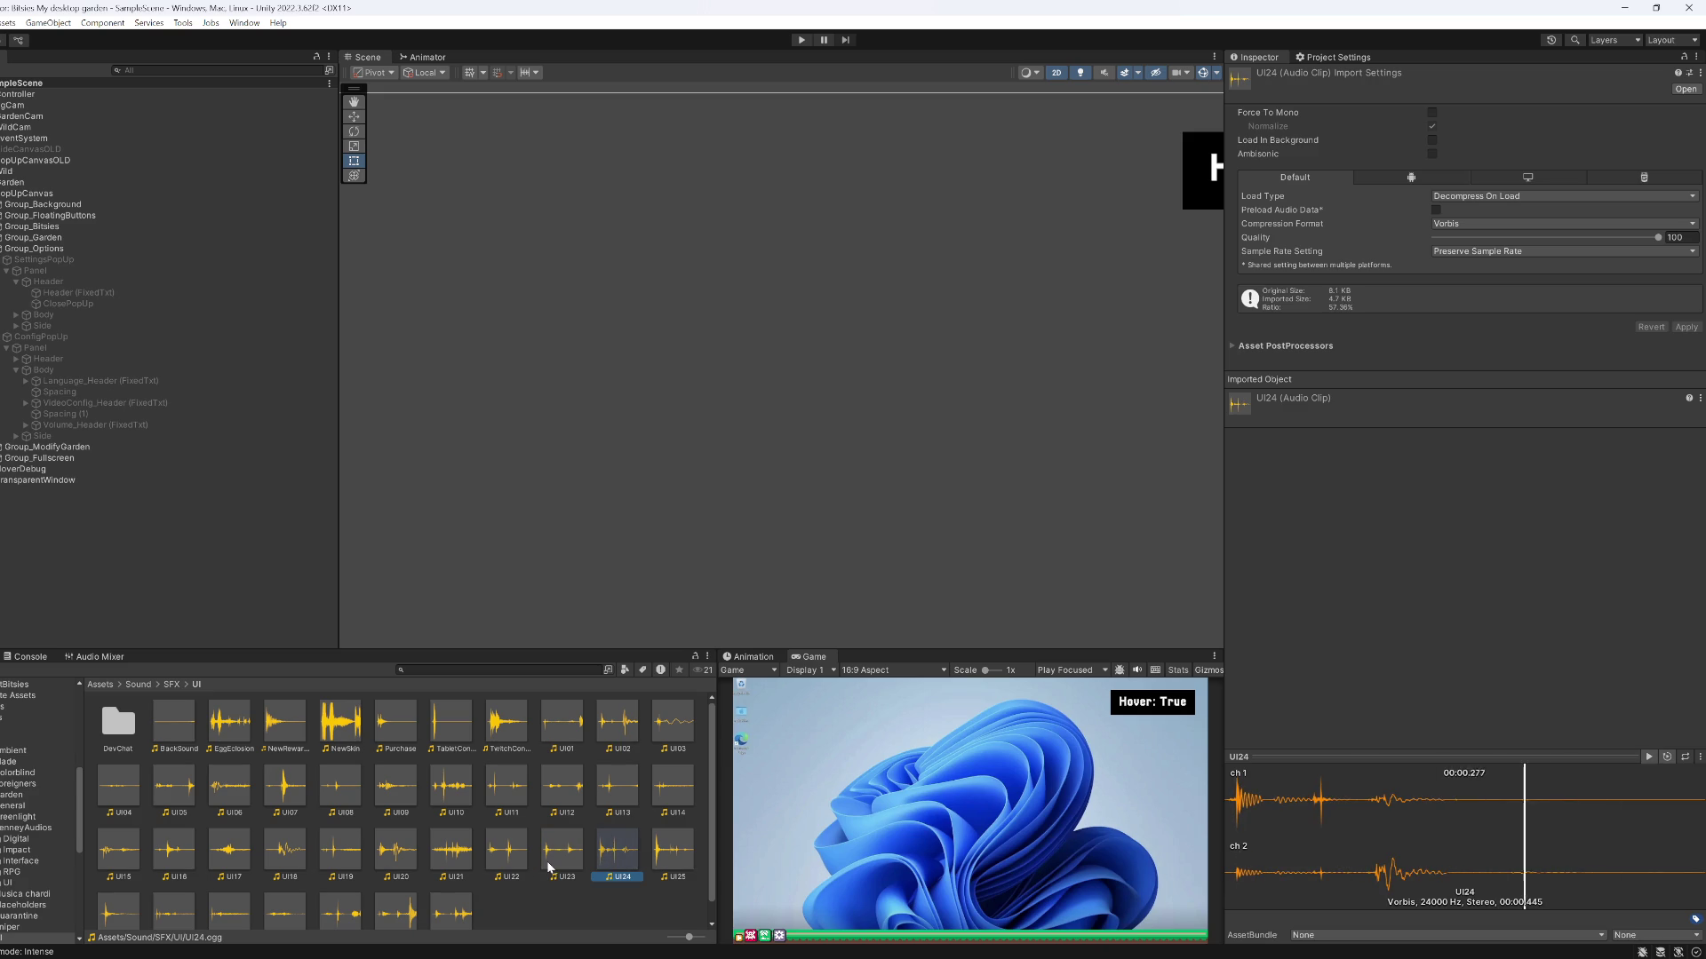
pyautogui.press('Right')
pyautogui.scroll(-1, 247, 879)
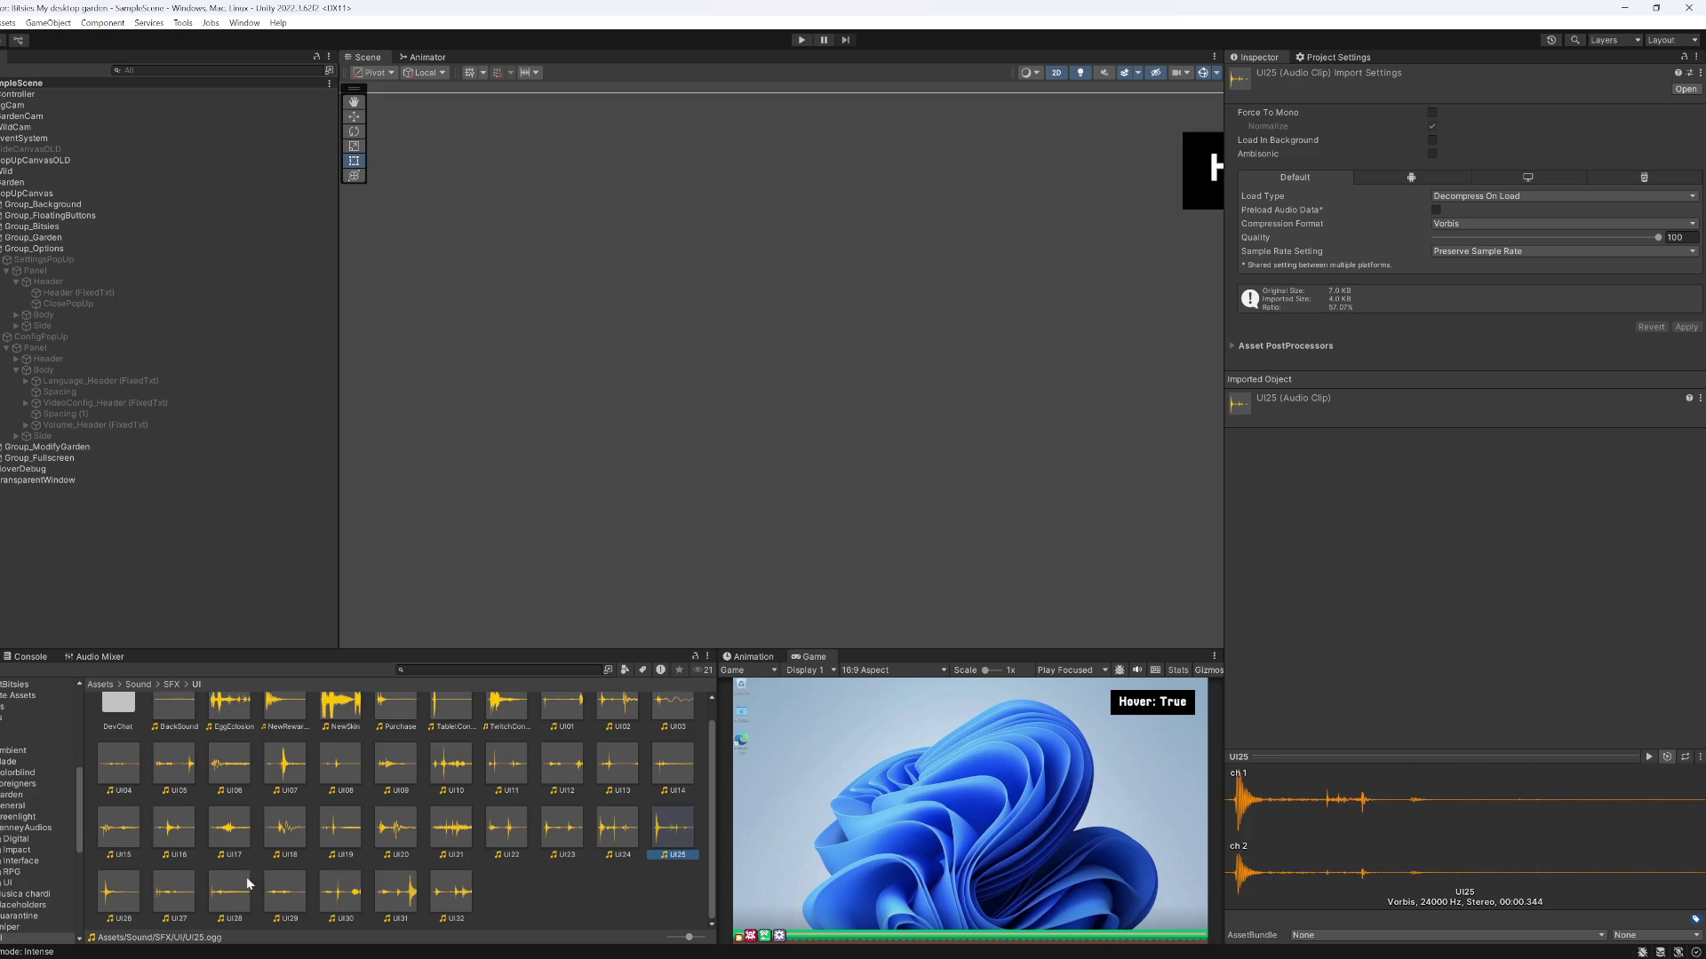
pyautogui.click(188, 897)
pyautogui.click(232, 895)
pyautogui.click(297, 897)
pyautogui.click(342, 896)
pyautogui.click(402, 897)
pyautogui.click(457, 892)
# Re-audition the UI09, UI08, UI01, UI12, UI18, UI13, UI05 and UI04 clips
pyautogui.click(396, 766)
pyautogui.click(337, 769)
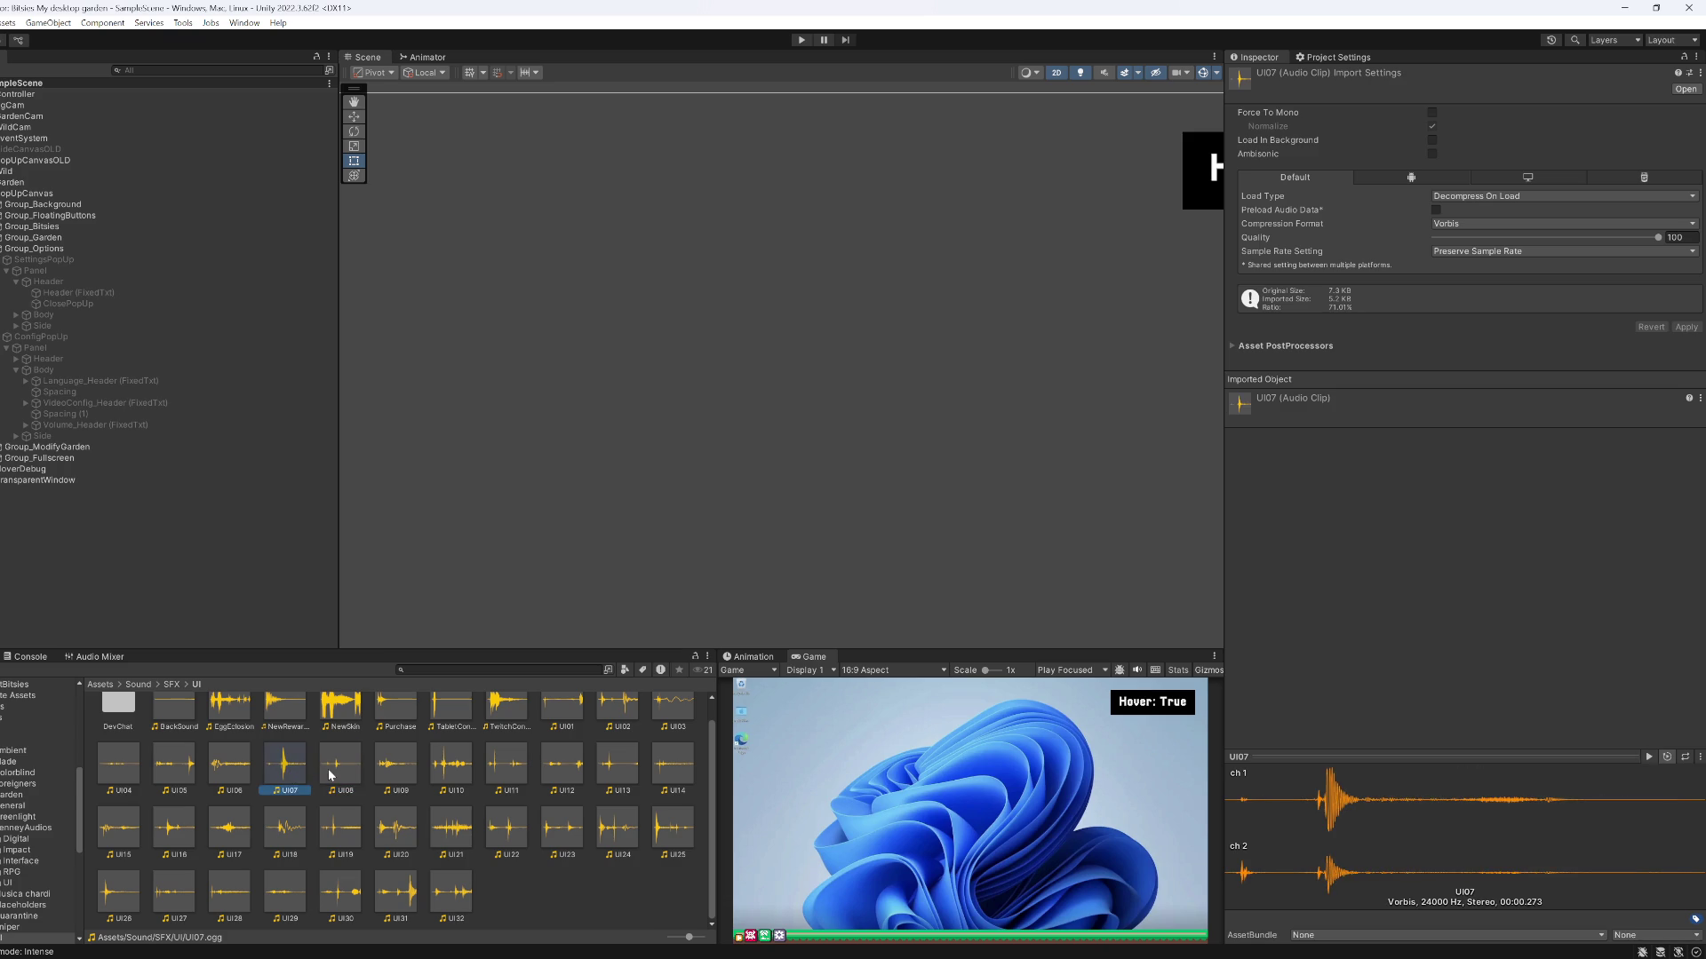
pyautogui.scroll(1, 524, 786)
pyautogui.click(551, 745)
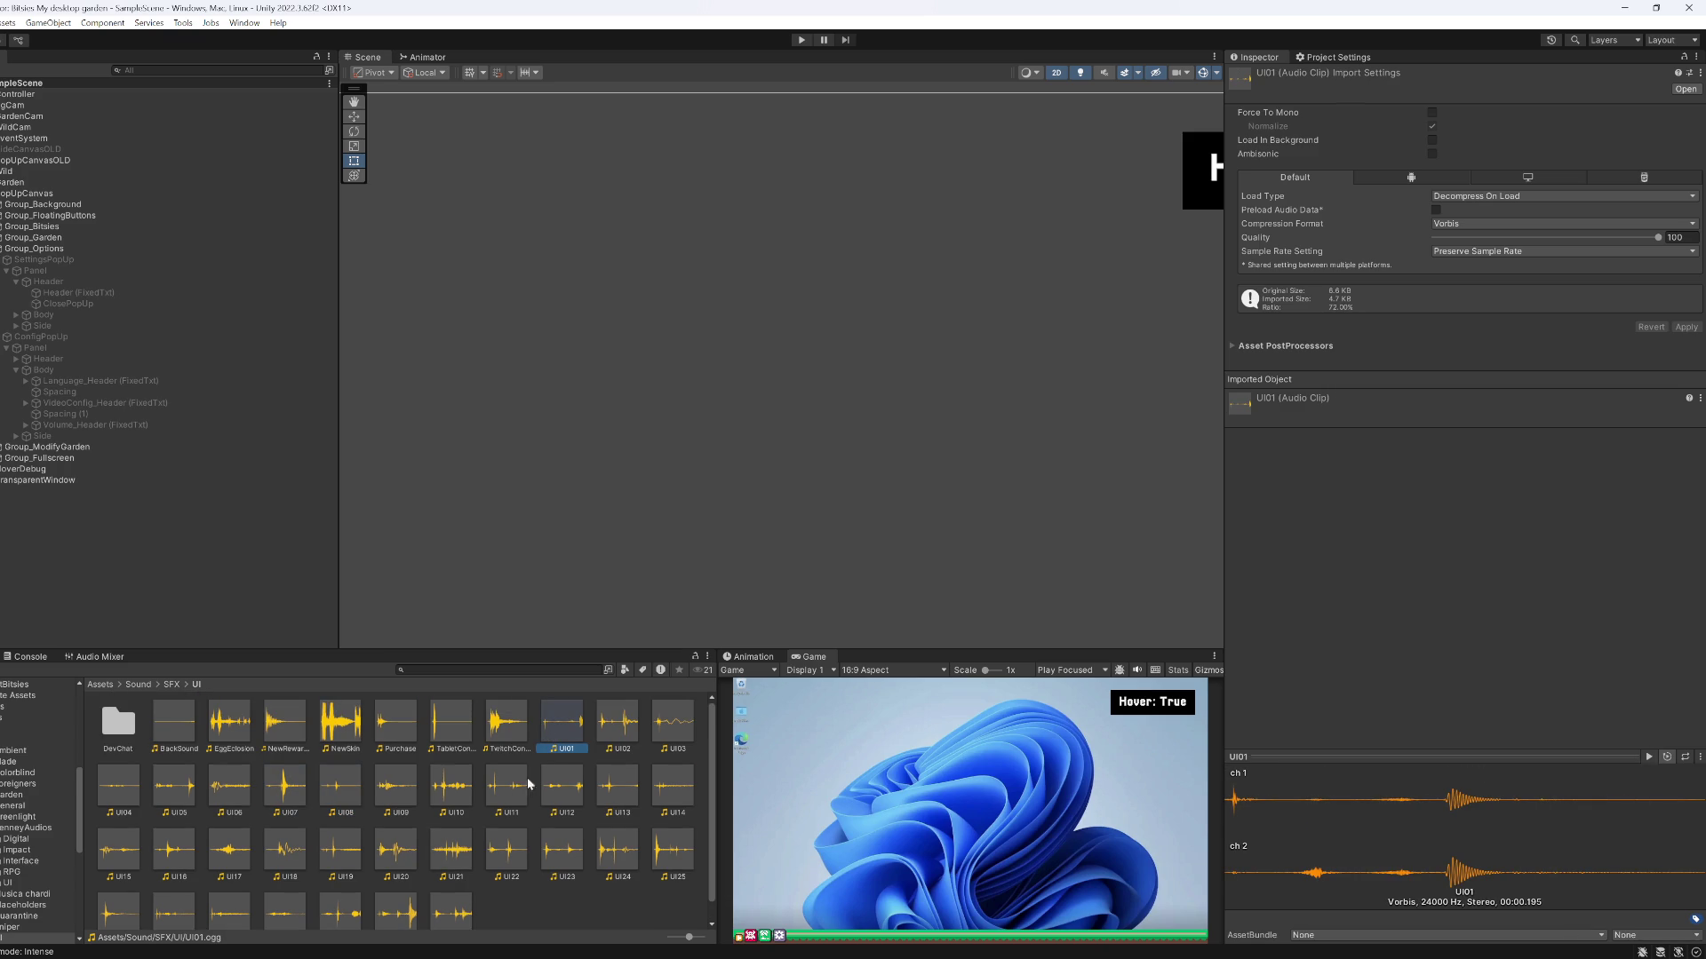
pyautogui.click(498, 789)
pyautogui.click(450, 789)
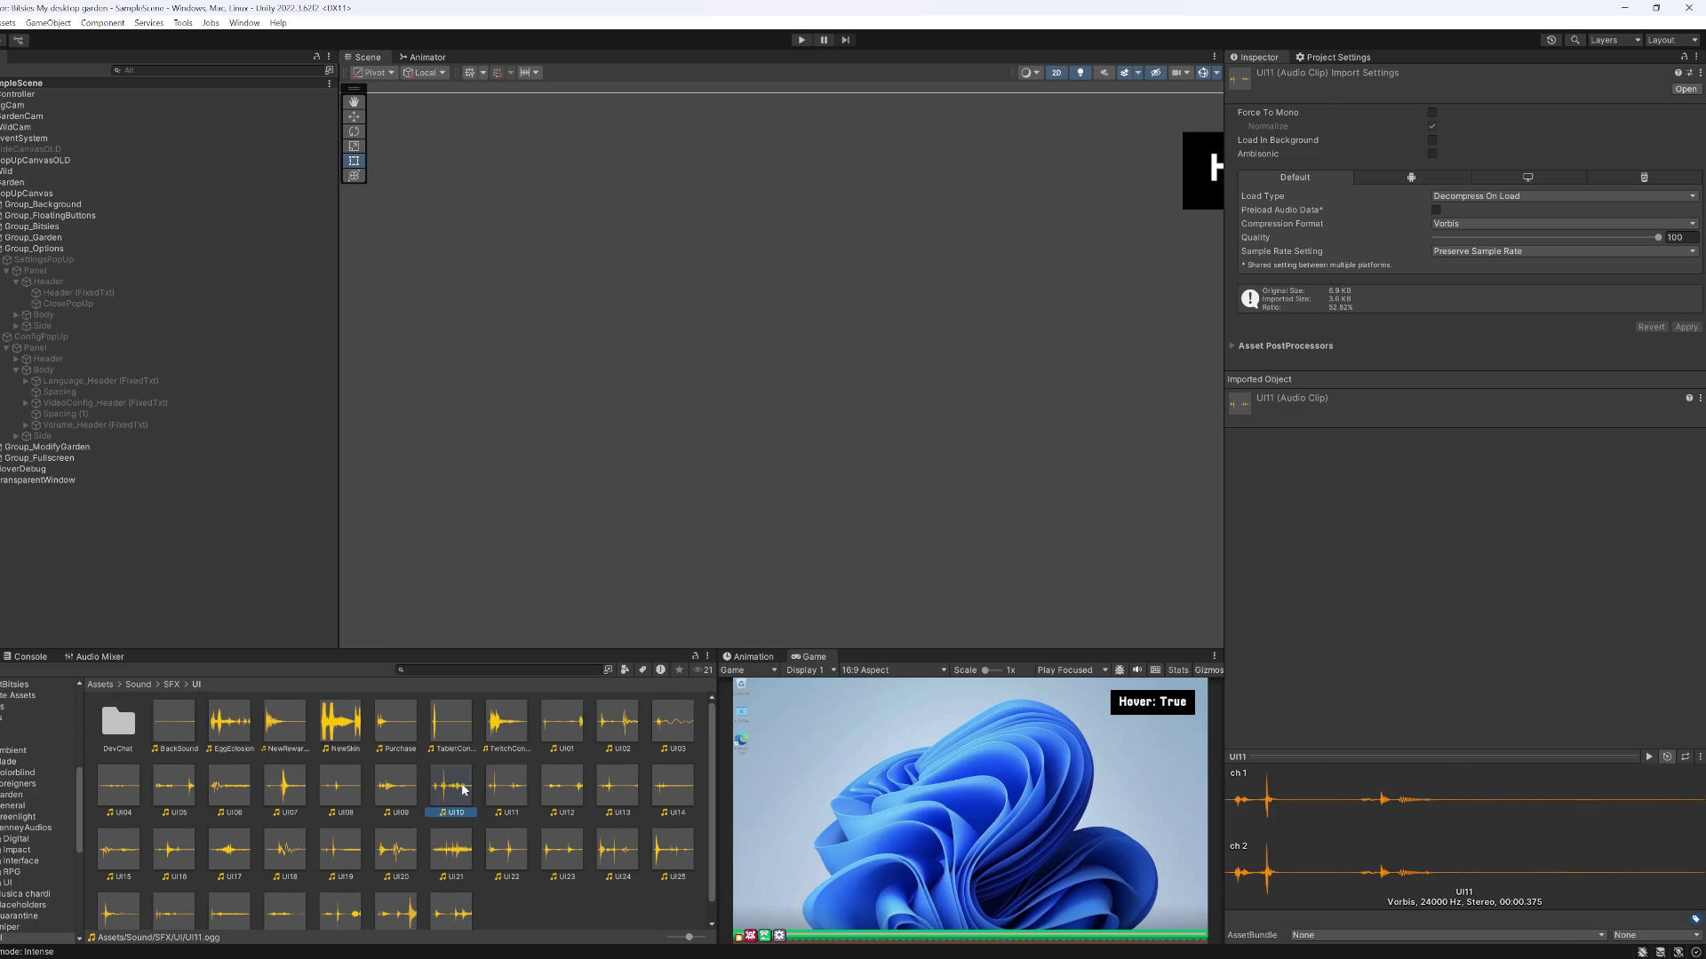
pyautogui.click(559, 793)
pyautogui.click(616, 789)
pyautogui.click(294, 854)
pyautogui.click(238, 858)
pyautogui.click(599, 791)
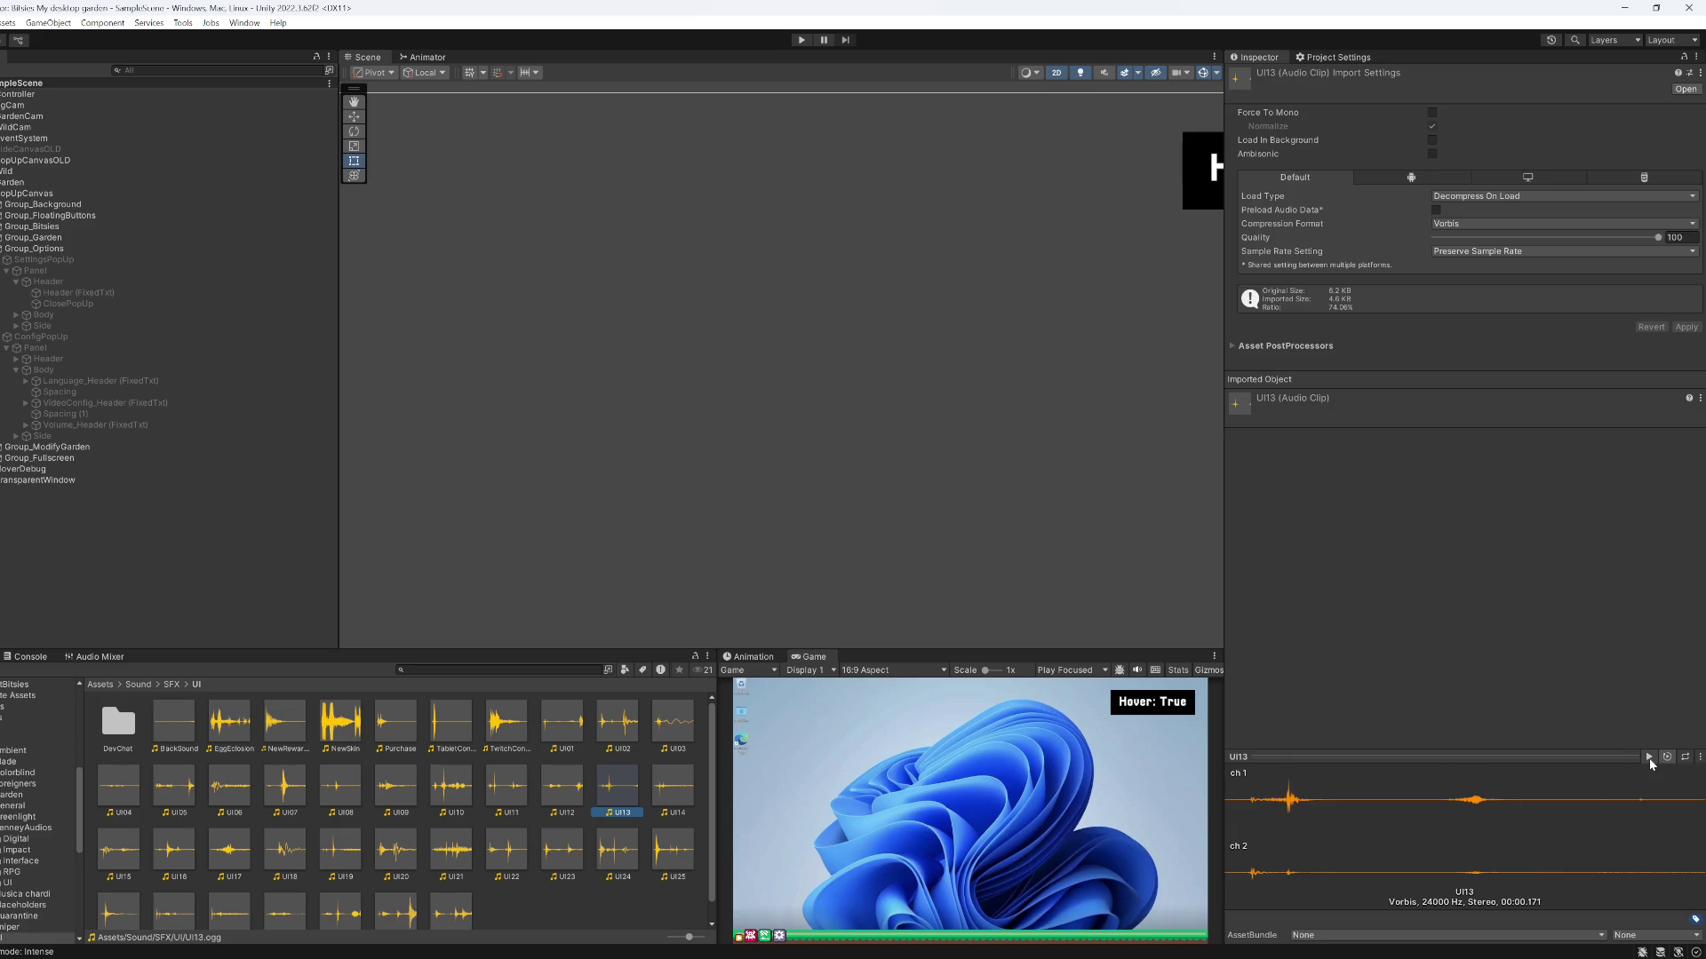
pyautogui.click(351, 800)
pyautogui.click(291, 796)
pyautogui.click(232, 794)
pyautogui.click(175, 793)
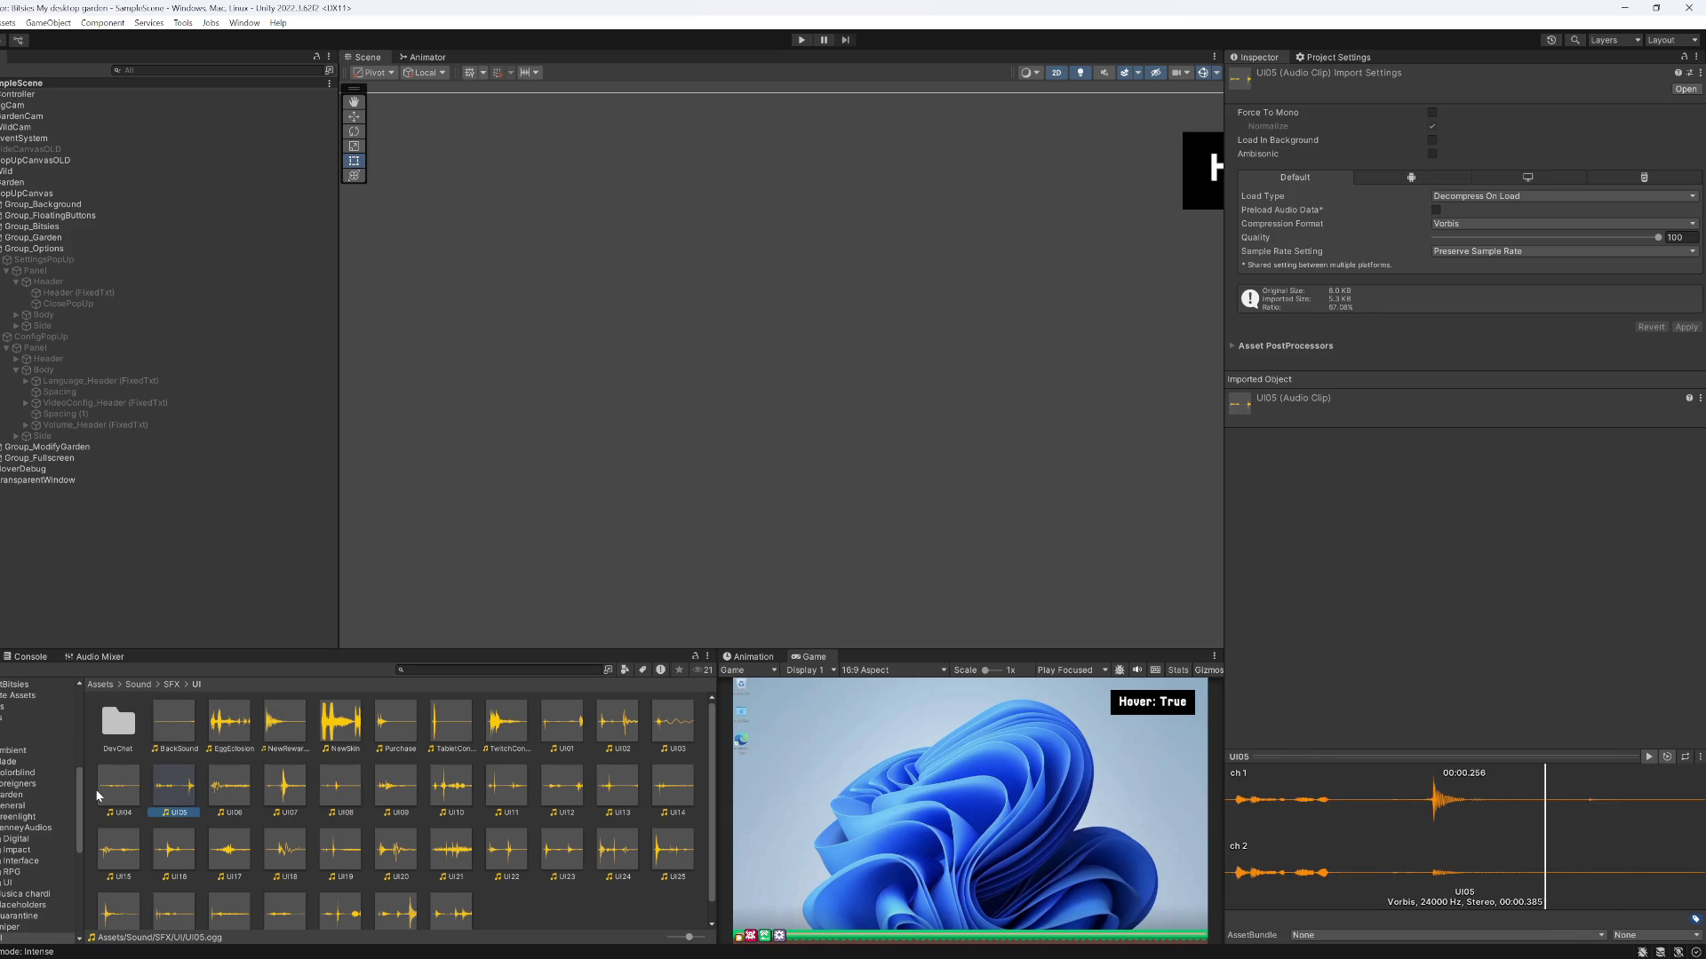
pyautogui.click(116, 799)
# Compare UI14, UI13, UI24, UI21 and UI03, then open the KenneyAudios > UI folder
pyautogui.click(125, 858)
pyautogui.click(175, 848)
pyautogui.click(229, 848)
pyautogui.click(677, 788)
pyautogui.click(626, 789)
pyautogui.click(674, 788)
pyautogui.click(673, 849)
pyautogui.click(618, 848)
pyautogui.click(569, 850)
pyautogui.click(506, 850)
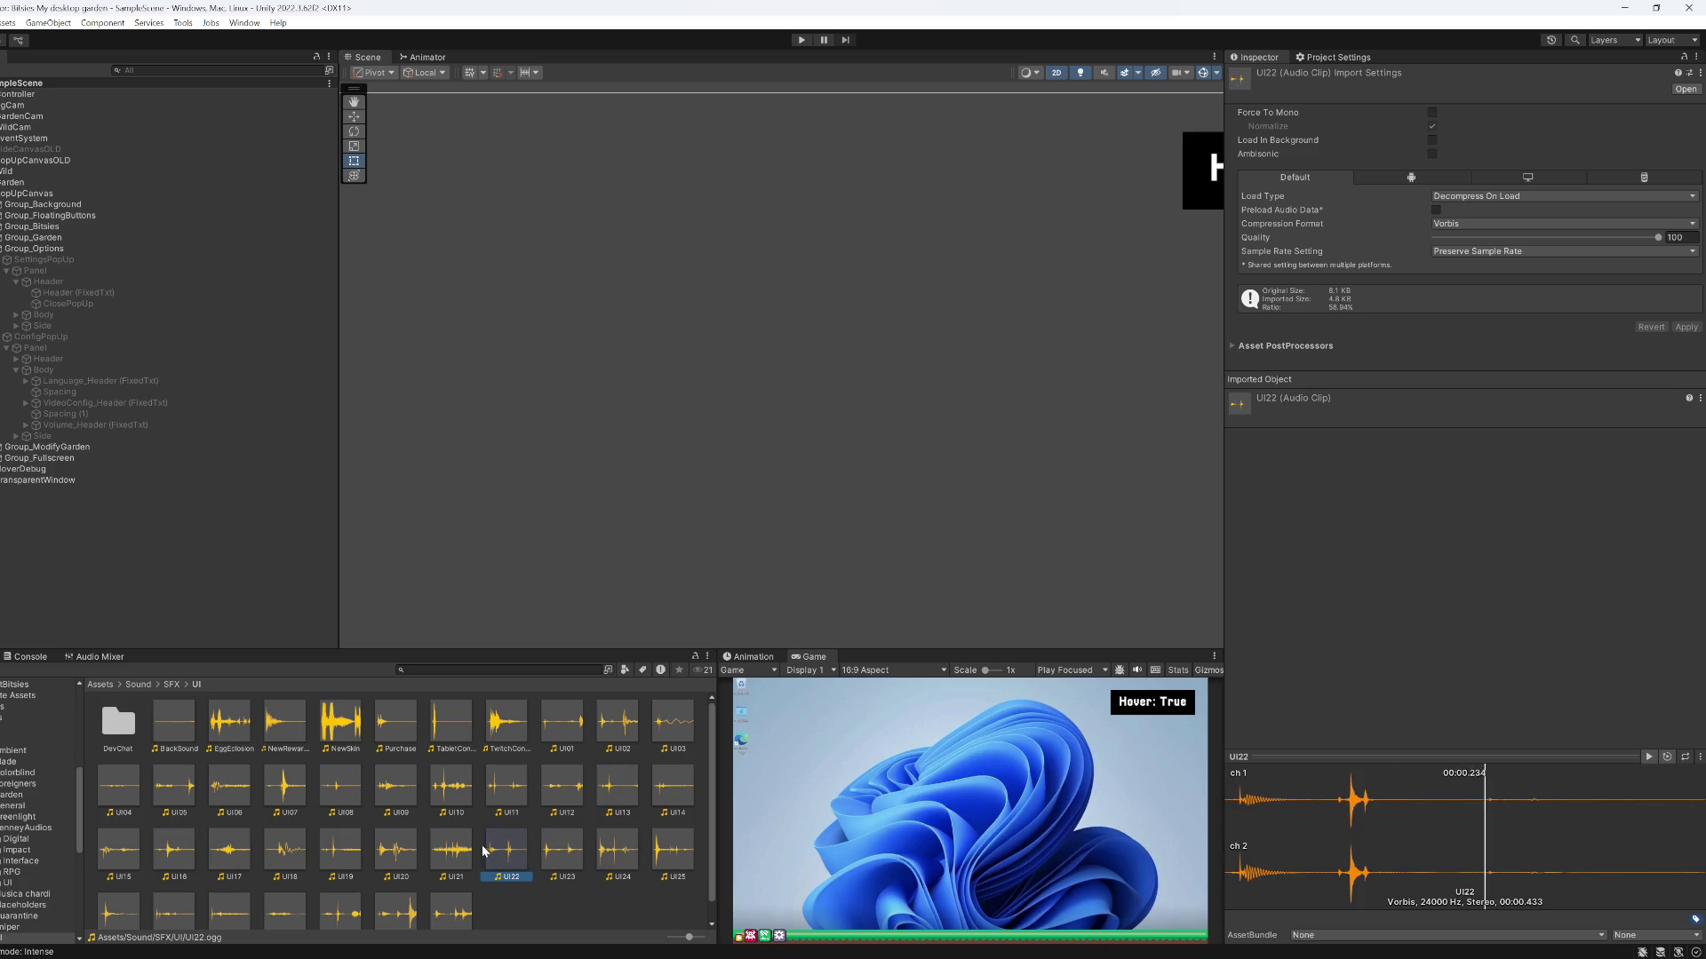
pyautogui.click(453, 850)
pyautogui.click(668, 733)
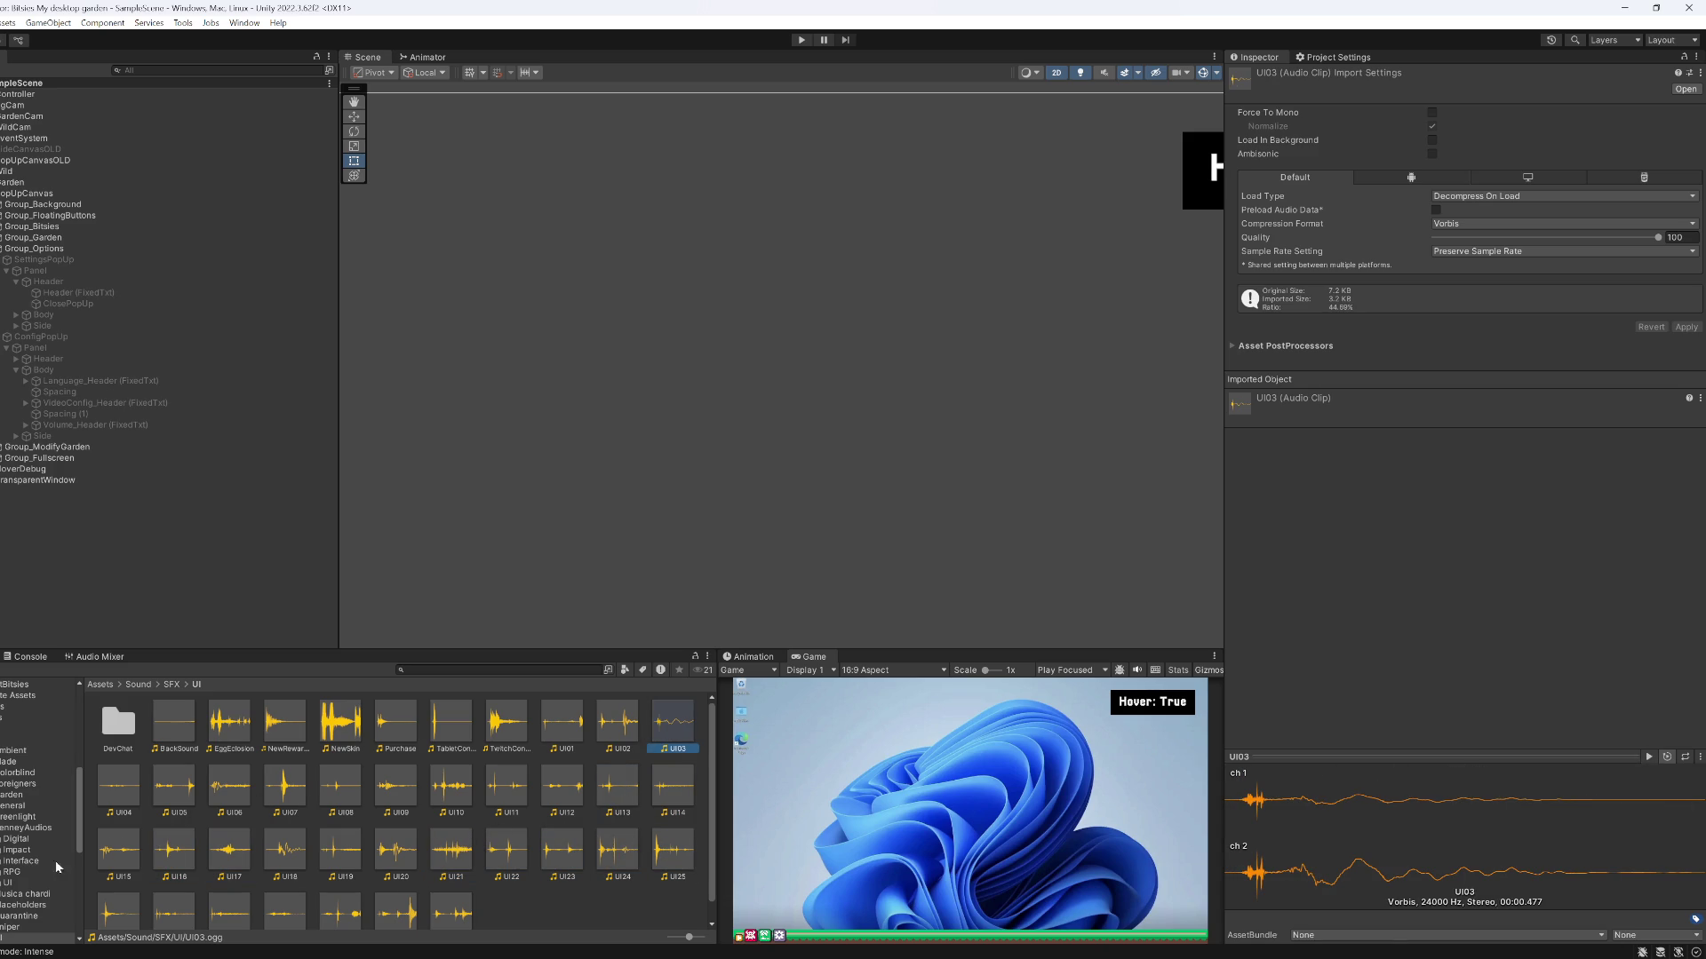
pyautogui.click(30, 883)
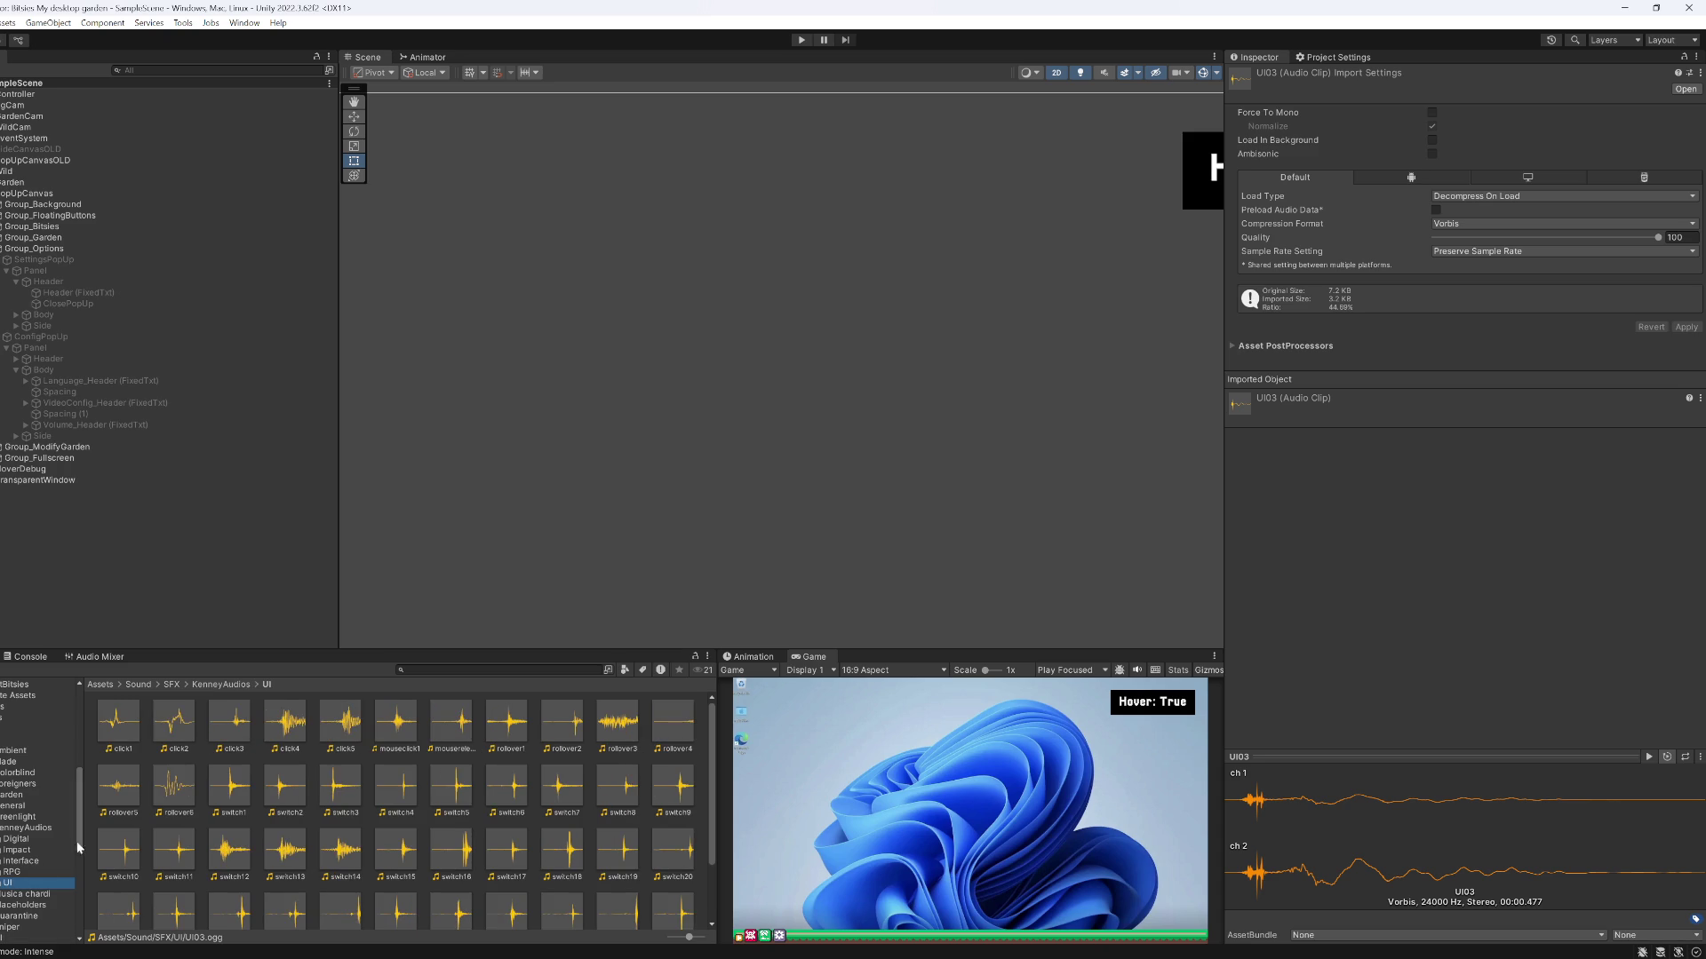
# Audition the KenneyAudios click3, rollover1, rollover6, switch15 and switch38 clips
pyautogui.press('Right')
pyautogui.press('Right')
pyautogui.press('Right')
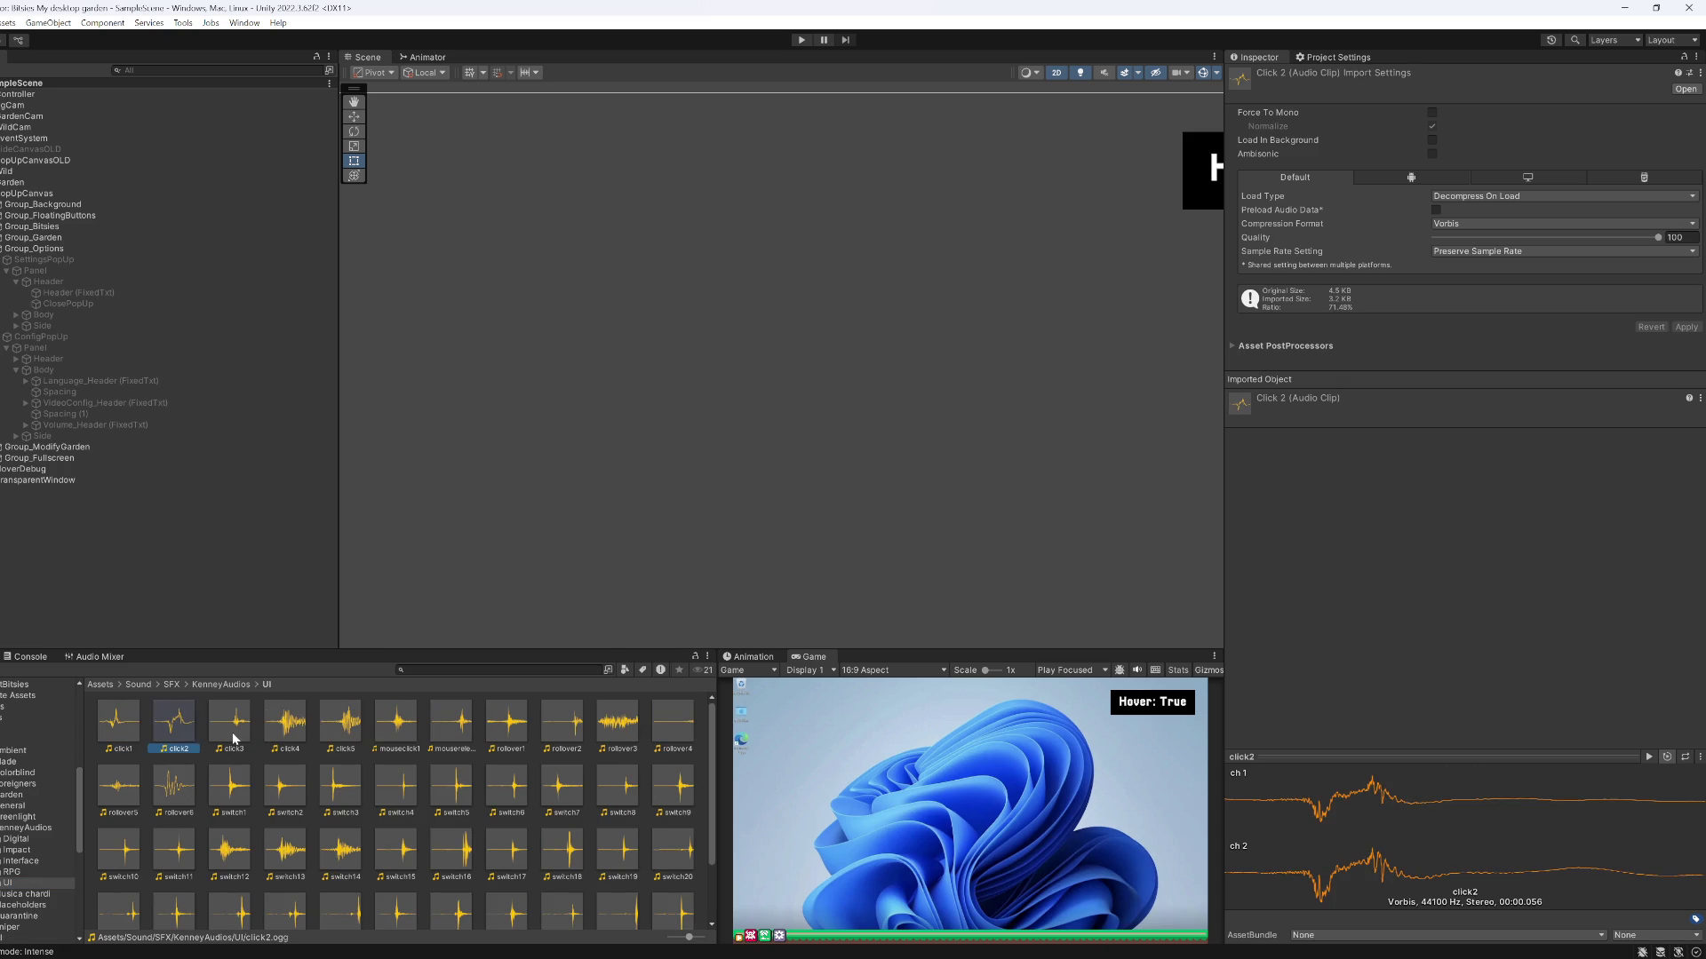
pyautogui.press('Right')
pyautogui.press('Right')
pyautogui.press('Right')
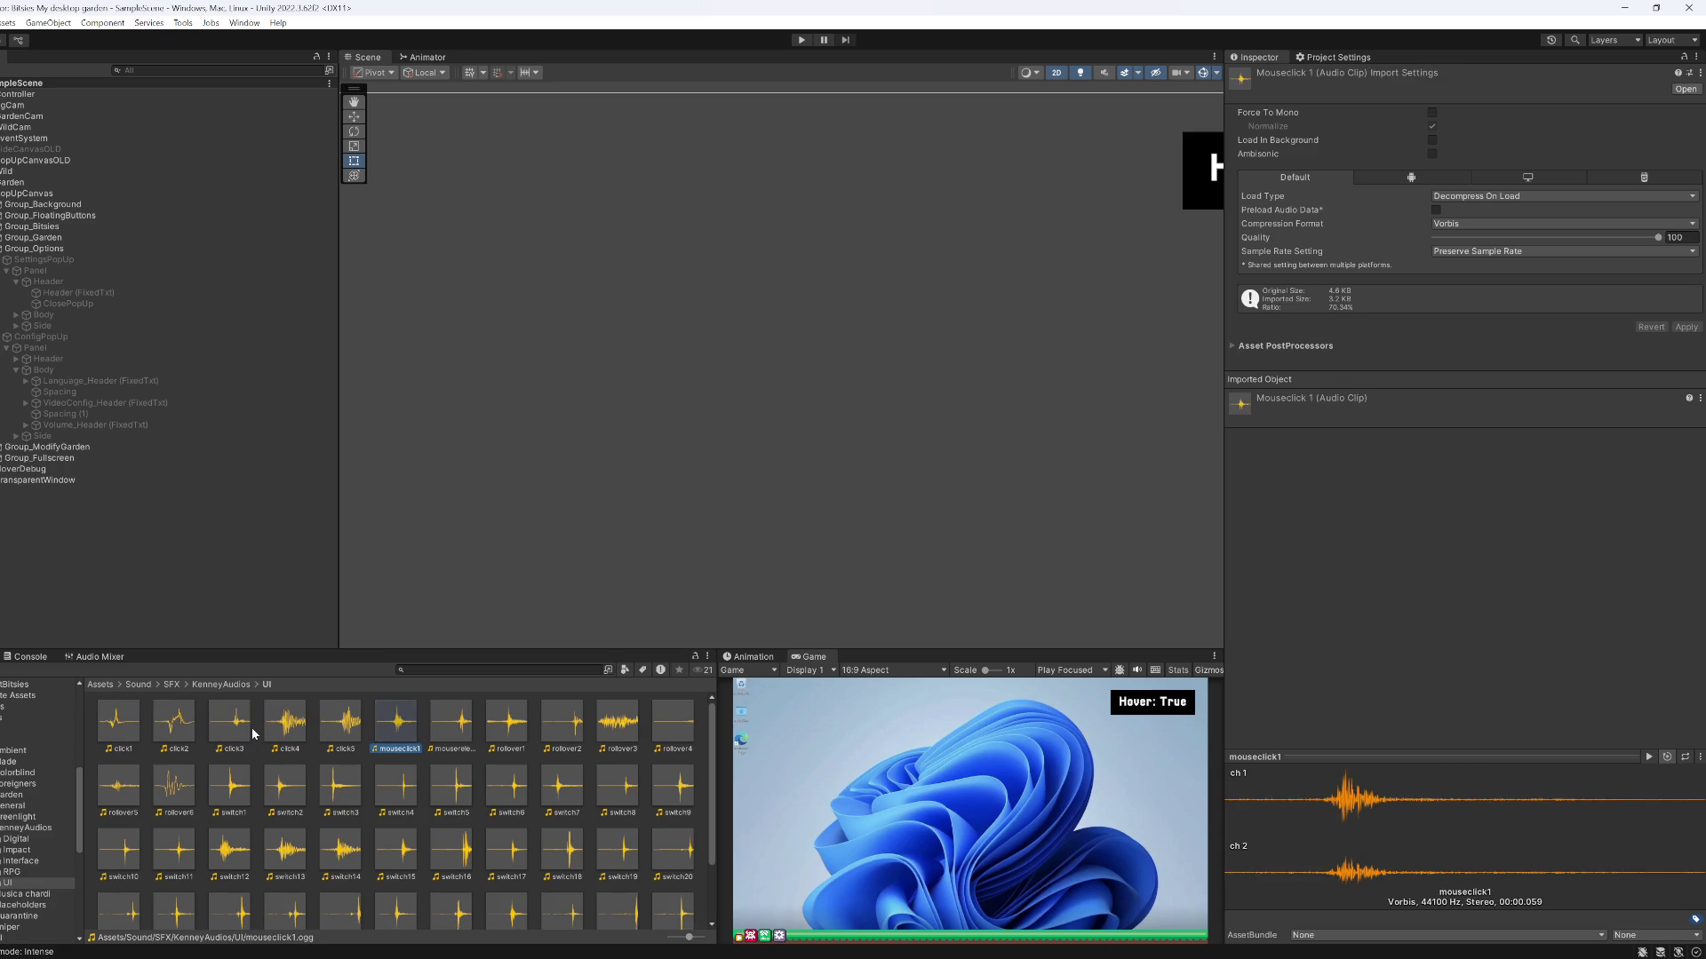
pyautogui.press('Right')
pyautogui.press('Right')
pyautogui.press('Right')
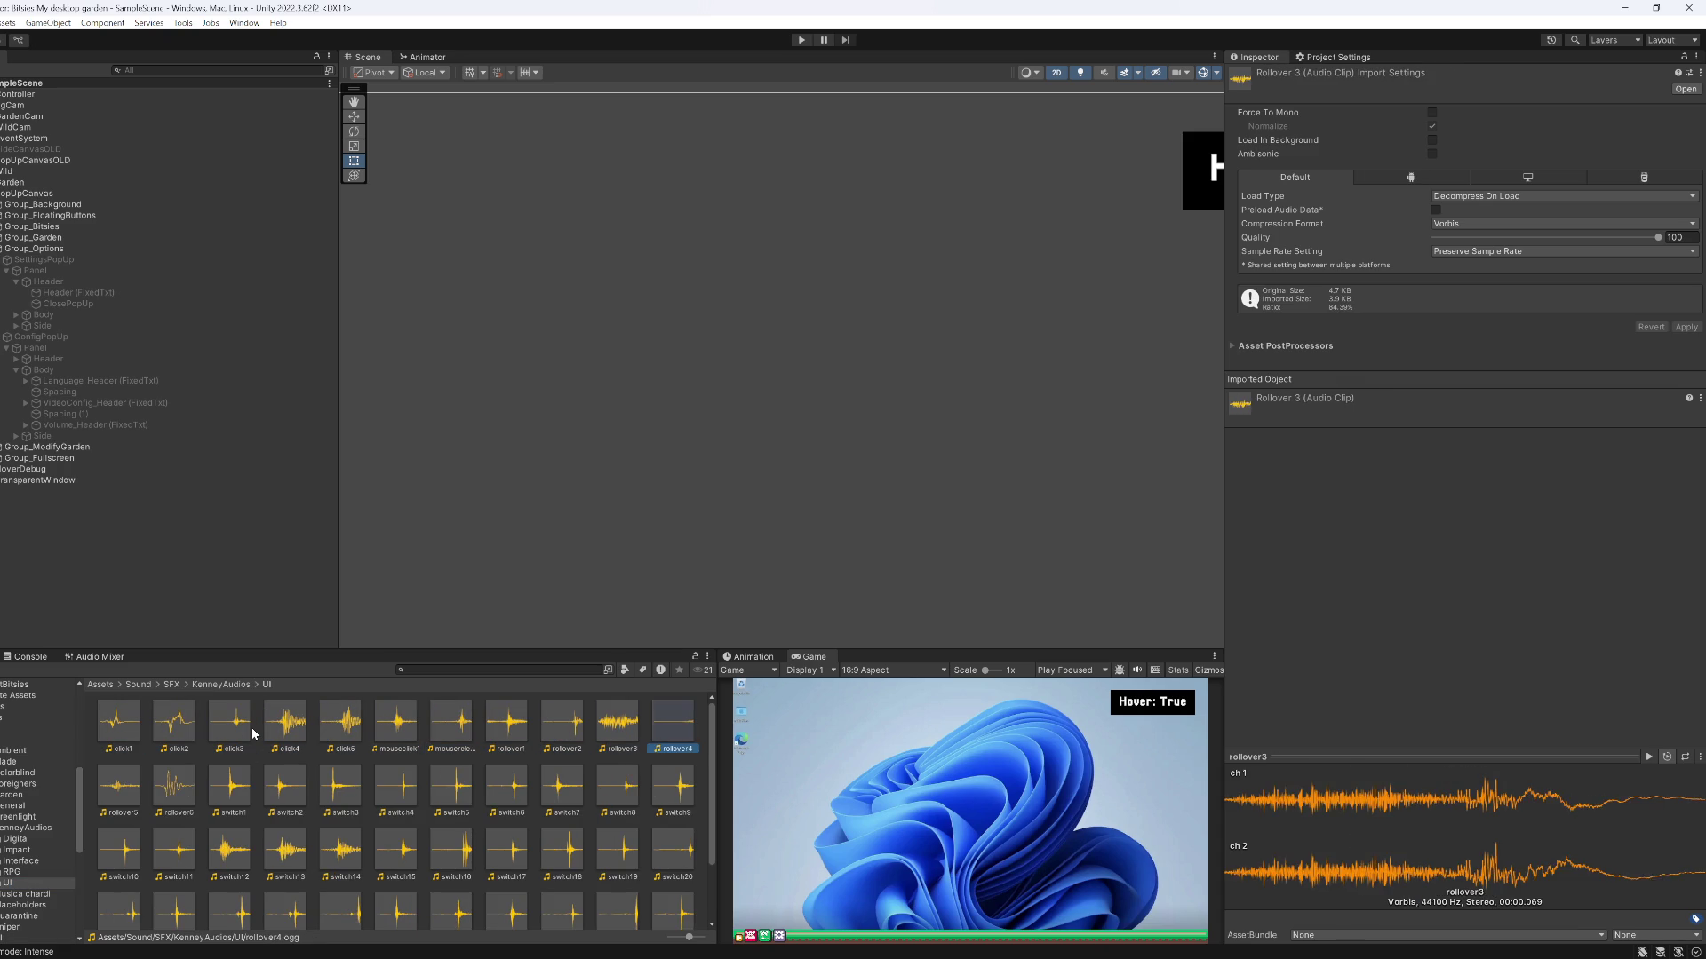
pyautogui.press('Right')
pyautogui.press('Right')
pyautogui.press('Right')
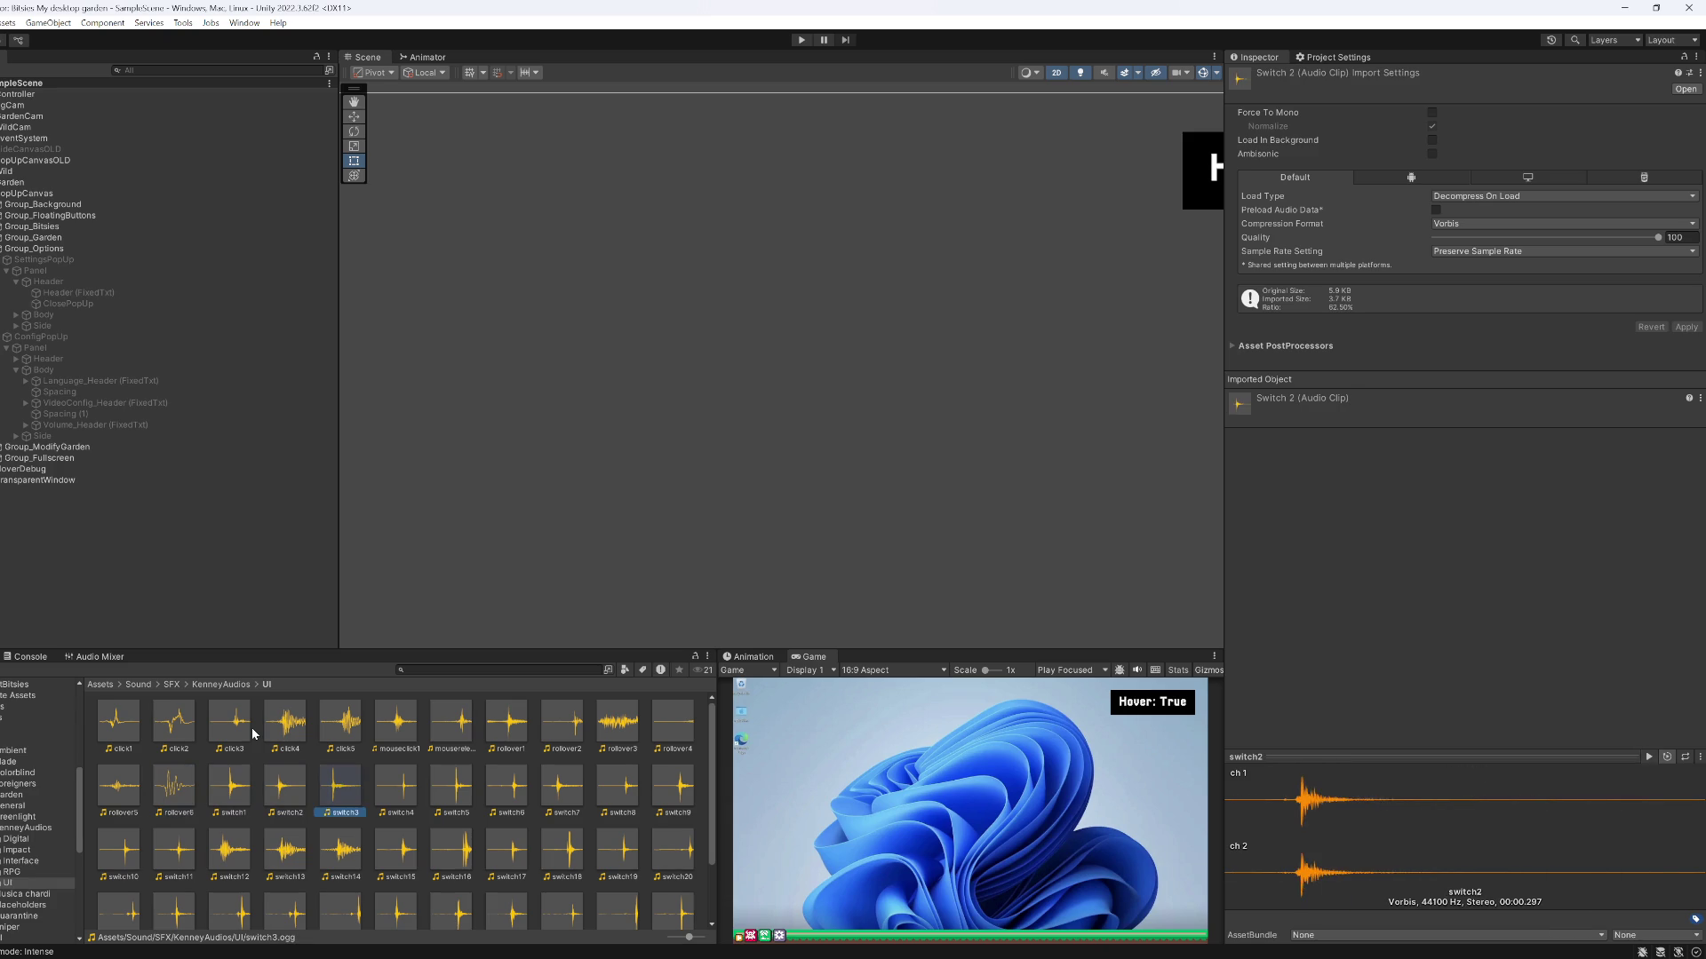
pyautogui.press('Right')
pyautogui.press('Right')
pyautogui.press('Right')
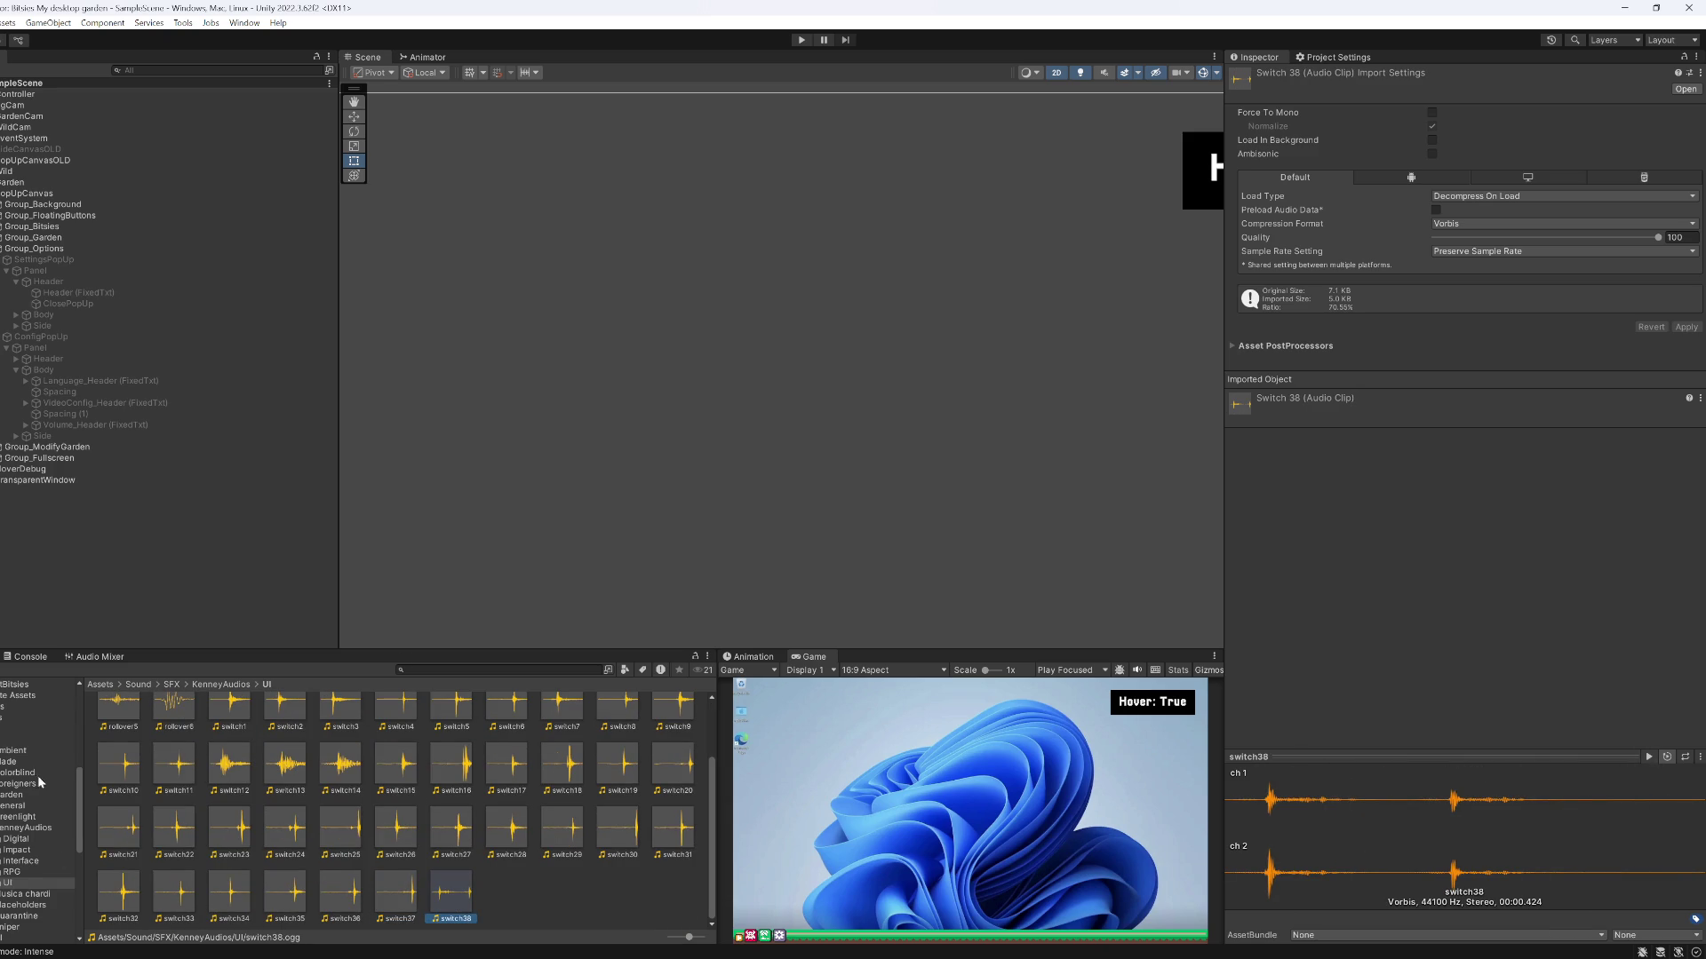
# Collapse KenneyAudios and open the Z_BRUTOS SFX sound folder via Walls
pyautogui.scroll(-2, 38, 883)
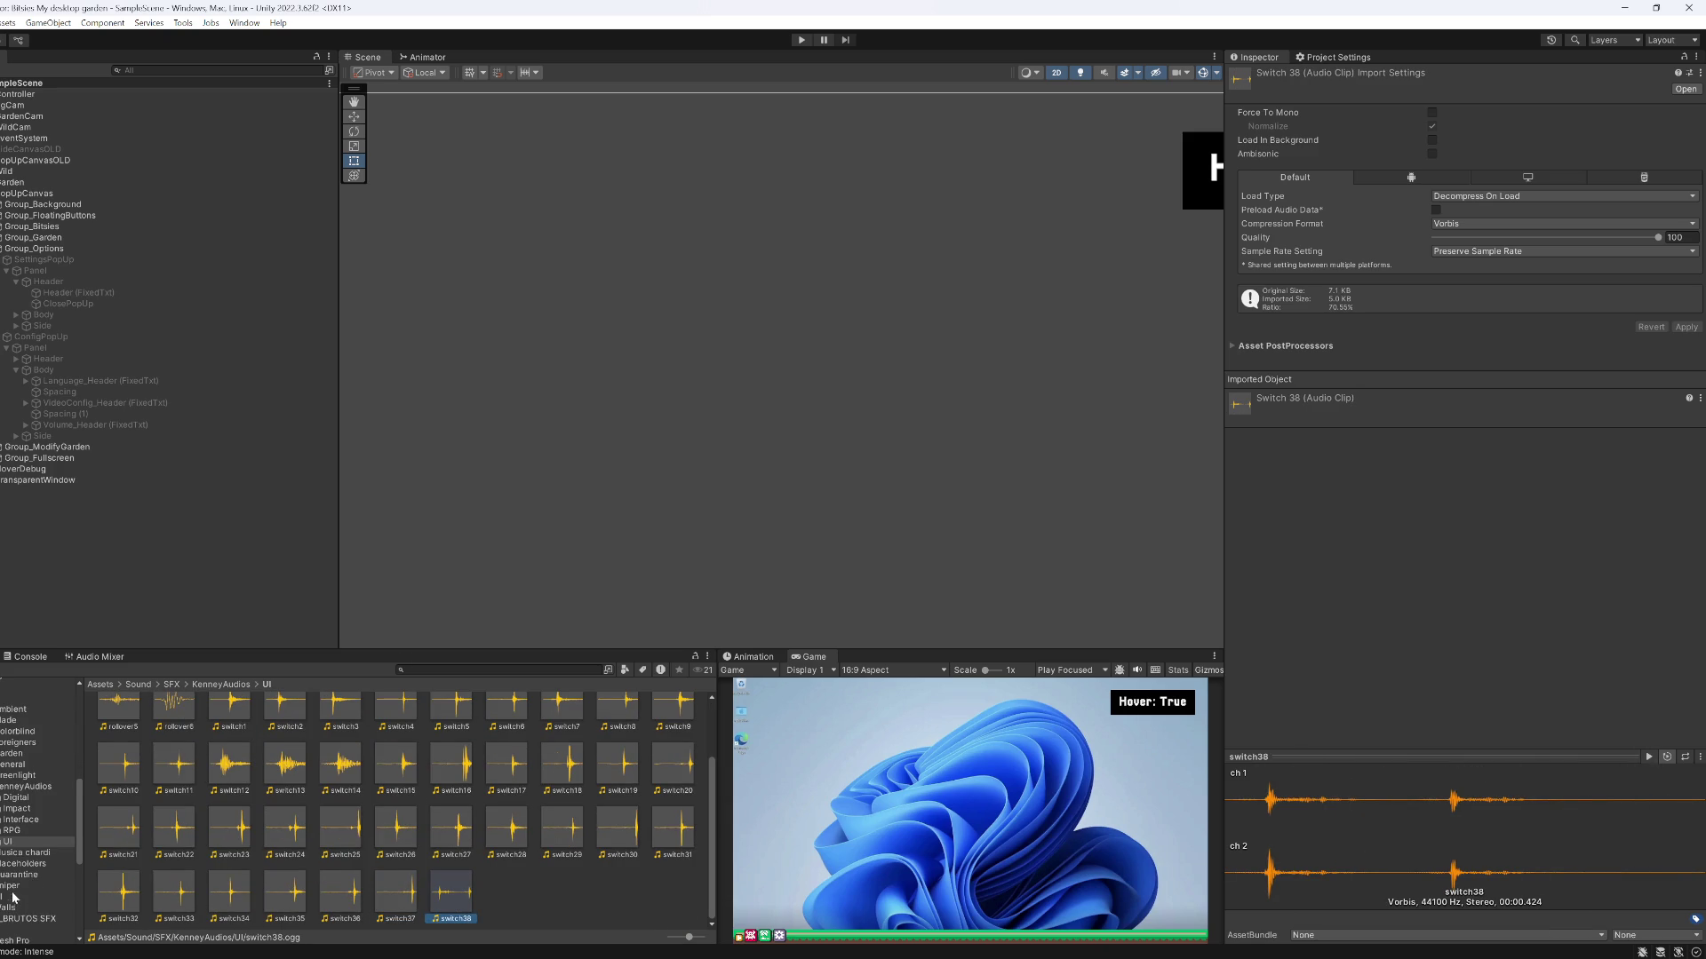
pyautogui.click(9, 909)
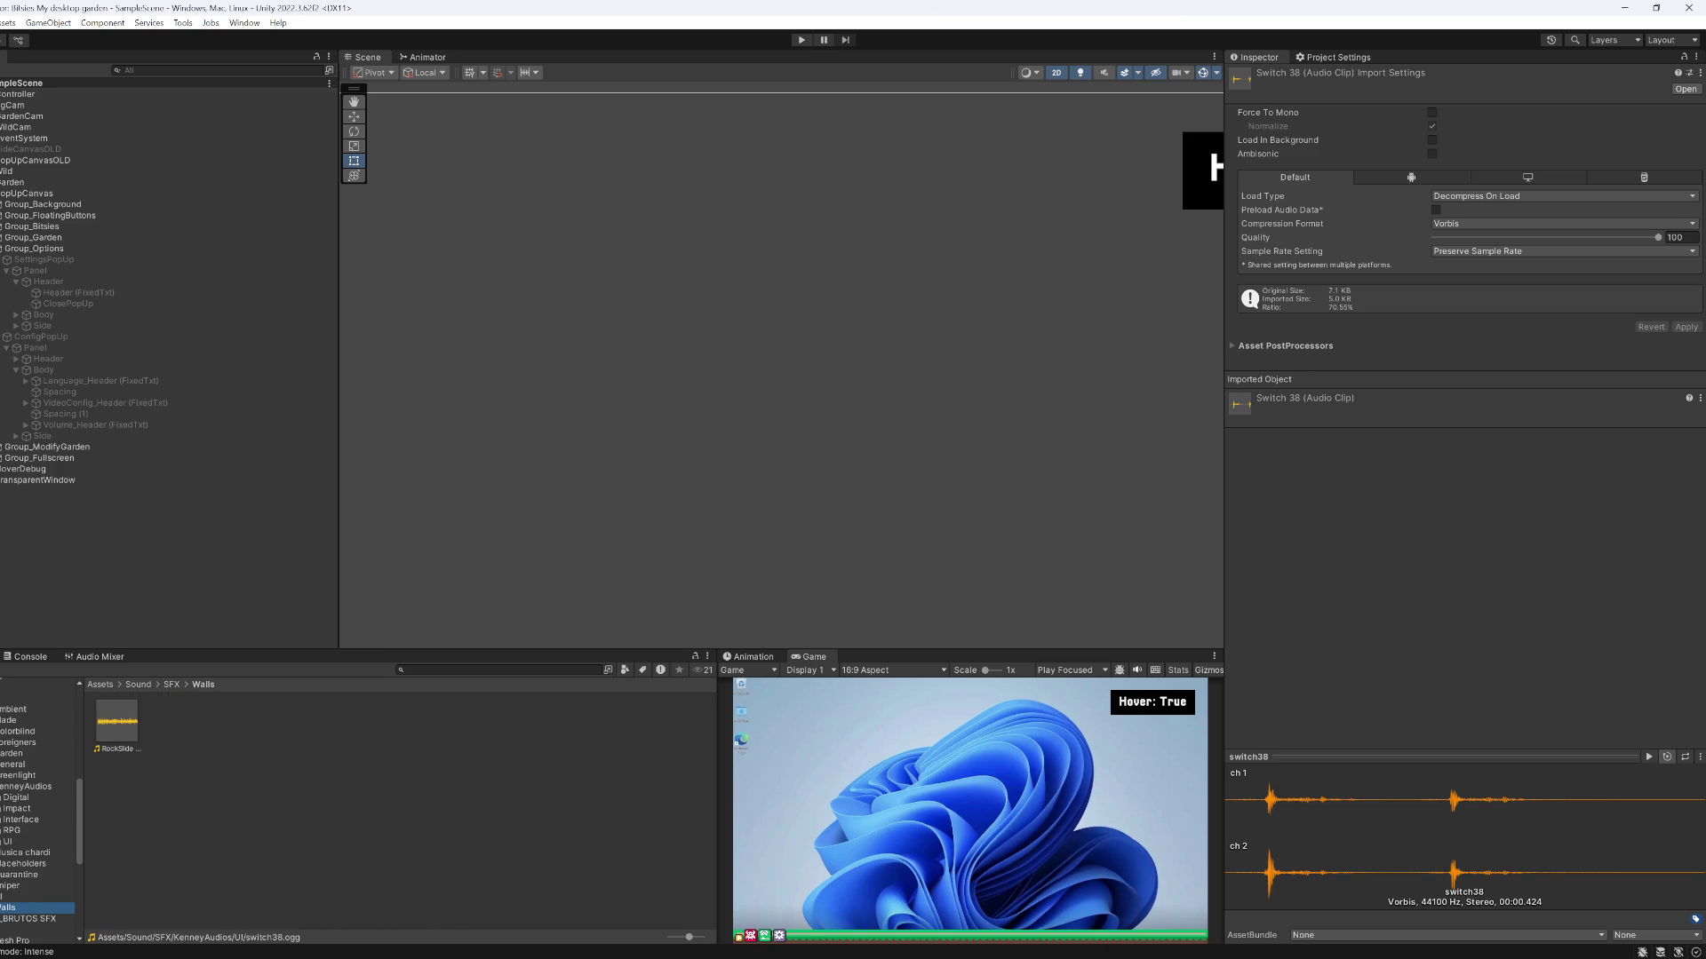
pyautogui.click(2, 787)
pyautogui.click(25, 865)
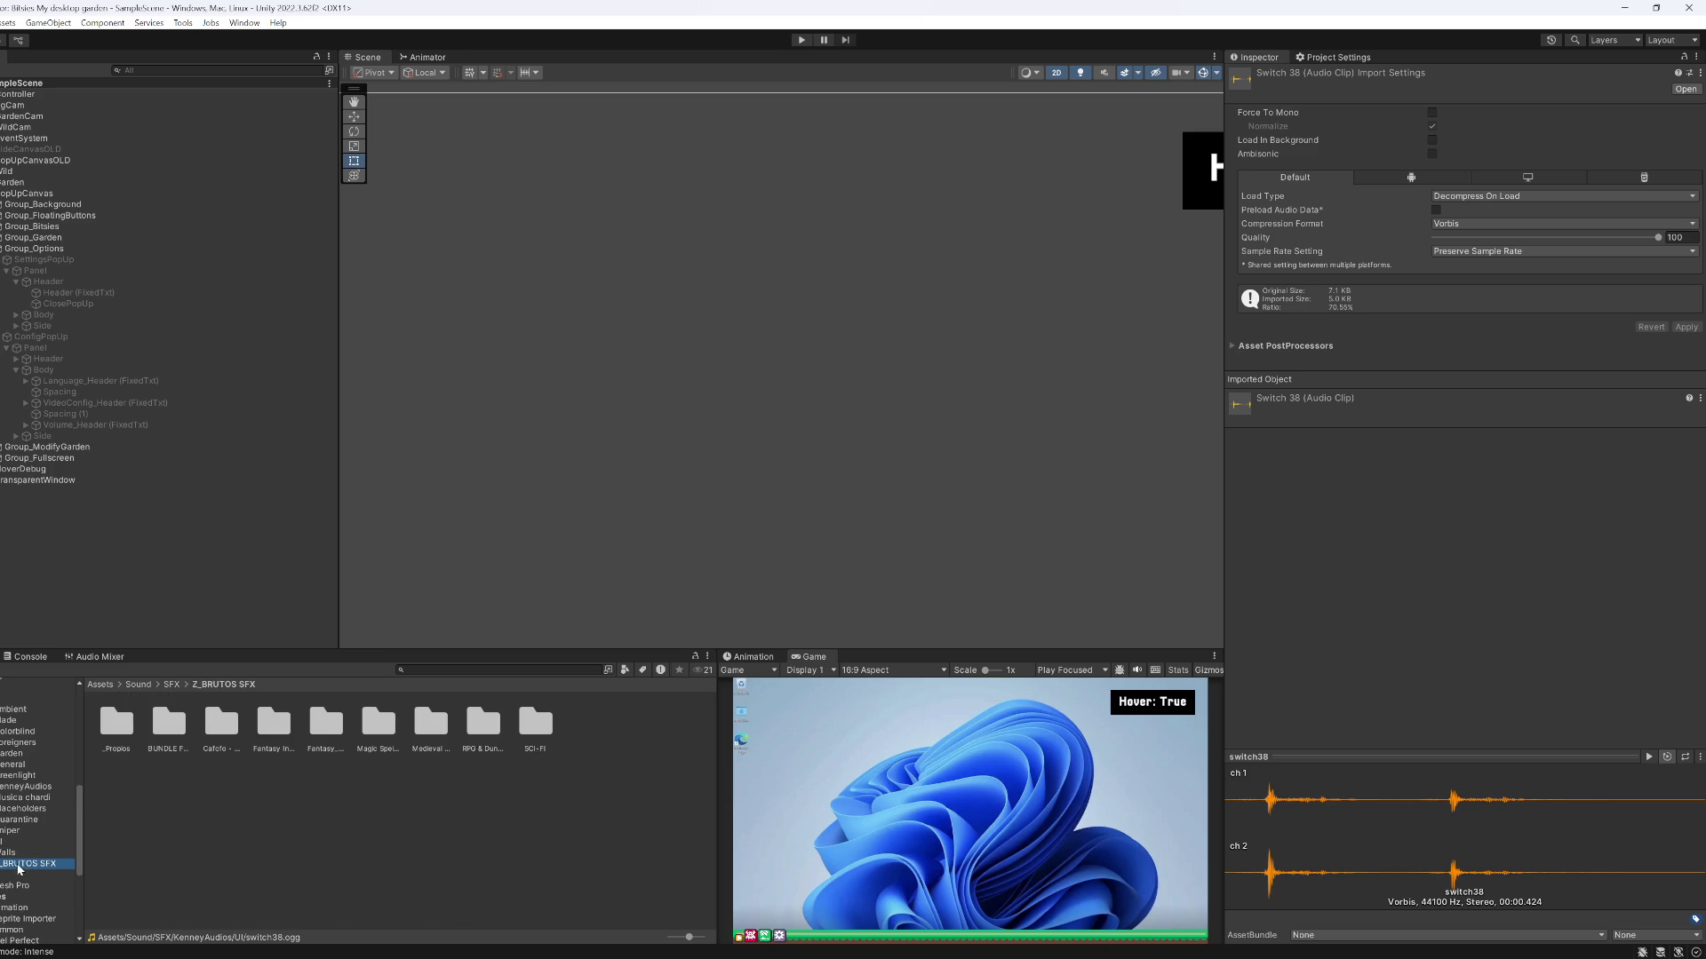
# Preview the SCI-FI > Sci-Fi-Sfx > Mp3 clips Alarm_Loop_00 and WarpDrive_02
pyautogui.doubleClick(541, 735)
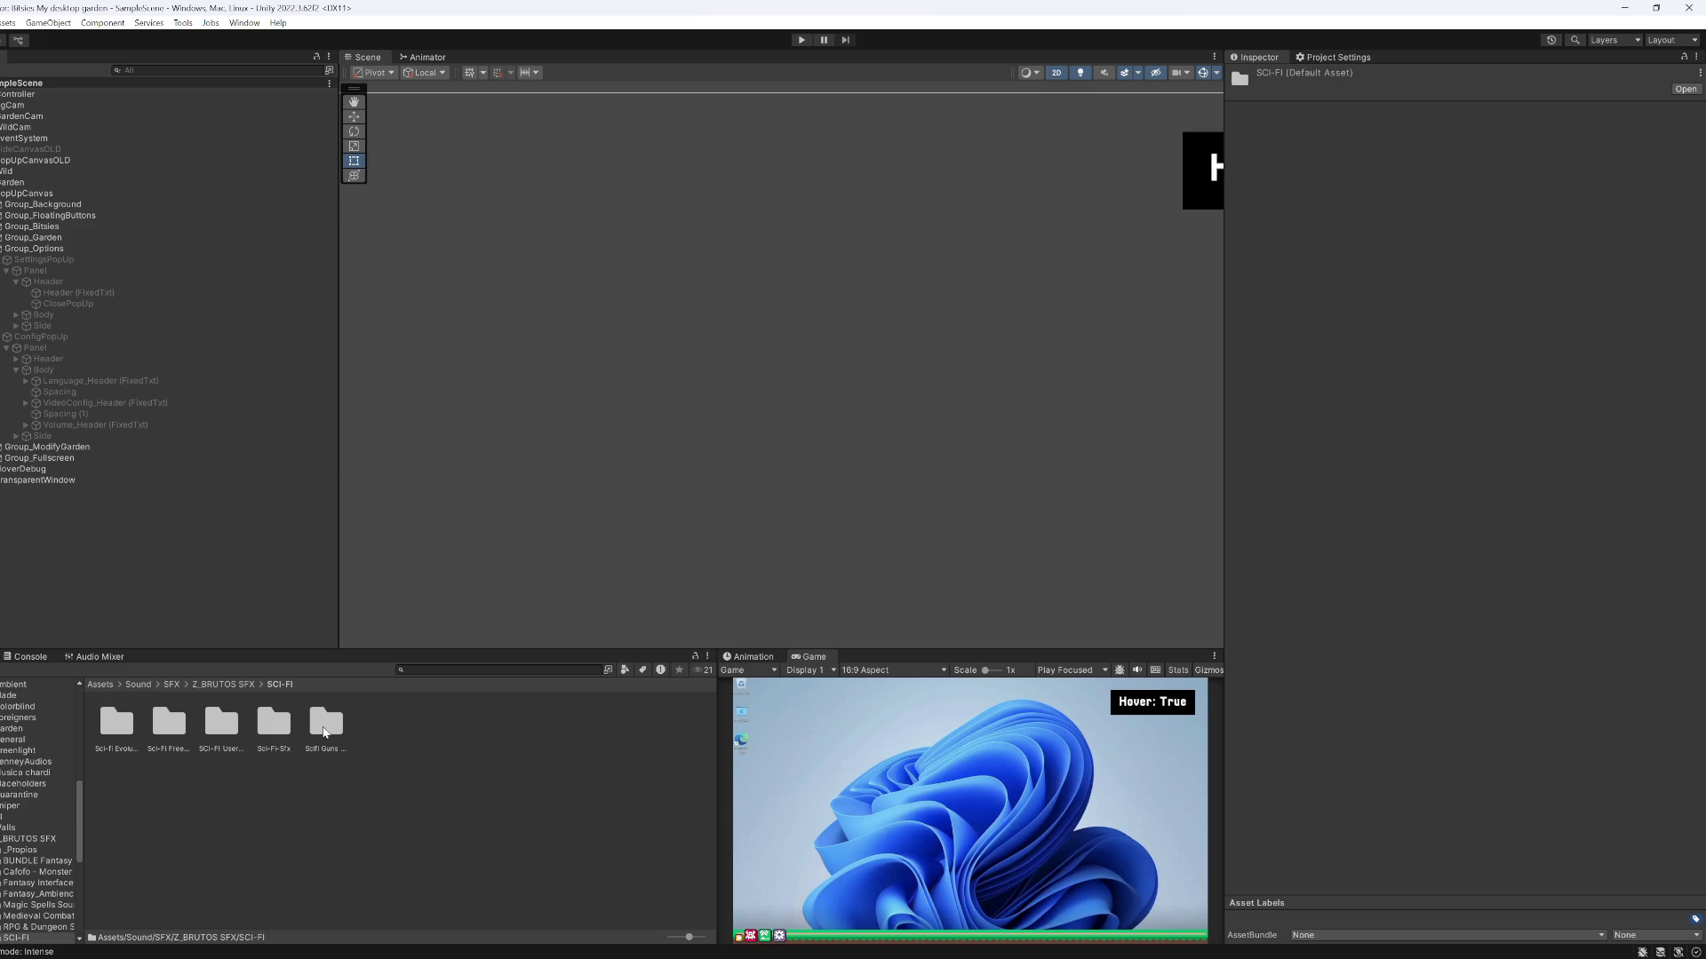
pyautogui.doubleClick(263, 732)
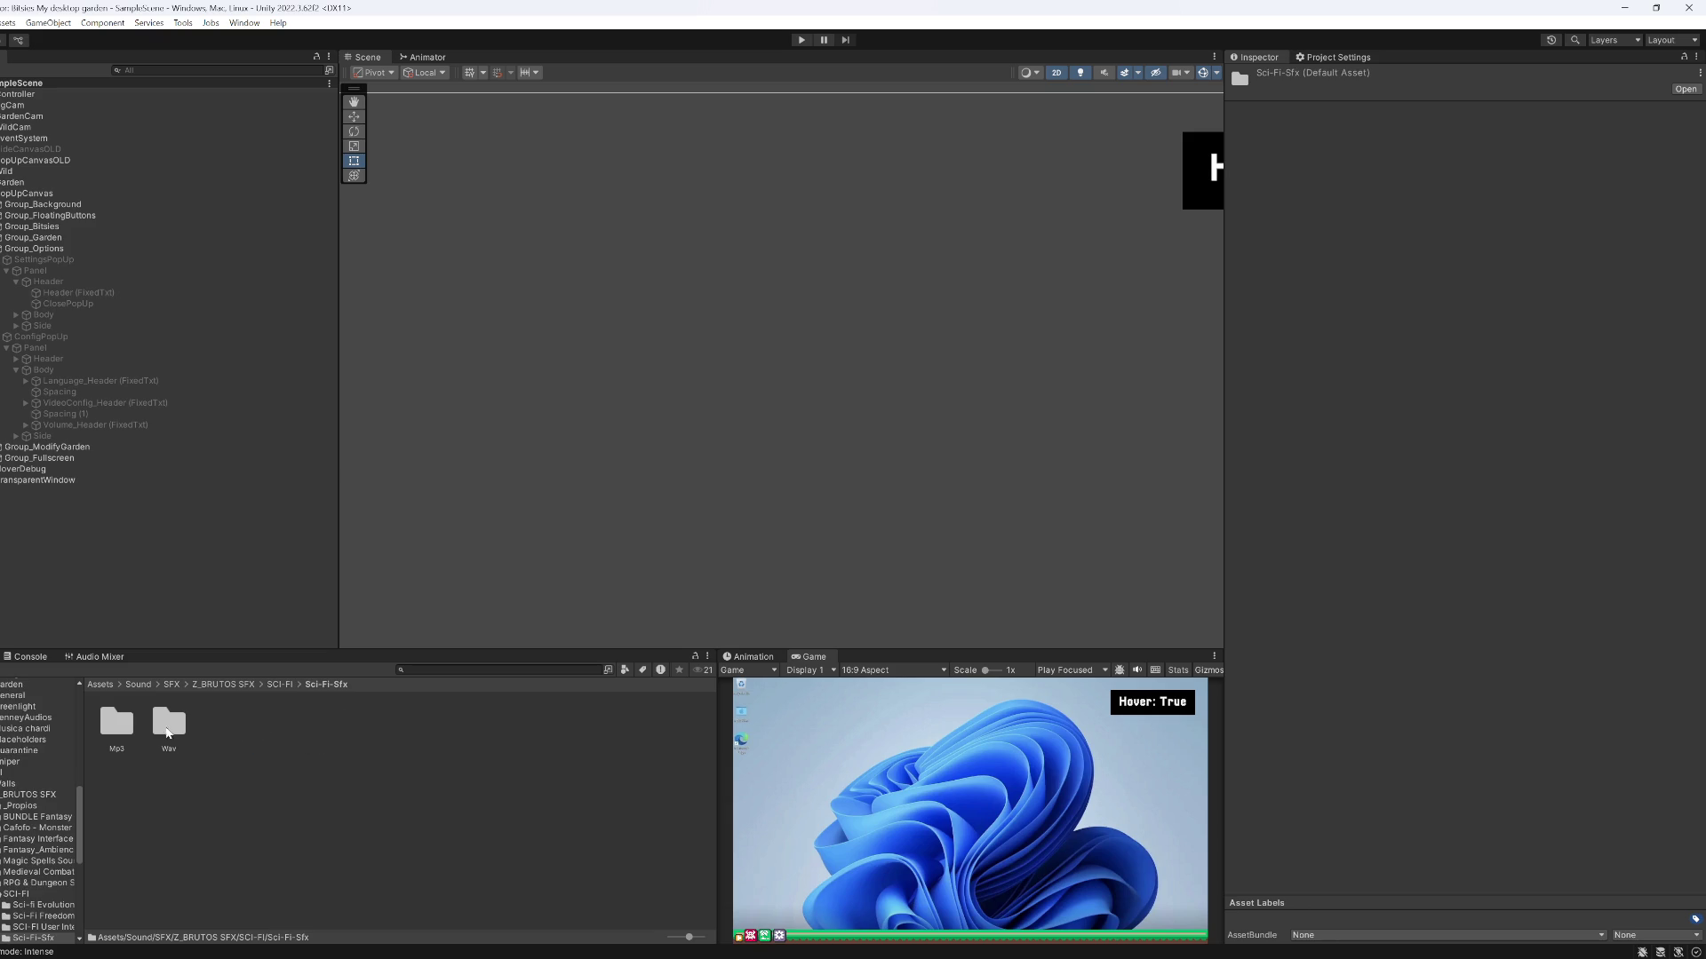
pyautogui.doubleClick(126, 726)
pyautogui.click(169, 731)
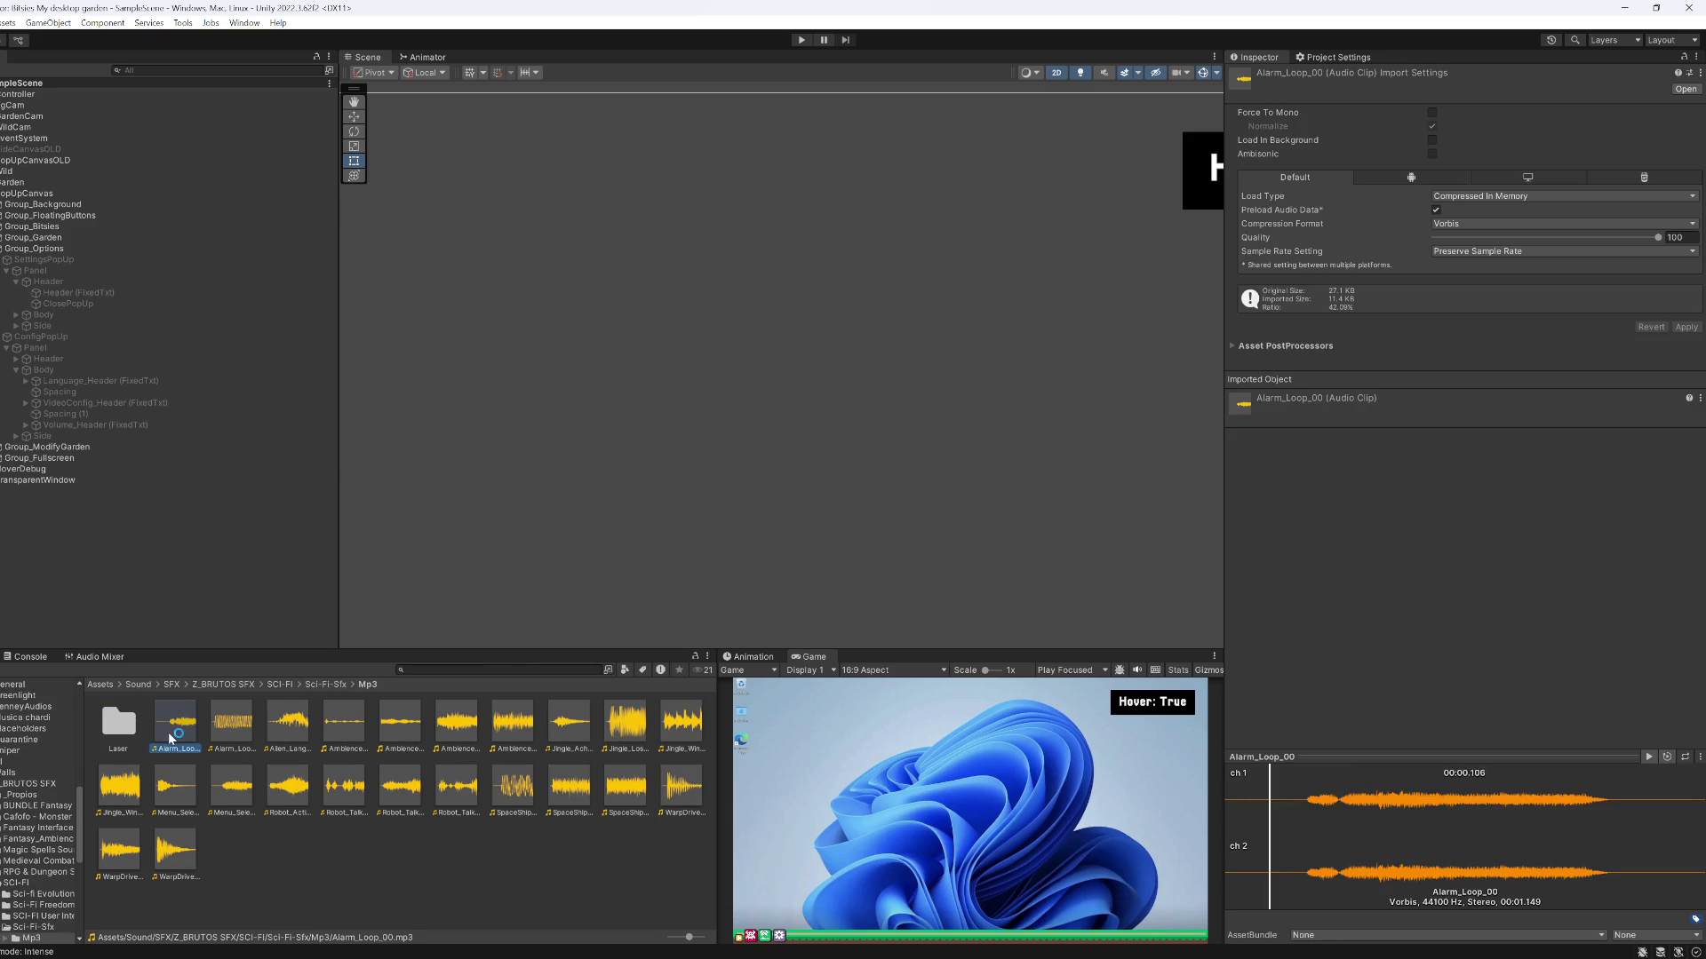
pyautogui.click(177, 787)
pyautogui.click(231, 785)
pyautogui.click(175, 850)
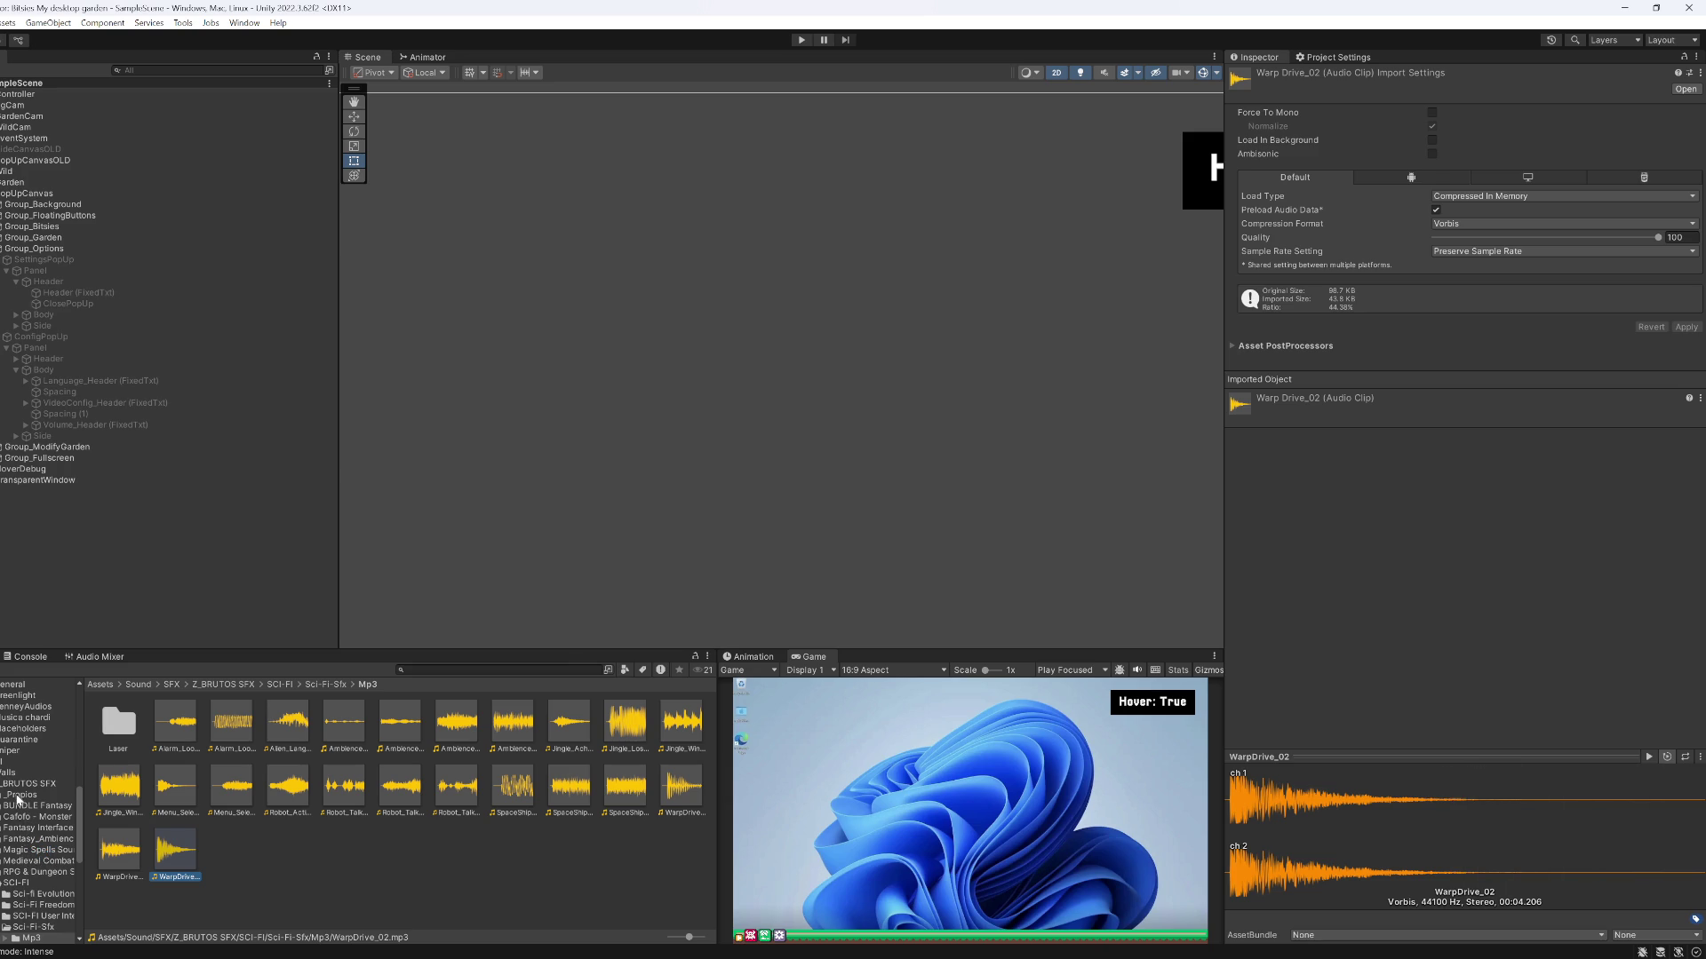
# Preview the TypingSFX clip in _Propios, then open the Scifi Guns SFX folder
pyautogui.click(17, 796)
pyautogui.click(138, 729)
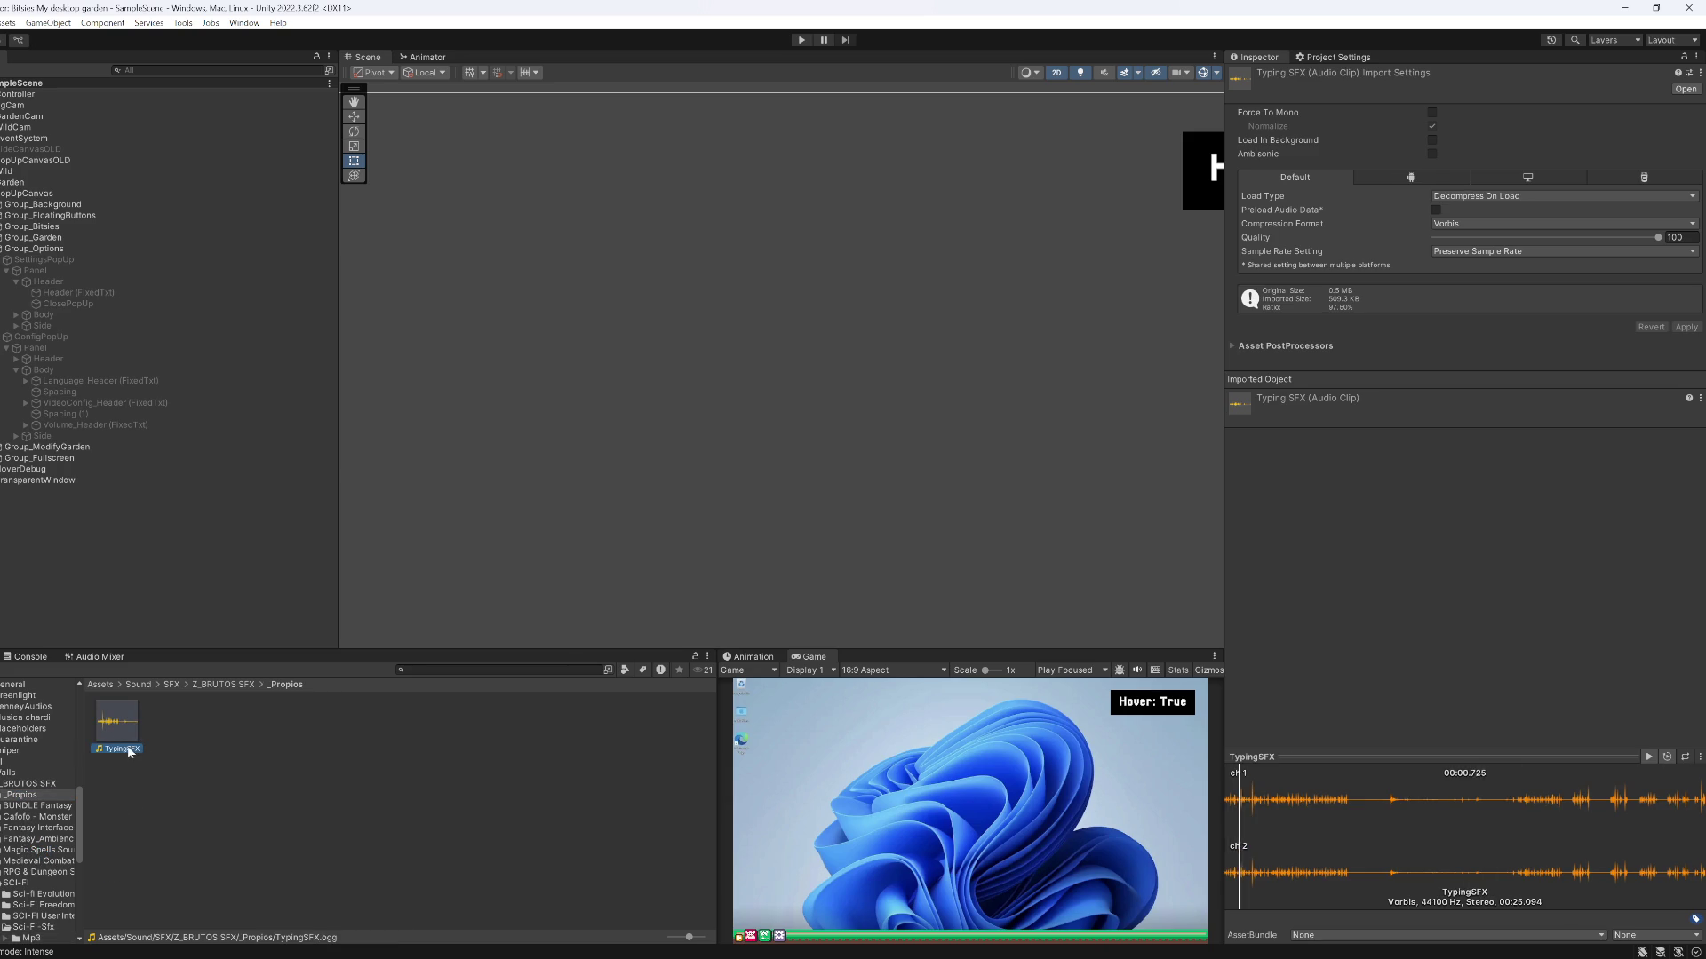
pyautogui.scroll(-3, 31, 898)
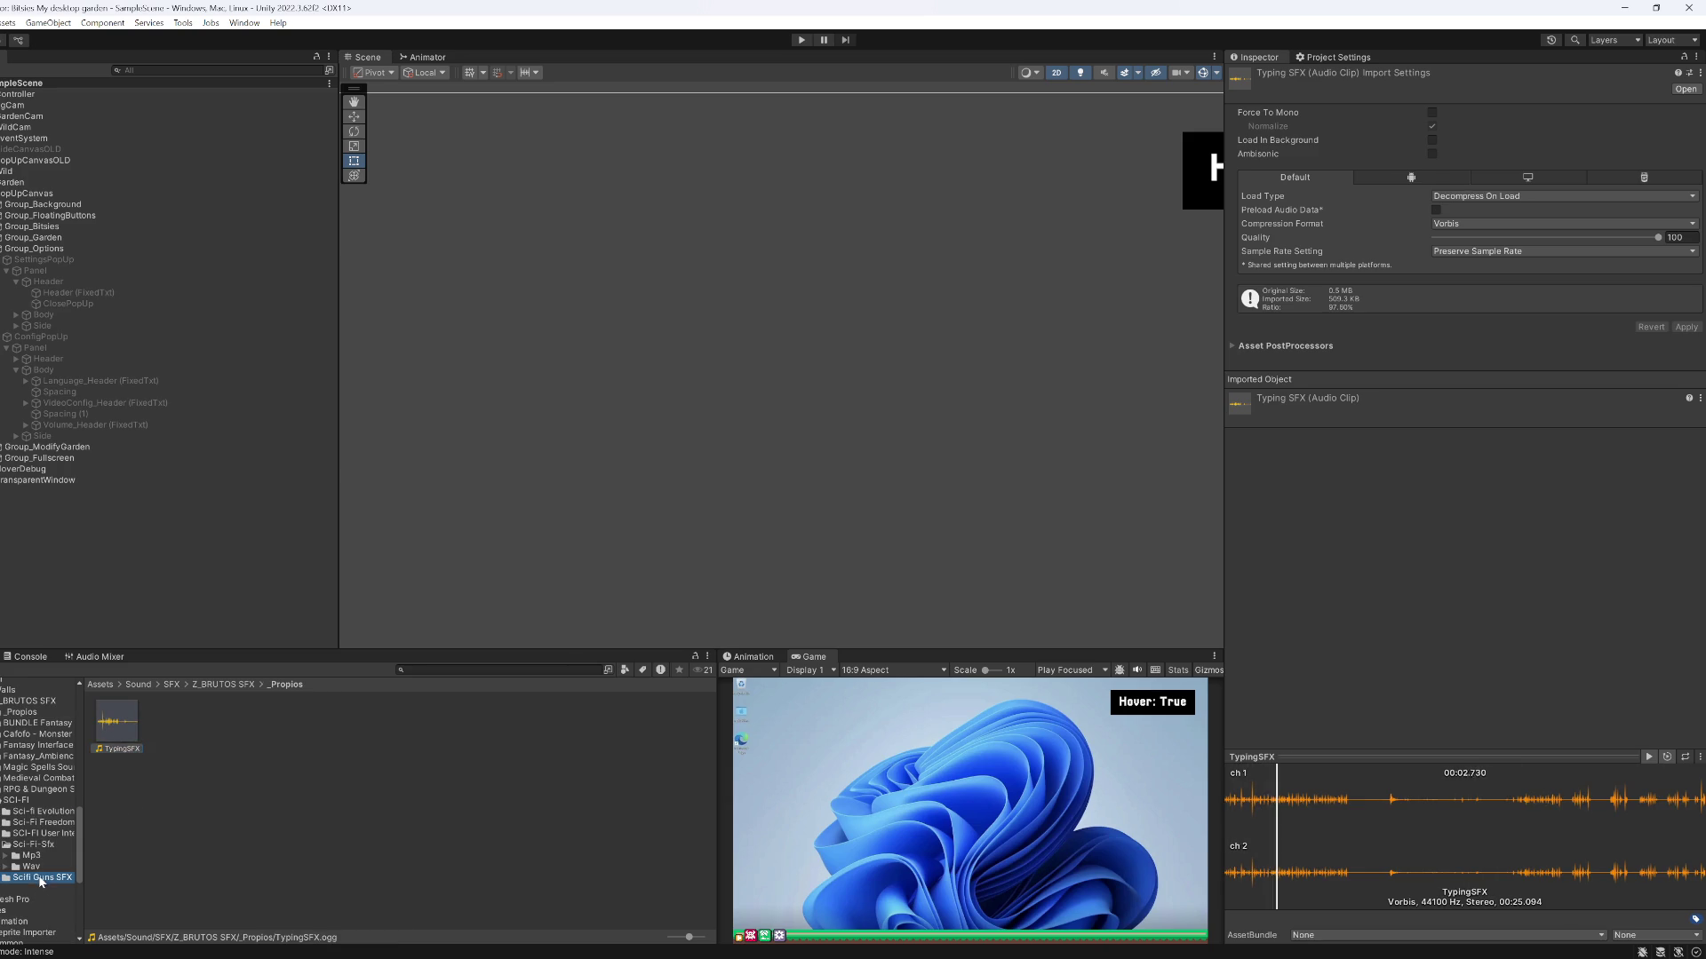
pyautogui.click(39, 878)
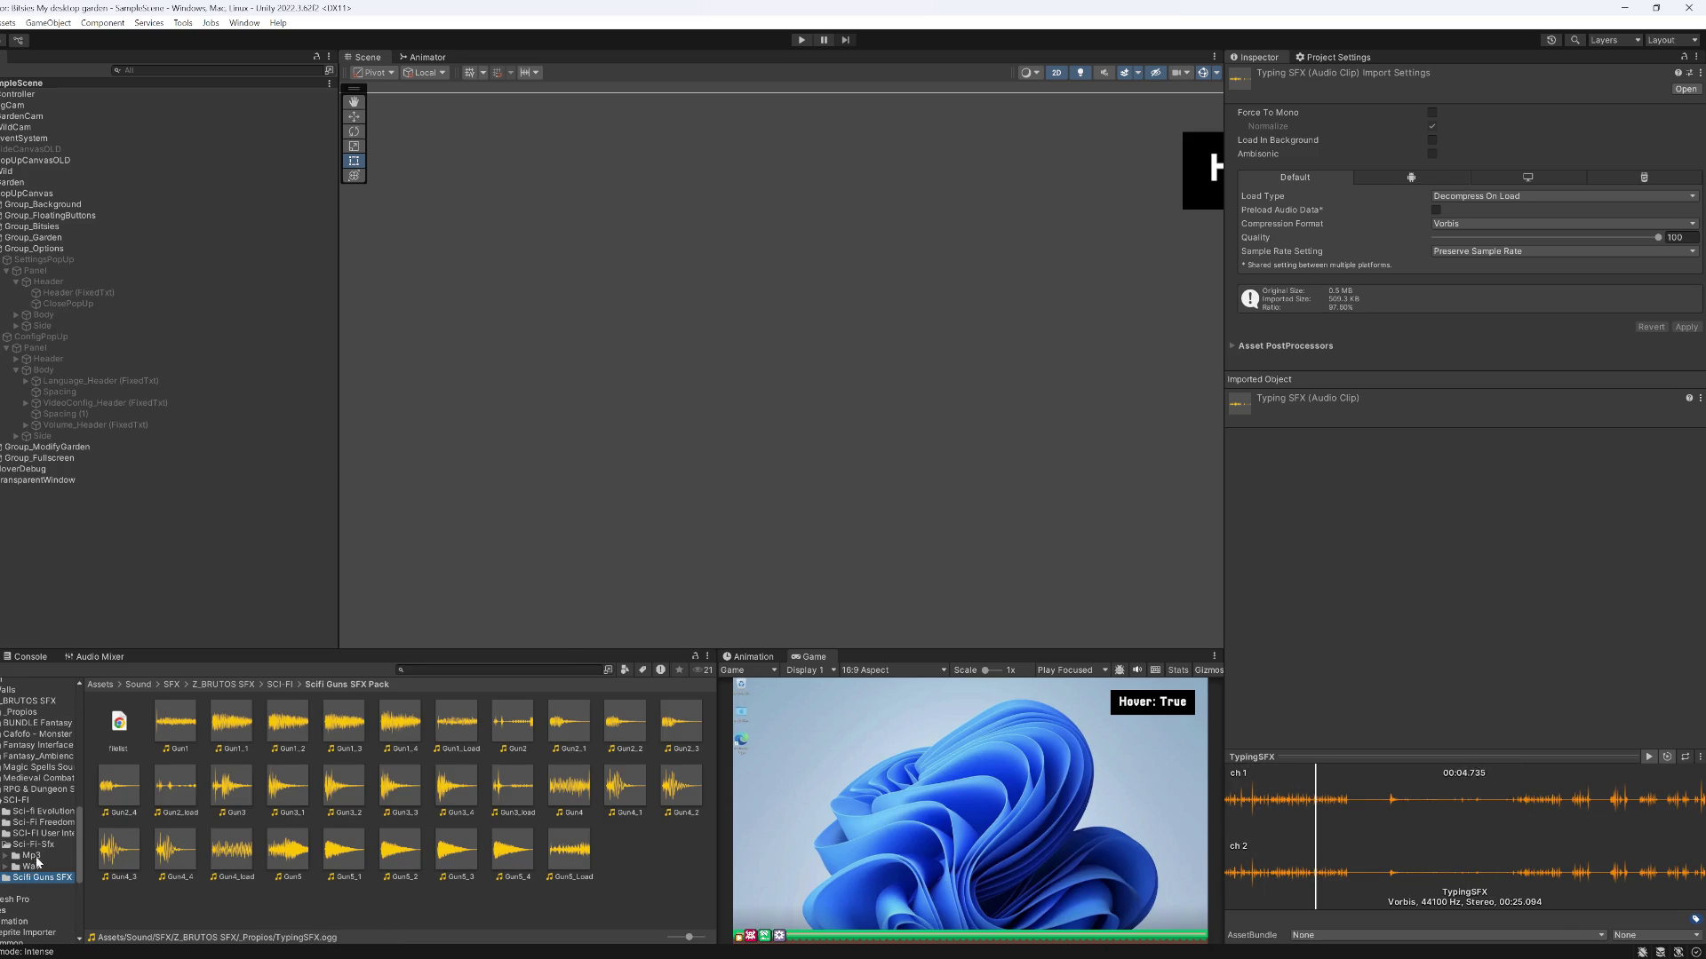
# Expand RPG & Dungeon Sounds and open its Misc folder
pyautogui.click(27, 790)
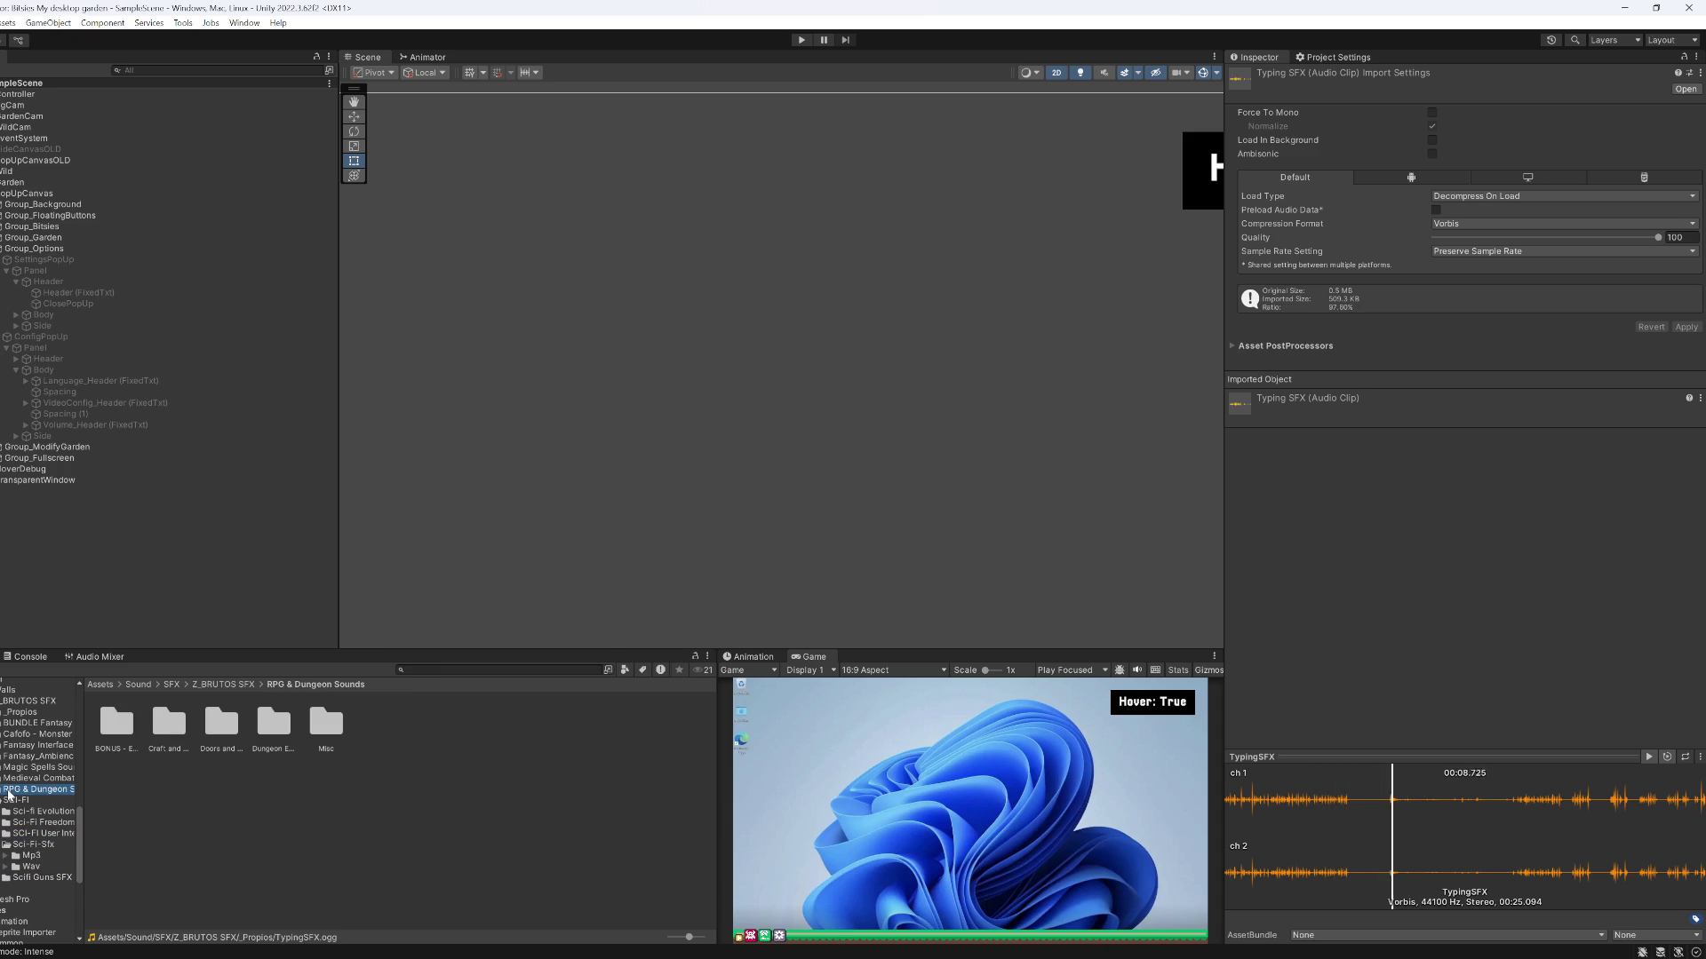
pyautogui.press('Right')
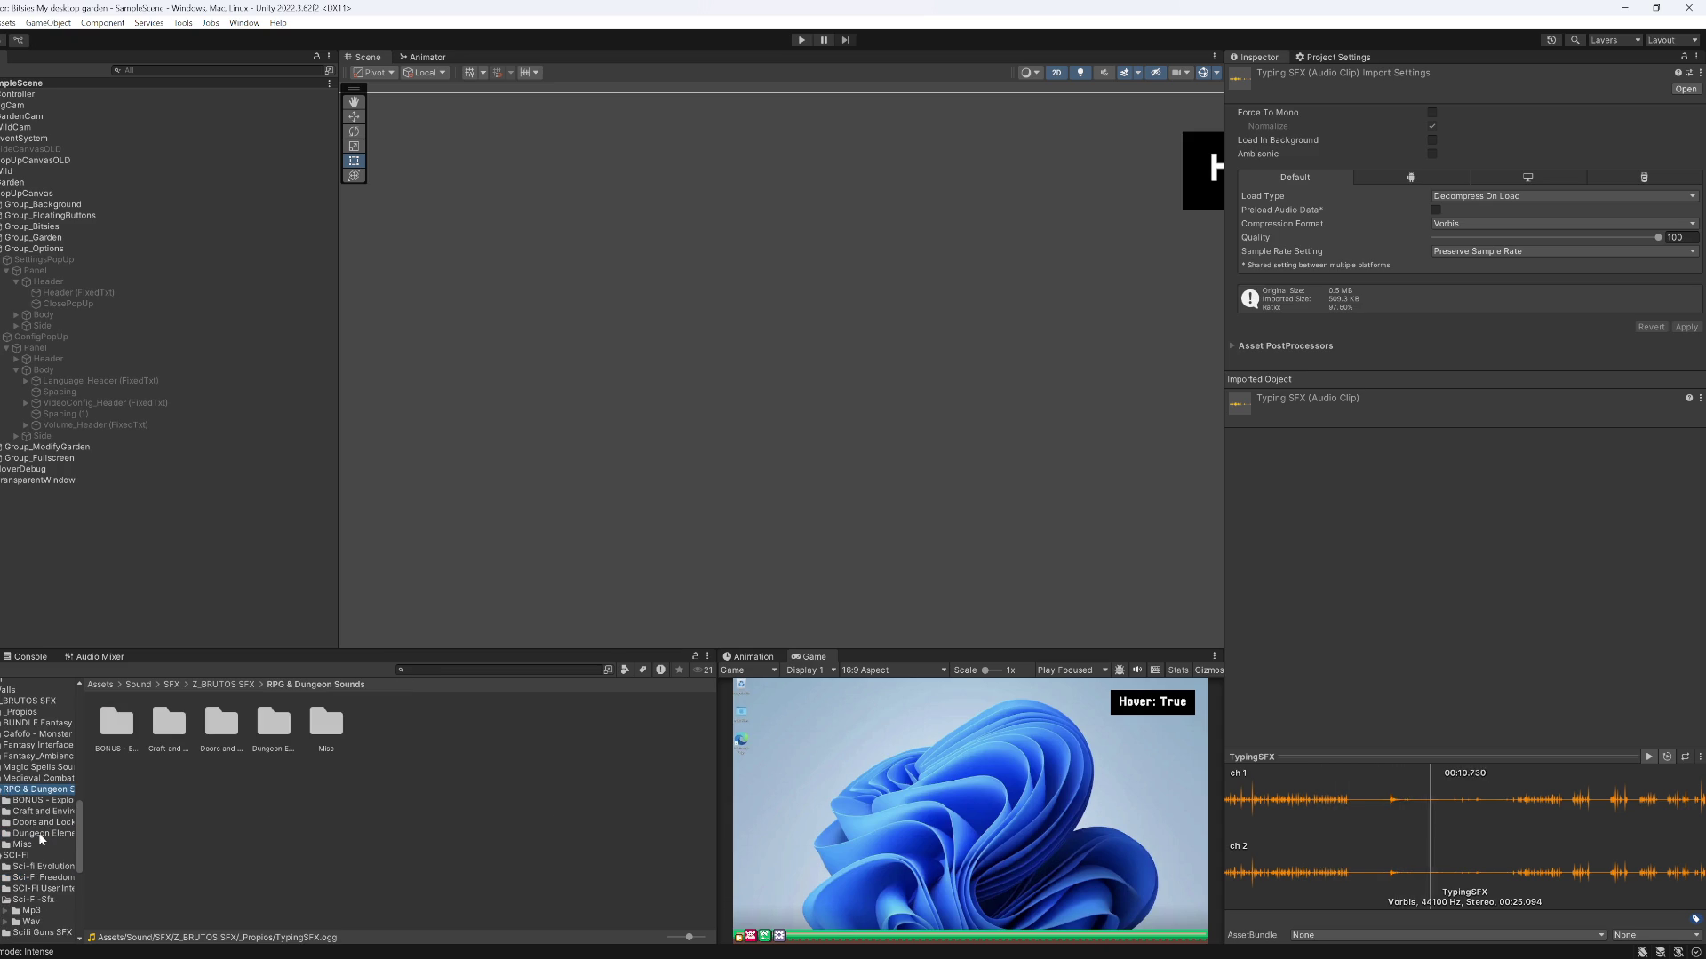
pyautogui.click(37, 841)
pyautogui.click(106, 752)
# Preview Misc clips Chain 14, Magic Element 1_3, and Torch Swing 04, 15 and 03
pyautogui.click(172, 793)
pyautogui.scroll(-3, 178, 835)
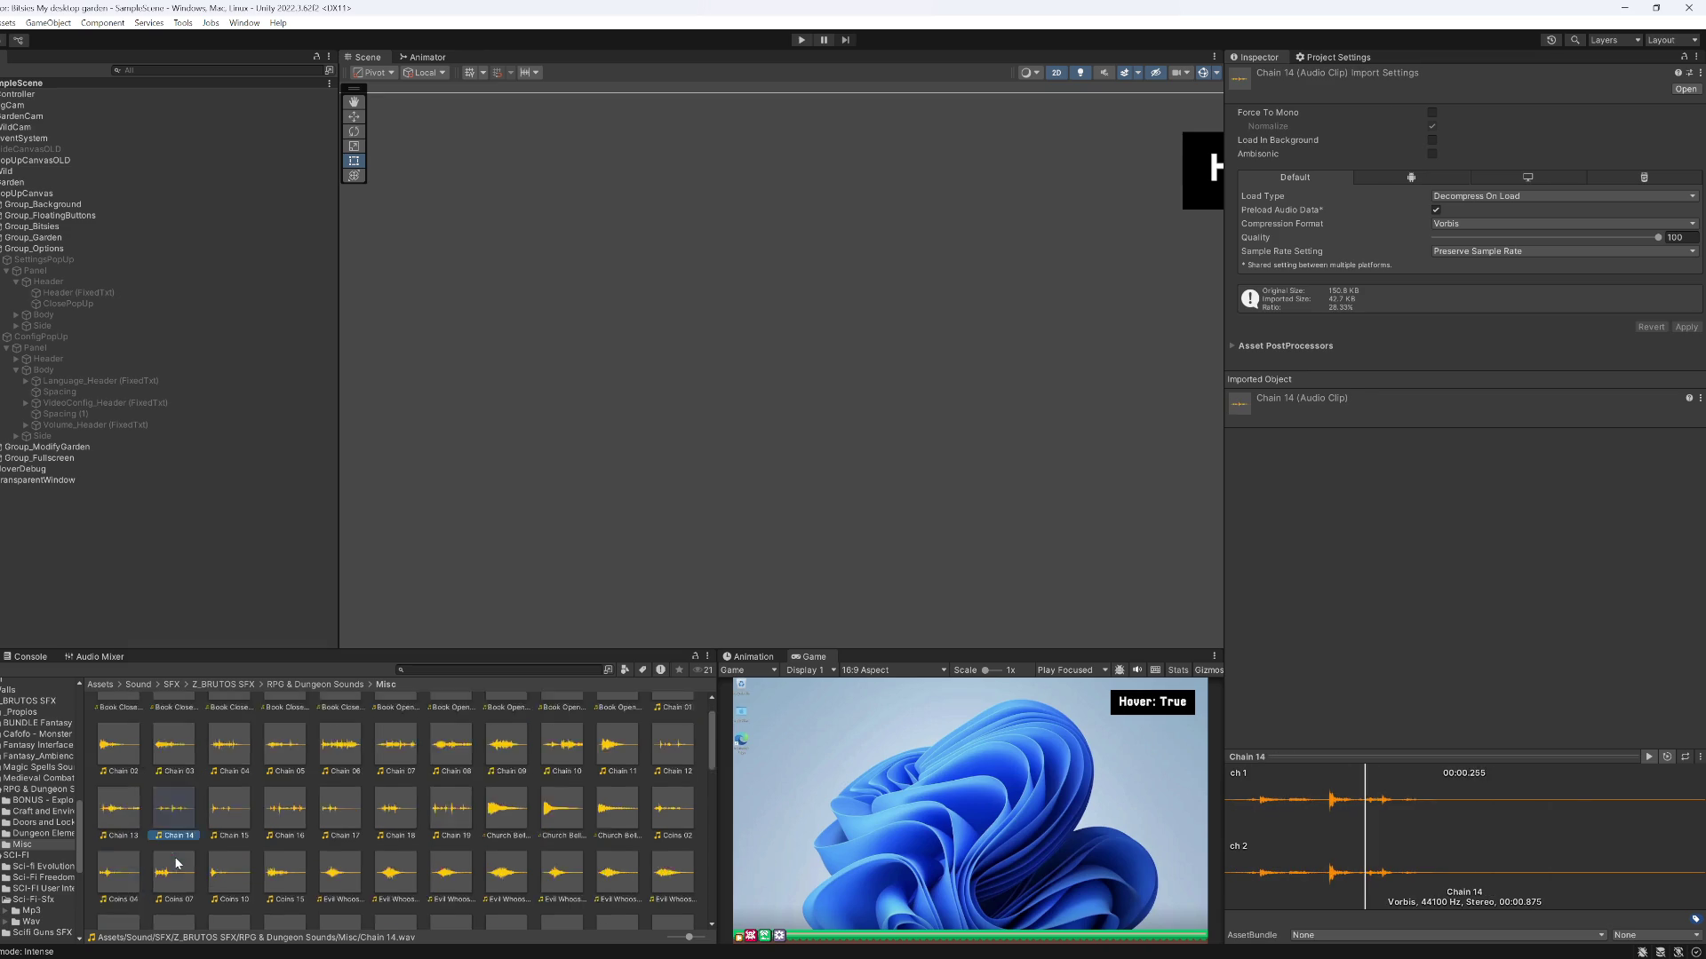
pyautogui.scroll(-2, 178, 853)
pyautogui.click(305, 846)
pyautogui.scroll(-3, 356, 853)
pyautogui.click(399, 862)
pyautogui.scroll(-2, 404, 866)
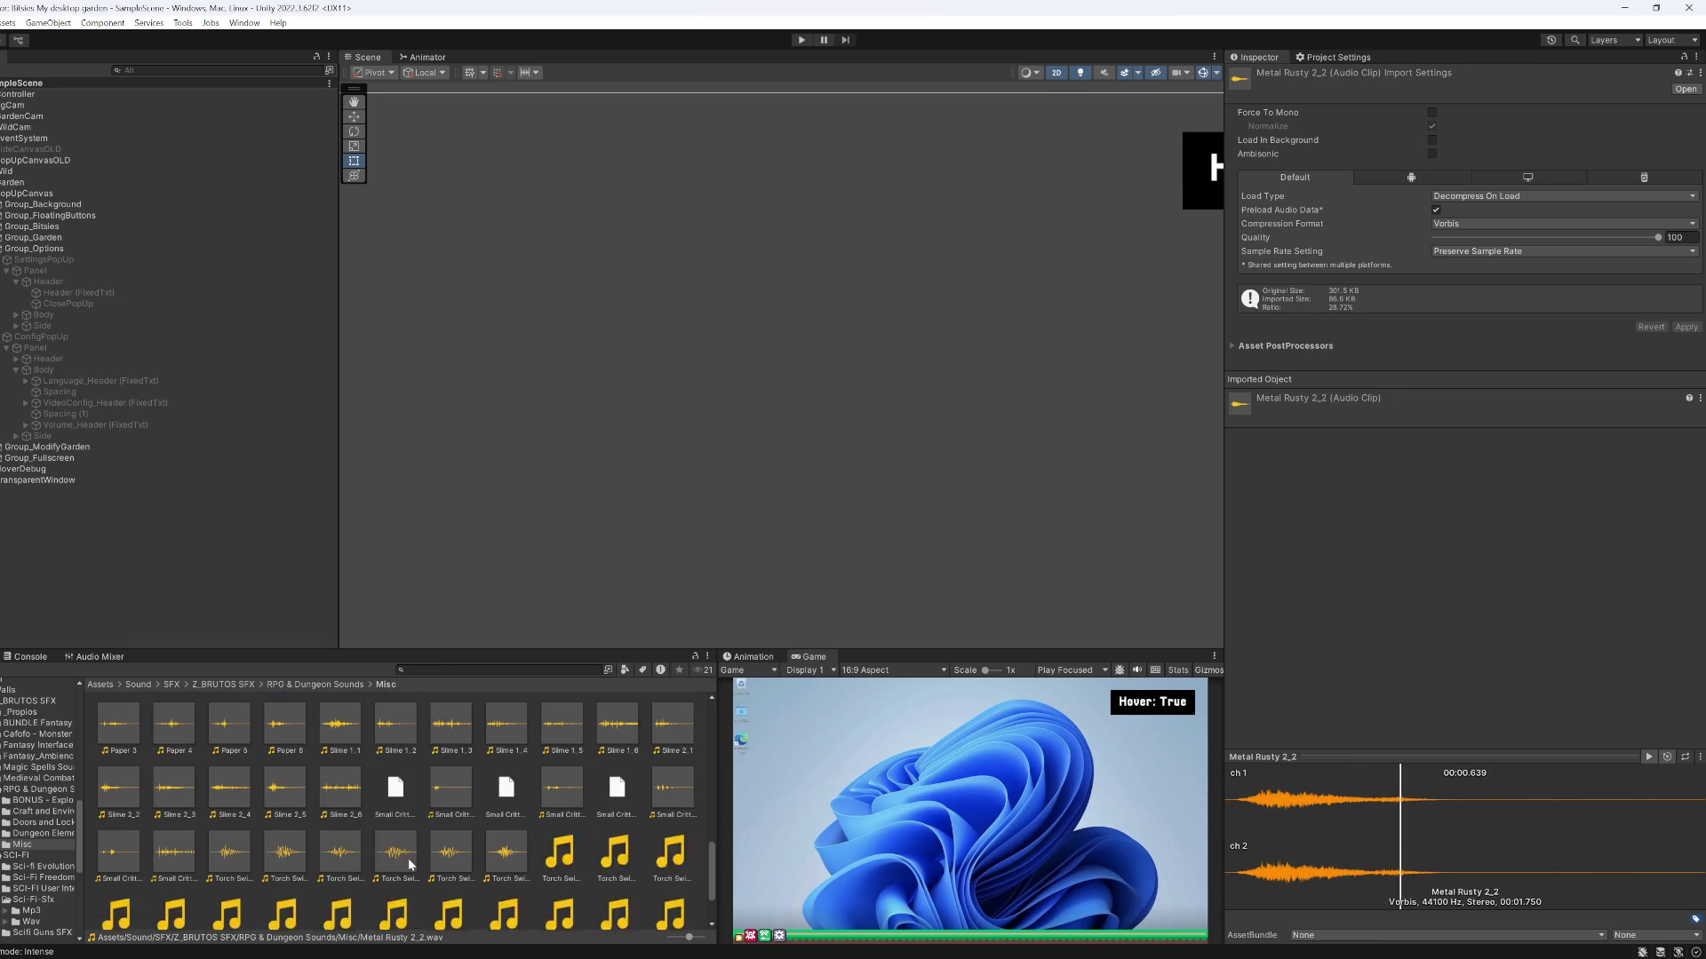
pyautogui.click(409, 868)
pyautogui.click(397, 908)
pyautogui.scroll(-1, 418, 861)
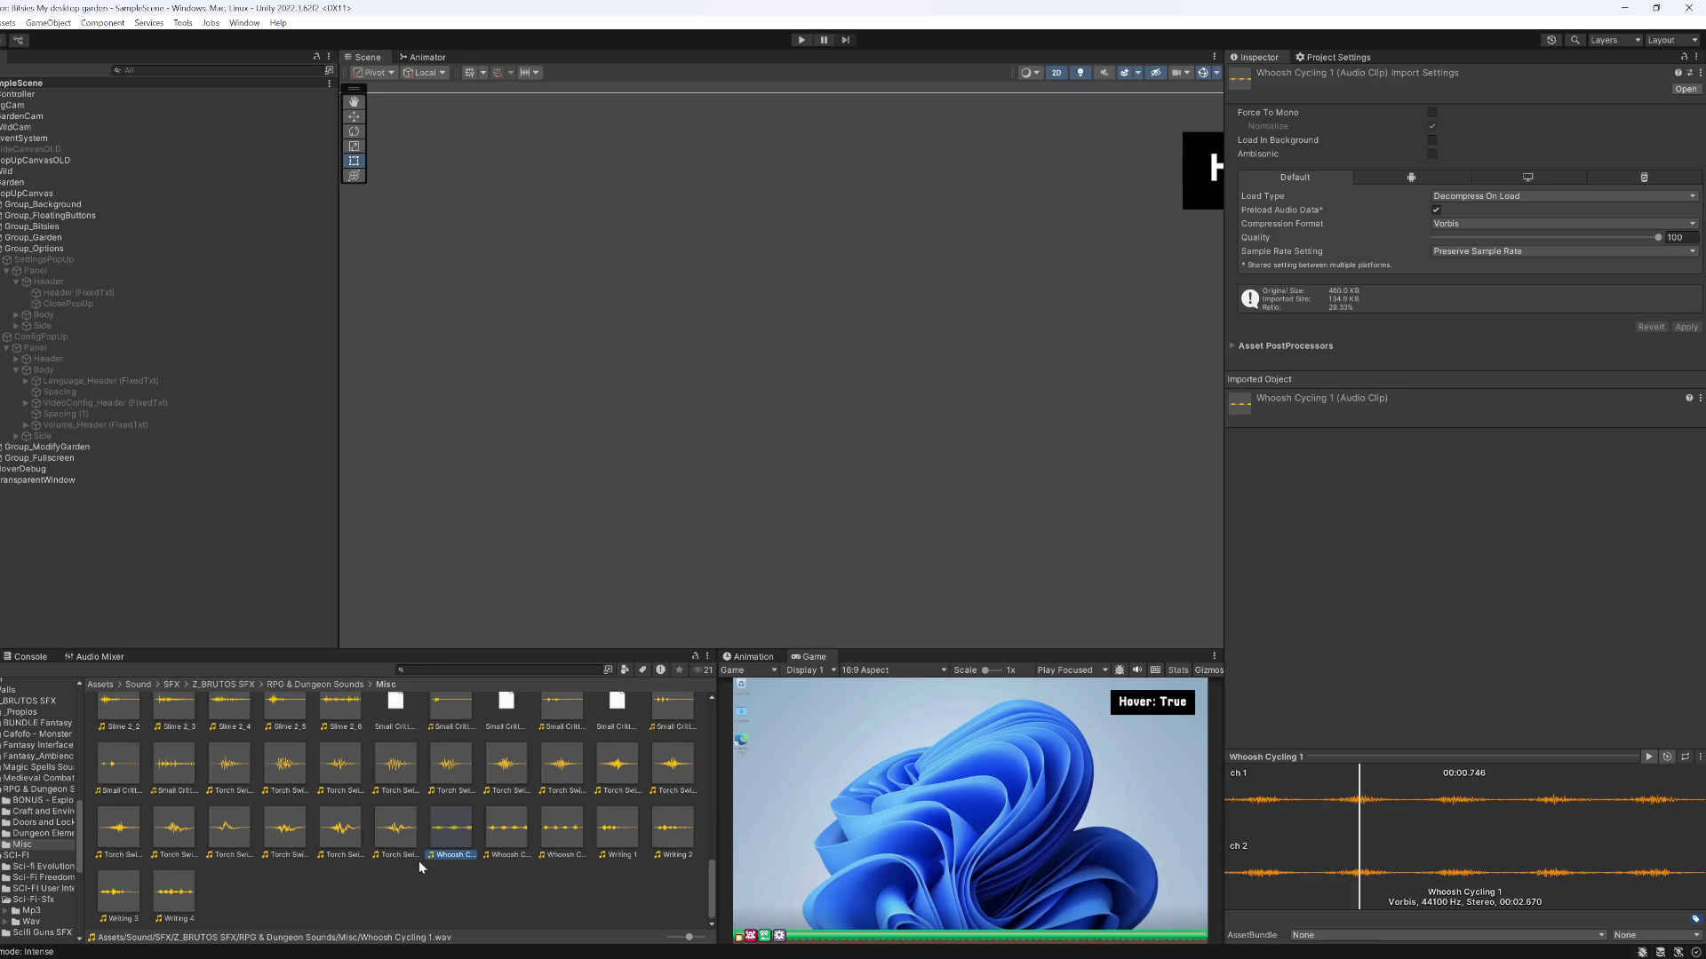
pyautogui.click(341, 766)
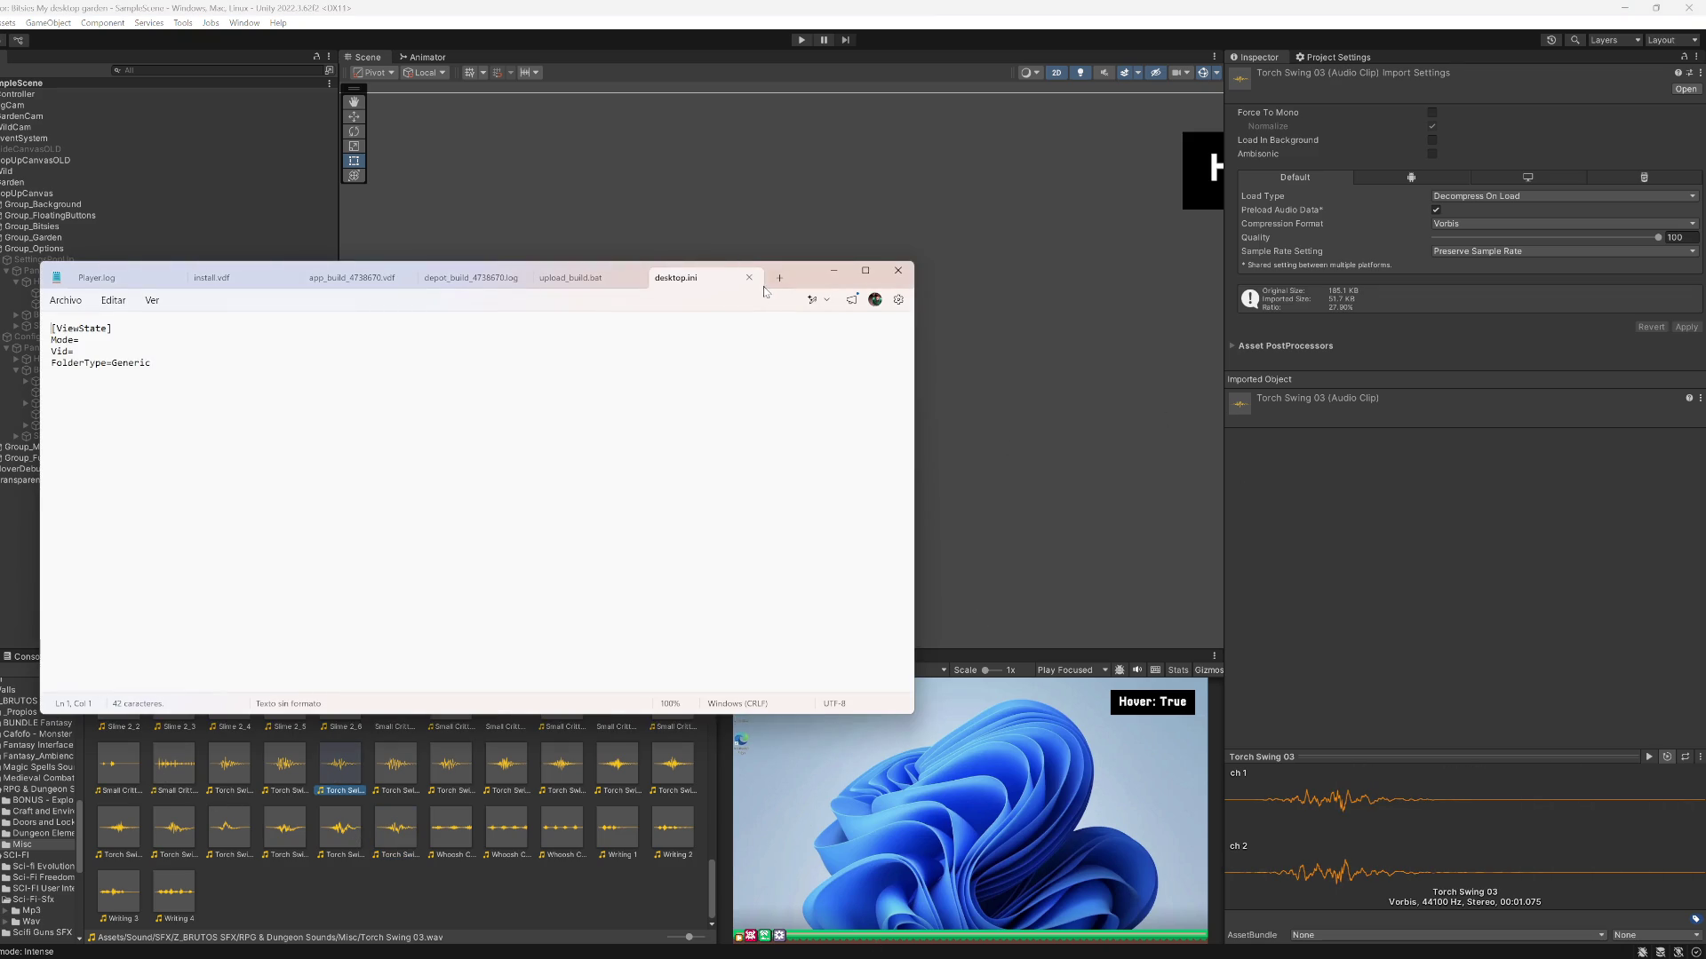
# Close the desktop.ini Notepad window to reveal Unity again
pyautogui.click(898, 270)
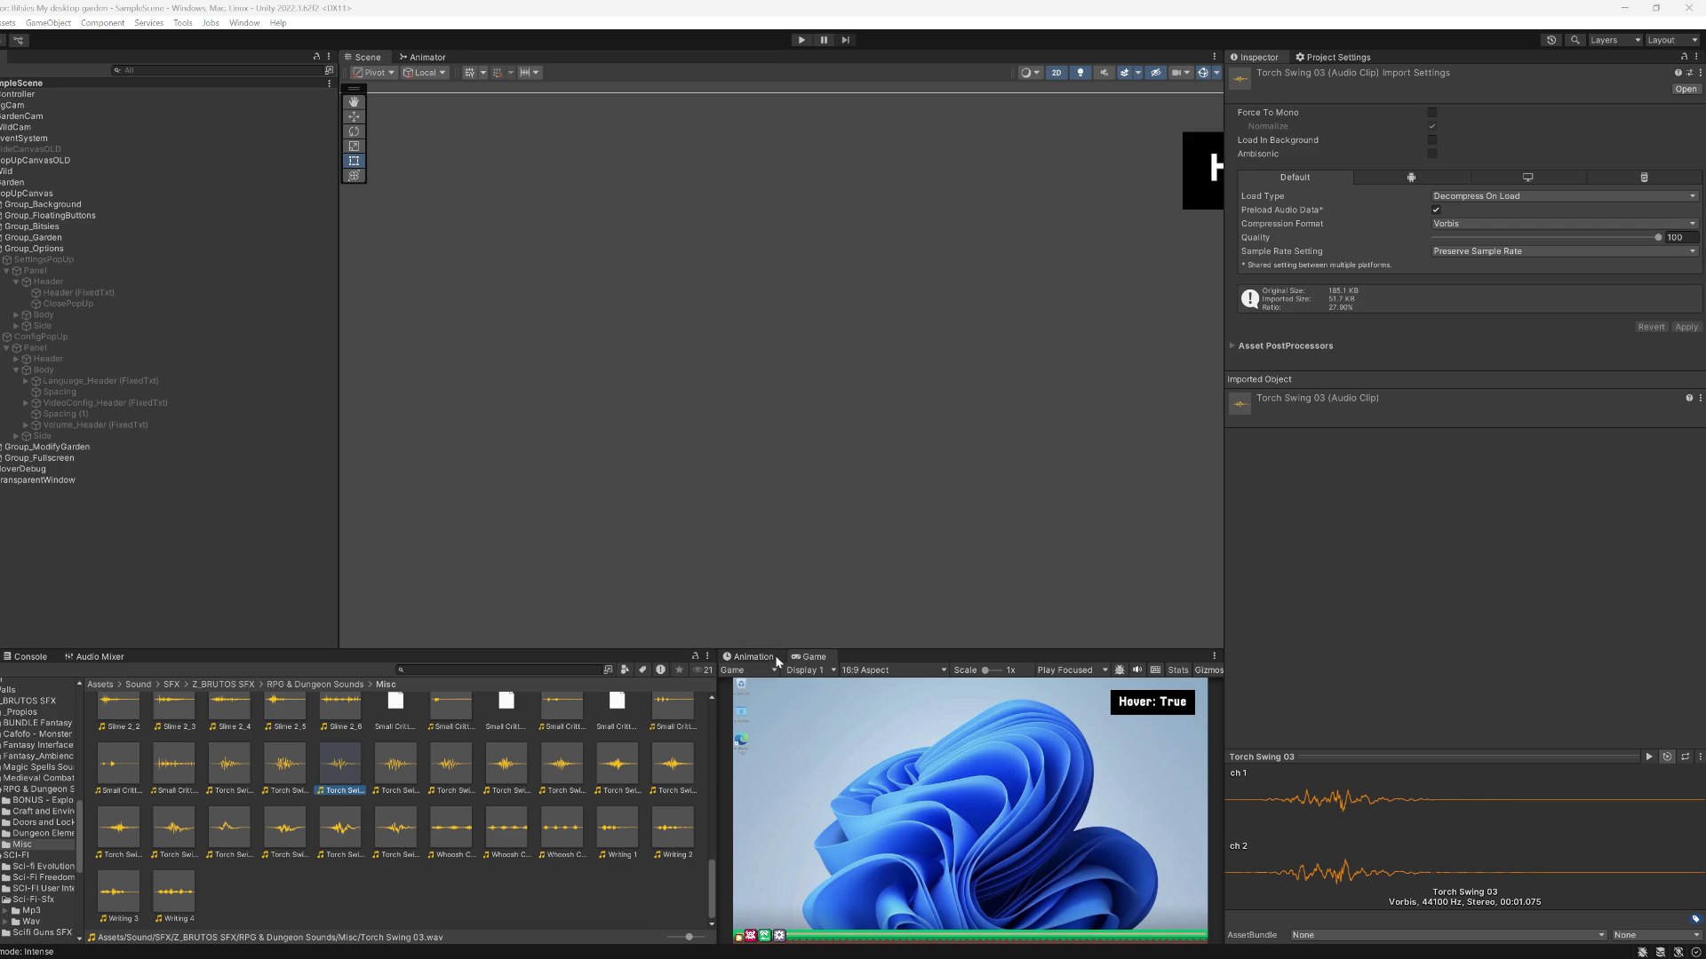
# Find SpawnRandomBitsy and inspect its spawnableBitsyRarities.GetRandomItem() rarity roll
pyautogui.click(554, 955)
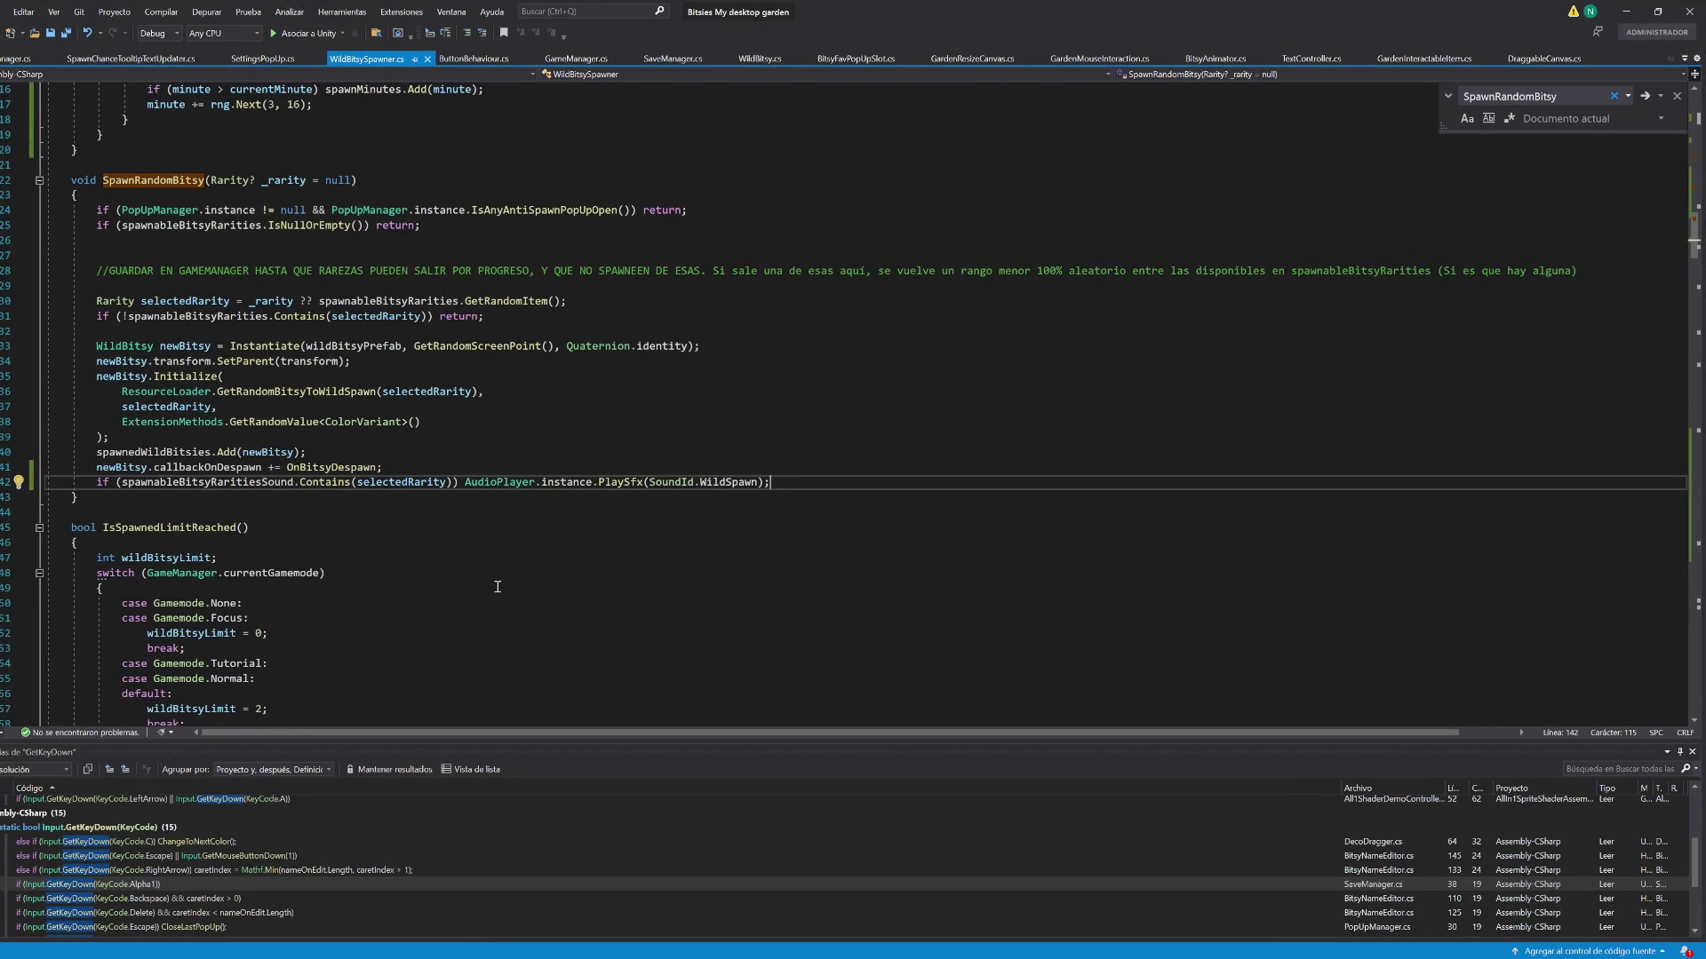
pyautogui.scroll(6, 497, 586)
pyautogui.click(142, 452)
pyautogui.hotkey('ctrl', 'f')
pyautogui.scroll(-4, 439, 533)
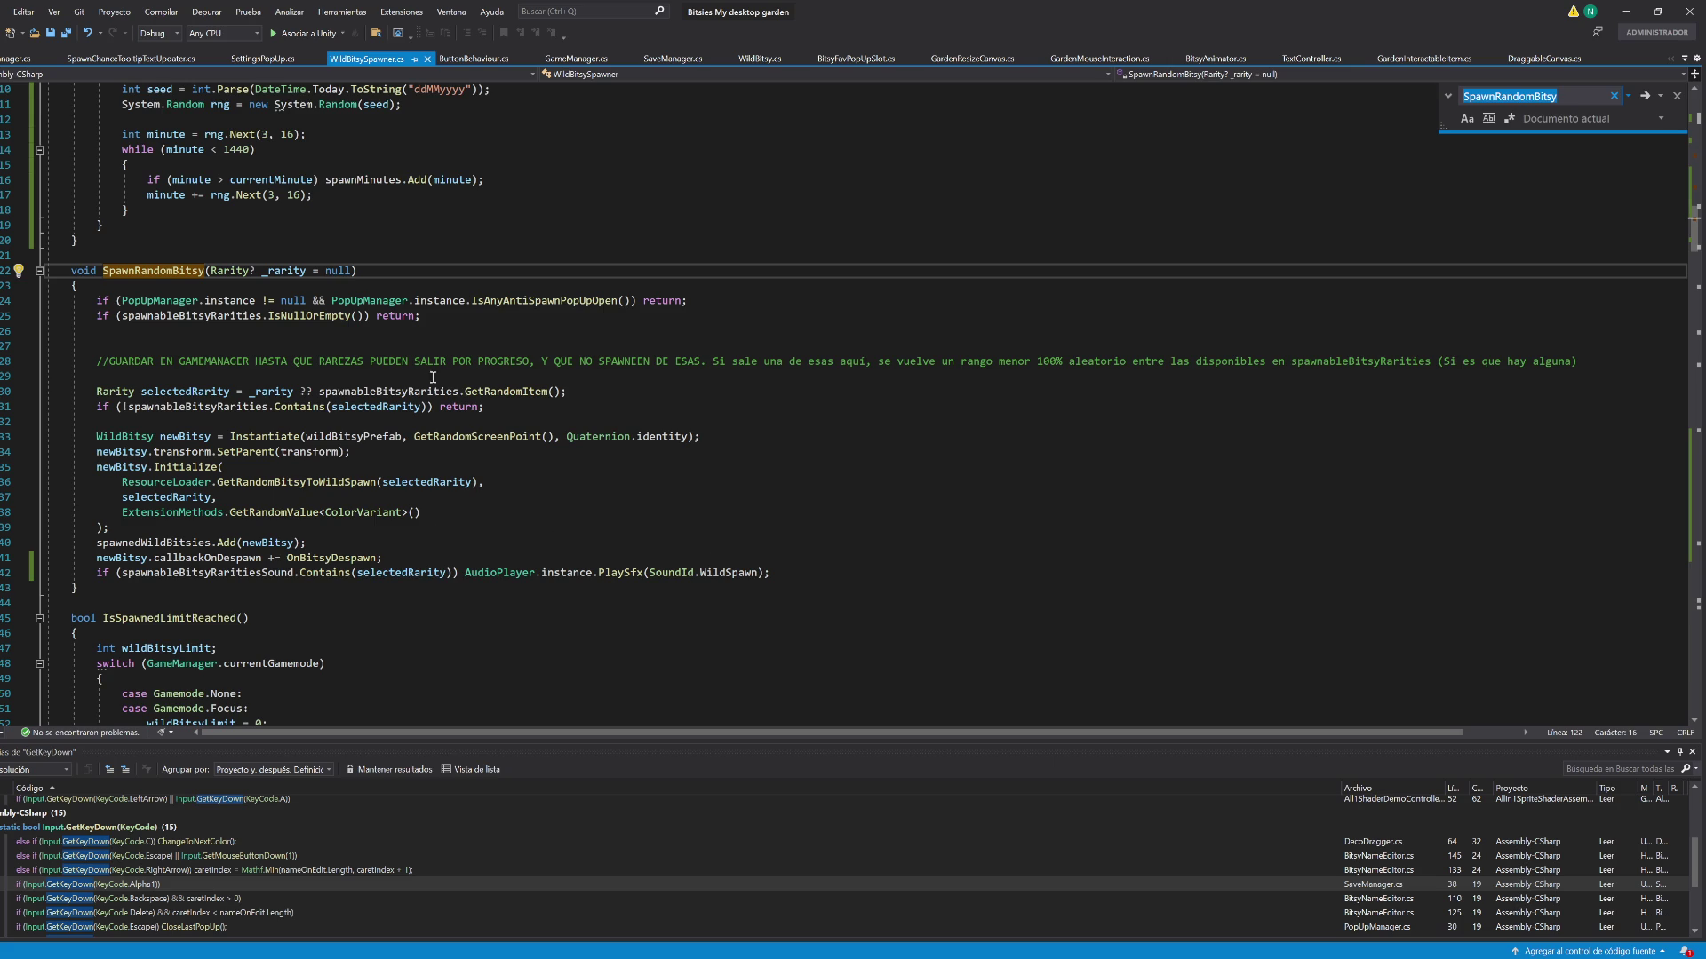
pyautogui.moveTo(319, 395); pyautogui.dragTo(609, 397)
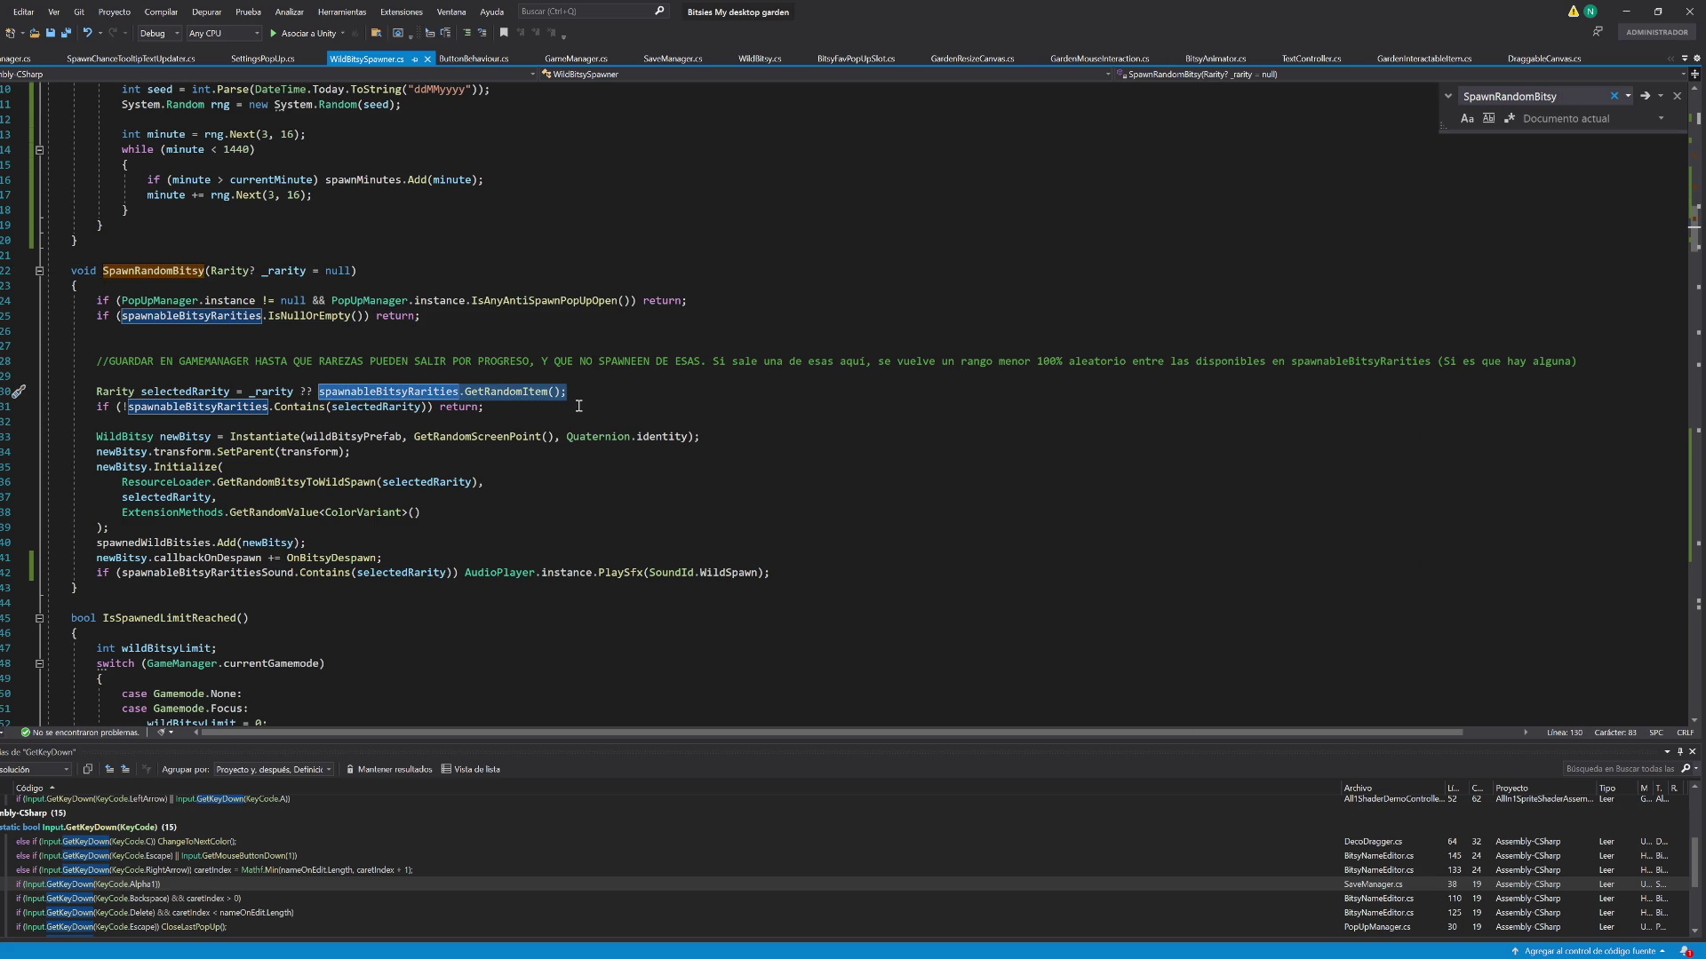
pyautogui.click(565, 394)
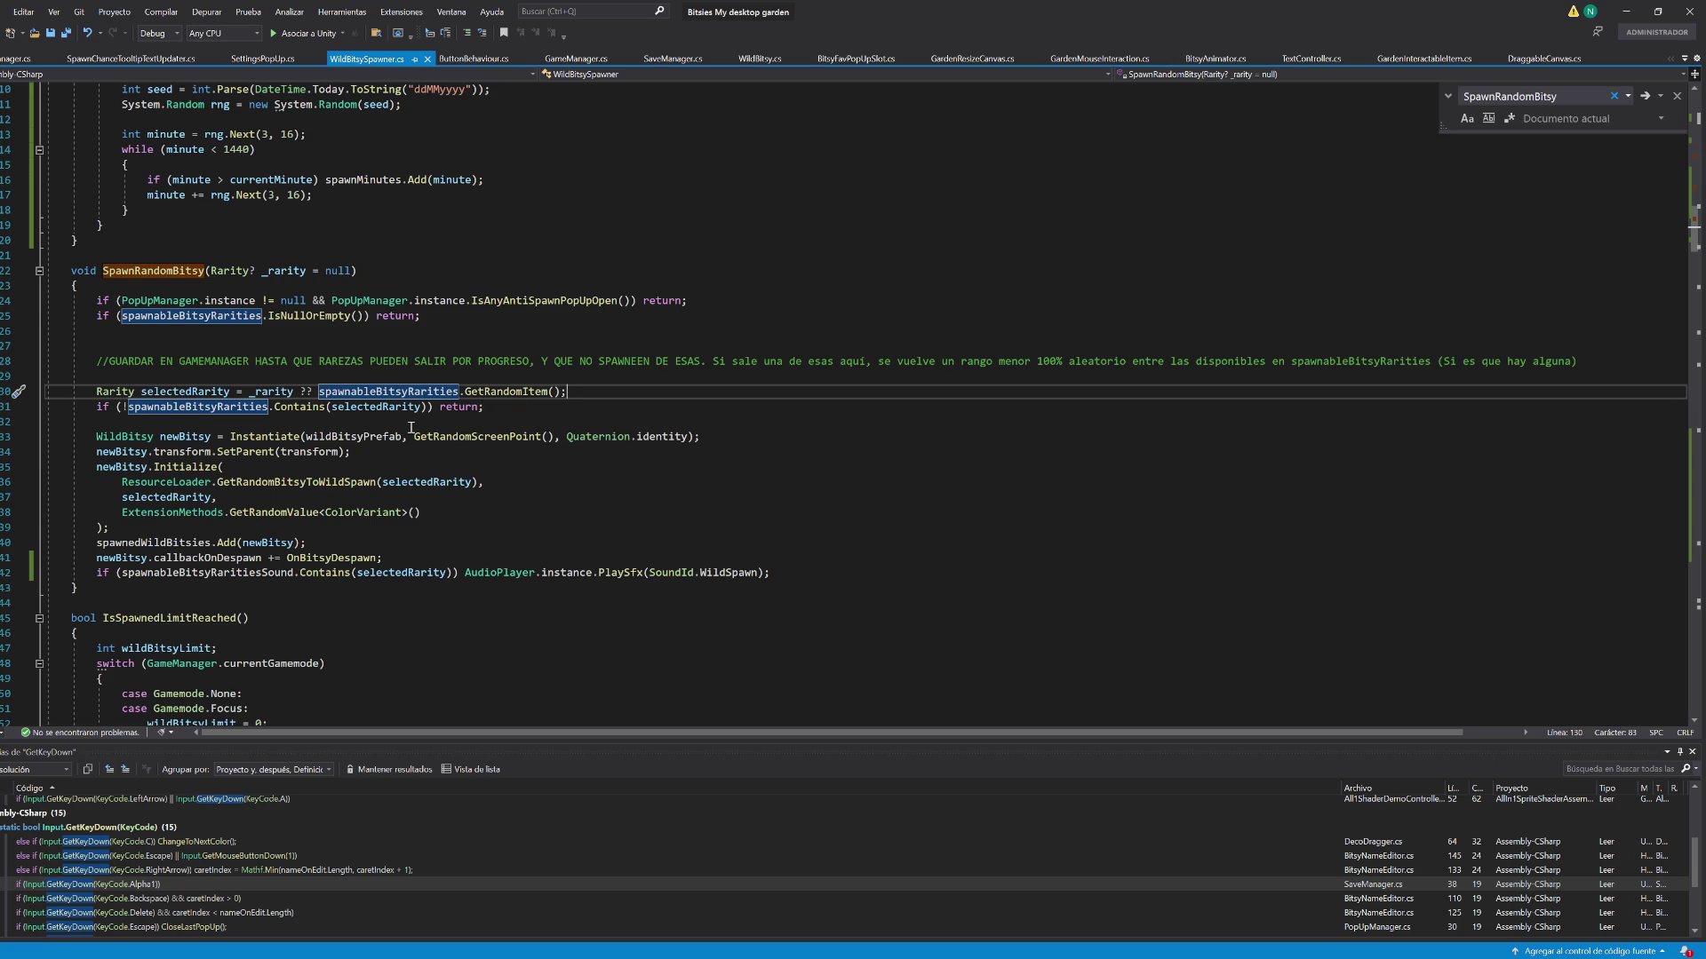
# Scroll down and place the caret just after the GetSpawnChanceByRarity method
pyautogui.scroll(-20, 357, 459)
pyautogui.scroll(-20, 377, 488)
pyautogui.scroll(-20, 219, 509)
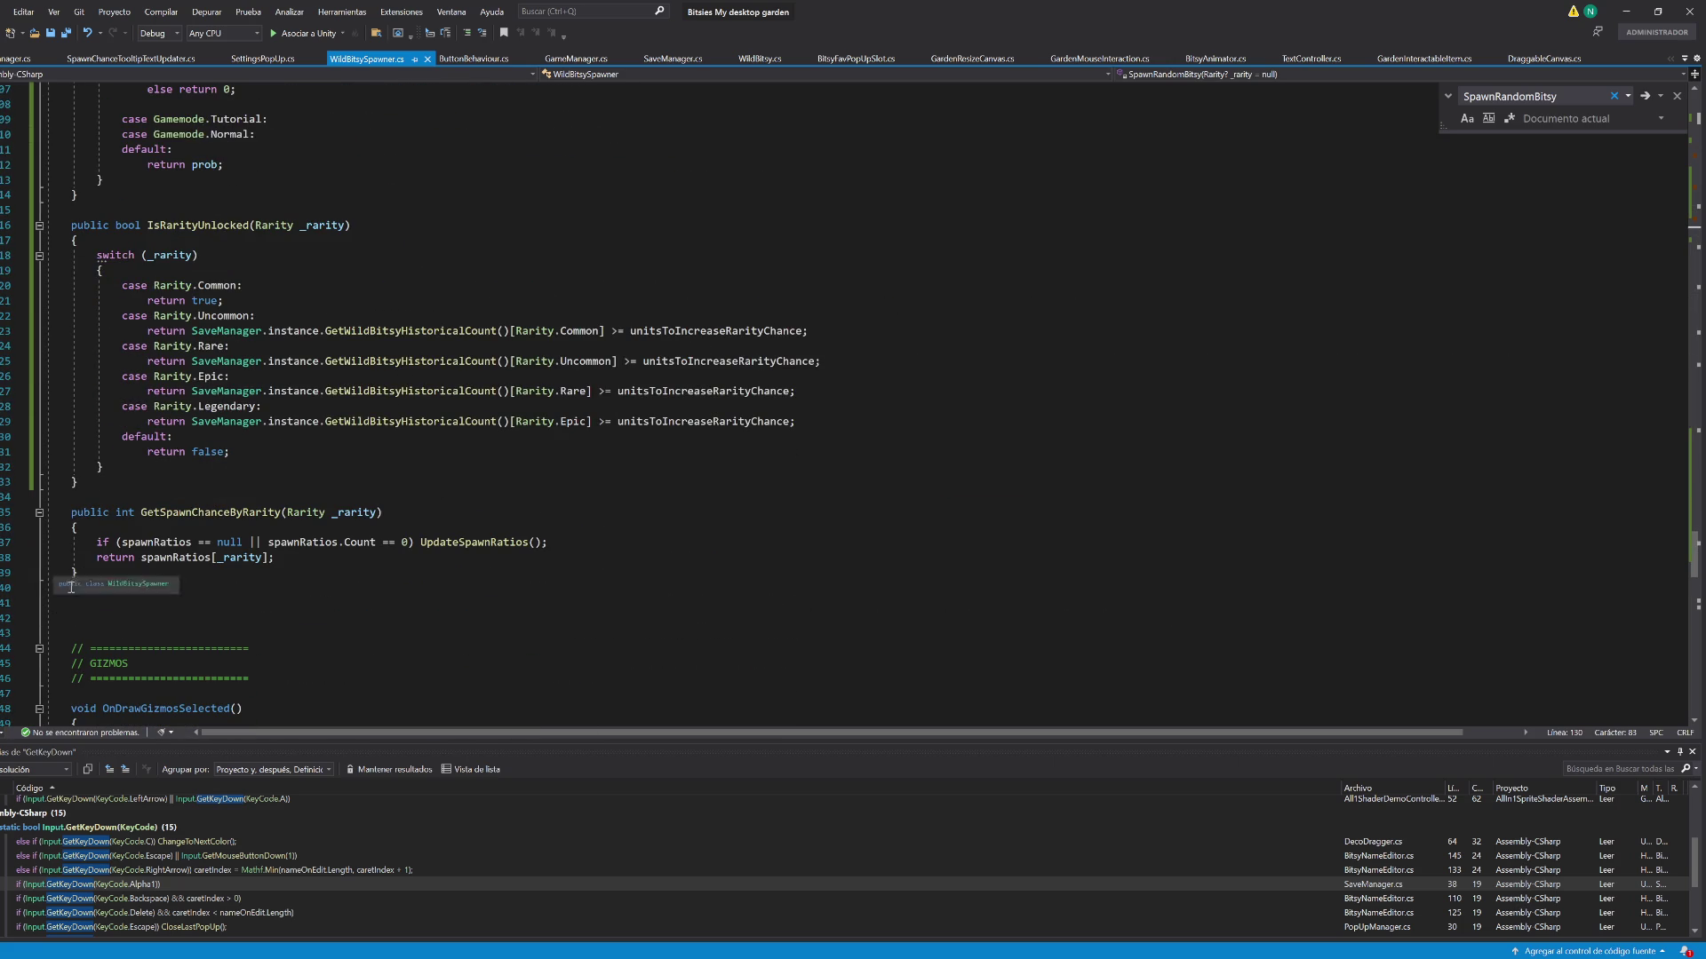
pyautogui.click(94, 574)
# Declare a new Rarity GetRandomRarityByChance() method below GetSpawnChanceByRarity
pyautogui.press('Return')
pyautogui.press('Return')
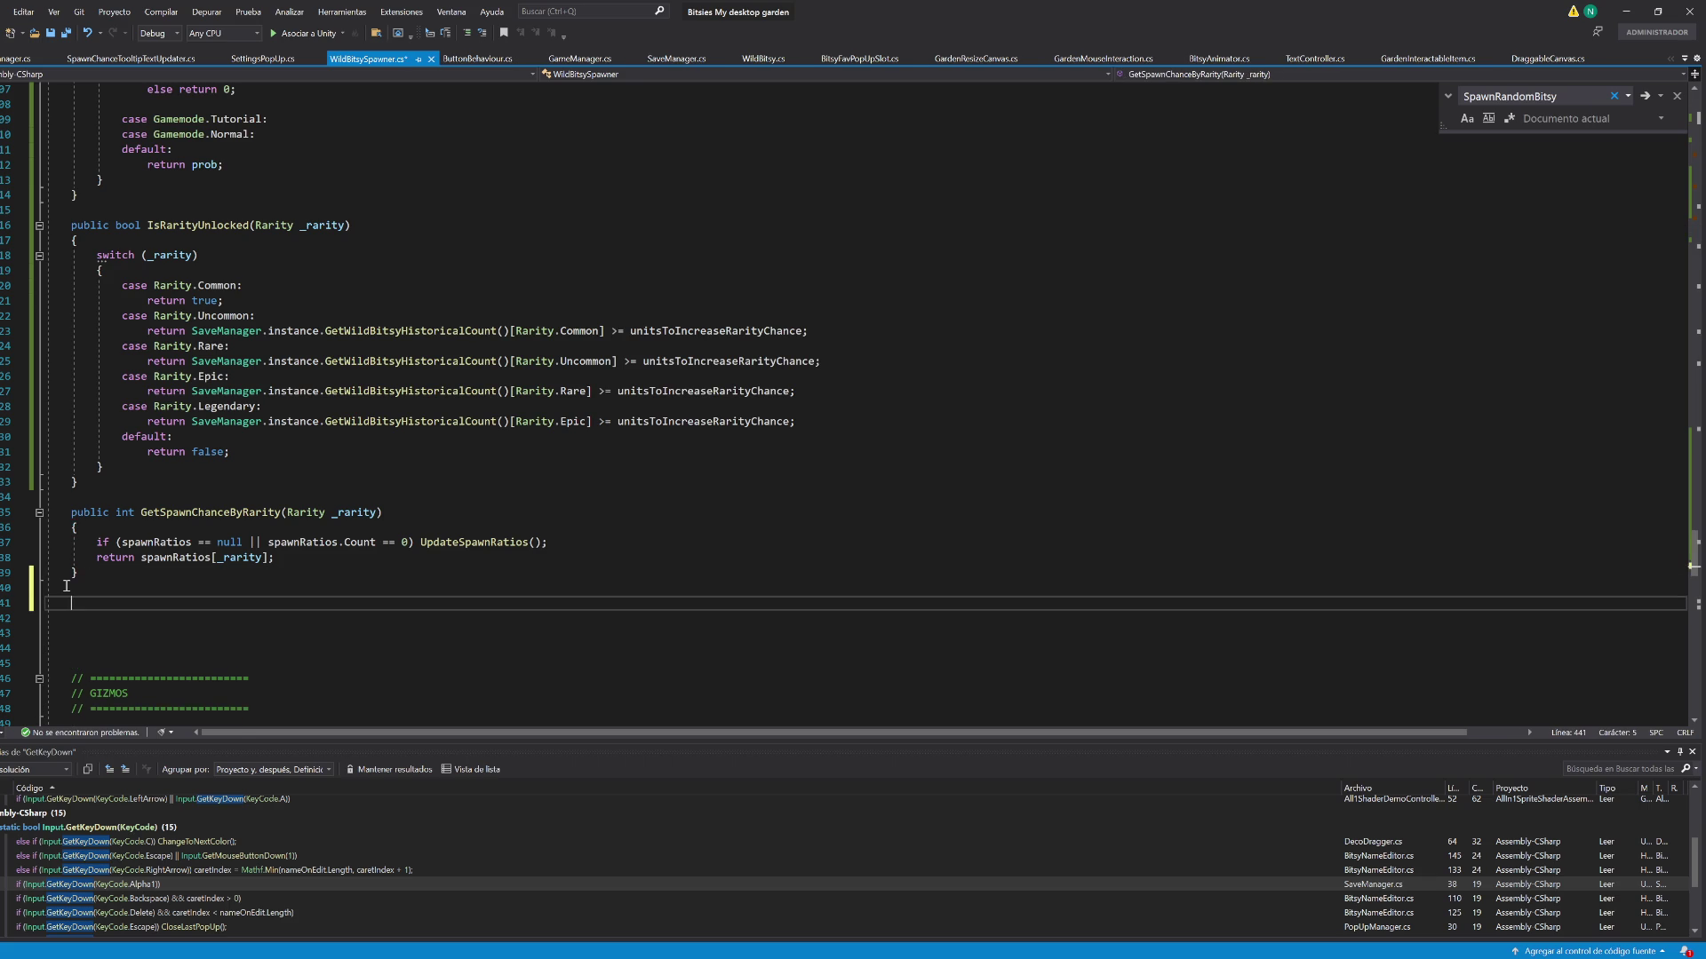
pyautogui.write('public rar')
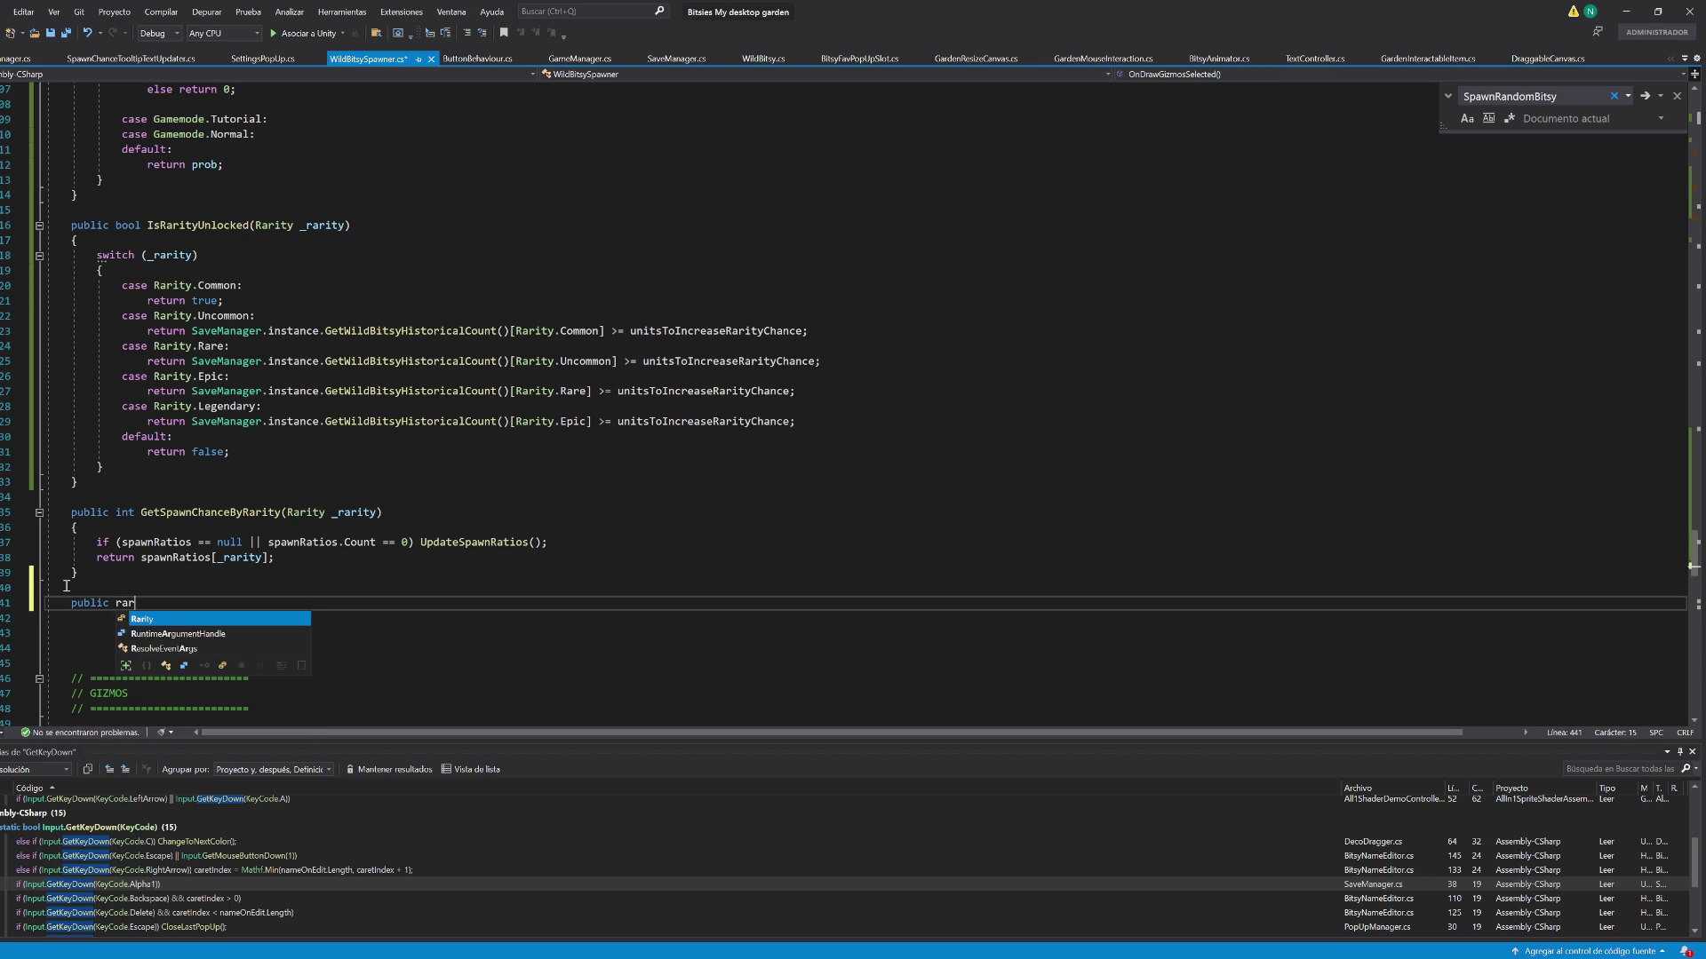
pyautogui.press('BackSpace')
pyautogui.press('BackSpace')
pyautogui.press('BackSpace')
pyautogui.write('rarity')
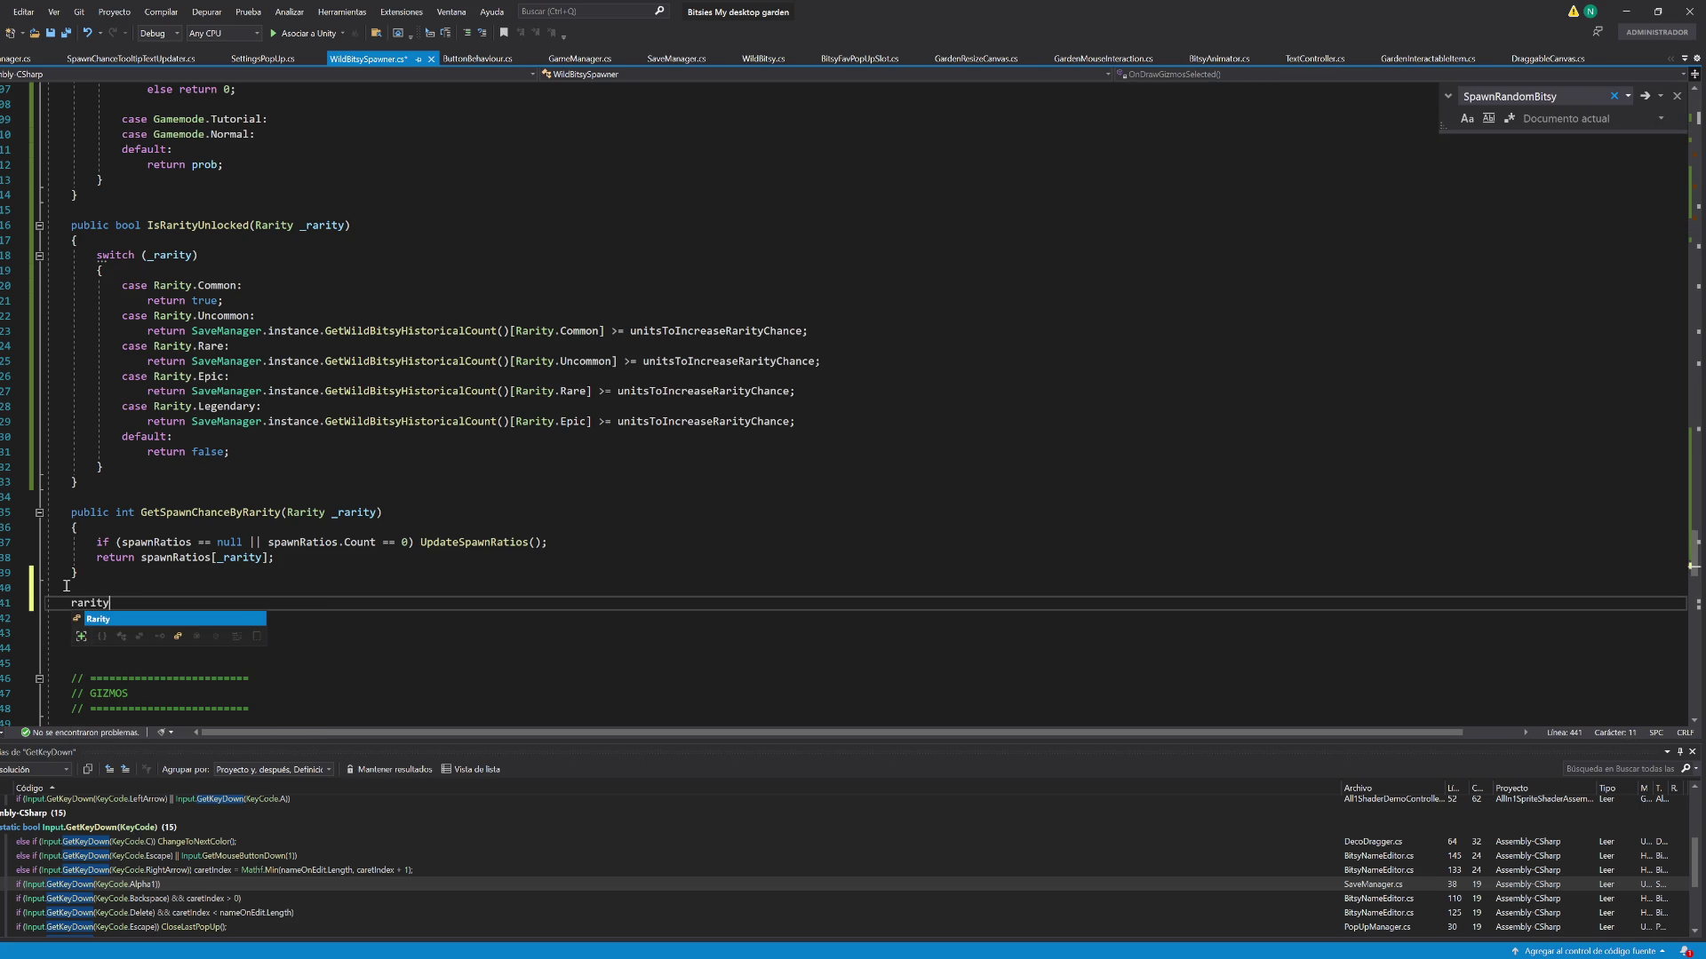
pyautogui.write(' GetRandom')
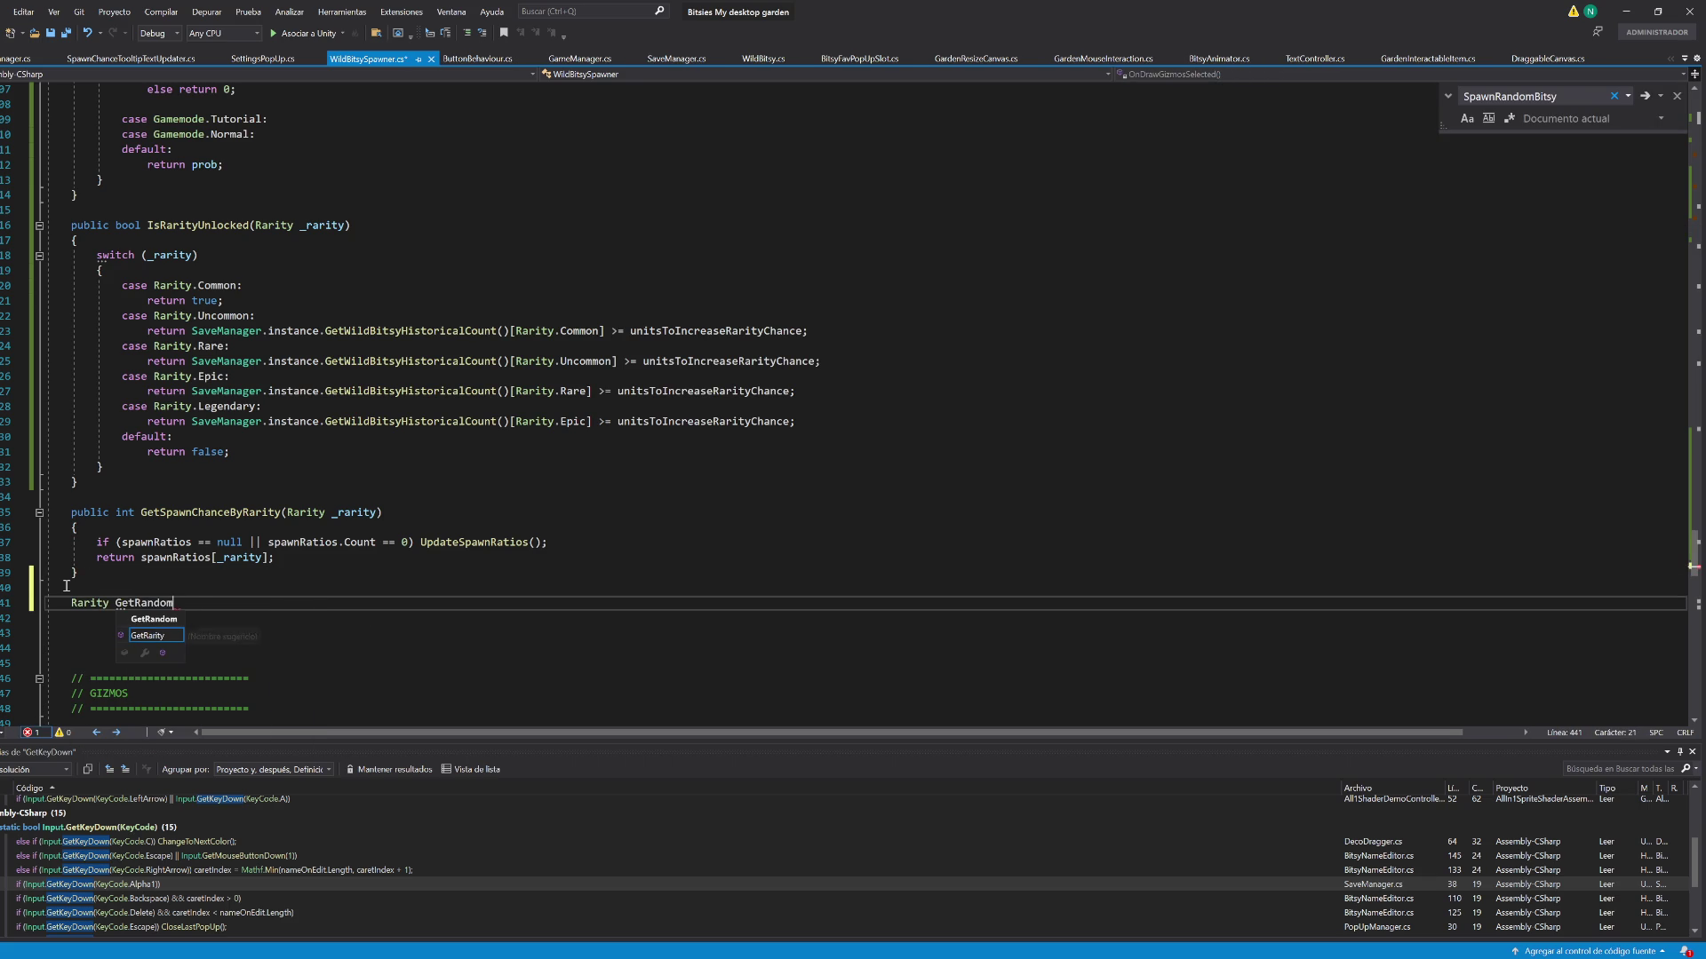
pyautogui.write('RarityByChance() {')
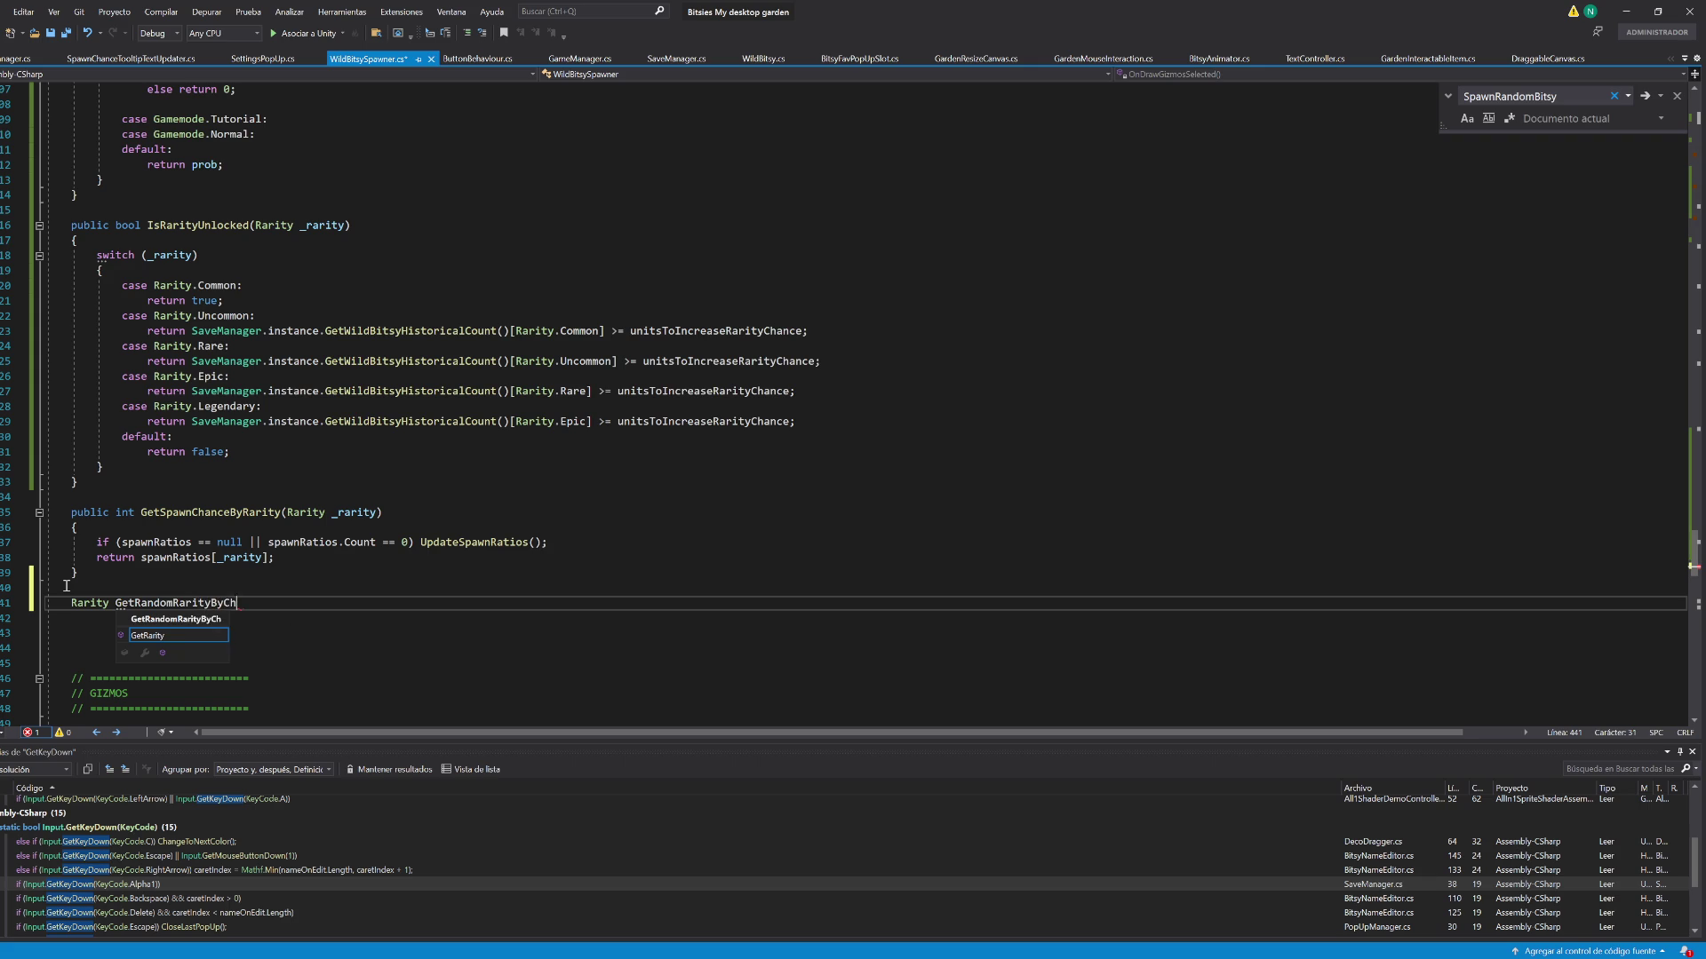
pyautogui.press('Return')
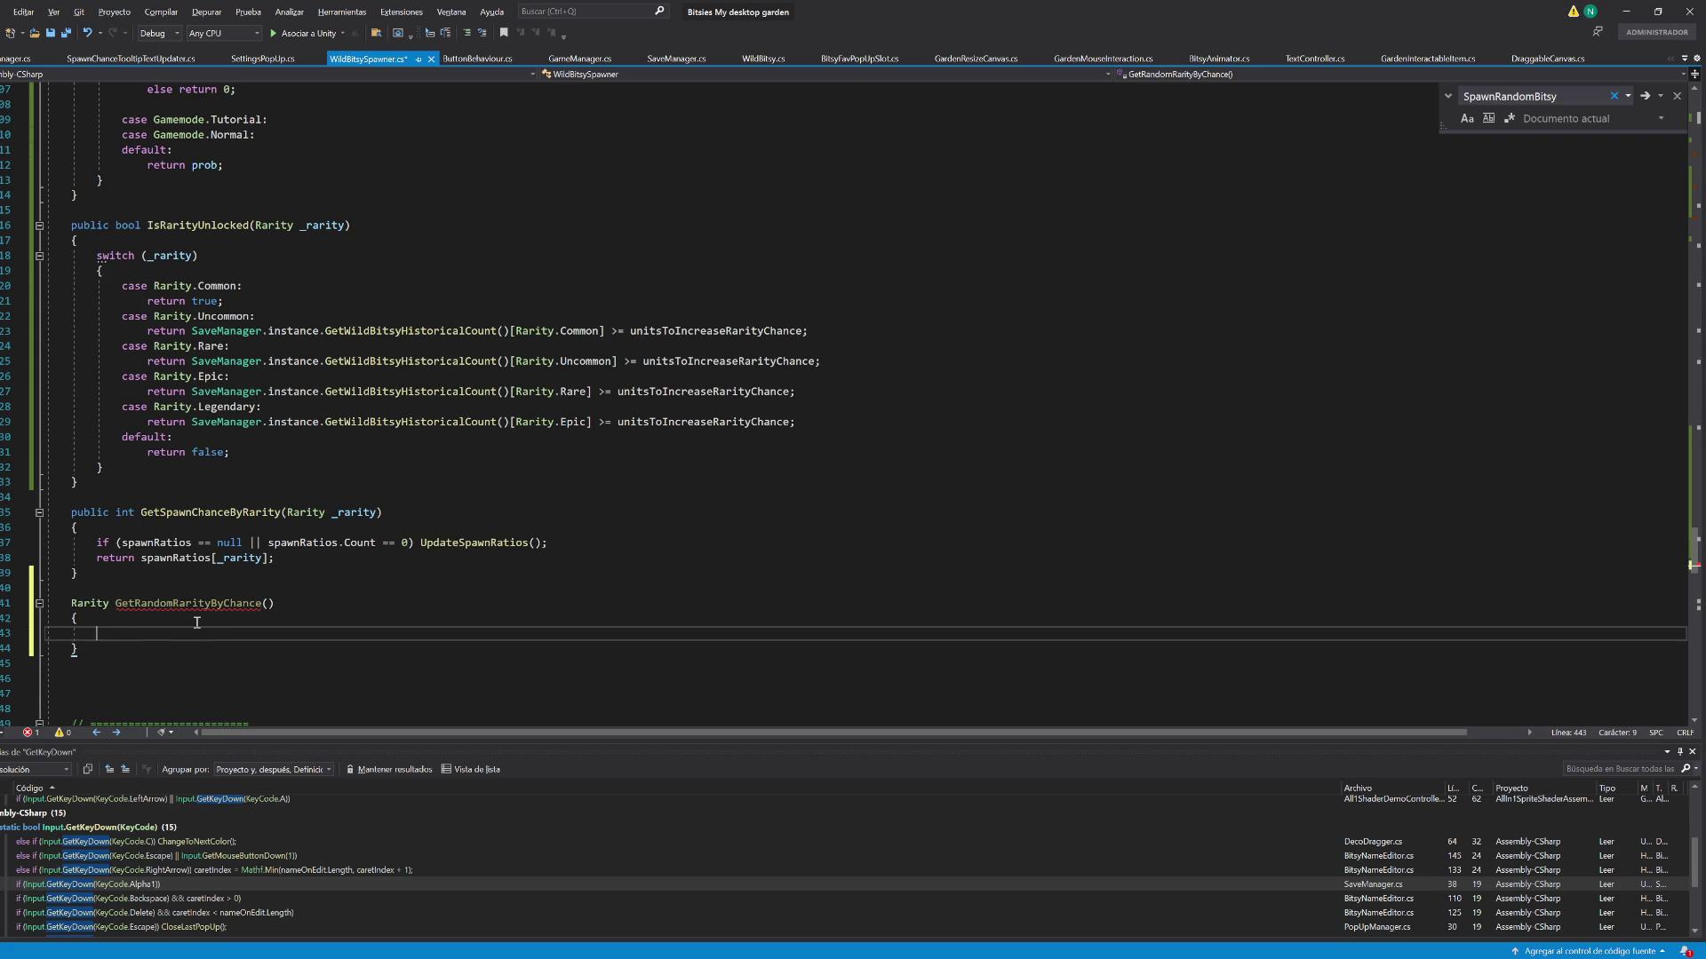
pyautogui.scroll(5, 198, 613)
pyautogui.scroll(-9, 198, 604)
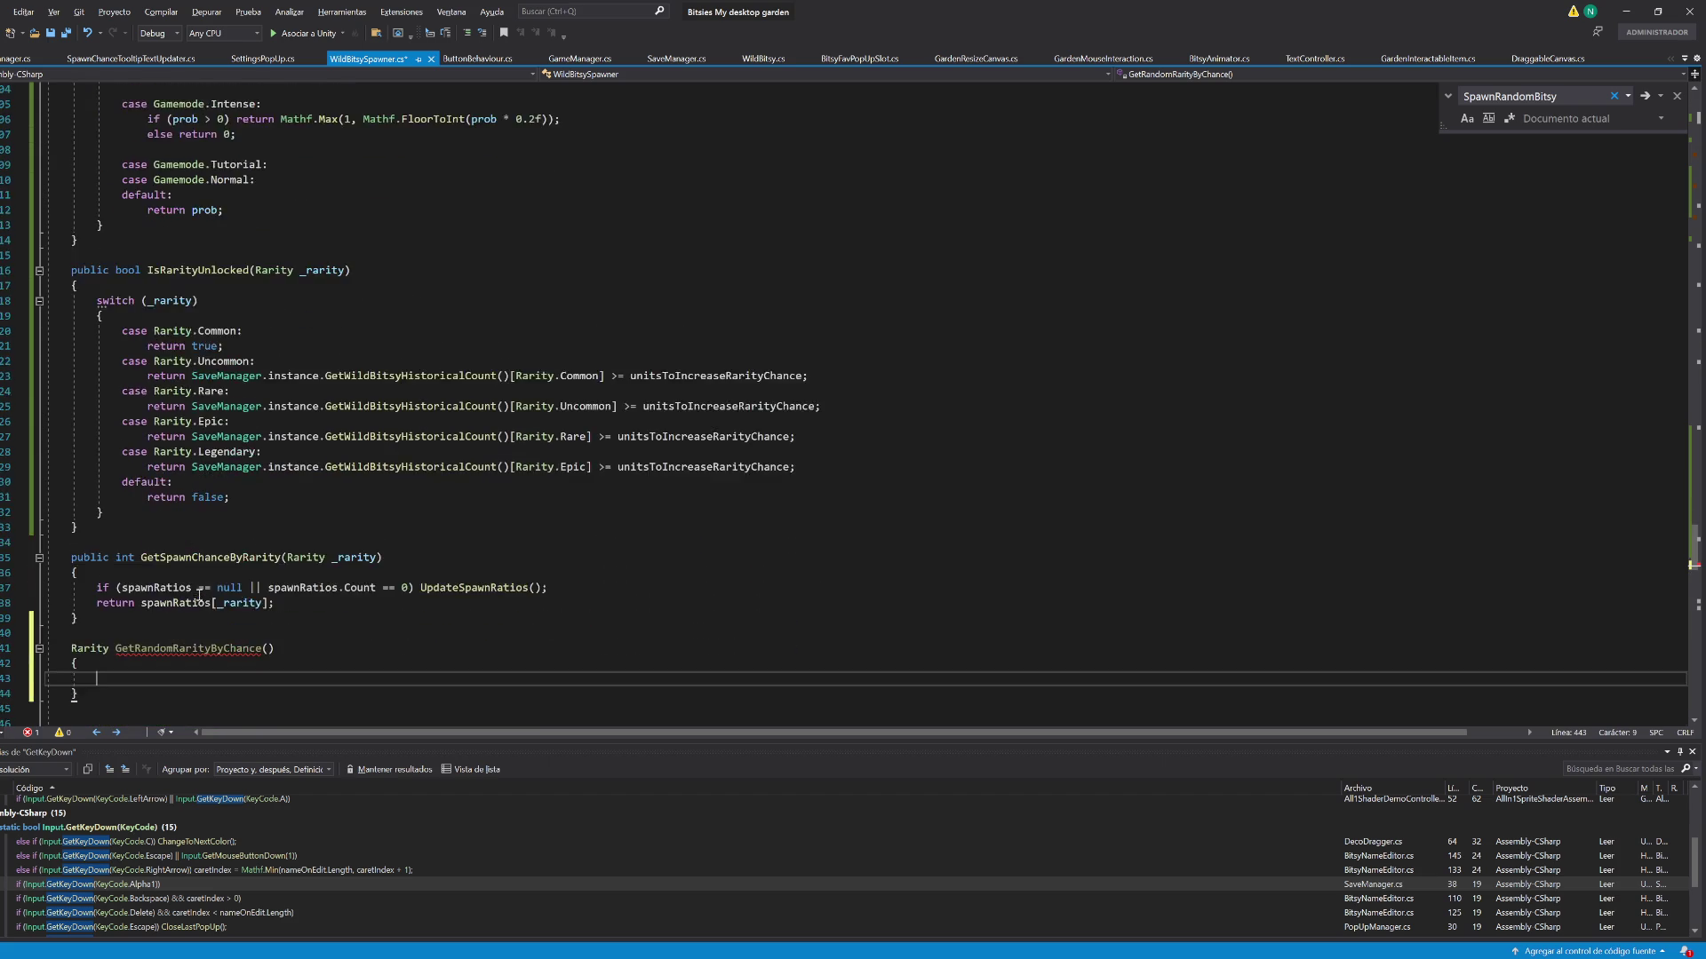
pyautogui.scroll(20, 349, 567)
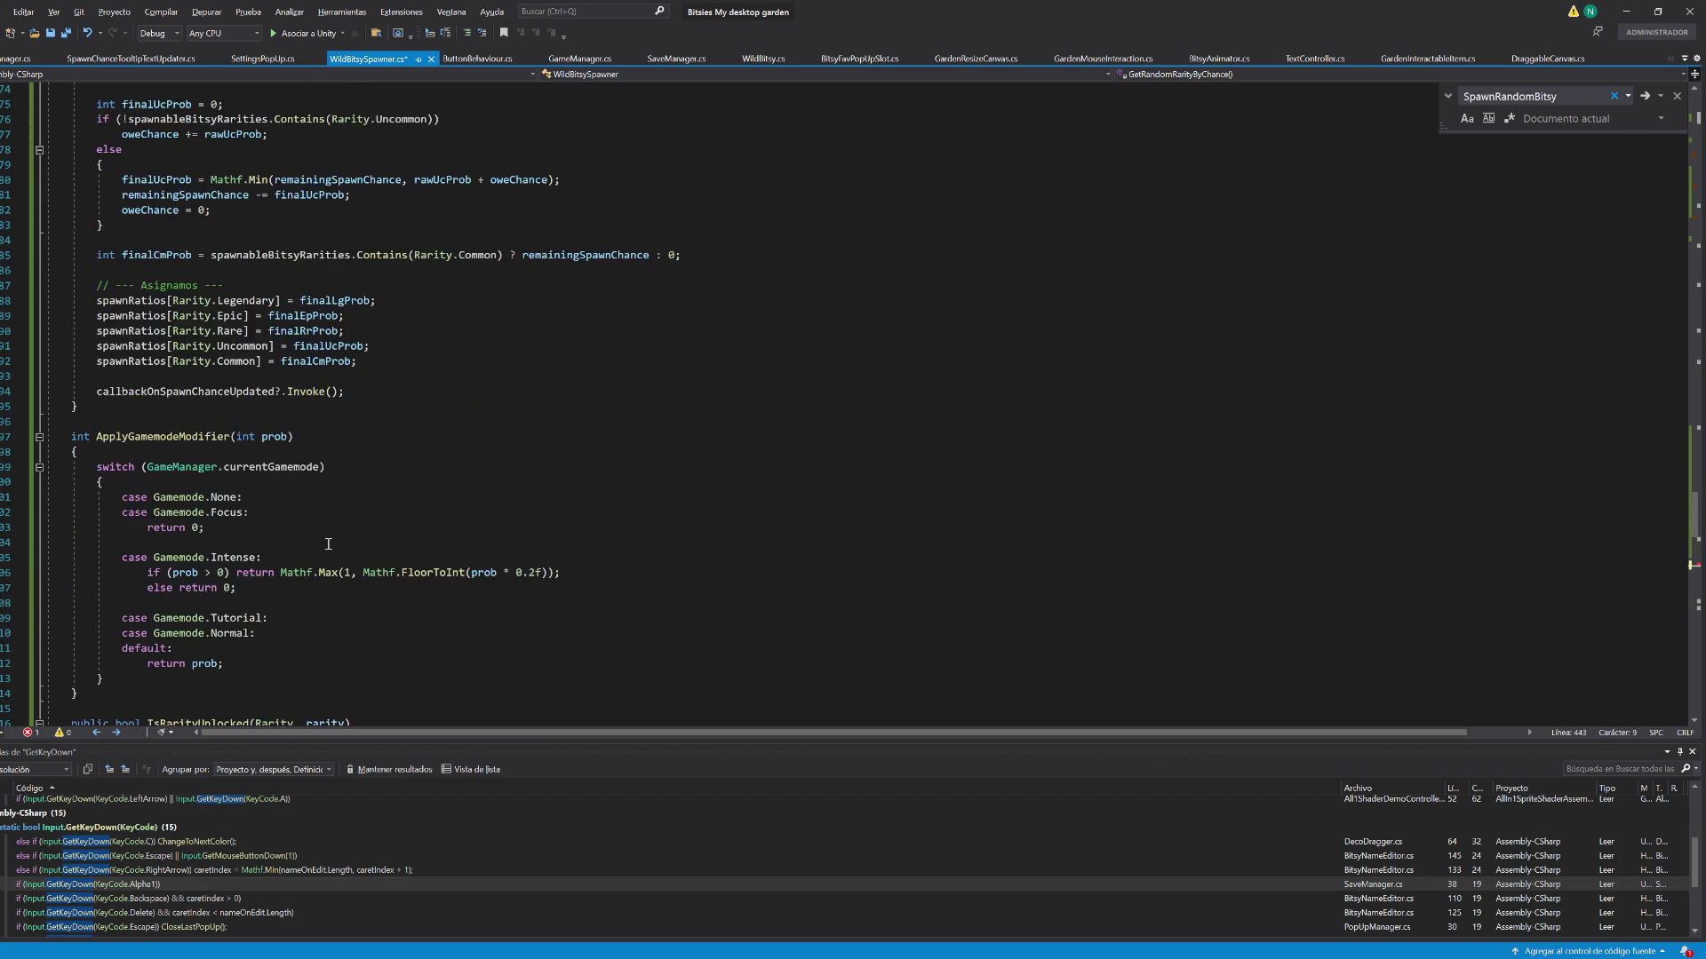
pyautogui.scroll(16, 192, 380)
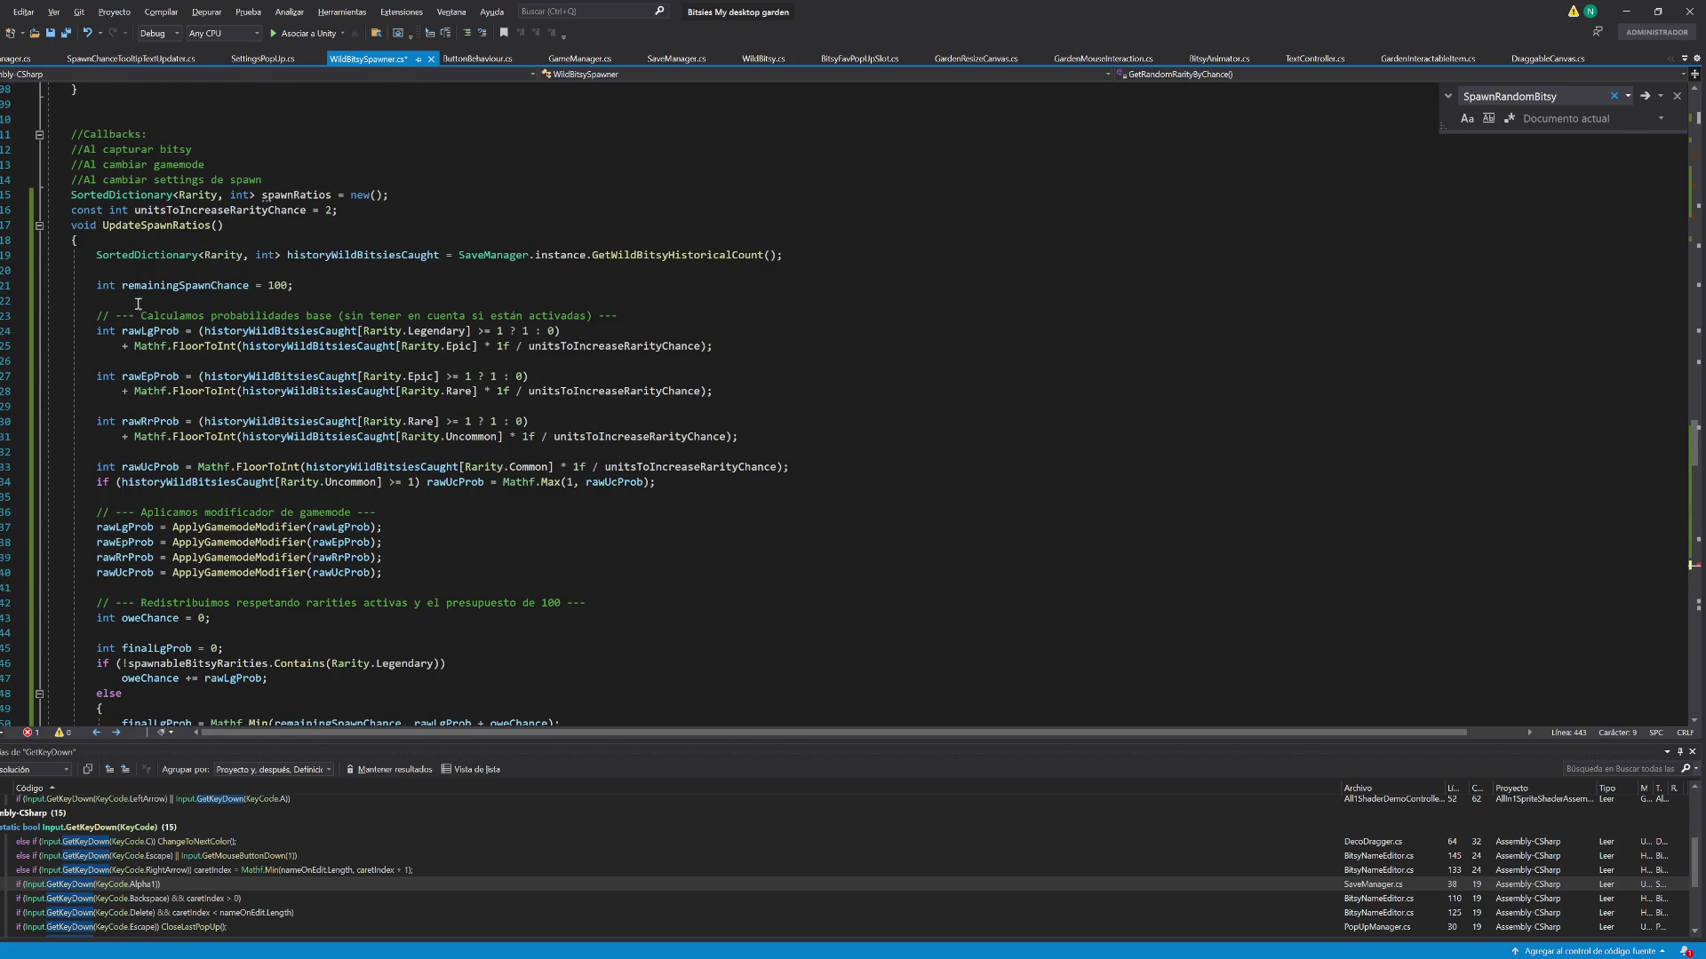
pyautogui.click(211, 226)
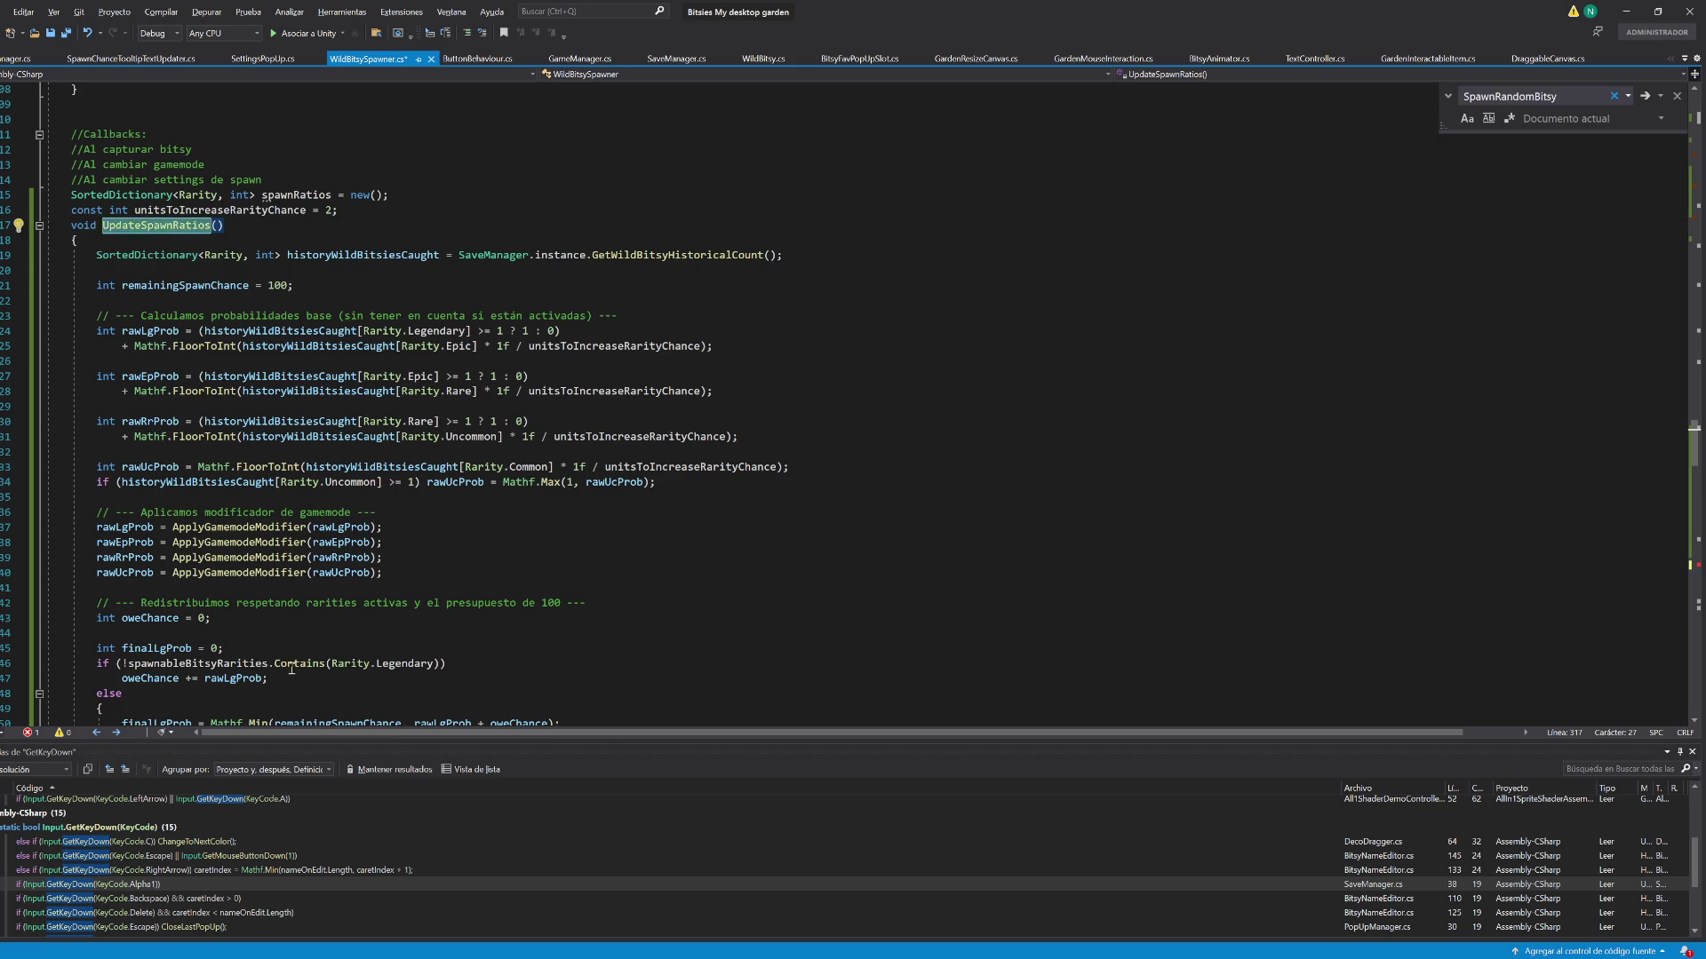
pyautogui.scroll(-20, 177, 622)
pyautogui.scroll(-11, 177, 622)
# Call UpdateSpawnRatios(); at the start of the new method body
pyautogui.click(133, 482)
pyautogui.click(132, 497)
pyautogui.write('UpdateSpawnRatios();')
pyautogui.press('Return')
pyautogui.press('Return')
pyautogui.press('Up')
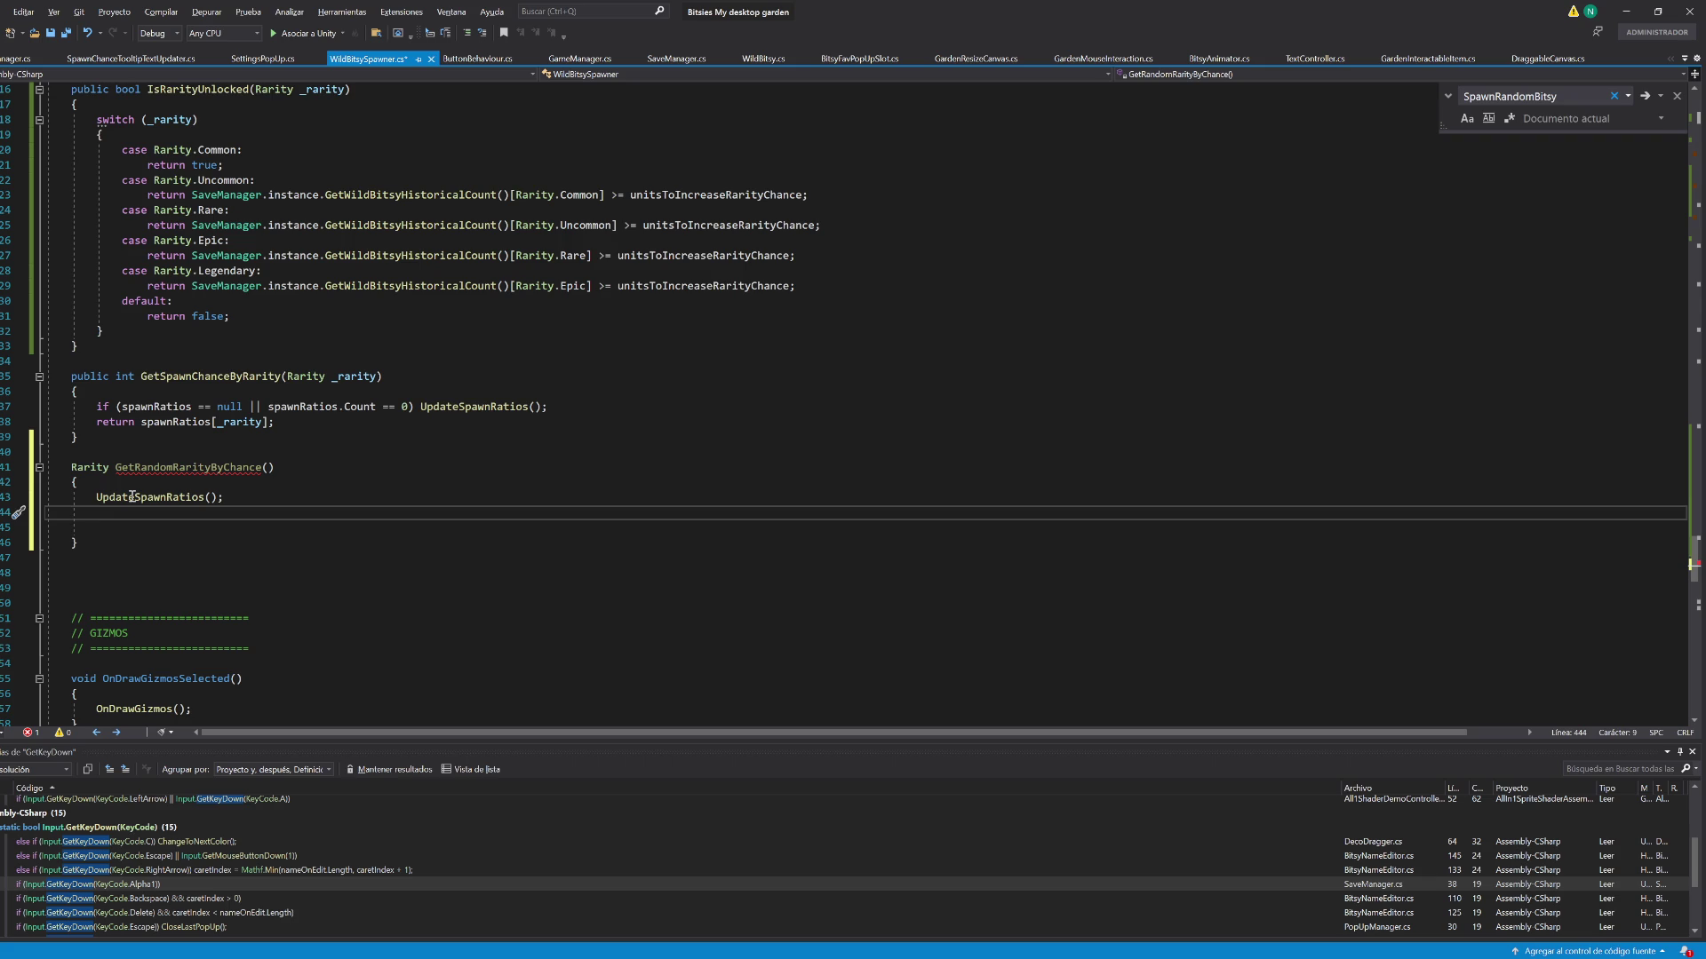
# Add the line int commonChance = spawnRatios[Rarity.Common];
pyautogui.write('spawnra')
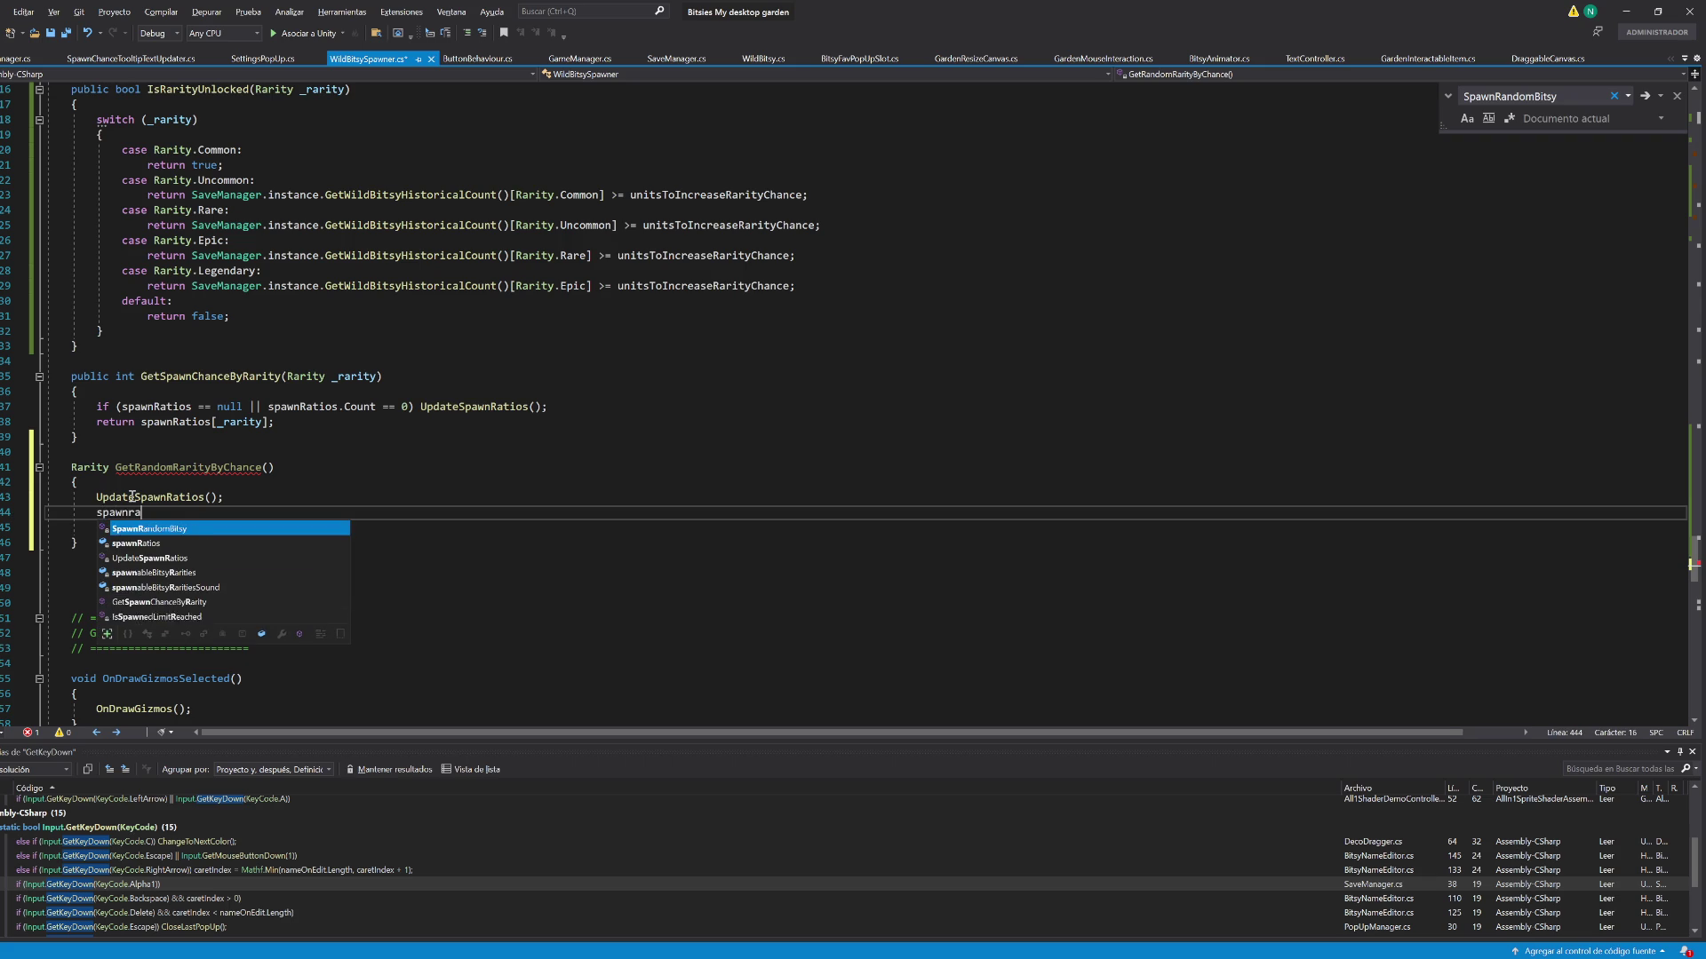
pyautogui.write('t[')
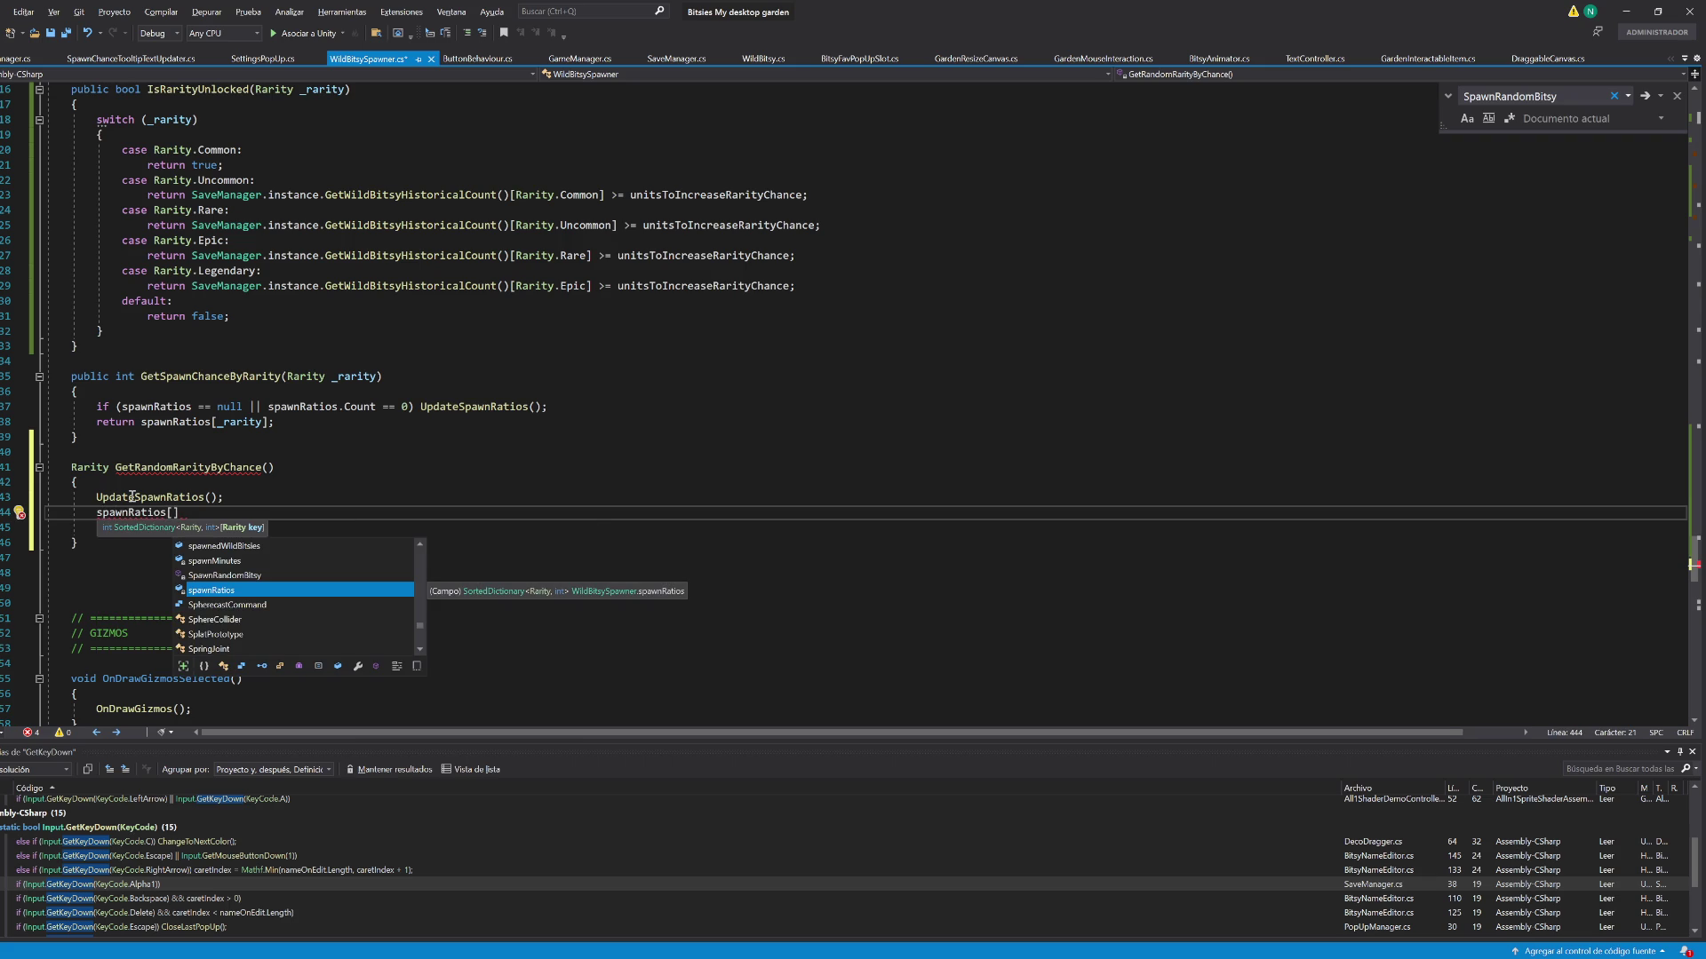
pyautogui.press('Escape')
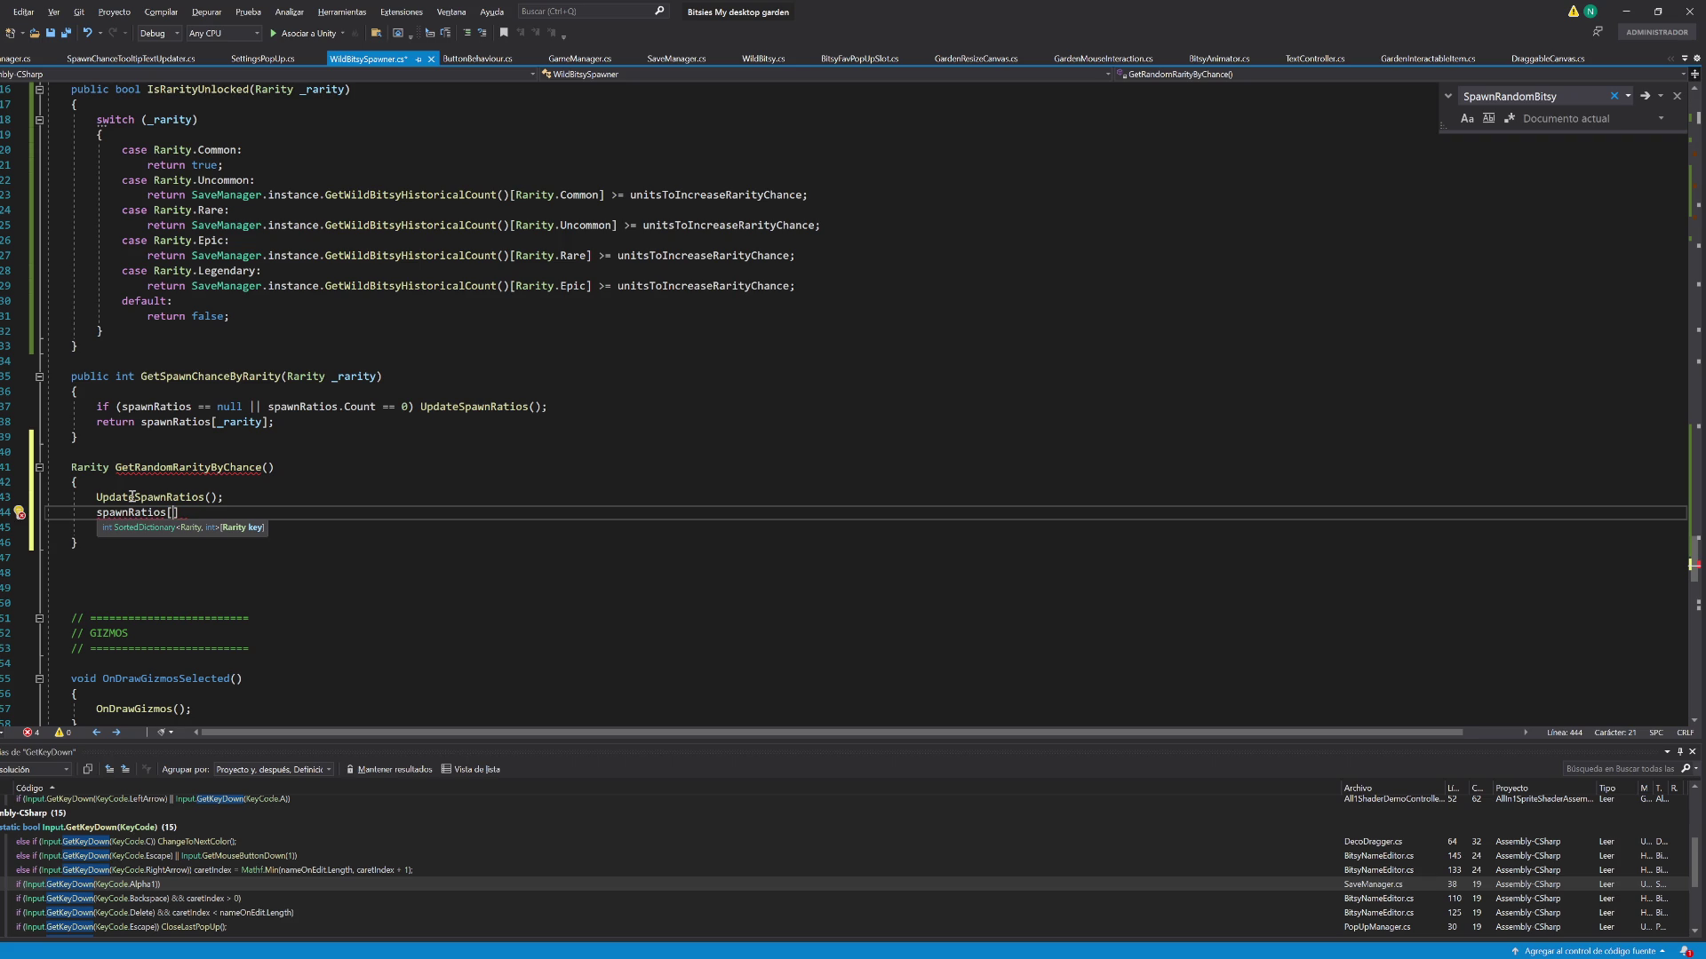
pyautogui.write('Common')
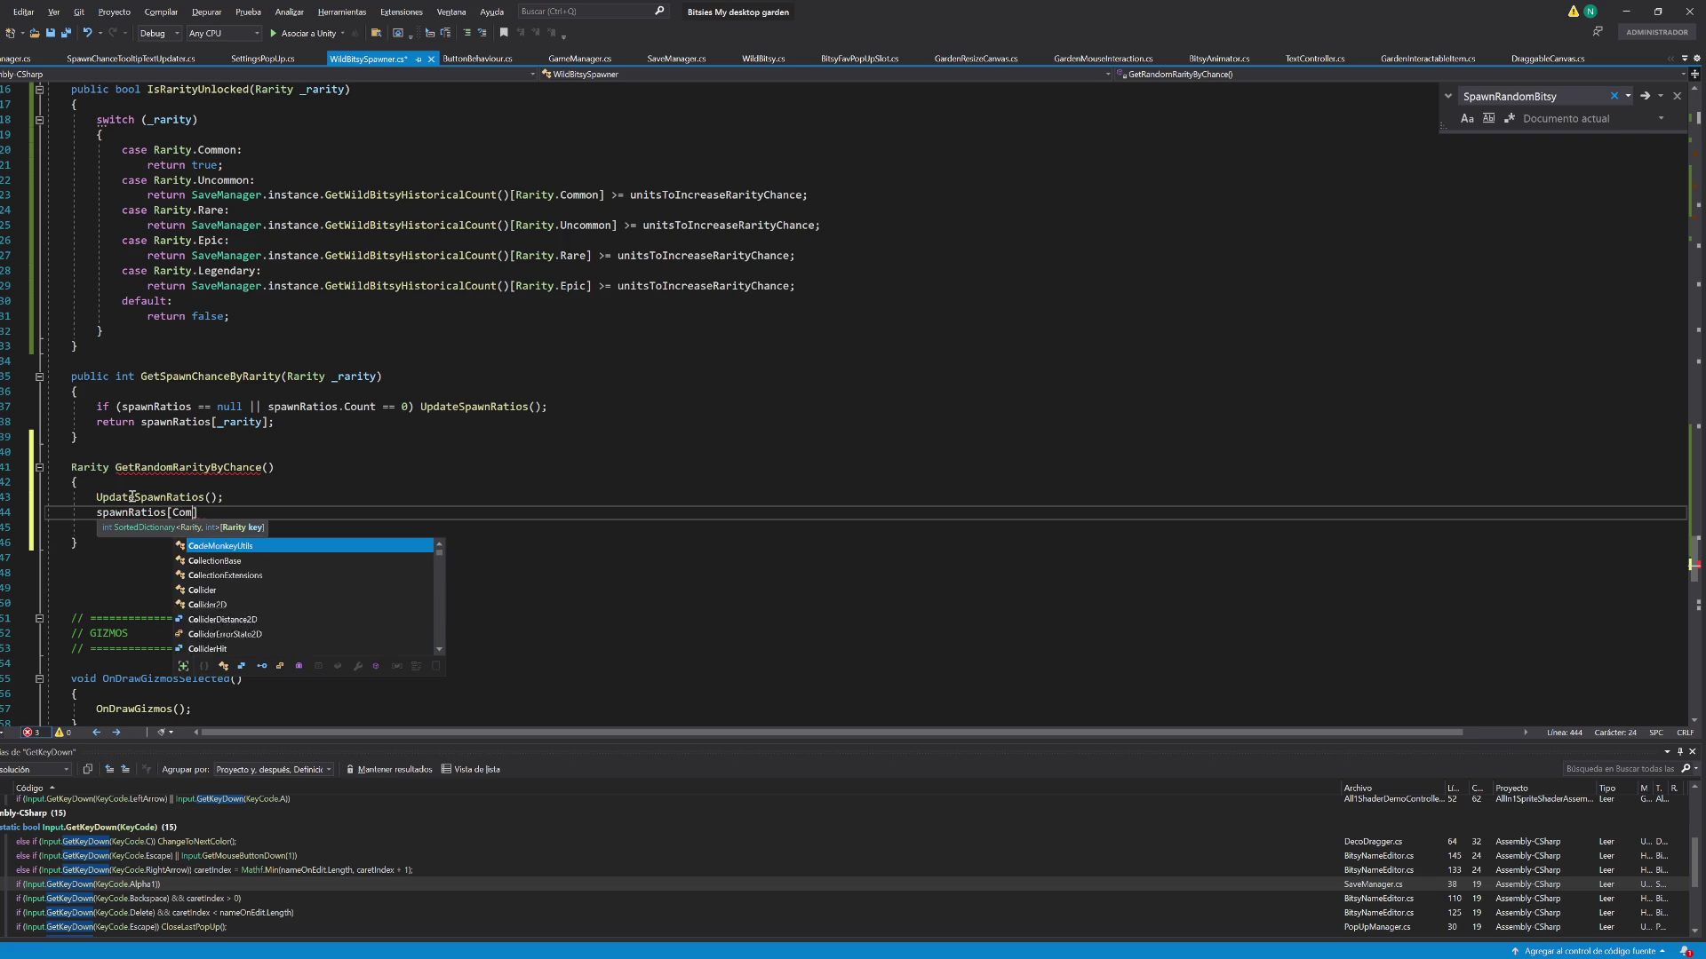
pyautogui.press('Tab')
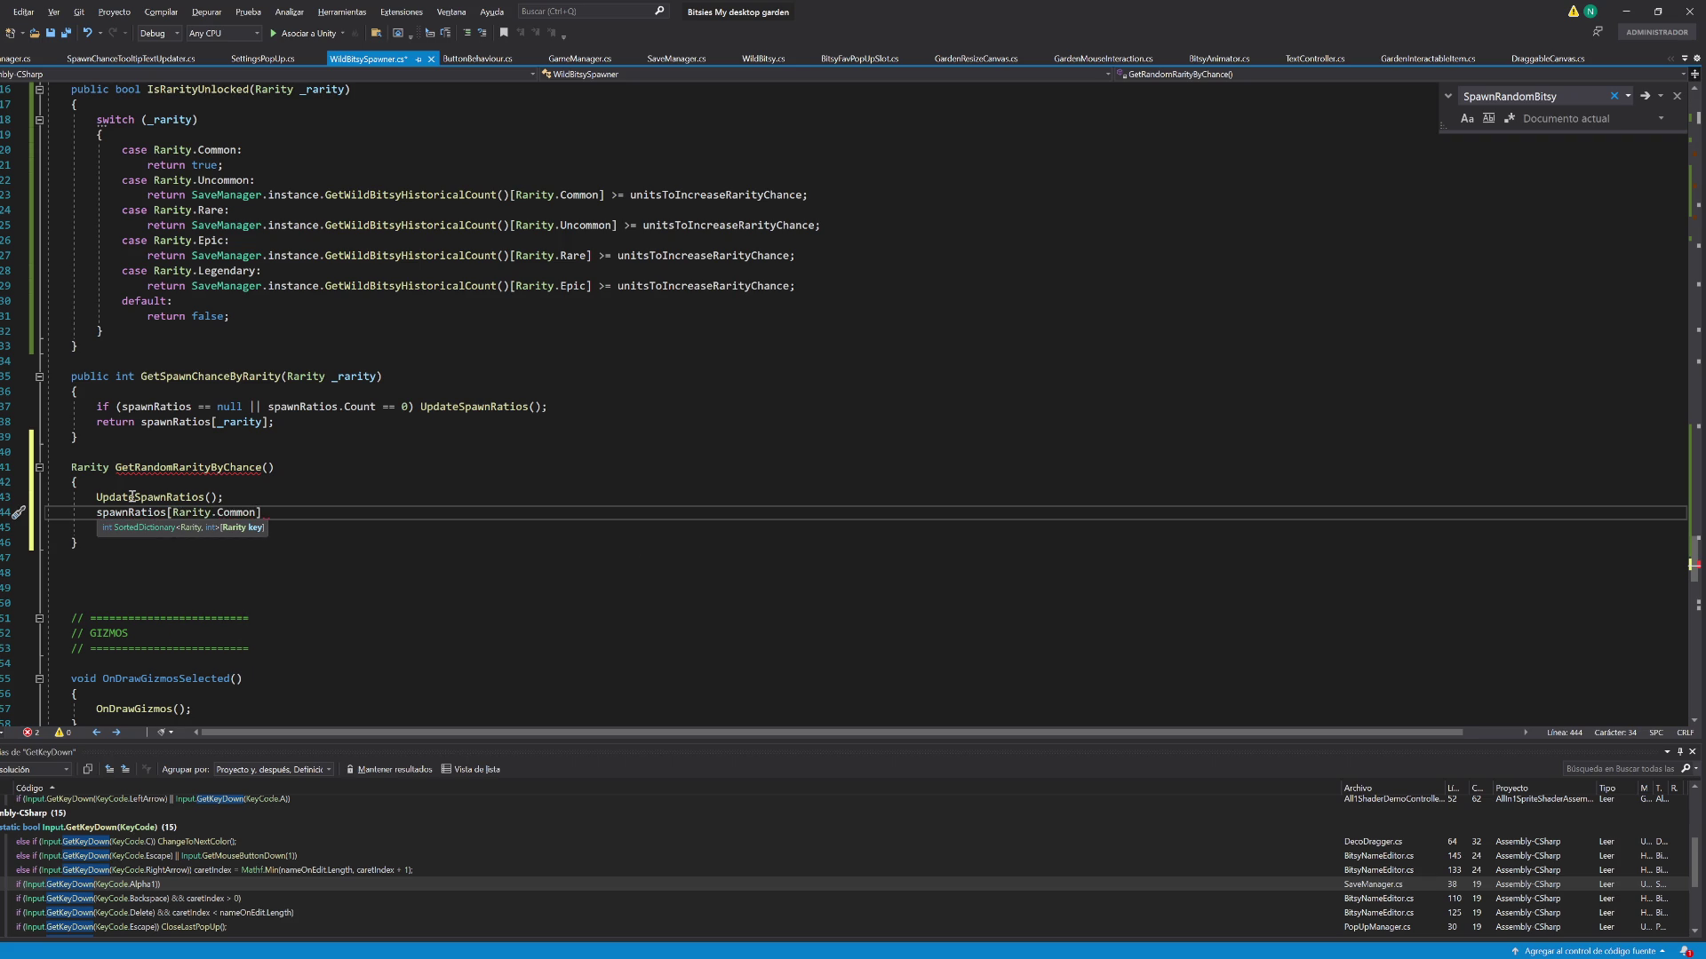
pyautogui.press('Home')
pyautogui.press('Return')
pyautogui.press('Up')
pyautogui.write('int commonChance')
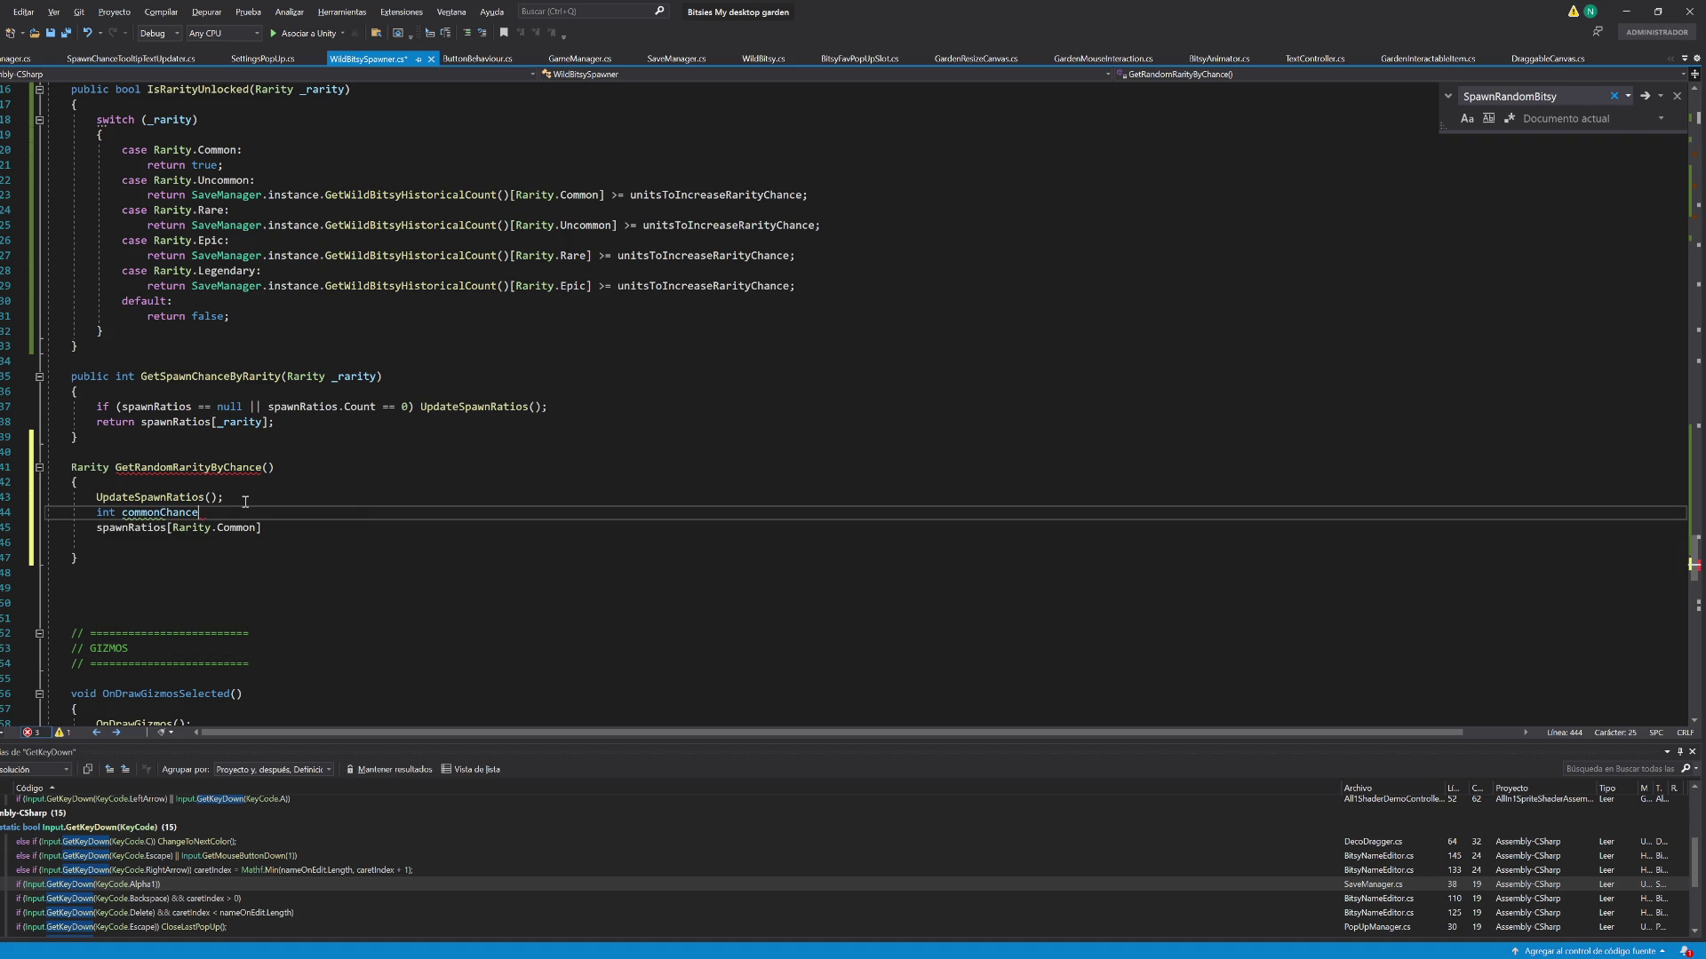
pyautogui.press('Delete')
pyautogui.click(394, 514)
pyautogui.write(';')
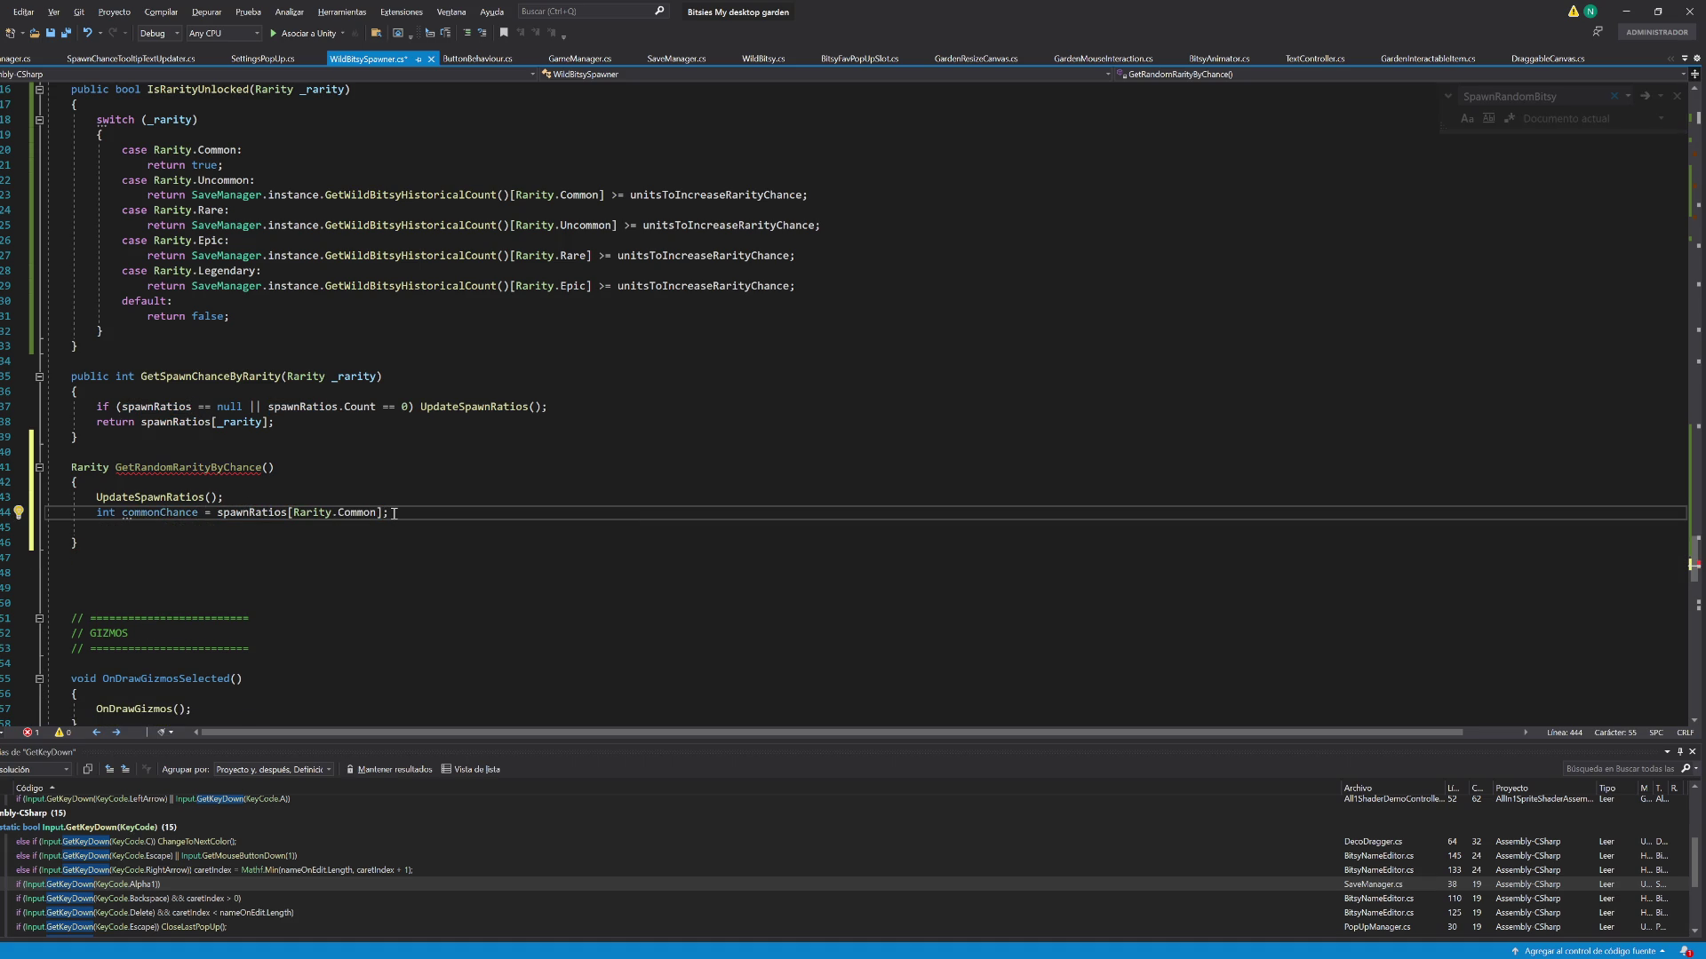
# Duplicate that line into uncommonChance and rareChance using the Uncommon and Rare keys
pyautogui.hotkey('ctrl', 'd')
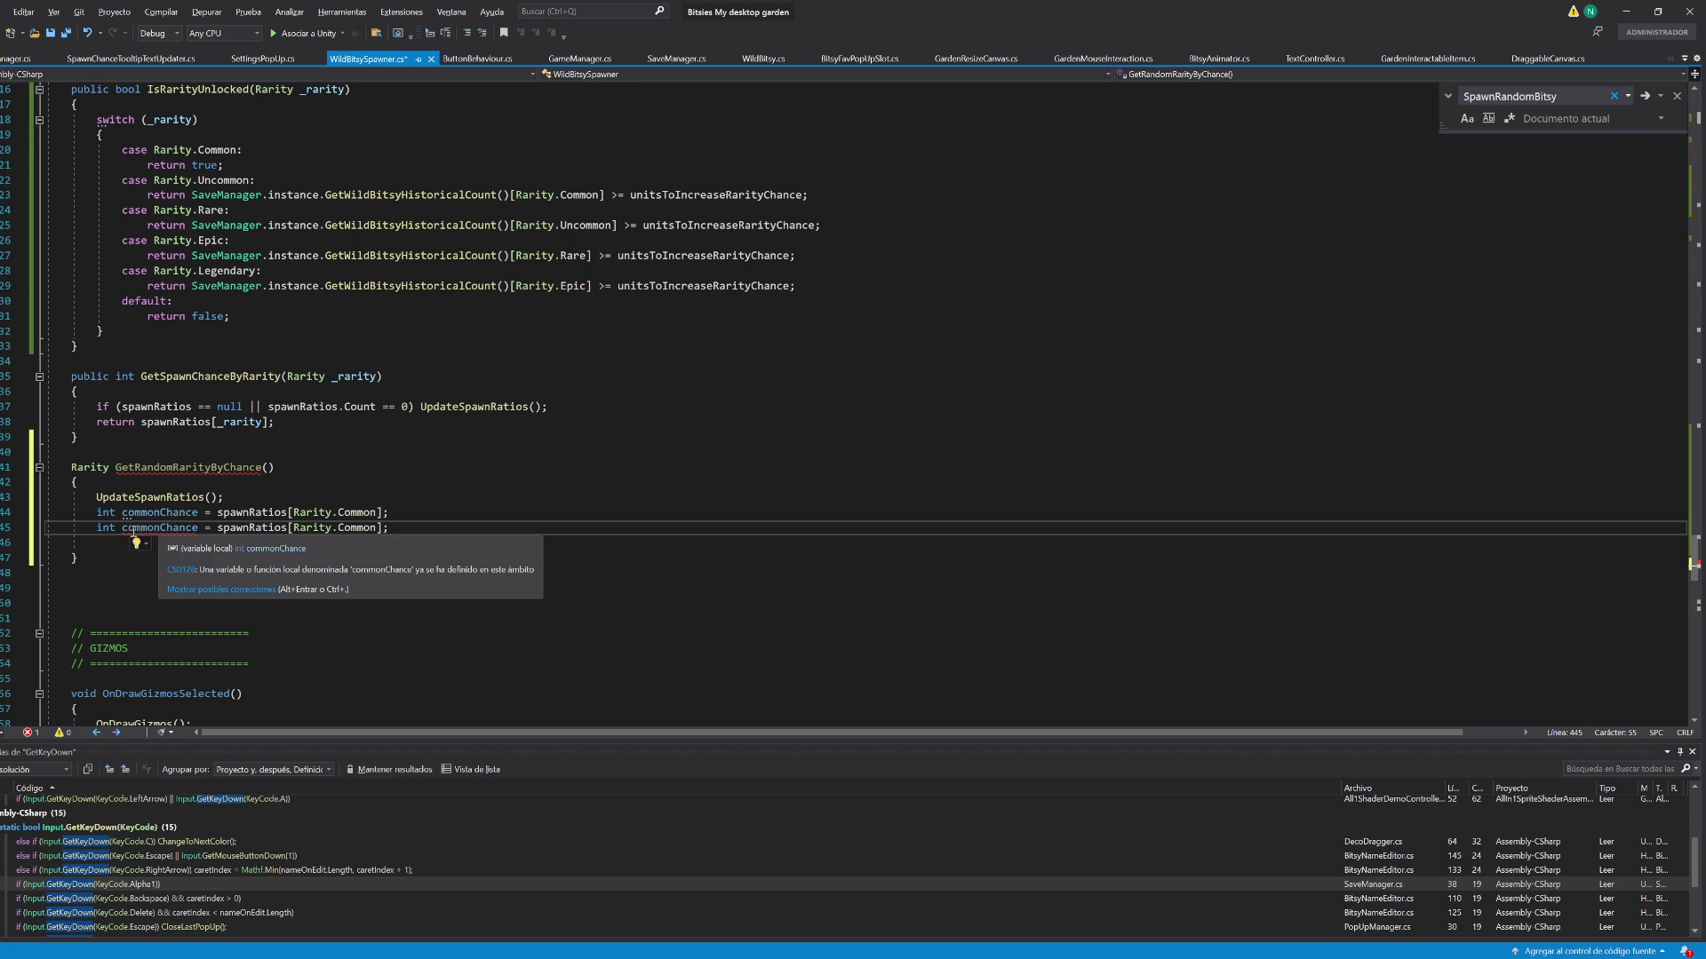
pyautogui.click(123, 528)
pyautogui.write('Un')
pyautogui.press('BackSpace')
pyautogui.press('BackSpace')
pyautogui.write('un')
pyautogui.doubleClick(359, 529)
pyautogui.write('Uncommon')
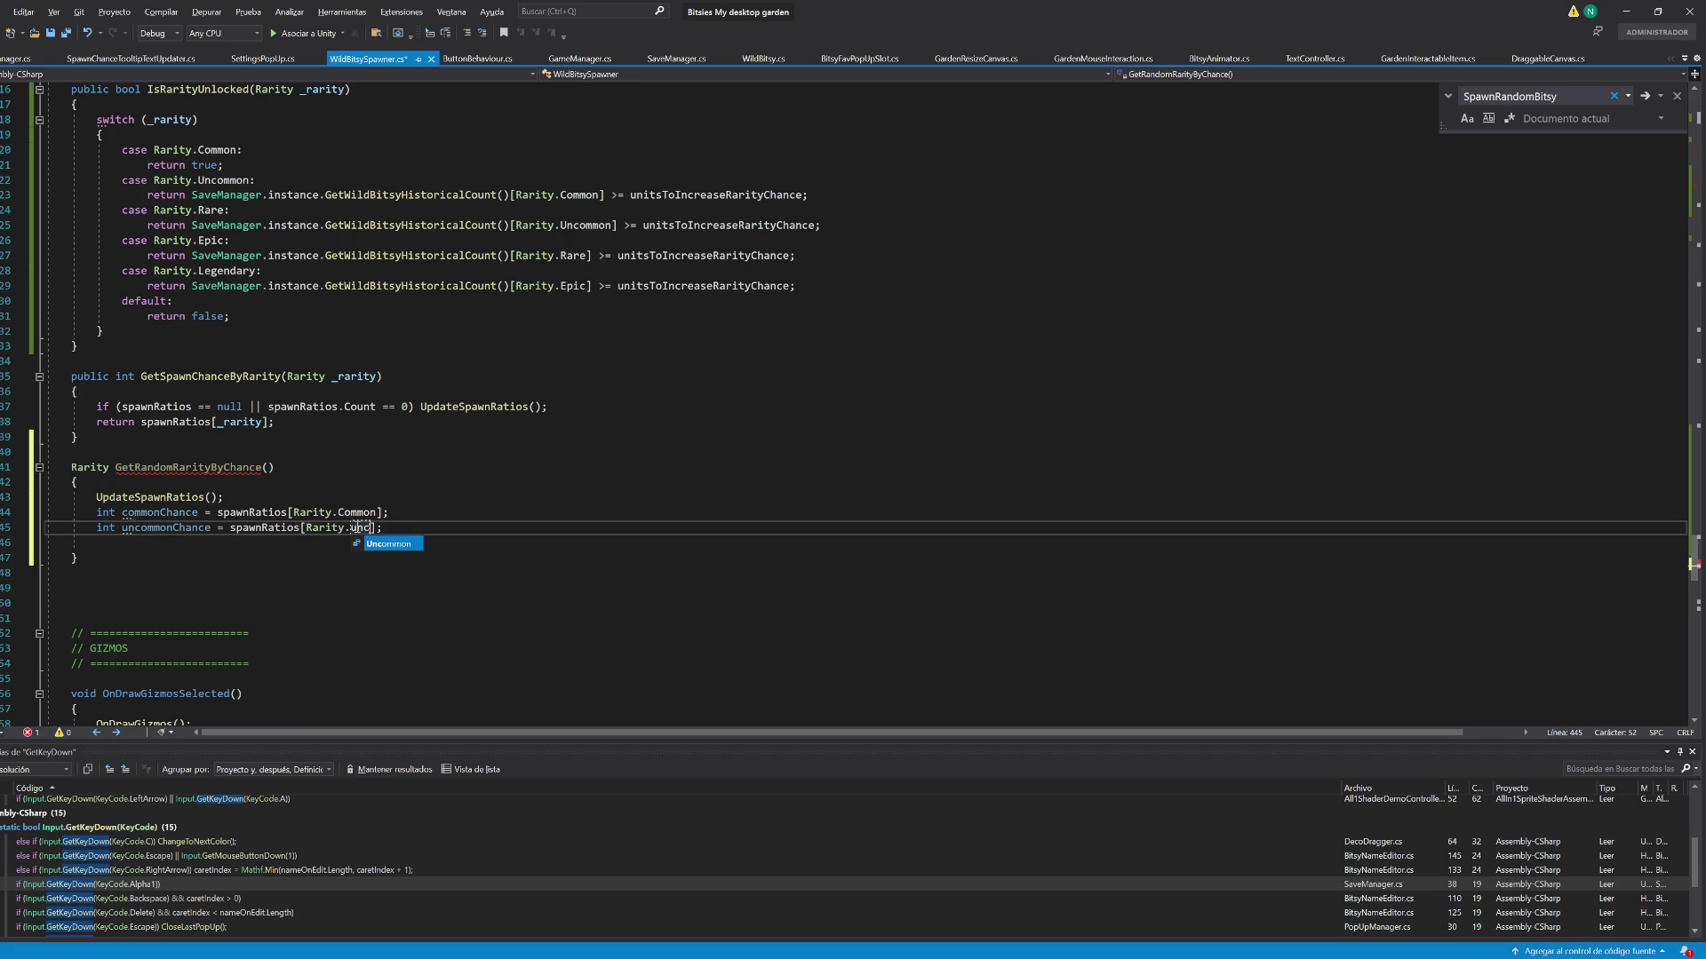
pyautogui.hotkey('ctrl', 'd')
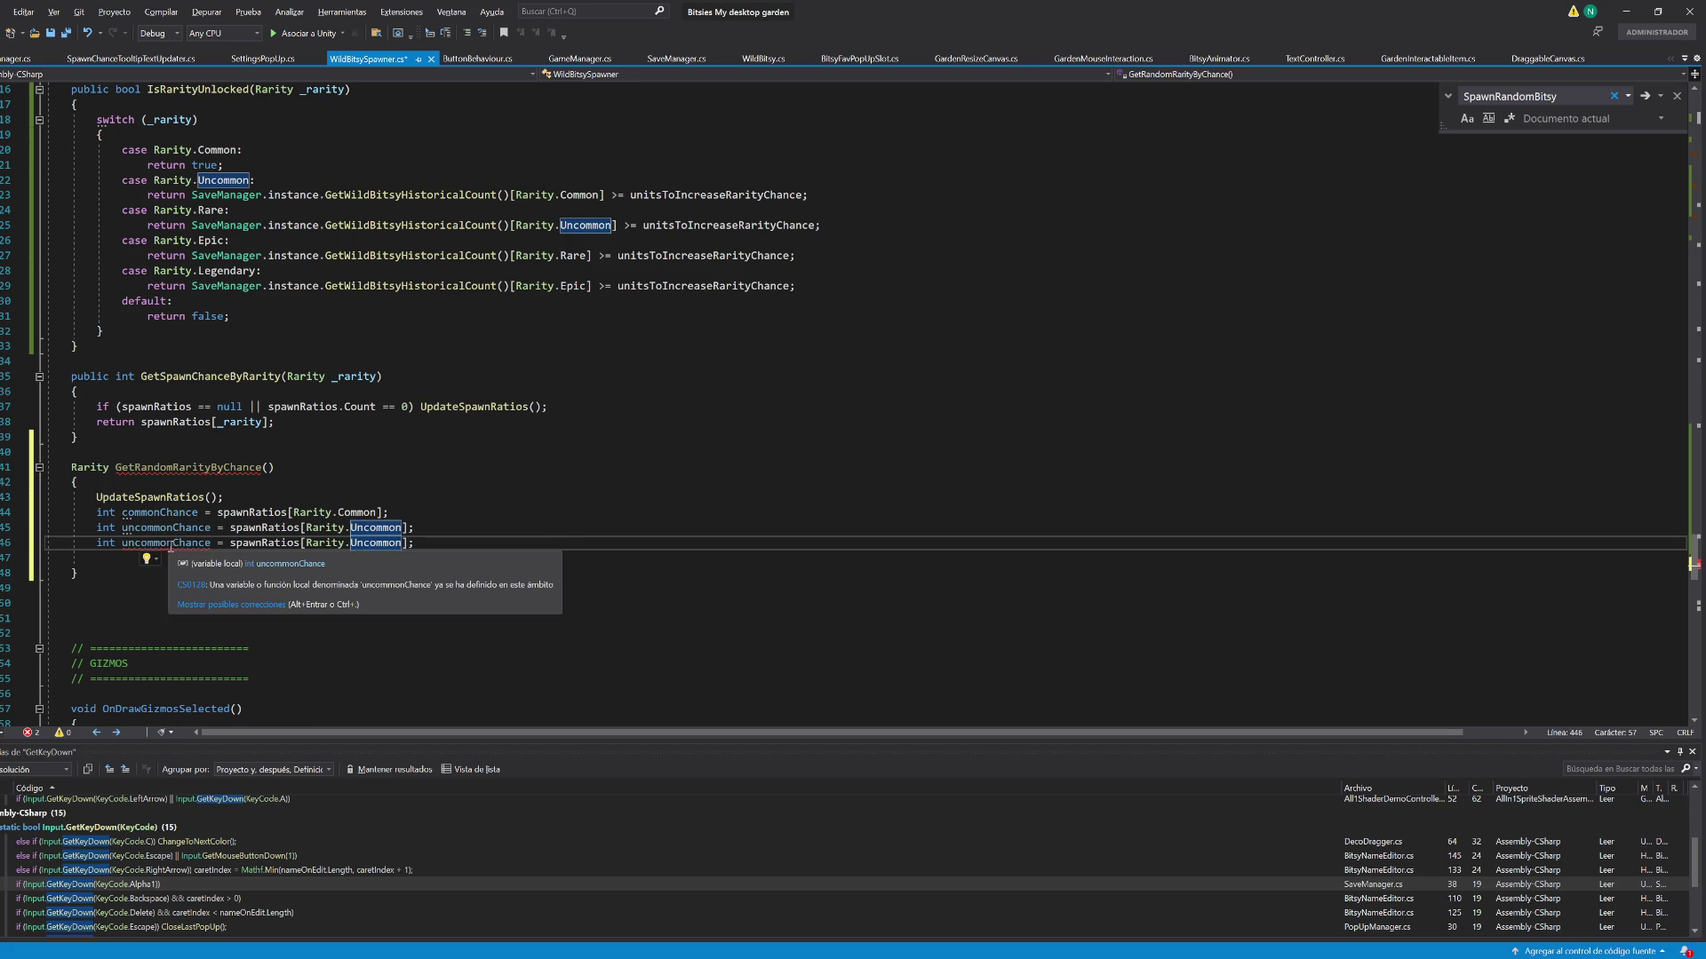
pyautogui.moveTo(122, 543); pyautogui.dragTo(171, 543)
pyautogui.write('rare')
pyautogui.doubleClick(342, 542)
pyautogui.write('Rare')
# Add epicChance and legendaryChance lines reading the Epic and Legendary ratios
pyautogui.hotkey('ctrl', 'd')
pyautogui.doubleClick(339, 558)
pyautogui.write('Epic')
pyautogui.hotkey('ctrl', 'd')
pyautogui.doubleClick(342, 573)
pyautogui.write('Legendary')
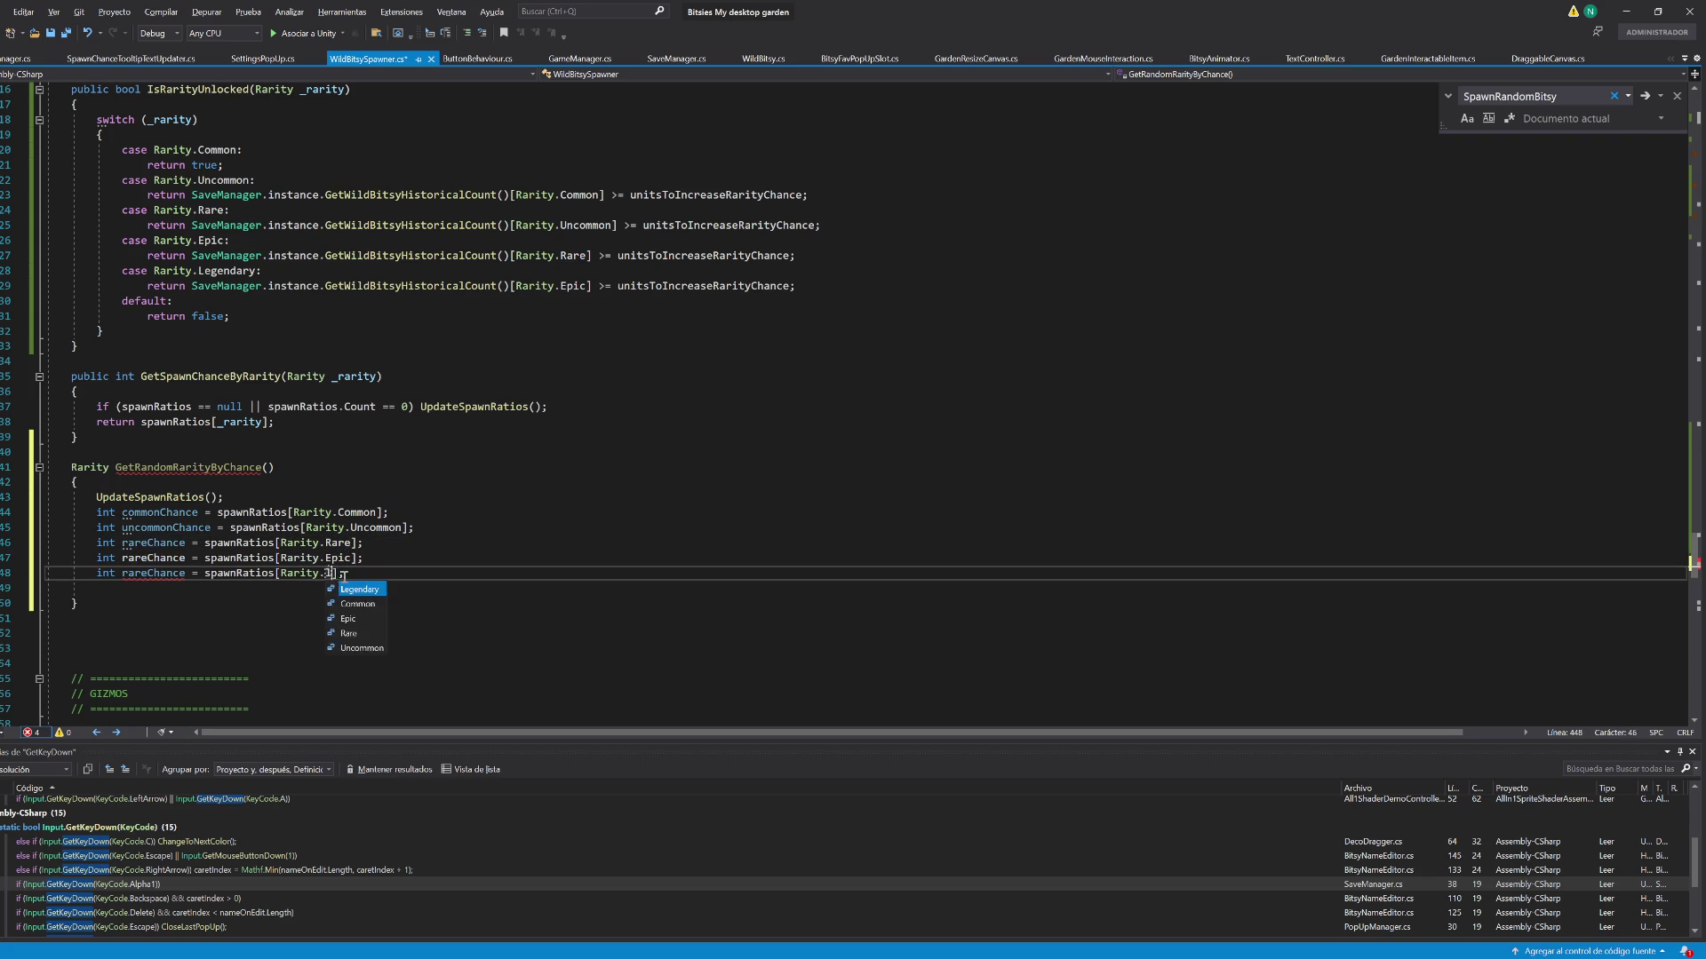
pyautogui.moveTo(122, 573); pyautogui.dragTo(147, 573)
pyautogui.write('legendary')
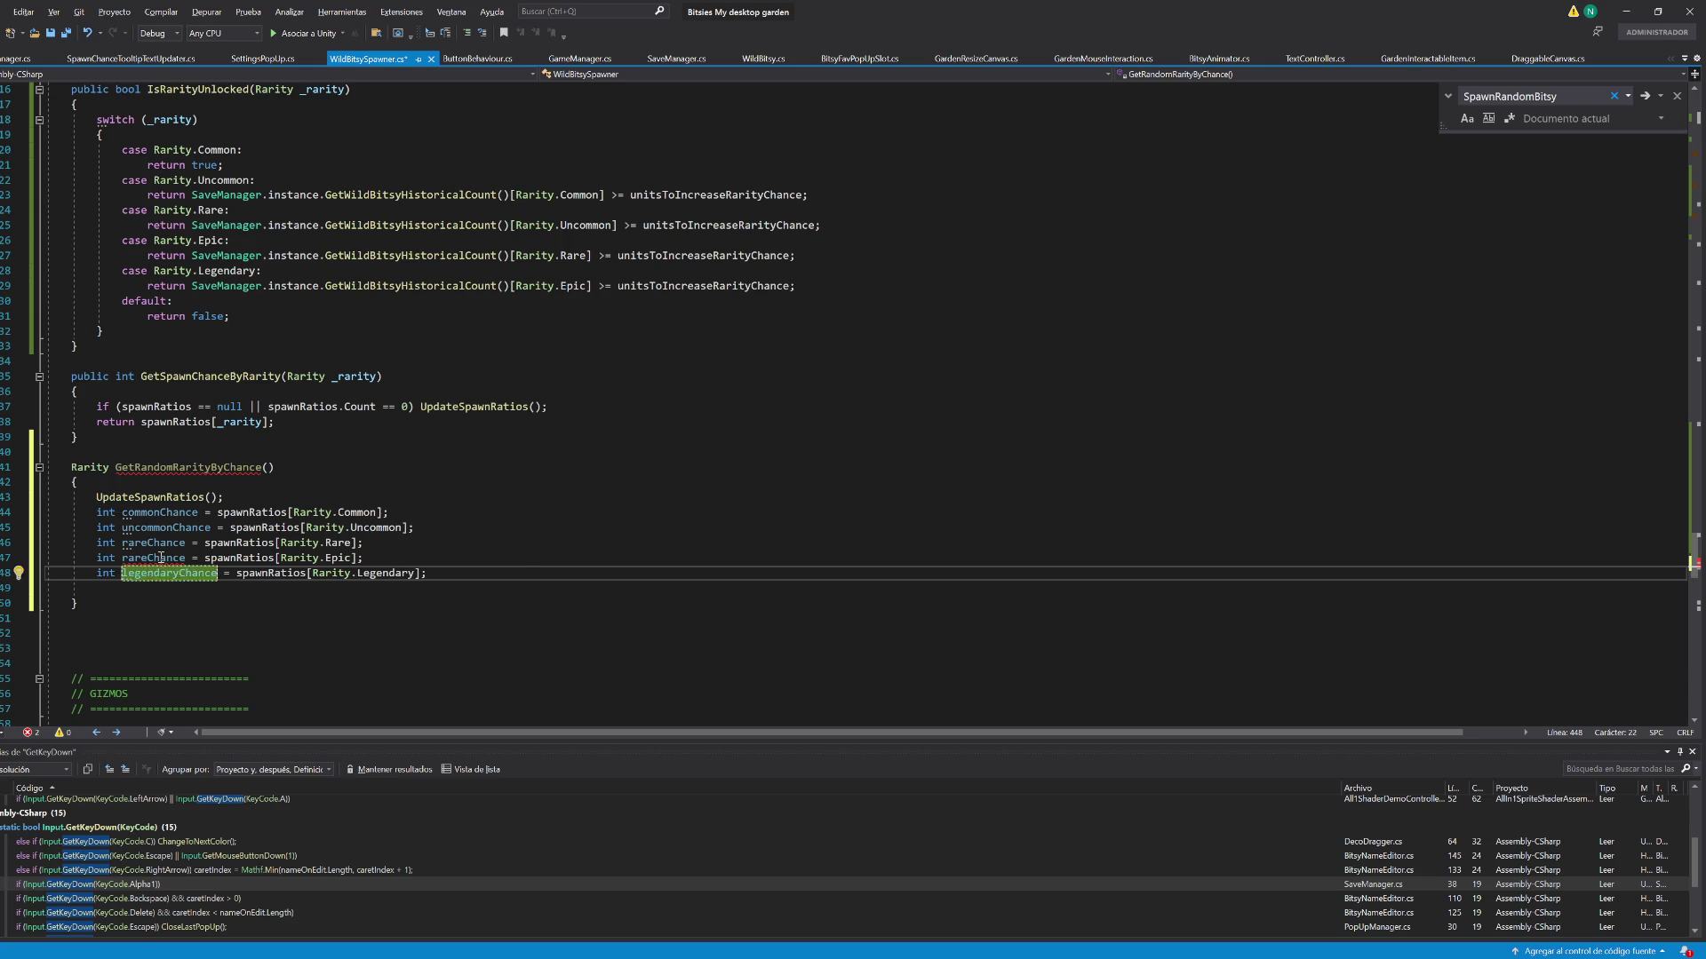
pyautogui.moveTo(122, 558); pyautogui.dragTo(147, 558)
pyautogui.press('BackSpace')
pyautogui.write('epic')
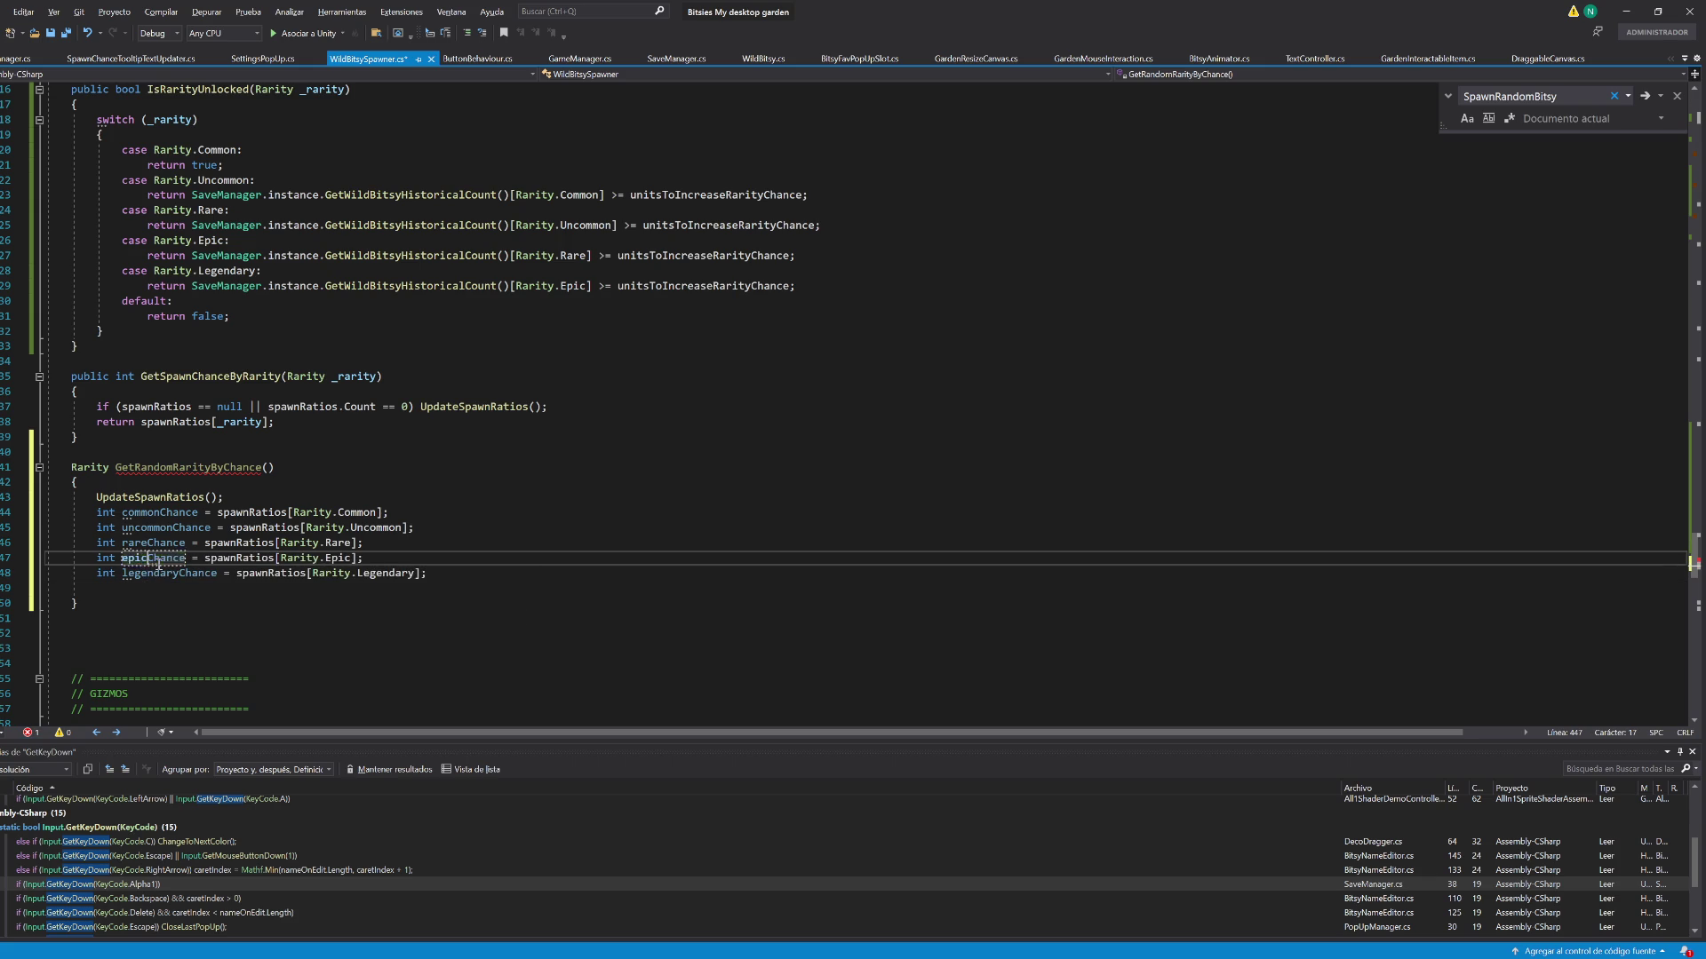
# Save the WildBitsySpawner script and open a new line below the chance declarations
pyautogui.hotkey('ctrl', 's')
pyautogui.click(149, 601)
pyautogui.press('Up')
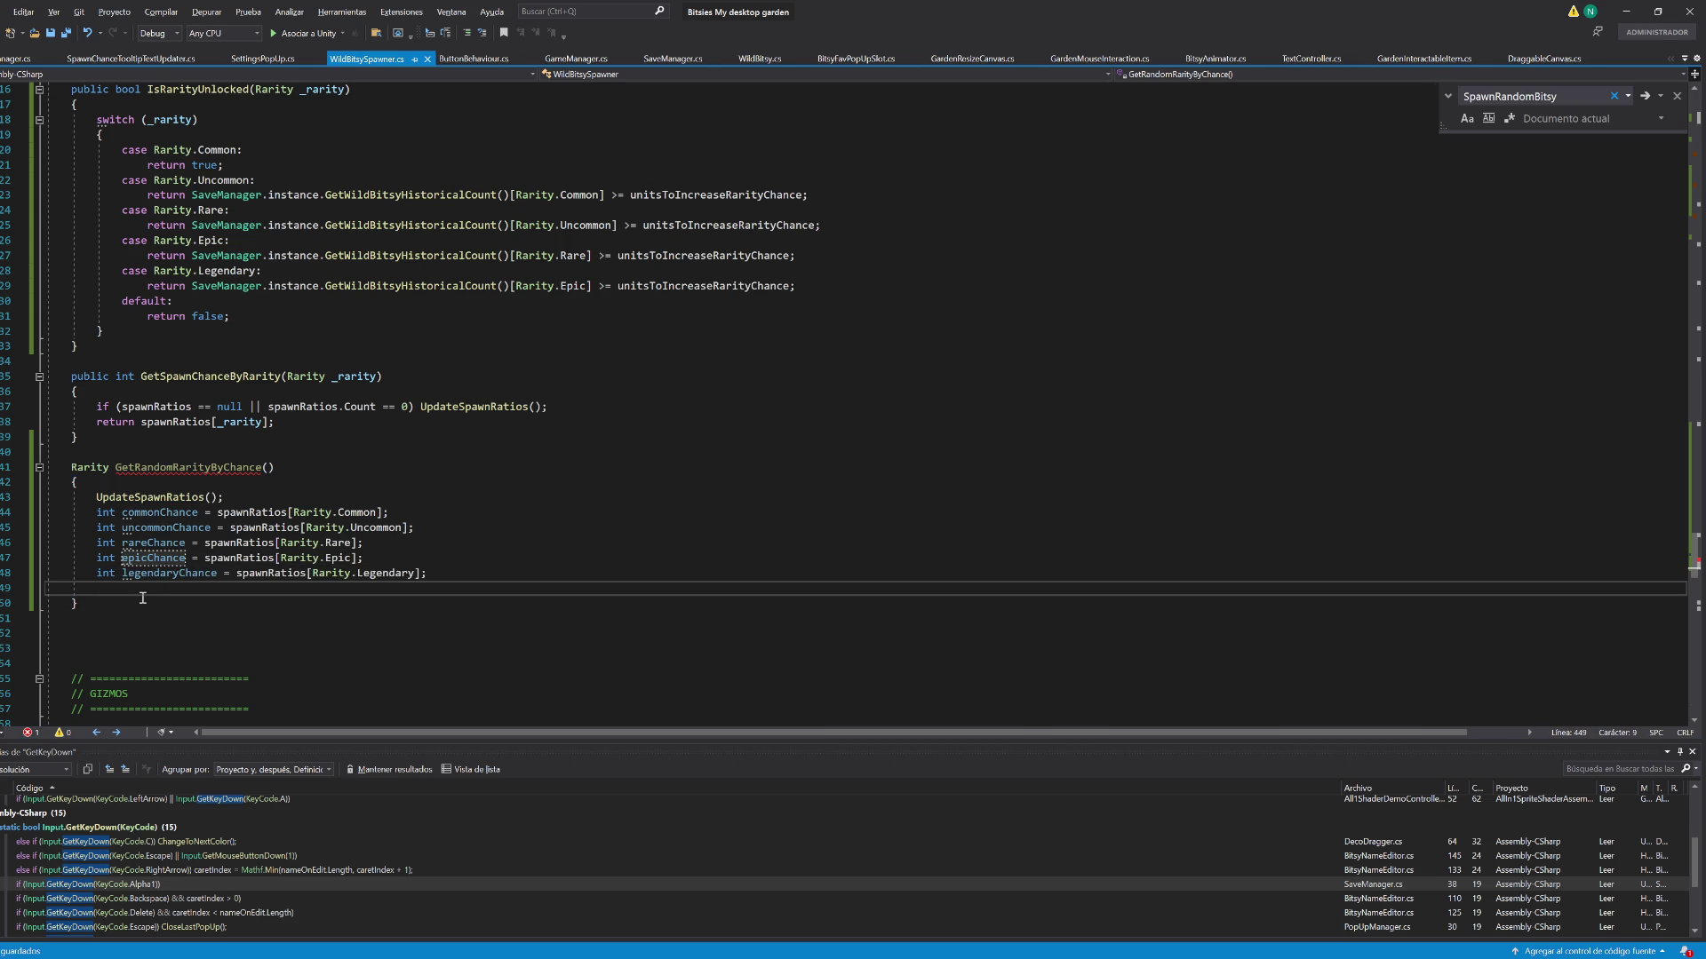
pyautogui.press('Return')
# Sum commonChance, uncommonChance, rareChance, epicChance and legendaryChance into int totalChance
pyautogui.write('int tot')
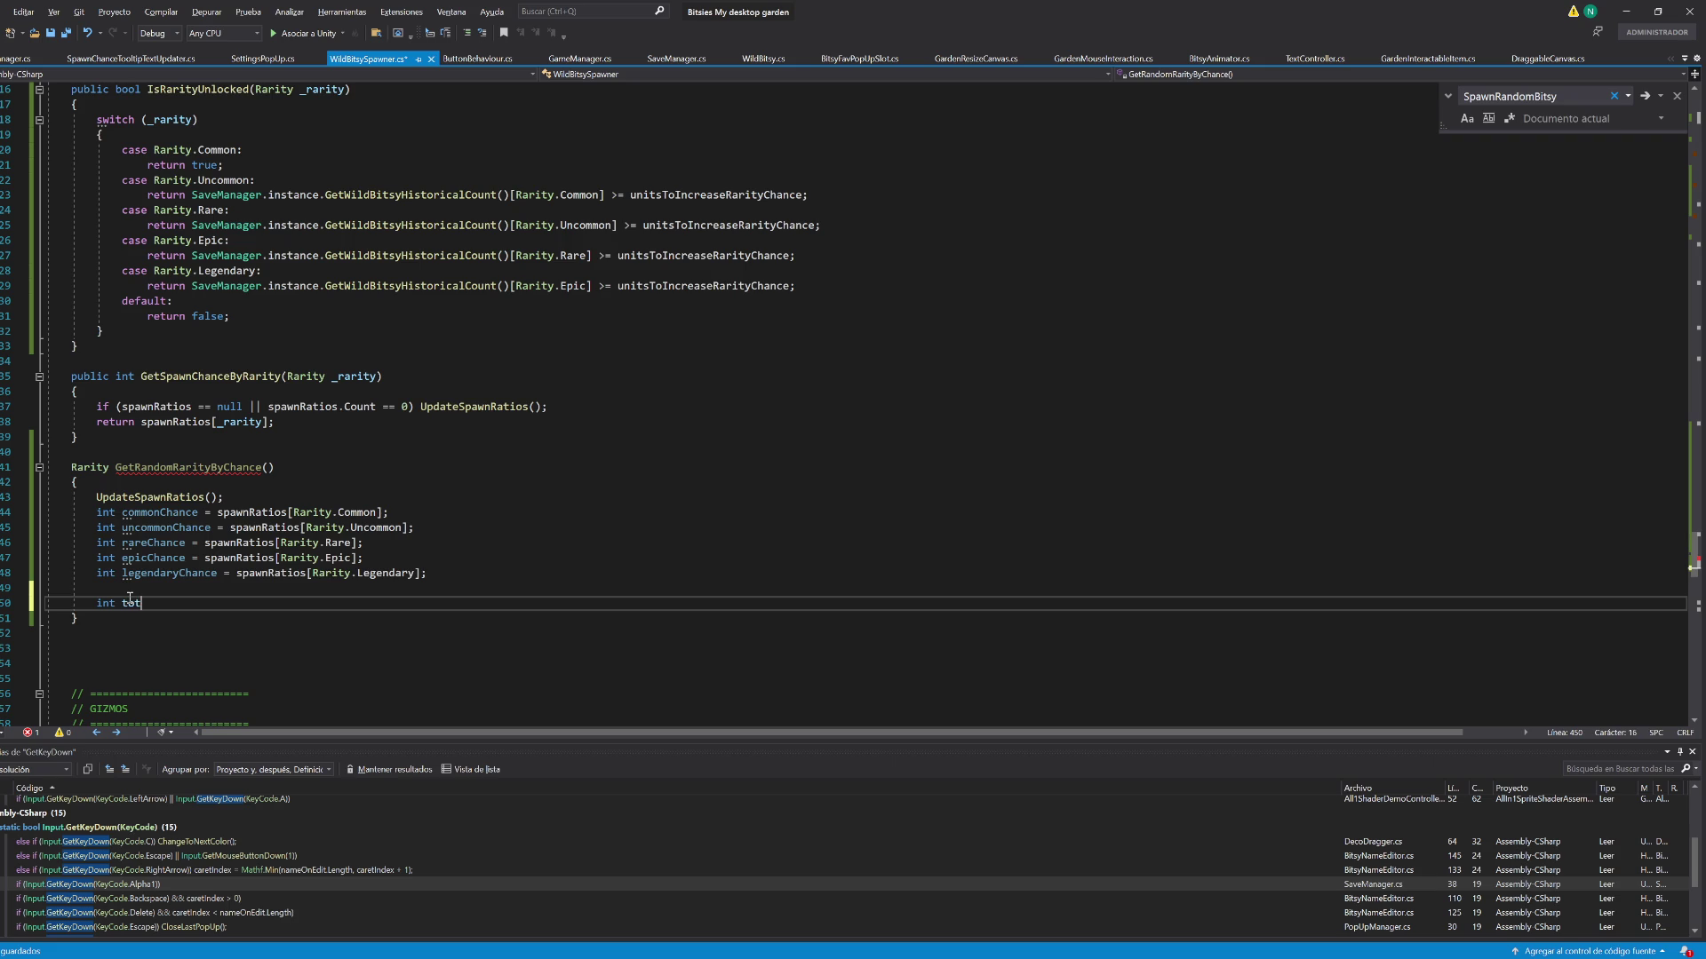
pyautogui.write('alChance =')
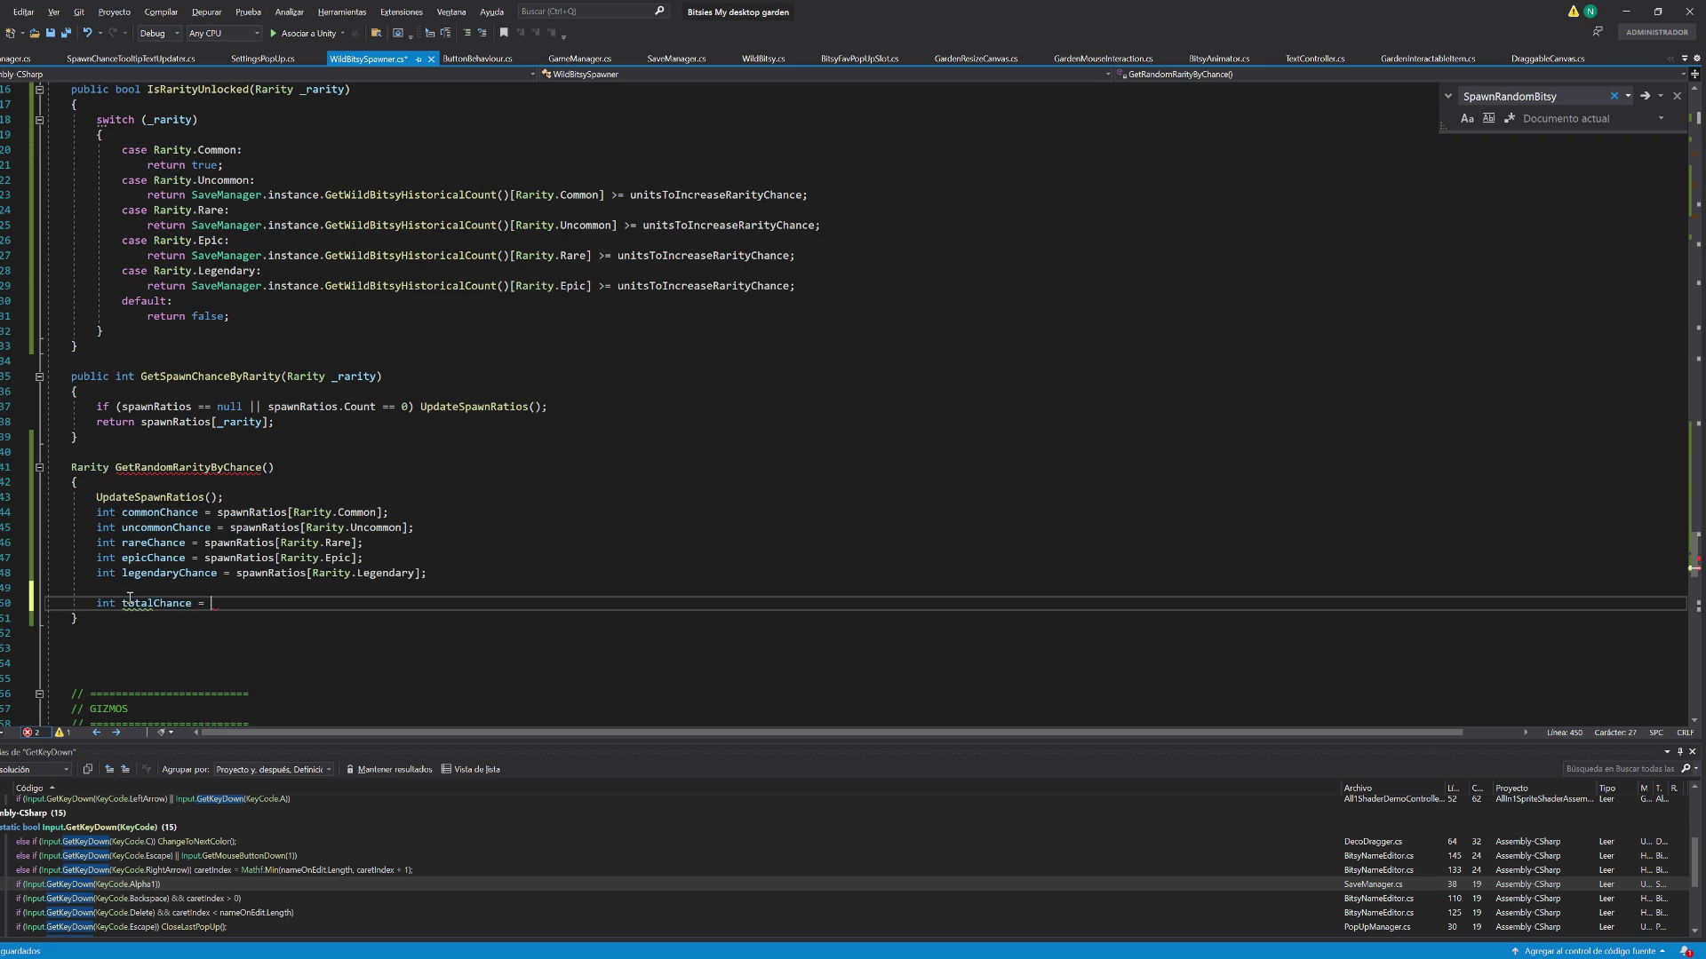
pyautogui.doubleClick(156, 515)
pyautogui.hotkey('ctrl', 'c')
pyautogui.click(224, 605)
pyautogui.hotkey('ctrl', 'v')
pyautogui.write('+ unc')
pyautogui.press('Tab')
pyautogui.write('rare')
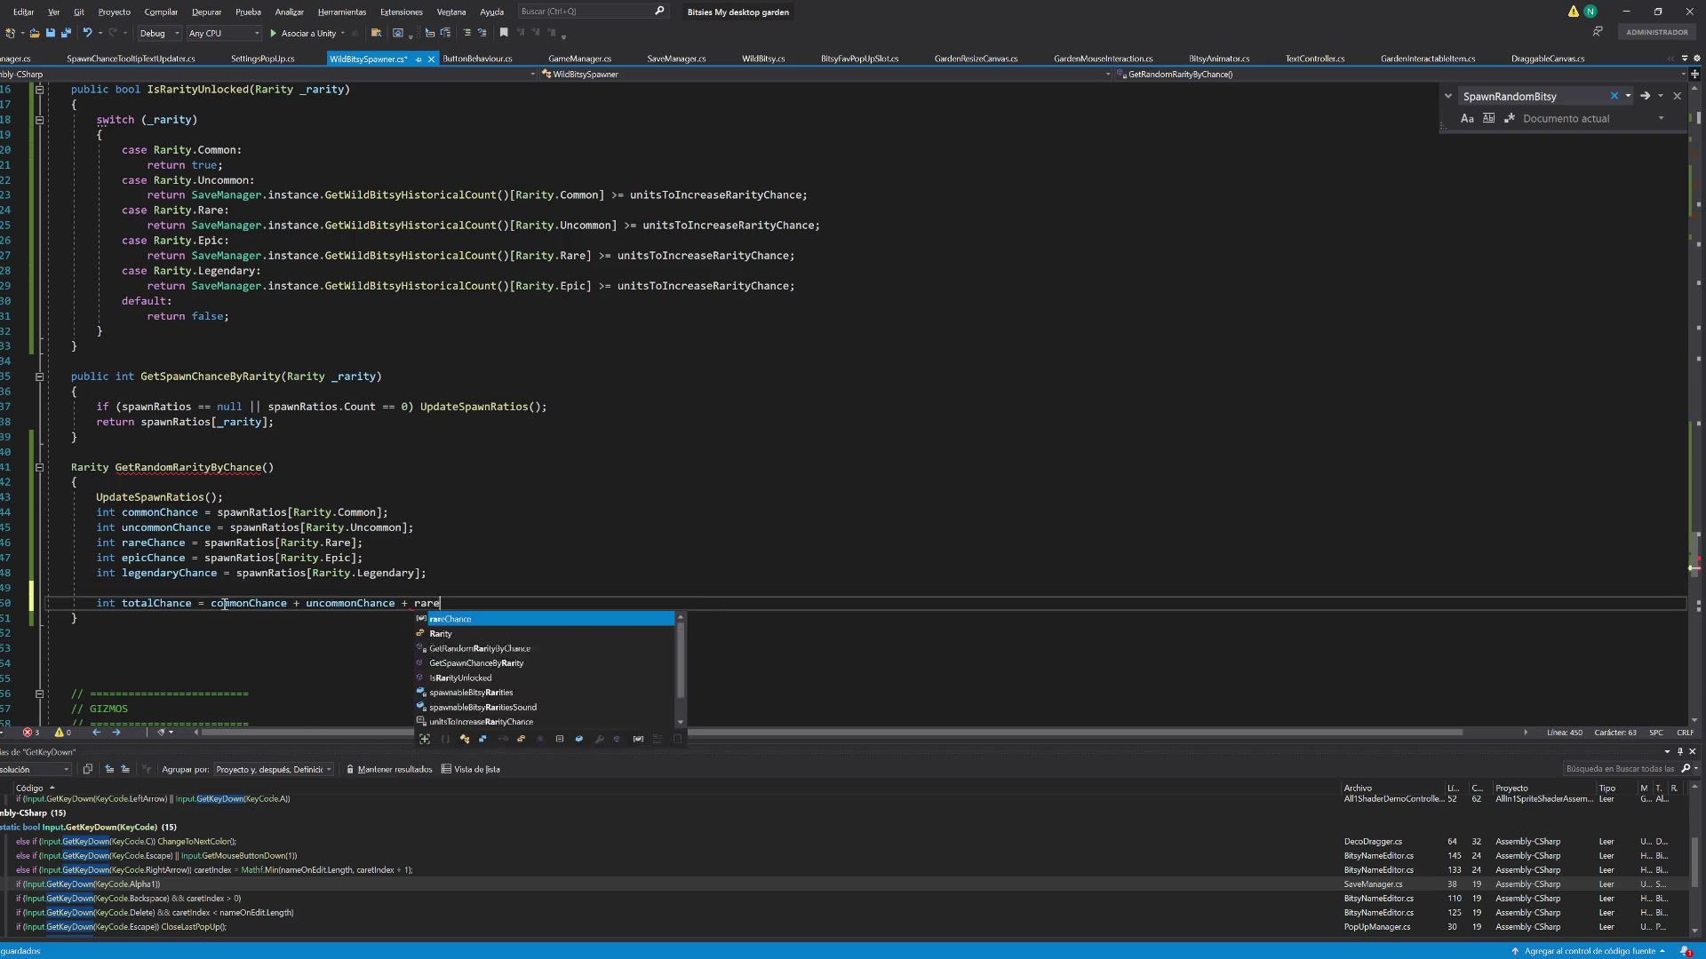
pyautogui.write('Chance + epicch')
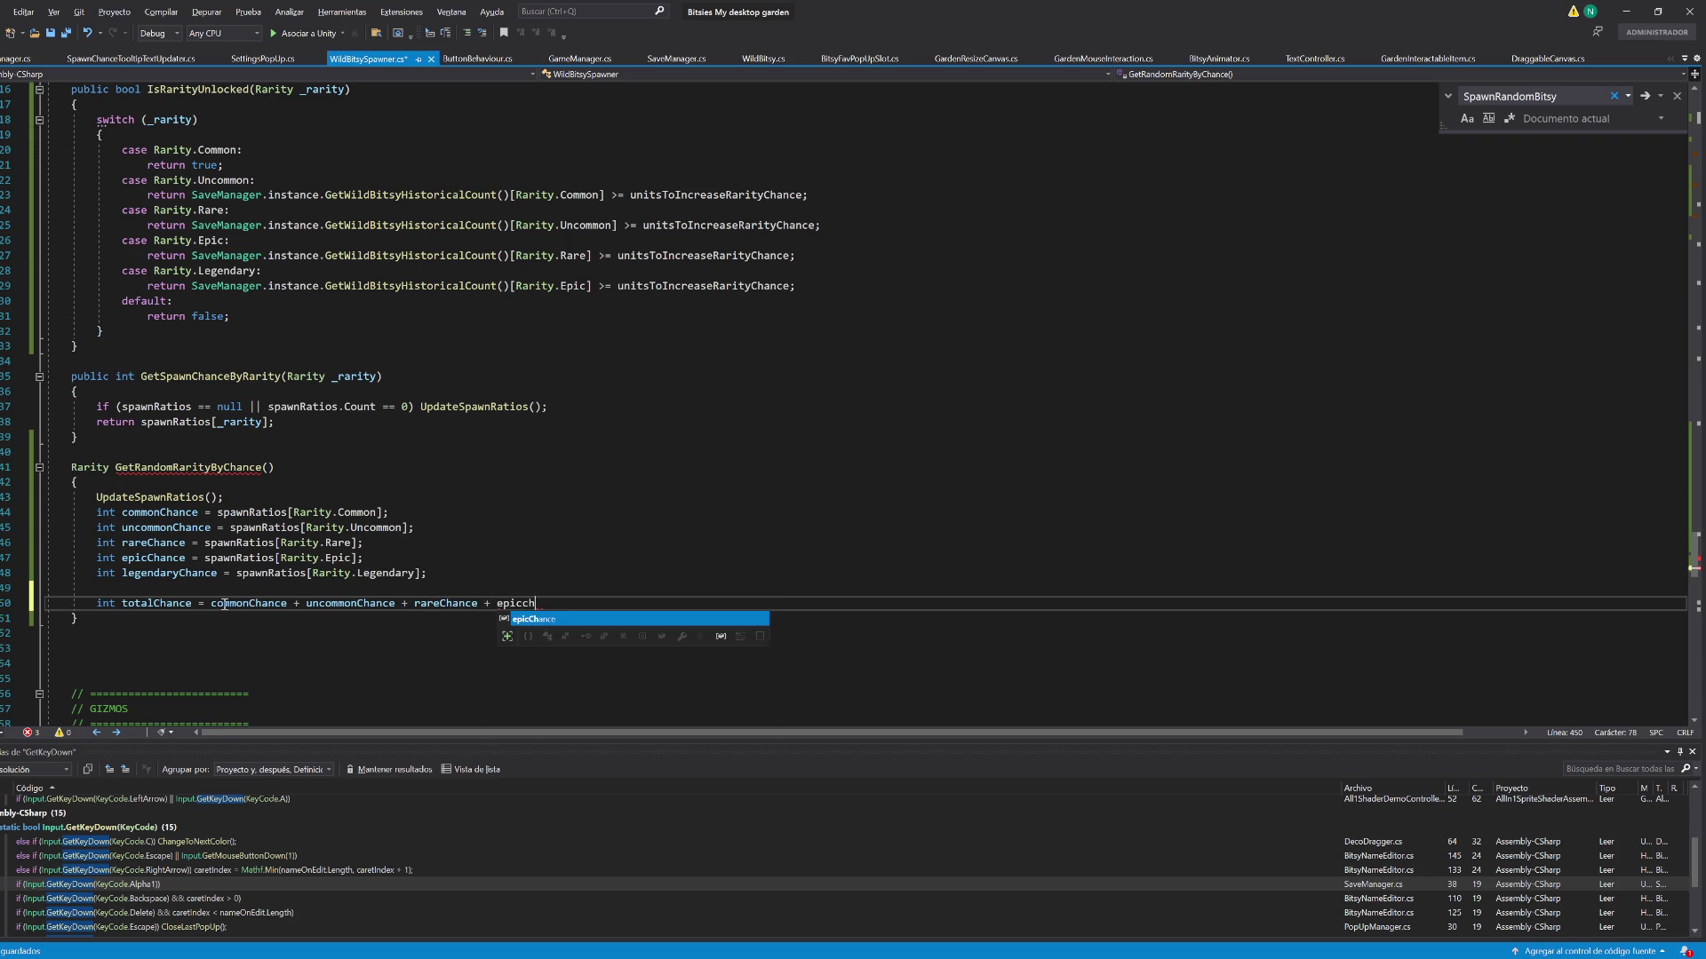
pyautogui.press('Tab')
pyautogui.write('+ leg')
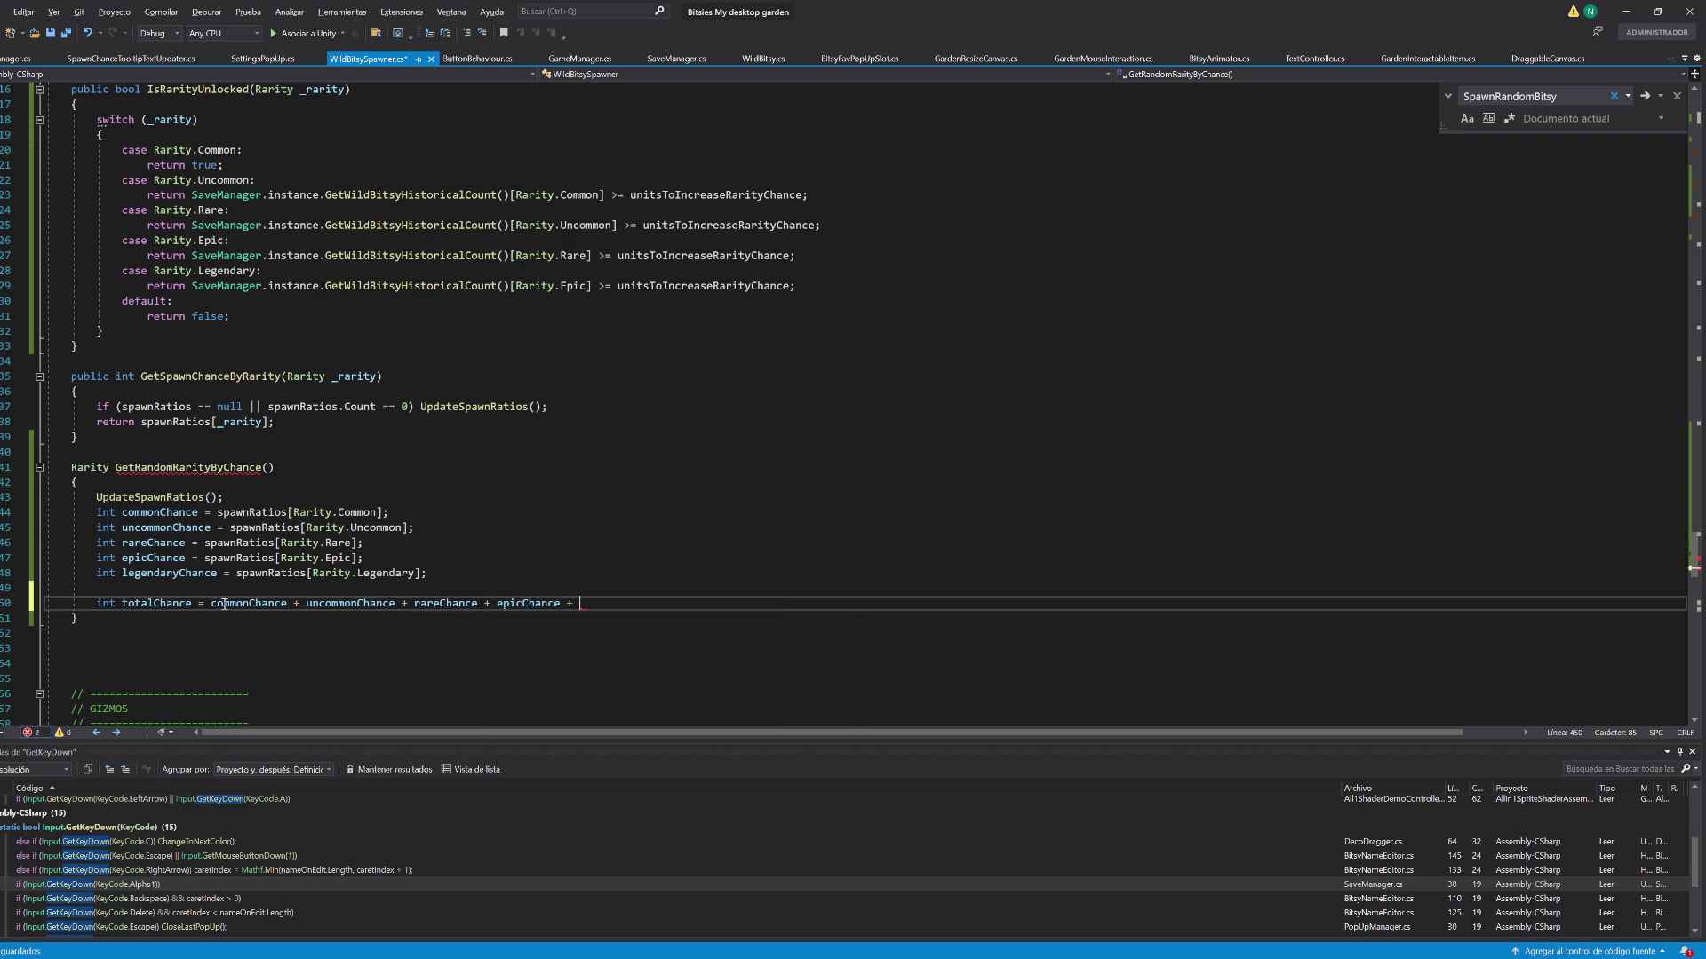
pyautogui.press('Tab')
# Make the return type Rarity? and add 'if (totalChance <= 0) return null;'
pyautogui.click(108, 467)
pyautogui.write('?')
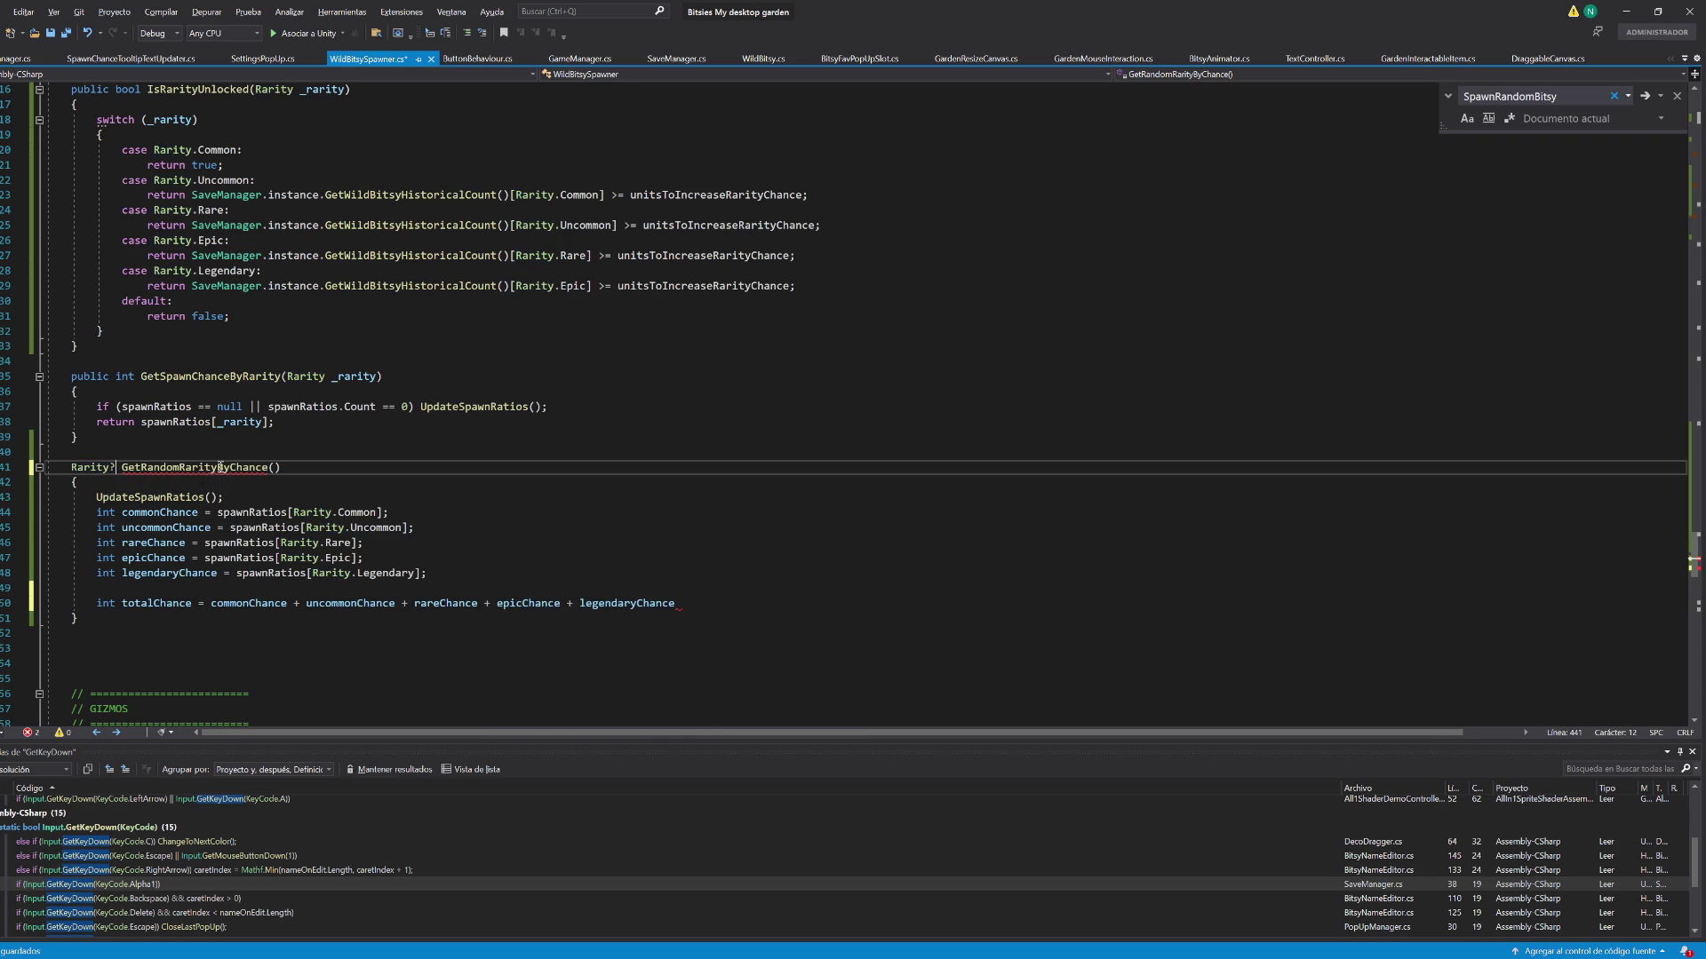
pyautogui.click(696, 596)
pyautogui.write(';')
pyautogui.press('Return')
pyautogui.write('if (totalChance')
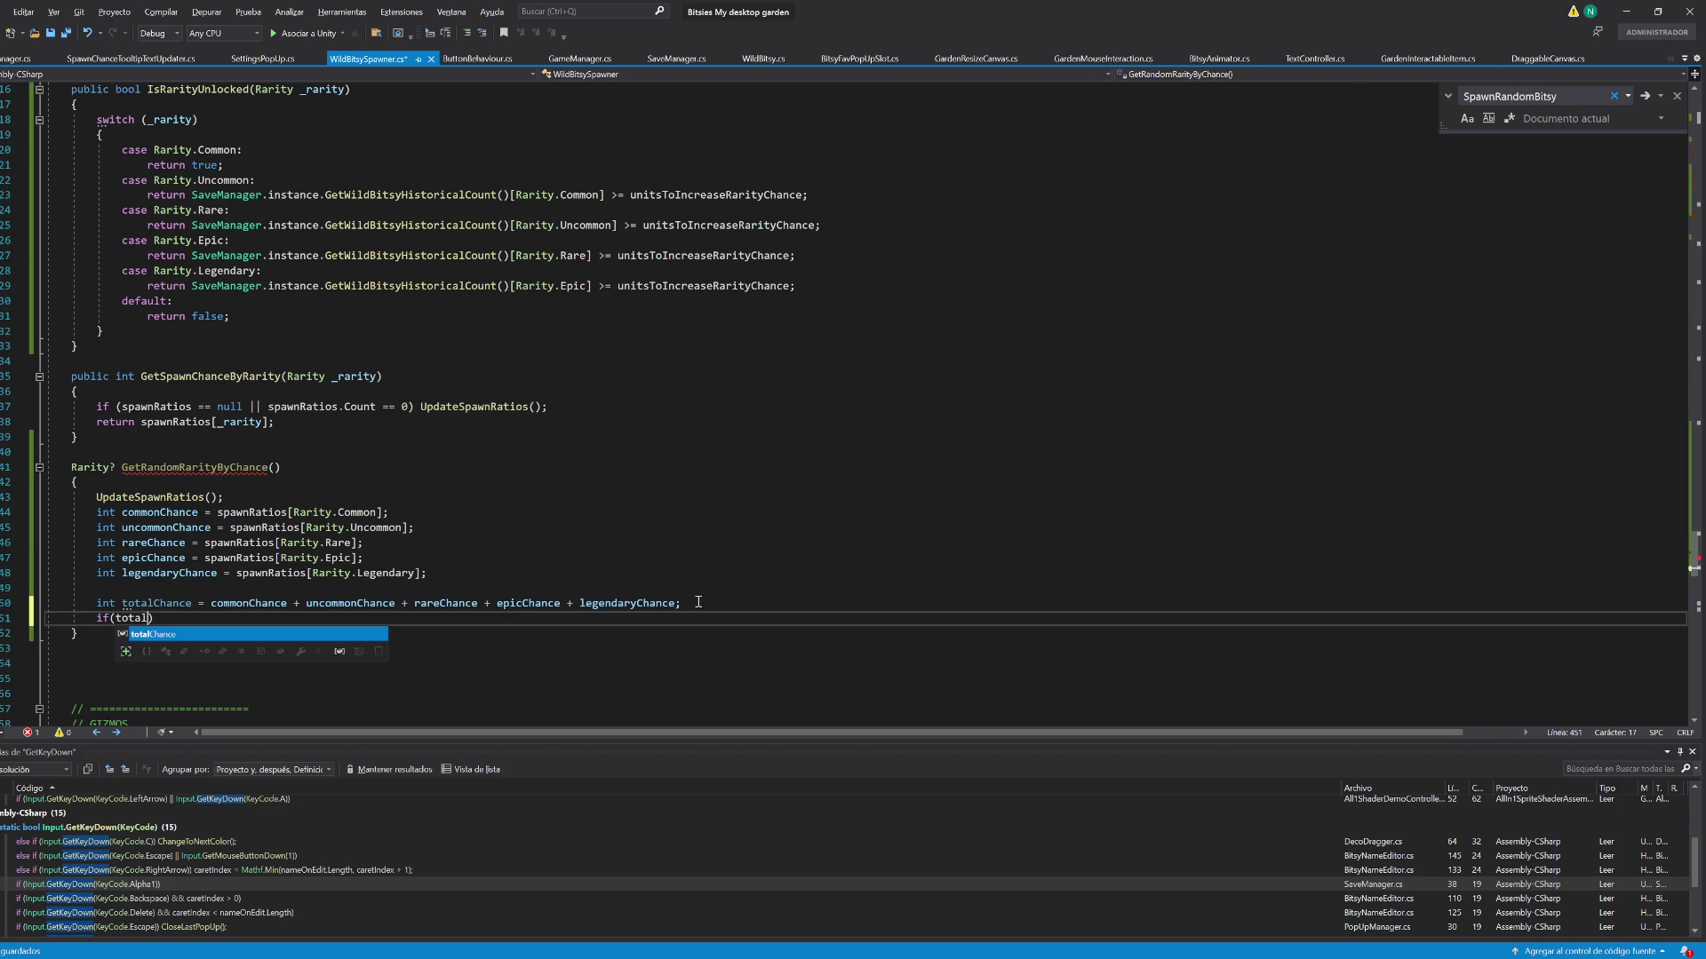
pyautogui.write(' <= 0) ')
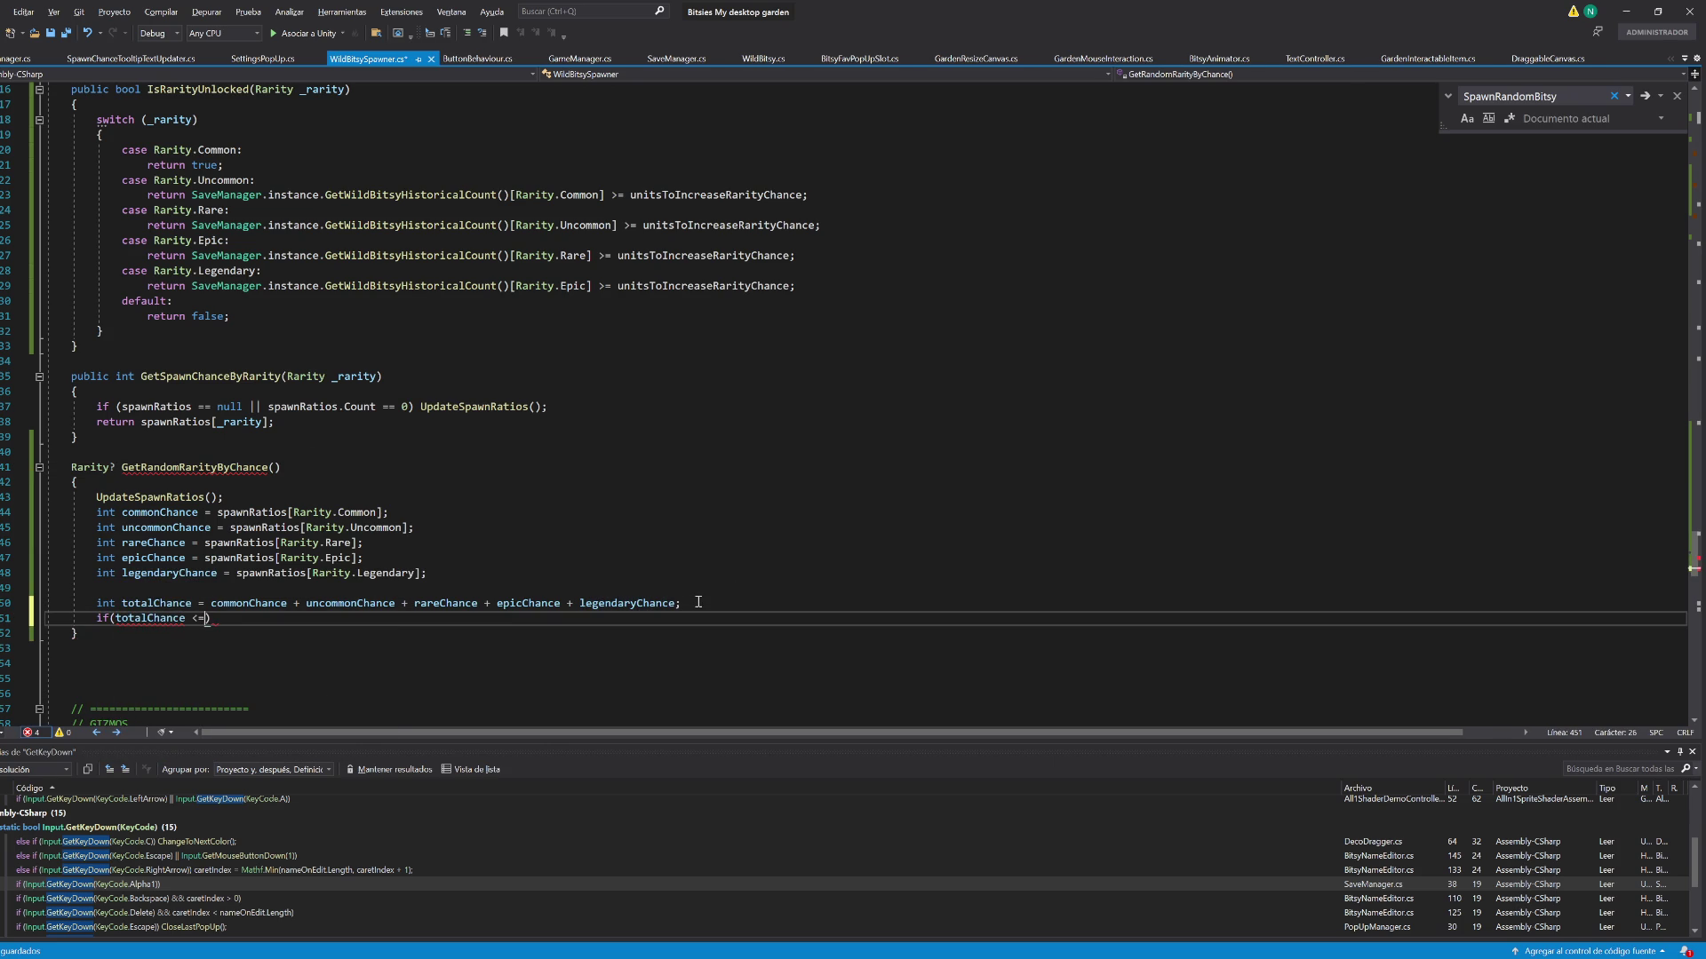
pyautogui.write('return null;')
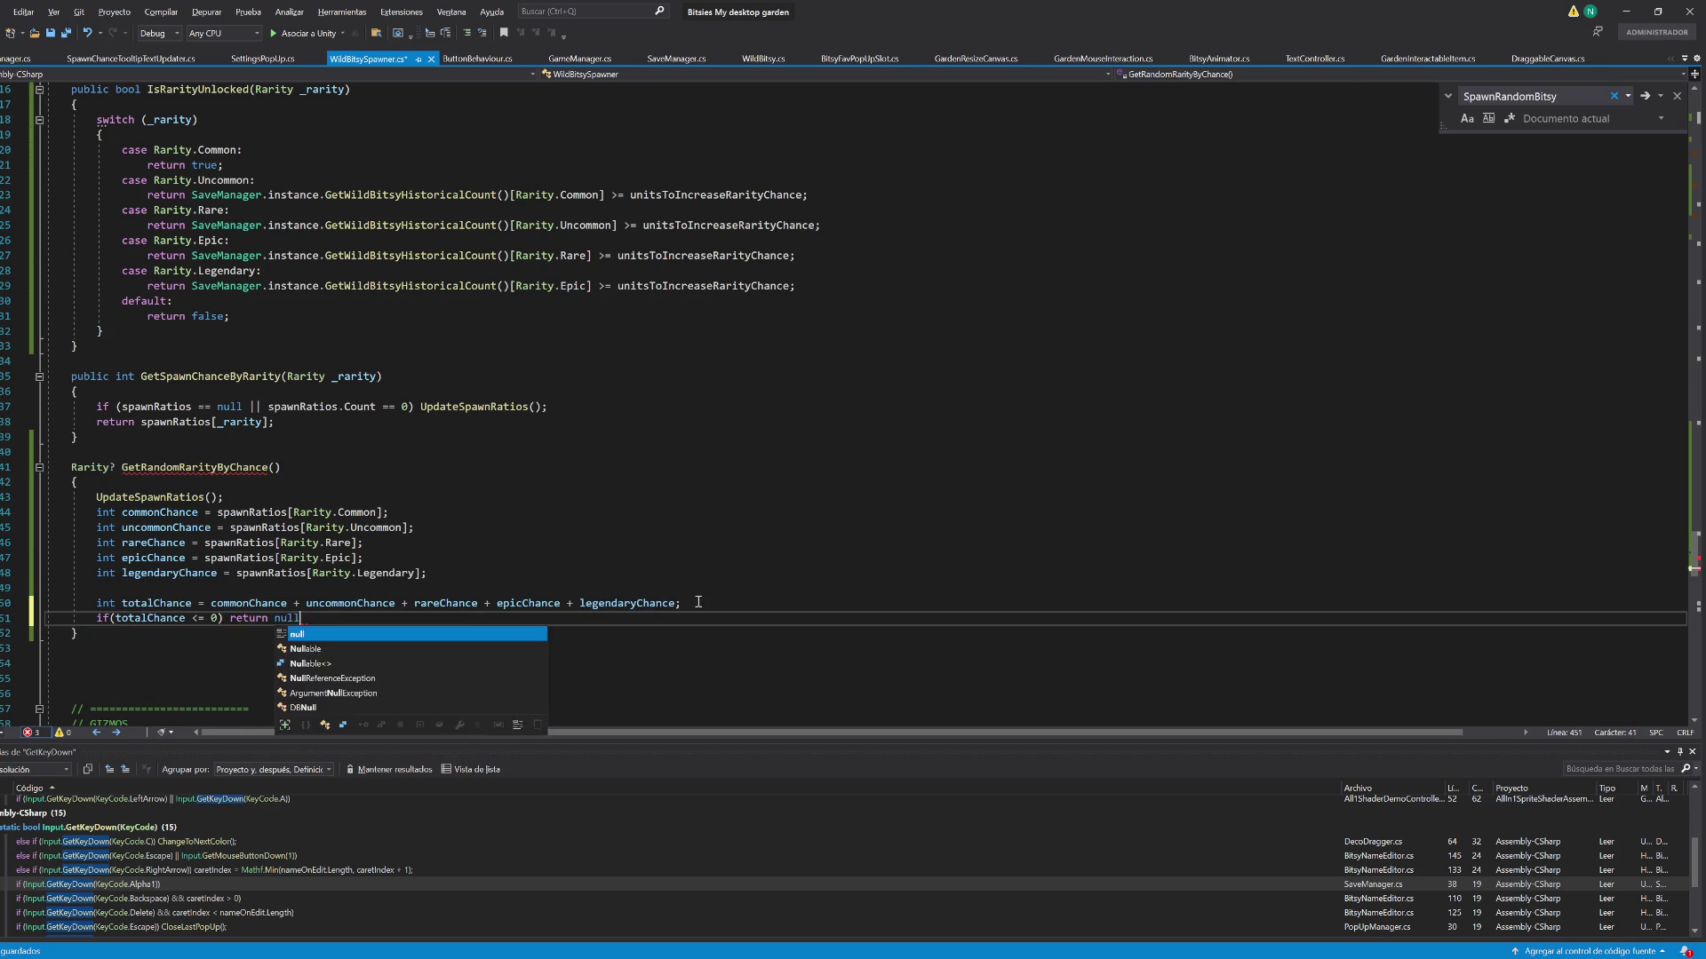
pyautogui.press('Return')
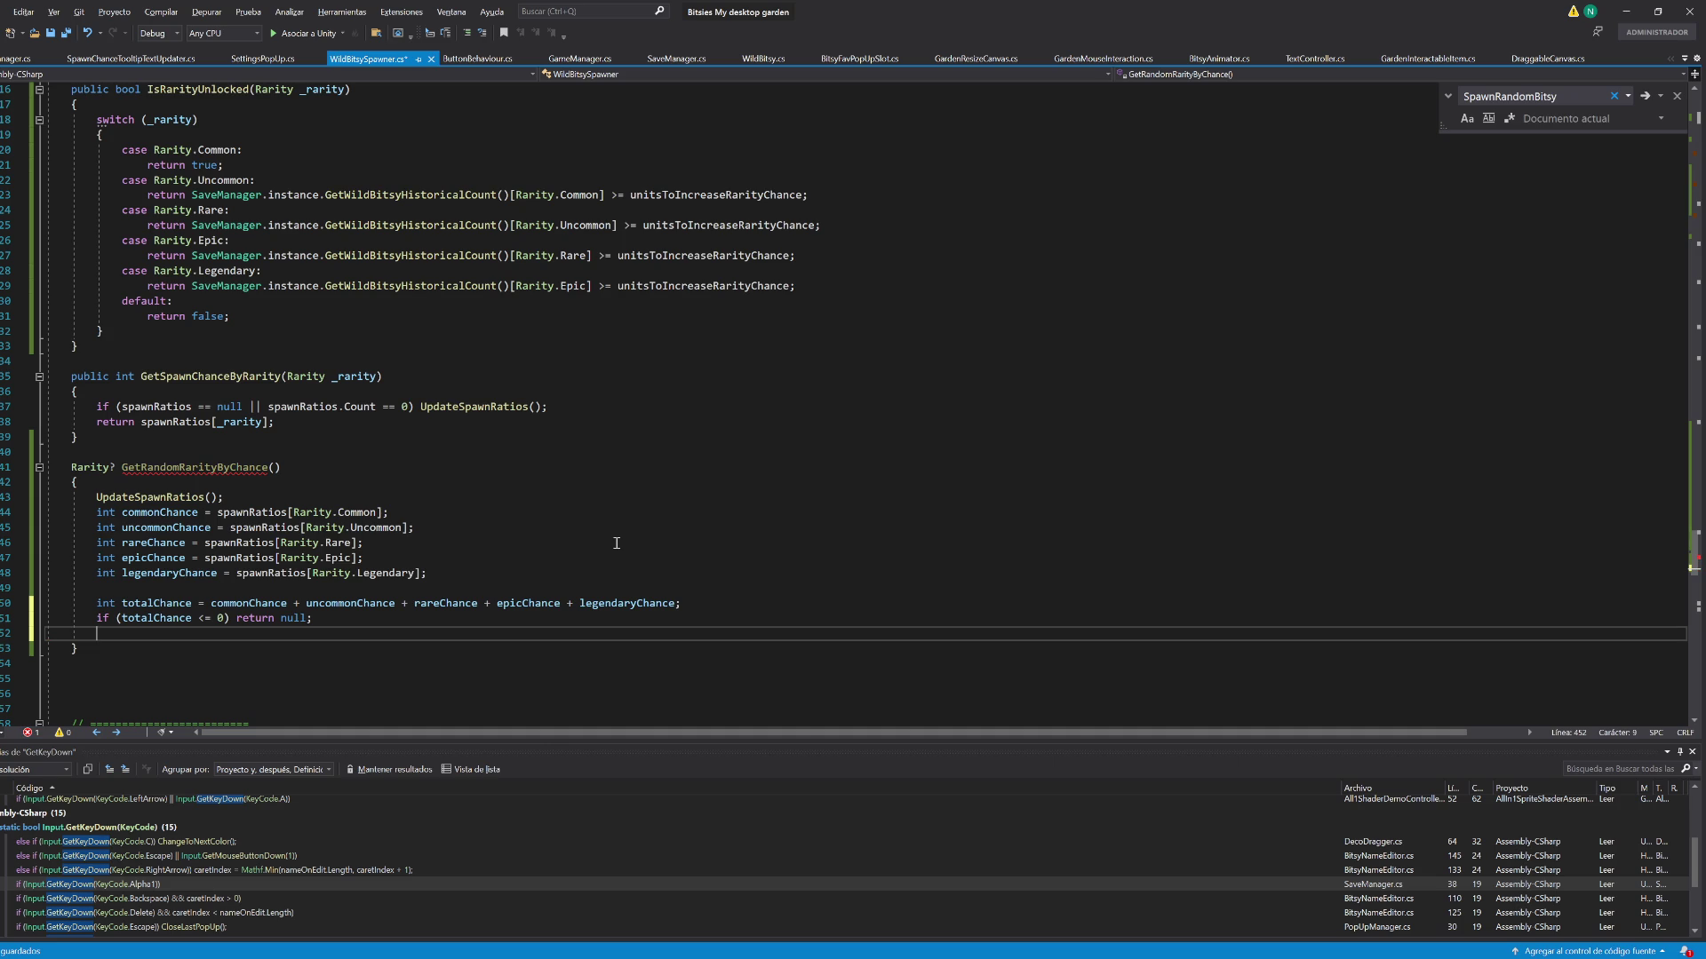
# Select the whole GetRandomRarityByChance method to take it to the Claude chat
pyautogui.moveTo(99, 651); pyautogui.dragTo(71, 467)
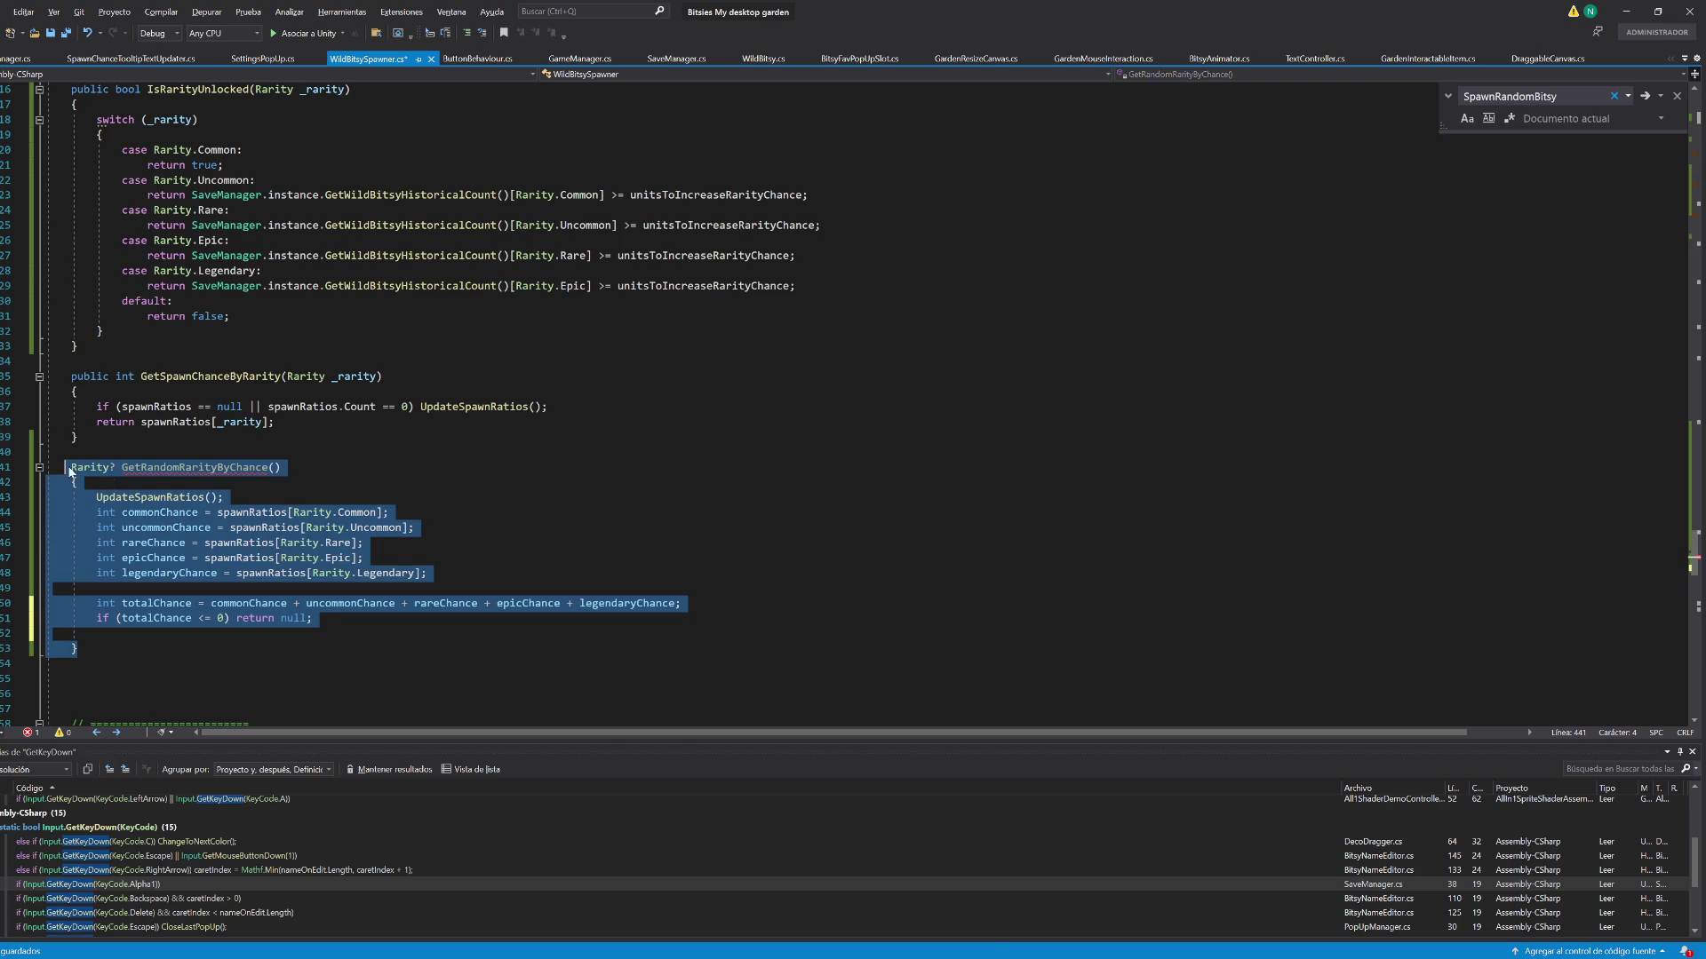
pyautogui.hotkey('ctrl', 's')
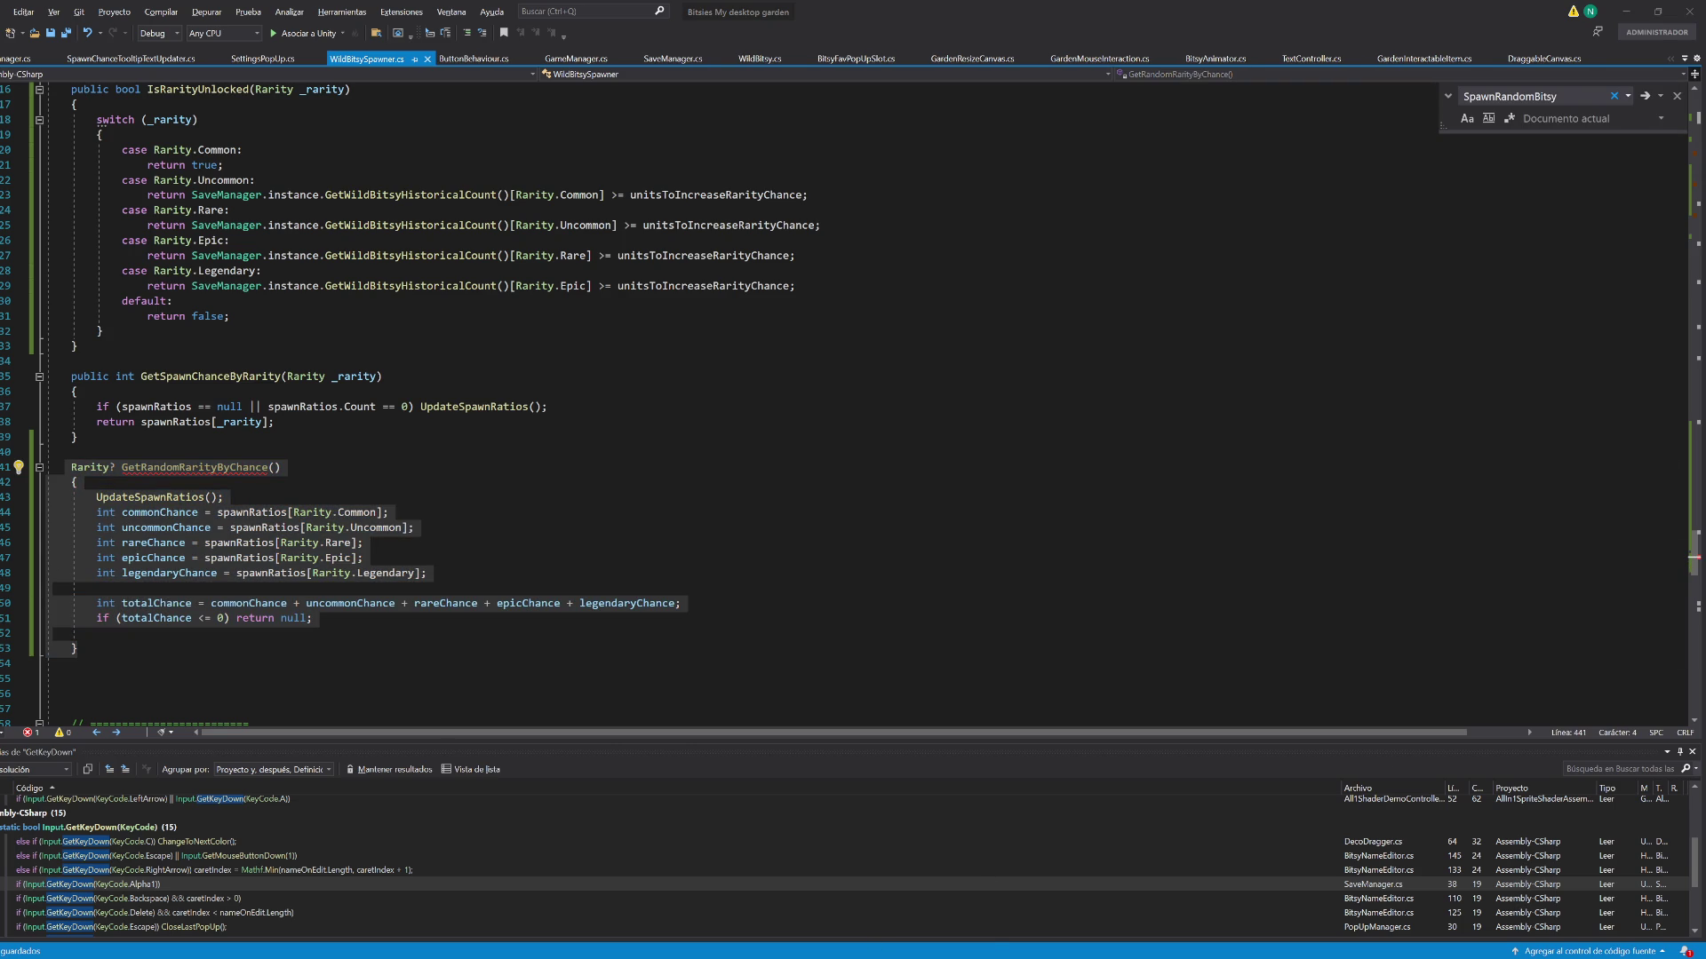
pyautogui.hotkey('alt', 'Tab')
# Ask Claude 'podrías hacer este metodo de la forma mas optima que consideres?' with the method pasted
pyautogui.write('podrías hacer este metodo de la forma mas optima que consideres?')
pyautogui.hotkey('ctrl', 'v')
pyautogui.press('Return')
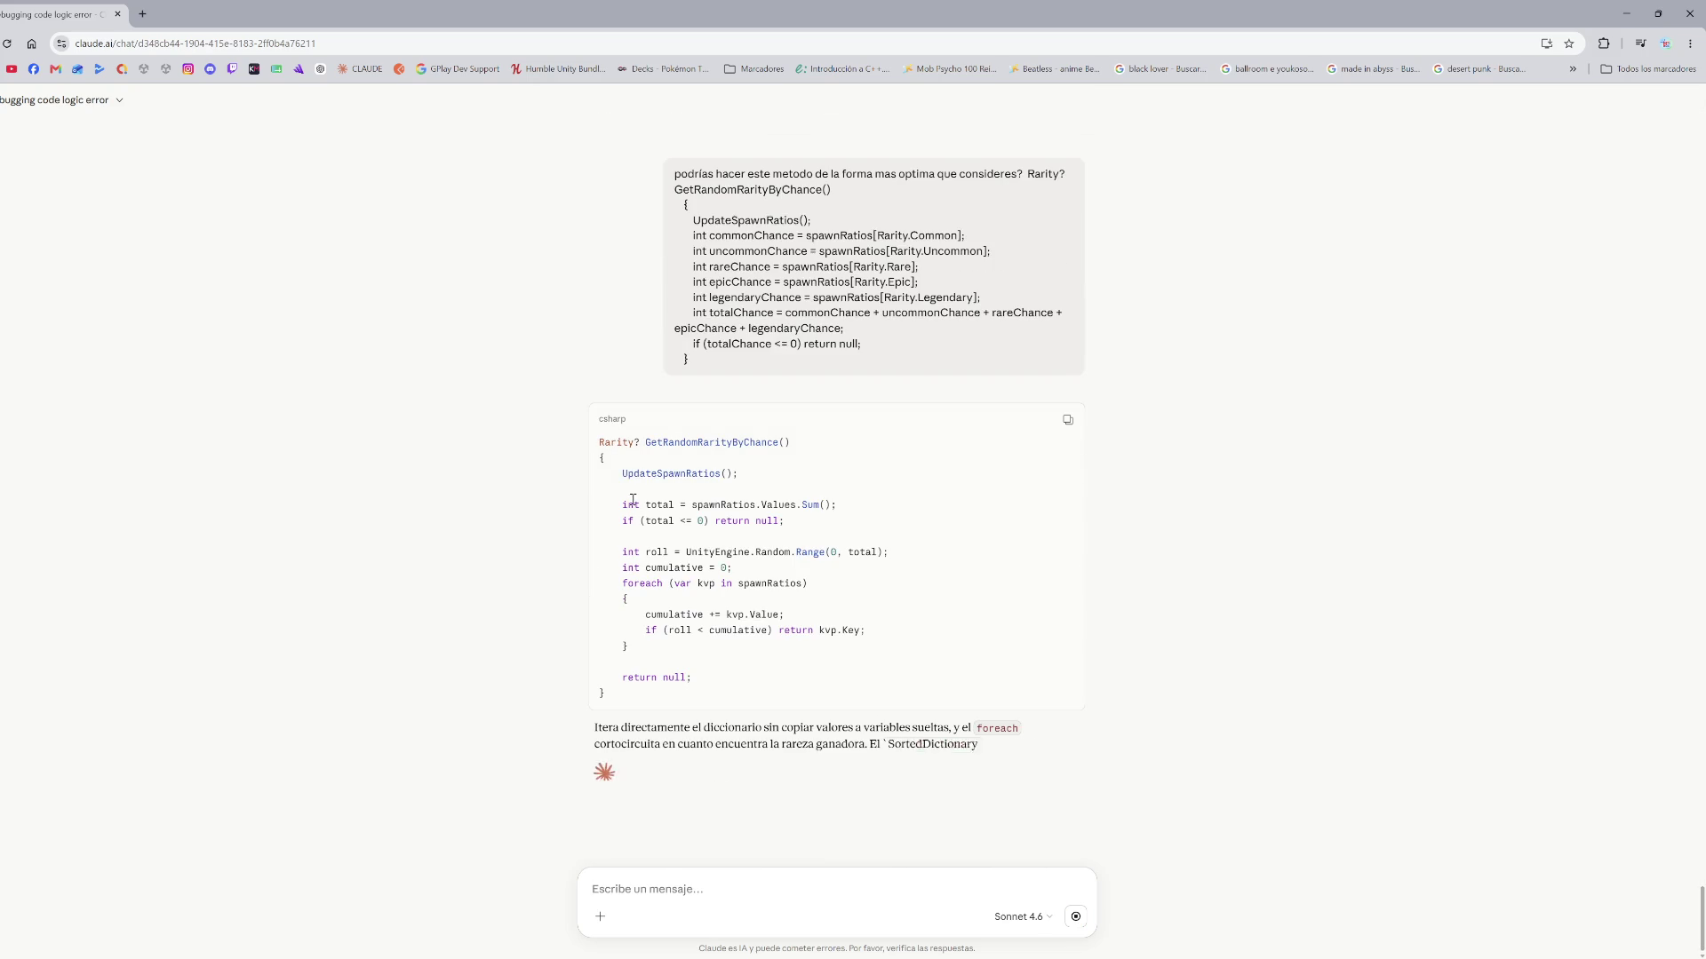
# Copy Claude's rewritten method code from its reply
pyautogui.moveTo(622, 505); pyautogui.dragTo(442, 730)
pyautogui.hotkey('ctrl', 'c')
pyautogui.hotkey('alt', 'Tab')
# Replace the old method body lines with Claude's Sum-based cumulative-roll code
pyautogui.hotkey('ctrl', 'v')
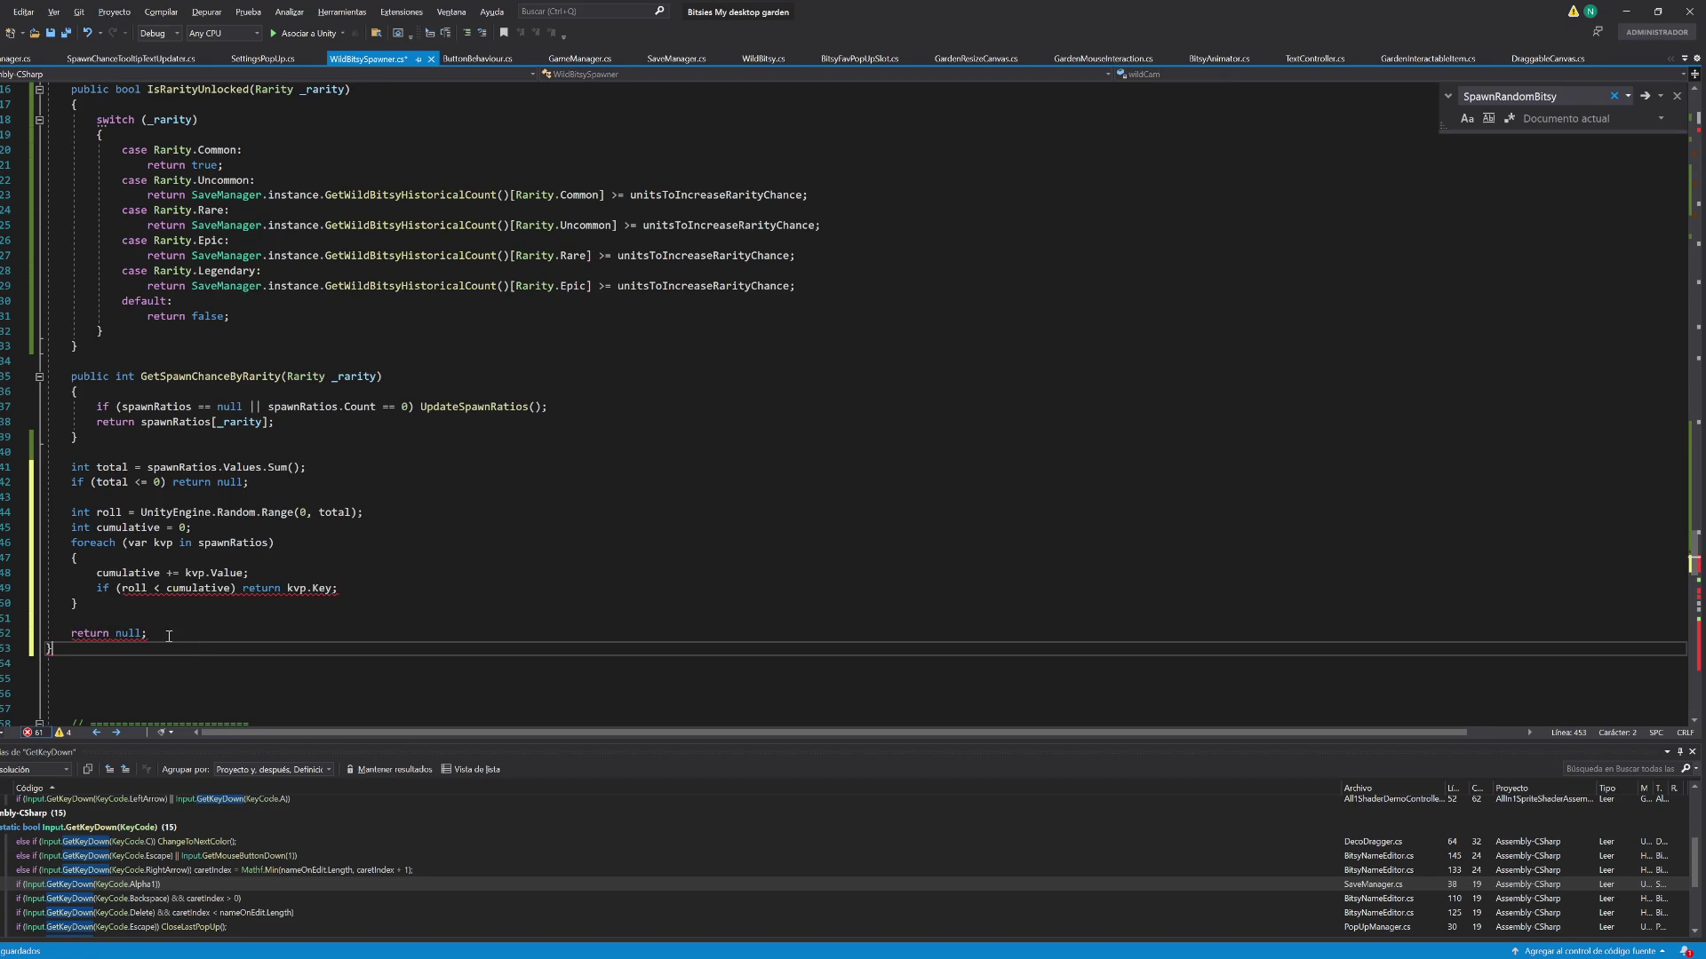
pyautogui.hotkey('ctrl', 'z')
pyautogui.click(95, 524)
pyautogui.moveTo(96, 515); pyautogui.dragTo(131, 649)
pyautogui.hotkey('ctrl', 'v')
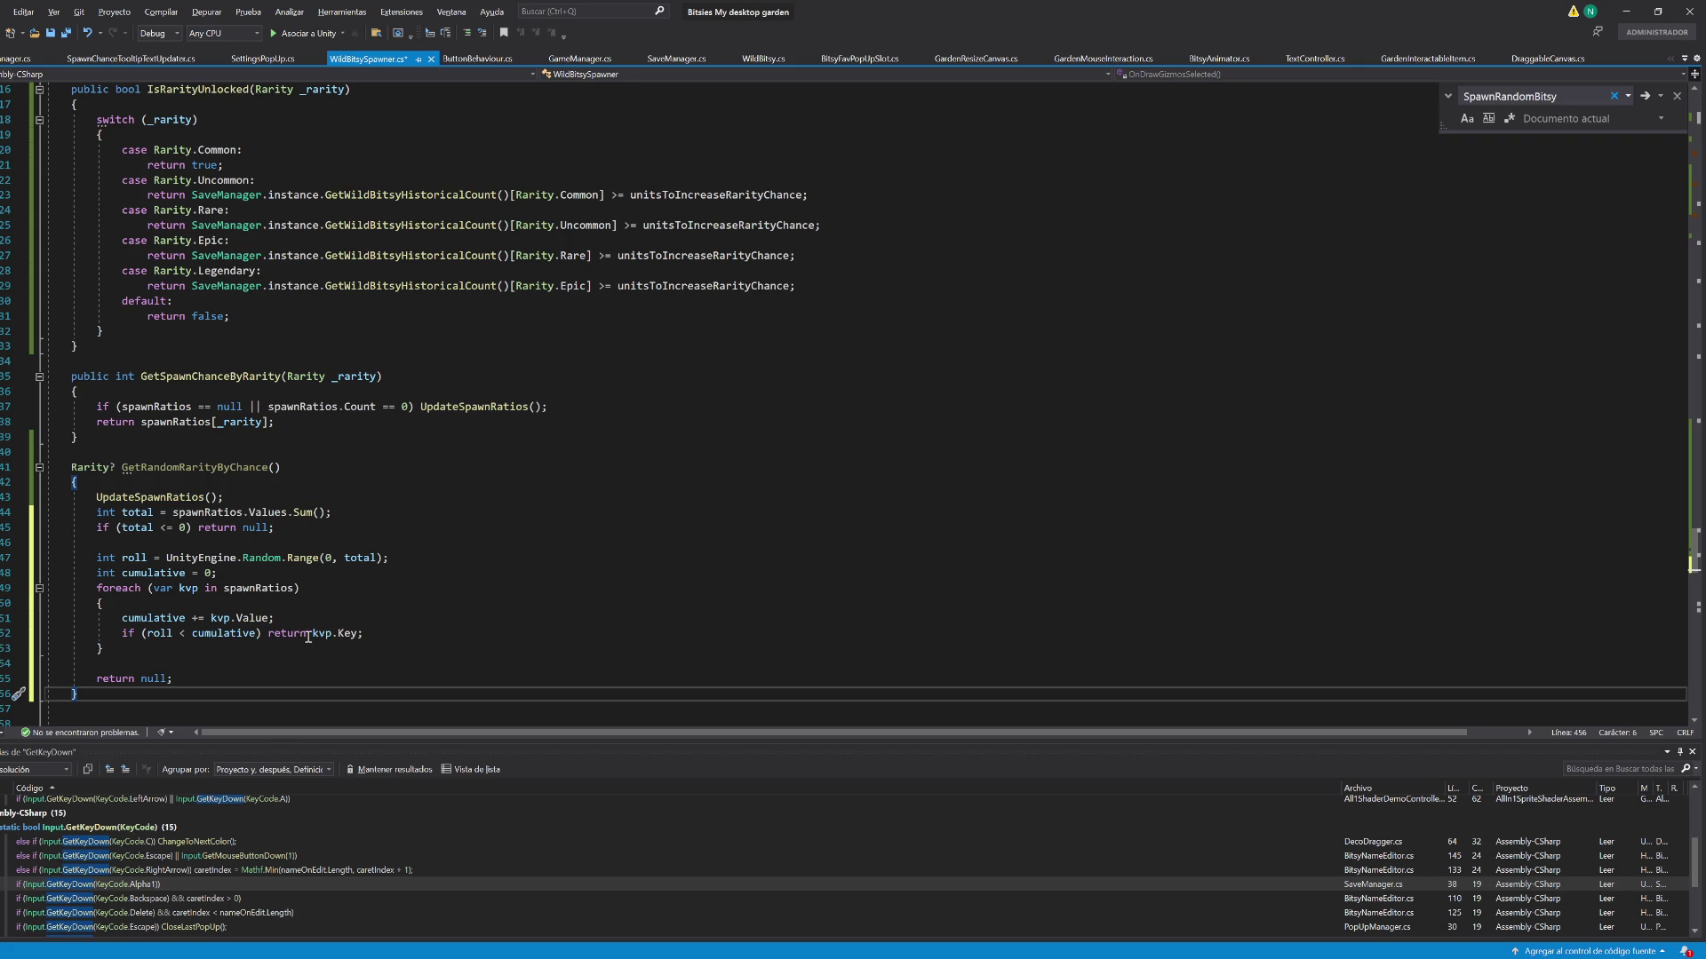
# Remove the blank line so return null directly follows the foreach loop
pyautogui.moveTo(318, 636)
pyautogui.click(122, 664)
pyautogui.press('BackSpace')
pyautogui.click(562, 547)
pyautogui.doubleClick(192, 471)
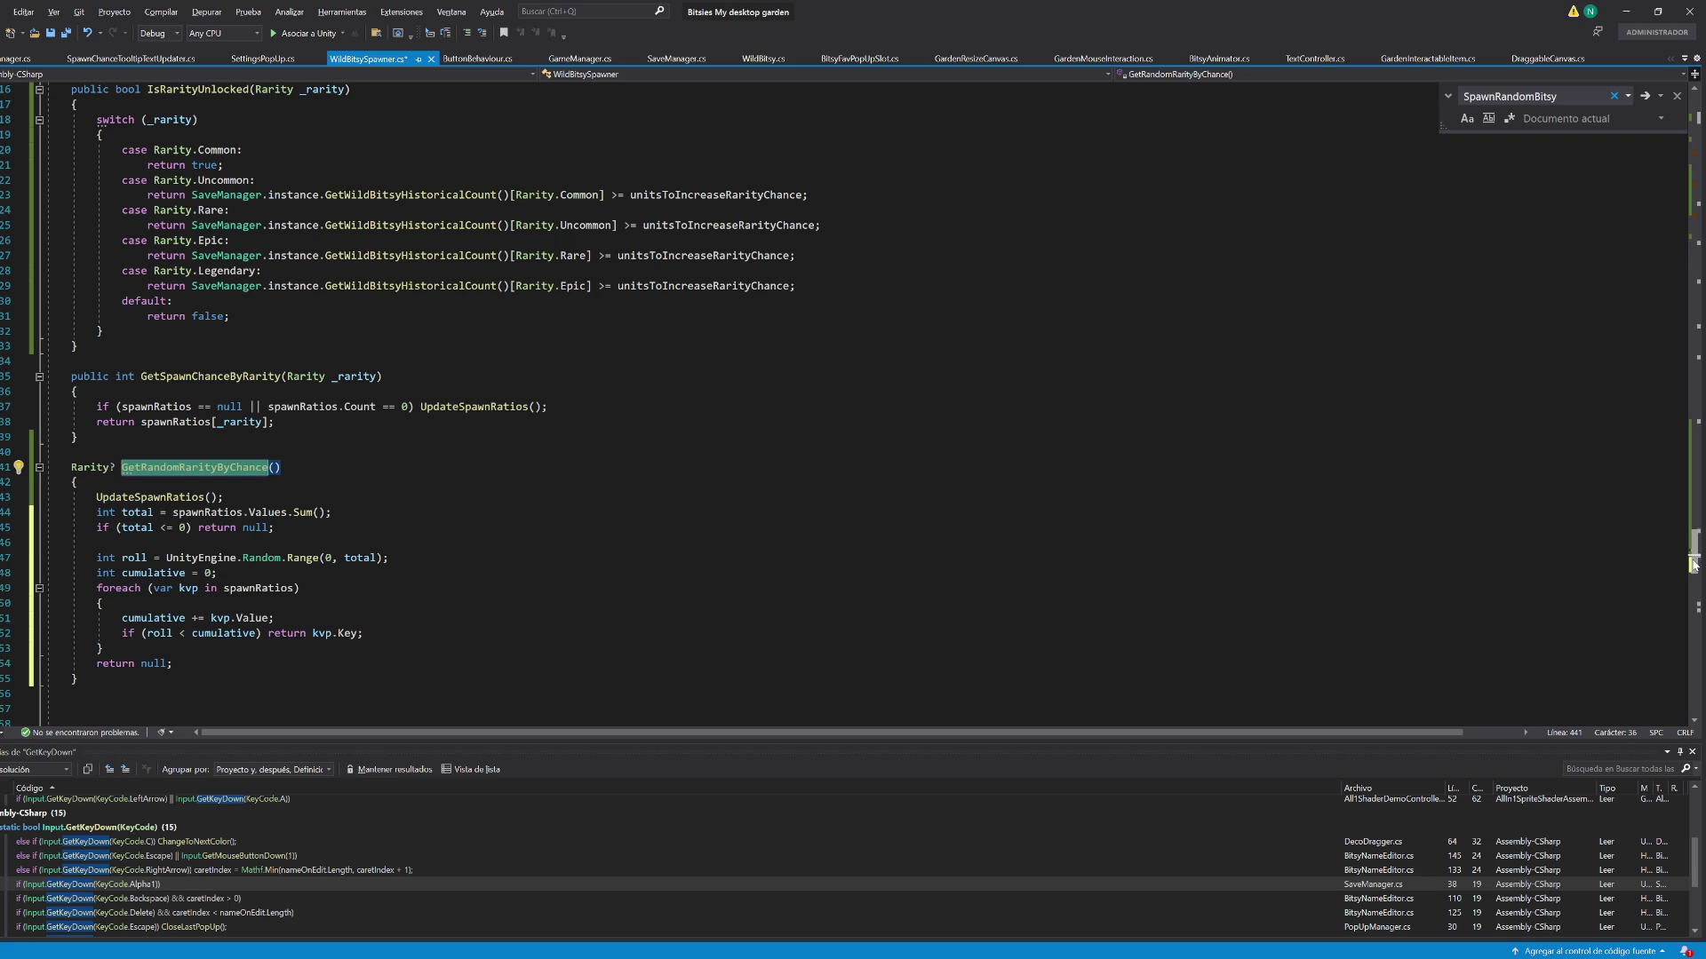
pyautogui.scroll(3, 206, 603)
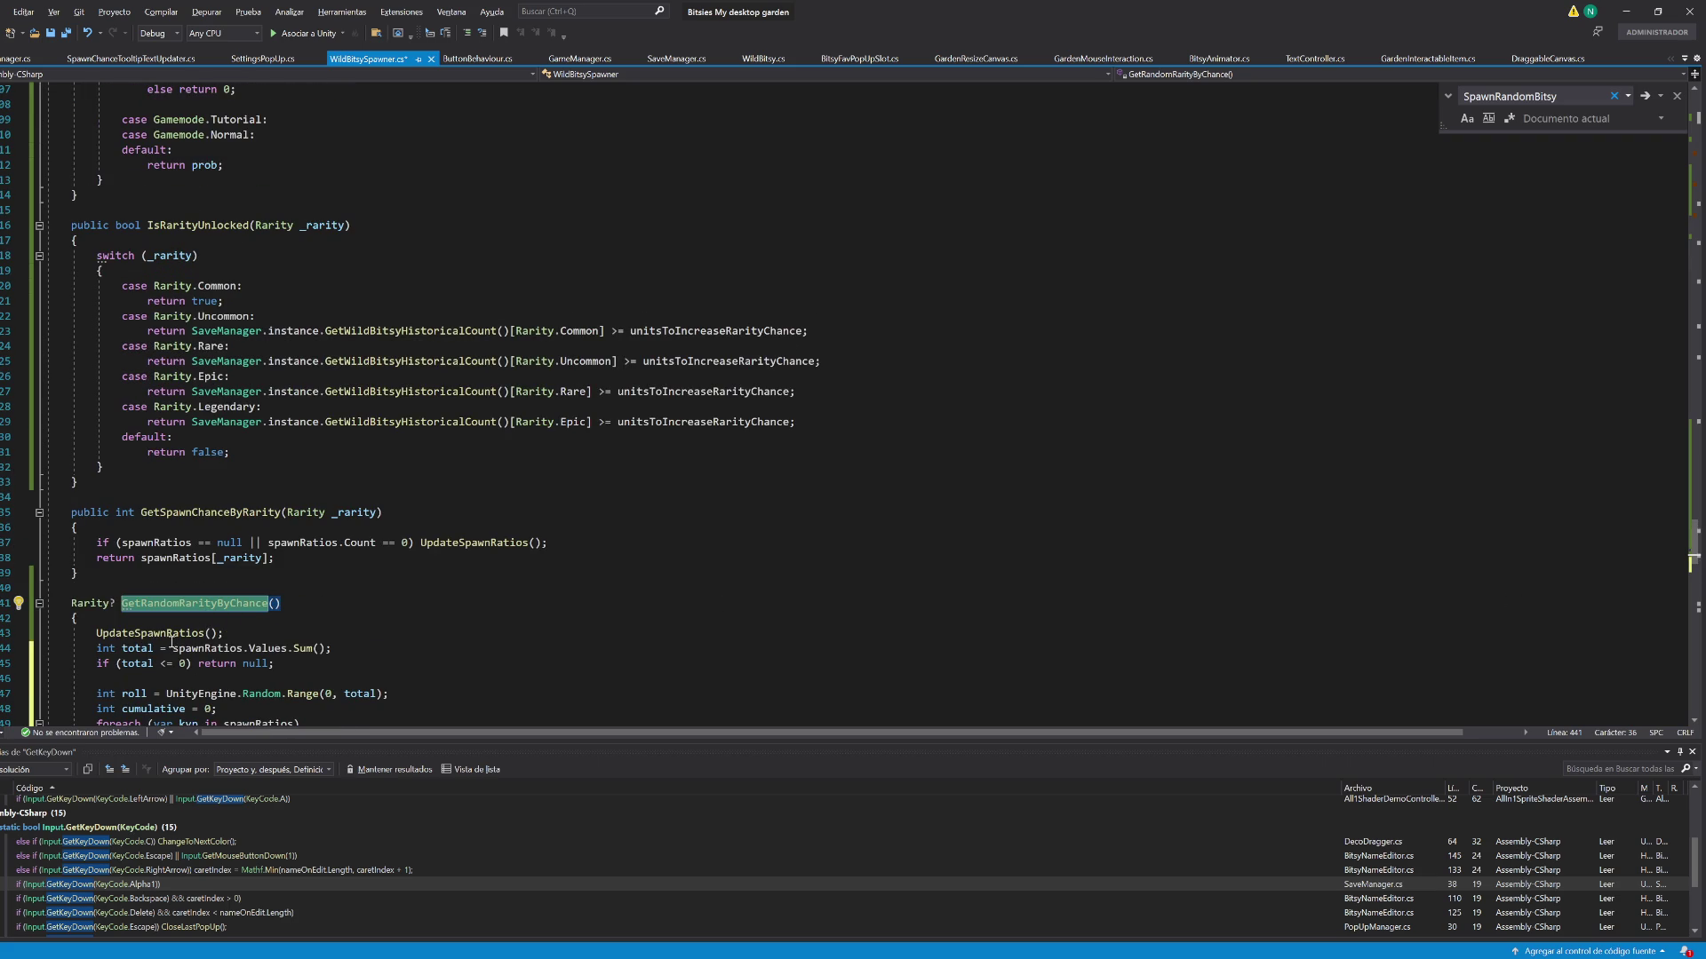
# Begin an 'if(spawnRatios == null ||' check above the UpdateSpawnRatios call
pyautogui.click(238, 633)
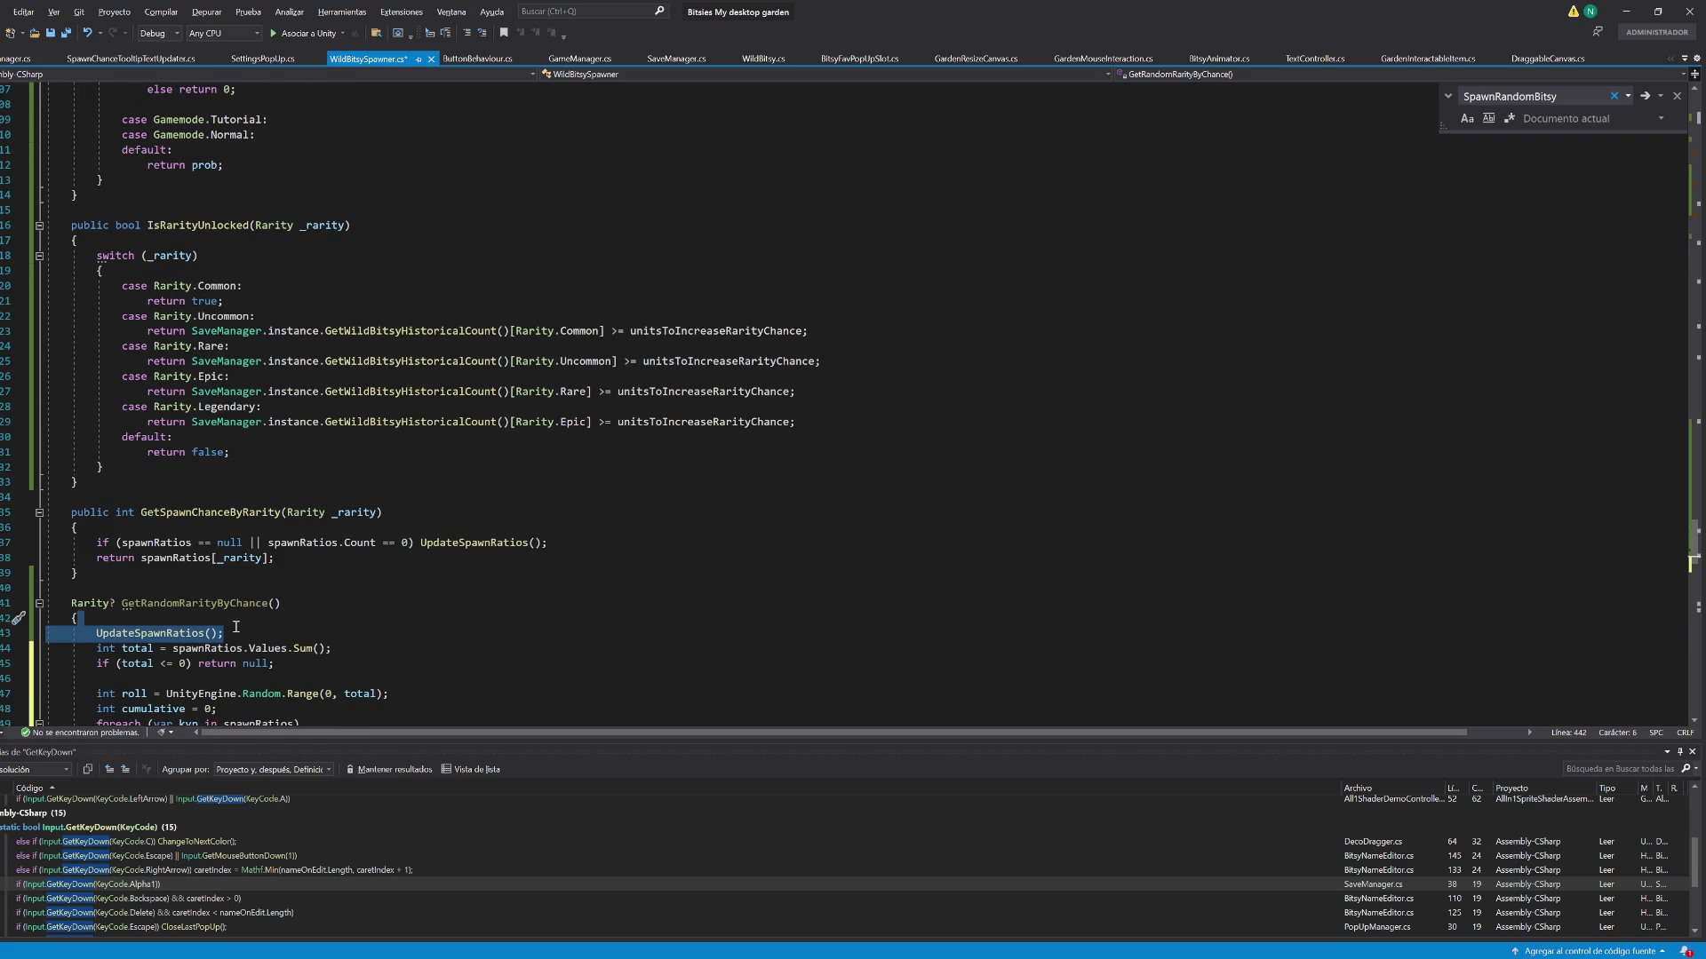
pyautogui.hotkey('ctrl', 'Return')
pyautogui.write('if(spawnra')
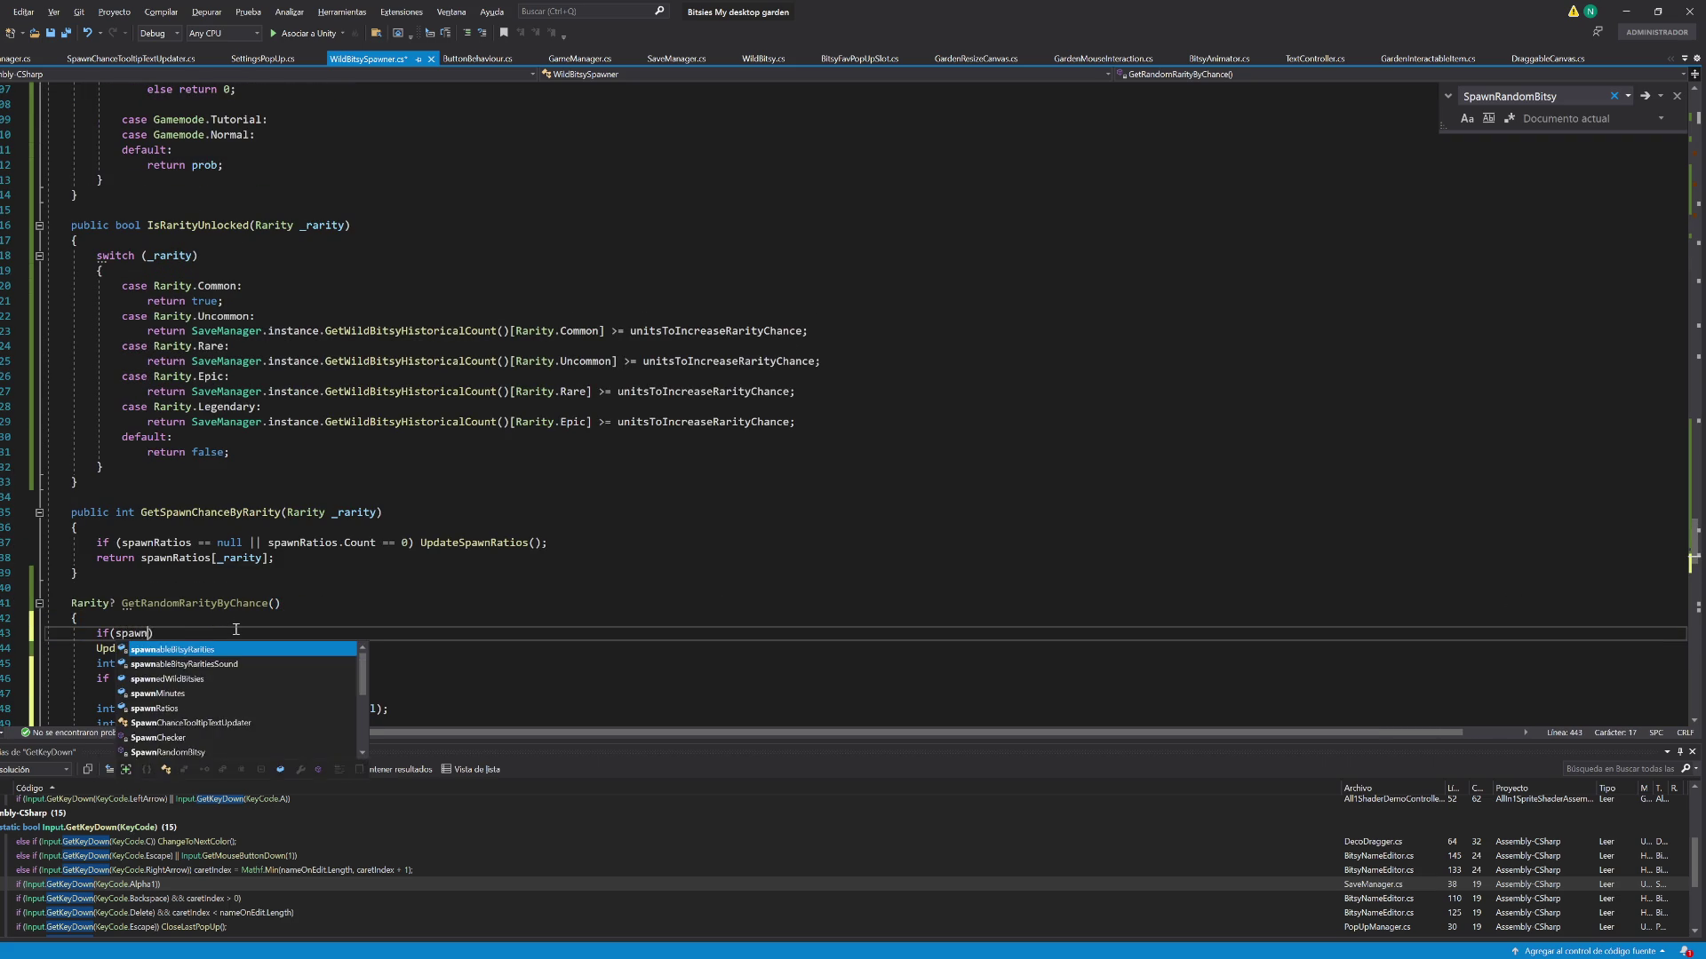
pyautogui.press('Down')
pyautogui.press('Tab')
pyautogui.write('.')
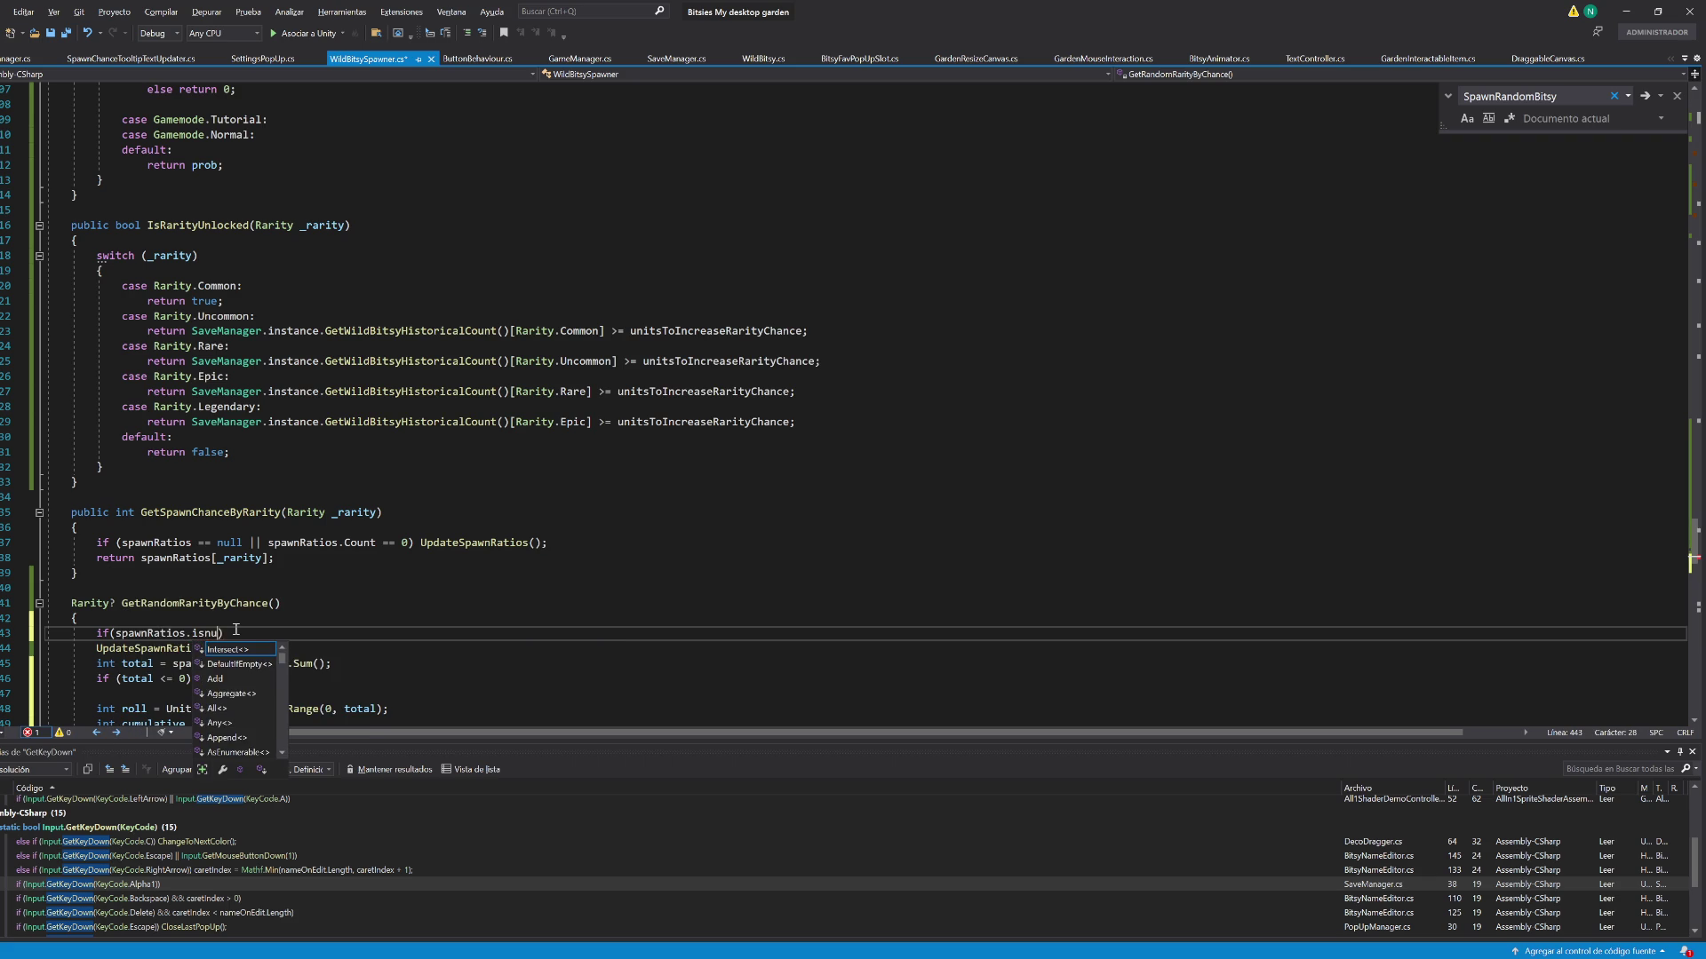
pyautogui.press('Escape')
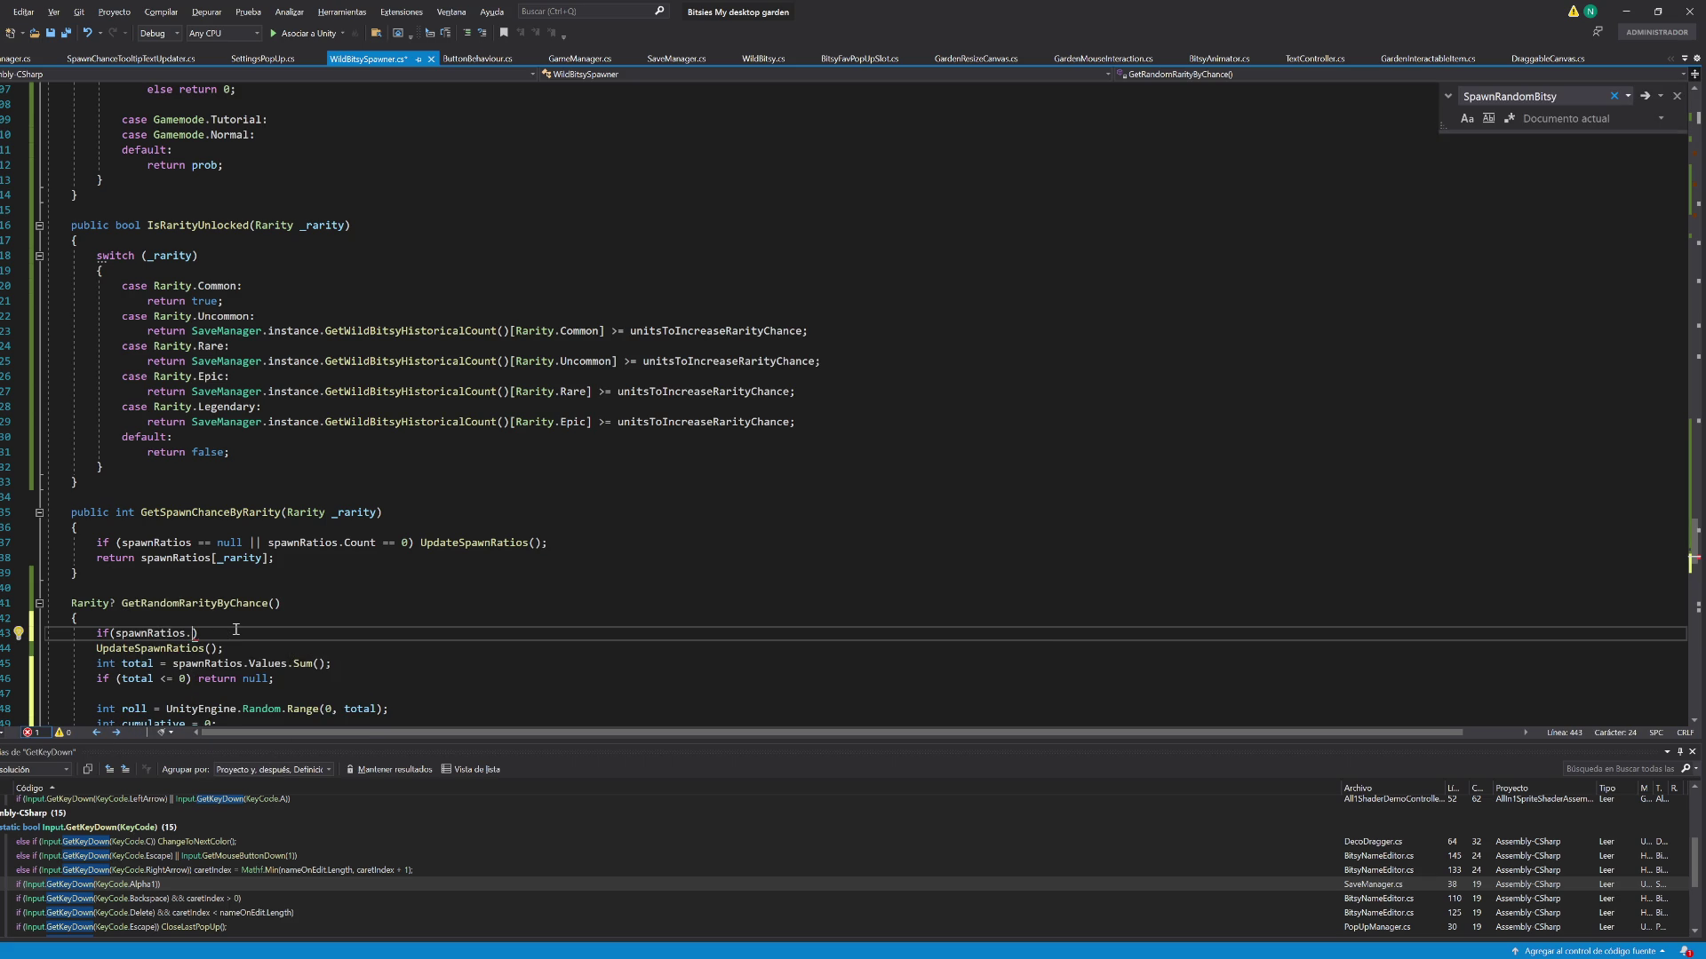
pyautogui.press('BackSpace')
pyautogui.write('== null ||')
# Declare a void InitializeSpawnRatios() method below the unitsToIncreaseRarityChance constant
pyautogui.scroll(20, 237, 629)
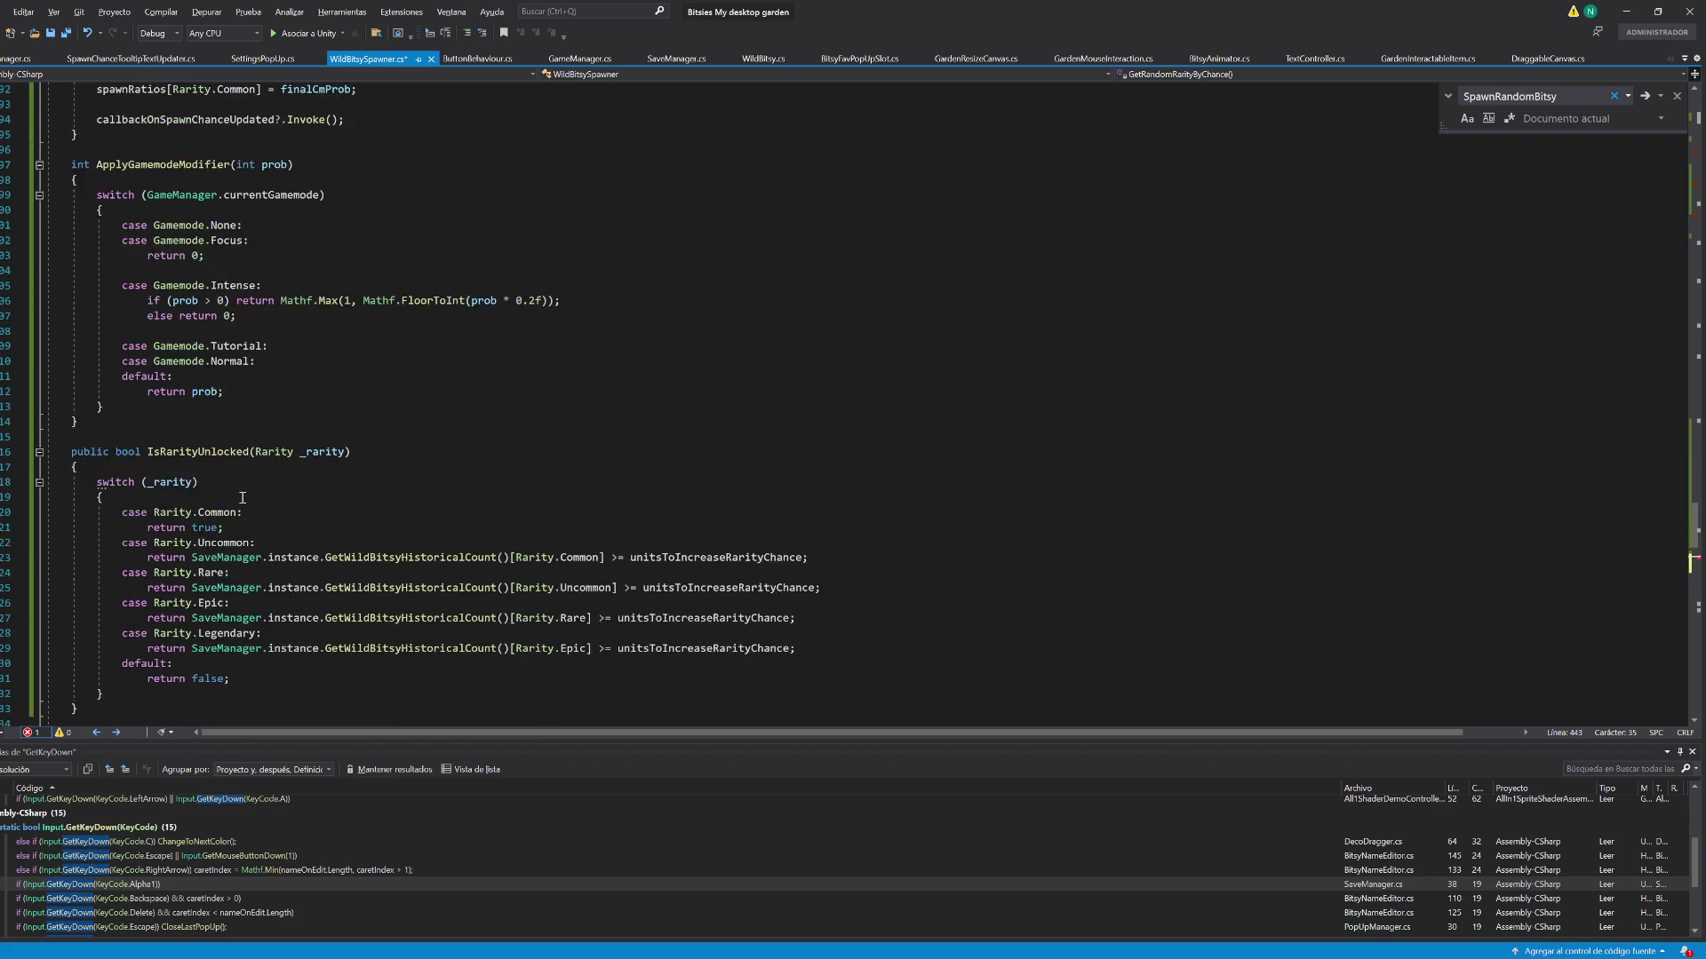
pyautogui.scroll(6, 215, 485)
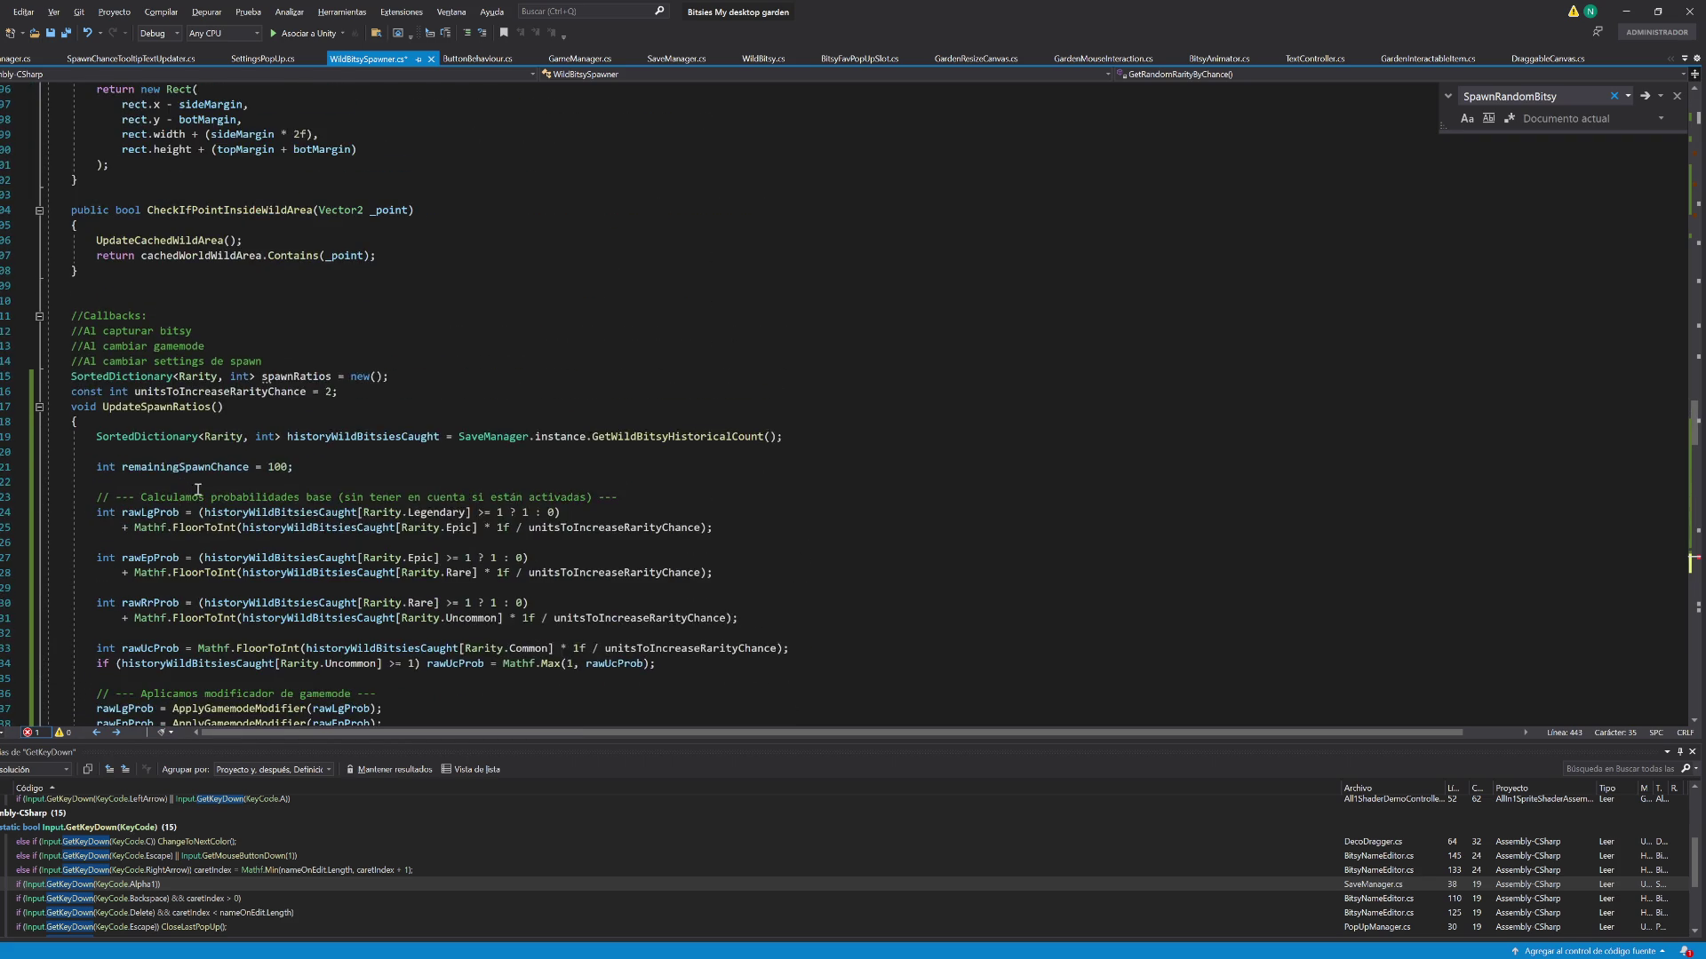
pyautogui.click(354, 442)
pyautogui.press('Return')
pyautogui.press('Return')
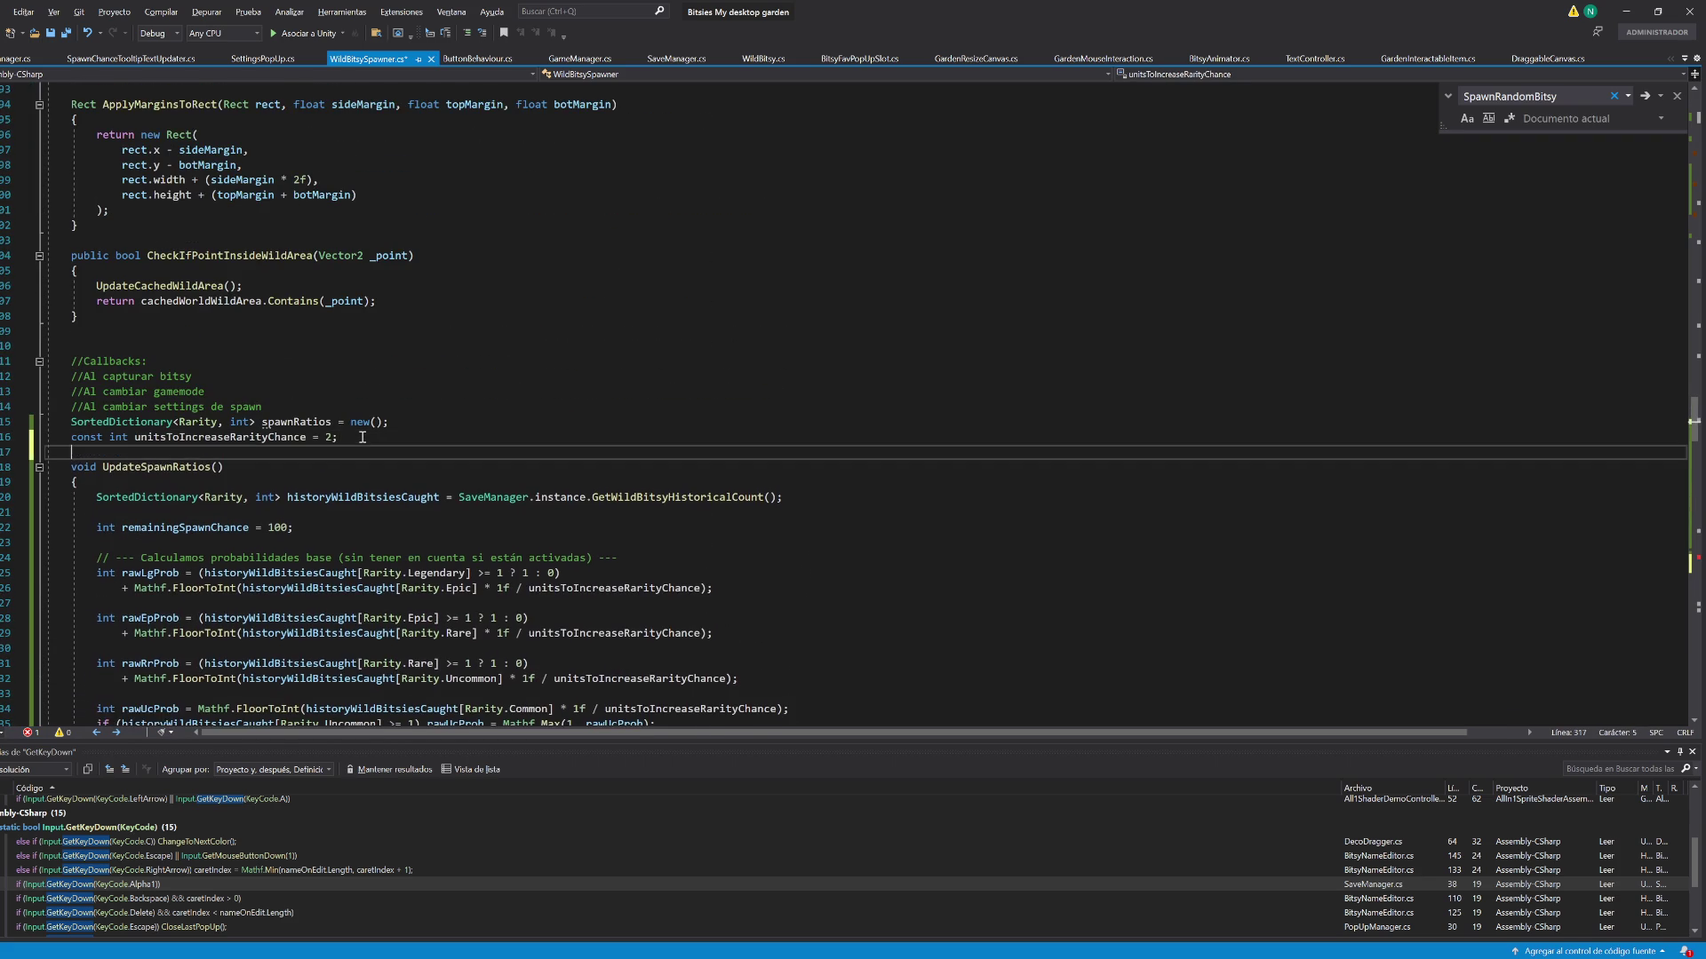
pyautogui.press('Up')
pyautogui.write('void Initia')
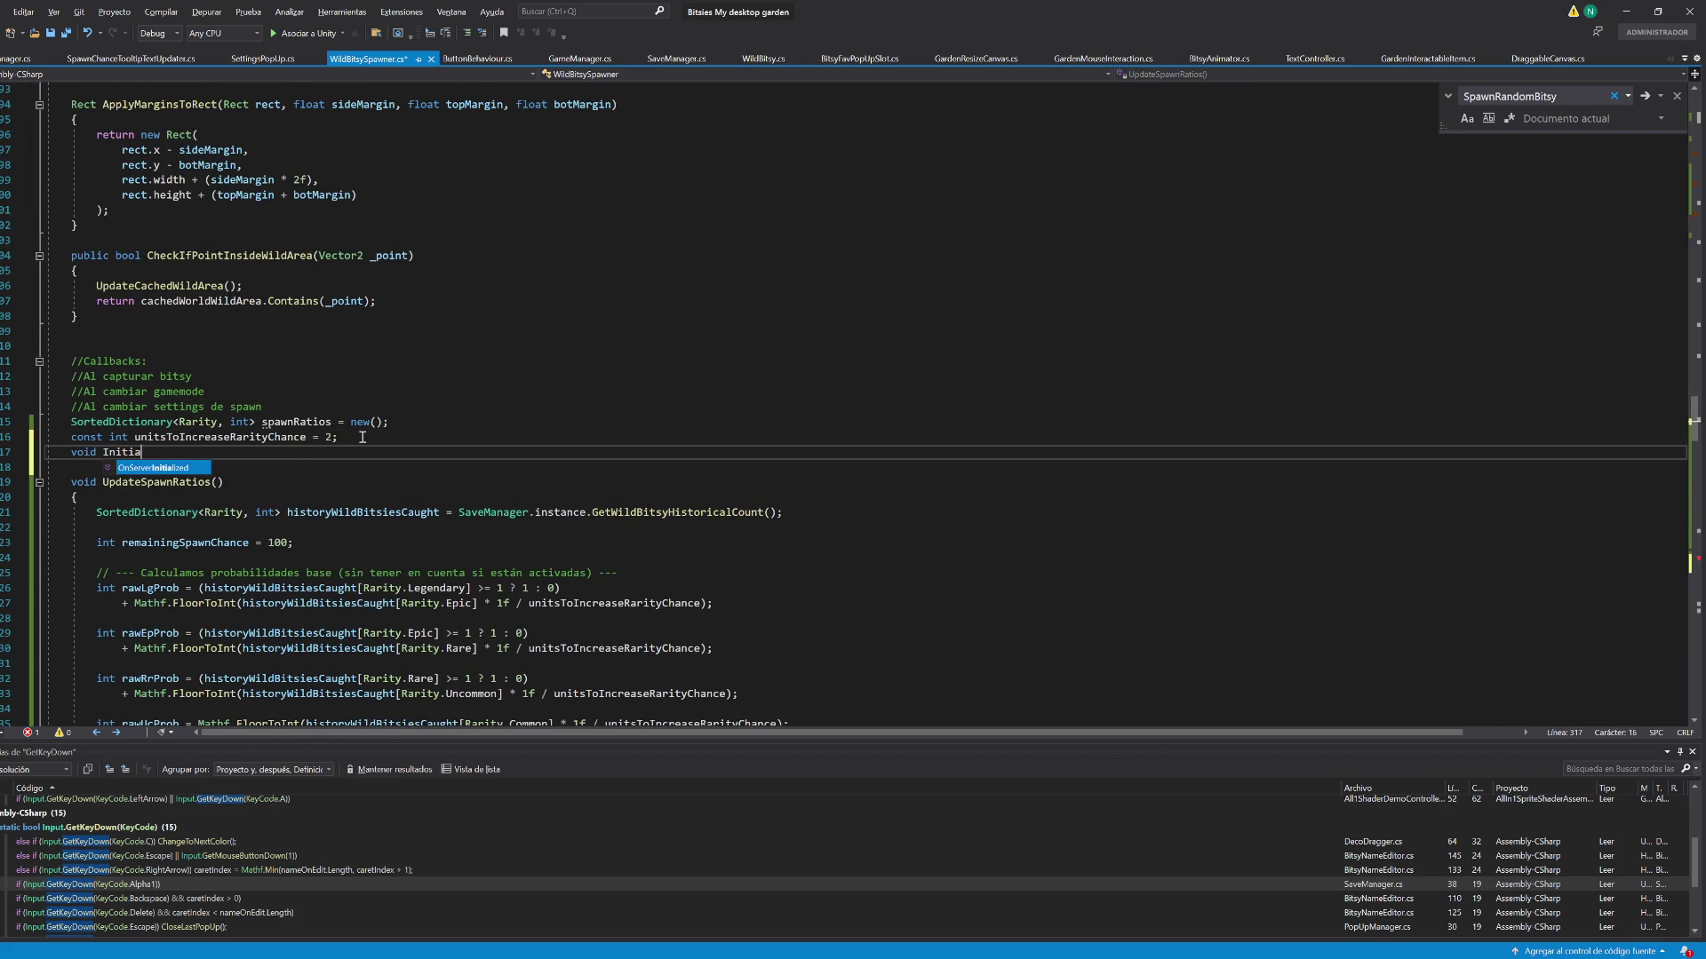
pyautogui.write('lizeSpawnRatios()')
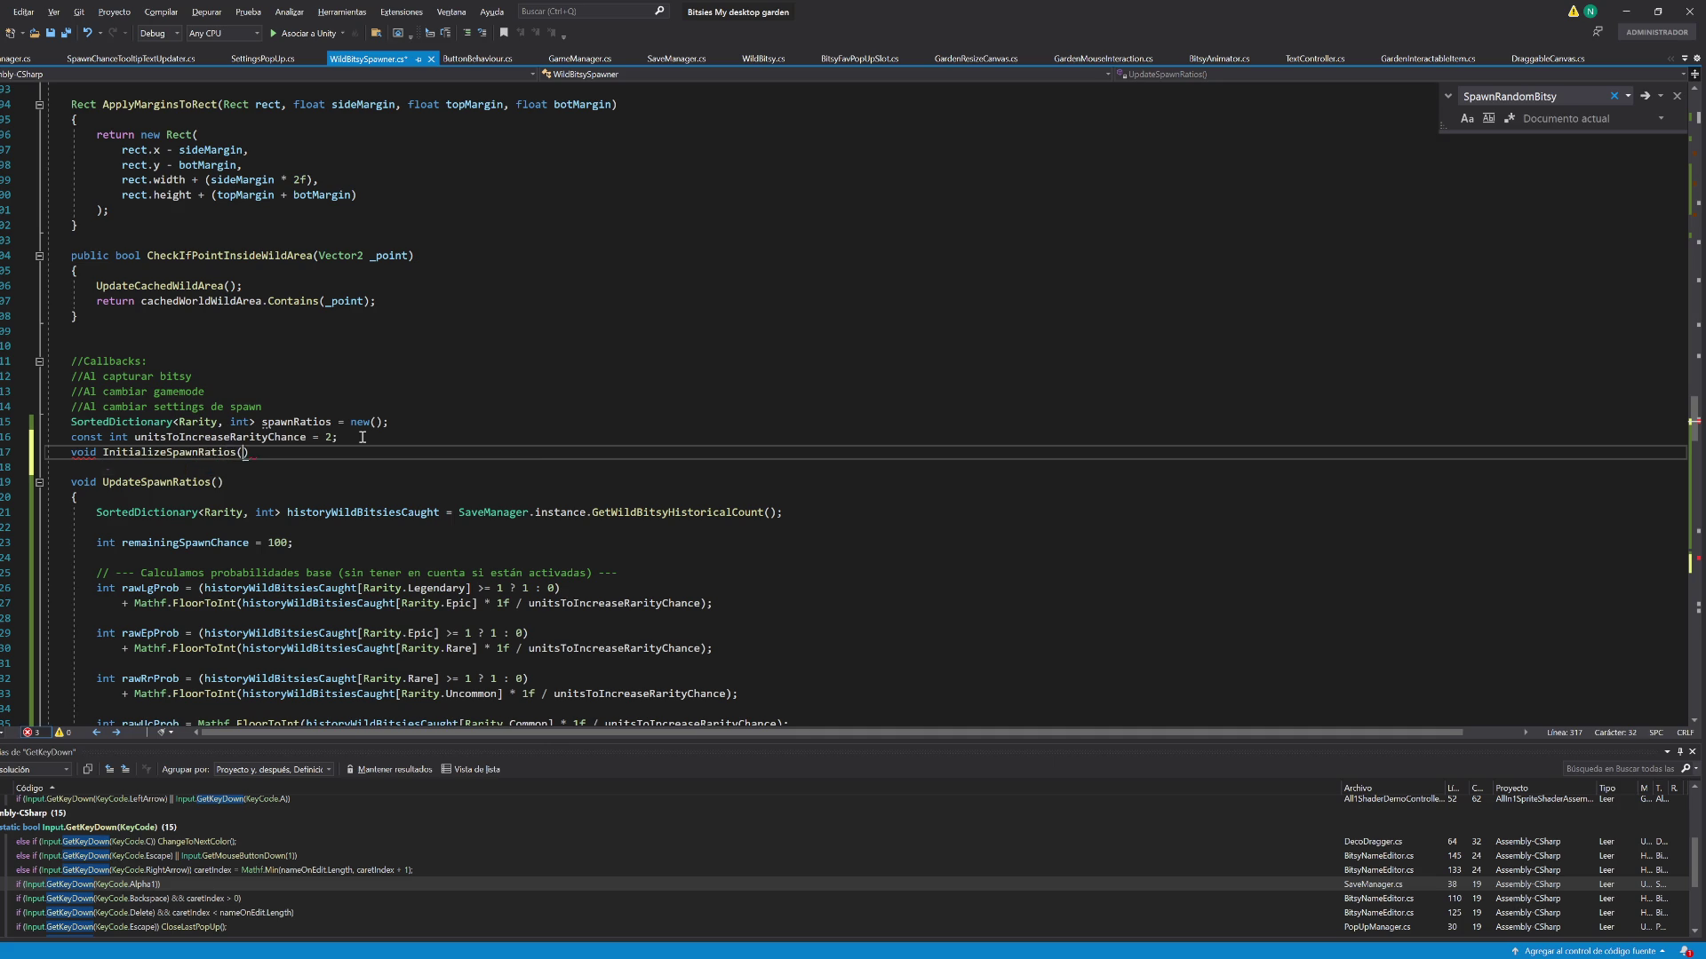
pyautogui.press('Return')
pyautogui.write('{')
pyautogui.press('Return')
# Write the guard condition spawnRatios != null && spawnRatios.Count > 0
pyautogui.write('if(spawnra')
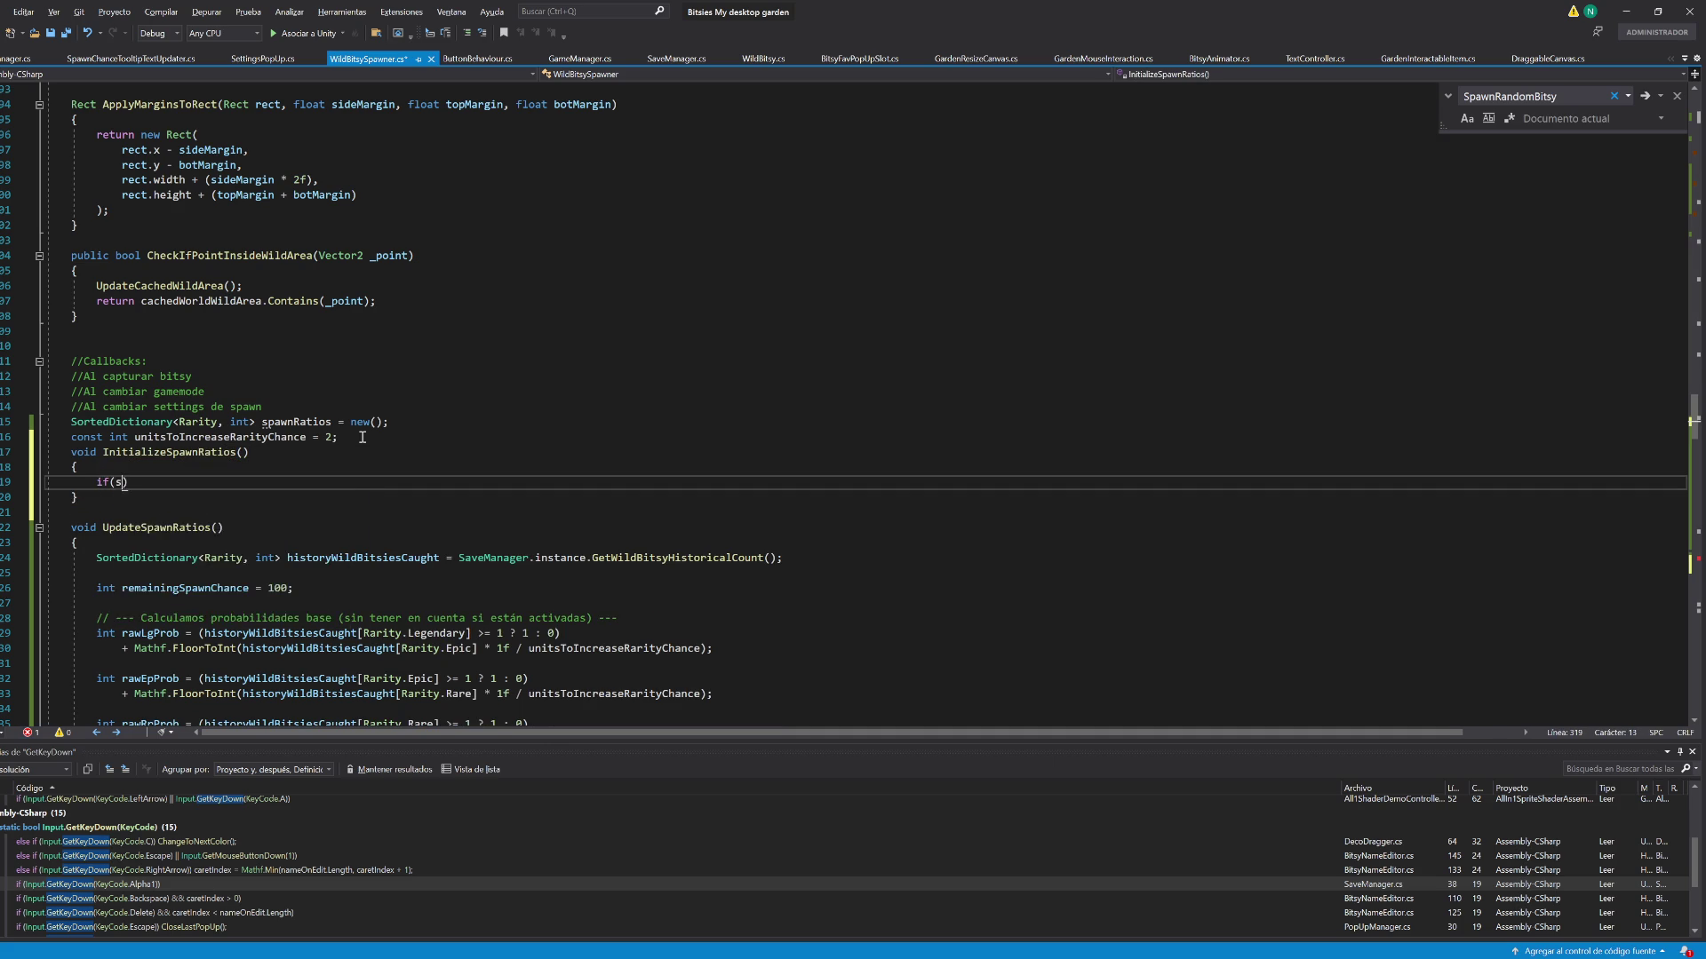
pyautogui.write(' == null ')
pyautogui.write('|| spawn')
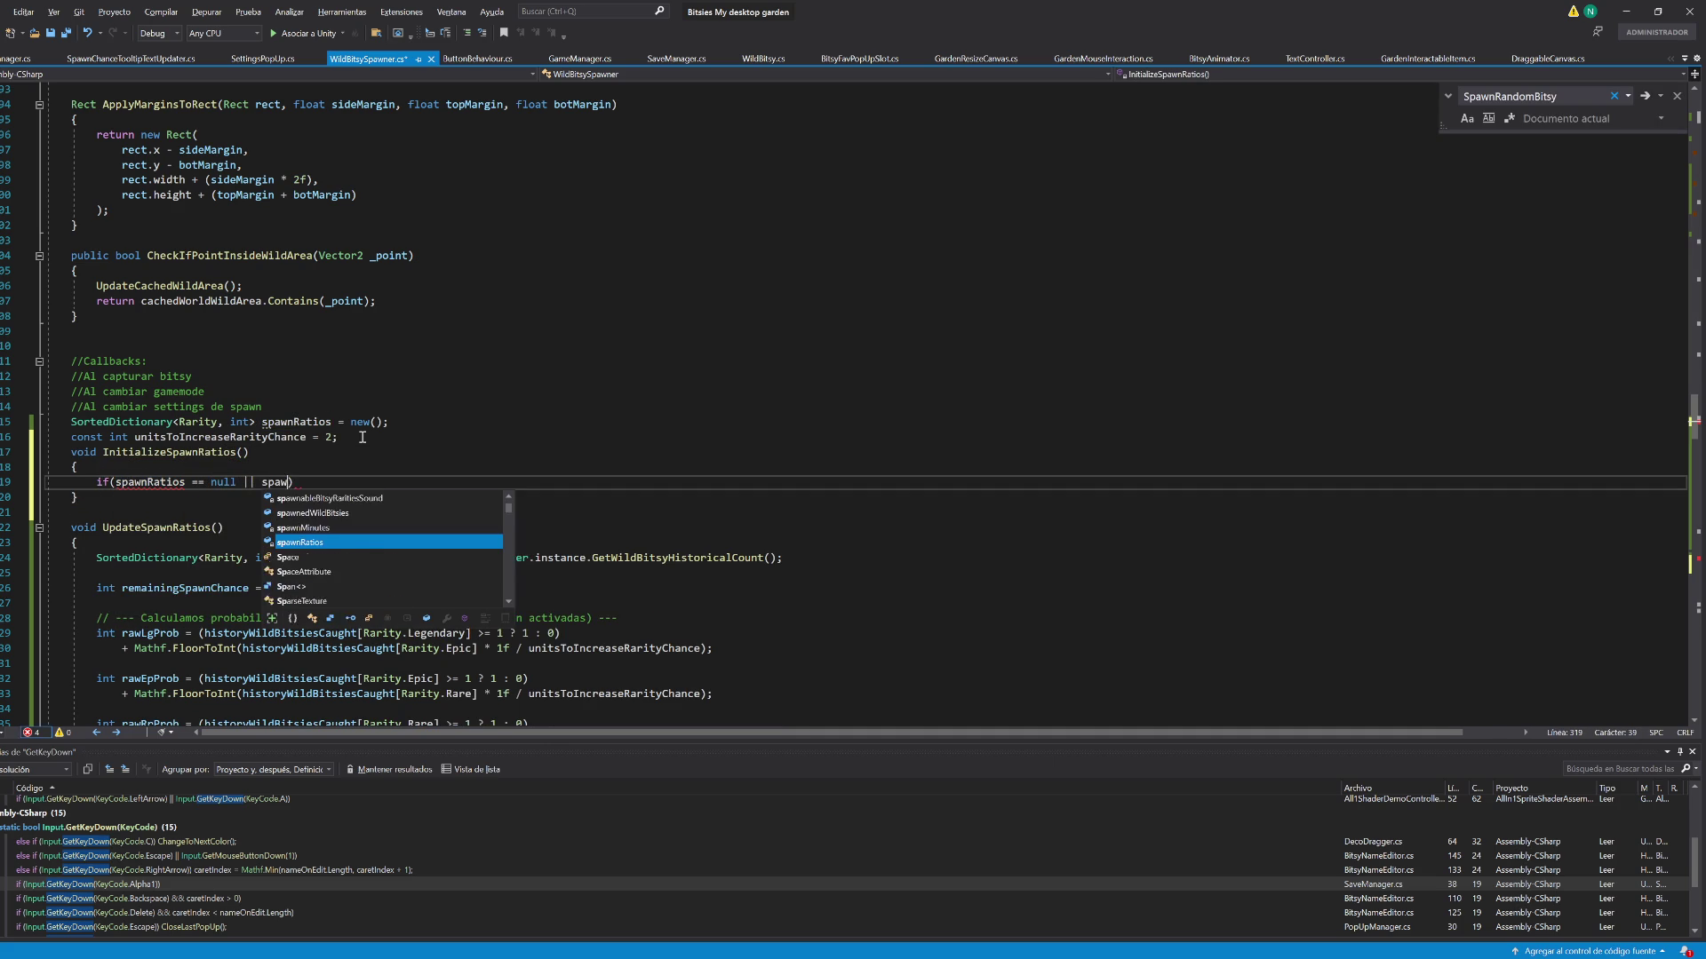
pyautogui.press('Tab')
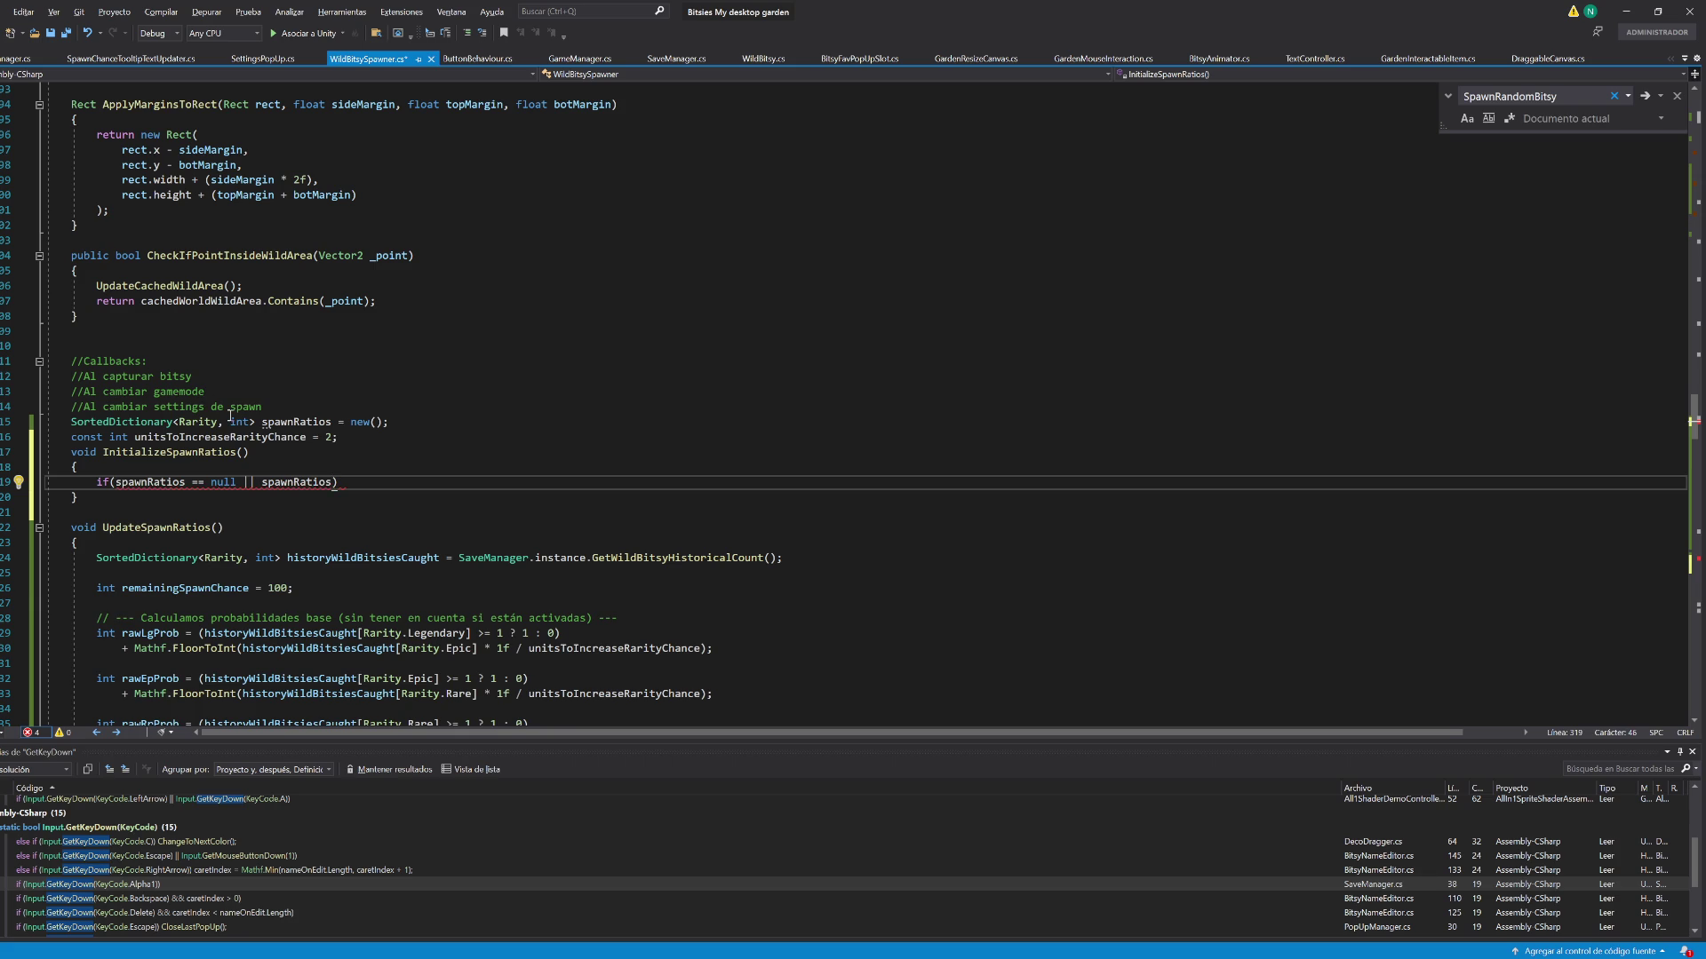
pyautogui.click(200, 483)
pyautogui.press('BackSpace')
pyautogui.write('!')
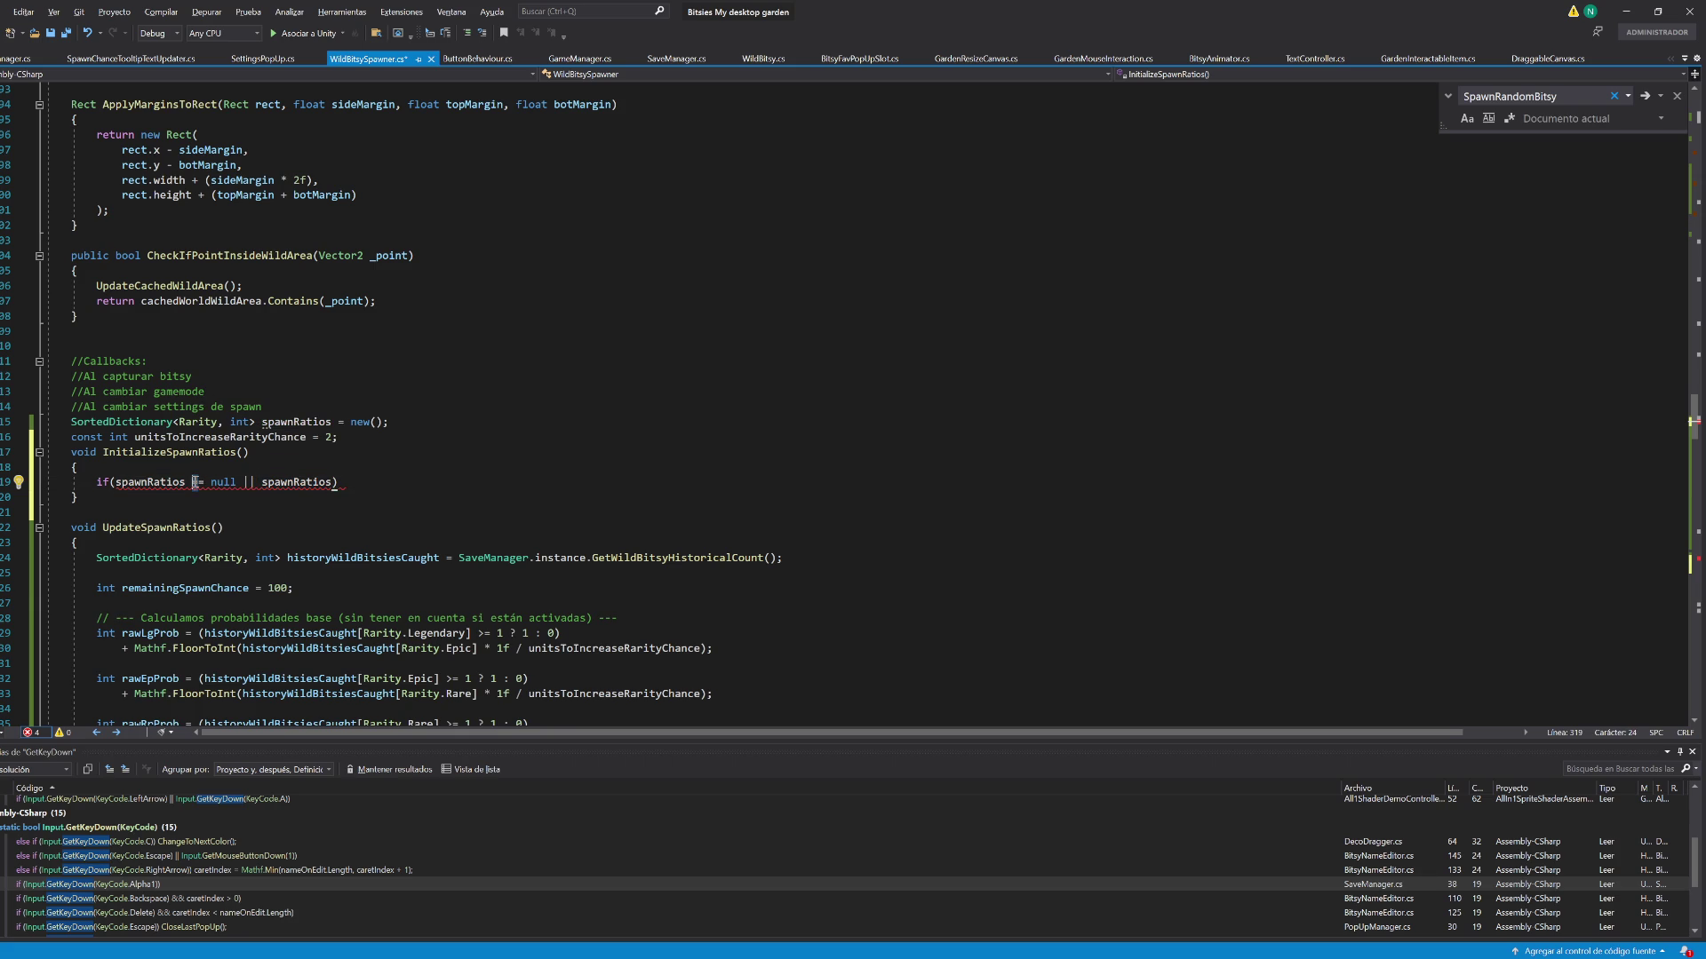
pyautogui.click(254, 481)
pyautogui.press('BackSpace')
pyautogui.press('BackSpace')
pyautogui.write('&&')
pyautogui.press('End')
pyautogui.press('Left')
pyautogui.write('.Contains')
pyautogui.press('BackSpace')
pyautogui.press('BackSpace')
pyautogui.press('BackSpace')
pyautogui.write('Count > 0')
# Return early from the guard and otherwise call UpdateSpawnRatios
pyautogui.press('End')
pyautogui.write('return;')
pyautogui.press('Return')
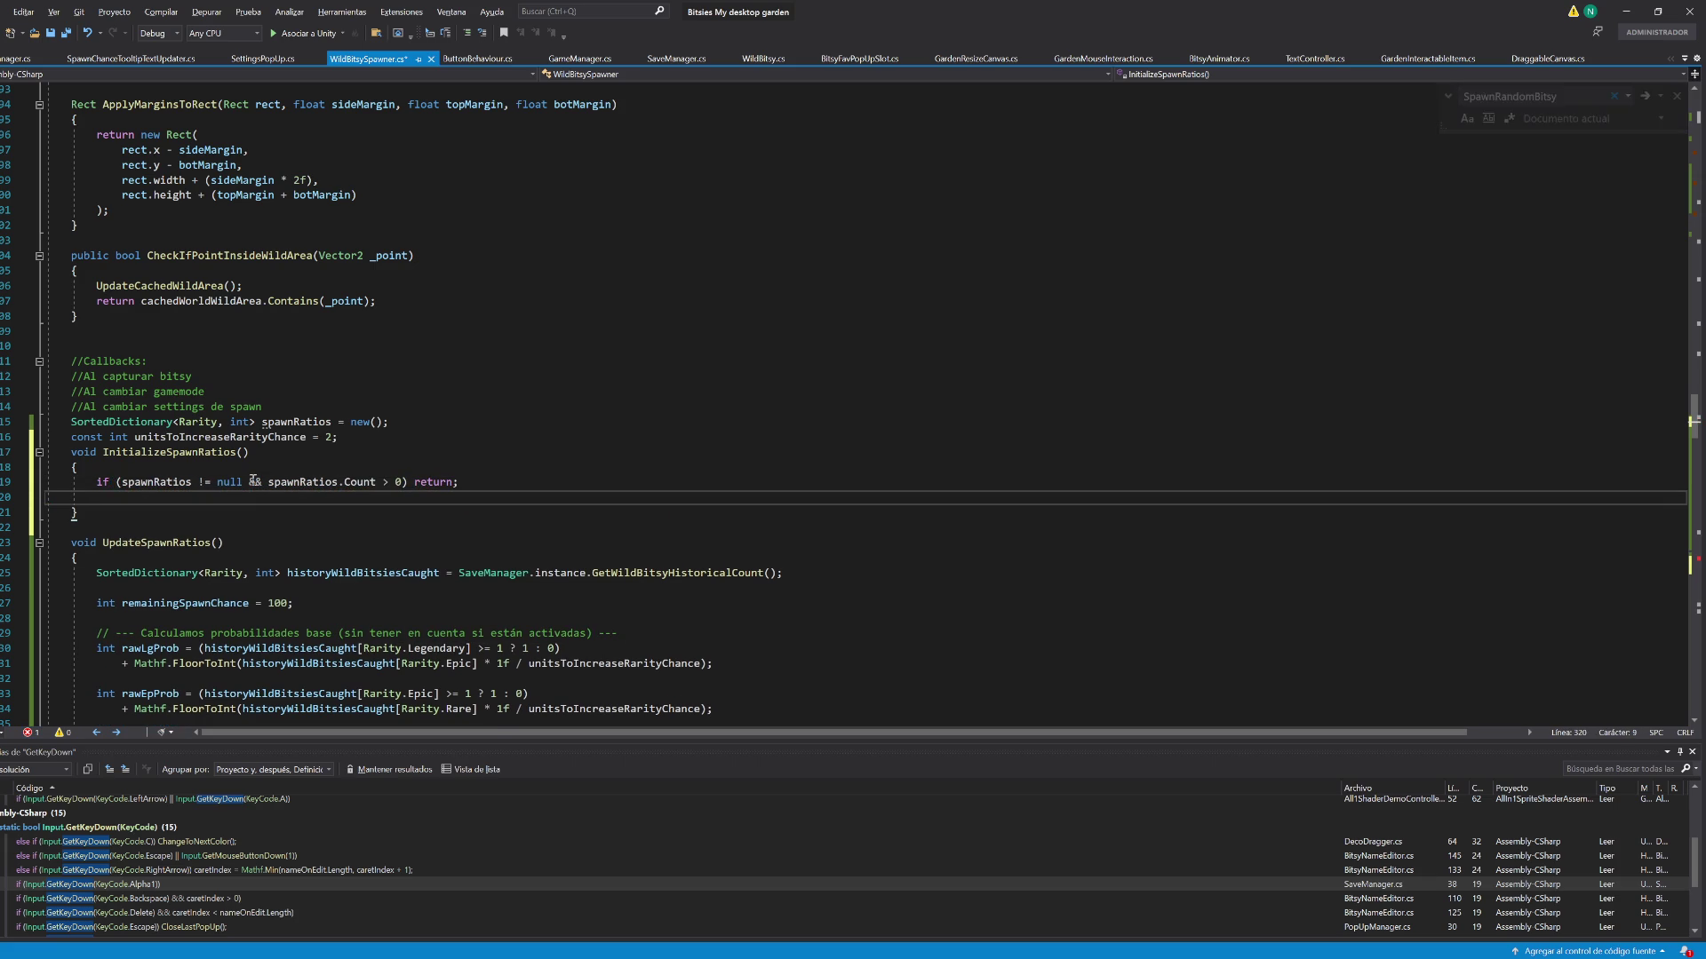
pyautogui.write('updatespaw')
pyautogui.press('Tab')
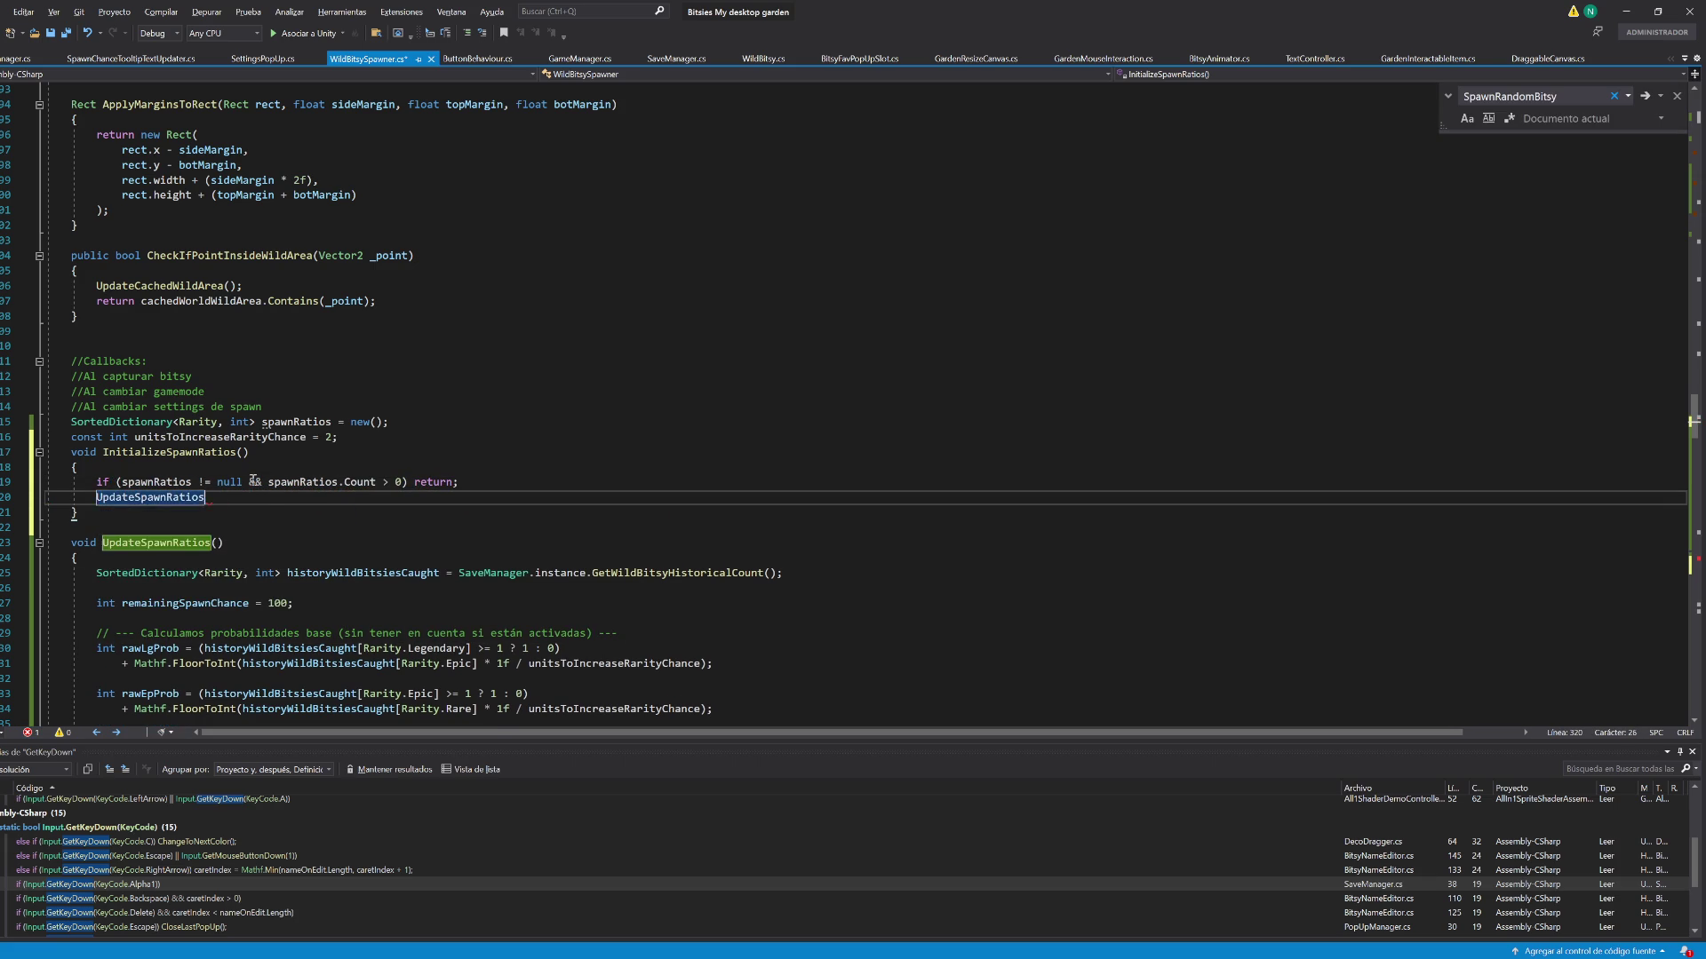